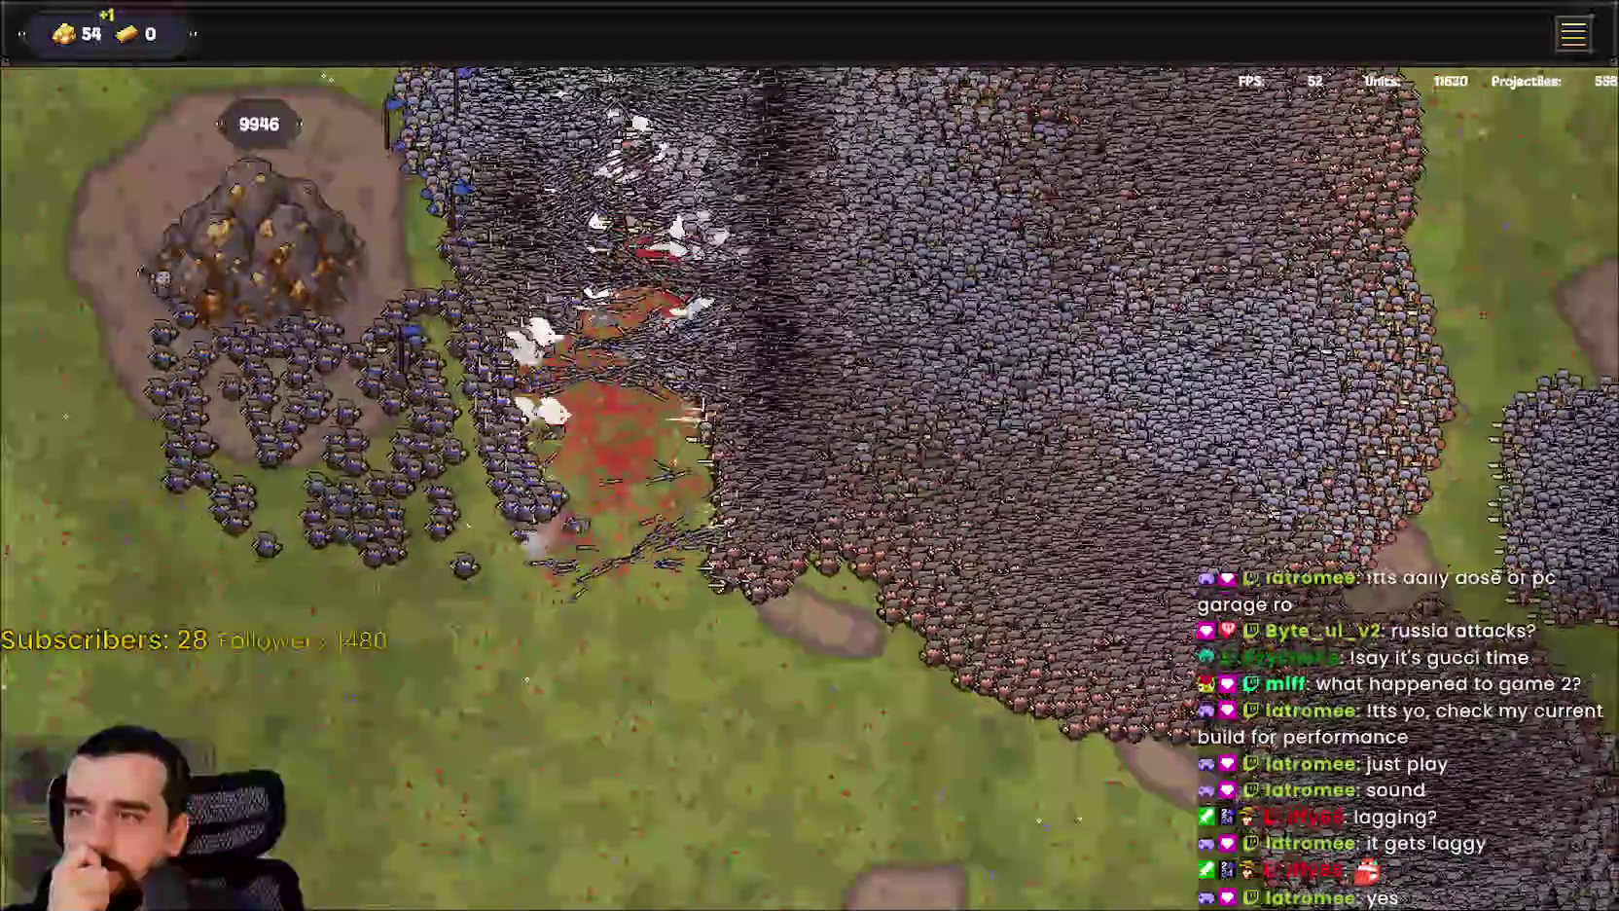
Step: Deploy three blue unit groups at the centre, top-left and lower-left of the map, then exit fullscreen
{"action": "key", "text": "1"}
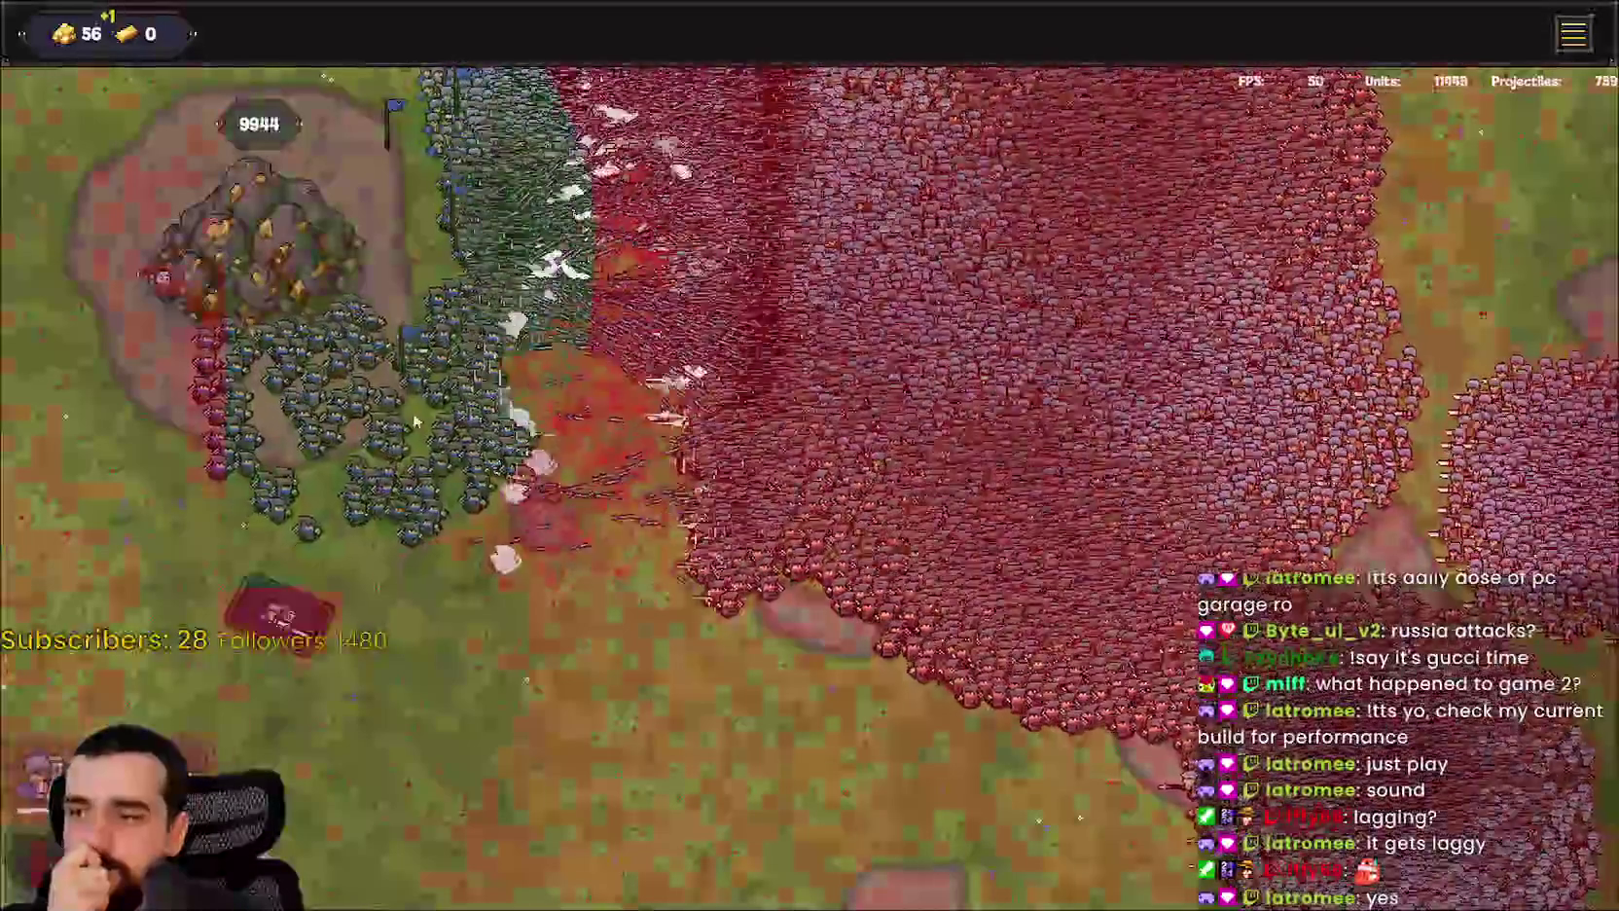
{"action": "left_click", "coordinate": [447, 265]}
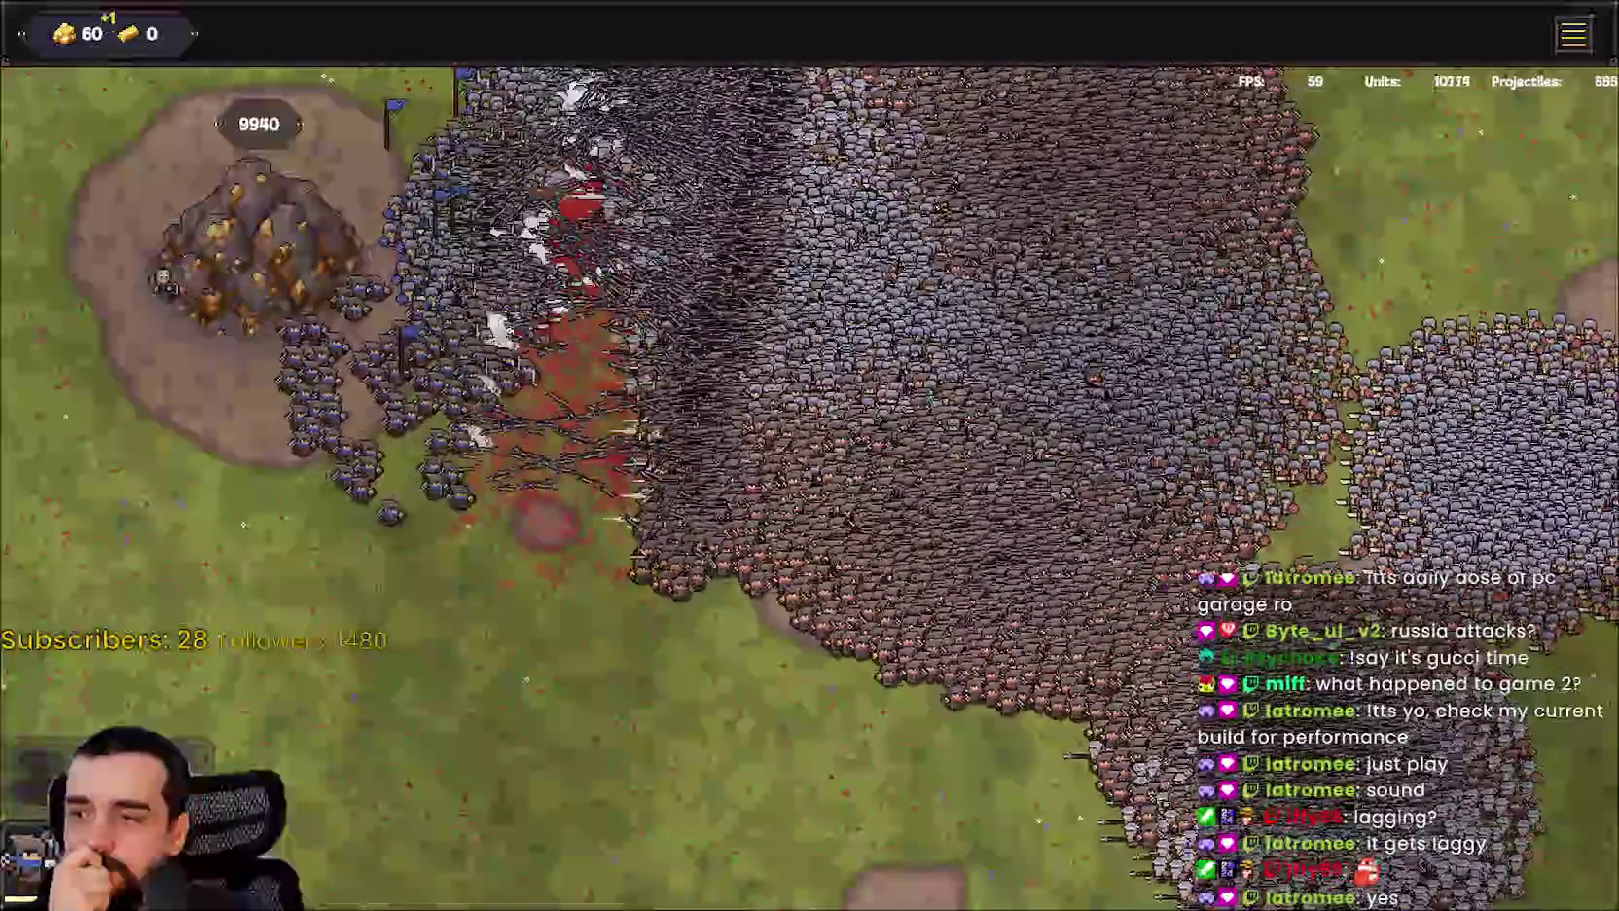
{"action": "key", "text": "1"}
{"action": "left_click", "coordinate": [375, 150]}
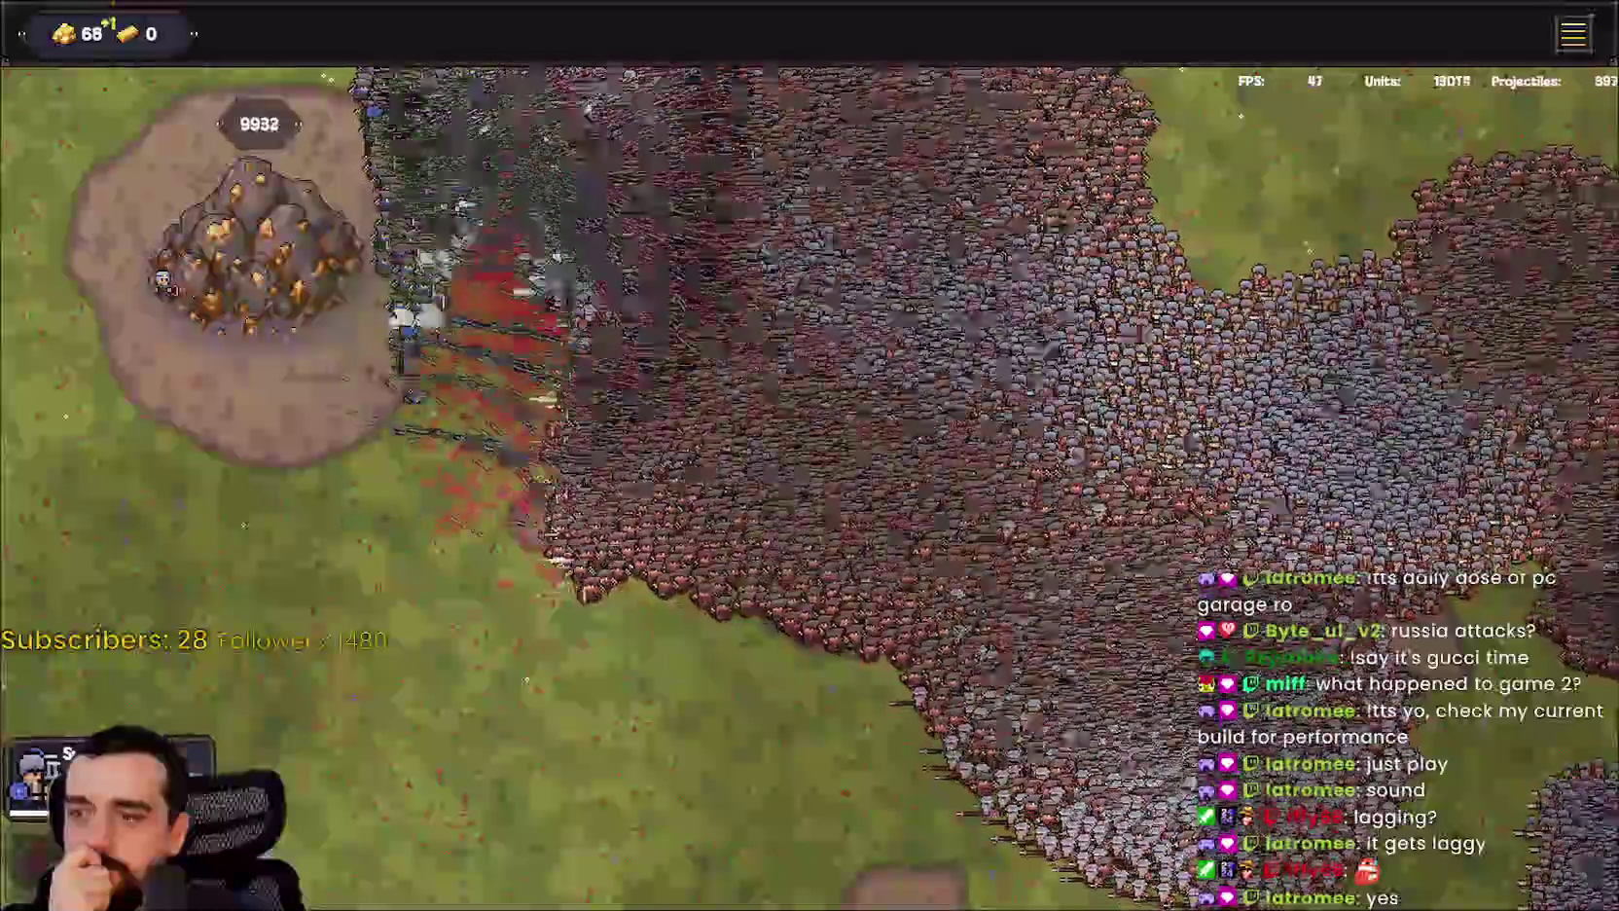
{"action": "key", "text": "1"}
{"action": "left_click", "coordinate": [375, 453]}
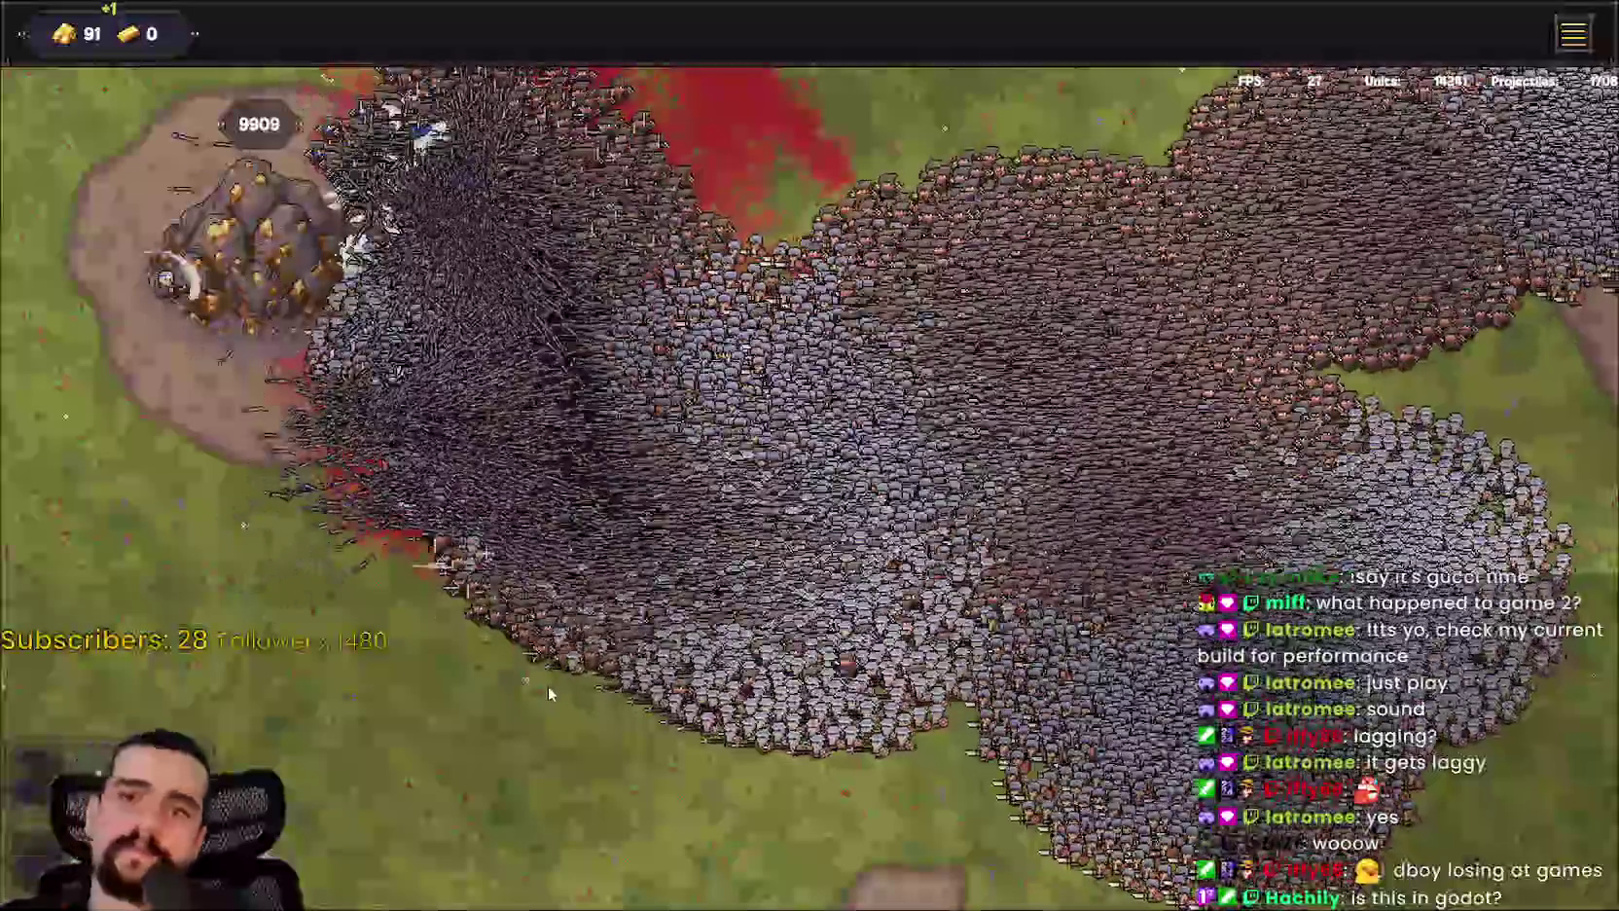
{"action": "key", "text": "Escape"}
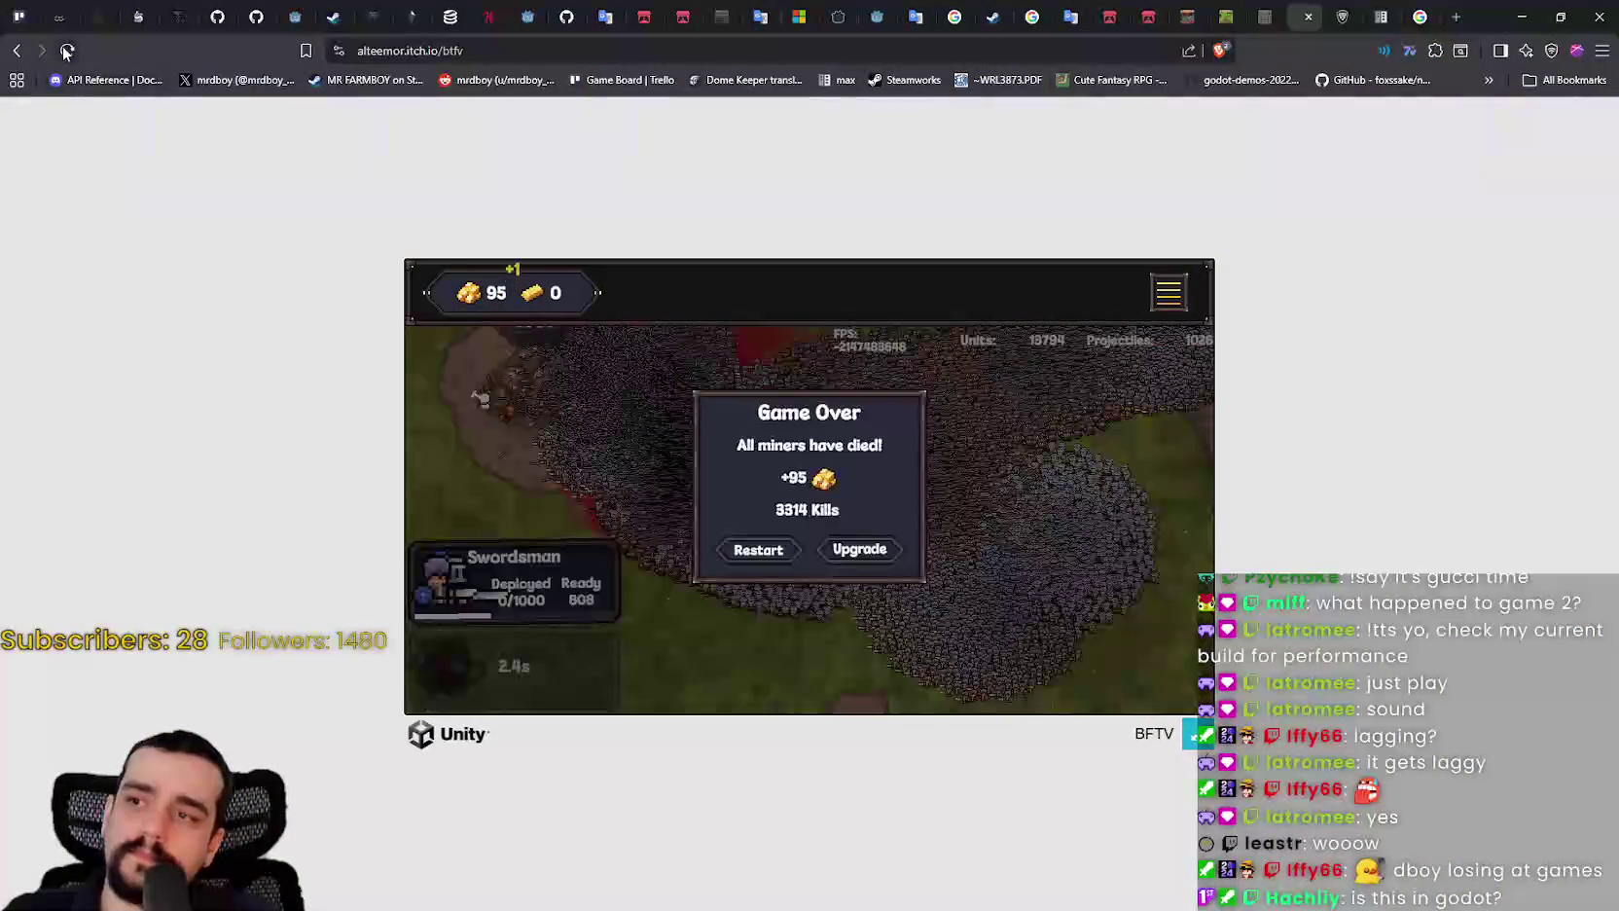
Step: Go from Game Over to the fullscreen upgrade map and pan it to show Swordsman and Knight
{"action": "left_click", "coordinate": [857, 554]}
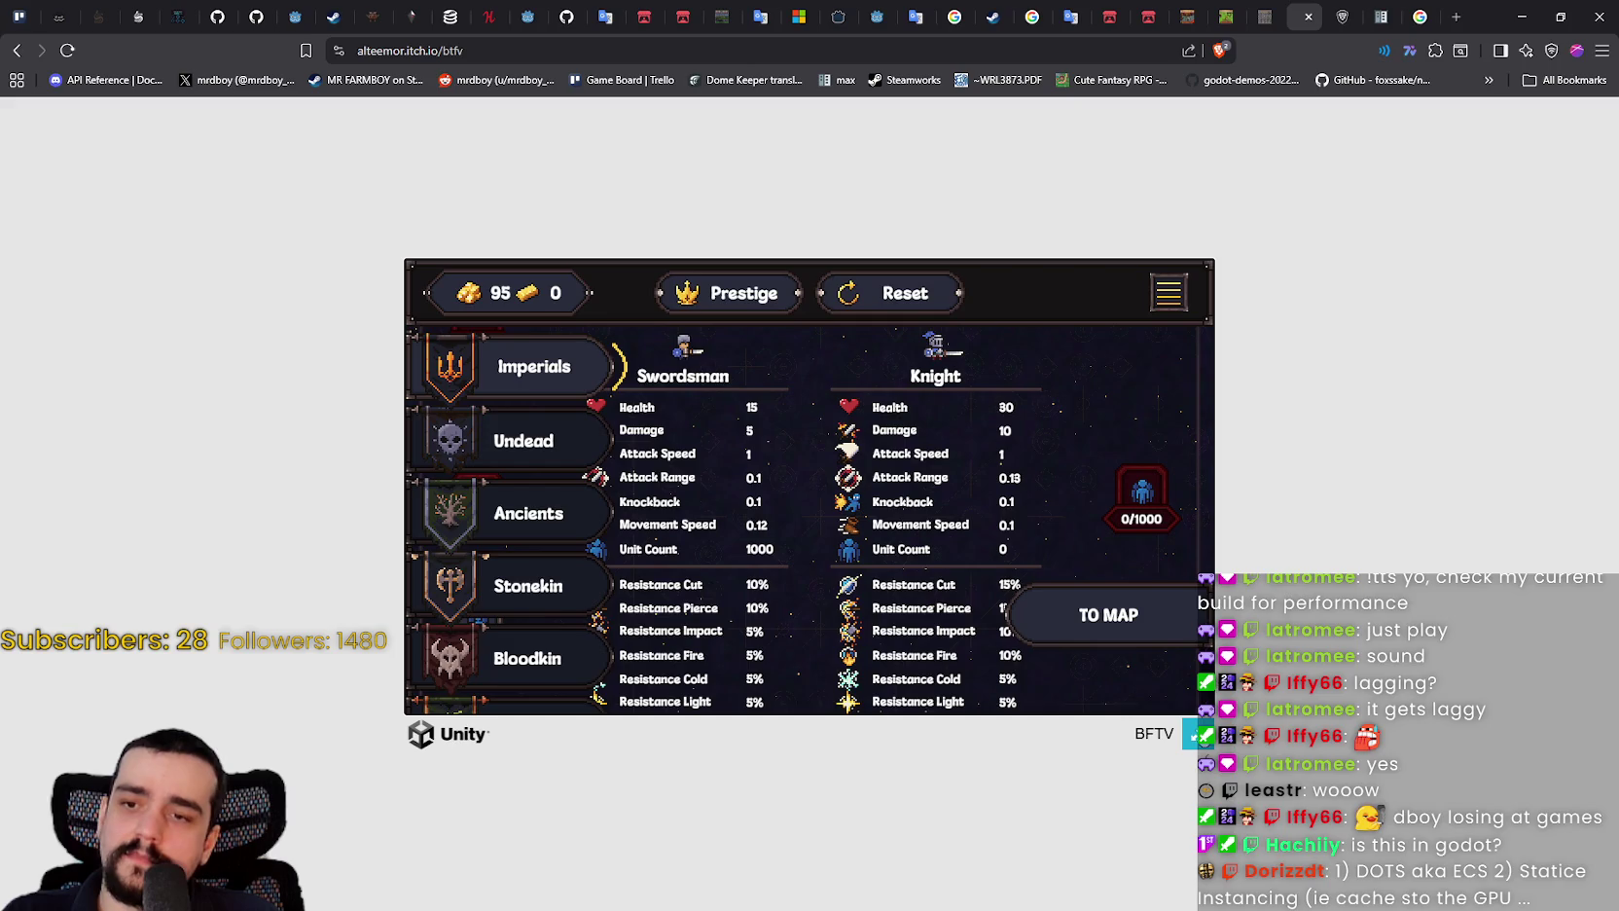
{"action": "left_click", "coordinate": [1196, 736]}
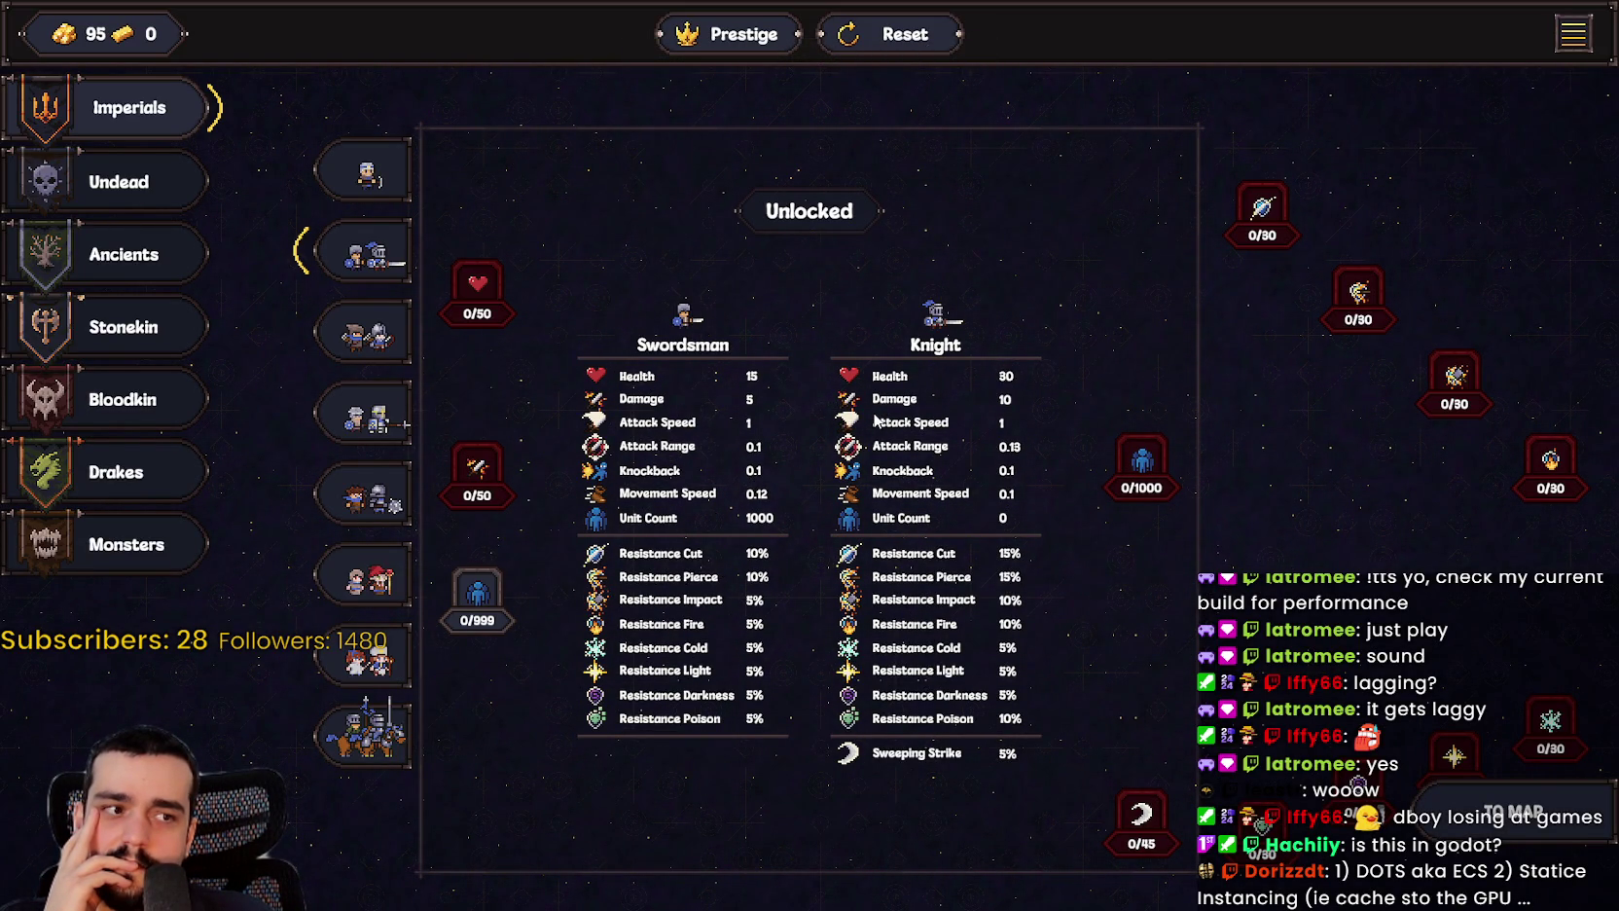
{"action": "mouse_move", "coordinate": [1181, 609]}
{"action": "left_mouse_down"}
{"action": "mouse_move", "coordinate": [978, 532]}
{"action": "mouse_move", "coordinate": [804, 384]}
{"action": "mouse_move", "coordinate": [915, 474]}
{"action": "mouse_move", "coordinate": [1038, 440]}
{"action": "mouse_move", "coordinate": [1010, 471]}
{"action": "left_mouse_up"}
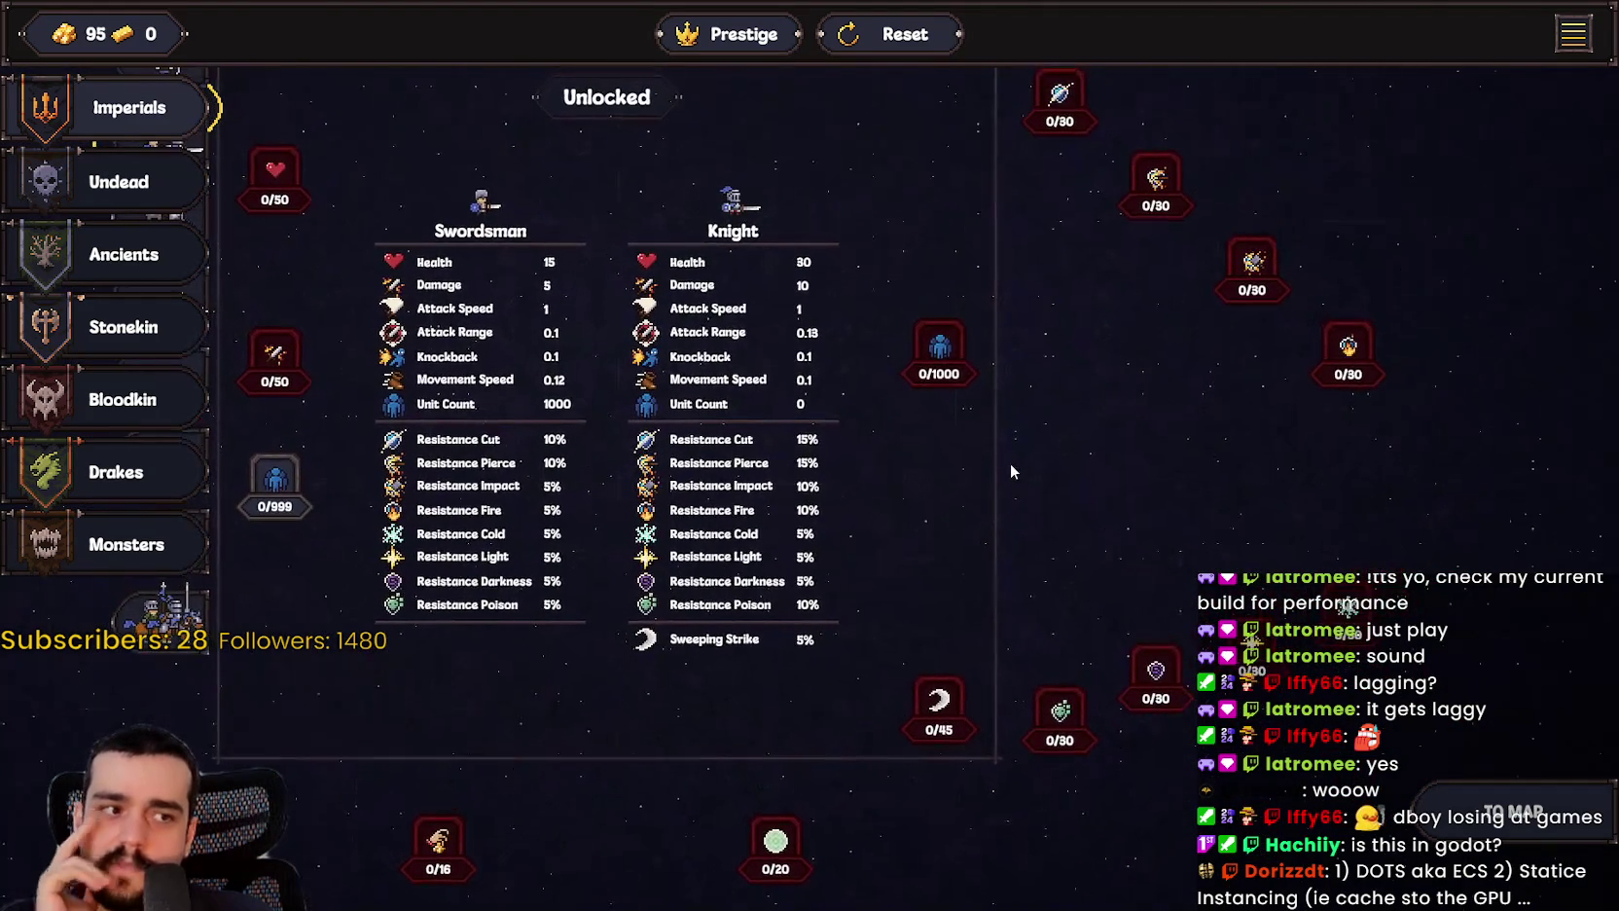
{"action": "left_click_drag", "start_coordinate": [1084, 515], "coordinate": [1164, 554]}
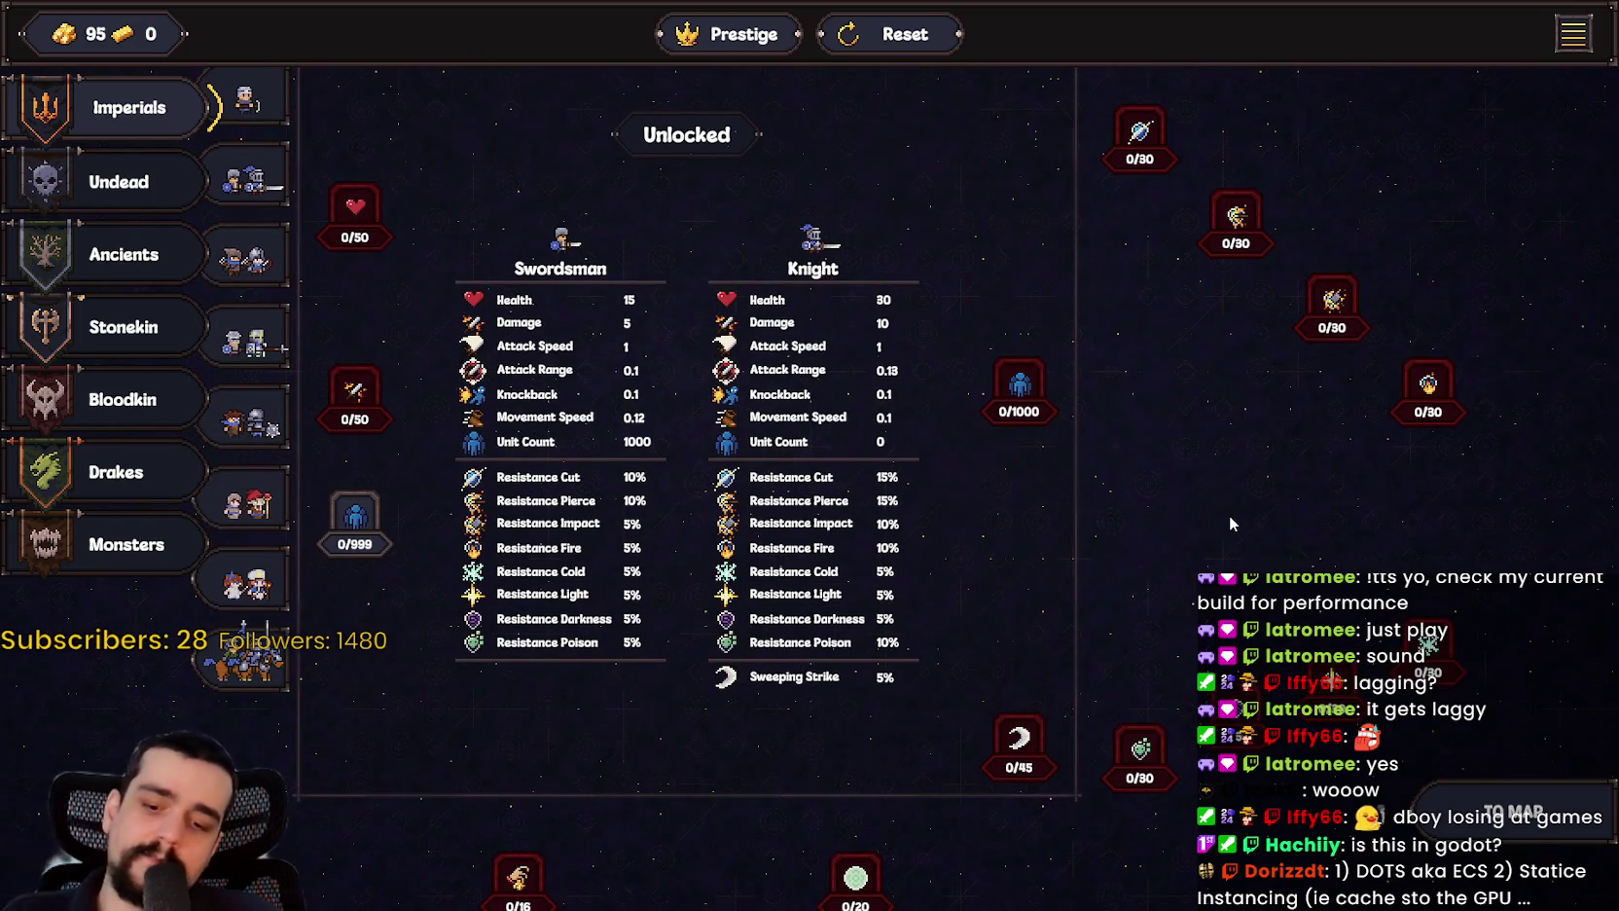
{"action": "key", "text": "Escape"}
Step: Back in Godot, review main.gd's _ready function and select MultiMeshInstance2D to show its properties
{"action": "key", "text": "alt+Tab"}
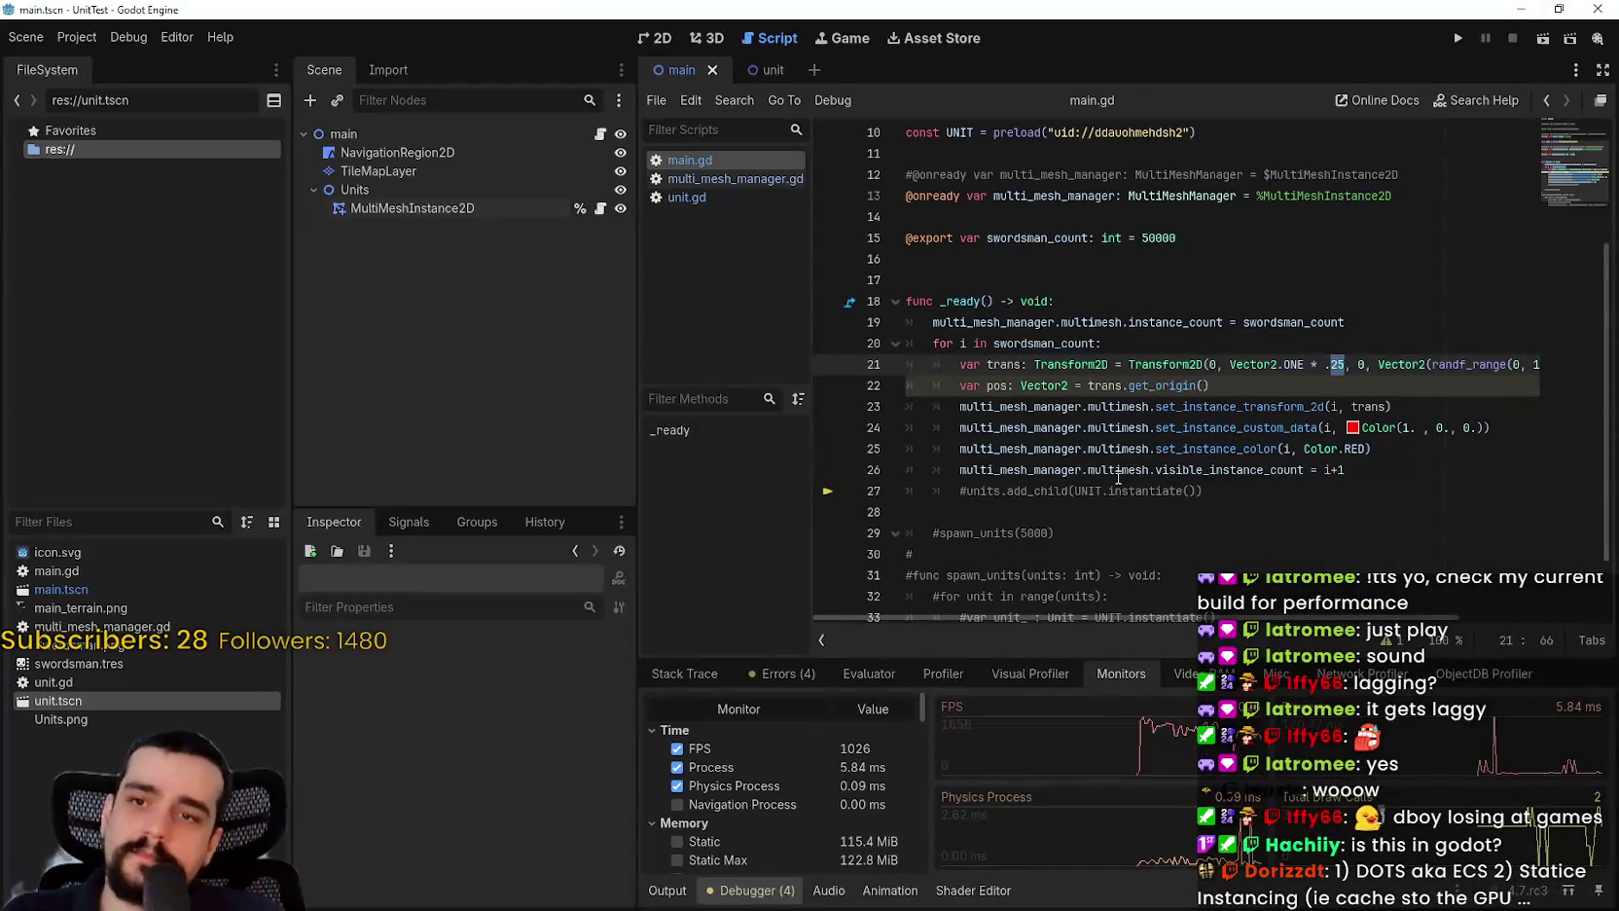
{"action": "left_click", "coordinate": [1367, 469]}
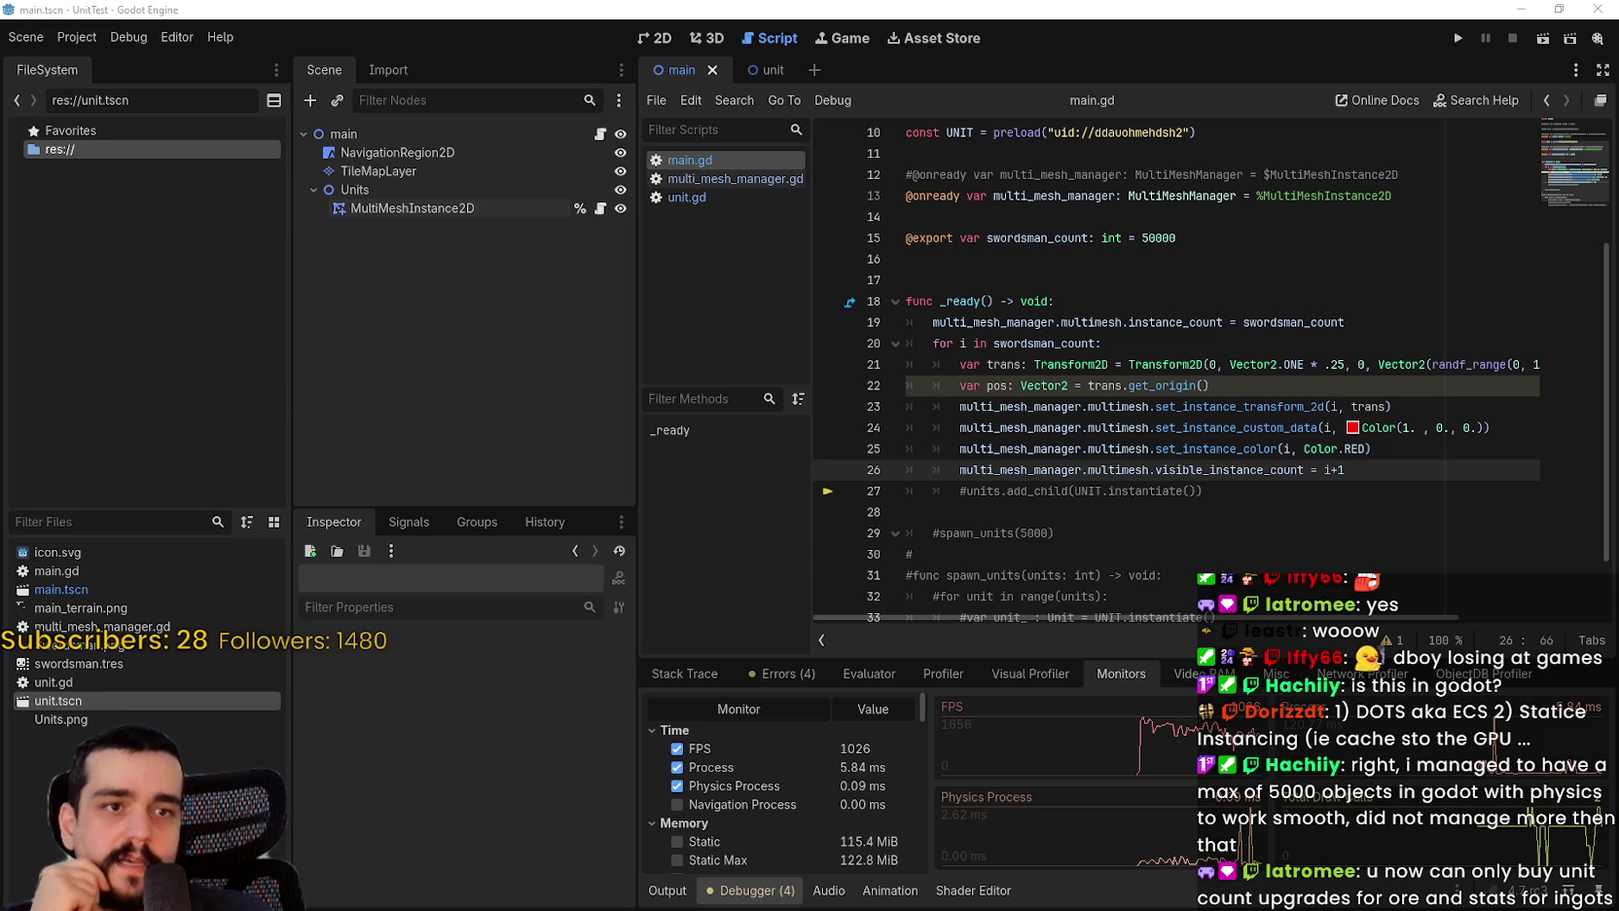
{"action": "left_click", "coordinate": [1073, 301]}
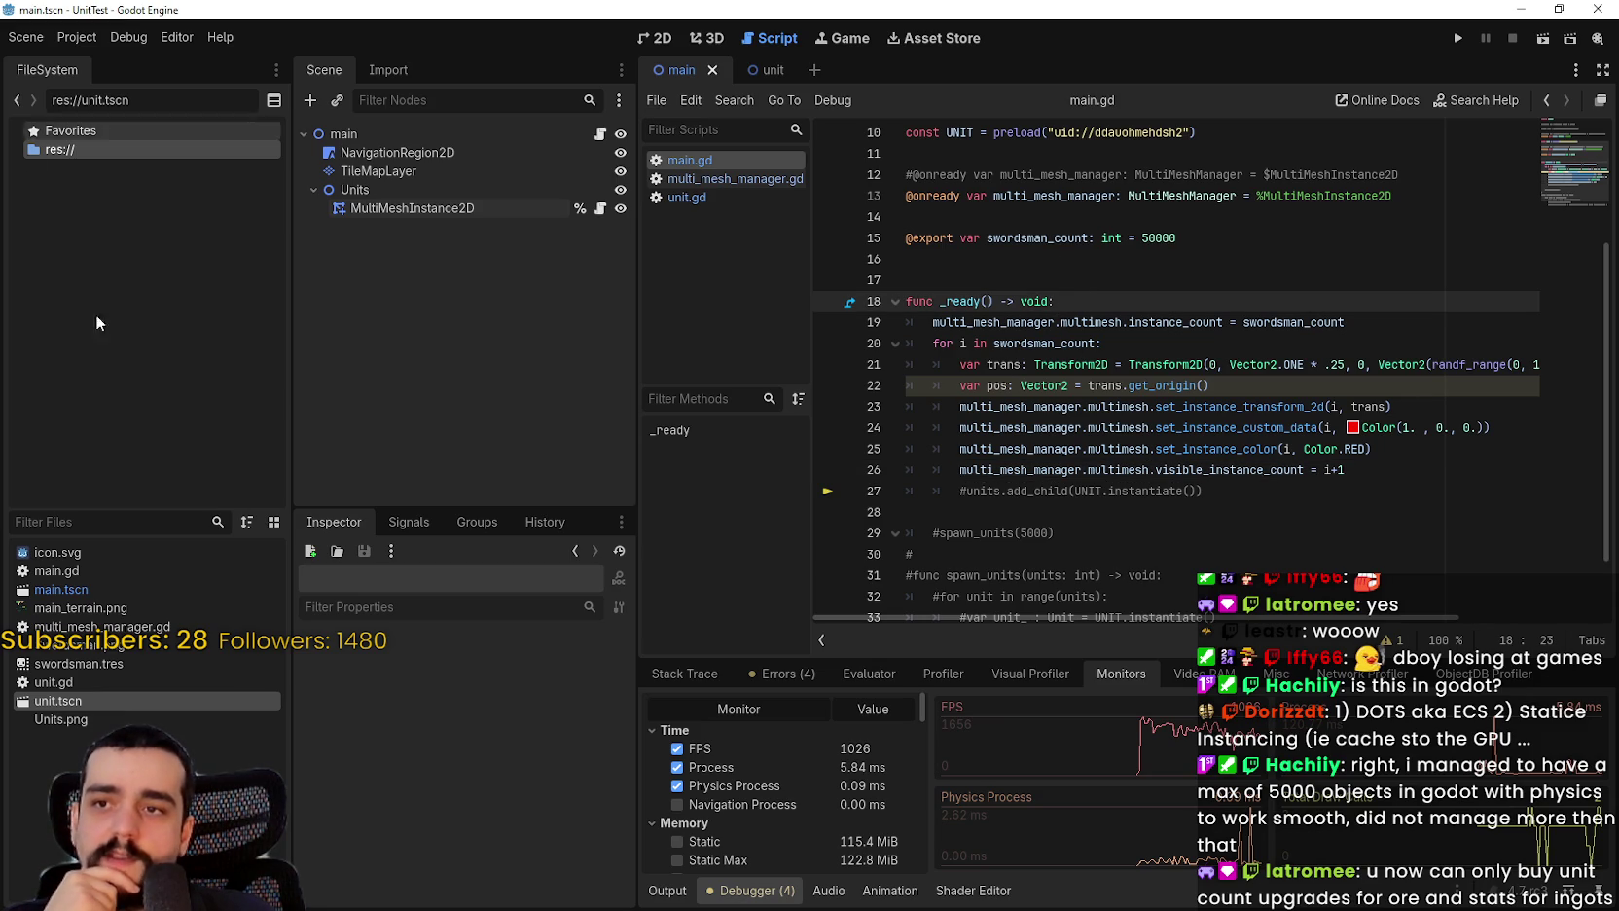
{"action": "left_click", "coordinate": [389, 209]}
{"action": "left_click", "coordinate": [1223, 322]}
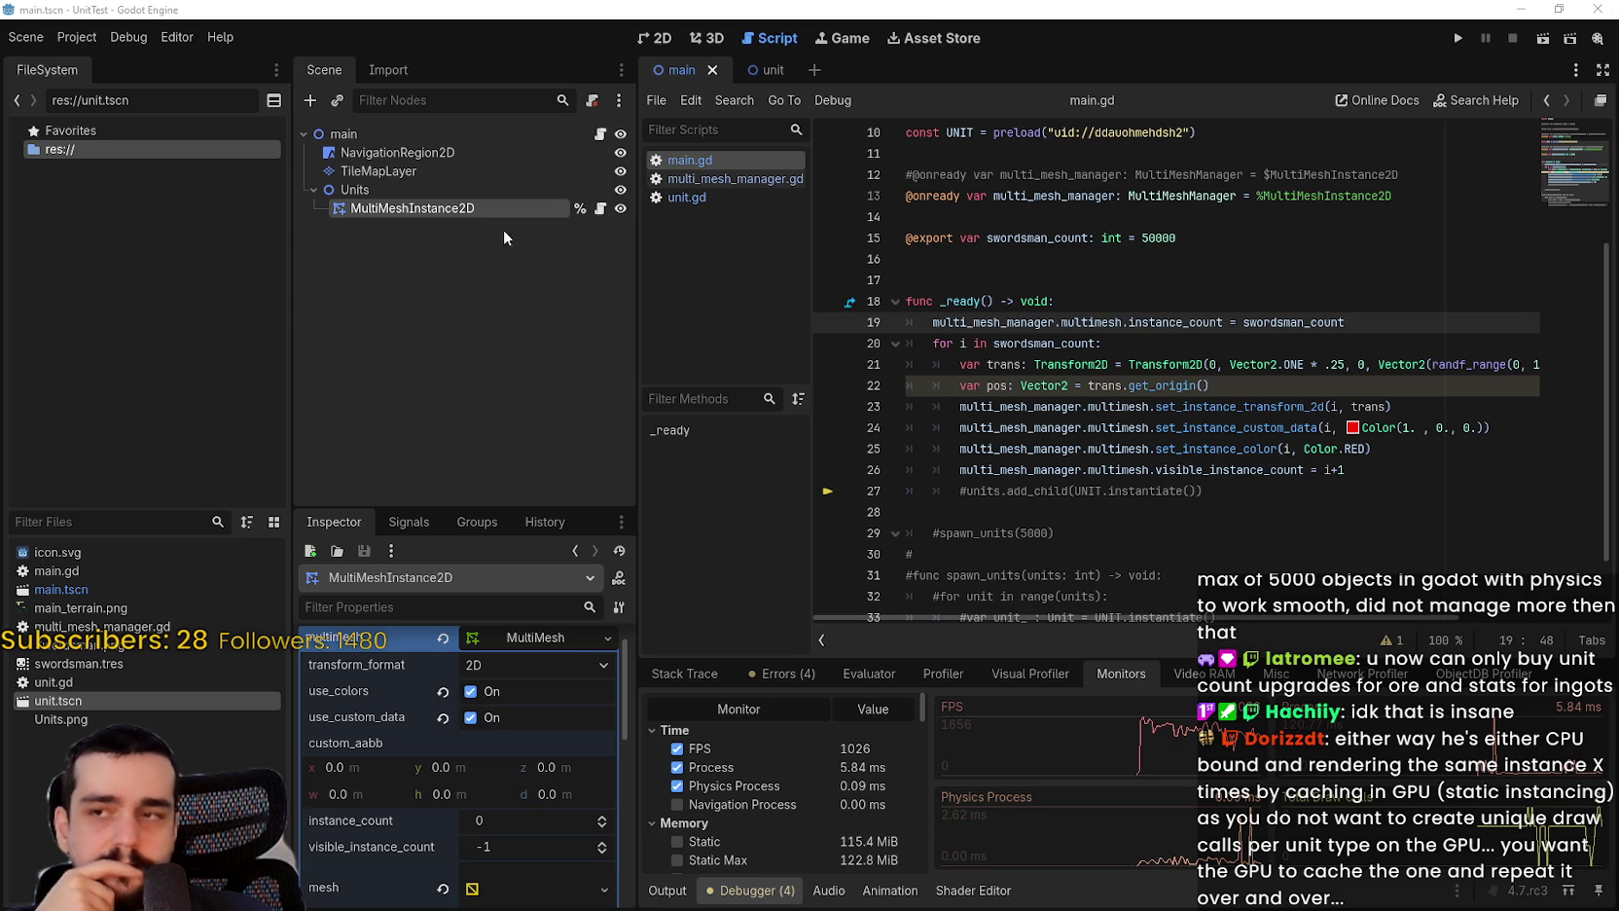
Step: Assign a new ShaderMaterial to the MultiMeshInstance2D's CanvasItem Material slot
{"action": "scroll", "coordinate": [376, 832], "scroll_direction": "down", "scroll_amount": 3}
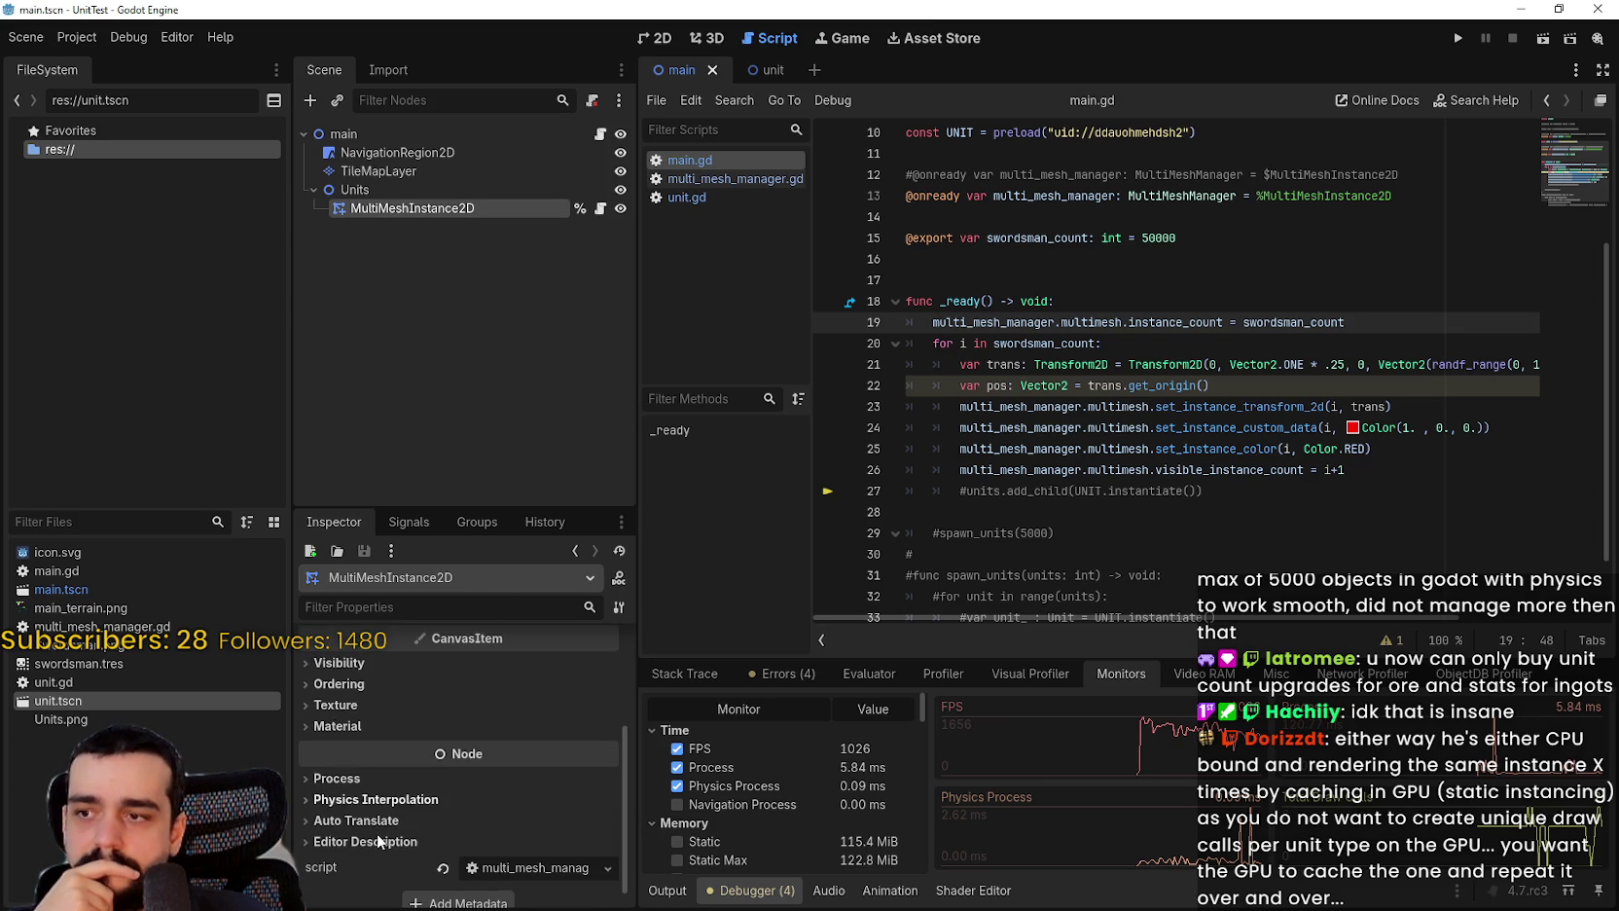
{"action": "scroll", "coordinate": [375, 767], "scroll_direction": "up", "scroll_amount": 1}
{"action": "left_click", "coordinate": [388, 743]}
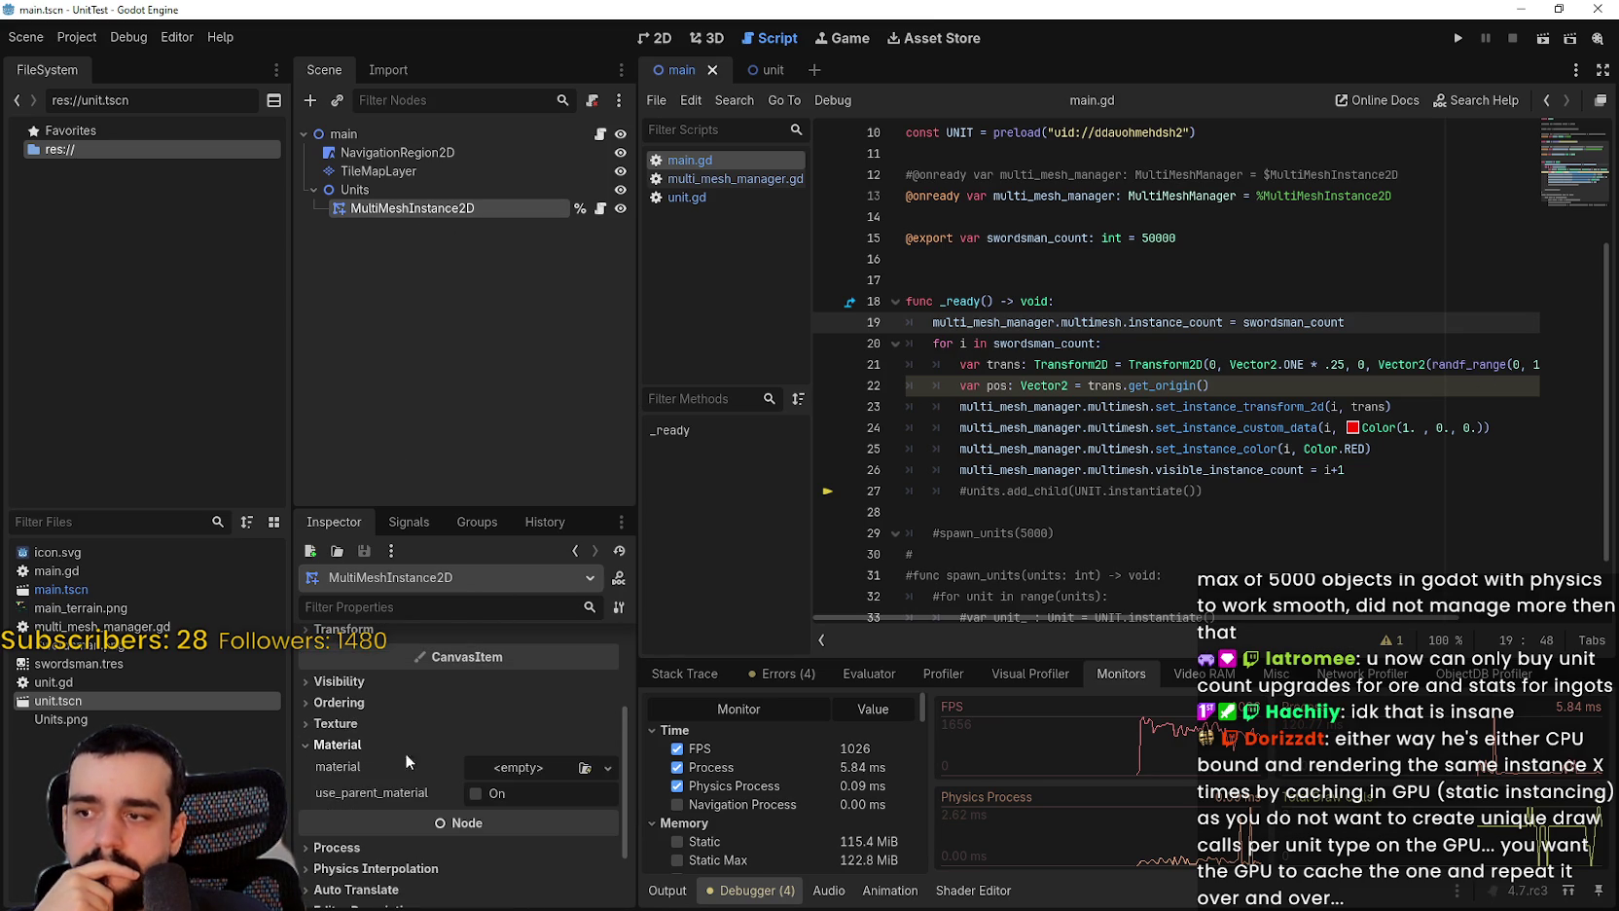
{"action": "left_click", "coordinate": [517, 767]}
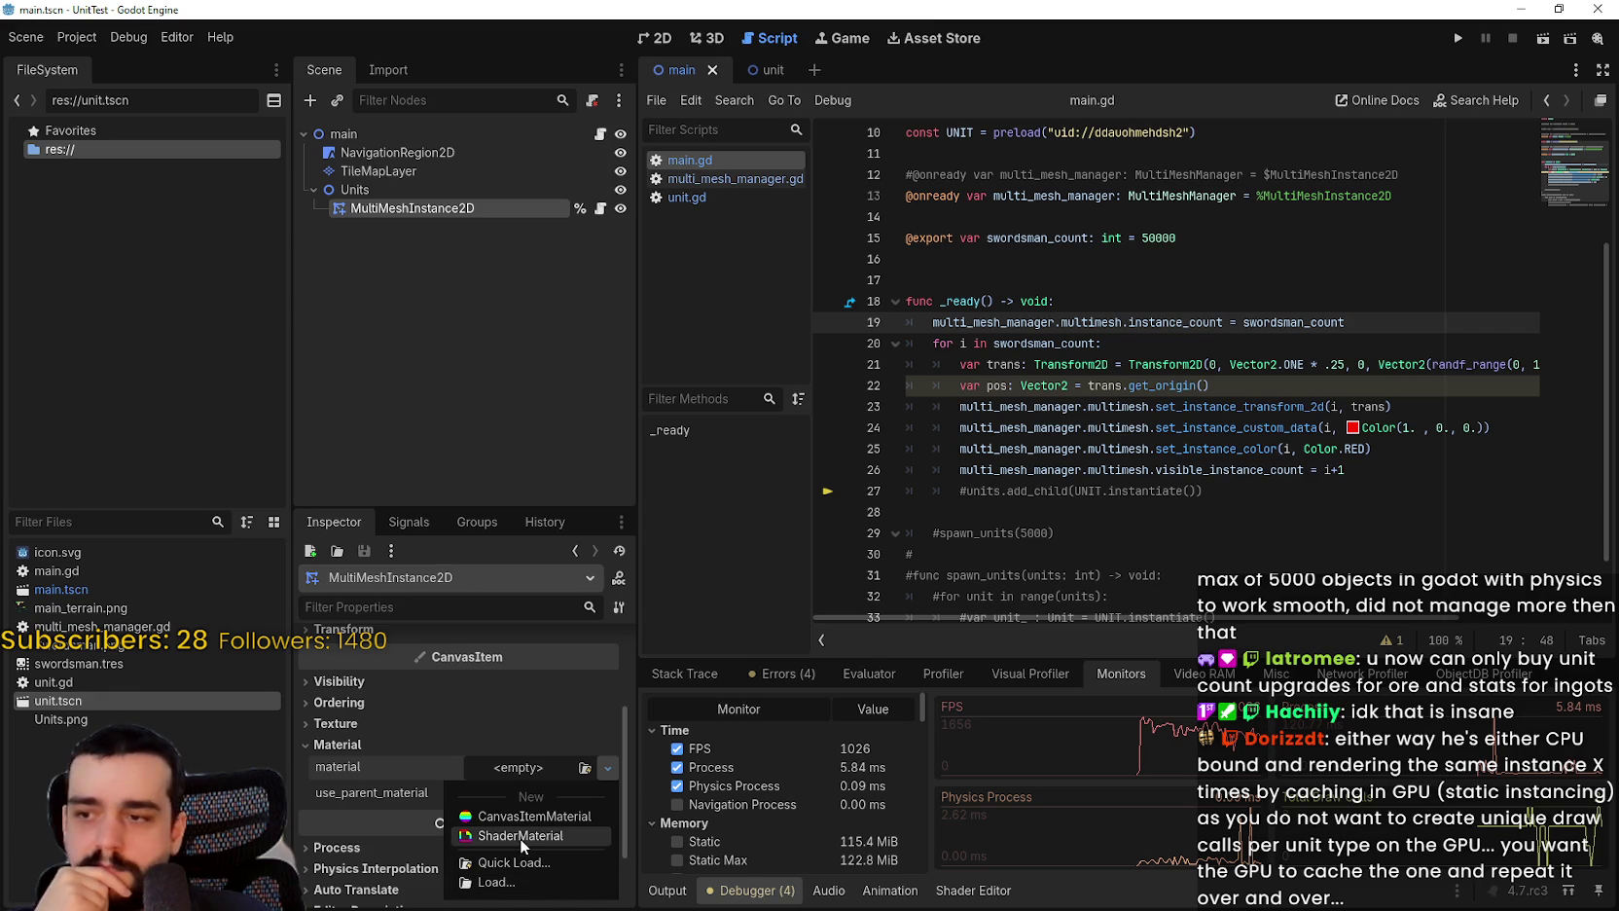
{"action": "left_click", "coordinate": [520, 836]}
Step: Save the ShaderMaterial as walk_animation.tres and select it in the project files
{"action": "left_click", "coordinate": [506, 779]}
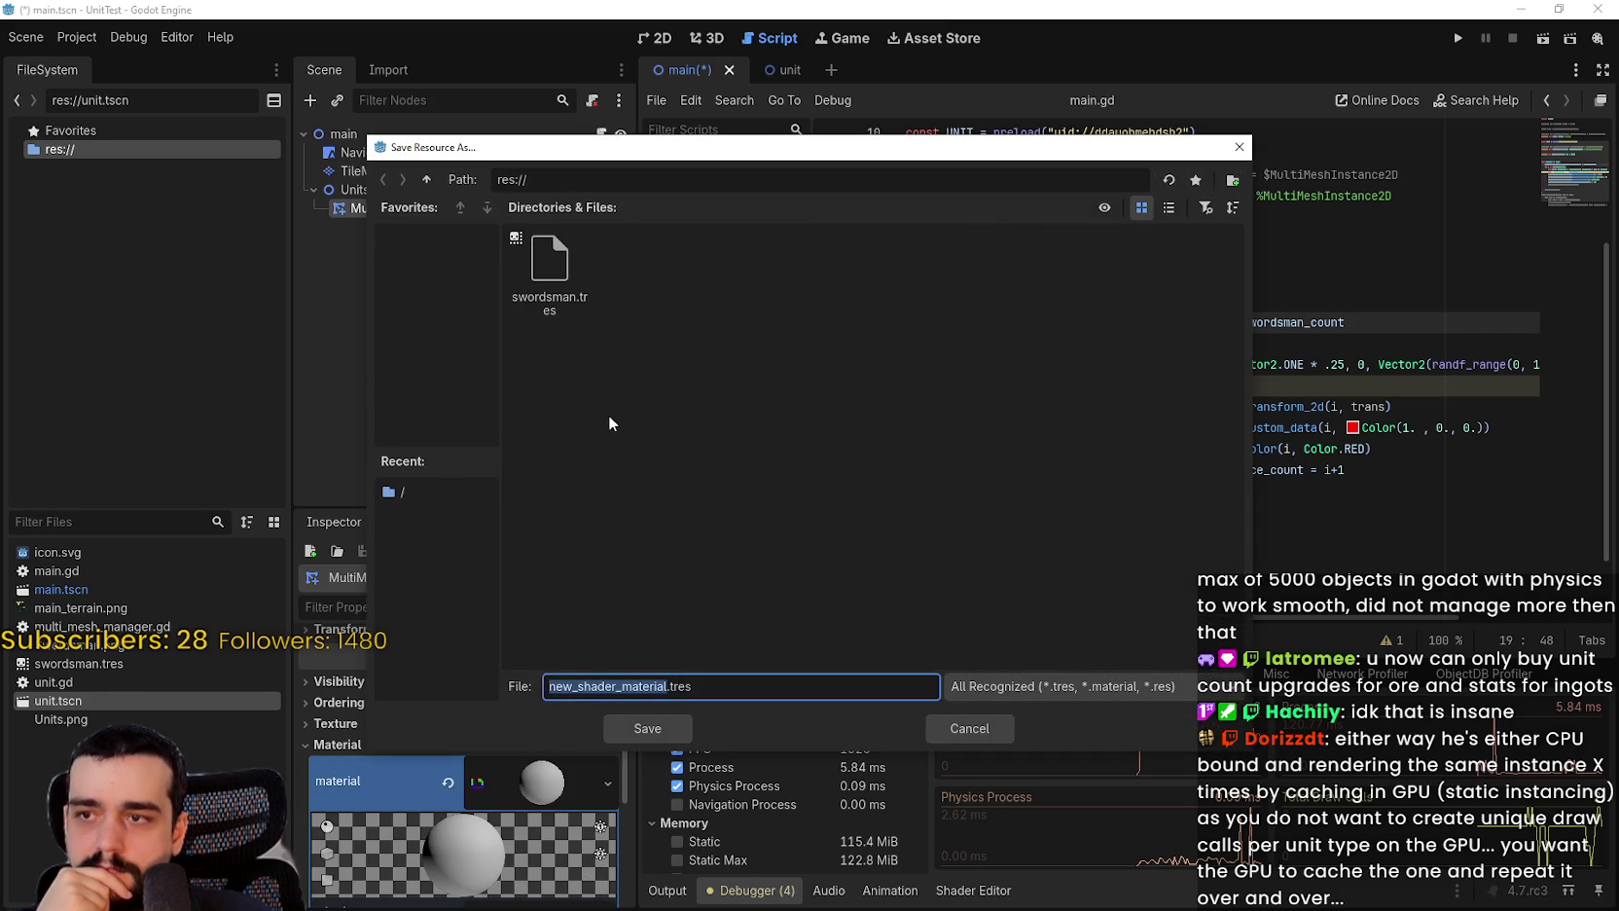
{"action": "type", "text": "walk_animation"}
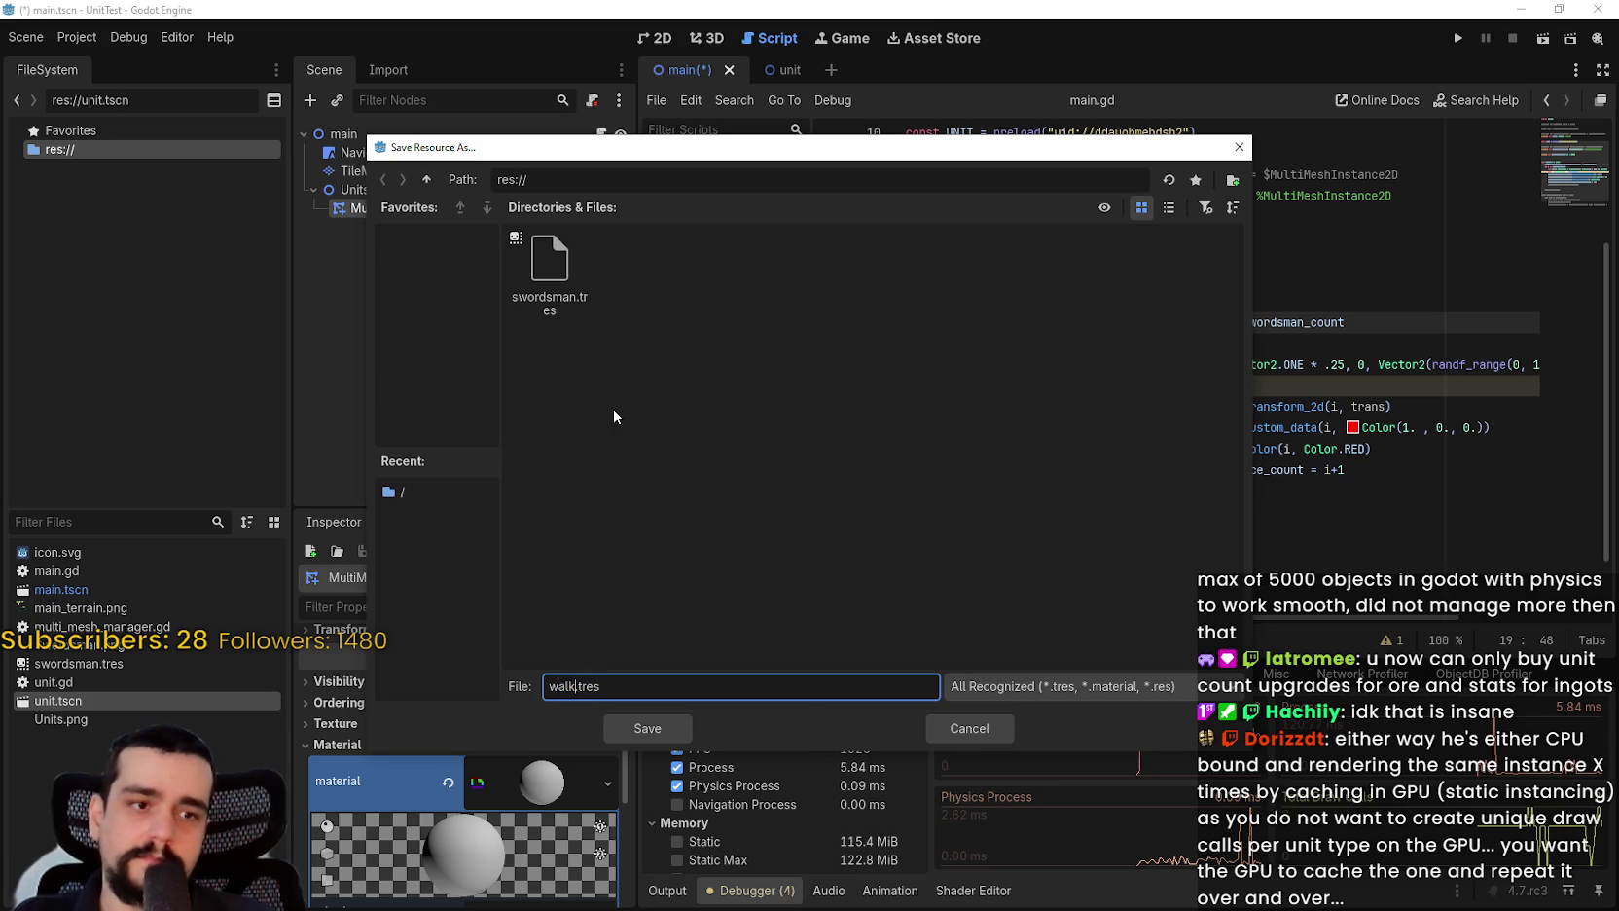
{"action": "key", "text": "Return"}
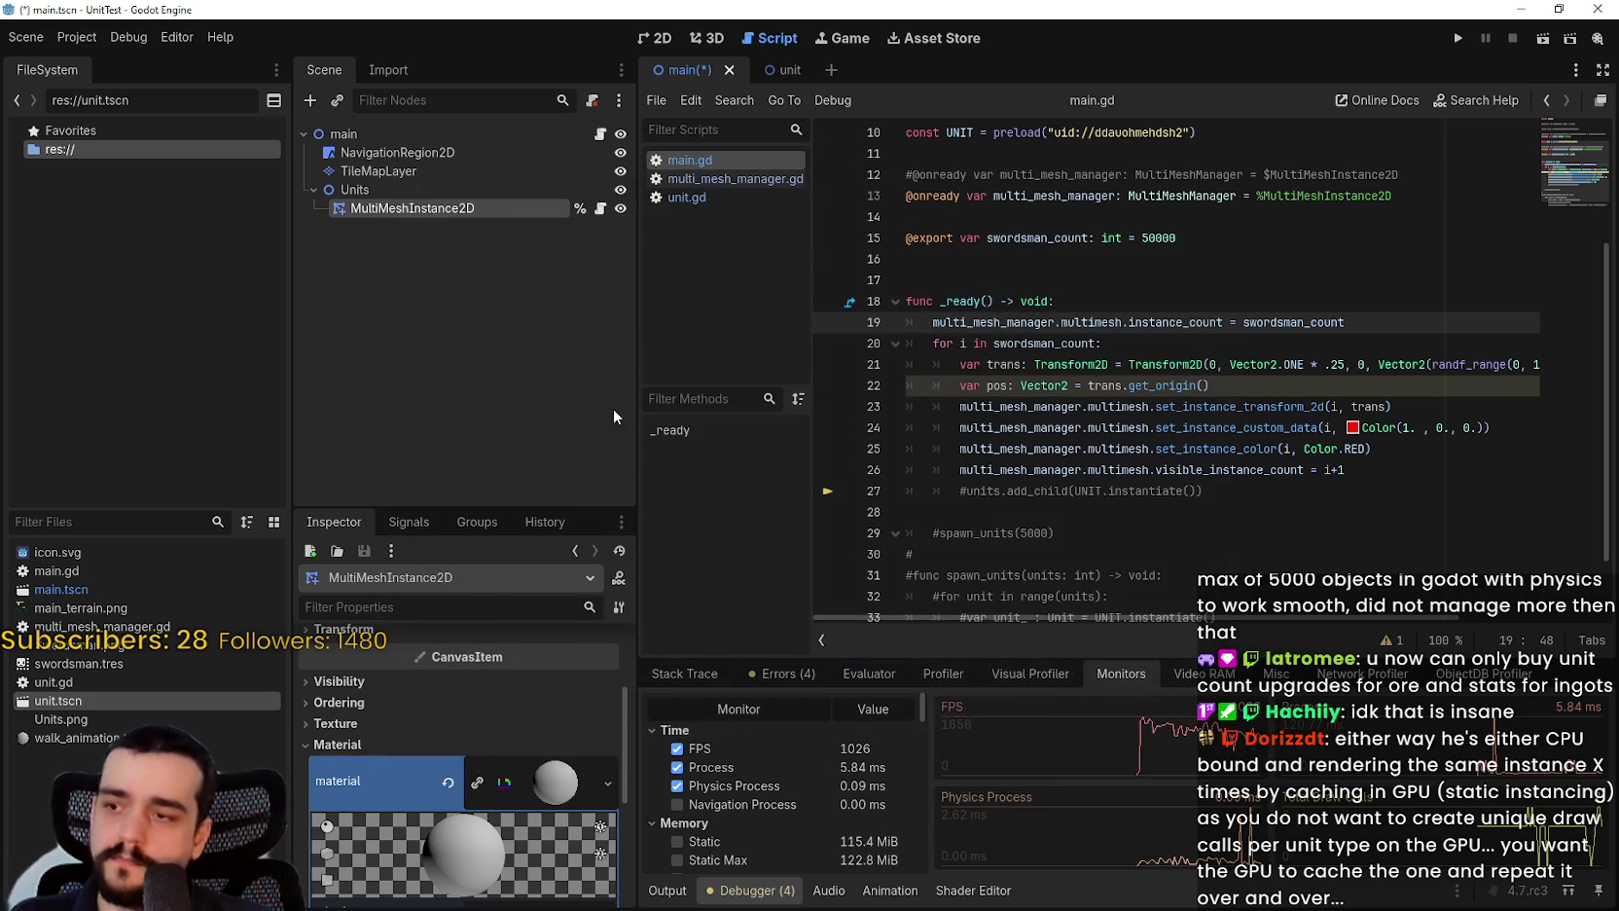
{"action": "left_click", "coordinate": [86, 741]}
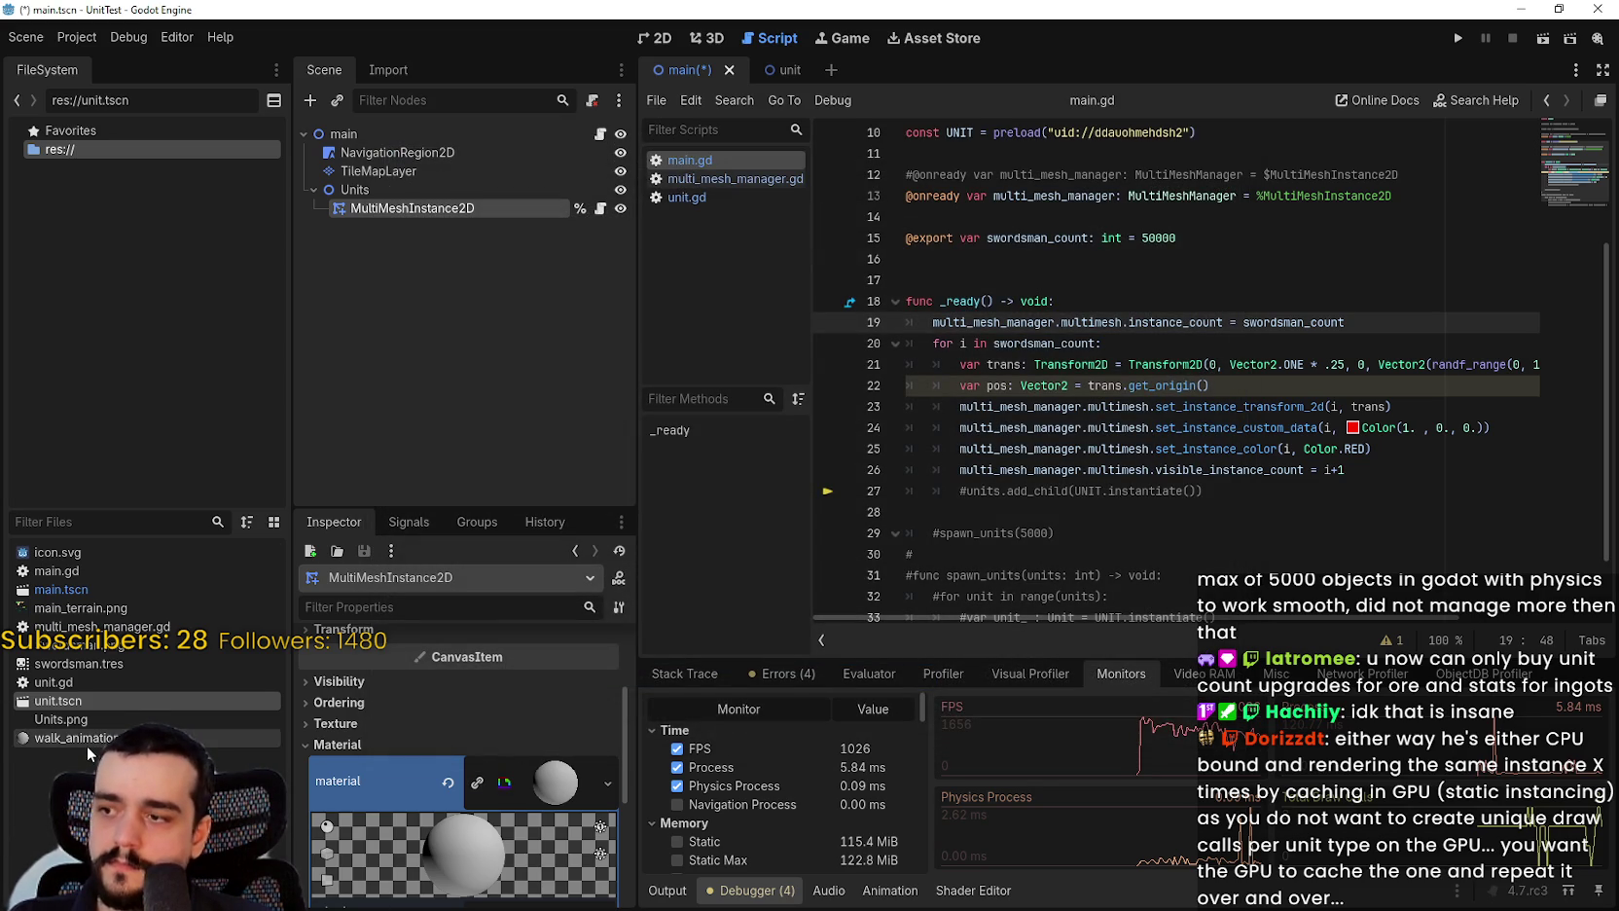
Step: Open the Shader Editor and create walk_animation.gdshader as the material's new canvas-item shader
{"action": "scroll", "coordinate": [532, 790], "scroll_direction": "down", "scroll_amount": 2}
{"action": "left_click", "coordinate": [973, 891]}
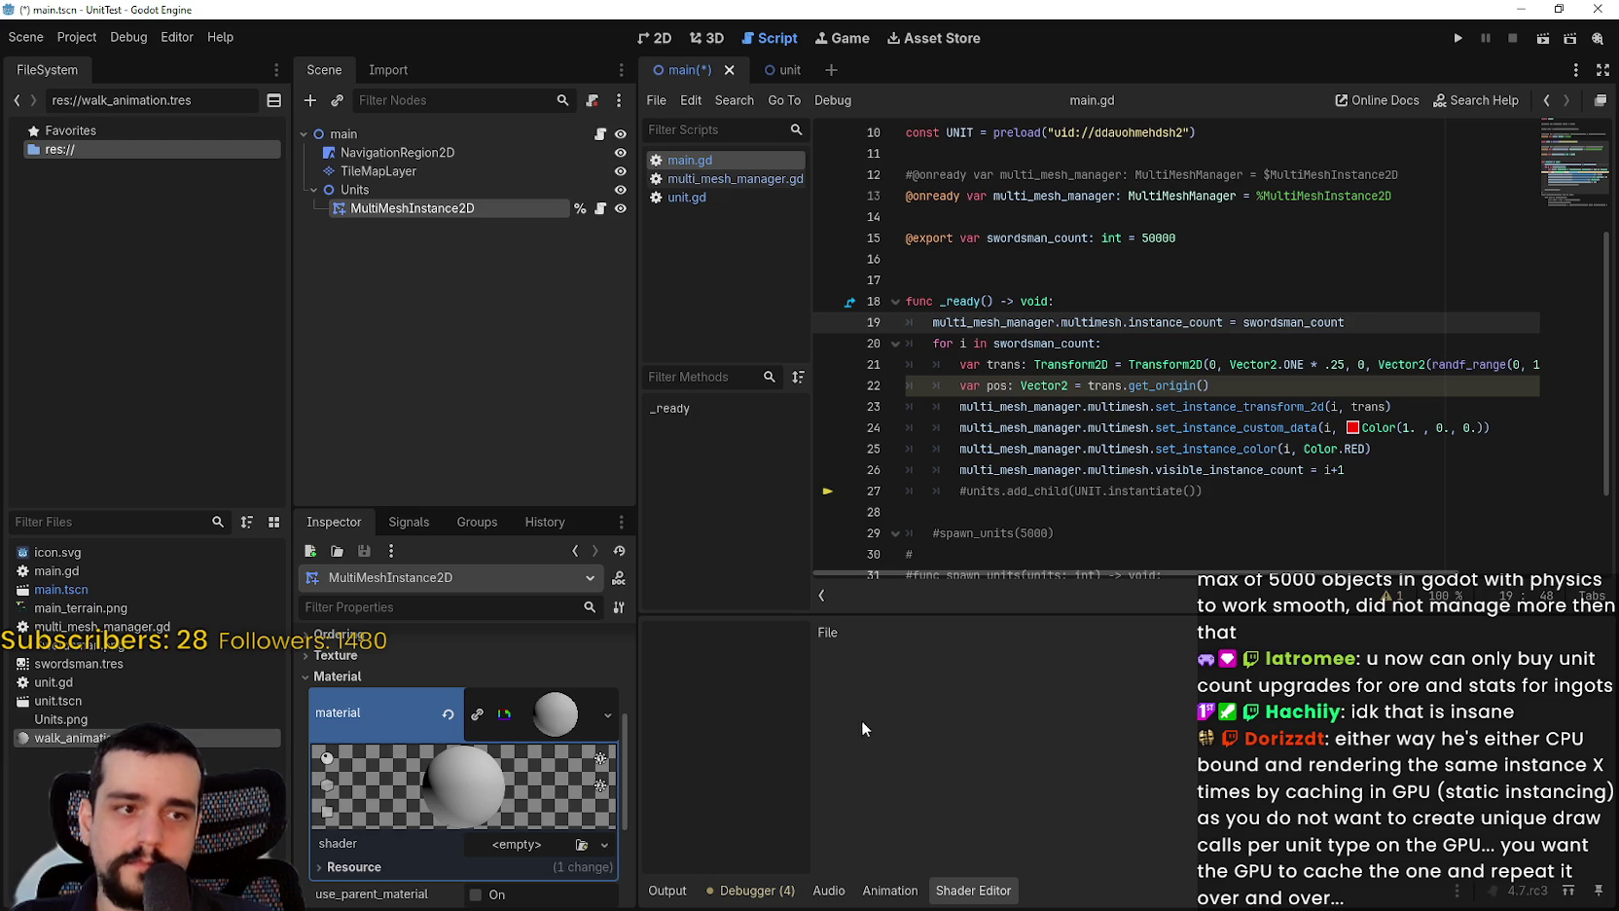
{"action": "mouse_move", "coordinate": [815, 722]}
{"action": "left_mouse_down"}
{"action": "mouse_move", "coordinate": [913, 724]}
{"action": "mouse_move", "coordinate": [858, 724]}
{"action": "left_mouse_up"}
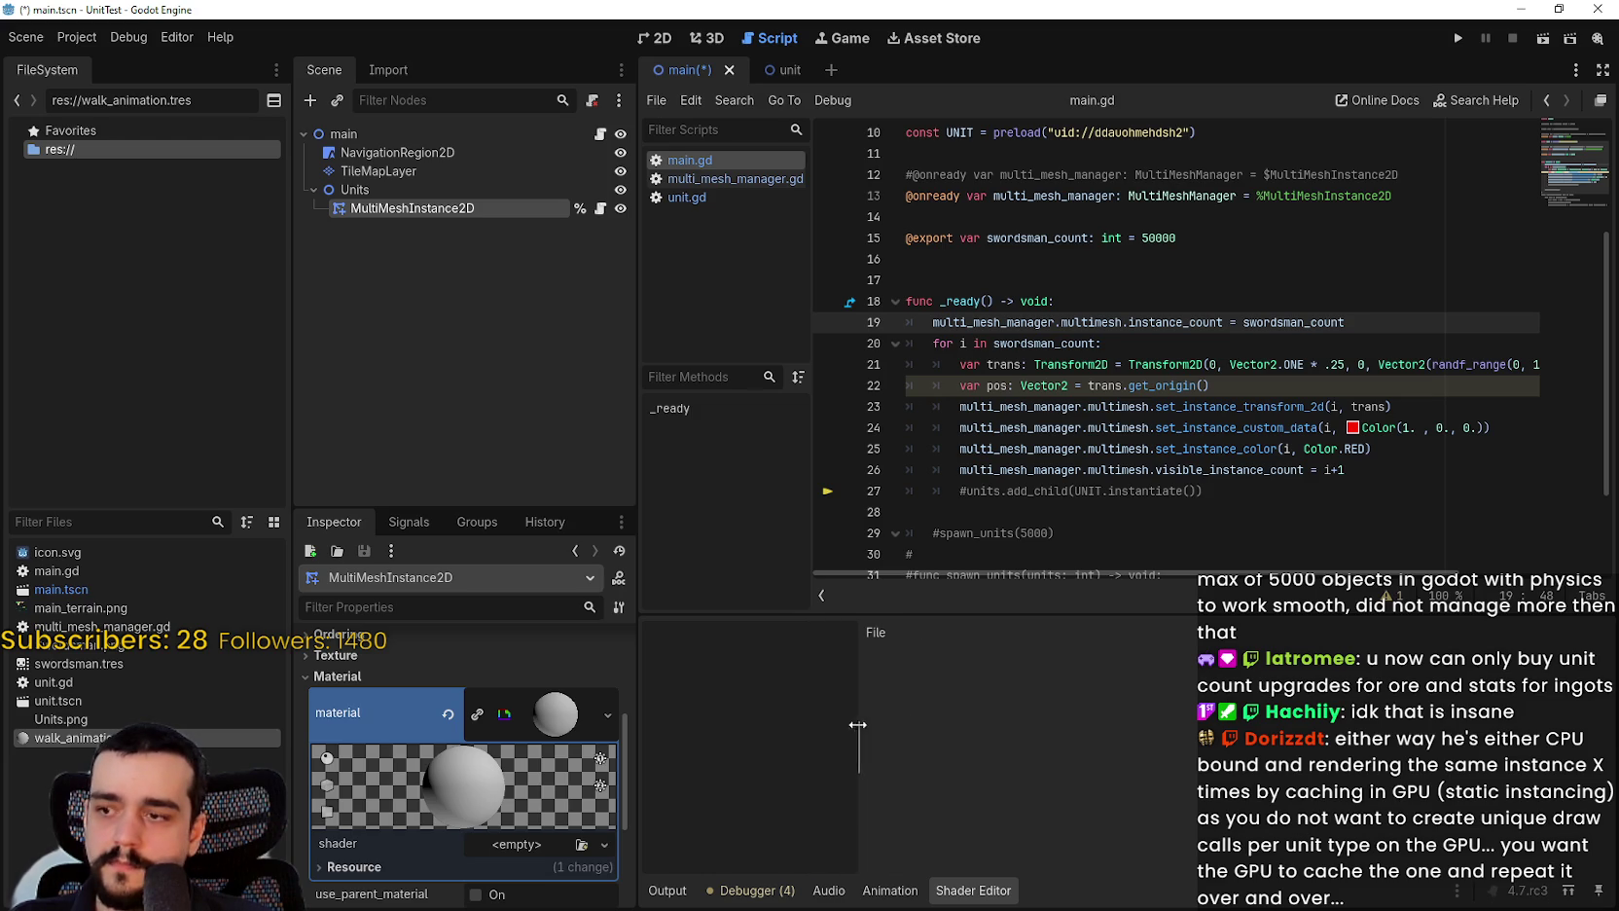
{"action": "left_click", "coordinate": [528, 846]}
{"action": "left_click", "coordinate": [544, 852]}
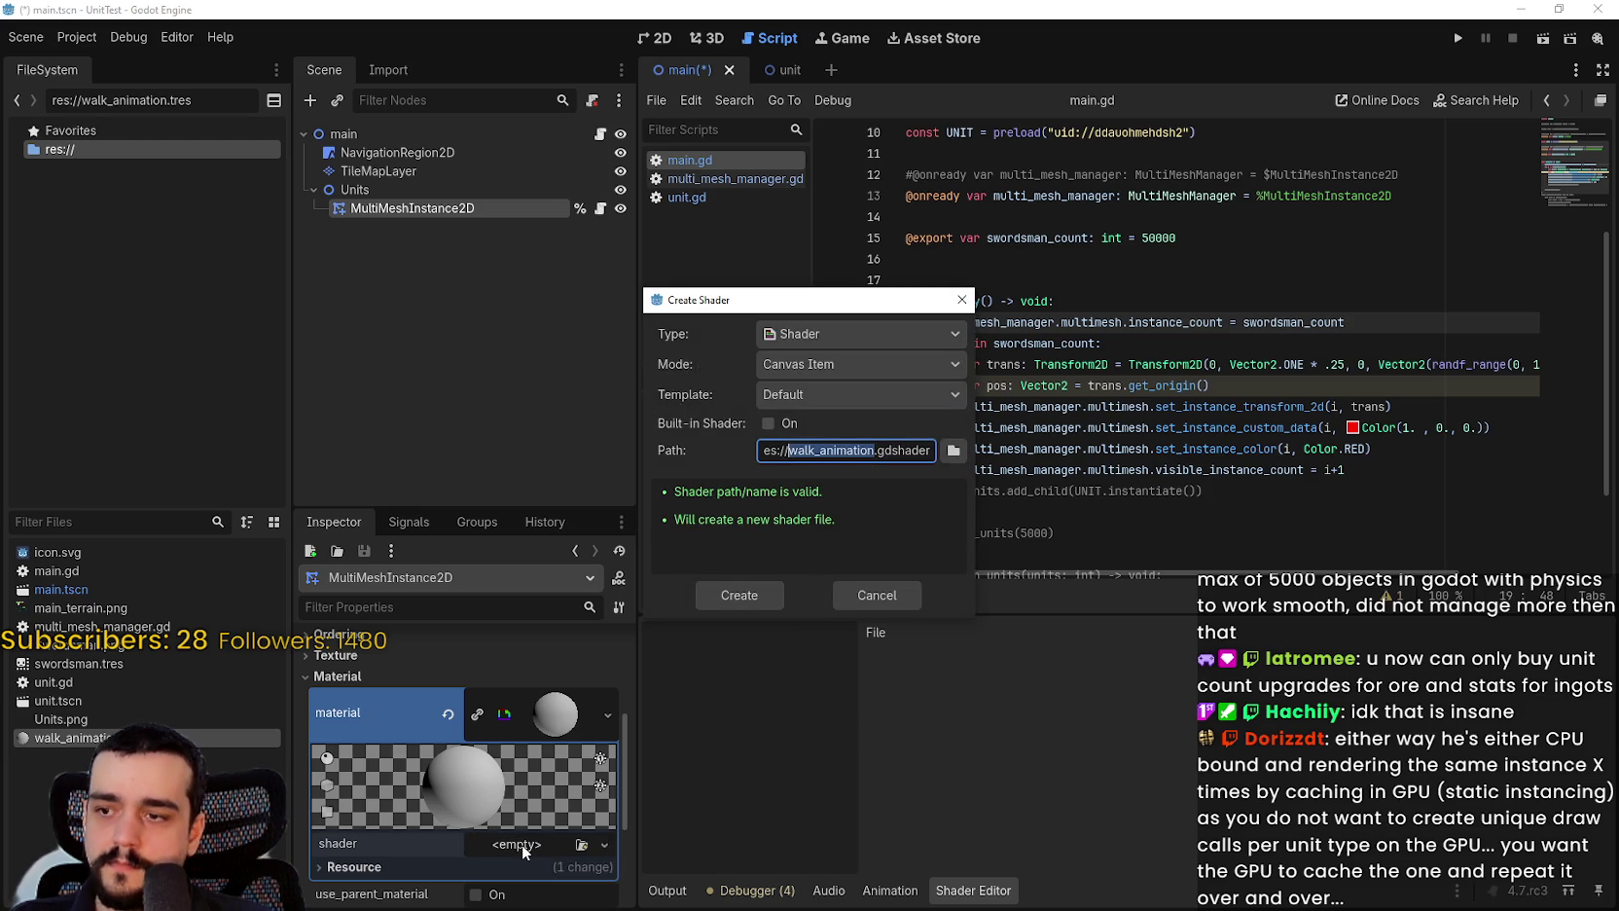
{"action": "left_click", "coordinate": [757, 596]}
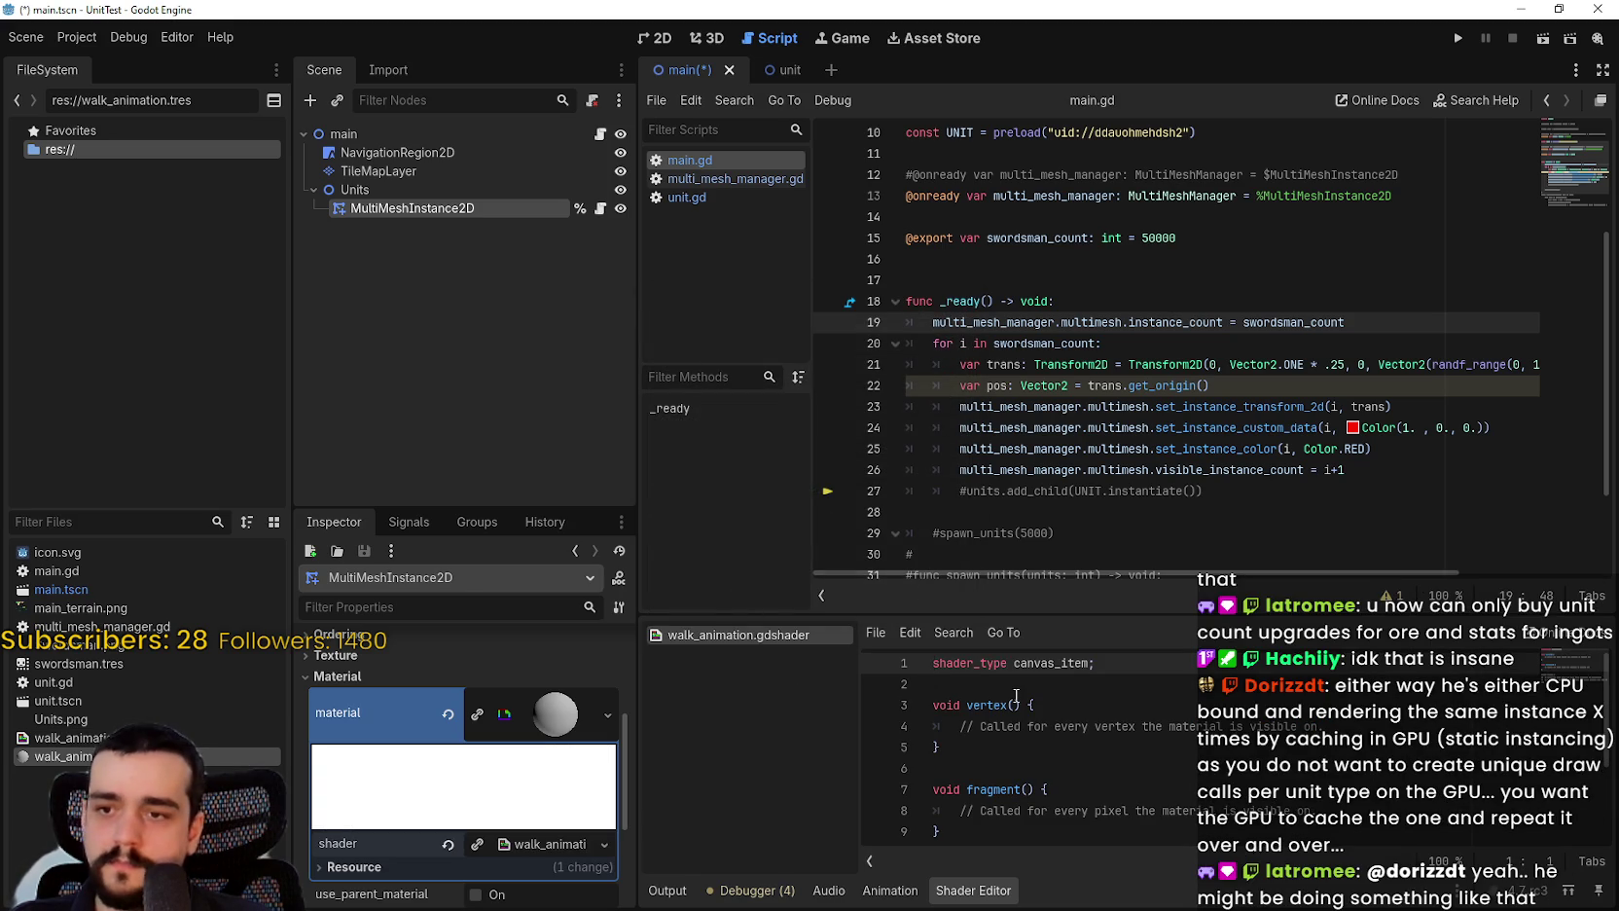
{"action": "scroll", "coordinate": [1097, 671], "scroll_direction": "down", "scroll_amount": 2}
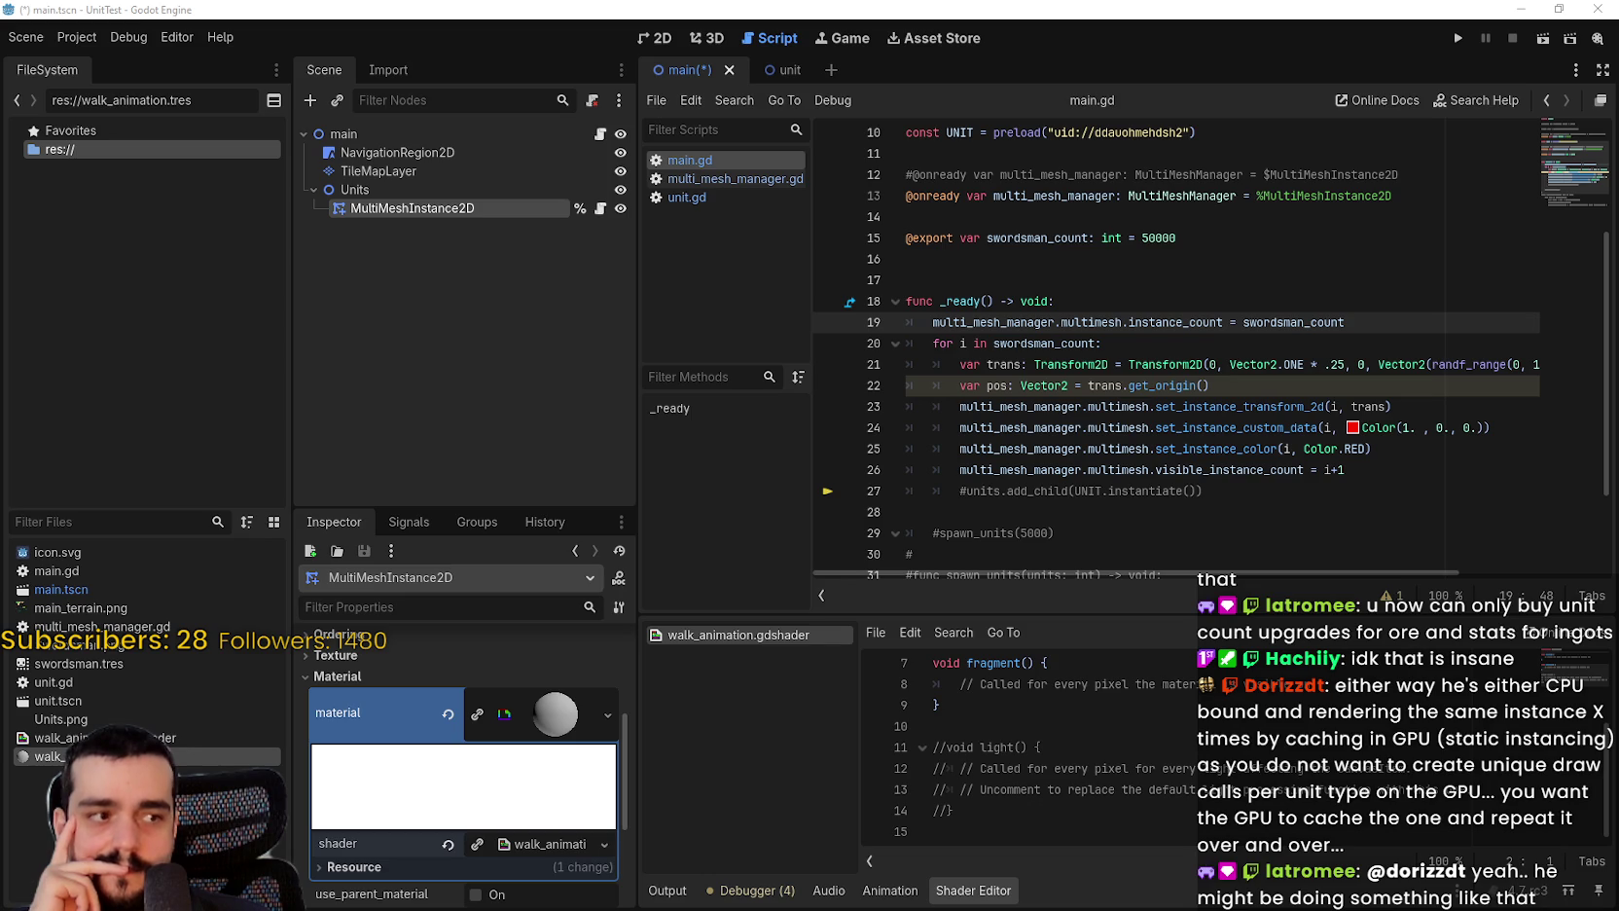
Step: Look over line 28 of main.gd and the shader's empty vertex function
{"action": "left_click", "coordinate": [1149, 516]}
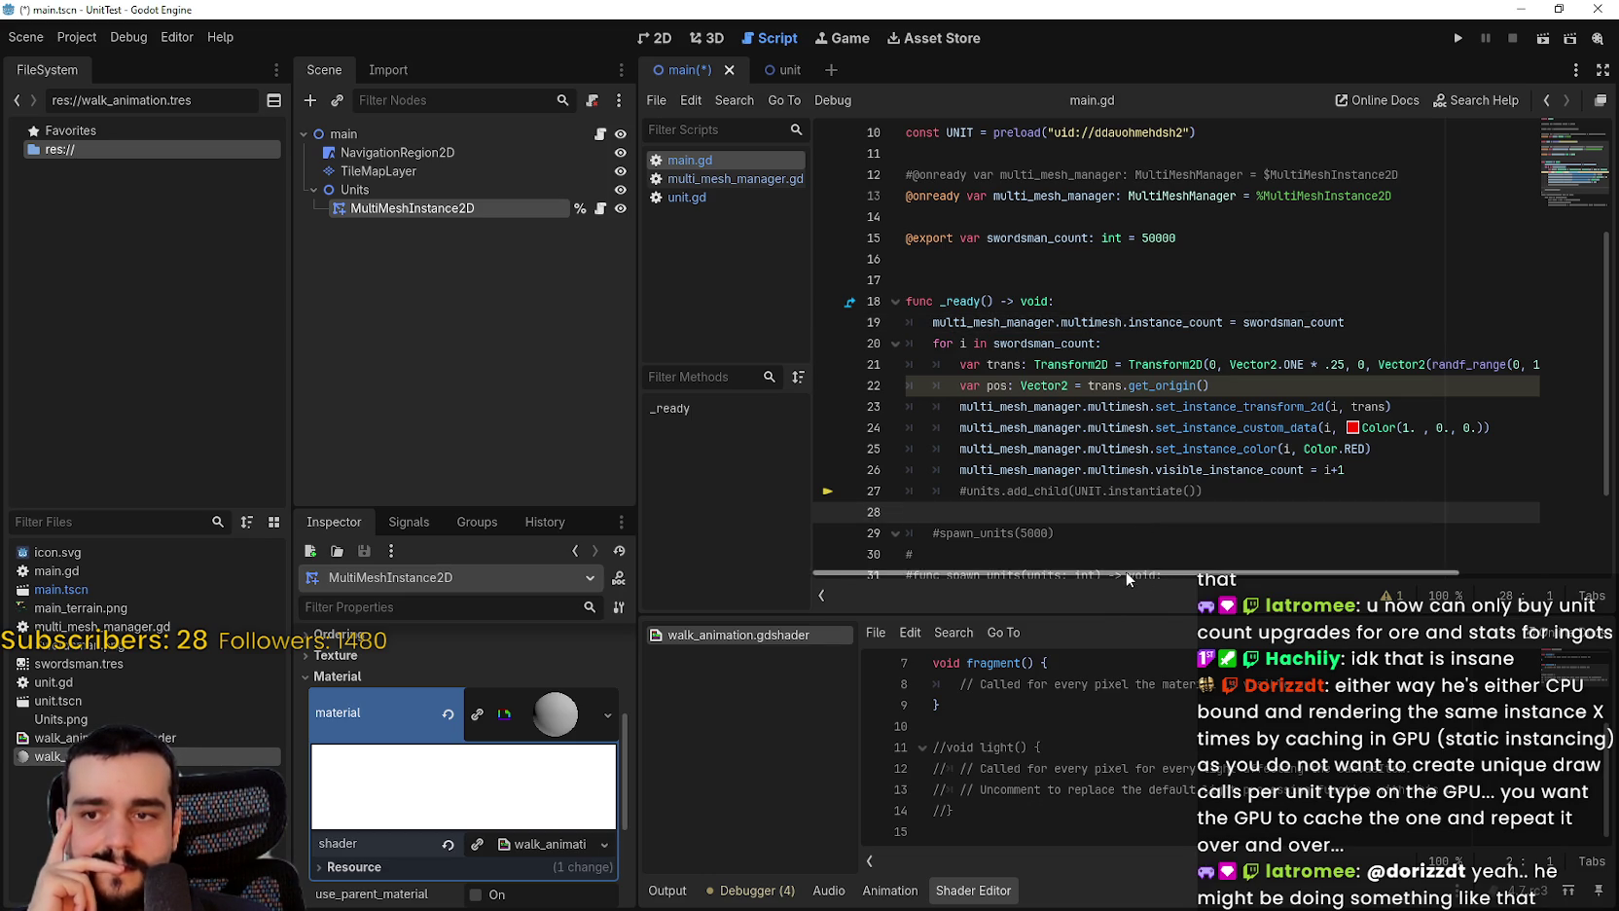
{"action": "scroll", "coordinate": [1127, 717], "scroll_direction": "up", "scroll_amount": 2}
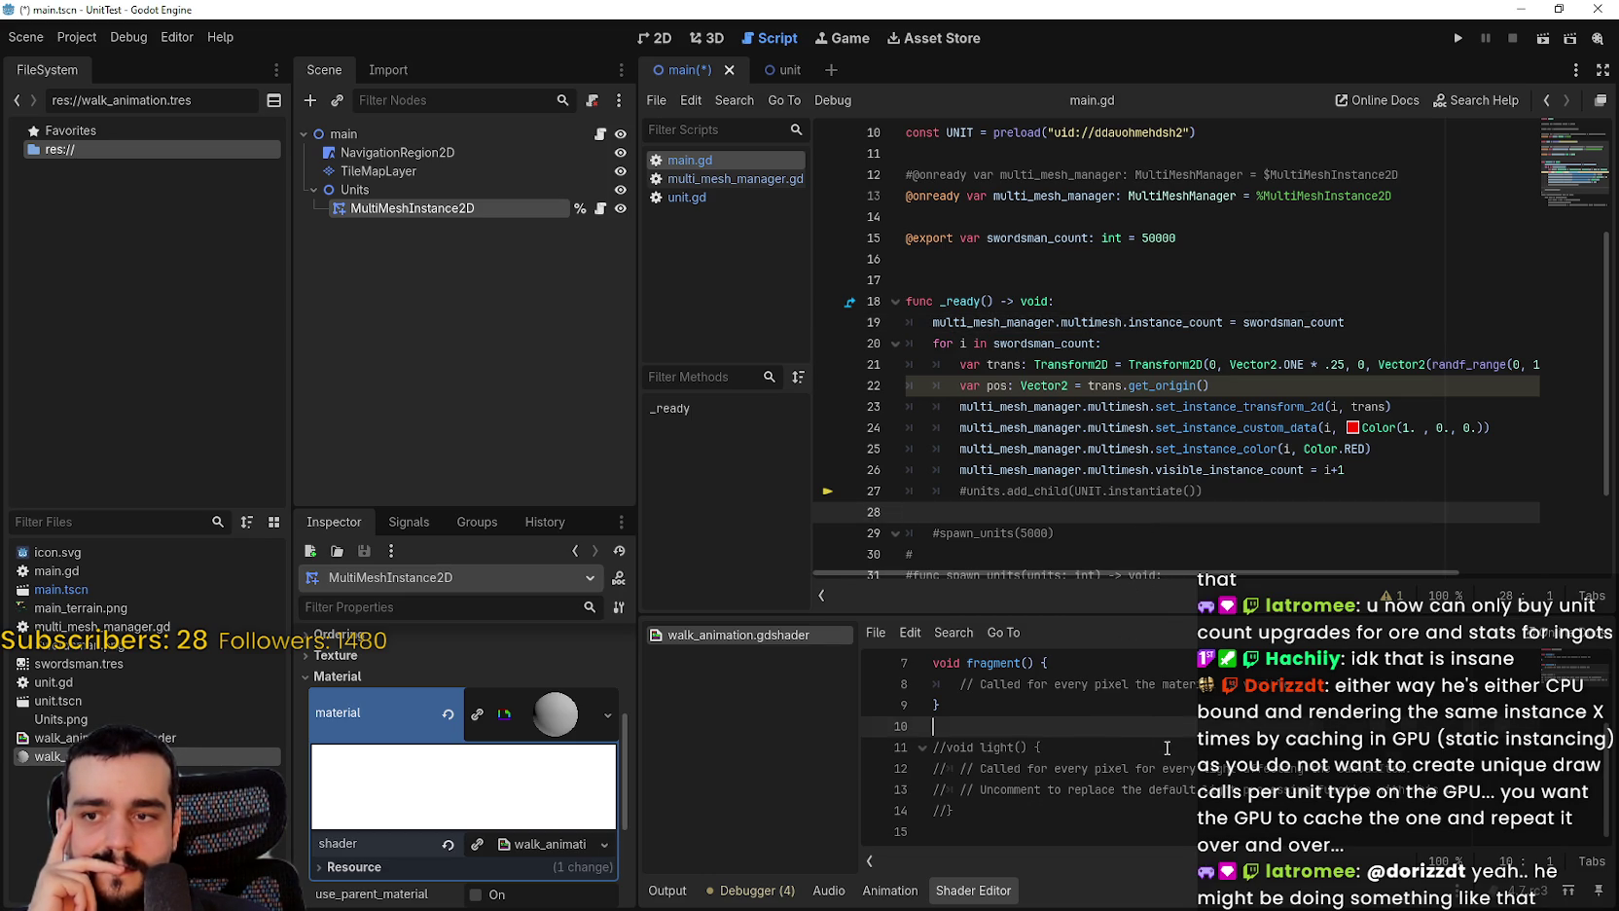
{"action": "left_click", "coordinate": [1154, 703]}
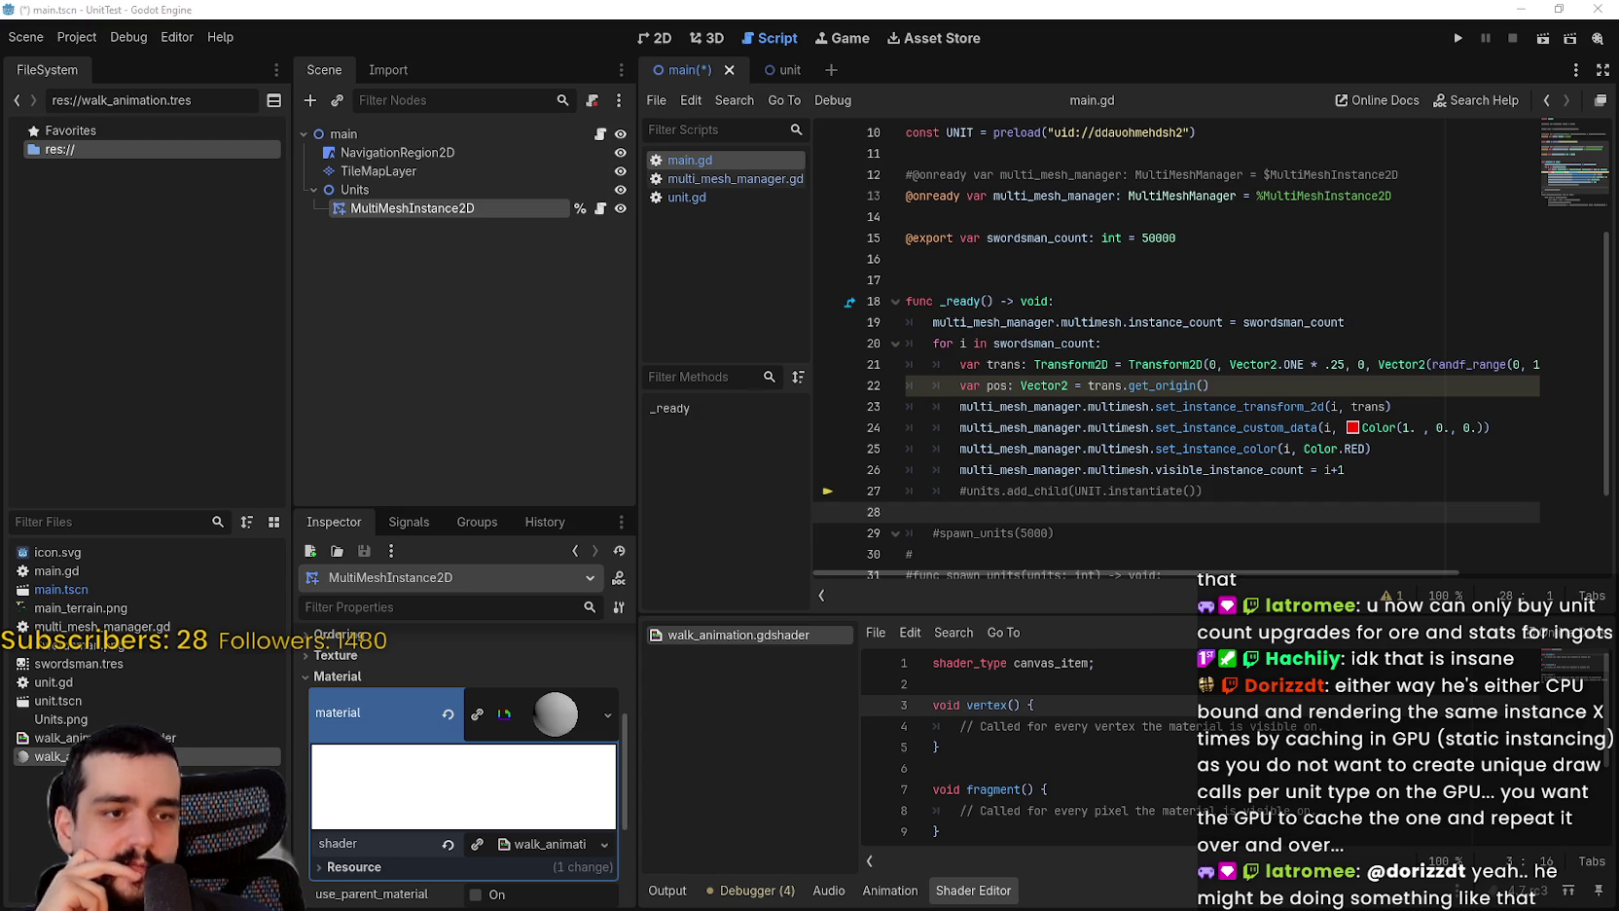
{"action": "scroll", "coordinate": [397, 771], "scroll_direction": "down", "scroll_amount": 3}
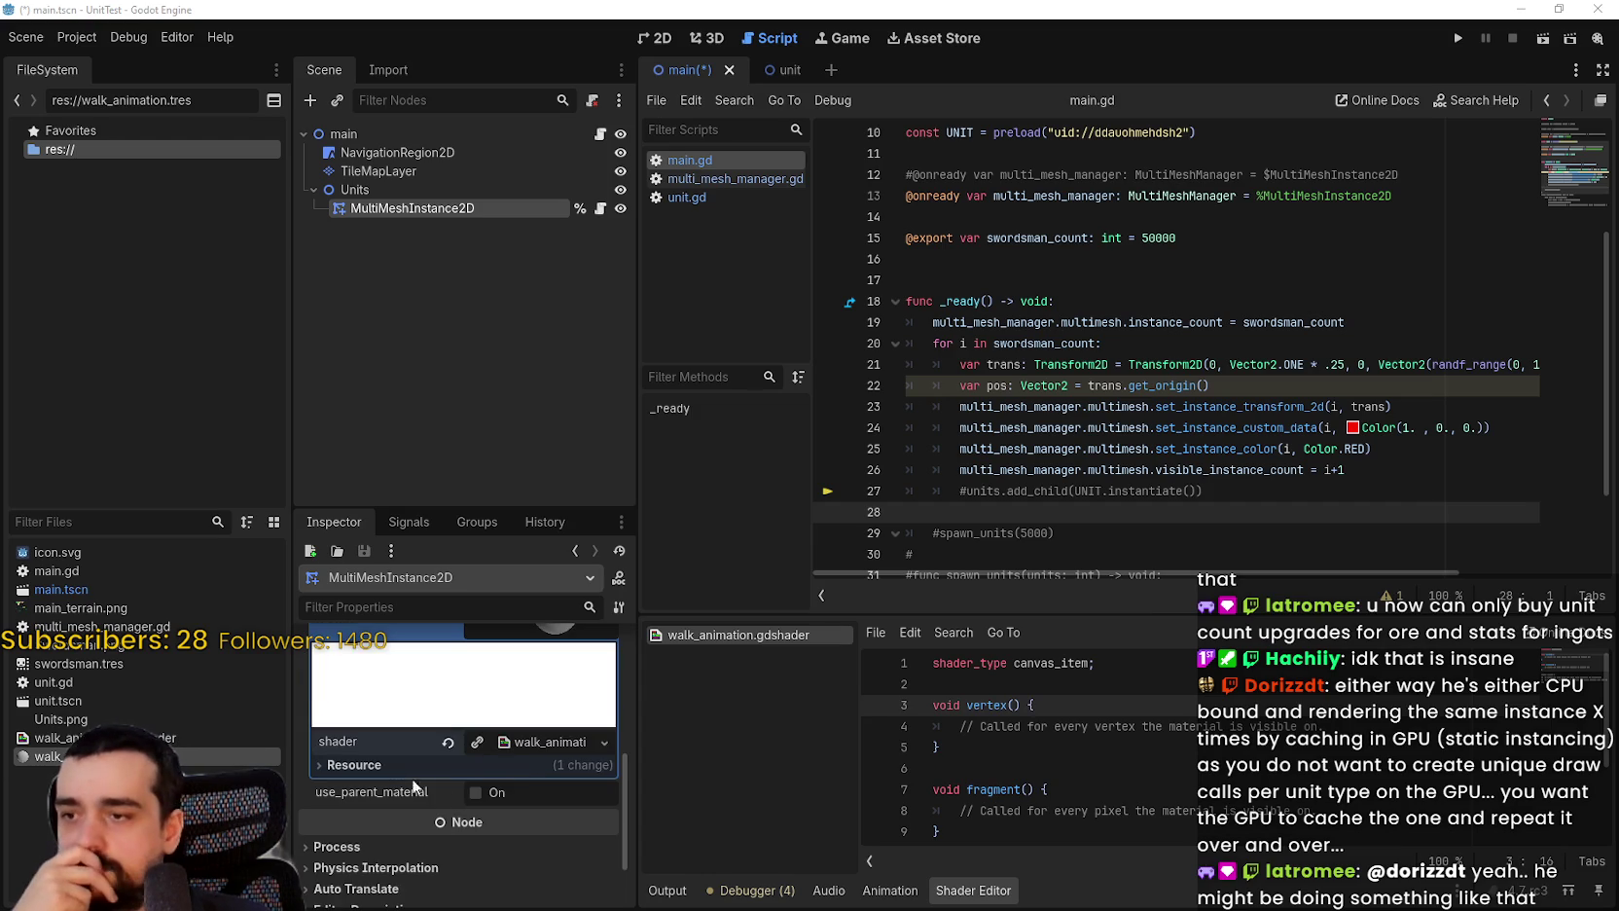
{"action": "scroll", "coordinate": [375, 774], "scroll_direction": "down", "scroll_amount": 2}
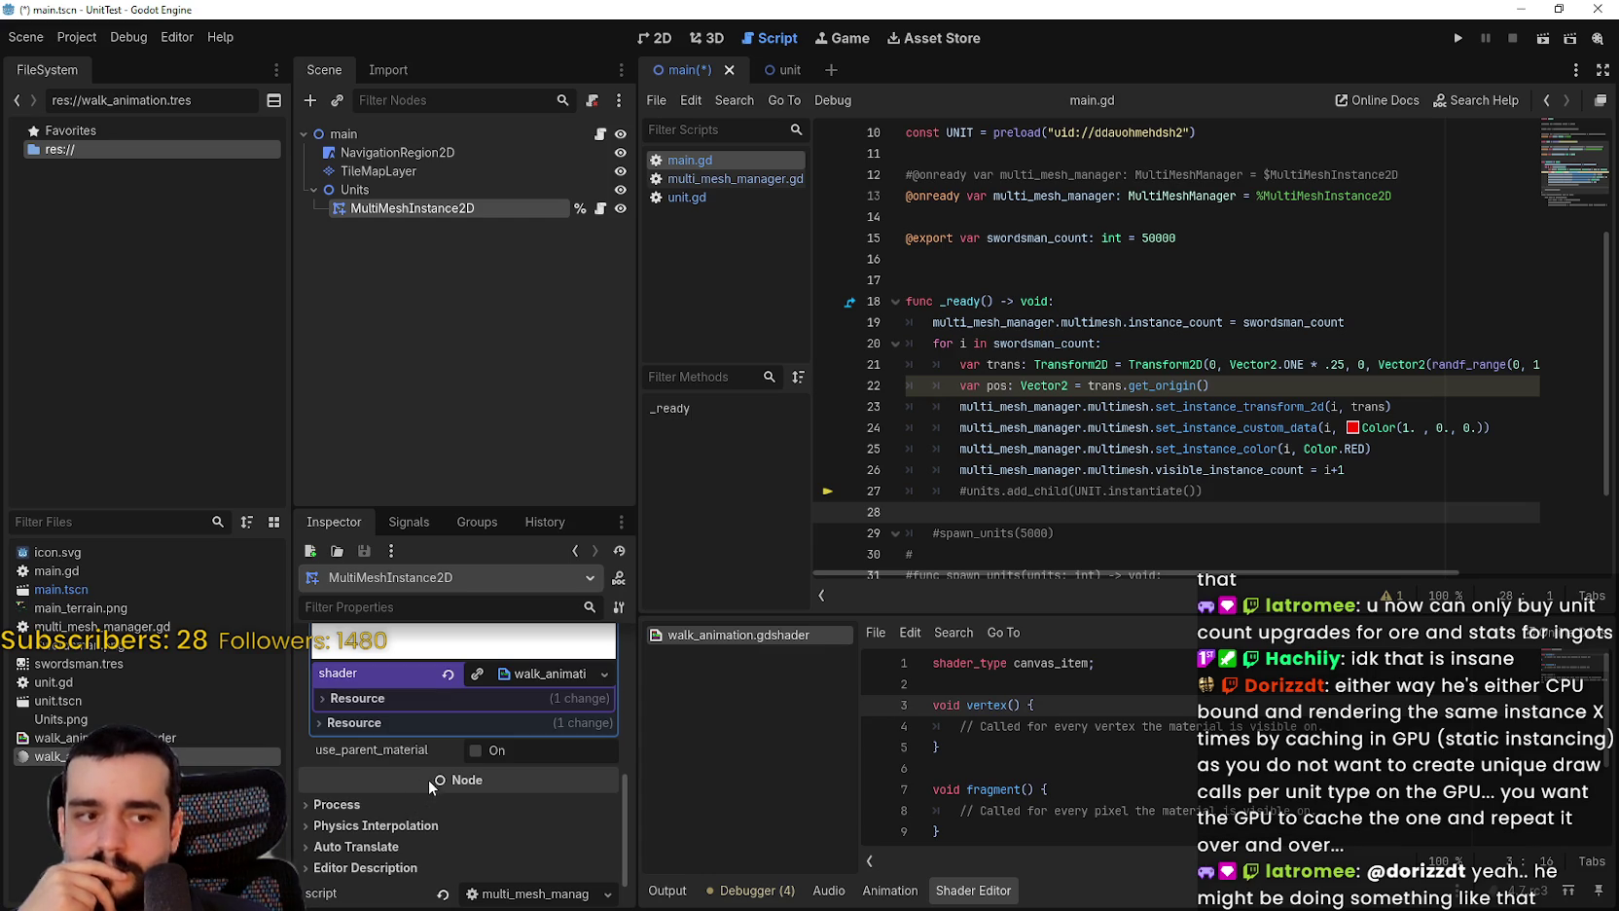
{"action": "scroll", "coordinate": [427, 780], "scroll_direction": "up", "scroll_amount": 5}
Step: Expand the walk_animation material to view its shader and resource path, then collapse it
{"action": "left_click", "coordinate": [497, 725]}
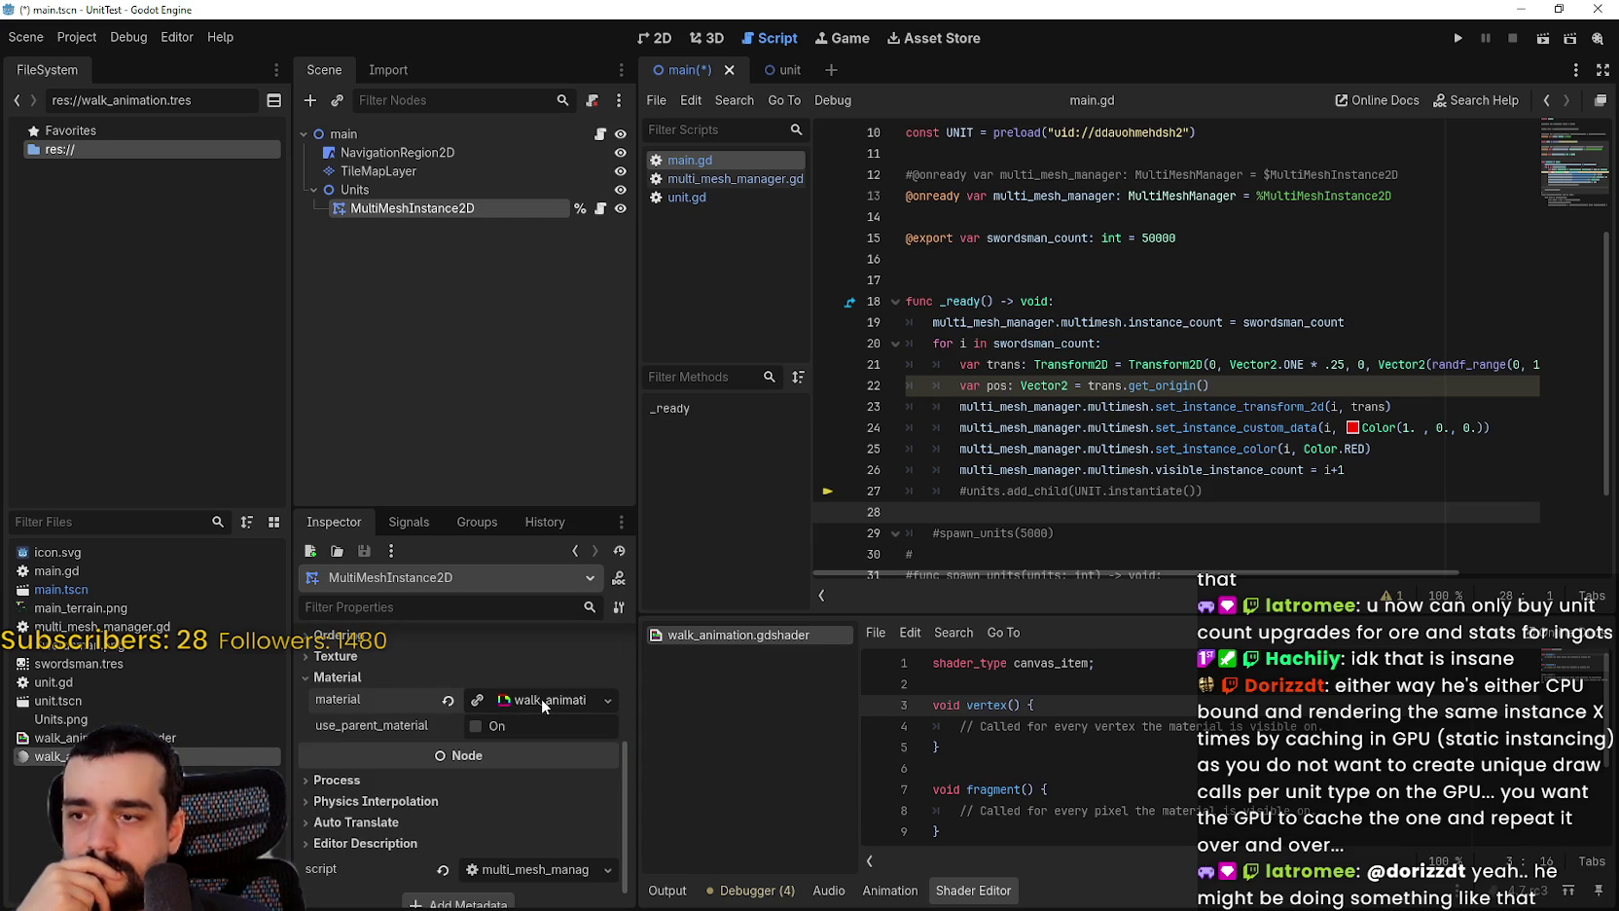
{"action": "left_click", "coordinate": [541, 697]}
{"action": "scroll", "coordinate": [531, 837], "scroll_direction": "down", "scroll_amount": 3}
{"action": "left_click", "coordinate": [547, 739]}
{"action": "left_click", "coordinate": [543, 739]}
{"action": "left_click", "coordinate": [521, 762]}
{"action": "left_click", "coordinate": [522, 762]}
{"action": "scroll", "coordinate": [528, 779], "scroll_direction": "down", "scroll_amount": 2}
{"action": "scroll", "coordinate": [526, 805], "scroll_direction": "up", "scroll_amount": 5}
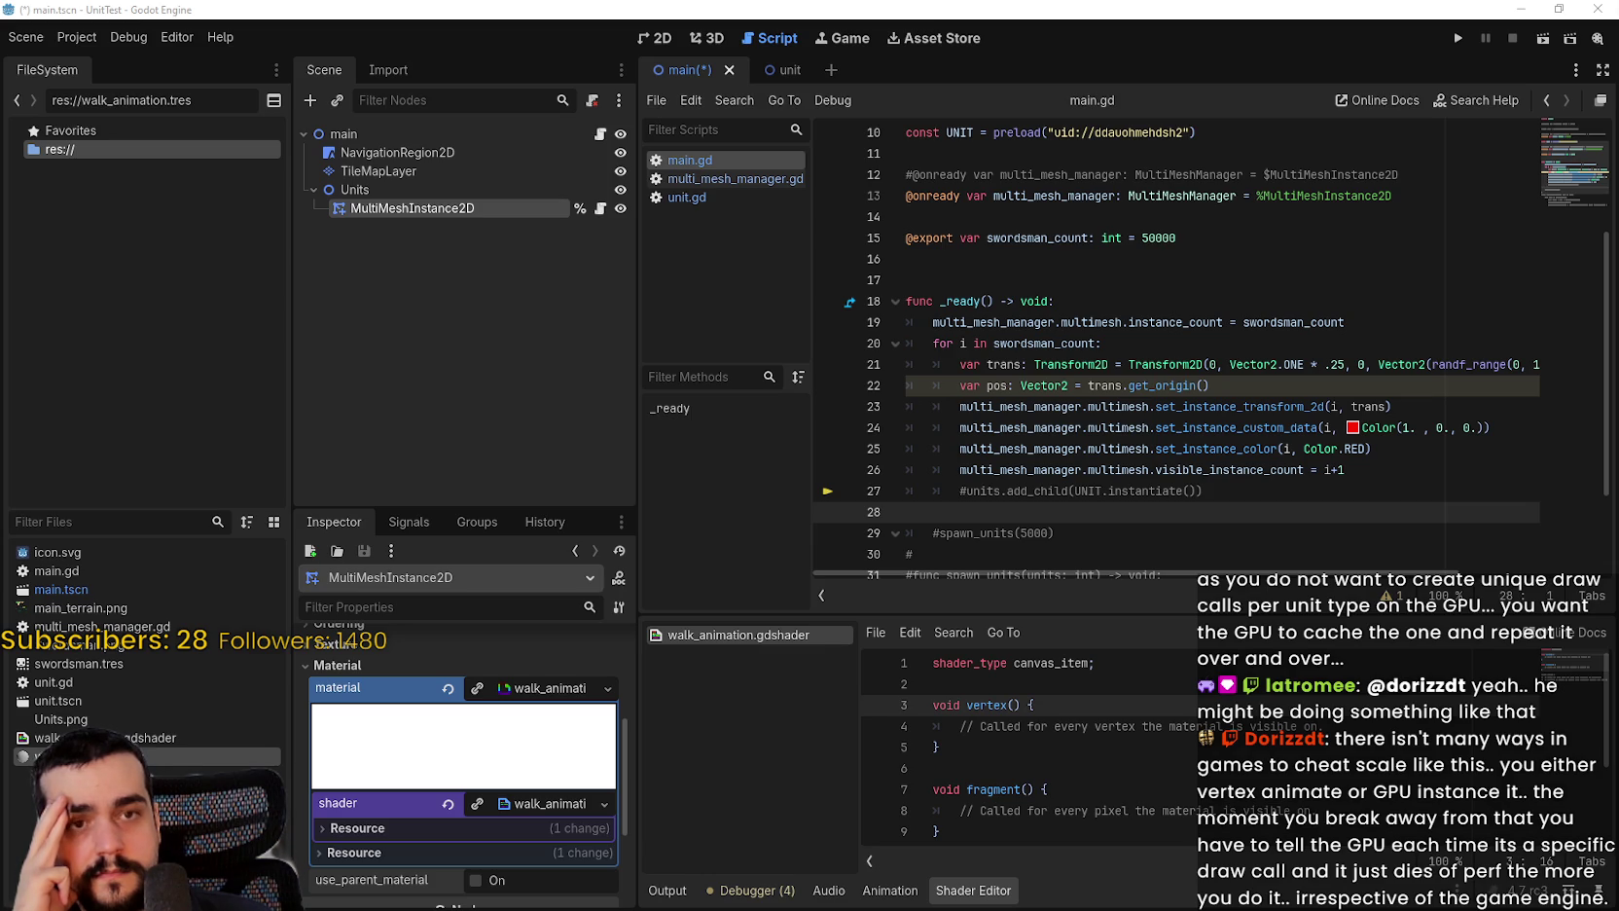
{"action": "left_click", "coordinate": [1125, 322]}
{"action": "scroll", "coordinate": [1110, 346], "scroll_direction": "up", "scroll_amount": 1}
Step: Save the main scene with Ctrl+S from the main.gd script
{"action": "scroll", "coordinate": [1110, 345], "scroll_direction": "up", "scroll_amount": 3}
{"action": "left_click", "coordinate": [1105, 405]}
{"action": "left_click", "coordinate": [1105, 570]}
{"action": "scroll", "coordinate": [1106, 486], "scroll_direction": "down", "scroll_amount": 5}
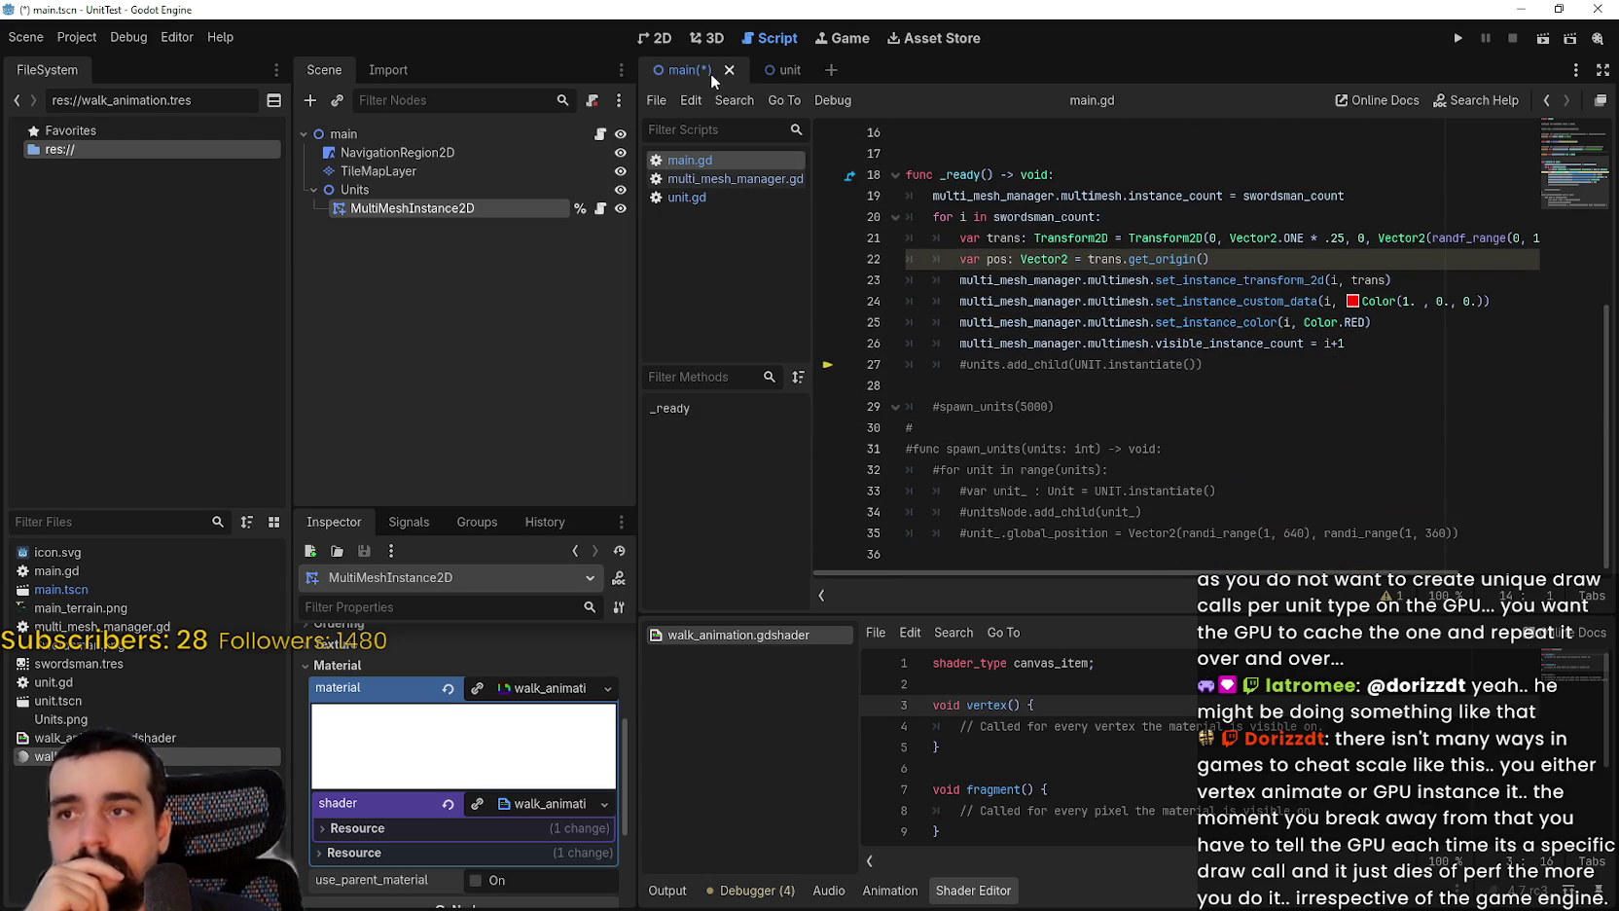
{"action": "key", "text": "ctrl+s"}
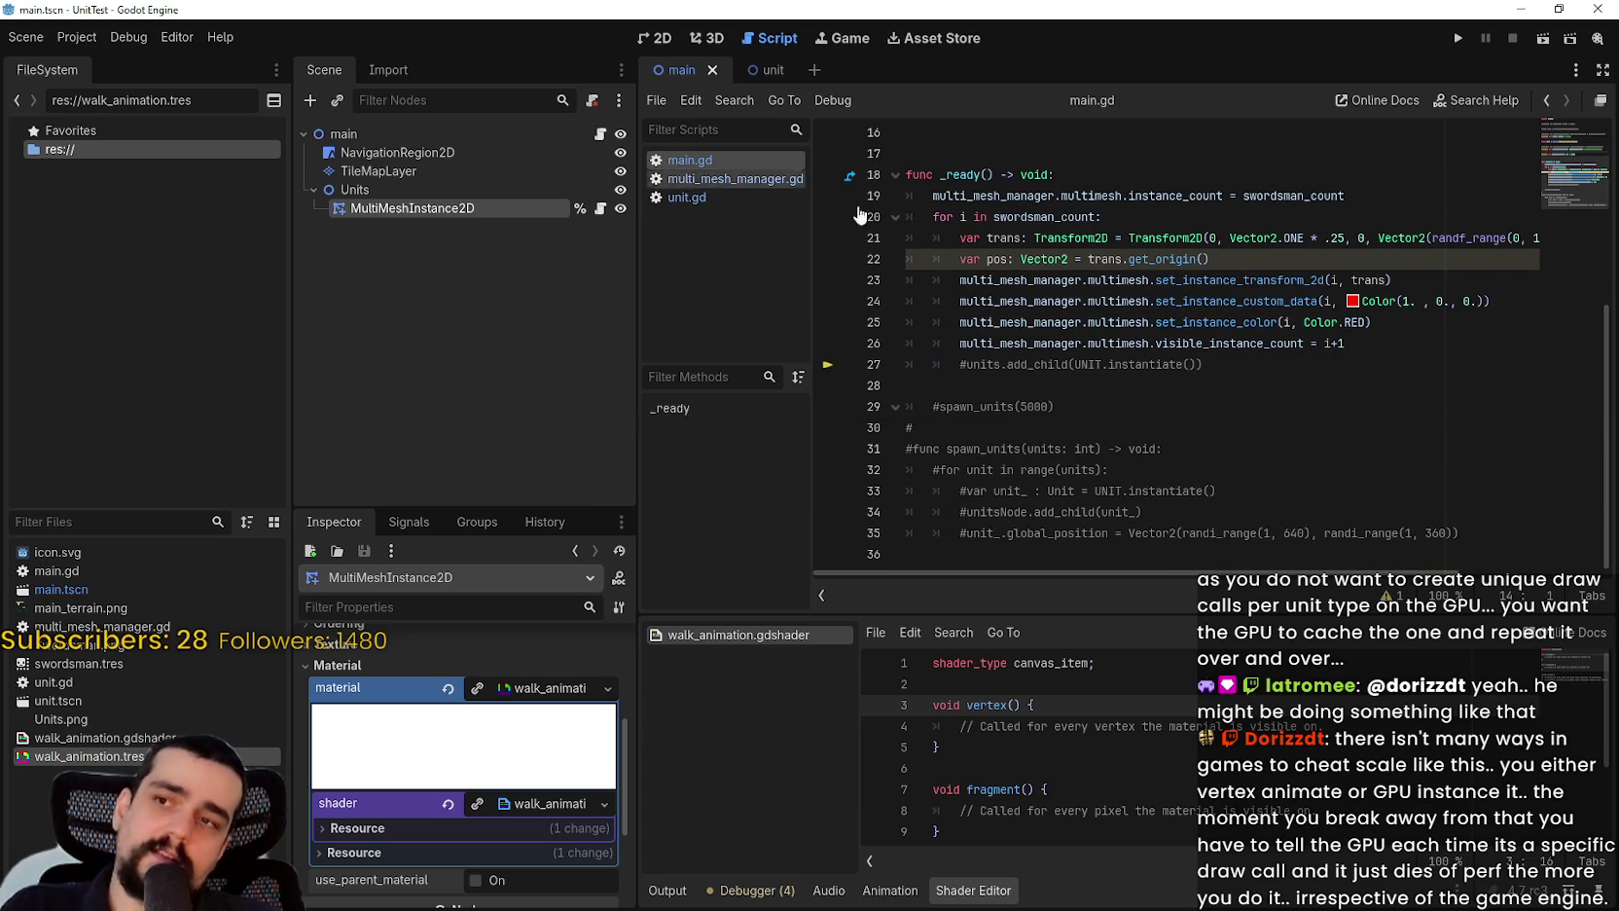
Step: Select the commented #spawn_units(5000) line, glance at the Output log, and run the project
{"action": "left_click", "coordinate": [983, 406]}
{"action": "left_click_drag", "start_coordinate": [913, 385], "coordinate": [1055, 407]}
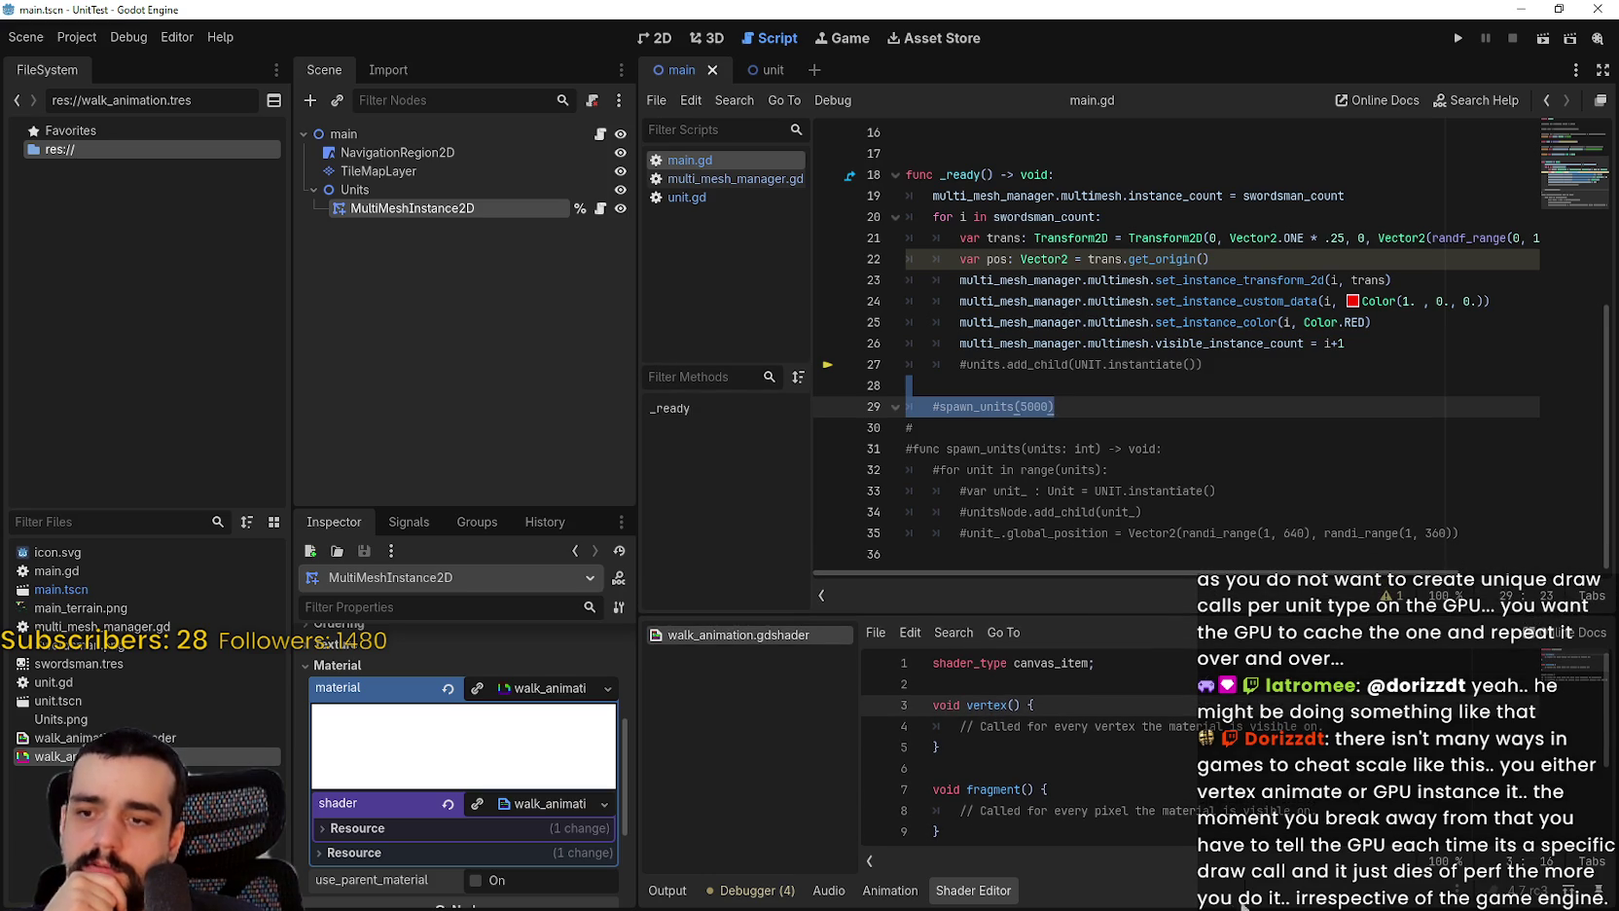
{"action": "left_click", "coordinate": [668, 890]}
{"action": "left_click", "coordinate": [973, 890]}
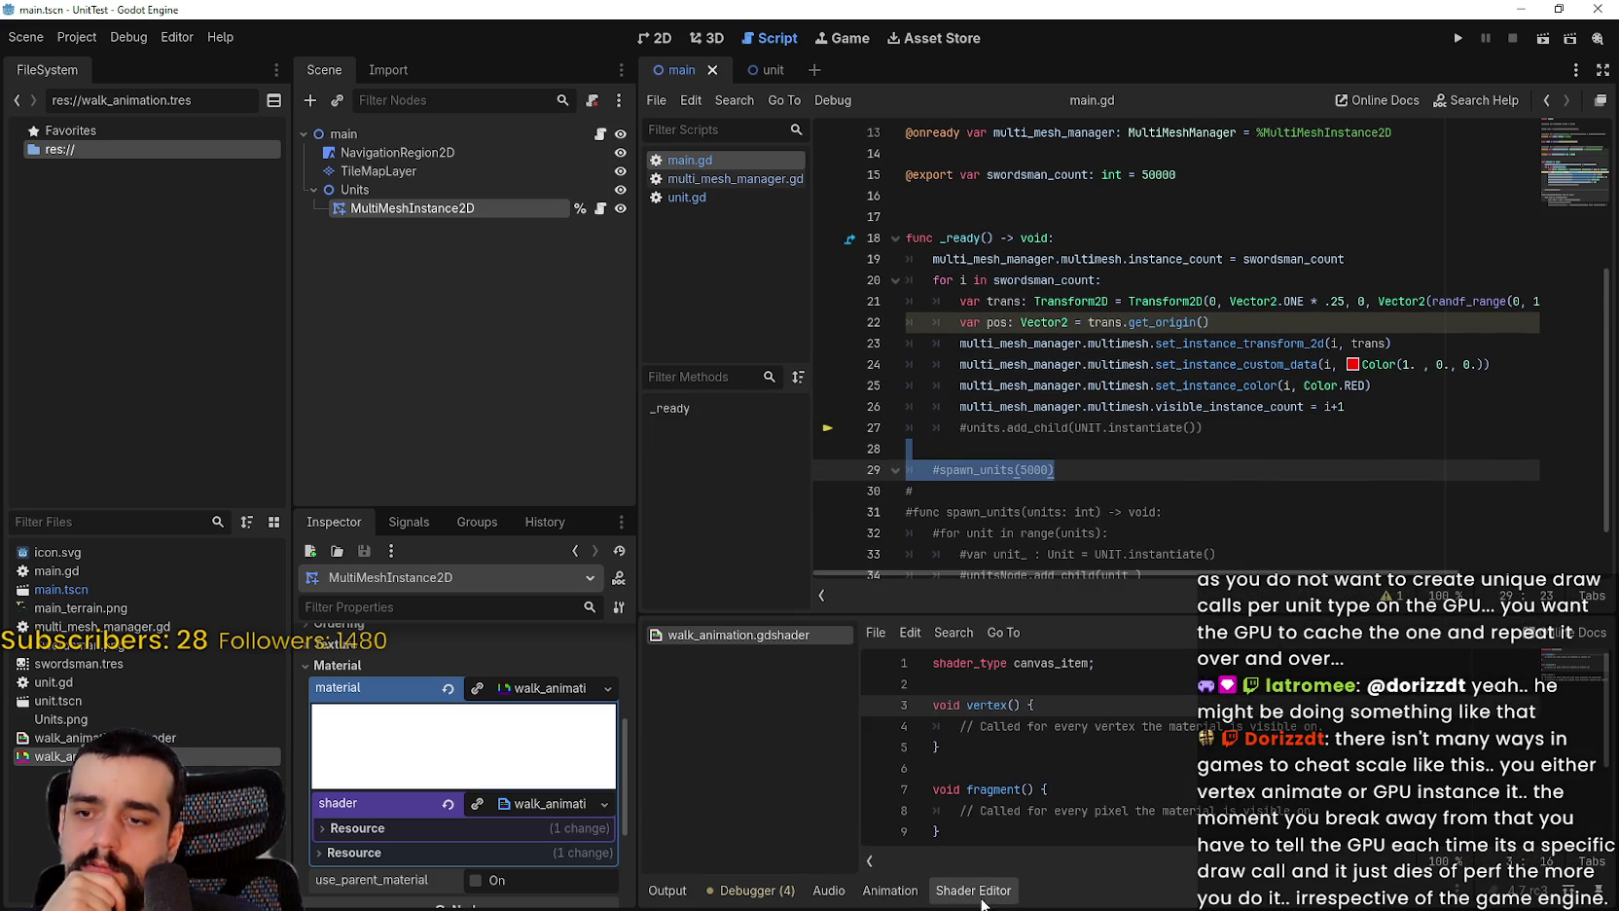
{"action": "scroll", "coordinate": [986, 822], "scroll_direction": "down", "scroll_amount": 3}
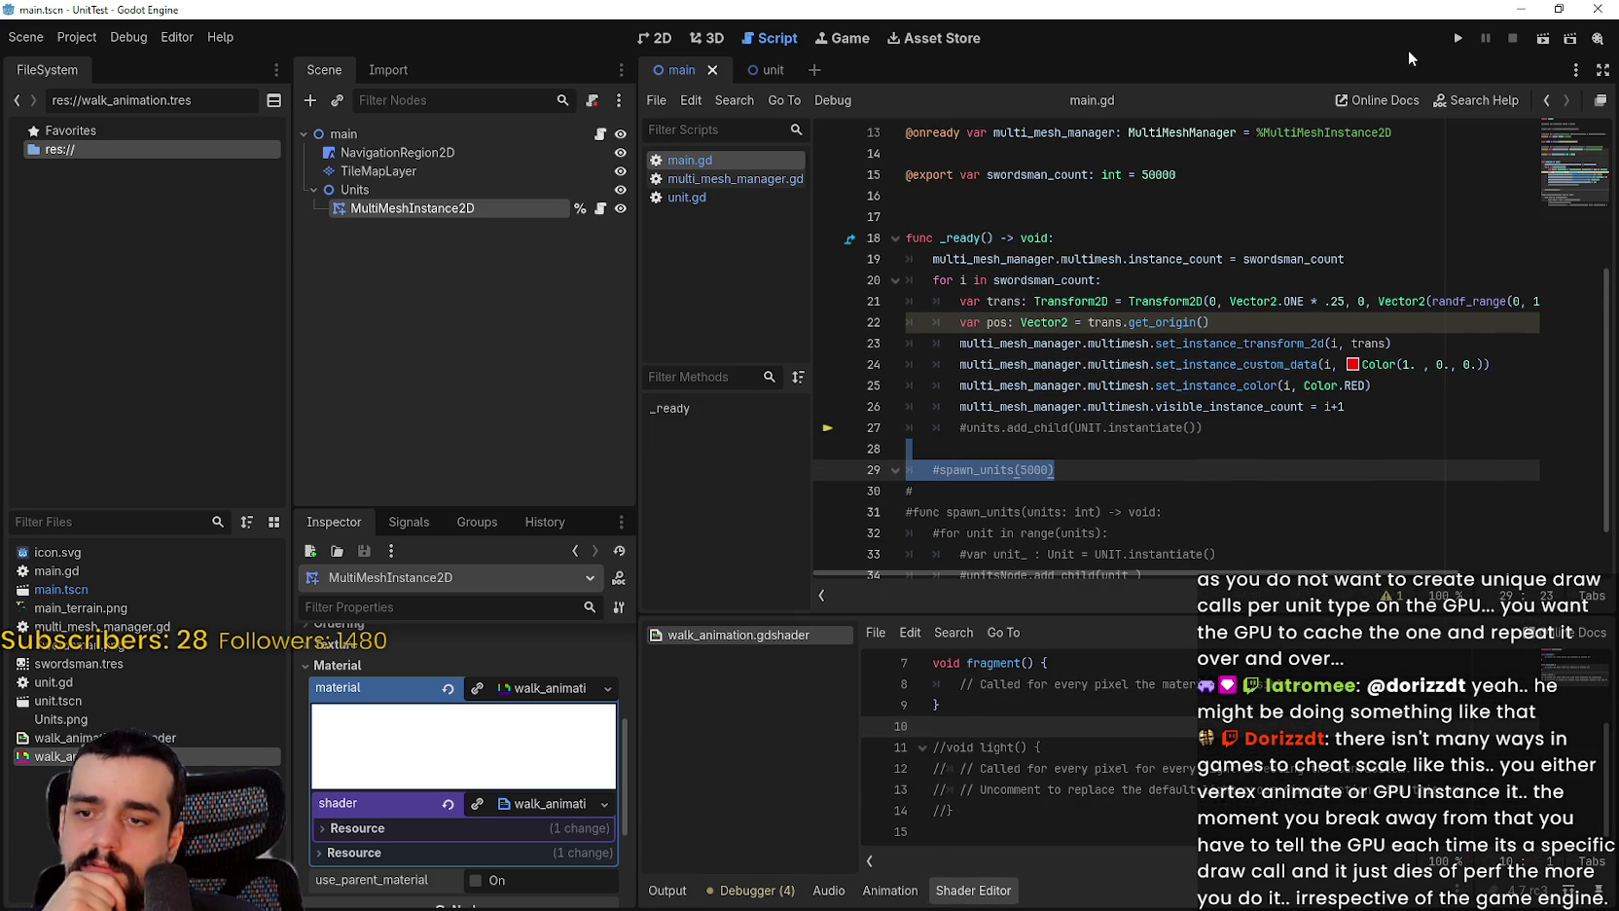
{"action": "left_click", "coordinate": [1457, 38]}
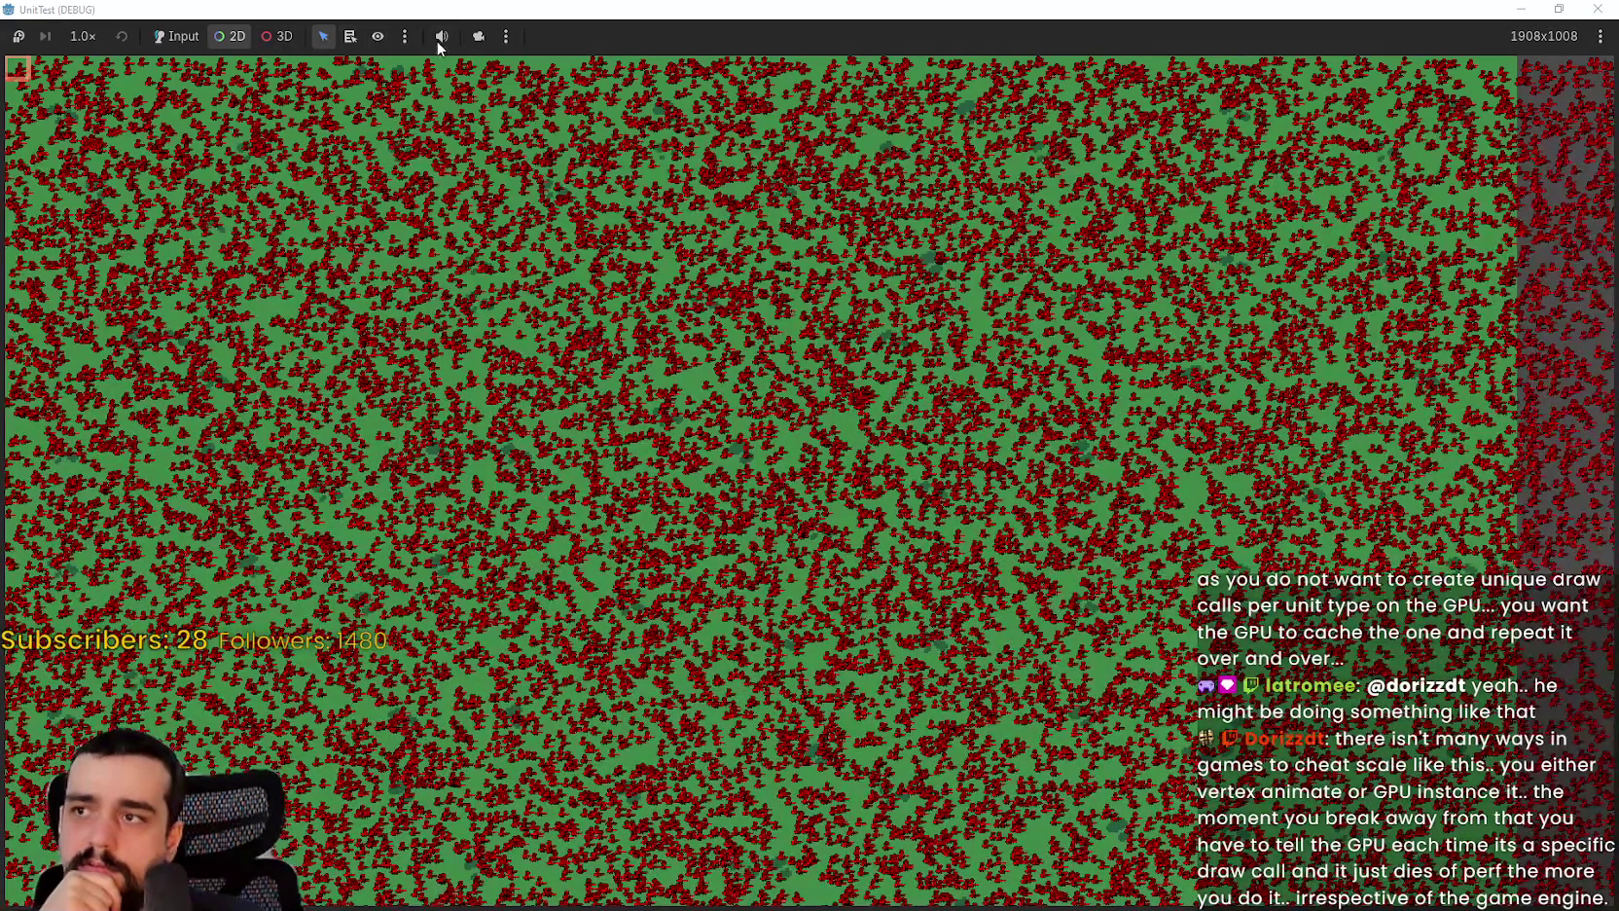
Step: Enable the game camera override and zoom in and out on the red swordsman crowd
{"action": "left_click", "coordinate": [478, 36]}
{"action": "scroll", "coordinate": [1224, 511], "scroll_direction": "down", "scroll_amount": 3}
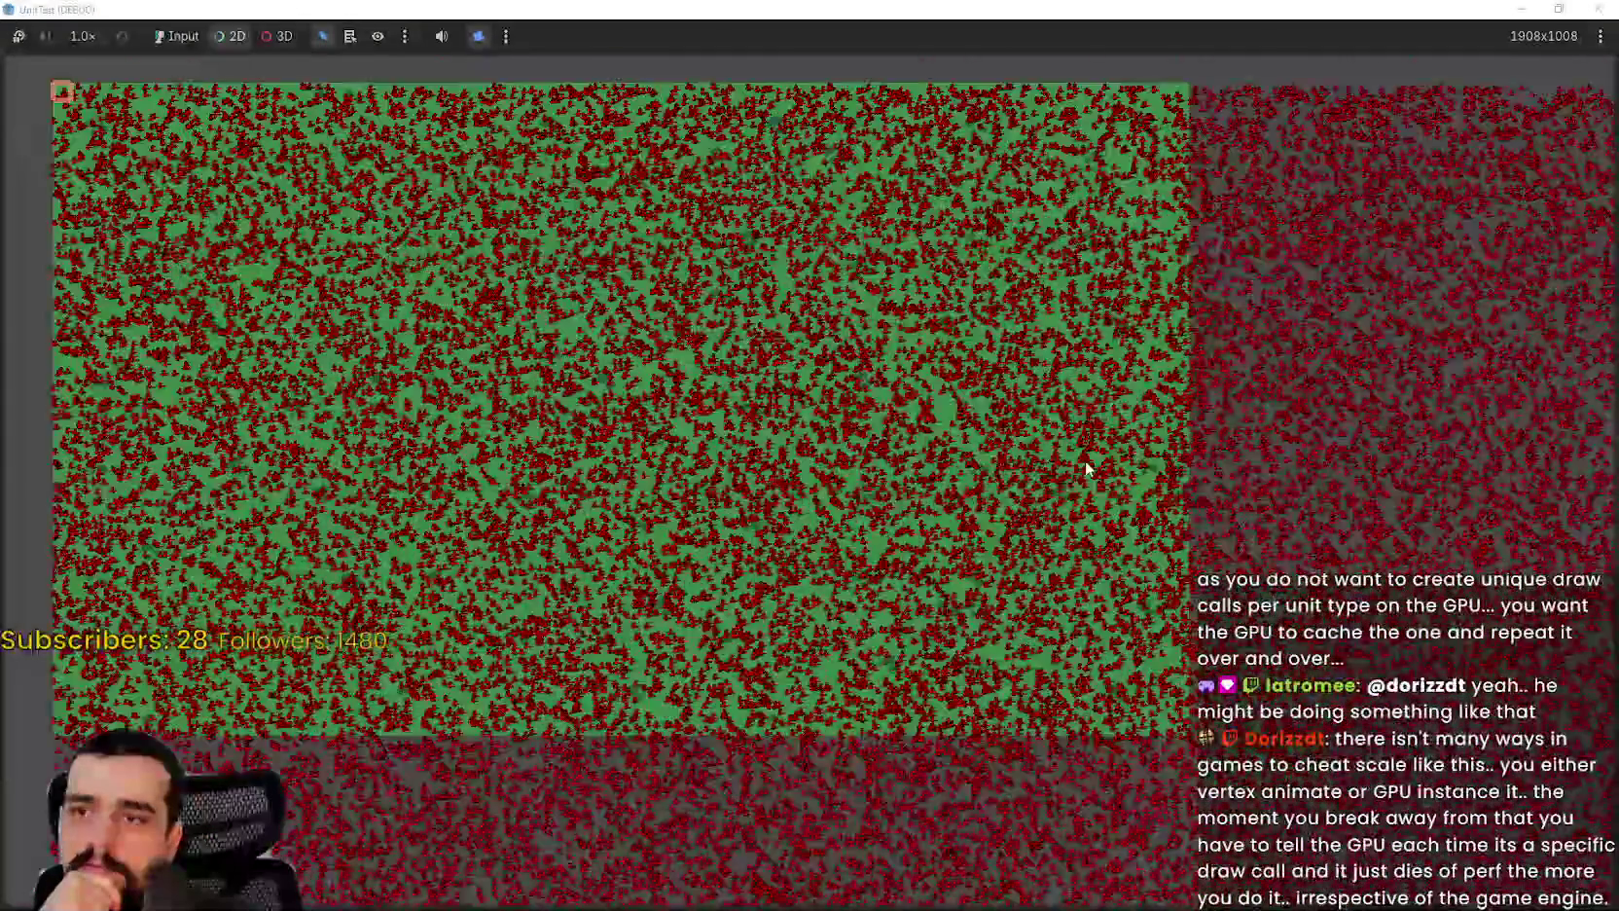
{"action": "scroll", "coordinate": [527, 361], "scroll_direction": "up", "scroll_amount": 5}
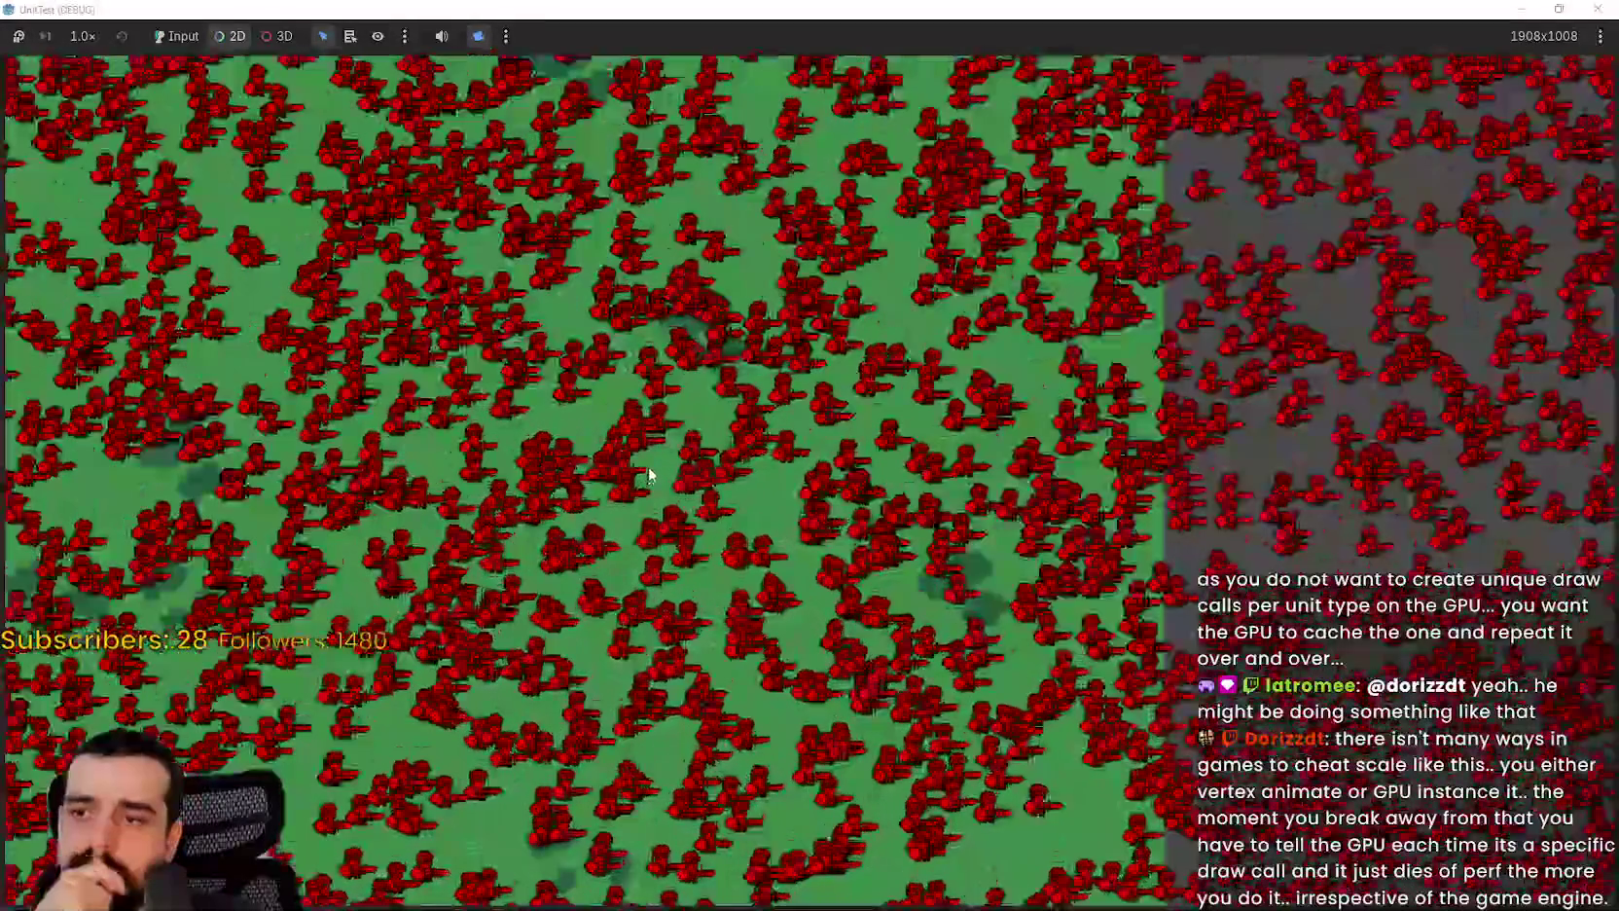
{"action": "scroll", "coordinate": [650, 471], "scroll_direction": "down", "scroll_amount": 5}
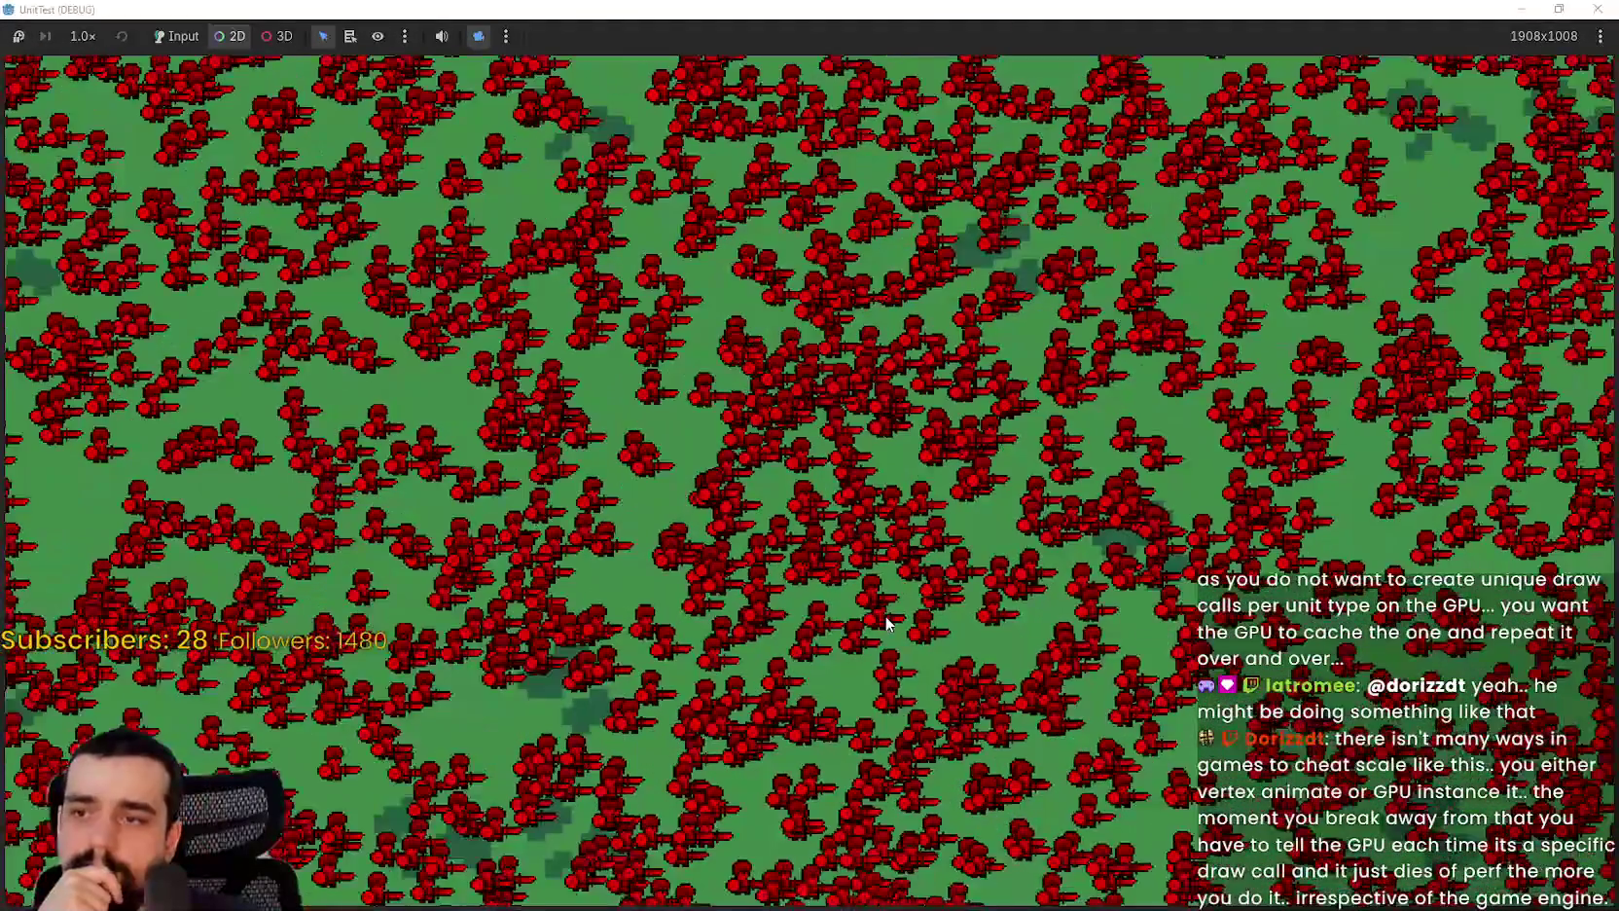
{"action": "scroll", "coordinate": [501, 258], "scroll_direction": "down", "scroll_amount": 2}
{"action": "scroll", "coordinate": [636, 449], "scroll_direction": "up", "scroll_amount": 3}
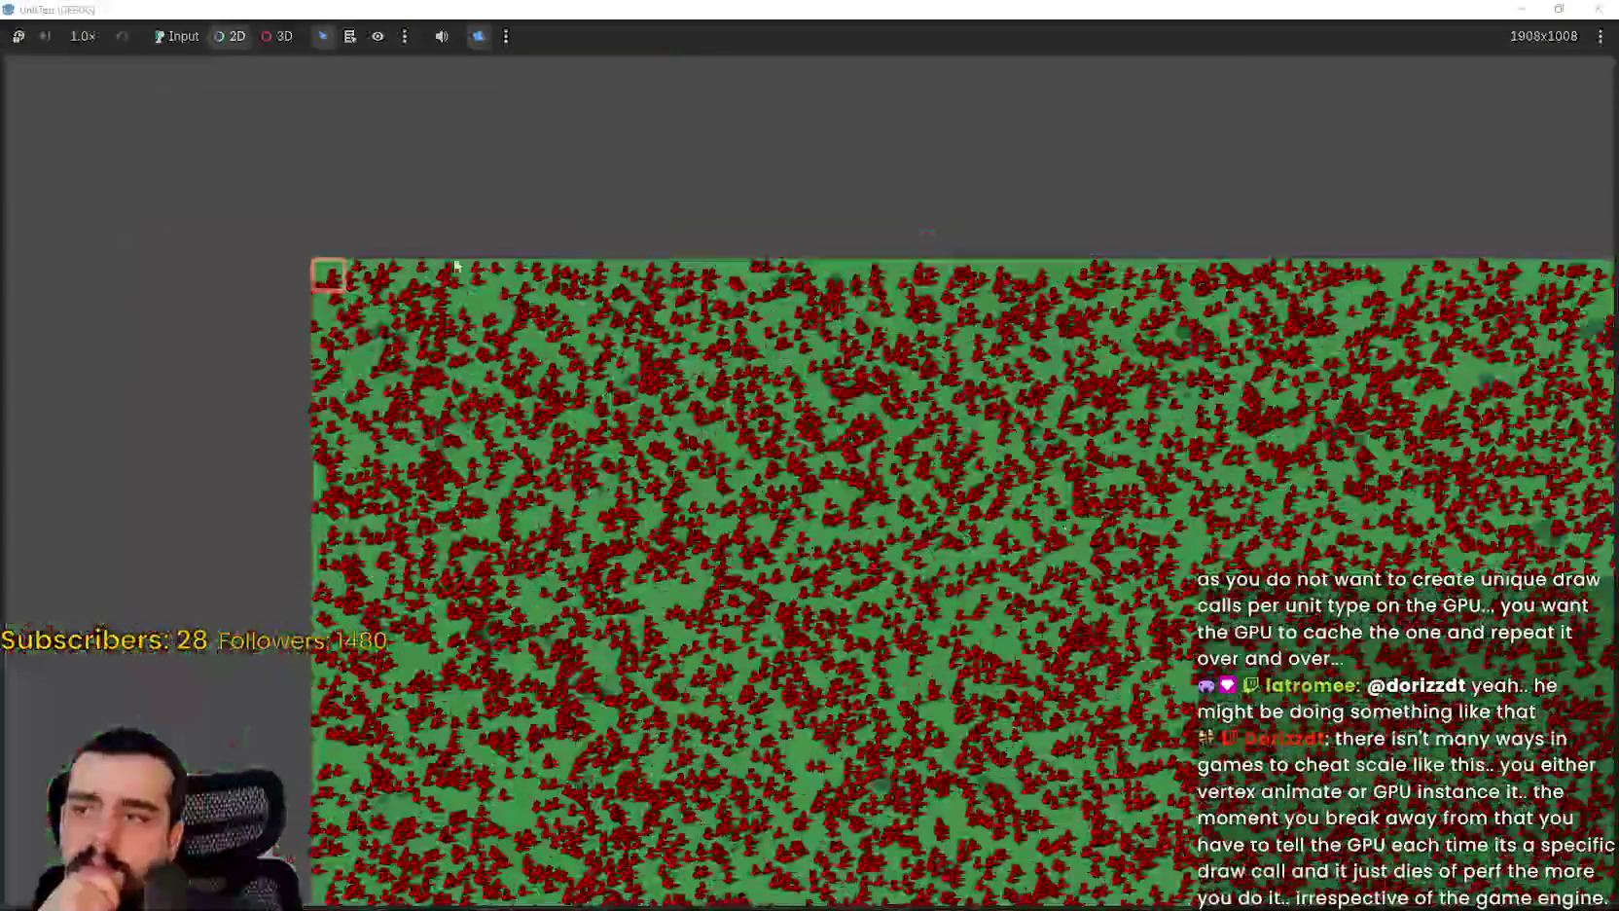
{"action": "scroll", "coordinate": [400, 272], "scroll_direction": "up", "scroll_amount": 2}
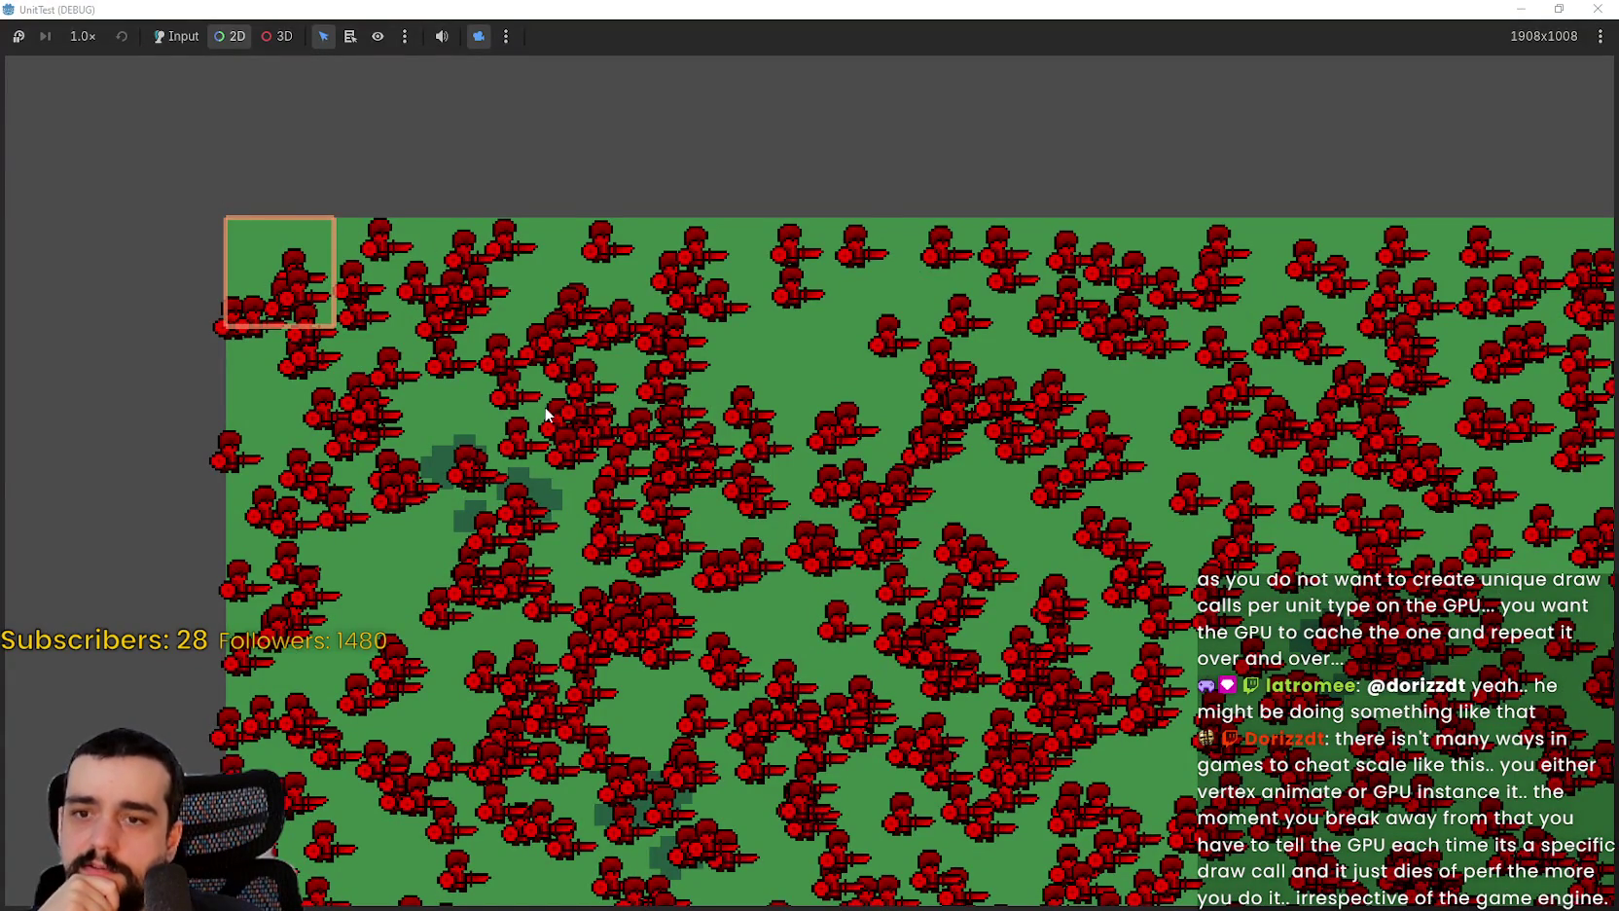
{"action": "scroll", "coordinate": [535, 411], "scroll_direction": "up", "scroll_amount": 3}
{"action": "scroll", "coordinate": [522, 413], "scroll_direction": "down", "scroll_amount": 3}
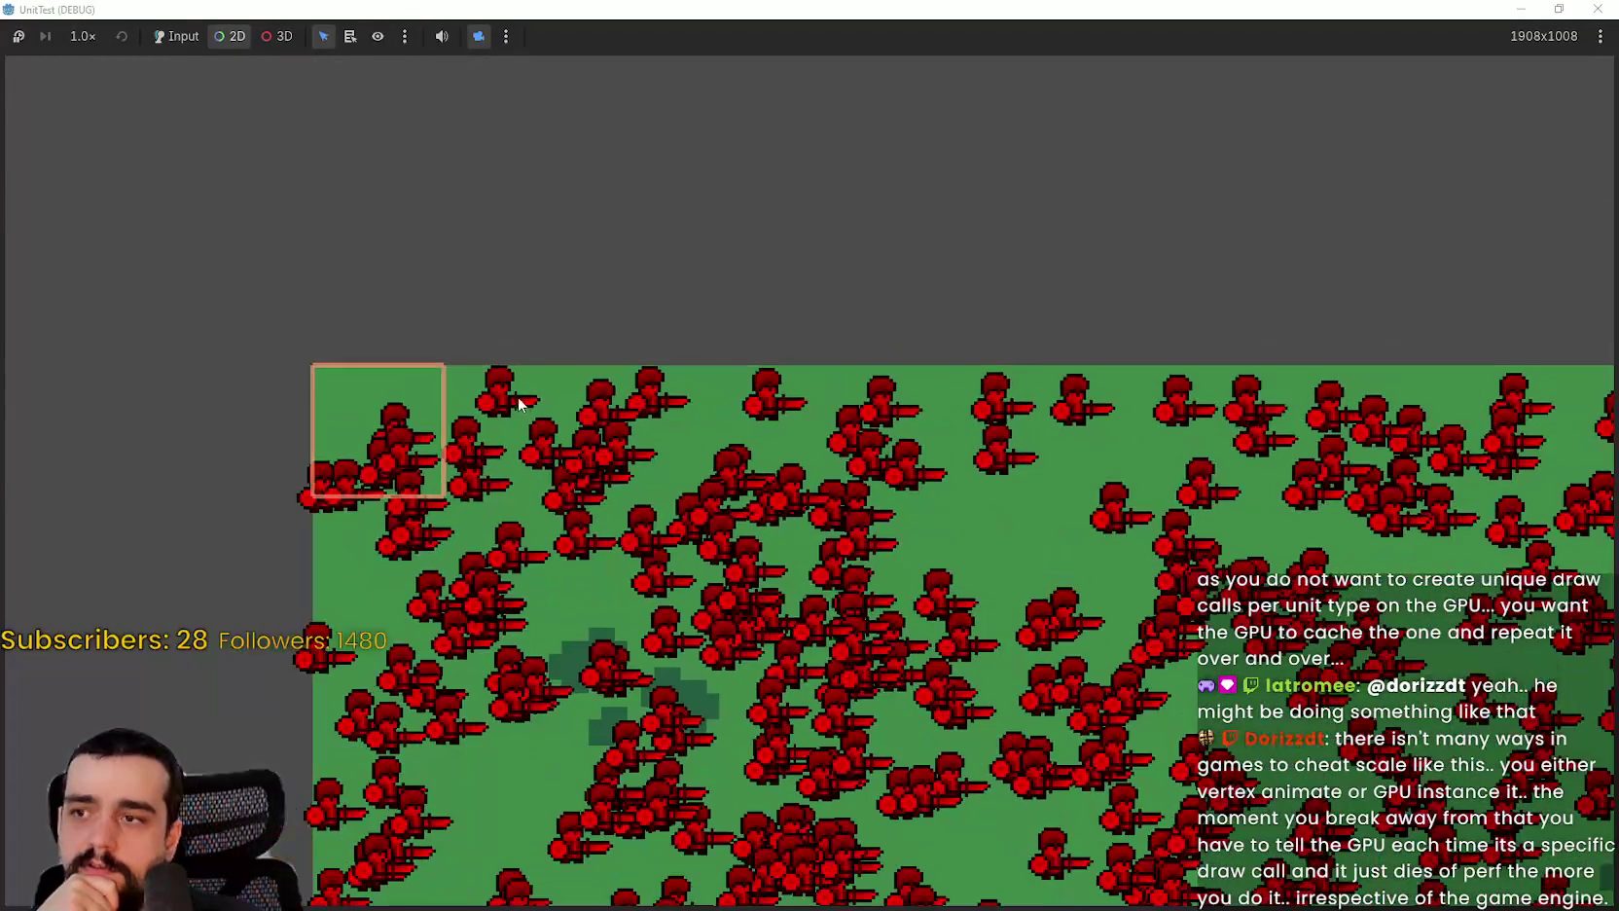
{"action": "scroll", "coordinate": [527, 283], "scroll_direction": "up", "scroll_amount": 2}
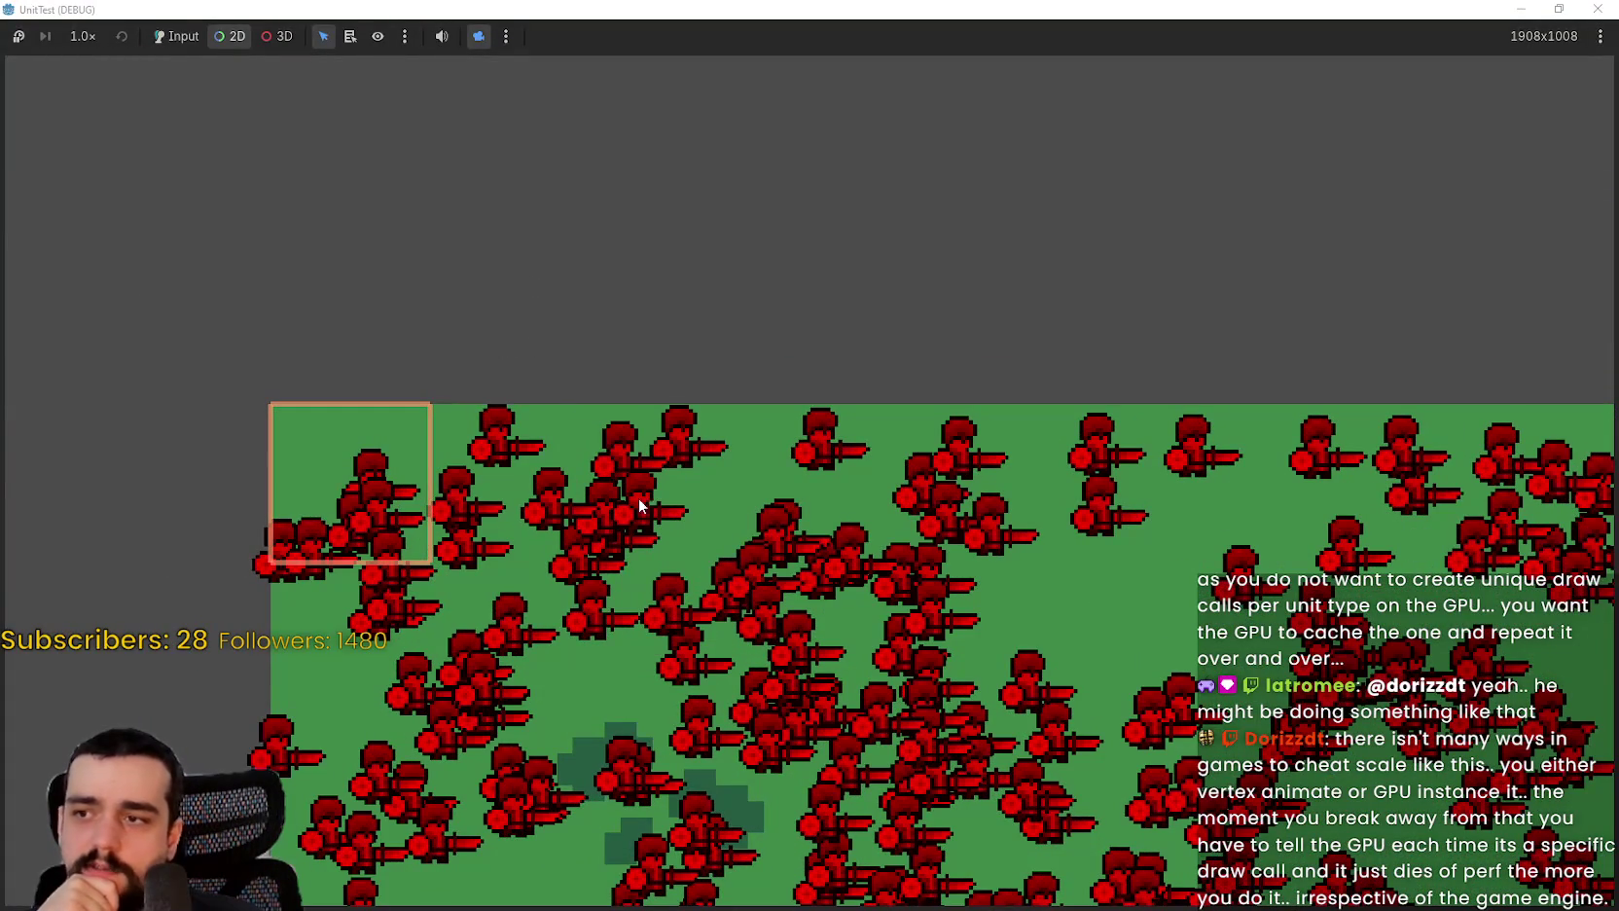
{"action": "scroll", "coordinate": [628, 433], "scroll_direction": "down", "scroll_amount": 2}
{"action": "scroll", "coordinate": [998, 496], "scroll_direction": "down", "scroll_amount": 3}
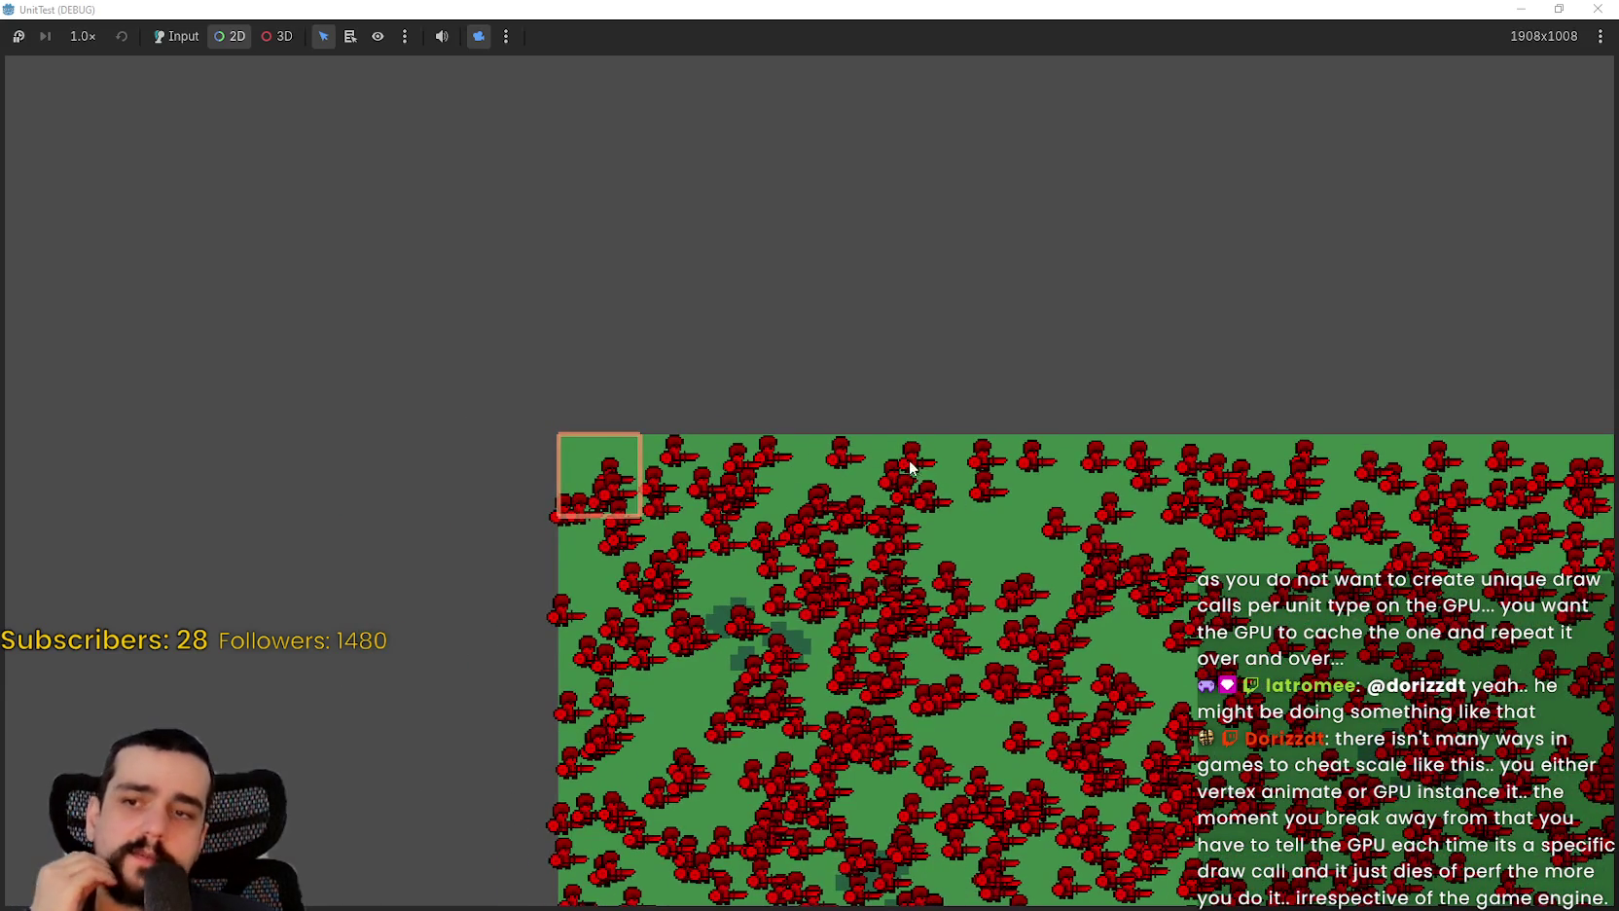
{"action": "scroll", "coordinate": [916, 462], "scroll_direction": "down", "scroll_amount": 2}
{"action": "scroll", "coordinate": [975, 483], "scroll_direction": "up", "scroll_amount": 1}
{"action": "scroll", "coordinate": [724, 313], "scroll_direction": "up", "scroll_amount": 4}
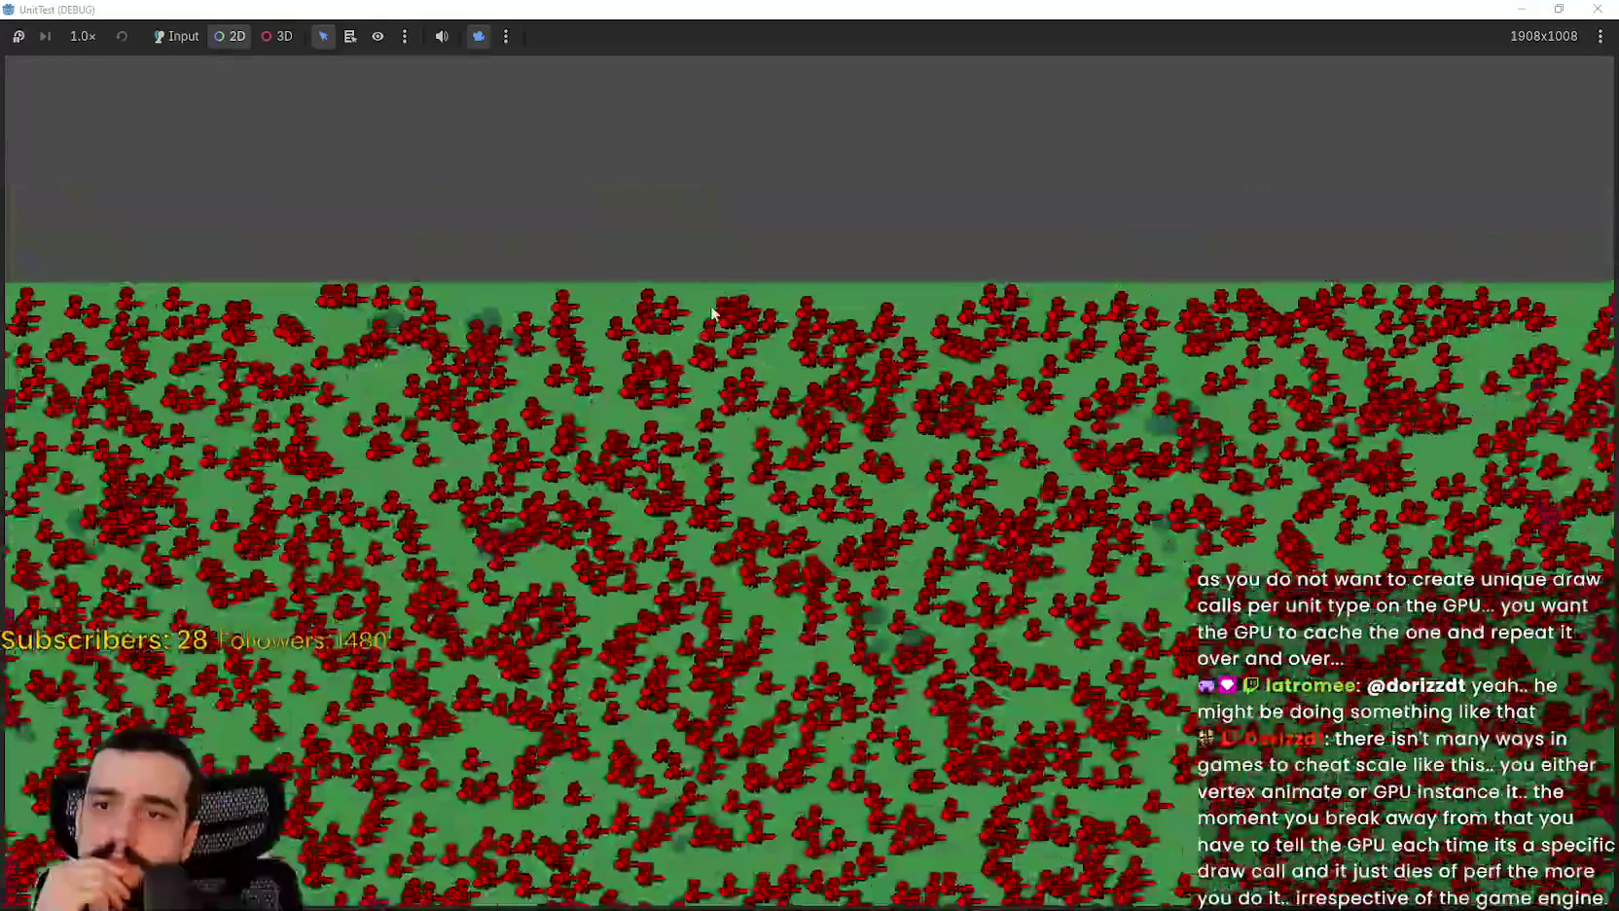
{"action": "scroll", "coordinate": [498, 268], "scroll_direction": "up", "scroll_amount": 4}
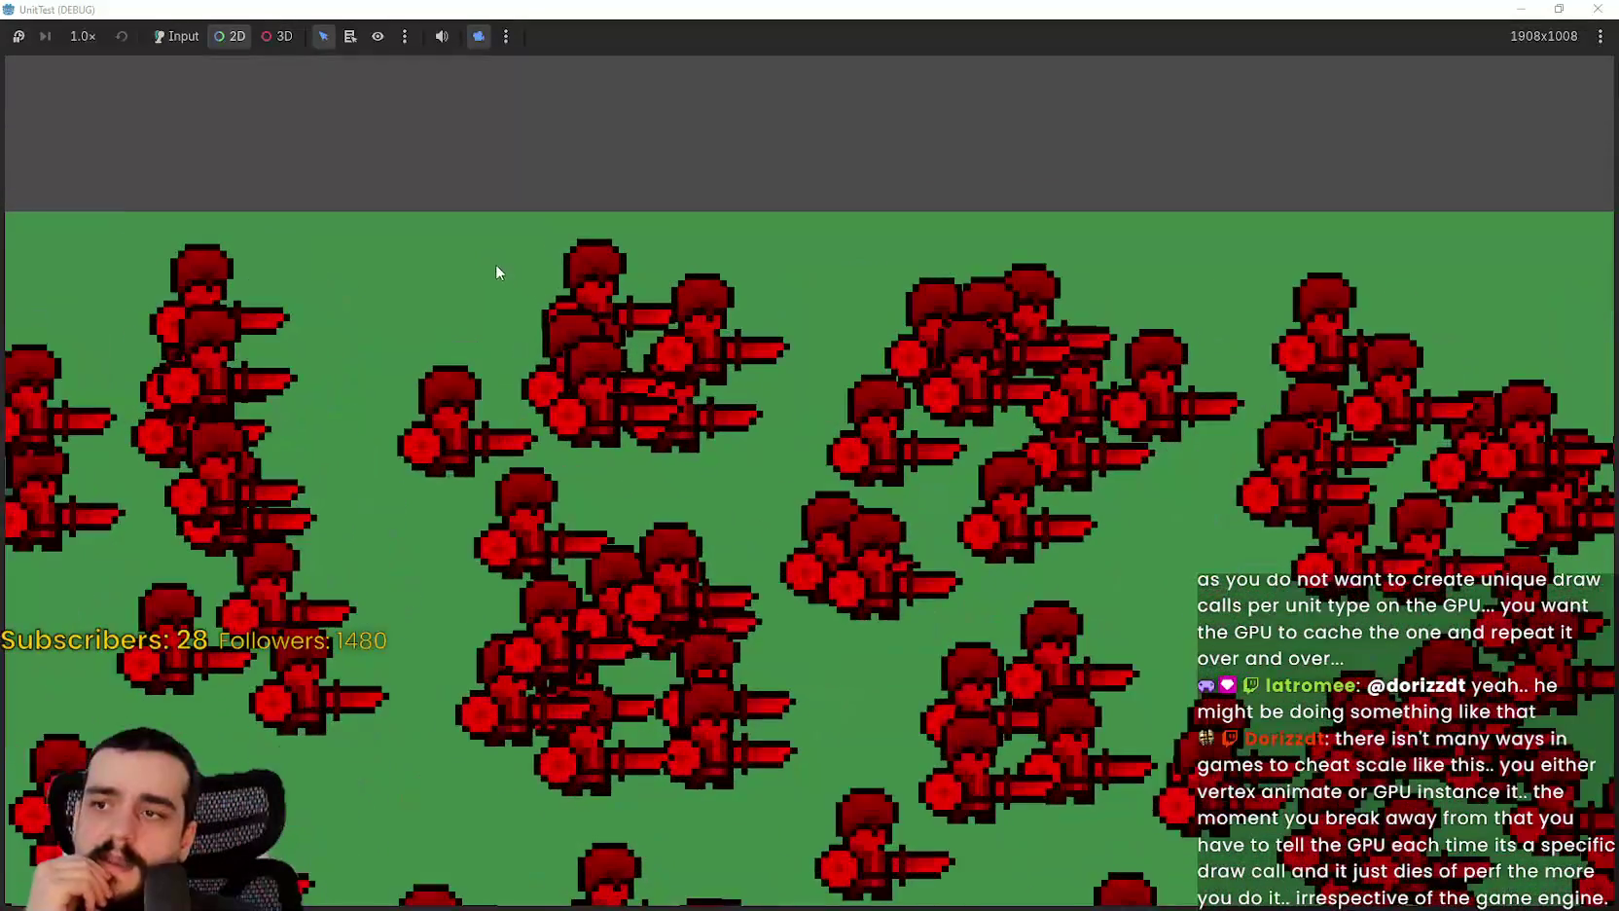
{"action": "scroll", "coordinate": [892, 282], "scroll_direction": "down", "scroll_amount": 4}
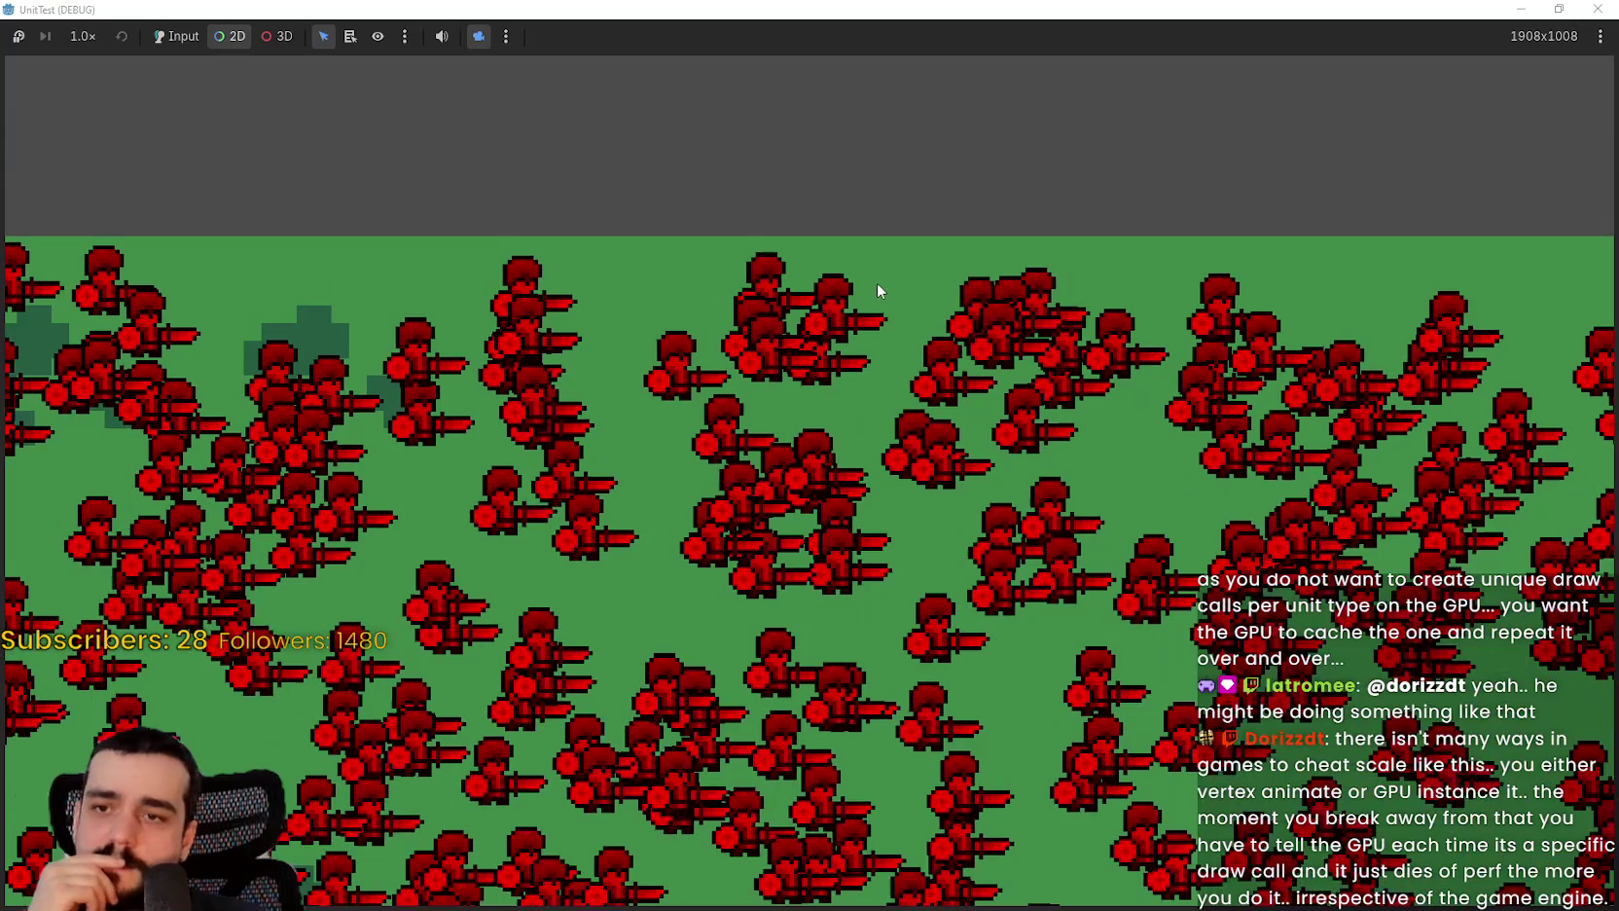
{"action": "scroll", "coordinate": [664, 424], "scroll_direction": "up", "scroll_amount": 2}
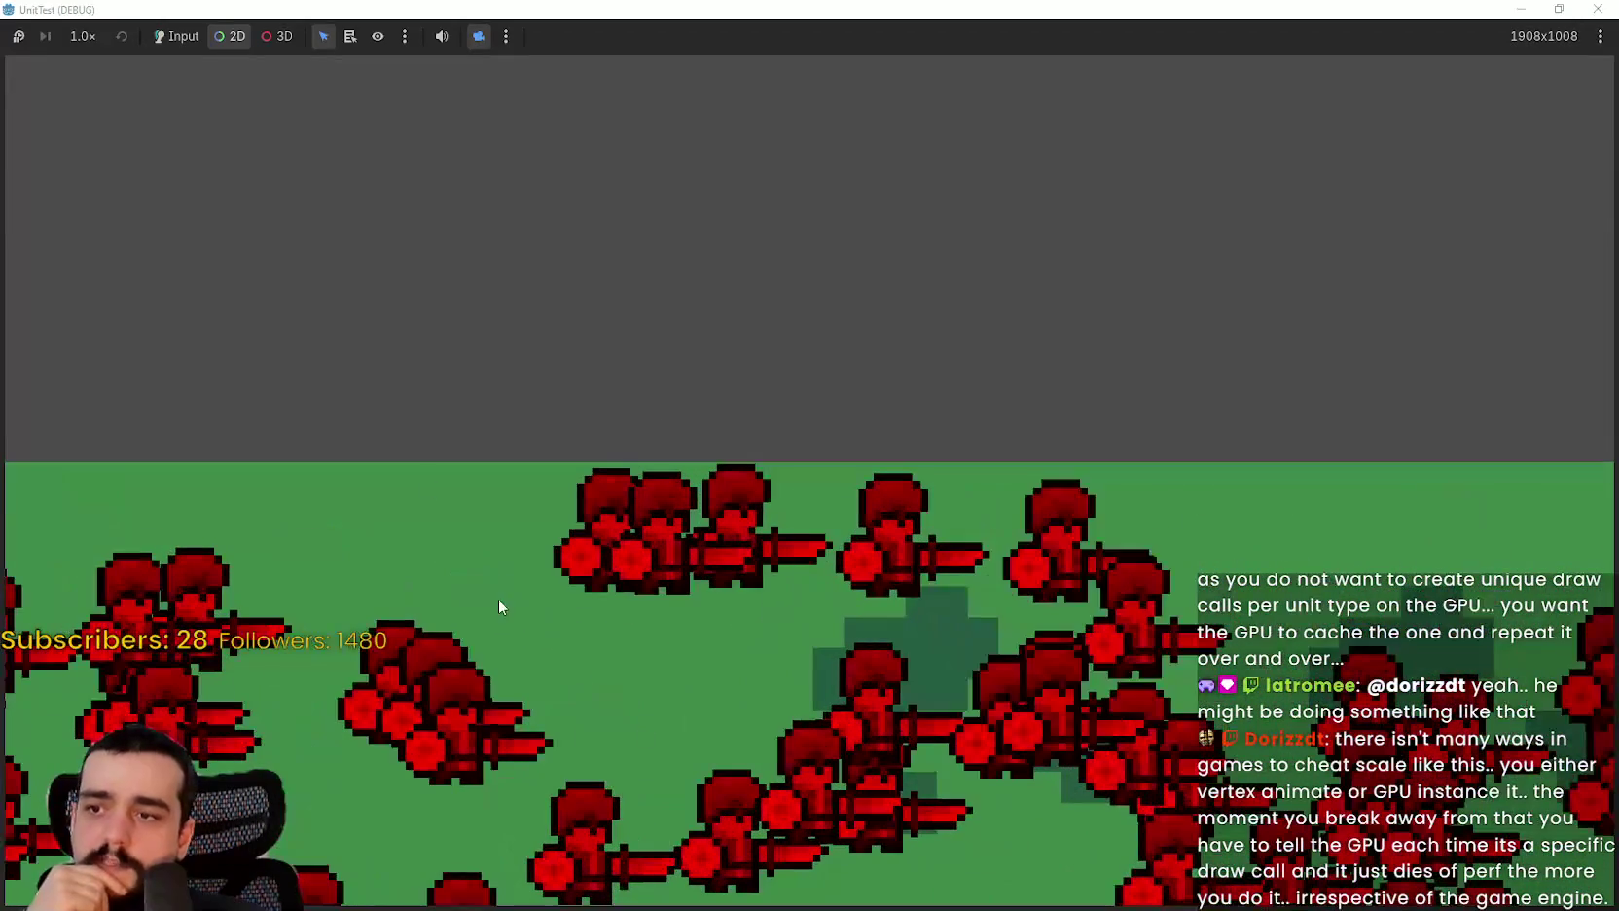
{"action": "scroll", "coordinate": [623, 654], "scroll_direction": "up", "scroll_amount": 1}
{"action": "scroll", "coordinate": [579, 583], "scroll_direction": "down", "scroll_amount": 1}
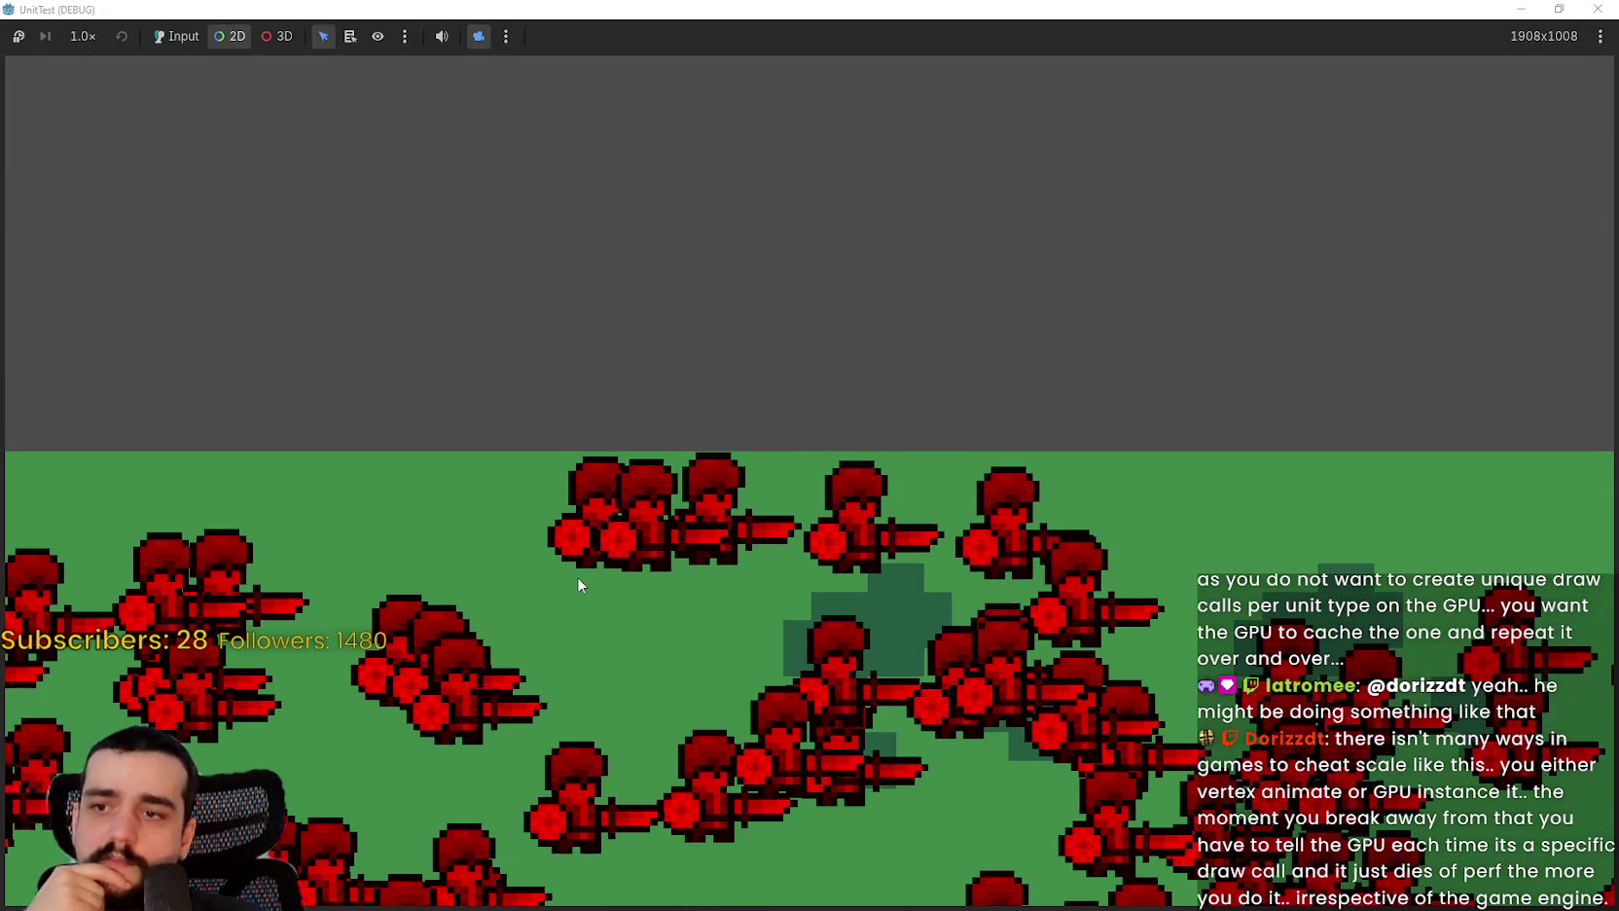
{"action": "scroll", "coordinate": [587, 550], "scroll_direction": "down", "scroll_amount": 6}
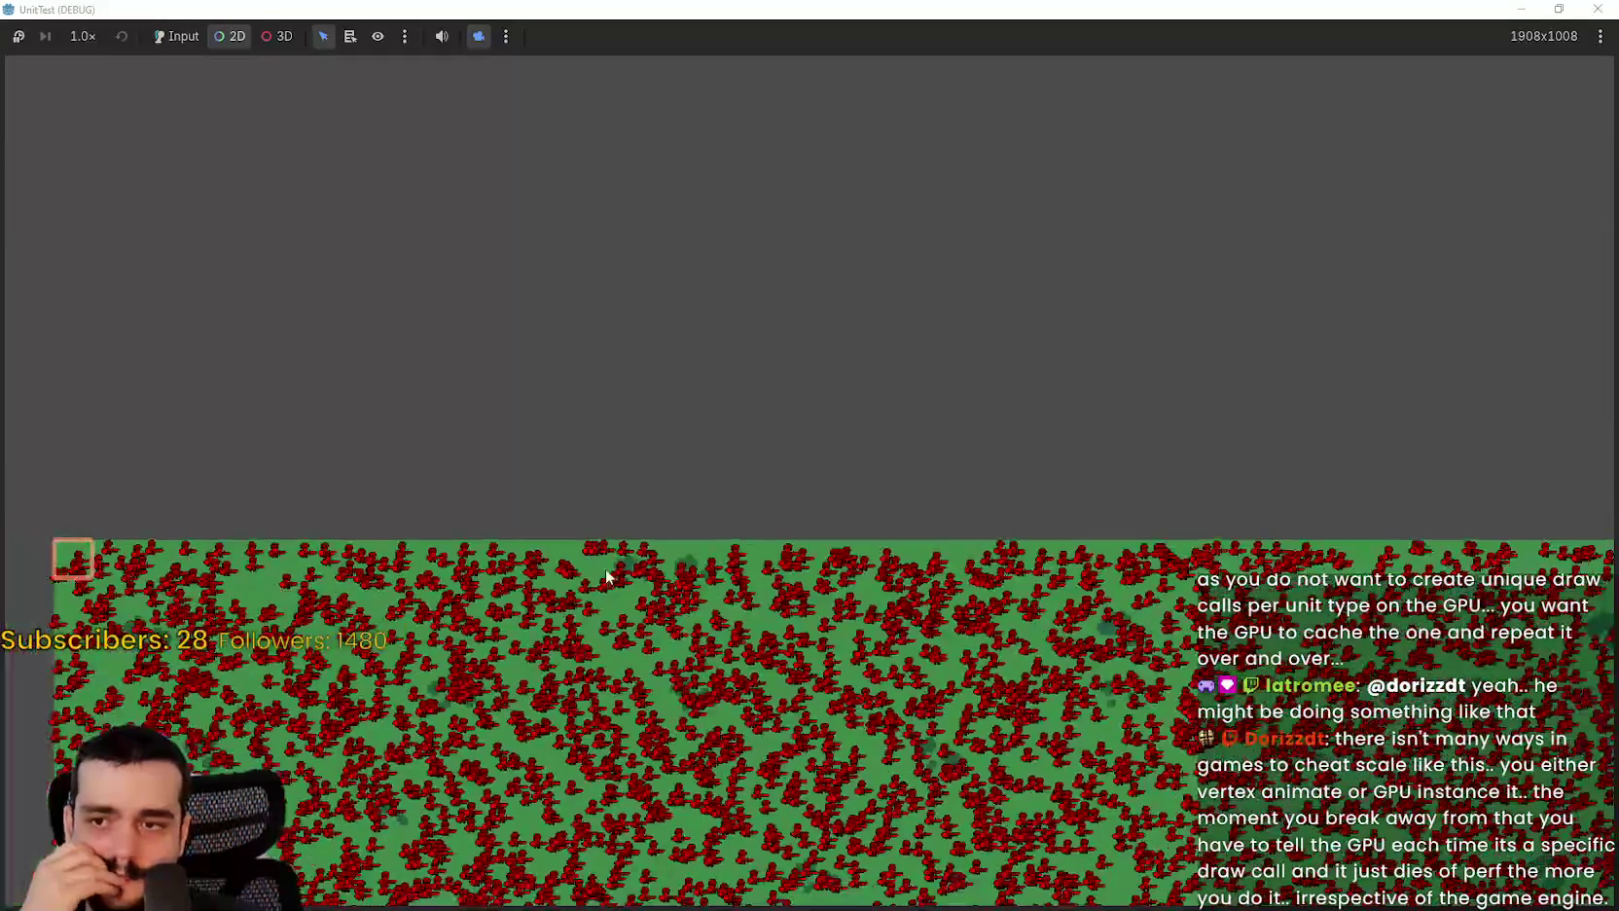
{"action": "scroll", "coordinate": [1039, 572], "scroll_direction": "down", "scroll_amount": 5}
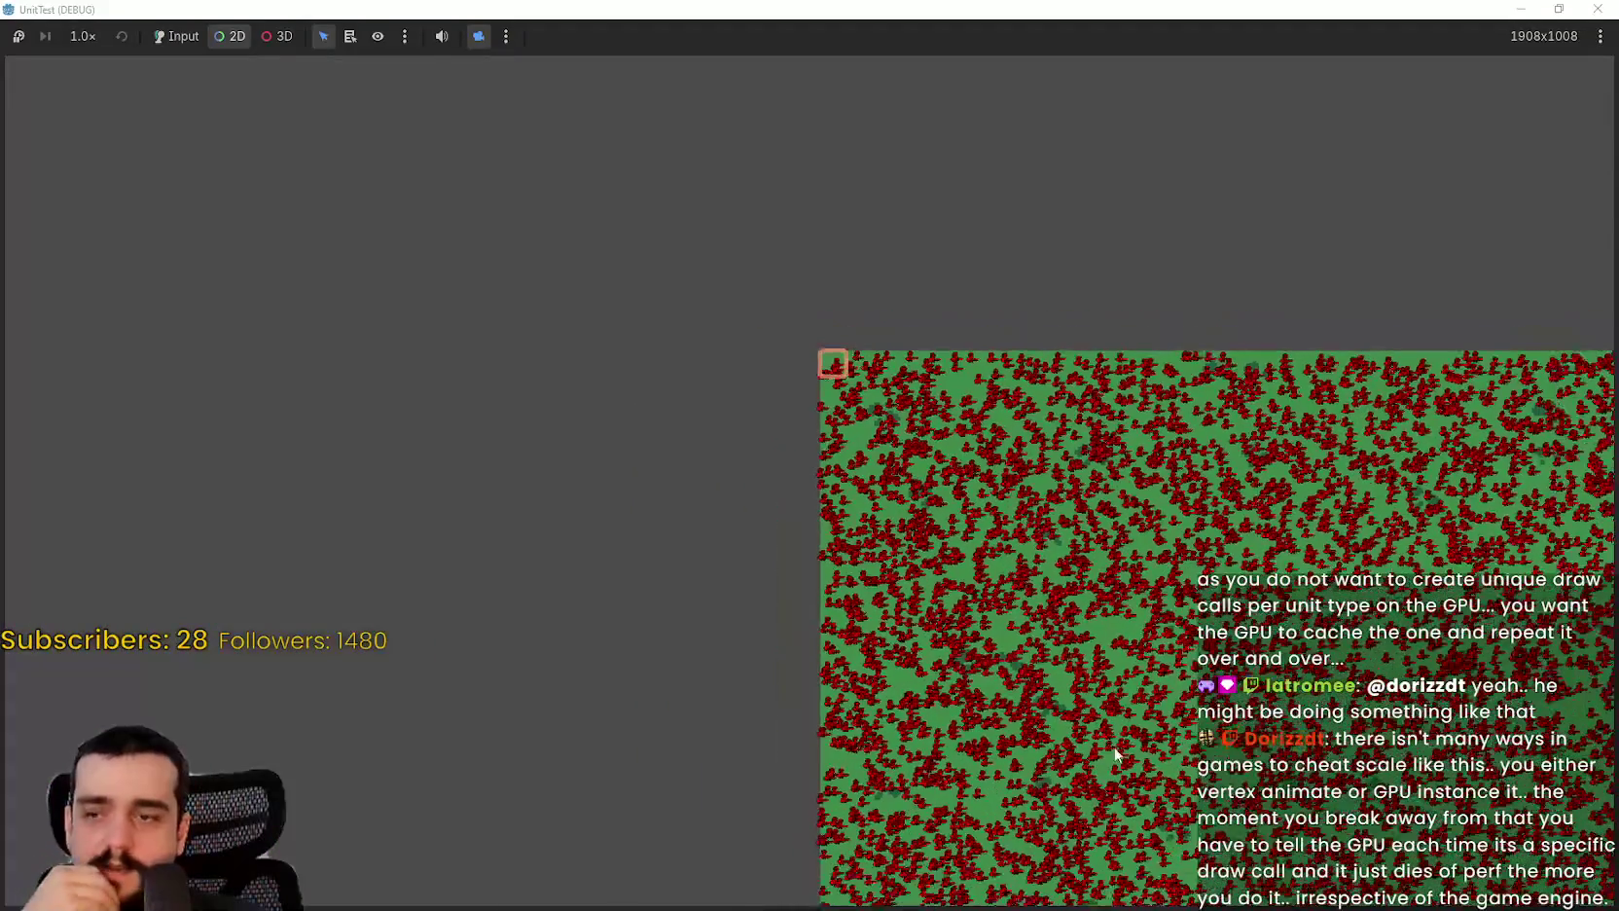
{"action": "scroll", "coordinate": [891, 603], "scroll_direction": "up", "scroll_amount": 10}
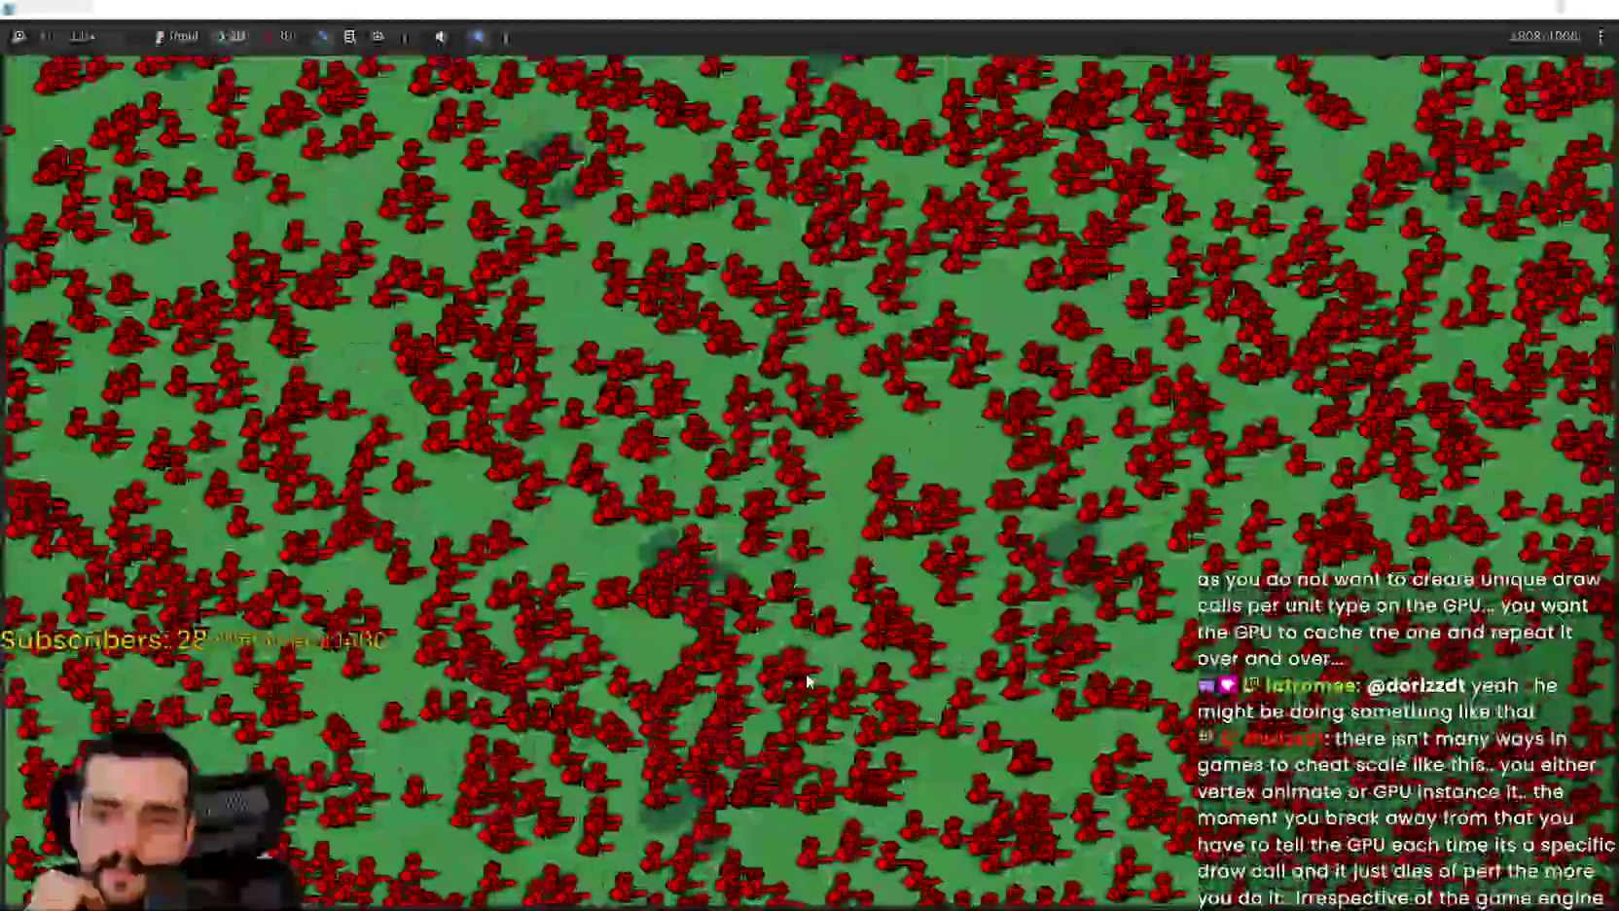
{"action": "scroll", "coordinate": [812, 649], "scroll_direction": "up", "scroll_amount": 2}
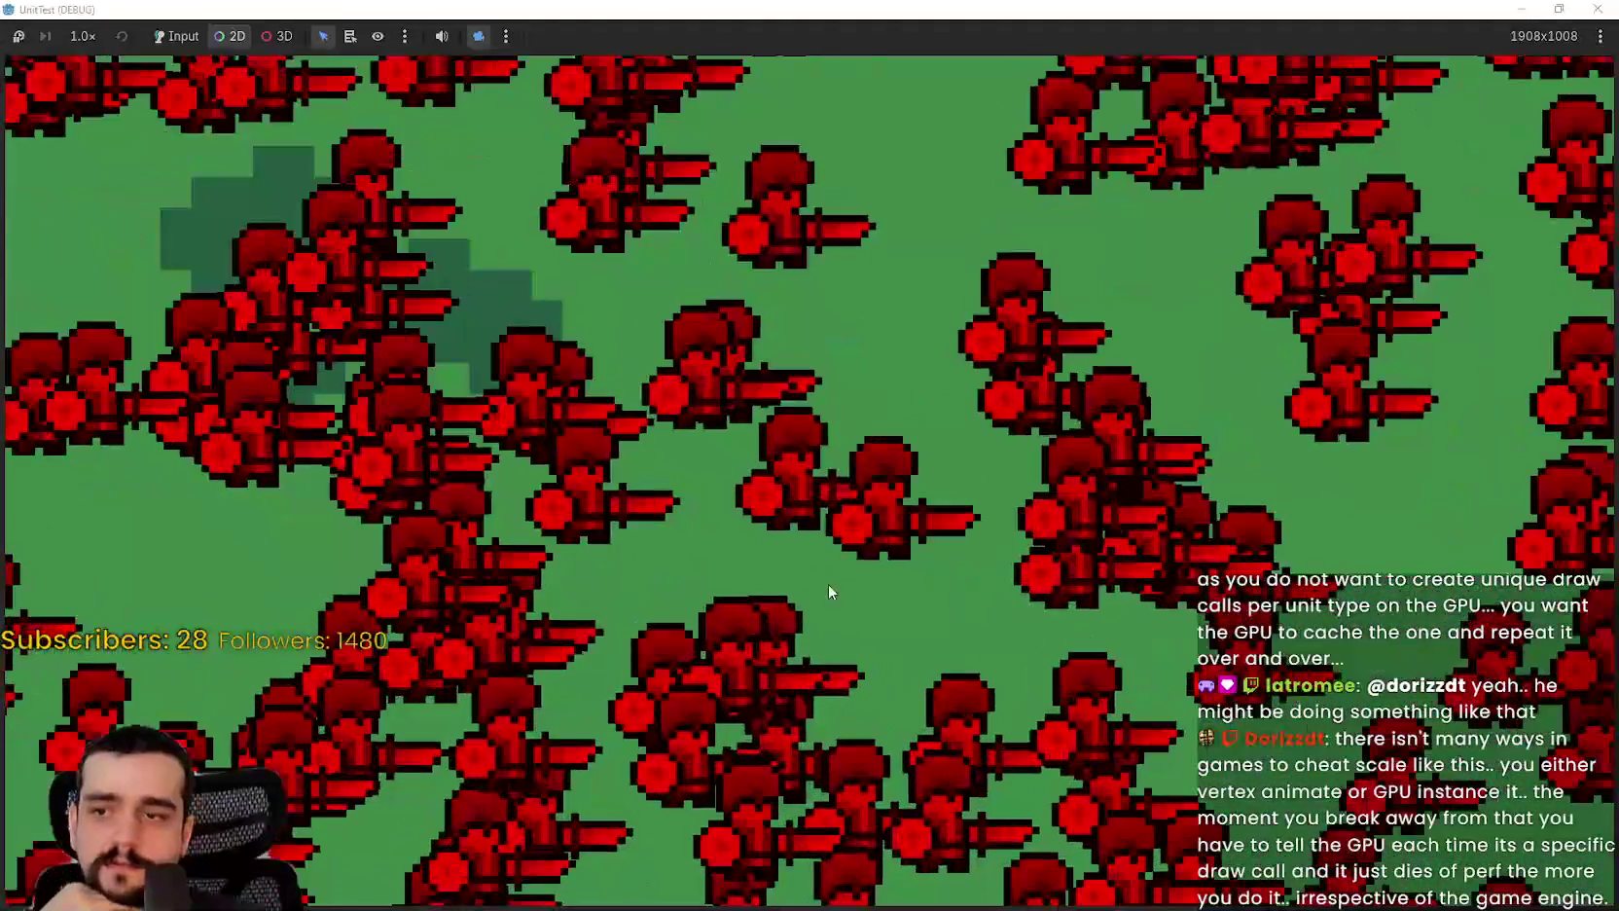
{"action": "scroll", "coordinate": [825, 601], "scroll_direction": "down", "scroll_amount": 3}
{"action": "scroll", "coordinate": [829, 530], "scroll_direction": "down", "scroll_amount": 2}
{"action": "scroll", "coordinate": [876, 584], "scroll_direction": "up", "scroll_amount": 4}
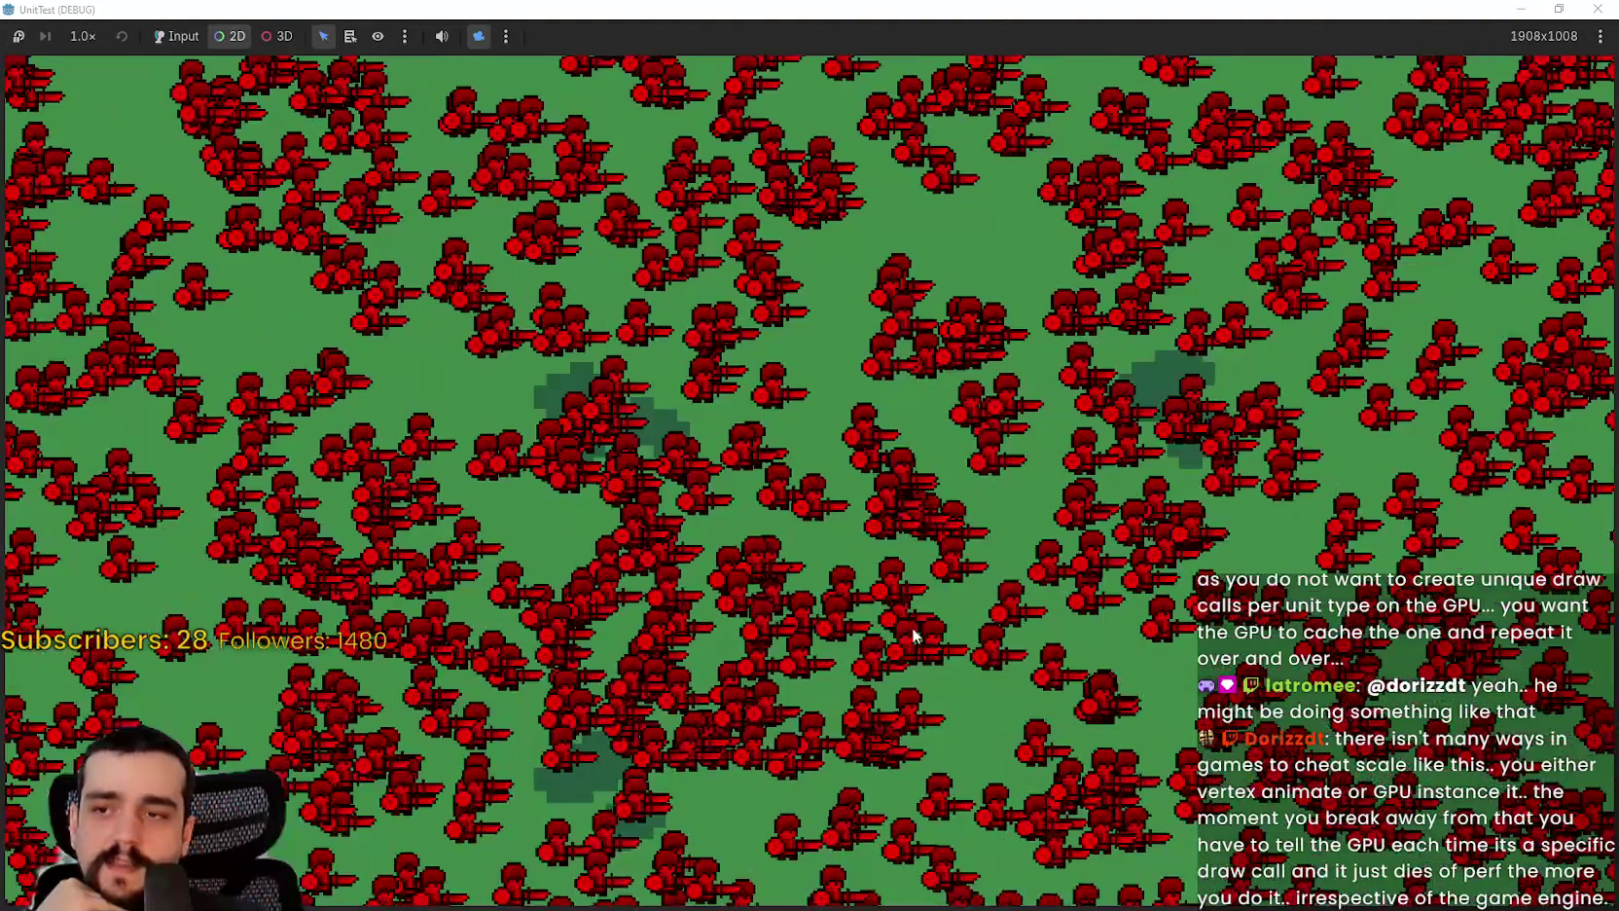
{"action": "scroll", "coordinate": [827, 564], "scroll_direction": "up", "scroll_amount": 5}
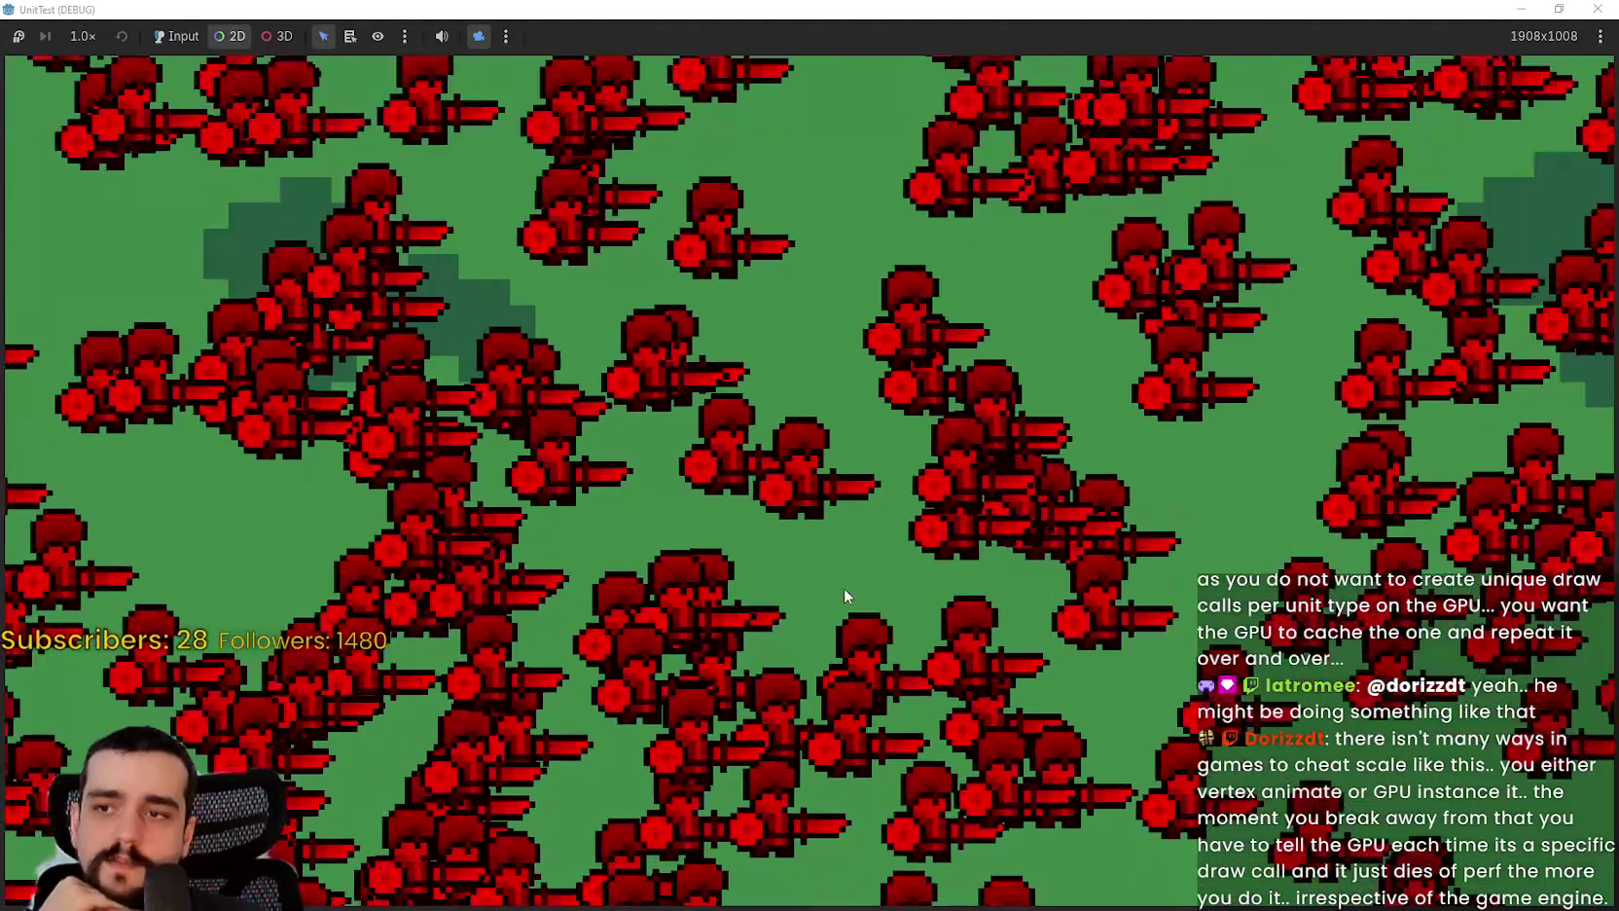
{"action": "scroll", "coordinate": [891, 447], "scroll_direction": "down", "scroll_amount": 2}
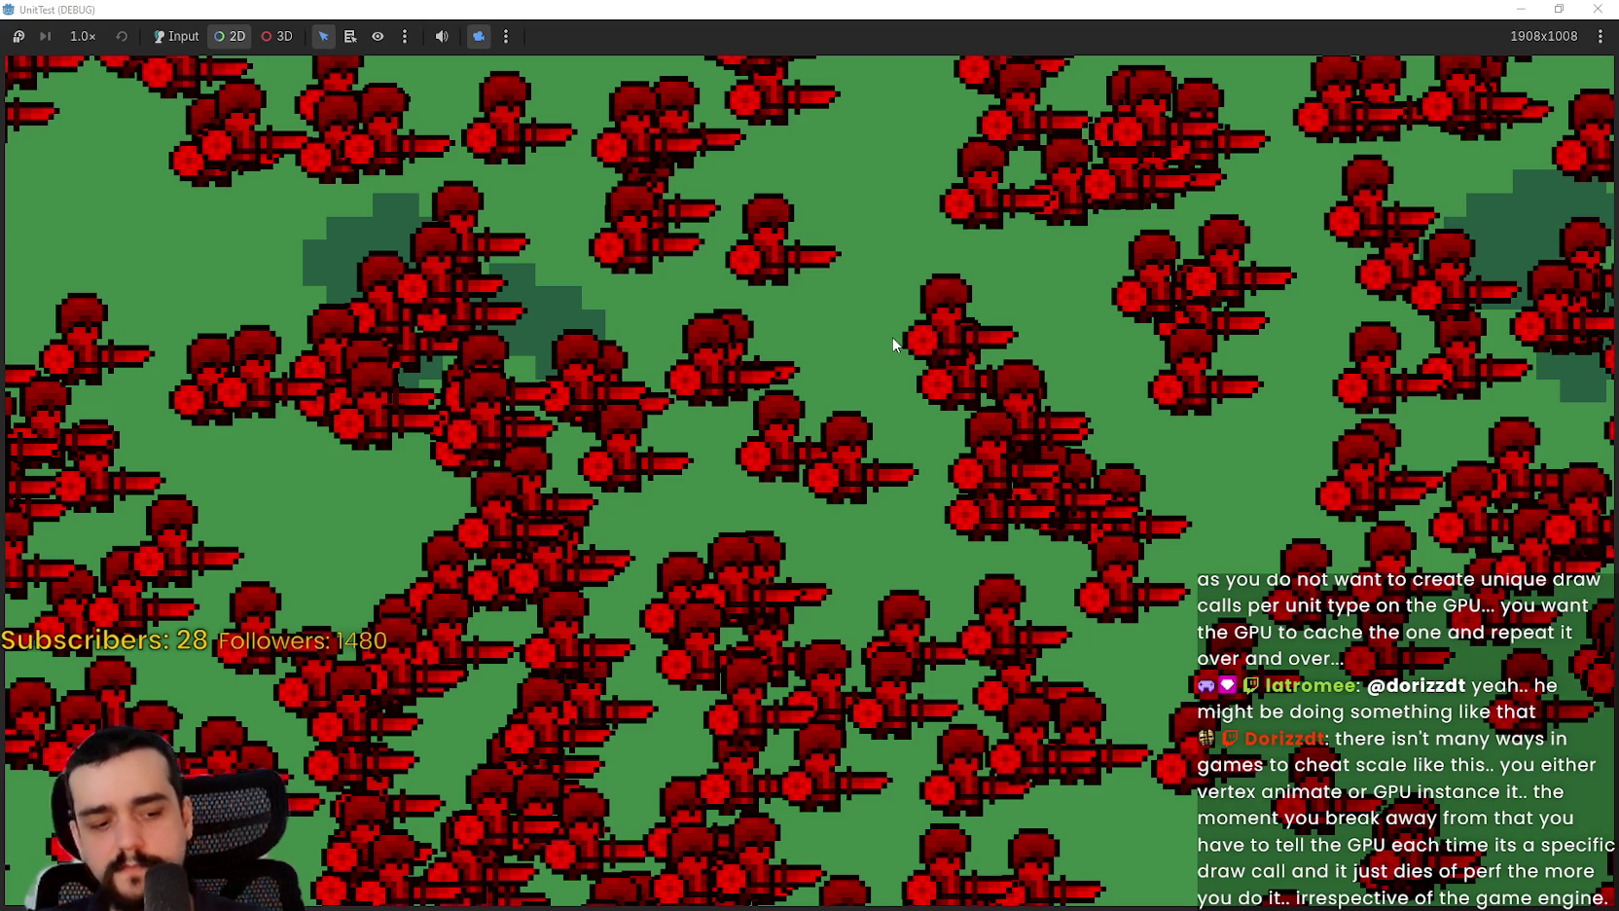
Step: Zoom between the whole-map view and close-ups of the running swordsman crowd
{"action": "scroll", "coordinate": [892, 336], "scroll_direction": "down", "scroll_amount": 10}
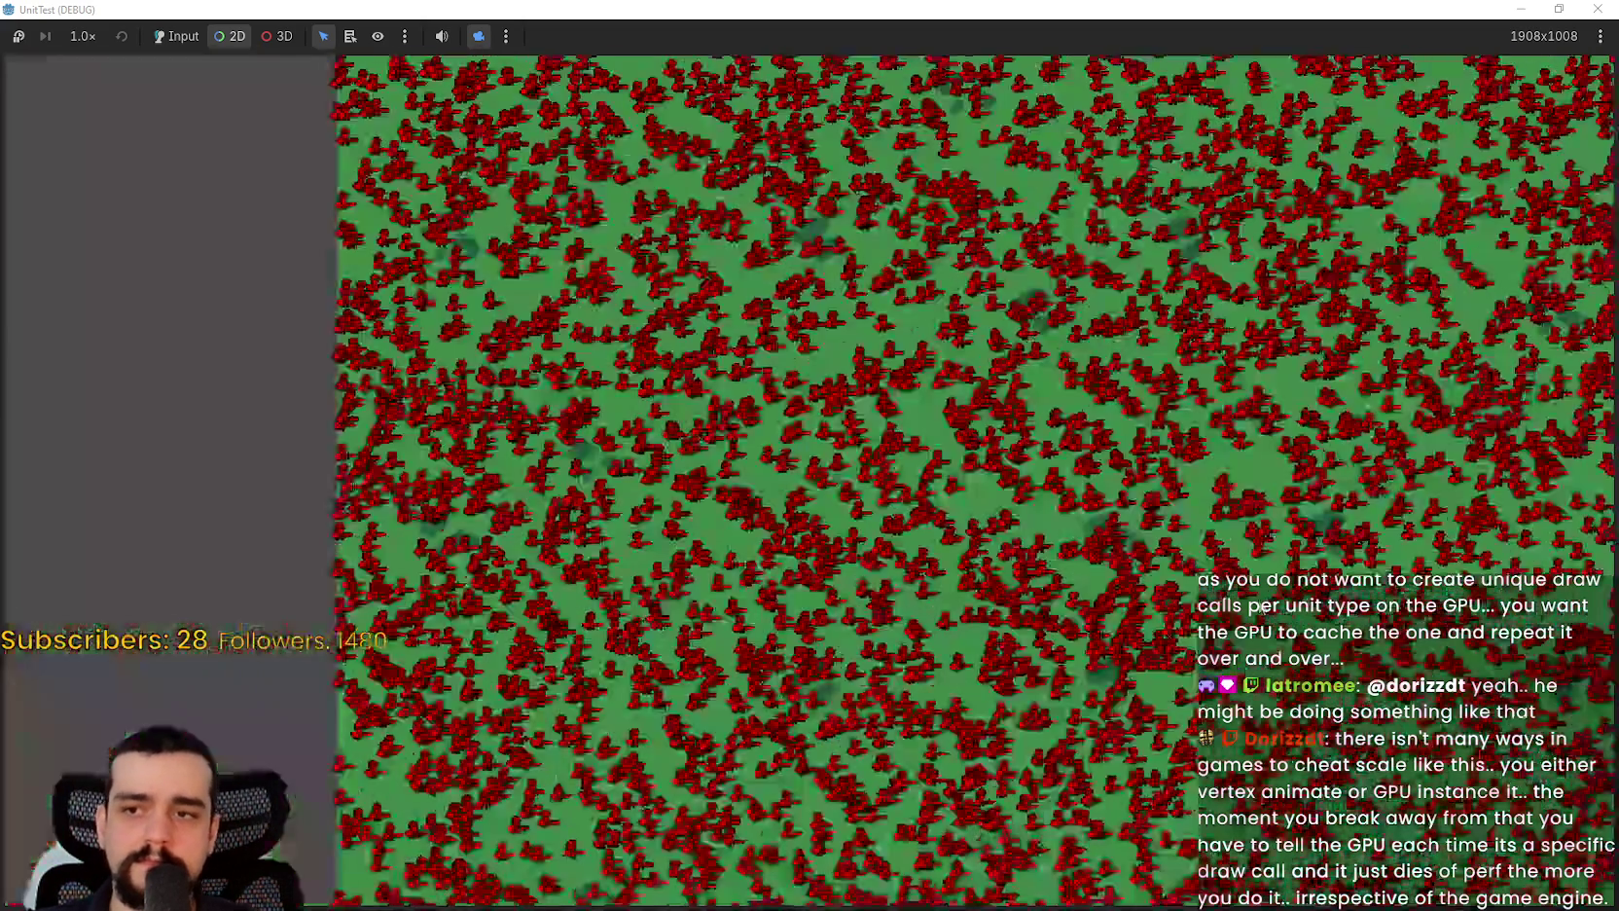
{"action": "scroll", "coordinate": [390, 387], "scroll_direction": "down", "scroll_amount": 10}
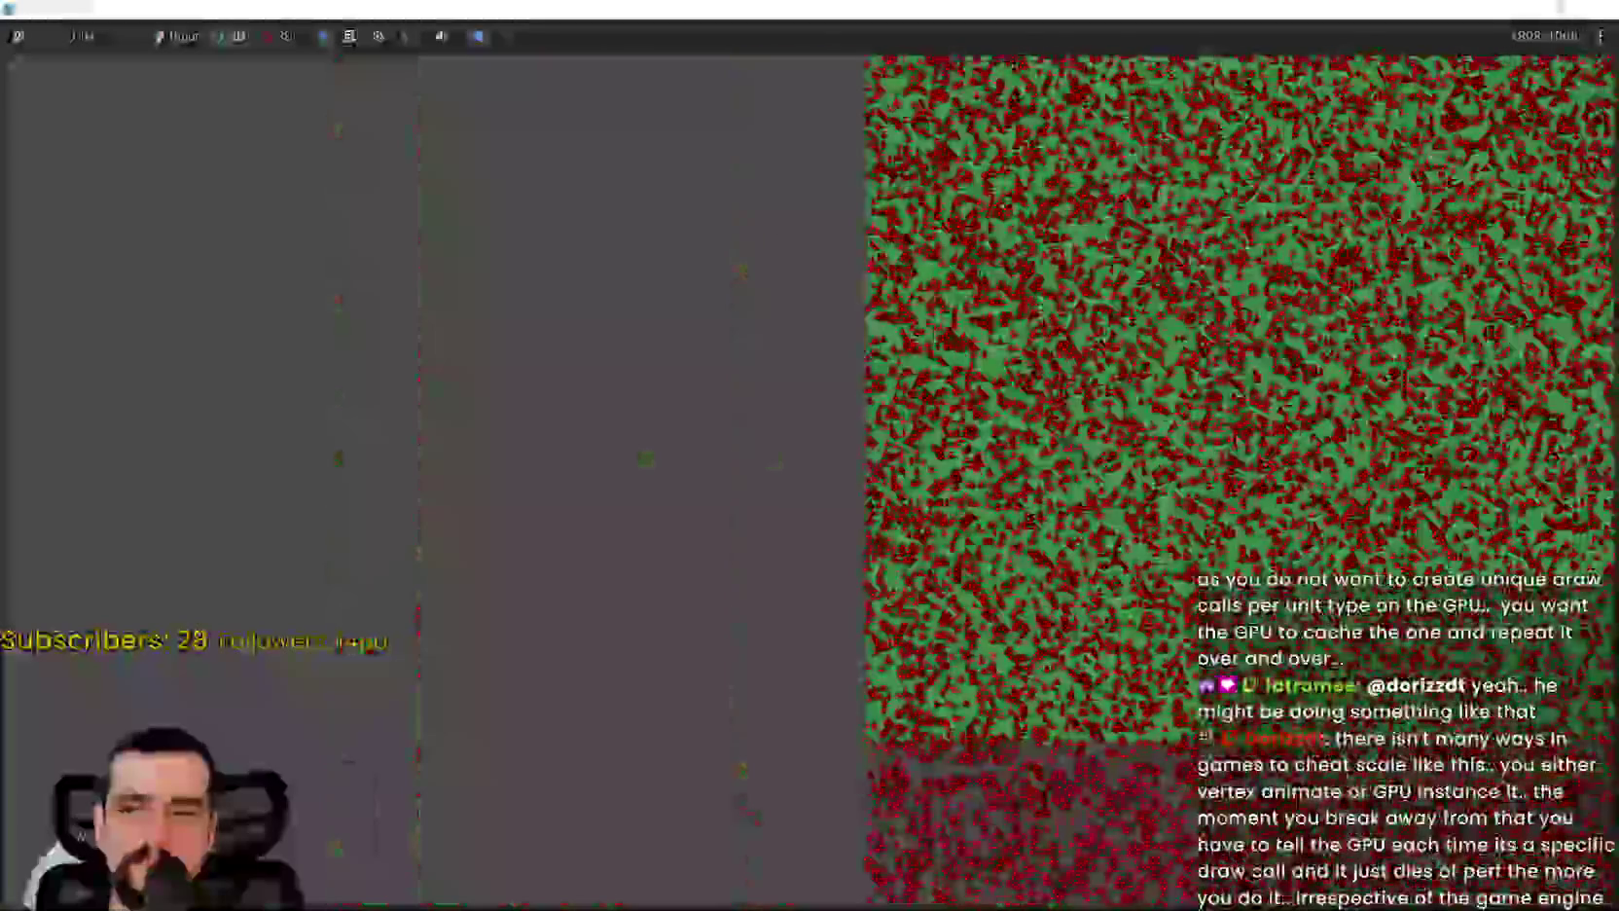
{"action": "scroll", "coordinate": [390, 387], "scroll_direction": "up", "scroll_amount": 10}
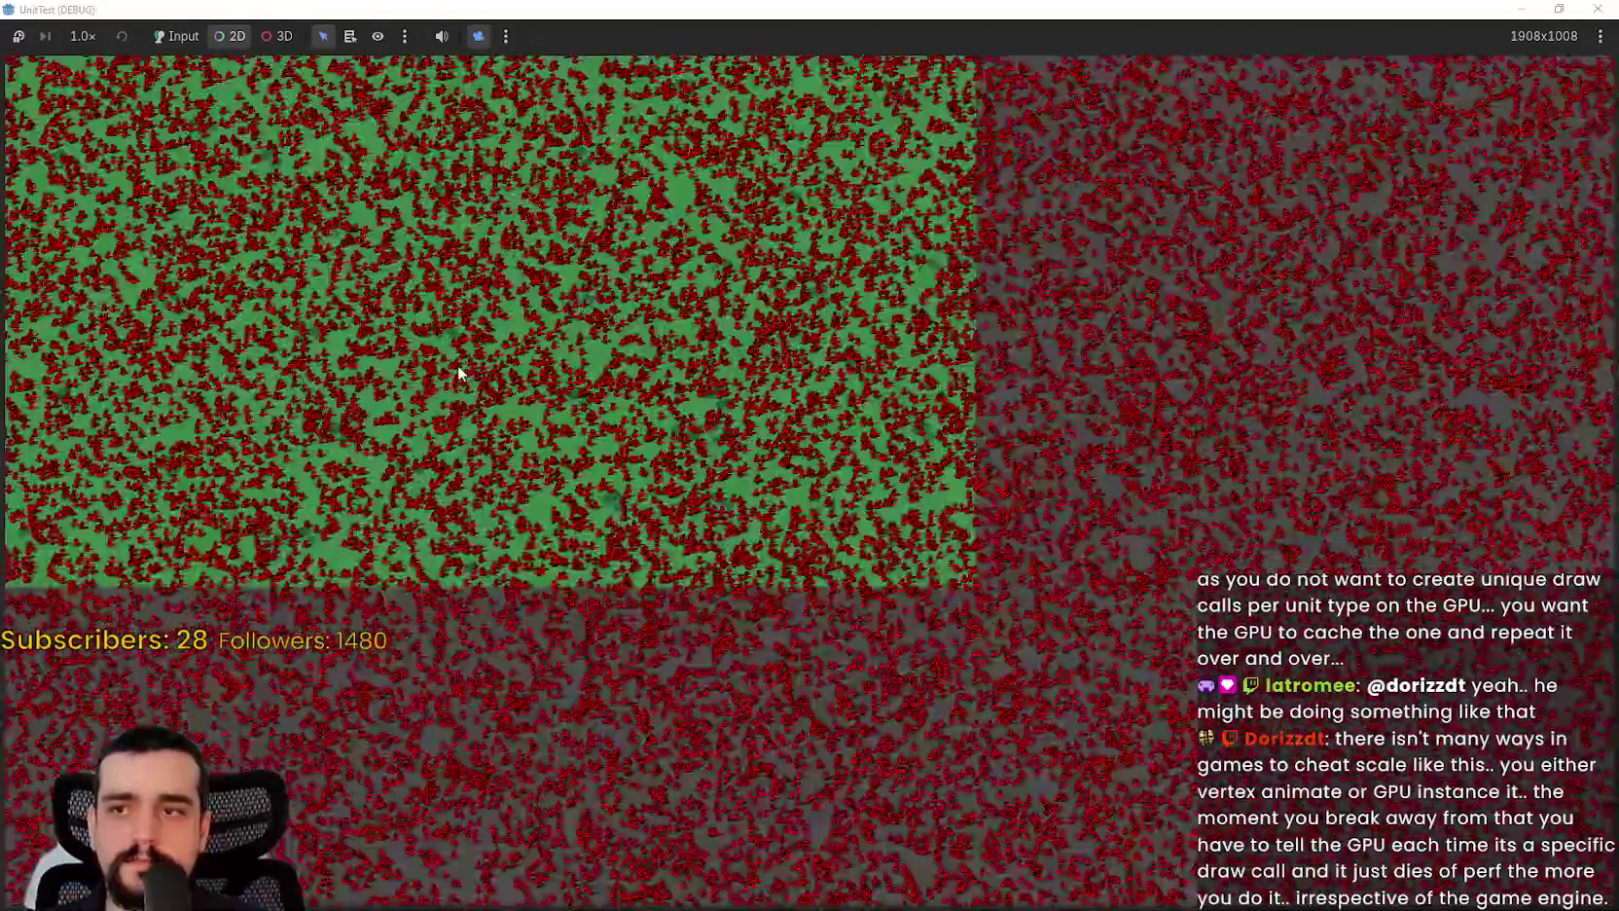
{"action": "scroll", "coordinate": [459, 364], "scroll_direction": "up", "scroll_amount": 8}
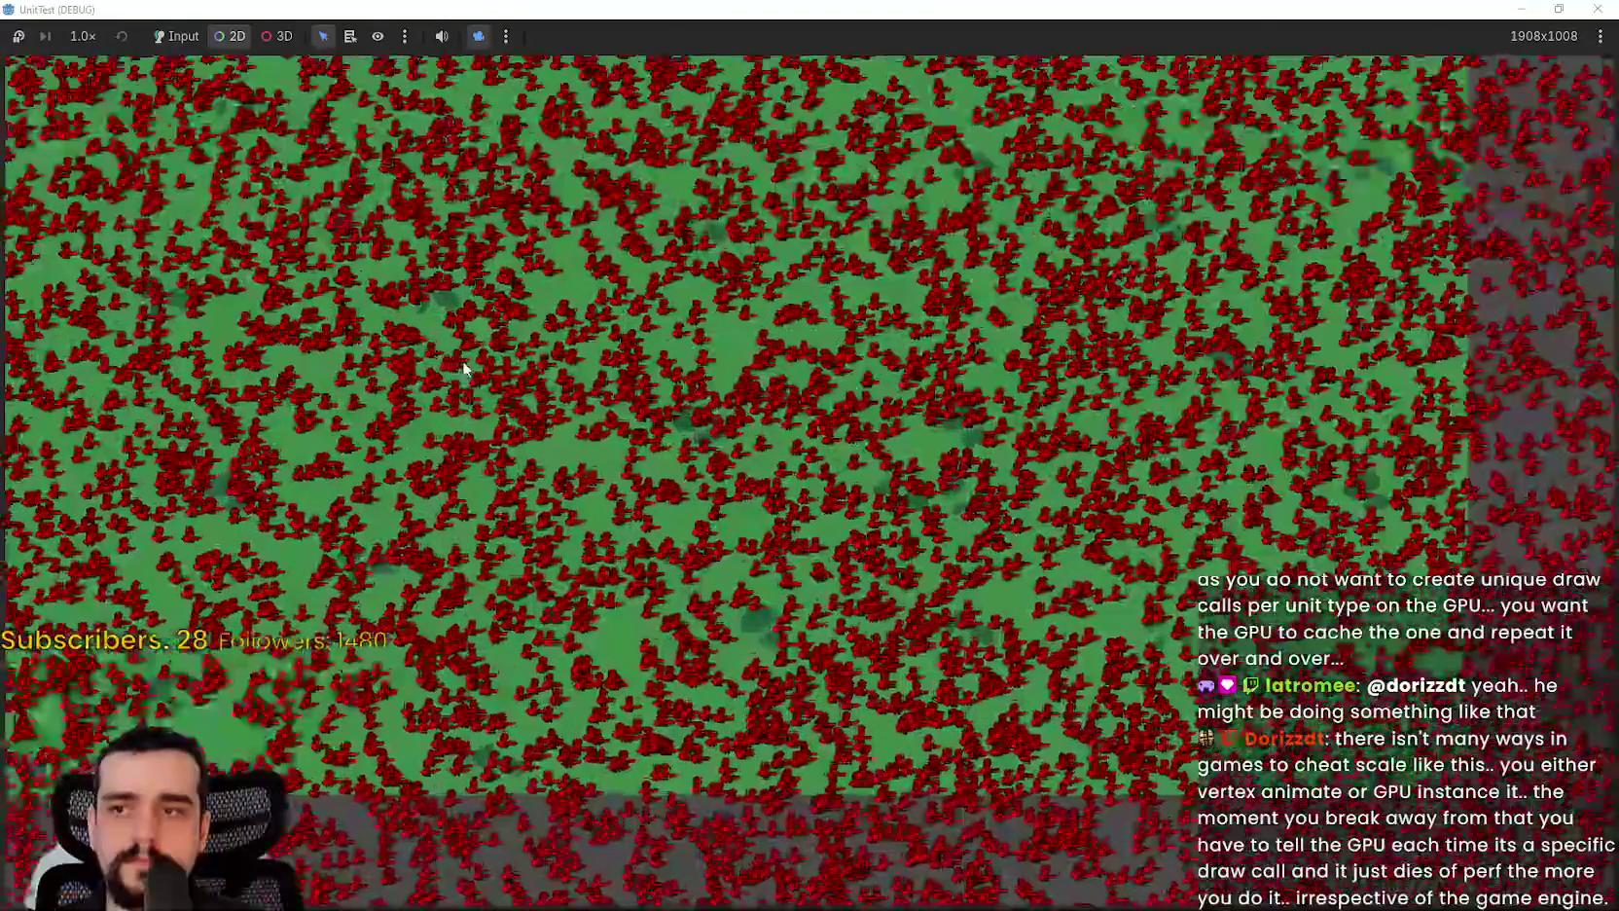
{"action": "scroll", "coordinate": [477, 360], "scroll_direction": "down", "scroll_amount": 10}
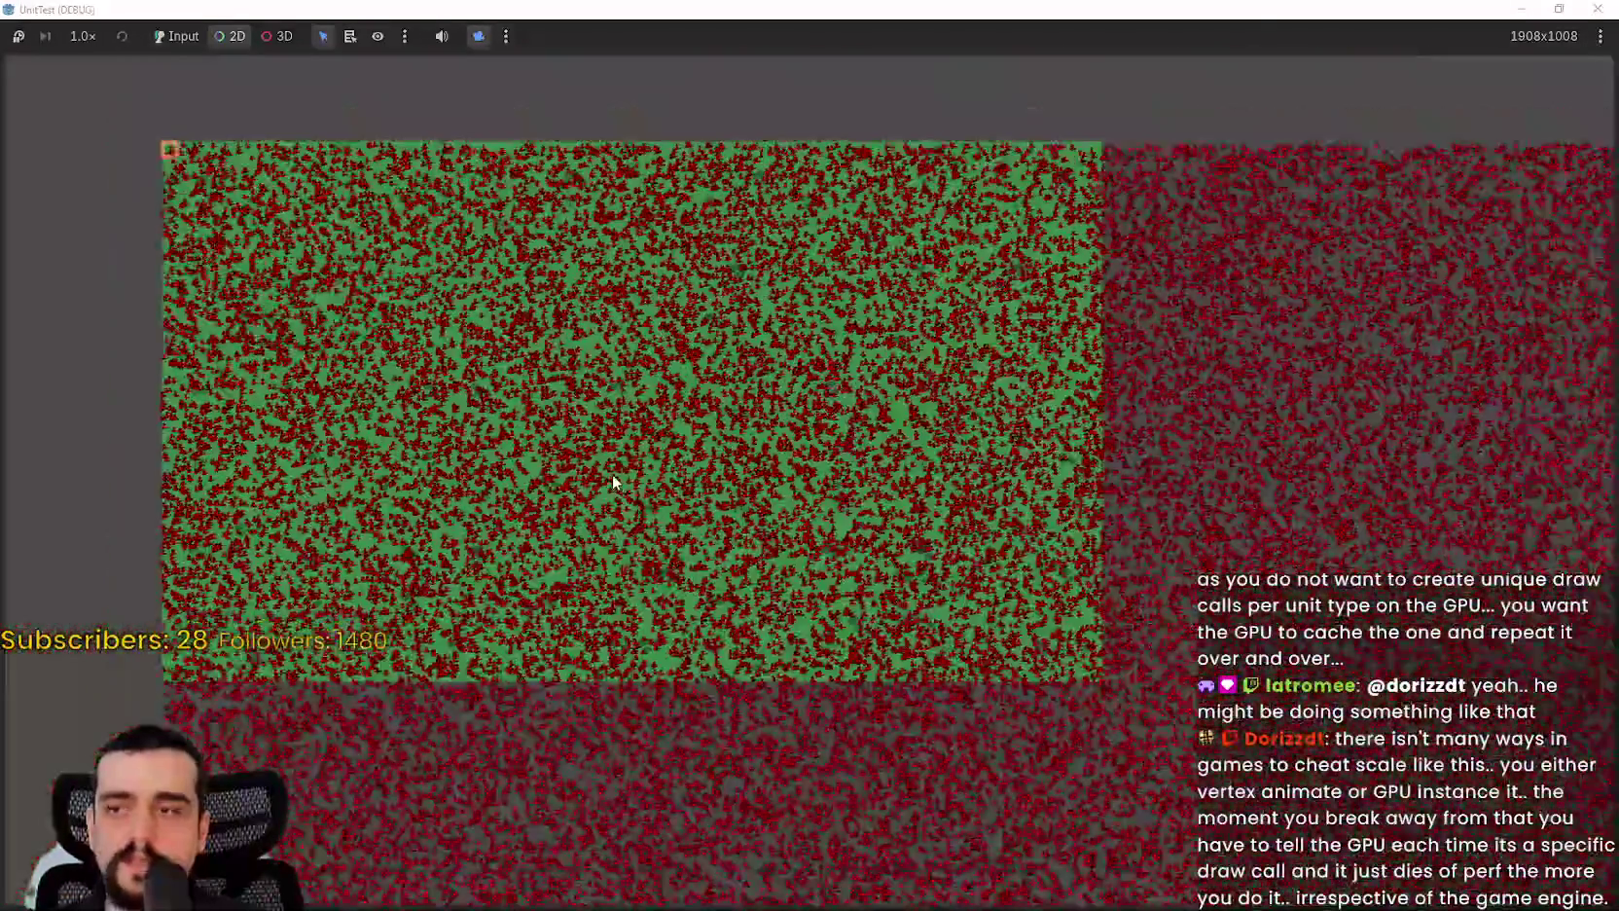
{"action": "scroll", "coordinate": [589, 470], "scroll_direction": "up", "scroll_amount": 4}
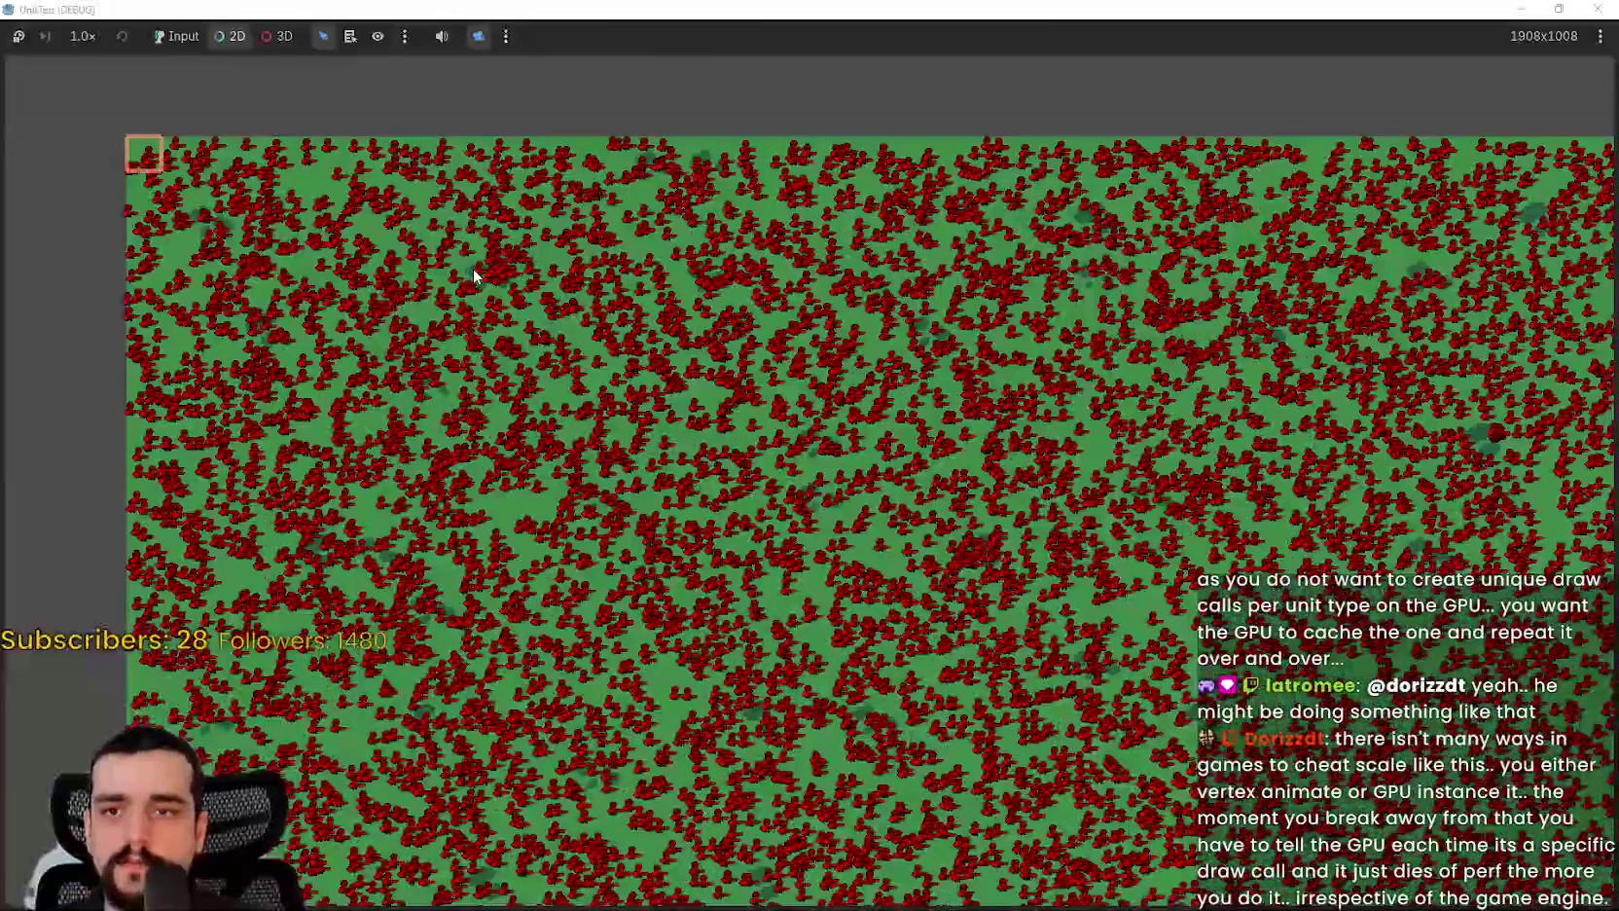
{"action": "scroll", "coordinate": [474, 277], "scroll_direction": "up", "scroll_amount": 5}
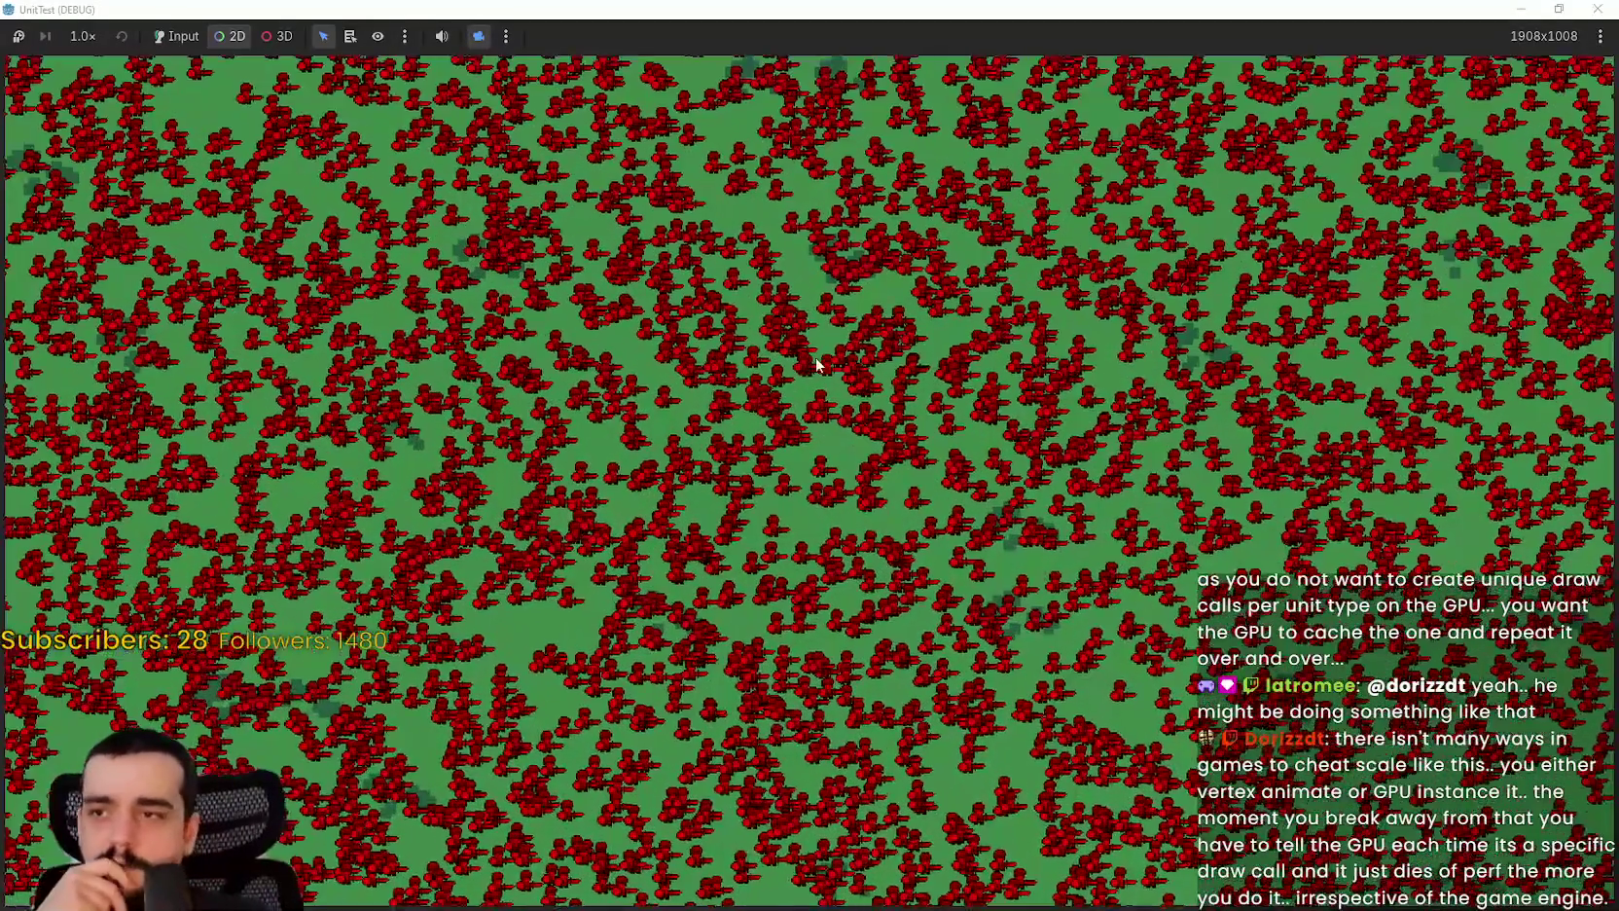
{"action": "scroll", "coordinate": [817, 365], "scroll_direction": "down", "scroll_amount": 2}
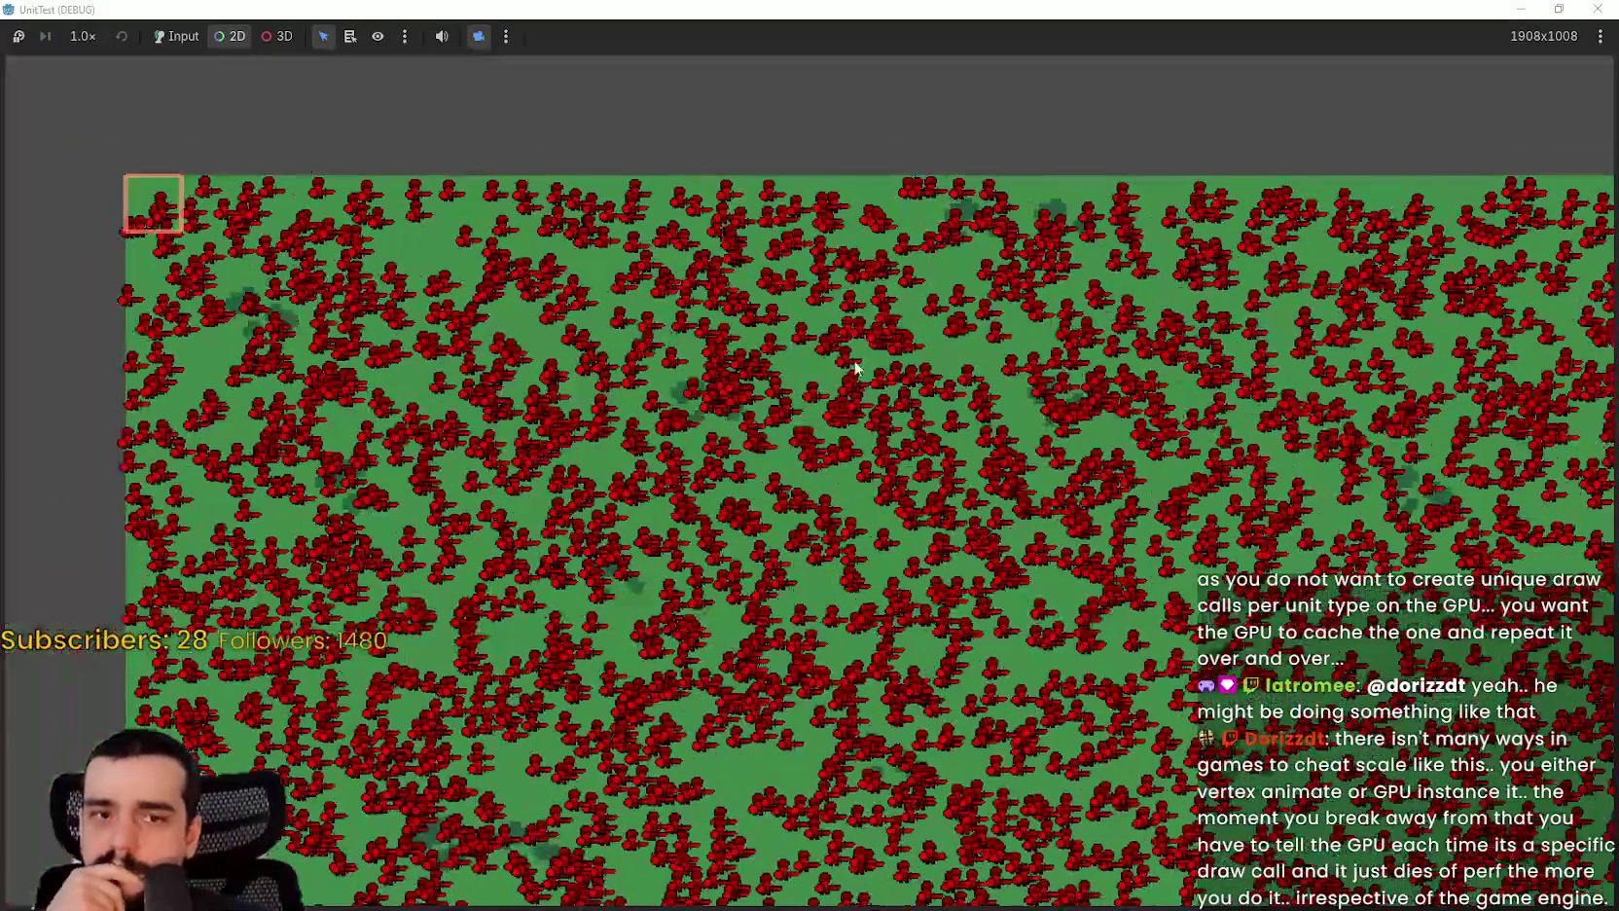
{"action": "scroll", "coordinate": [955, 334], "scroll_direction": "up", "scroll_amount": 3}
{"action": "scroll", "coordinate": [950, 332], "scroll_direction": "up", "scroll_amount": 1}
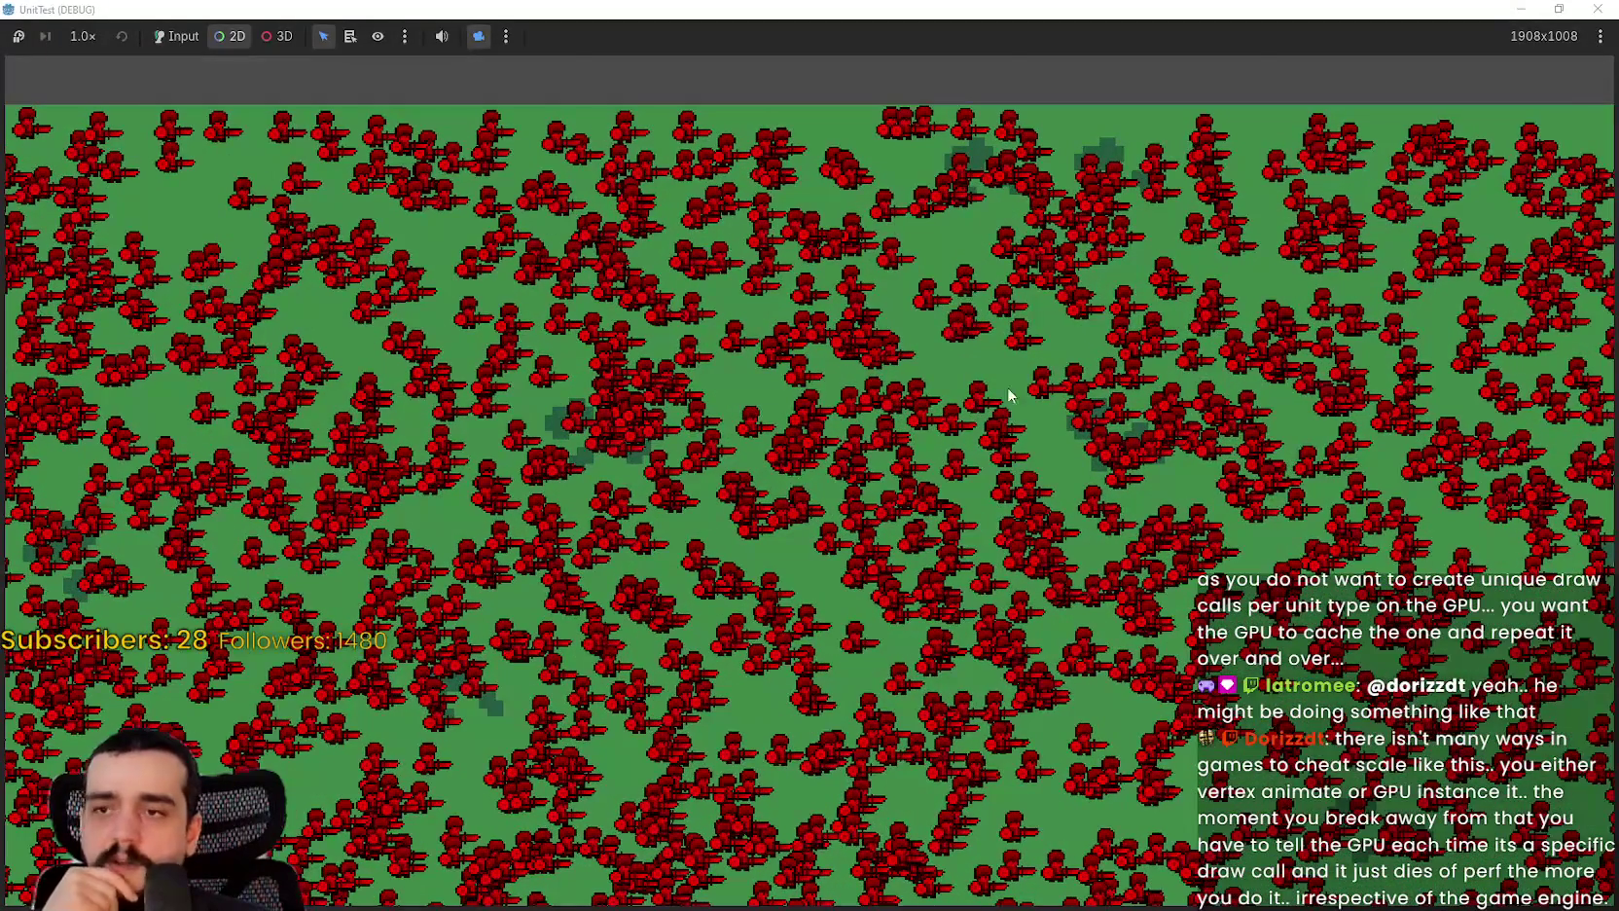
{"action": "scroll", "coordinate": [962, 373], "scroll_direction": "up", "scroll_amount": 1}
{"action": "scroll", "coordinate": [962, 372], "scroll_direction": "down", "scroll_amount": 2}
{"action": "scroll", "coordinate": [807, 462], "scroll_direction": "up", "scroll_amount": 2}
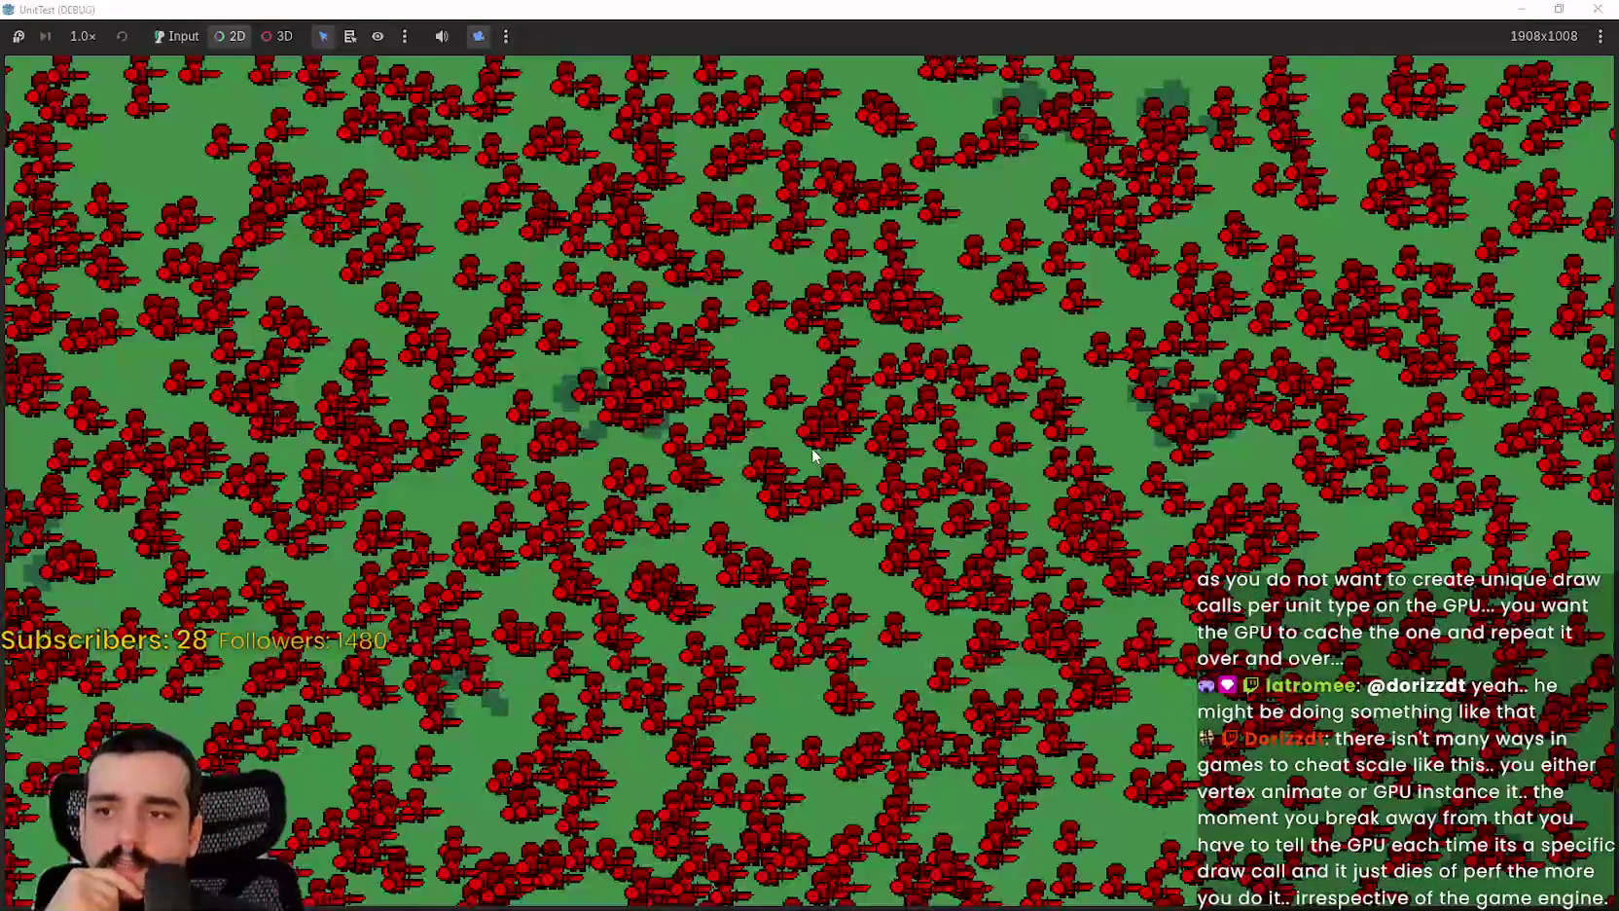
{"action": "scroll", "coordinate": [645, 385], "scroll_direction": "down", "scroll_amount": 1}
{"action": "scroll", "coordinate": [779, 469], "scroll_direction": "up", "scroll_amount": 2}
{"action": "scroll", "coordinate": [779, 462], "scroll_direction": "down", "scroll_amount": 1}
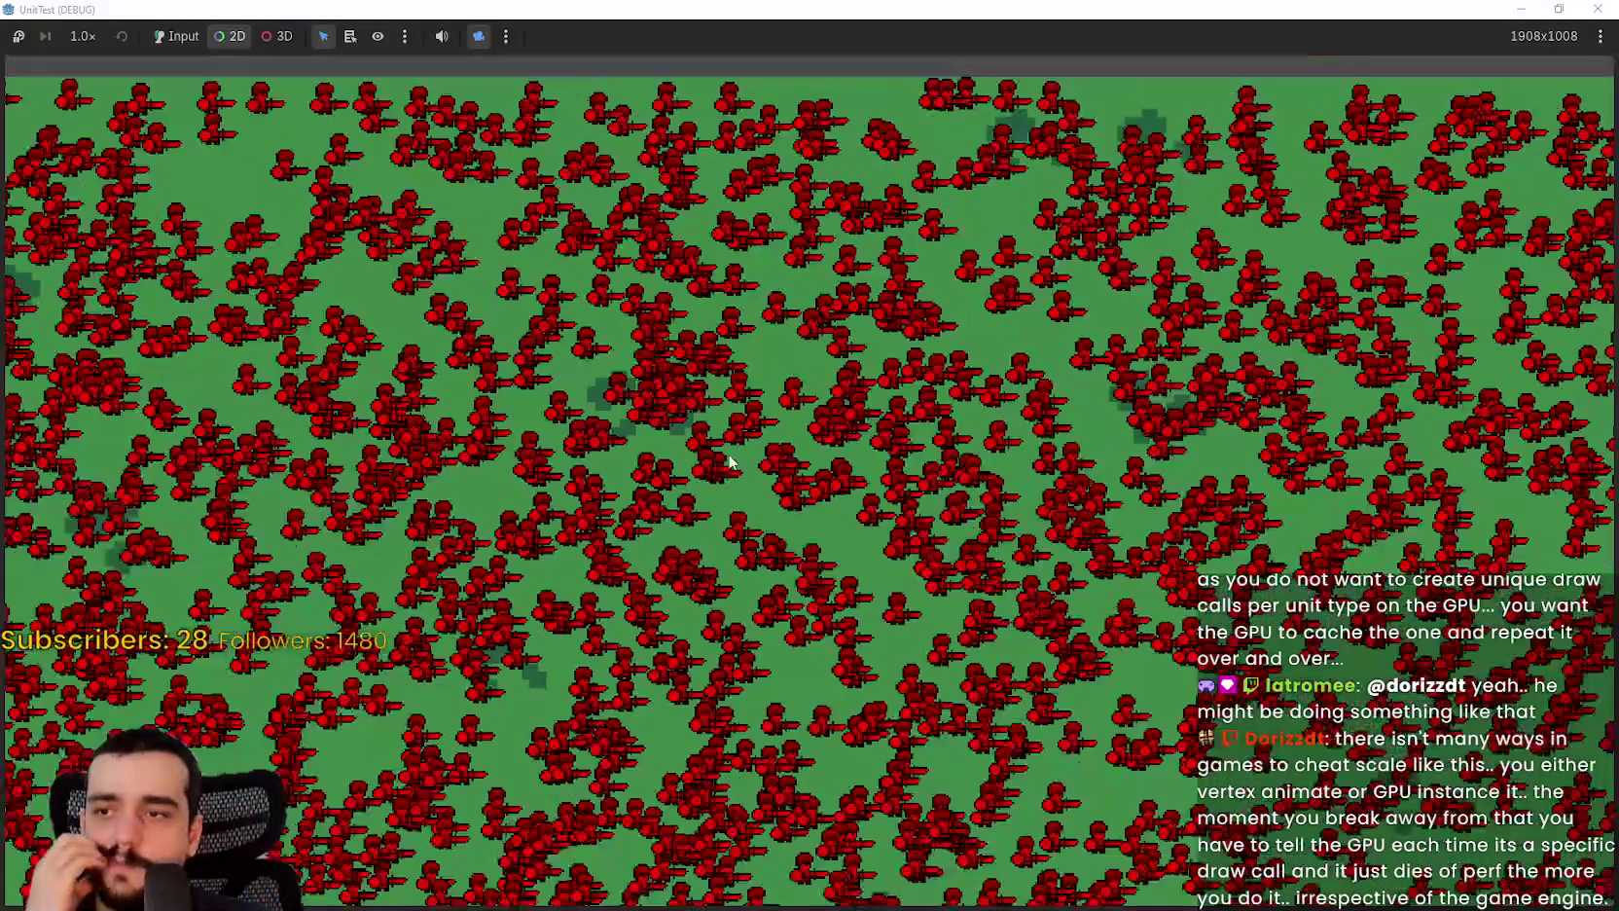
{"action": "scroll", "coordinate": [720, 462], "scroll_direction": "down", "scroll_amount": 3}
{"action": "scroll", "coordinate": [1083, 578], "scroll_direction": "up", "scroll_amount": 2}
{"action": "scroll", "coordinate": [1084, 578], "scroll_direction": "down", "scroll_amount": 2}
{"action": "scroll", "coordinate": [1119, 565], "scroll_direction": "up", "scroll_amount": 1}
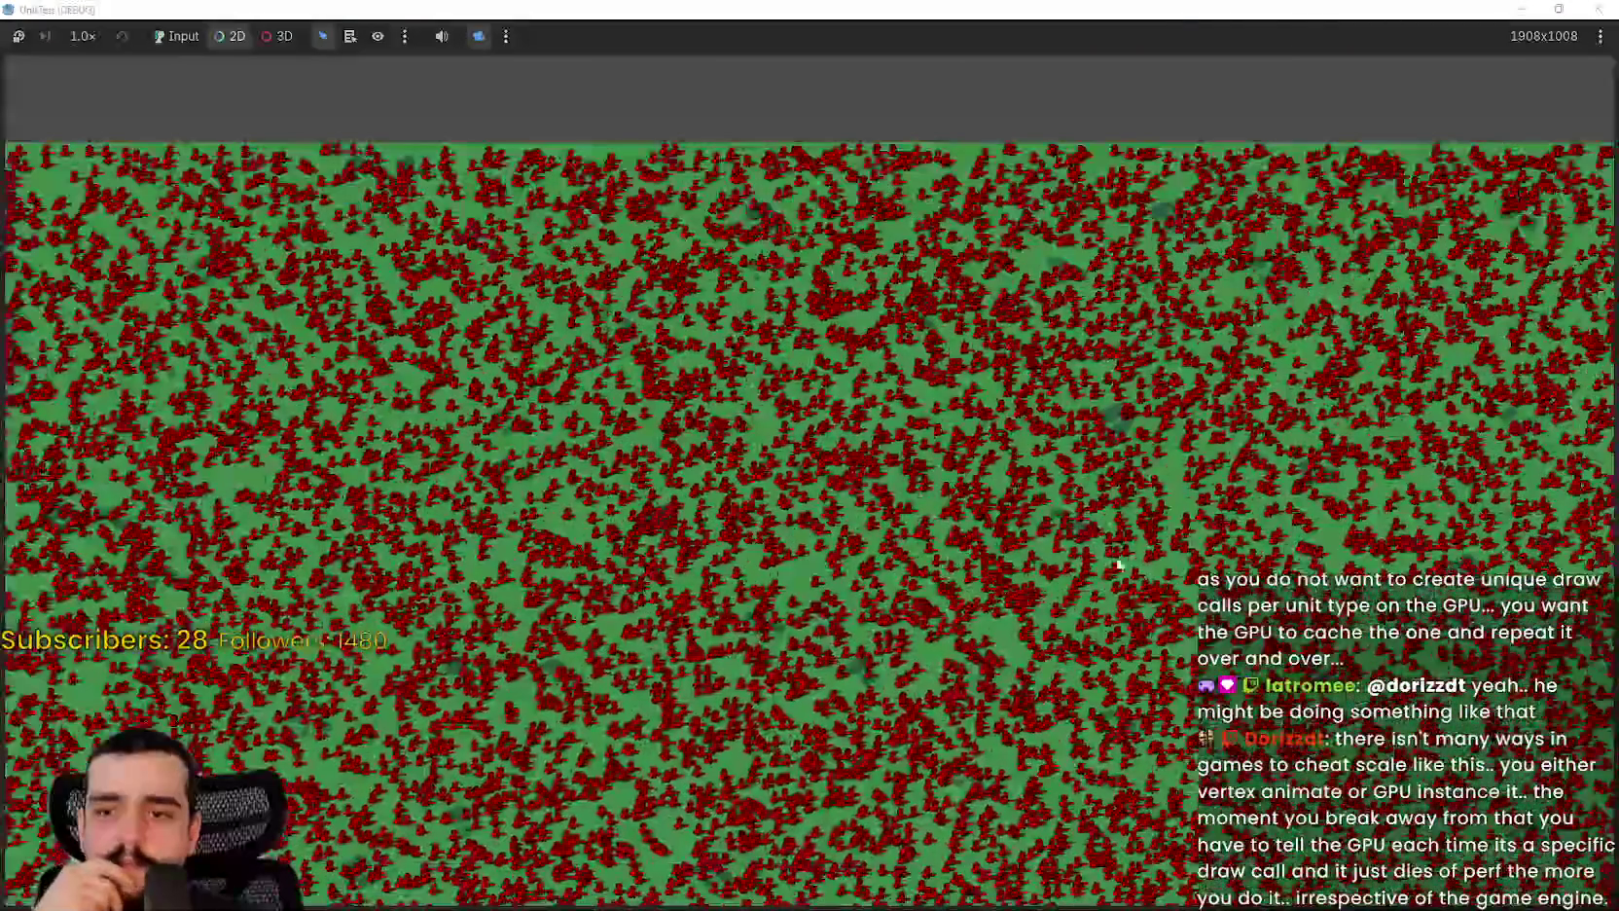
{"action": "scroll", "coordinate": [1119, 564], "scroll_direction": "down", "scroll_amount": 2}
{"action": "scroll", "coordinate": [1119, 564], "scroll_direction": "down", "scroll_amount": 1}
{"action": "scroll", "coordinate": [723, 468], "scroll_direction": "up", "scroll_amount": 1}
{"action": "scroll", "coordinate": [1129, 543], "scroll_direction": "down", "scroll_amount": 1}
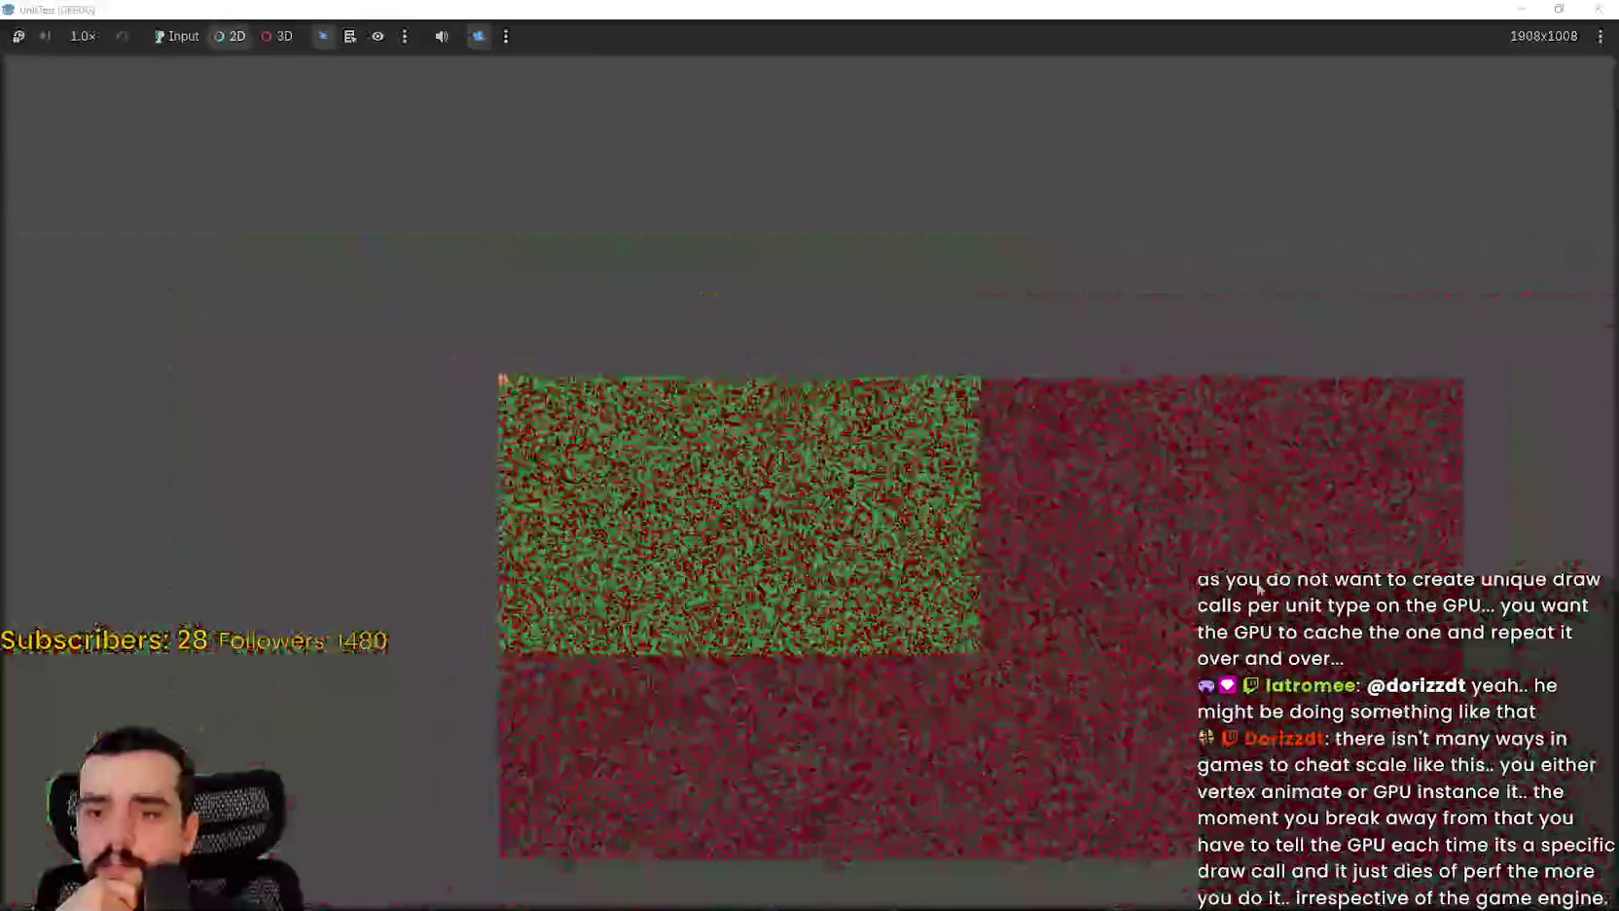
{"action": "scroll", "coordinate": [1129, 551], "scroll_direction": "down", "scroll_amount": 1}
{"action": "scroll", "coordinate": [912, 501], "scroll_direction": "up", "scroll_amount": 3}
{"action": "scroll", "coordinate": [1022, 562], "scroll_direction": "up", "scroll_amount": 1}
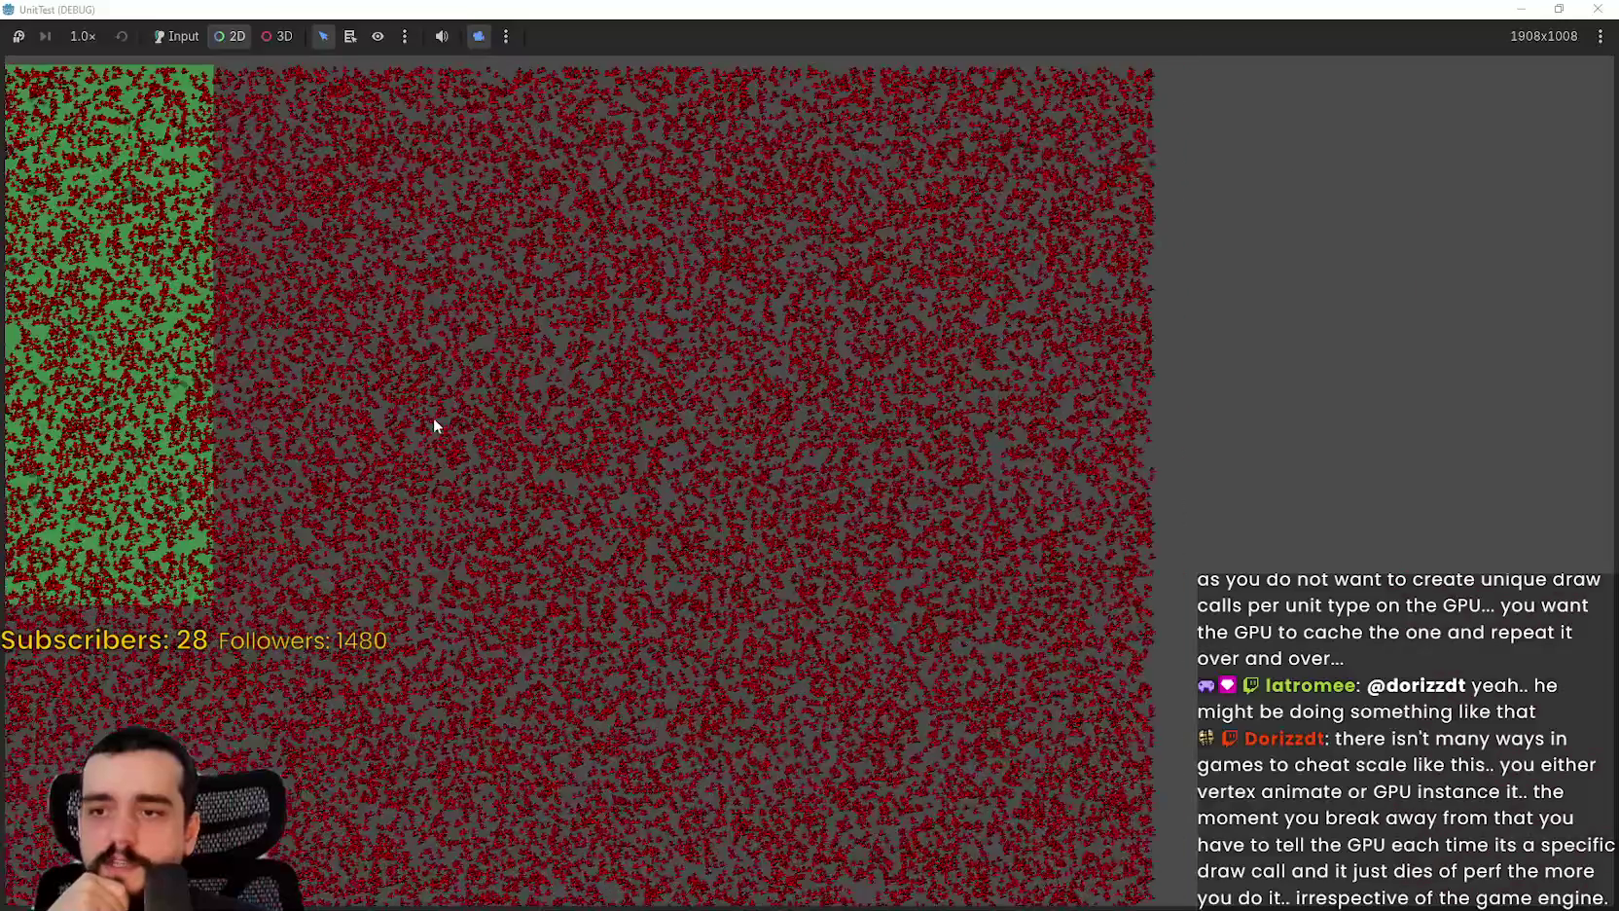
Step: Pan across the green field to other unit groups, then stop the game
{"action": "left_click_drag", "start_coordinate": [389, 402], "coordinate": [673, 498]}
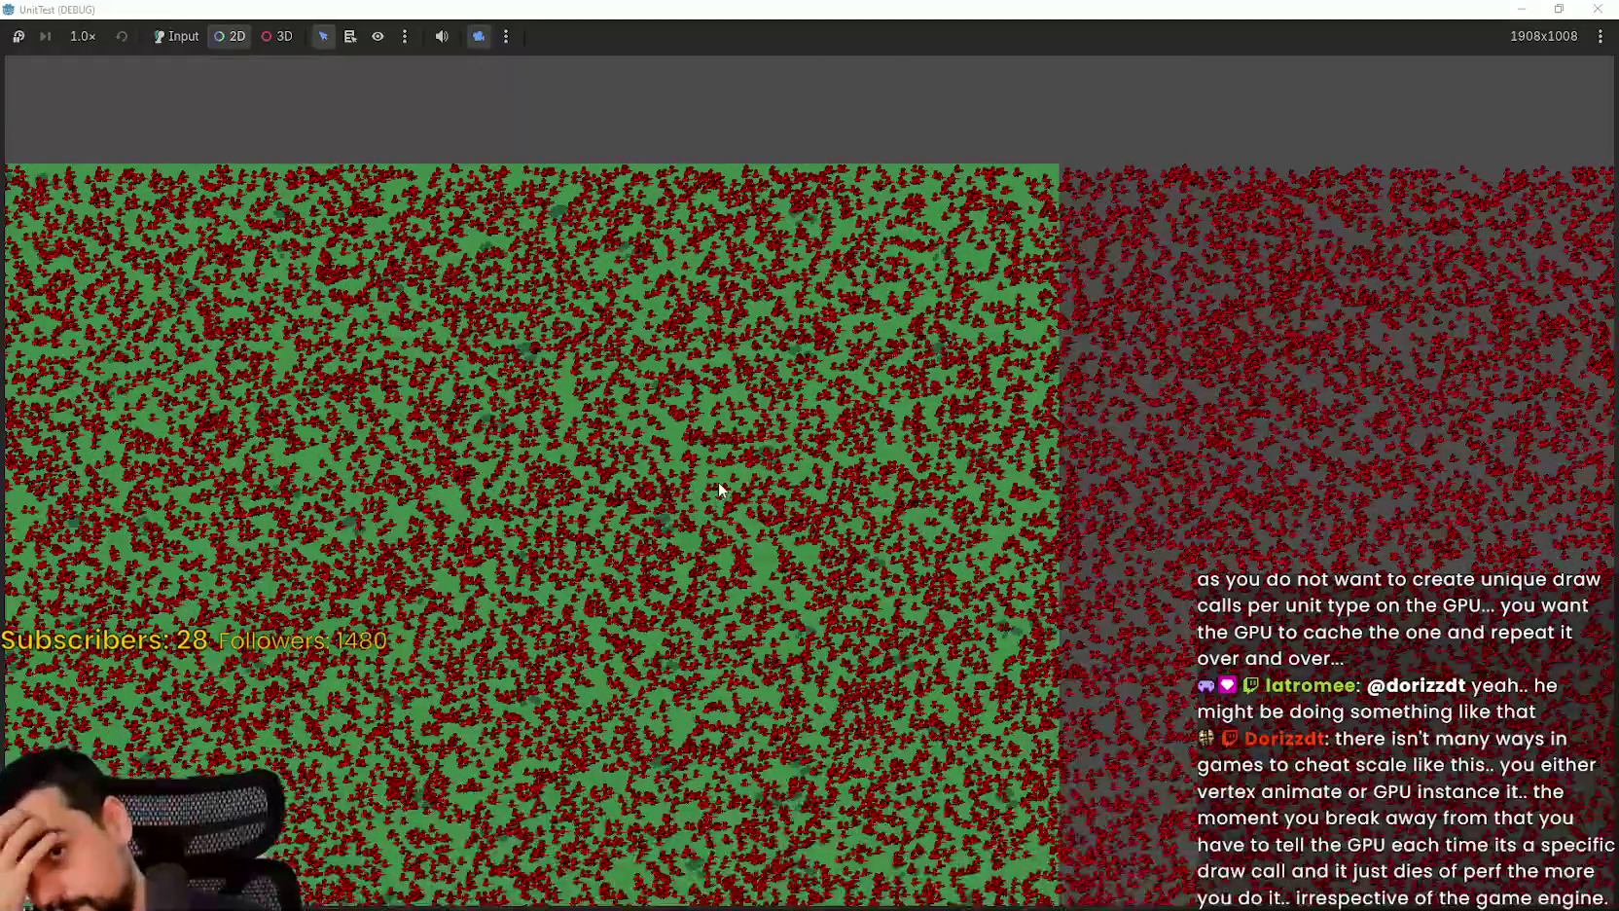
{"action": "scroll", "coordinate": [718, 482], "scroll_direction": "up", "scroll_amount": 3}
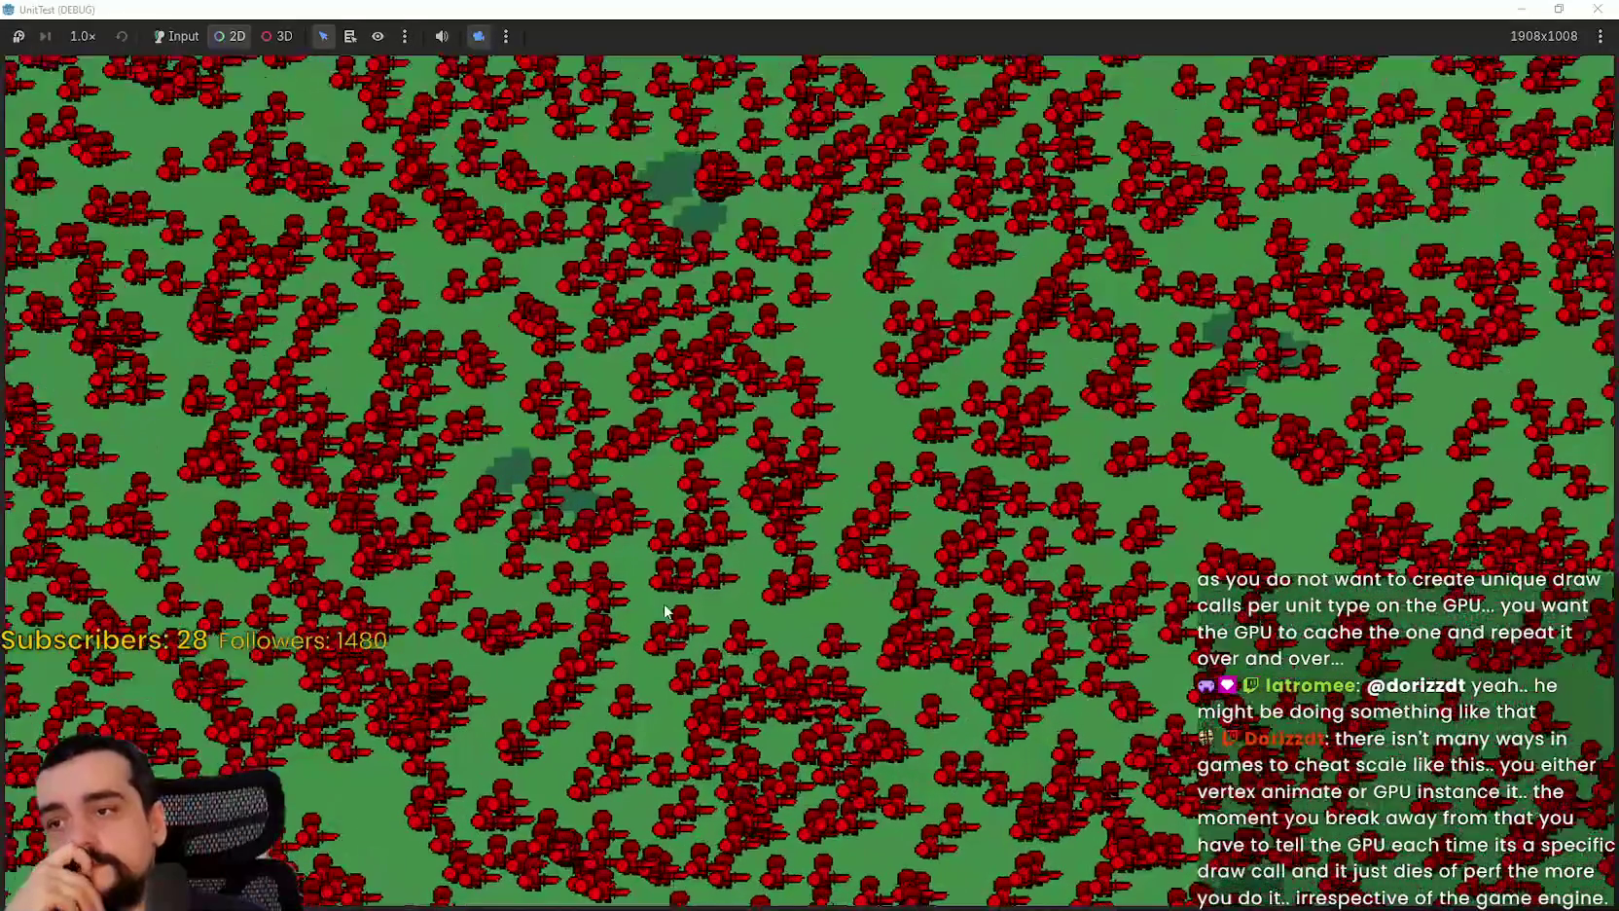
{"action": "scroll", "coordinate": [739, 632], "scroll_direction": "up", "scroll_amount": 3}
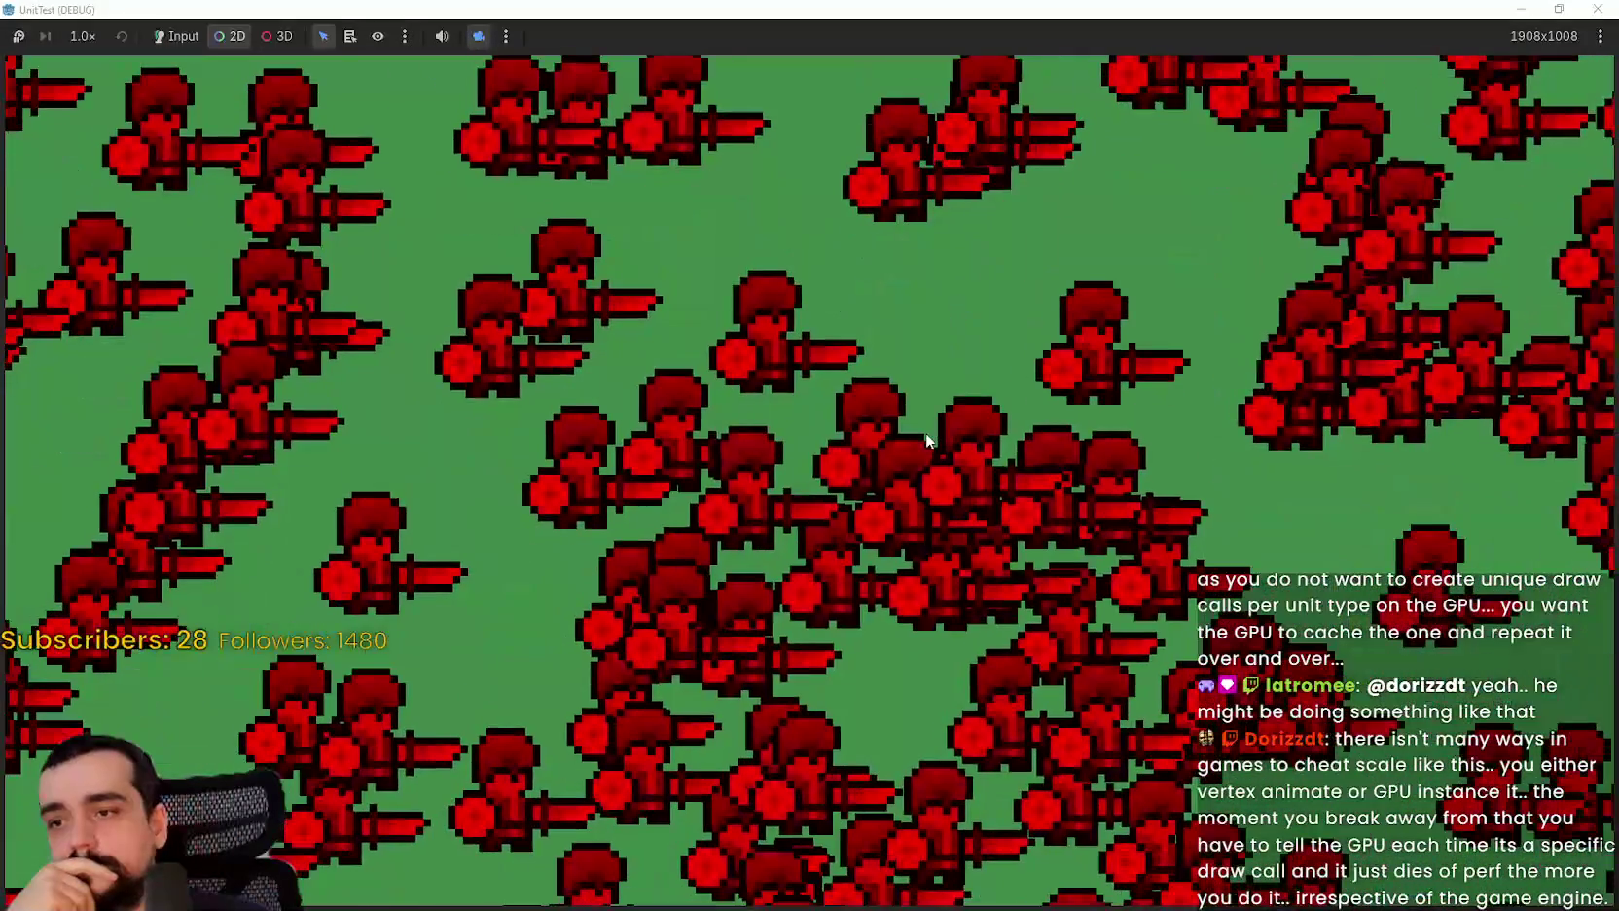
{"action": "scroll", "coordinate": [1040, 594], "scroll_direction": "up", "scroll_amount": 3}
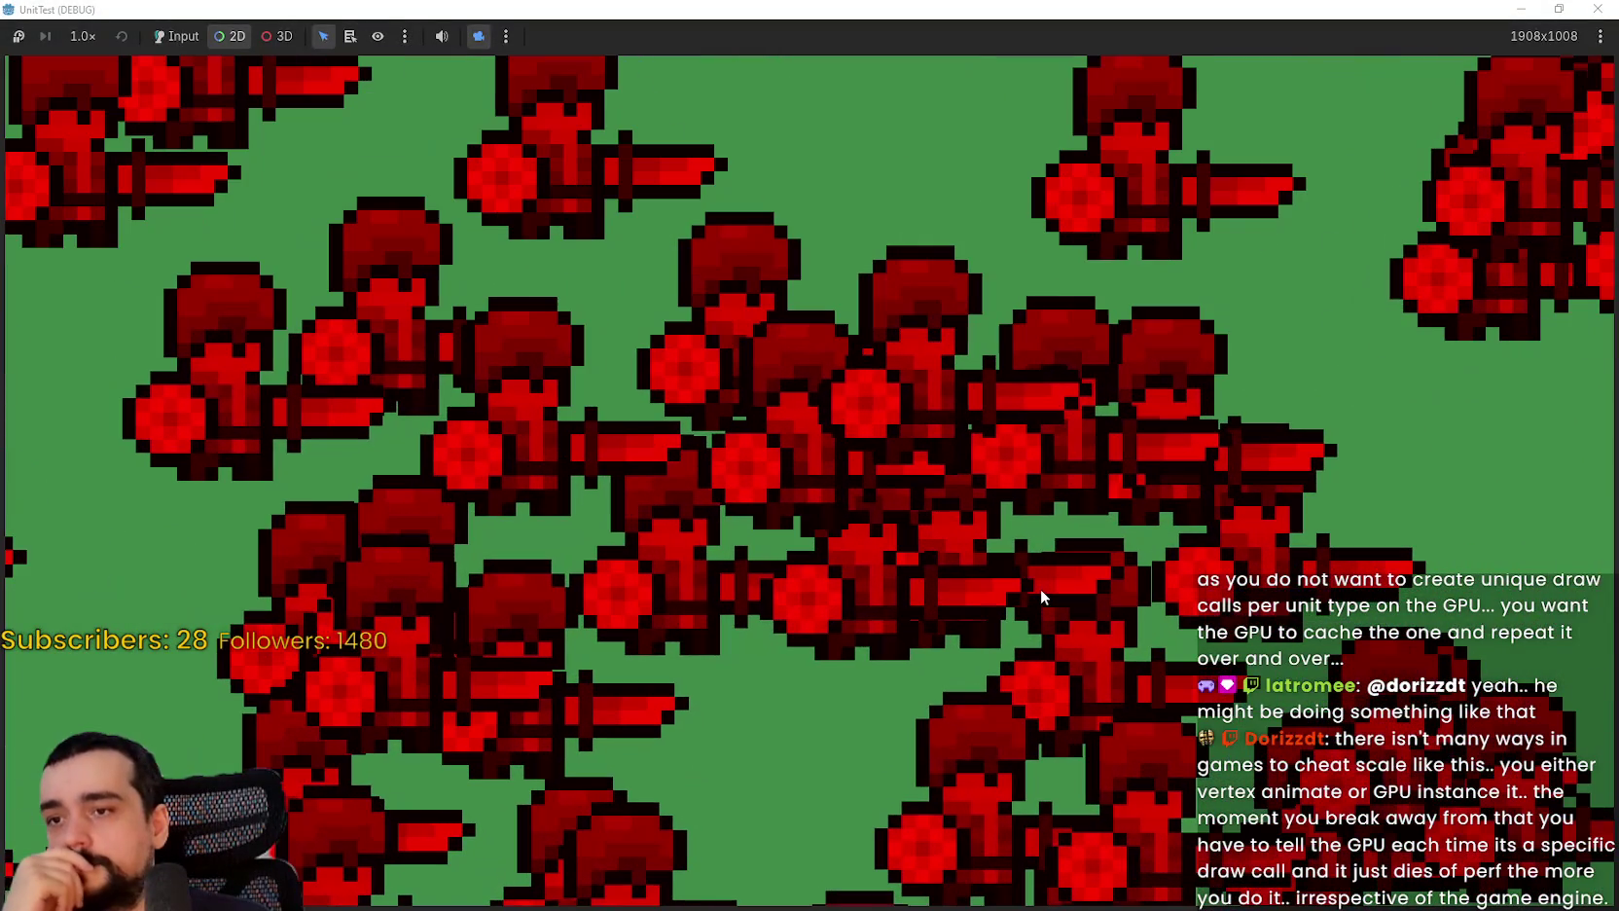
{"action": "scroll", "coordinate": [1231, 668], "scroll_direction": "down", "scroll_amount": 2}
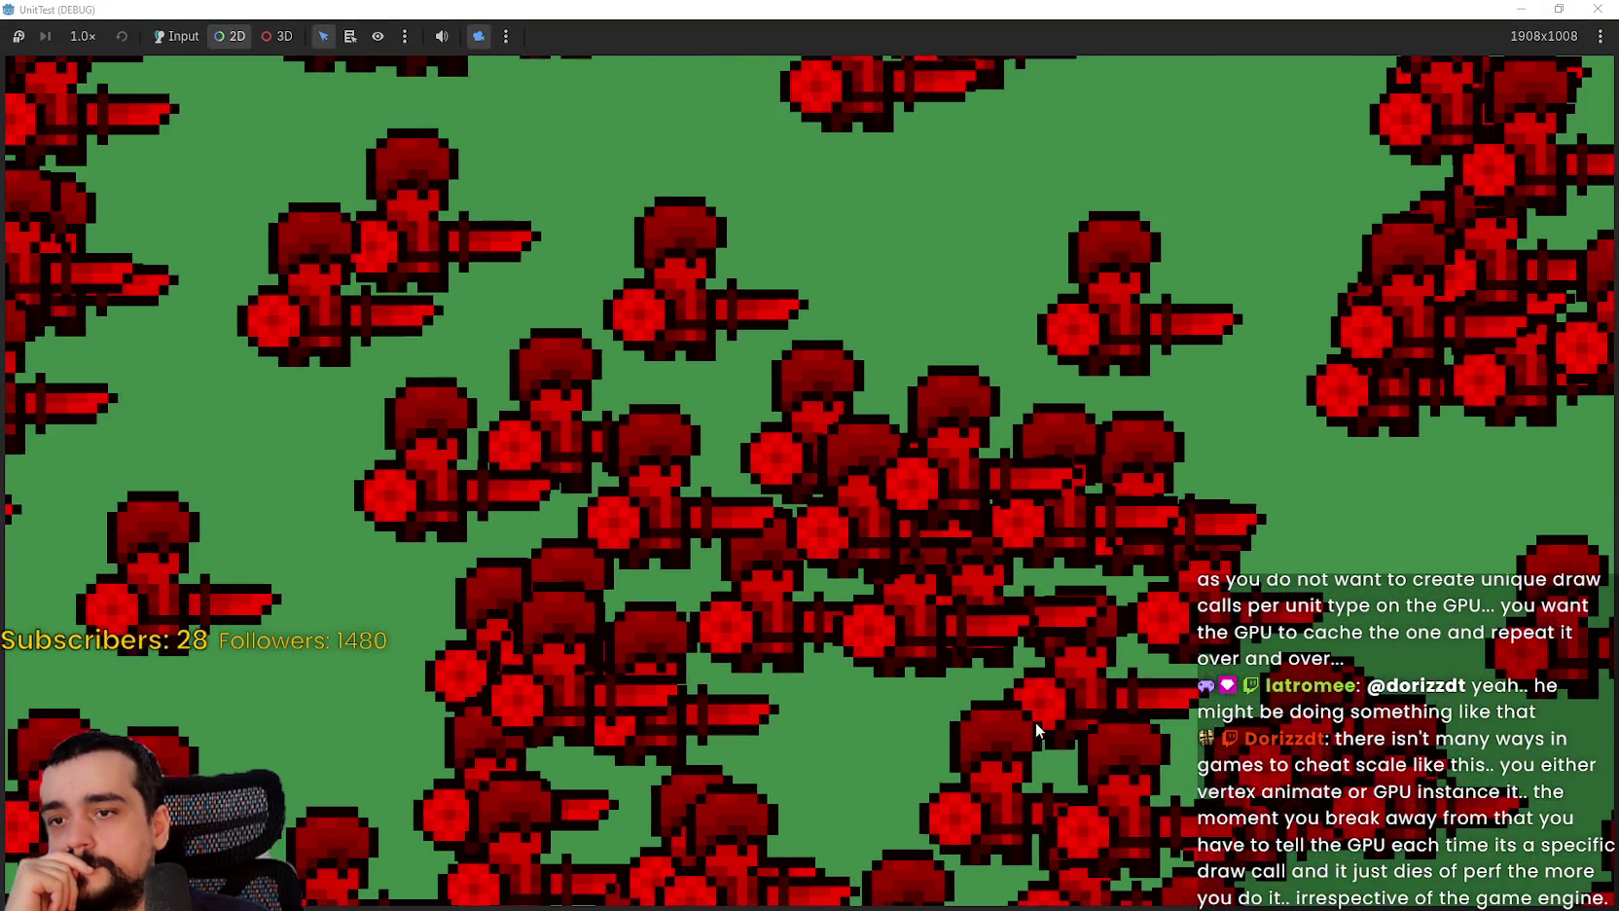
{"action": "scroll", "coordinate": [827, 435], "scroll_direction": "up", "scroll_amount": 2}
{"action": "left_click_drag", "start_coordinate": [819, 415], "coordinate": [581, 333]}
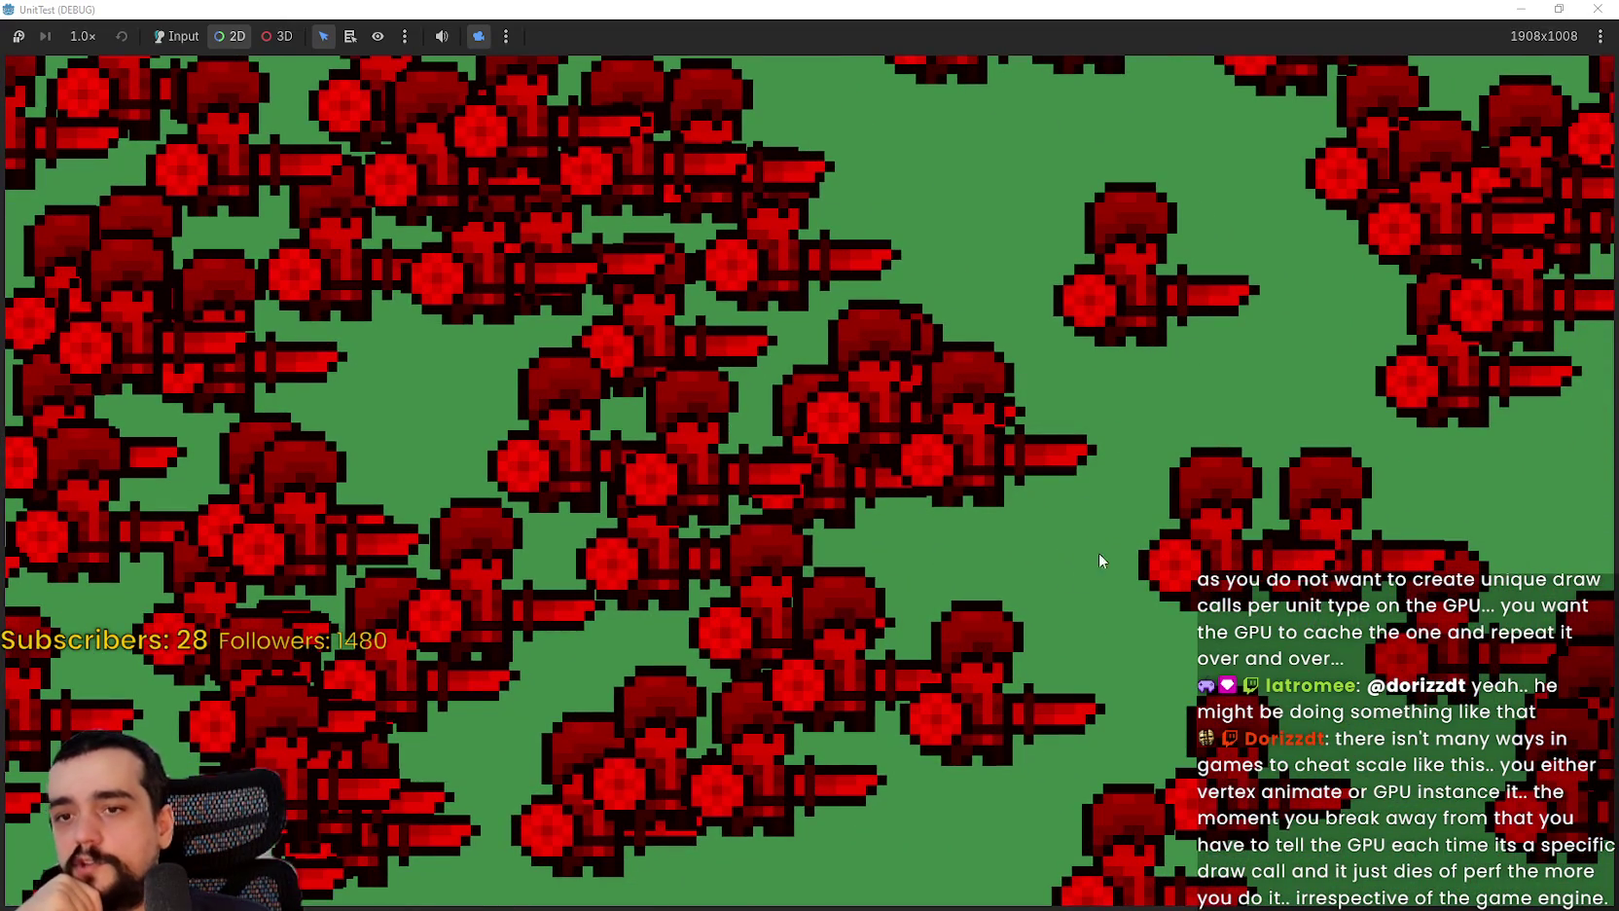
{"action": "scroll", "coordinate": [975, 531], "scroll_direction": "down", "scroll_amount": 2}
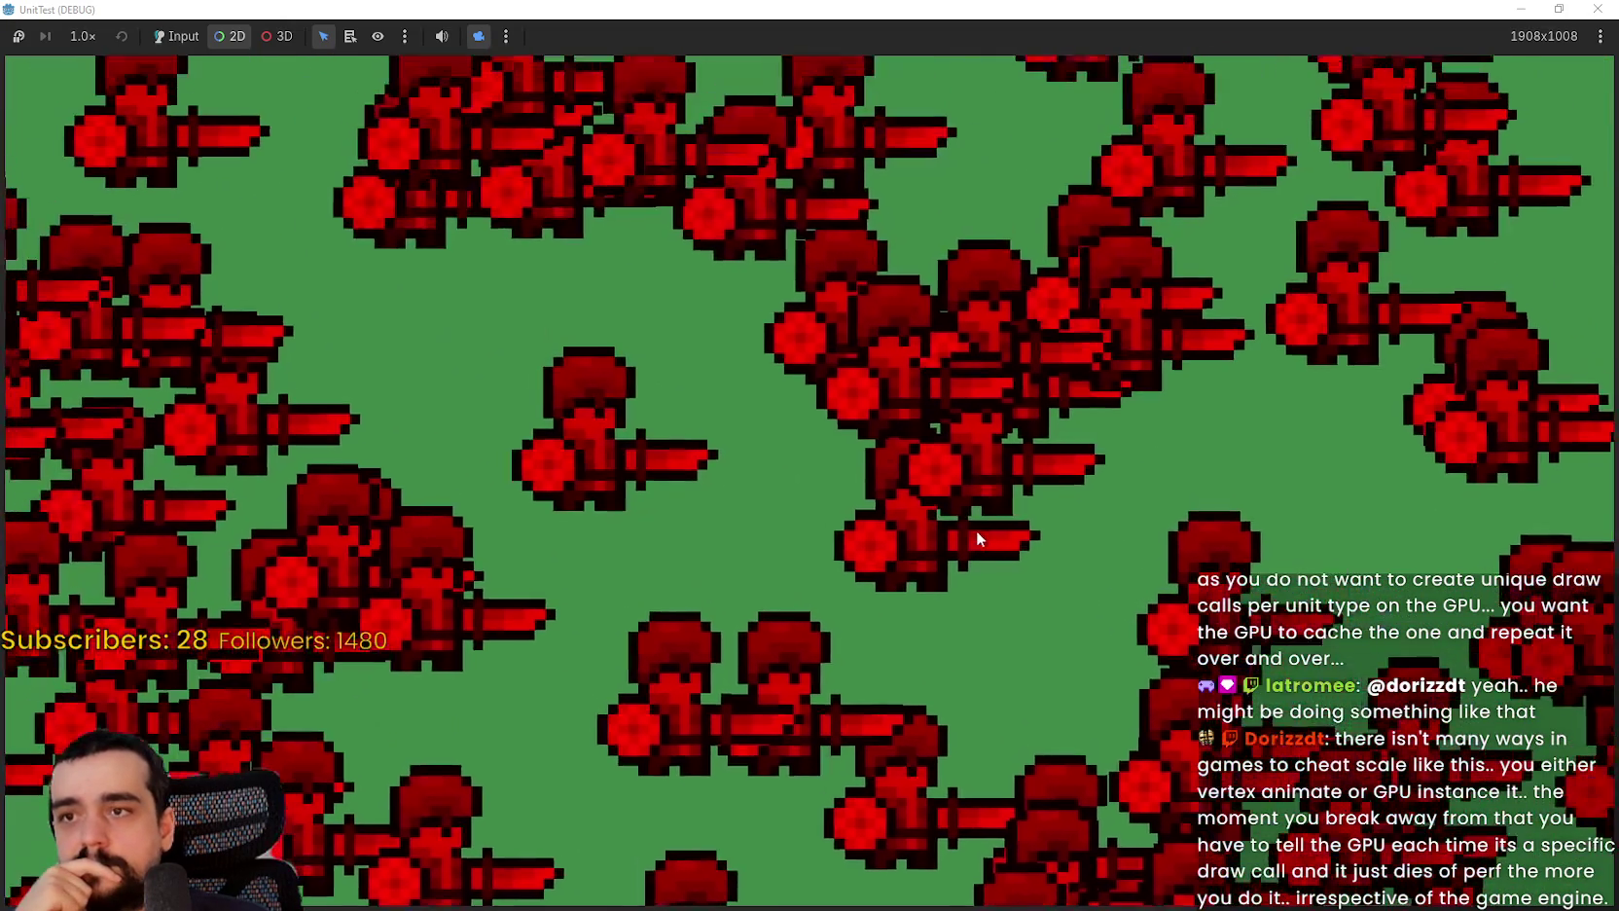
{"action": "scroll", "coordinate": [941, 335], "scroll_direction": "up", "scroll_amount": 3}
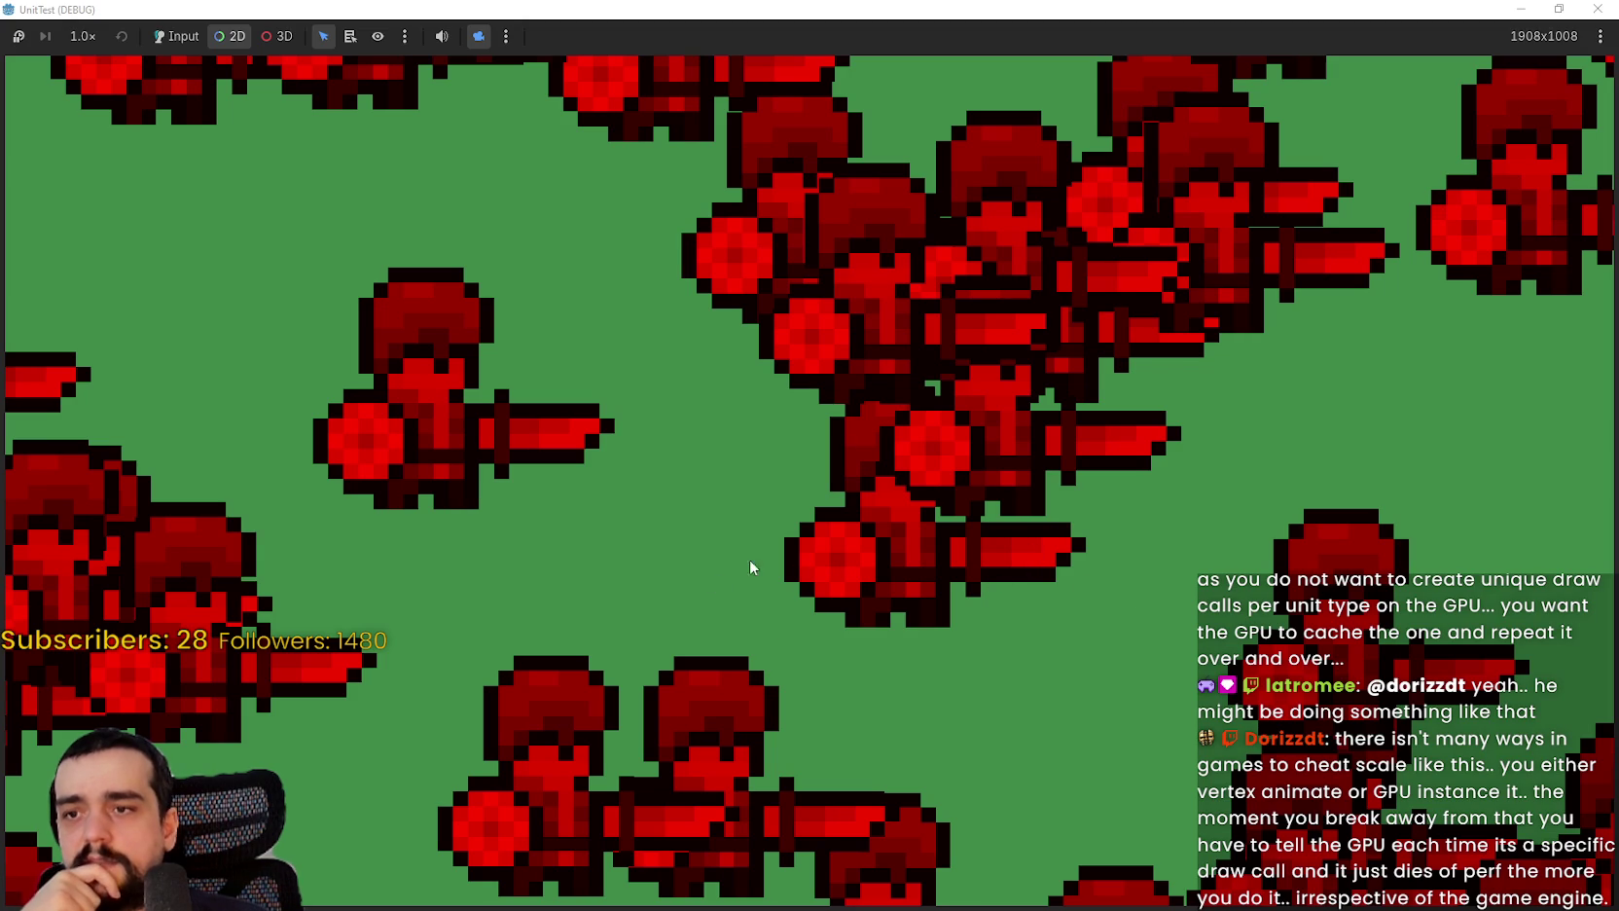
{"action": "scroll", "coordinate": [961, 523], "scroll_direction": "down", "scroll_amount": 5}
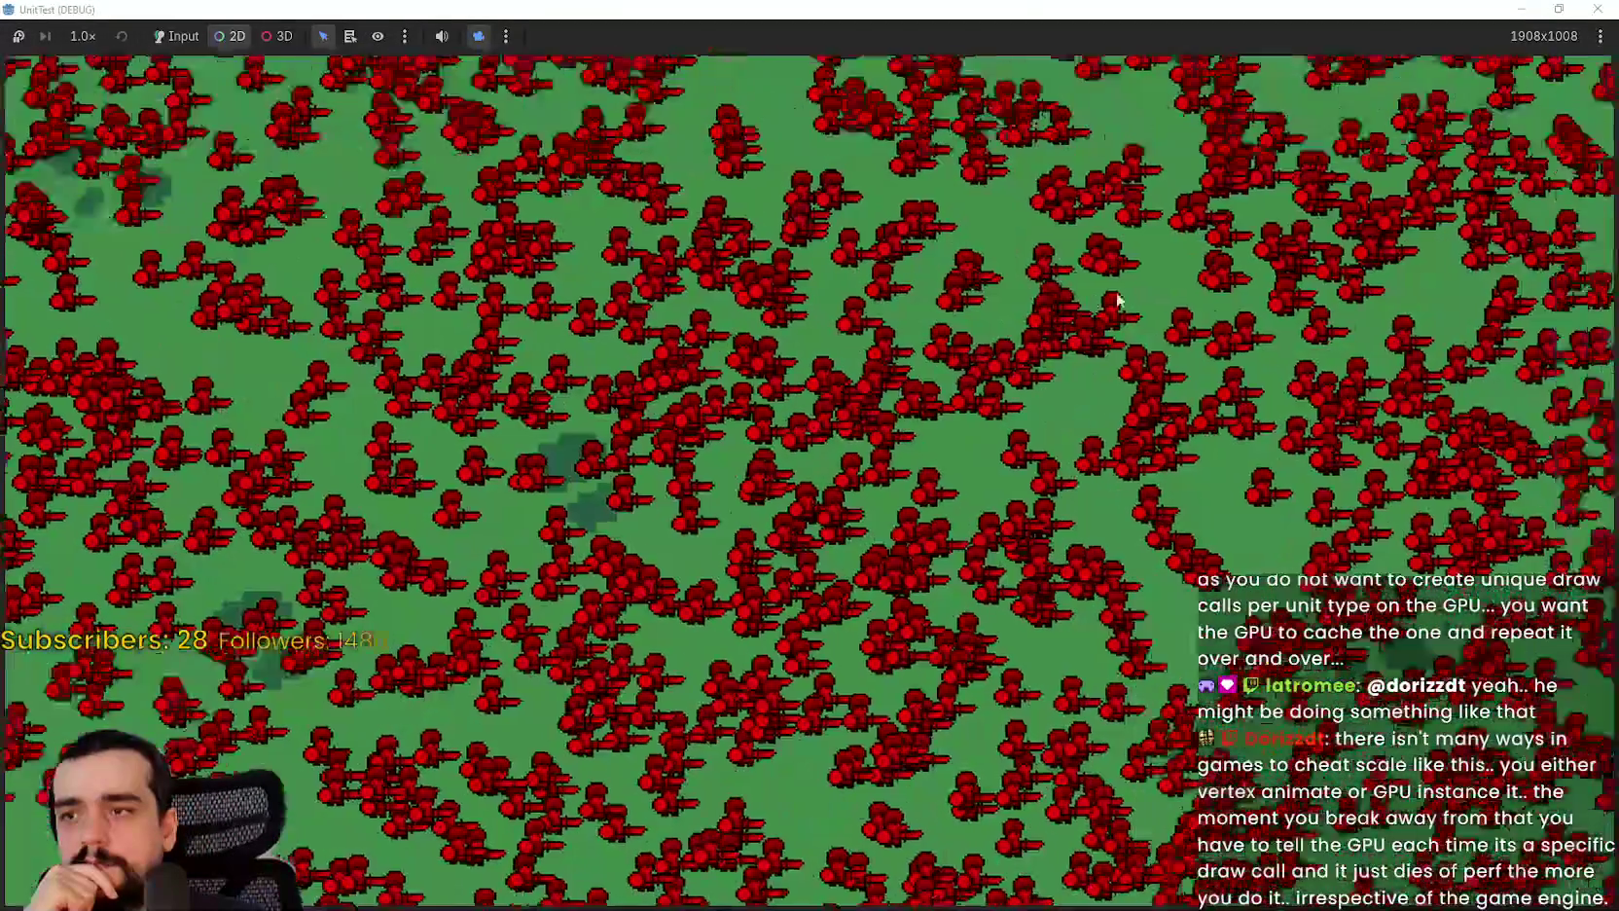
{"action": "scroll", "coordinate": [825, 454], "scroll_direction": "up", "scroll_amount": 3}
{"action": "left_click", "coordinate": [1597, 9]}
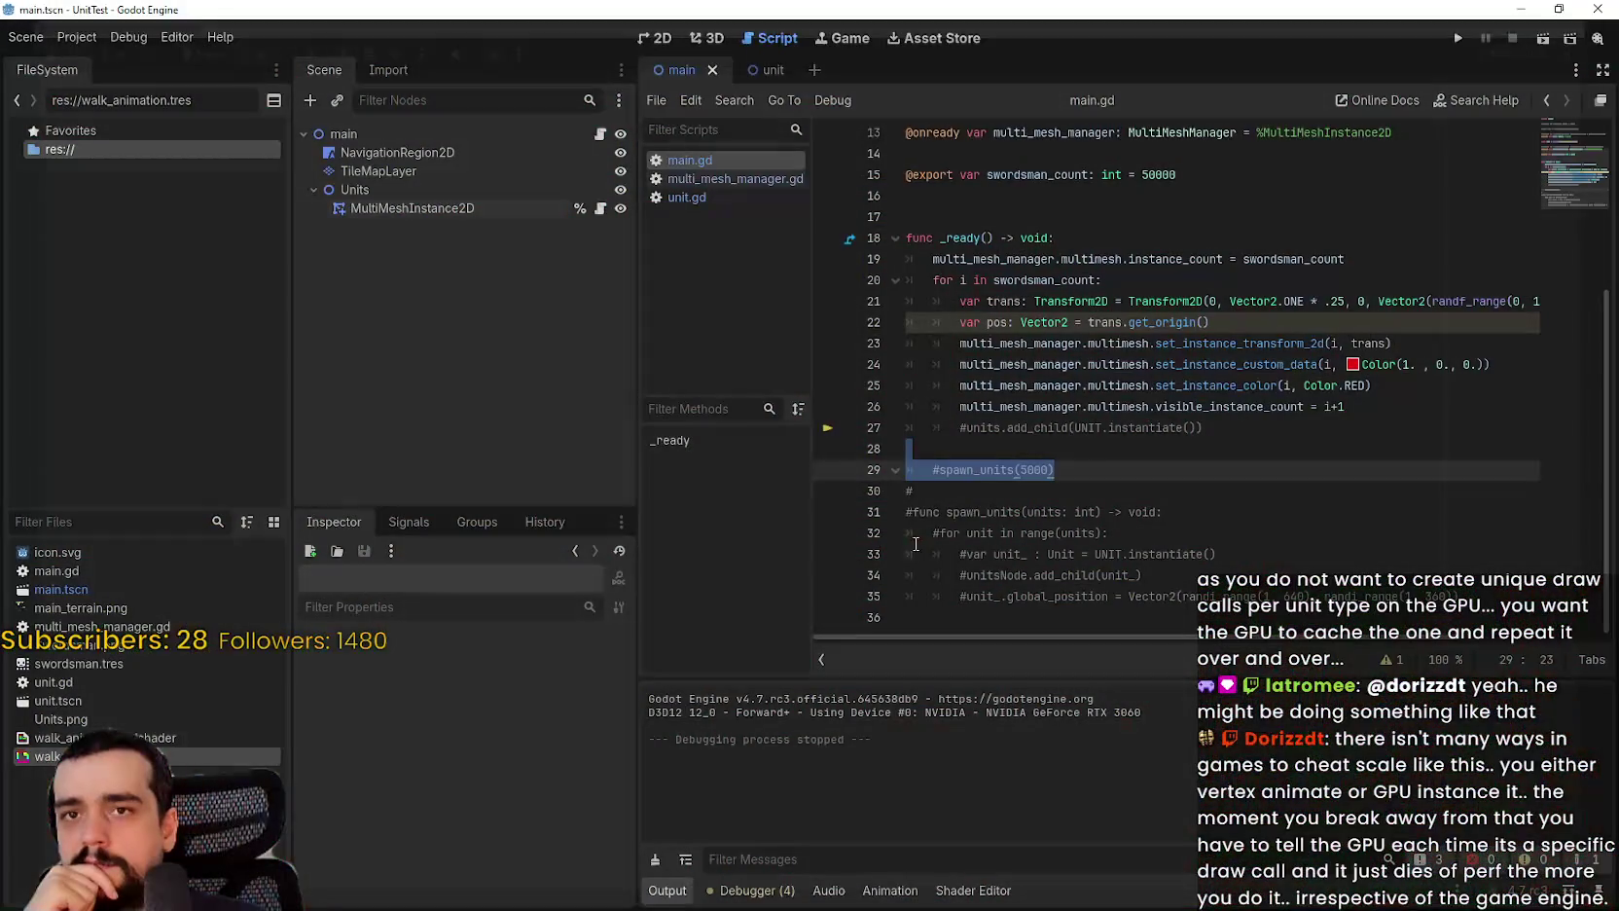
Step: Review lines 27 and 21 of main.gd's spawning loop, then open multi_mesh_manager.gd
{"action": "left_click", "coordinate": [1128, 428]}
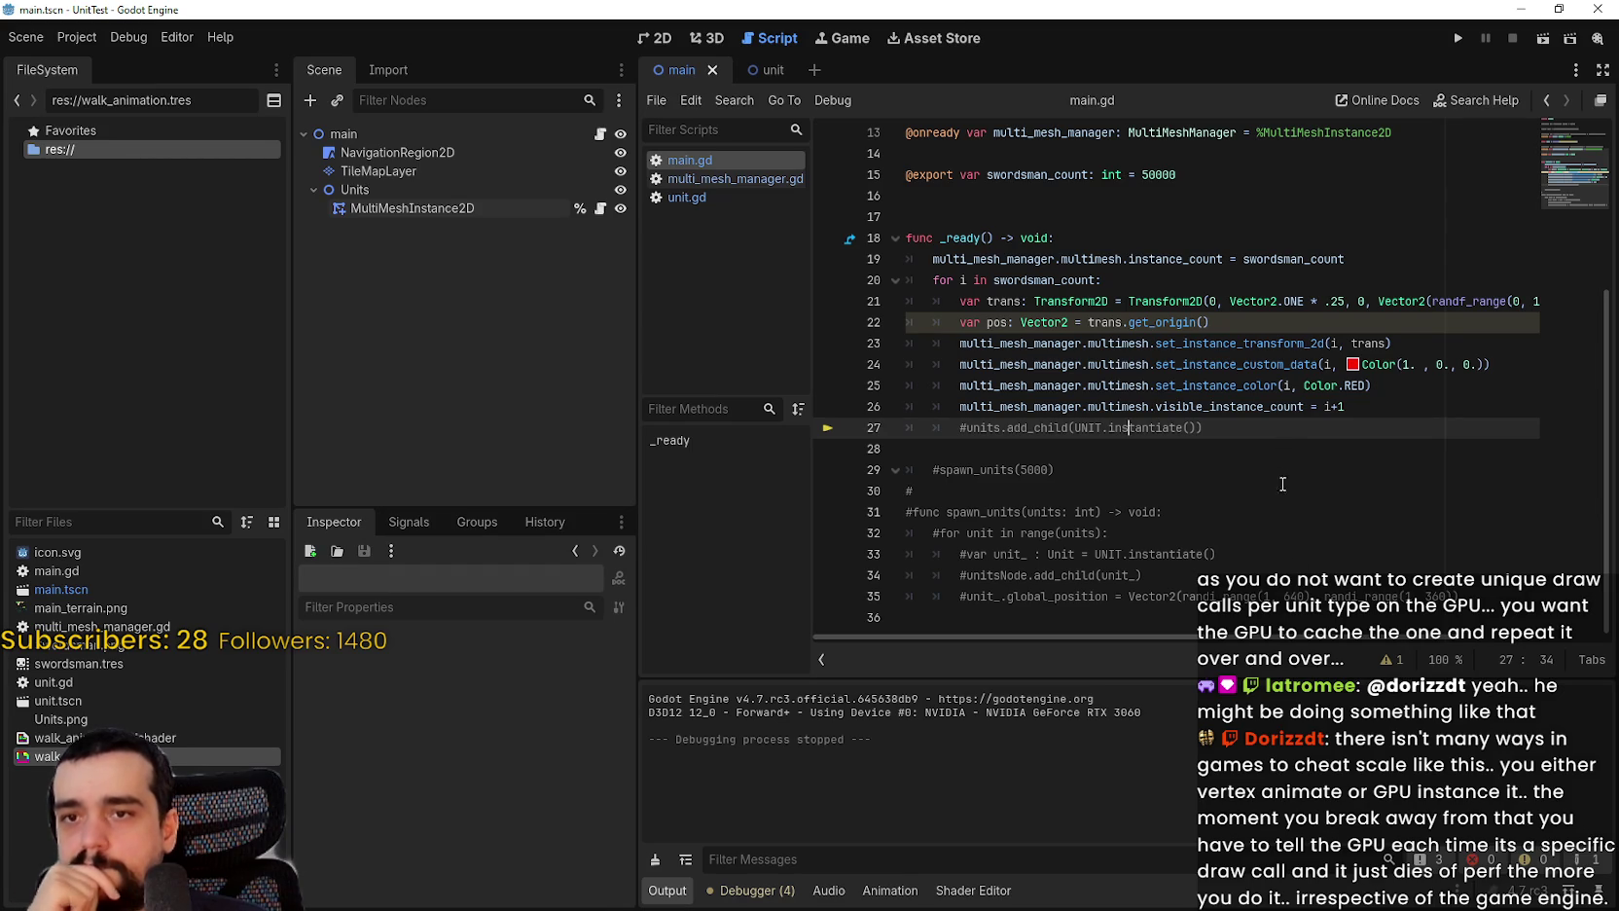
{"action": "scroll", "coordinate": [1219, 643], "scroll_direction": "right", "scroll_amount": 2}
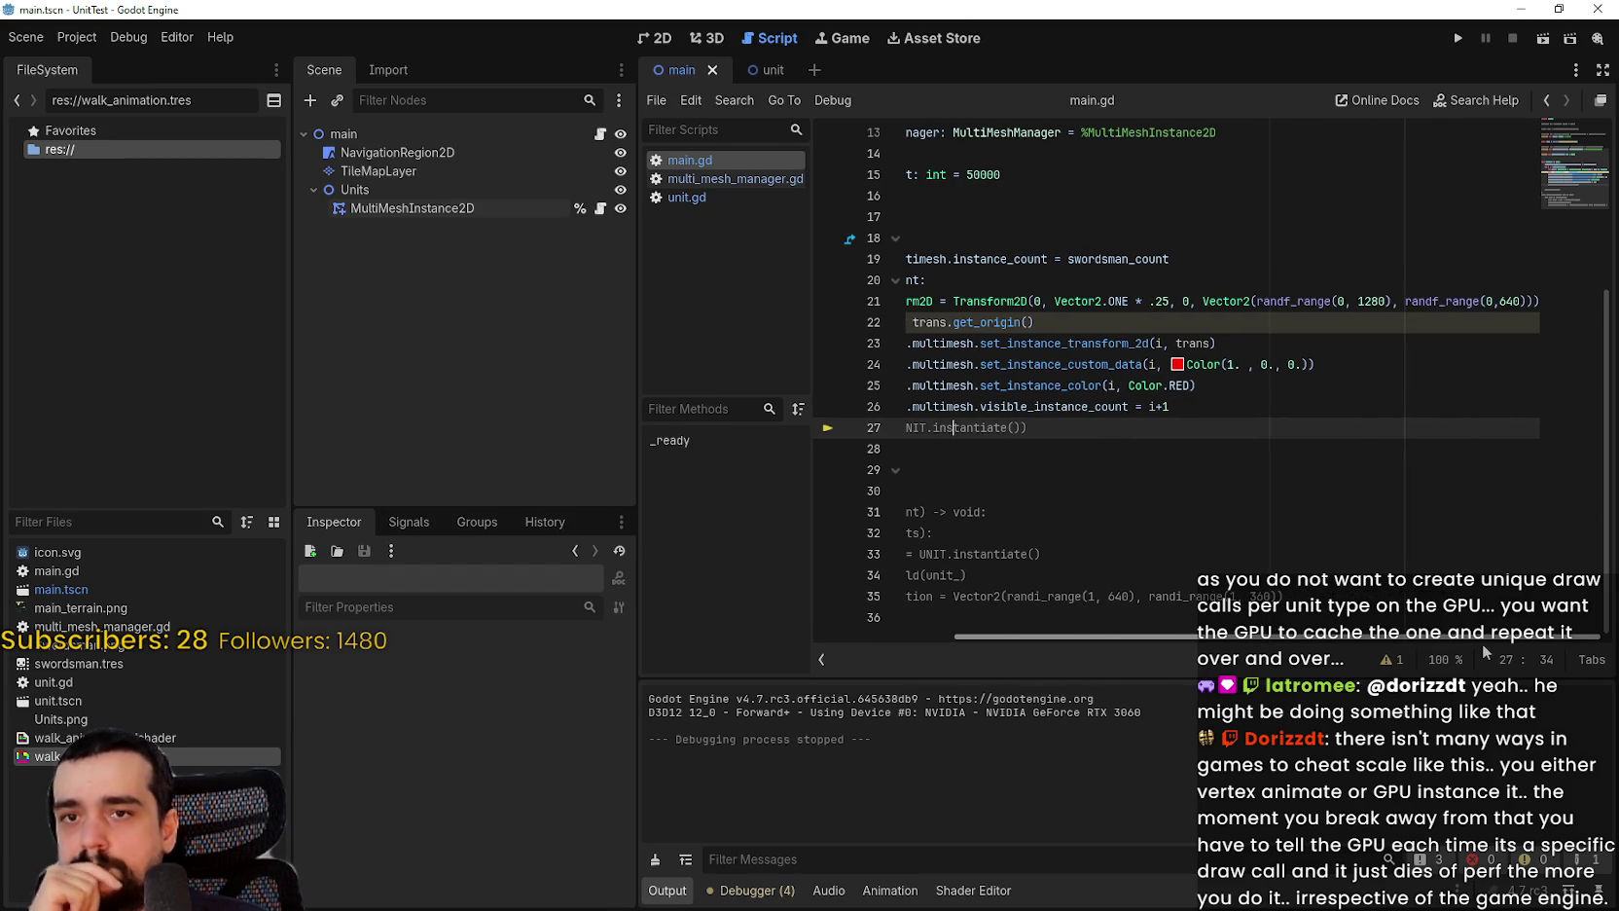
{"action": "scroll", "coordinate": [1100, 590], "scroll_direction": "left", "scroll_amount": 2}
{"action": "left_click", "coordinate": [1013, 301]}
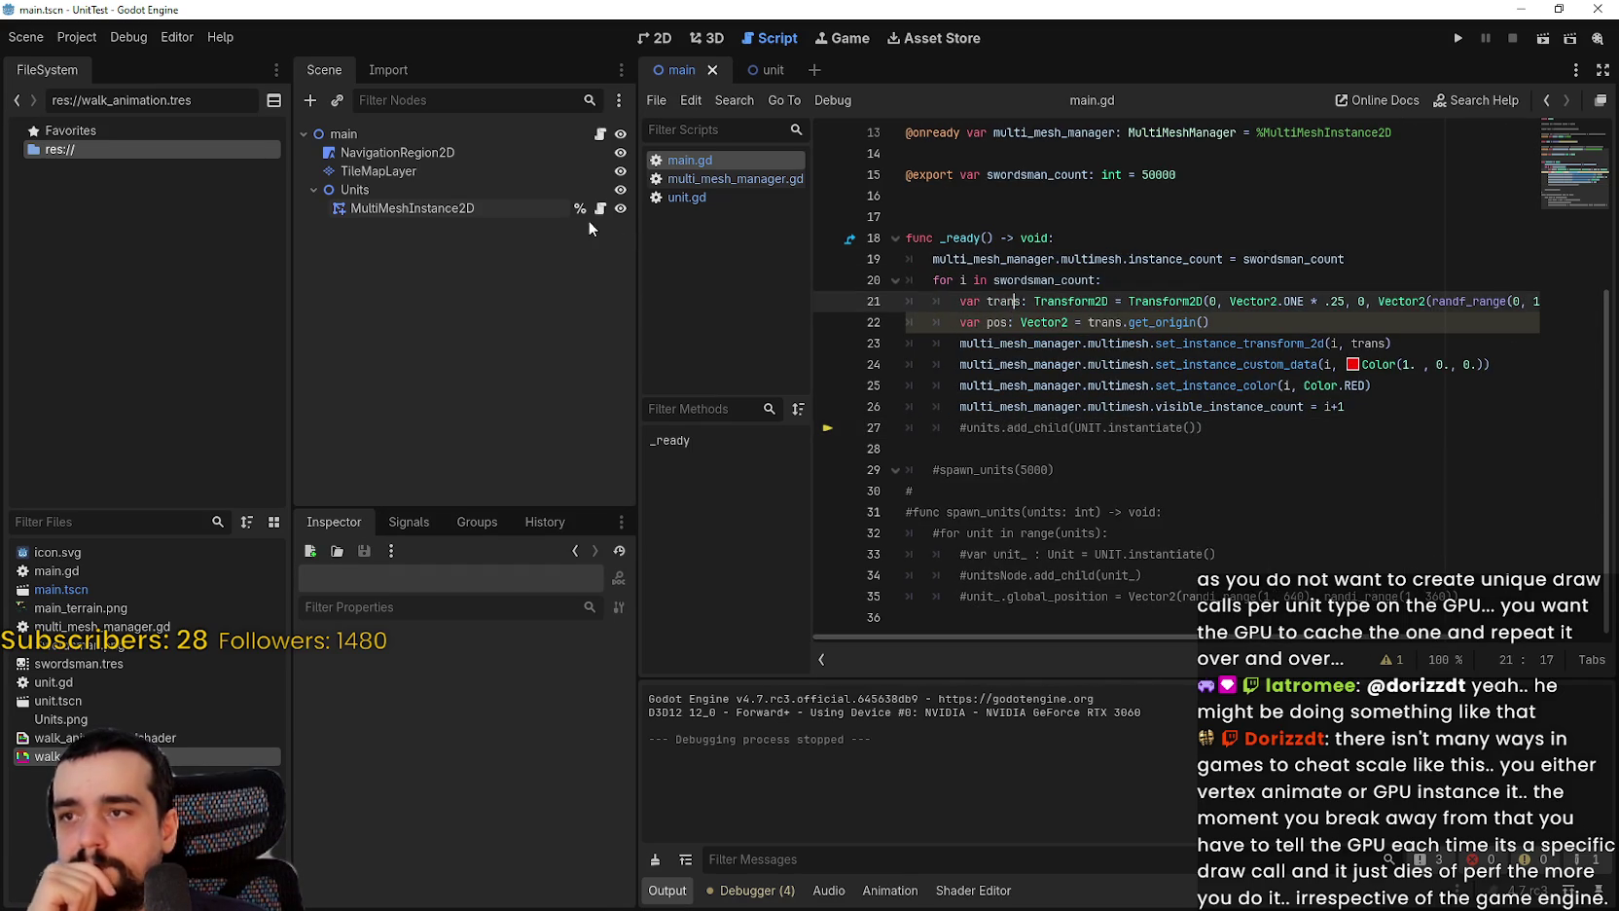
{"action": "left_click", "coordinate": [730, 178]}
{"action": "scroll", "coordinate": [1136, 416], "scroll_direction": "down", "scroll_amount": 1}
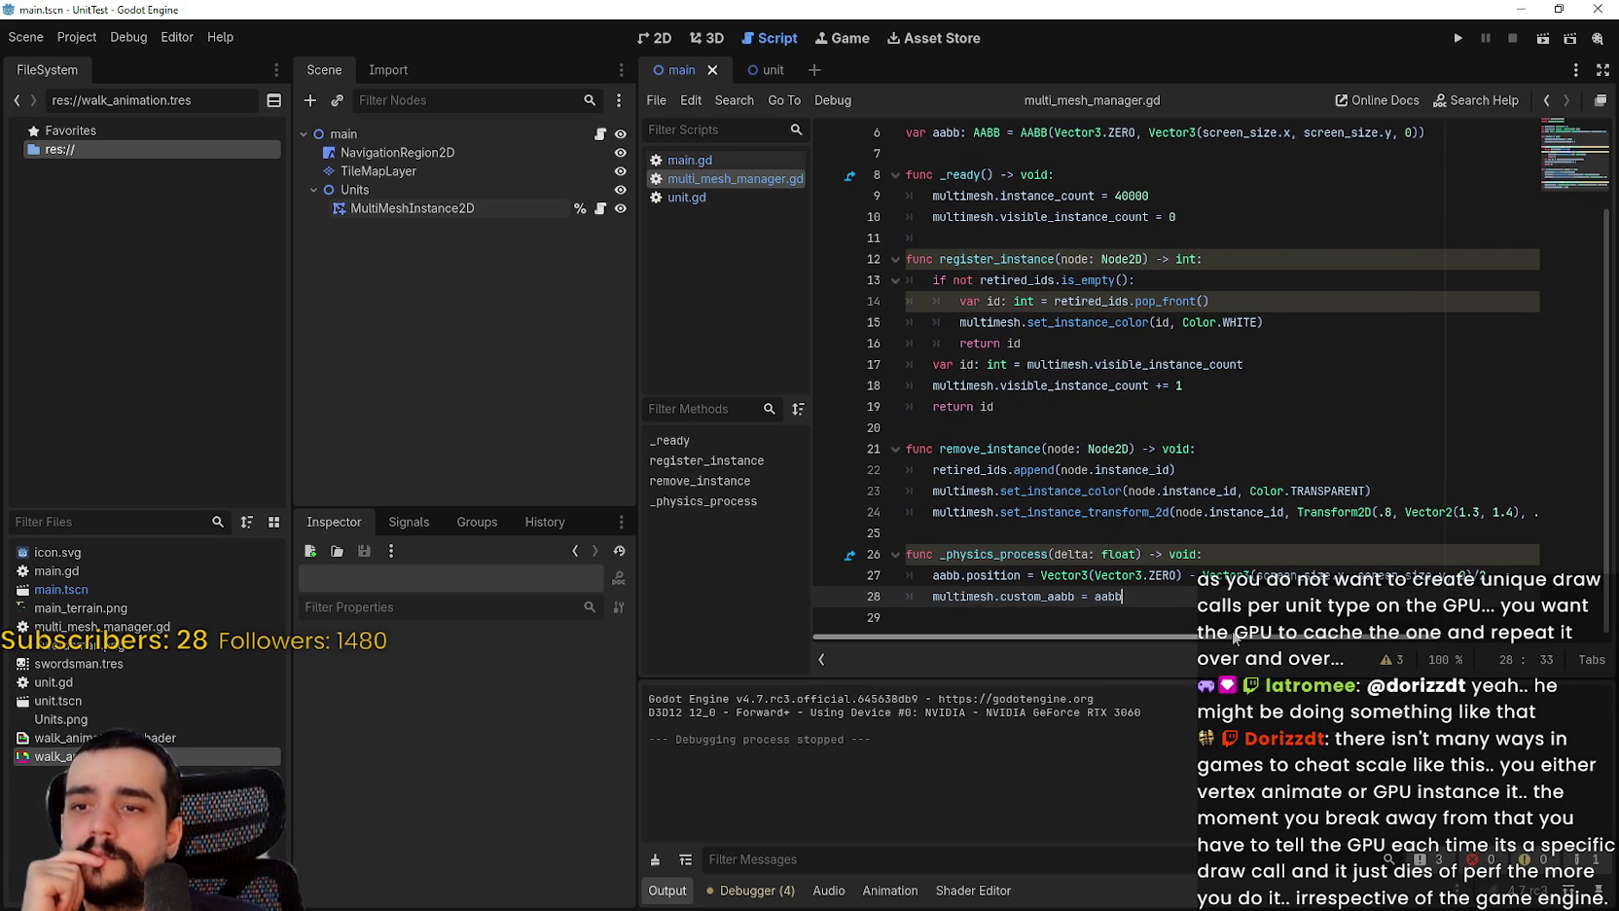
Step: Scroll through the rest of multi_mesh_manager.gd, then return to the main scene's green tilemap in 2D
{"action": "left_click_drag", "start_coordinate": [1233, 637], "coordinate": [1526, 645]}
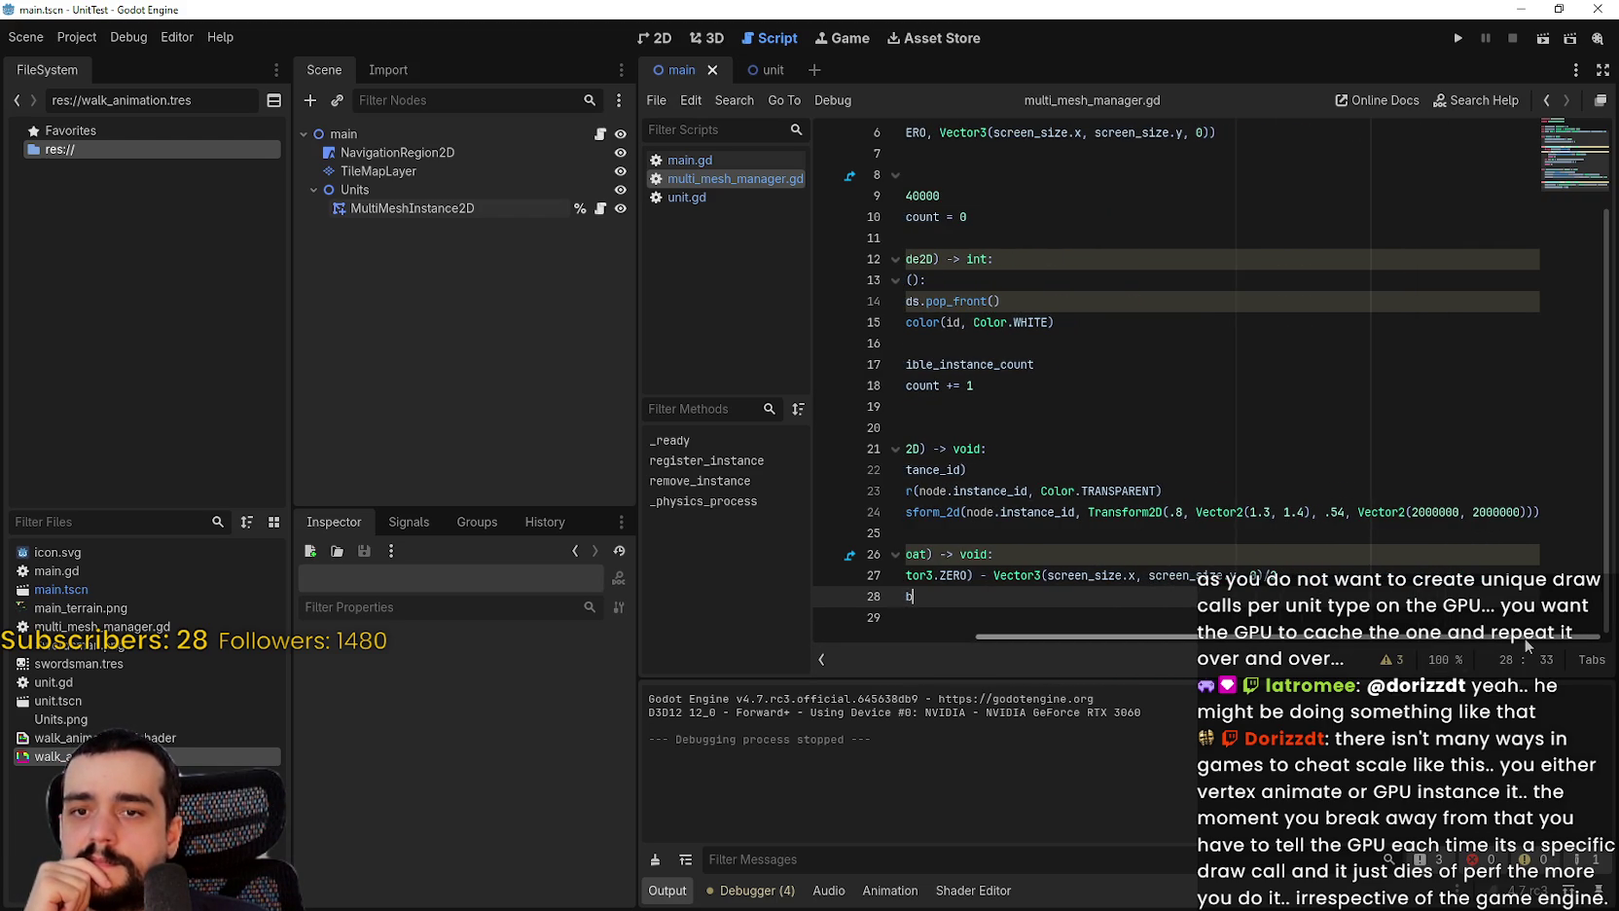
{"action": "left_click_drag", "start_coordinate": [1196, 637], "coordinate": [1006, 635]}
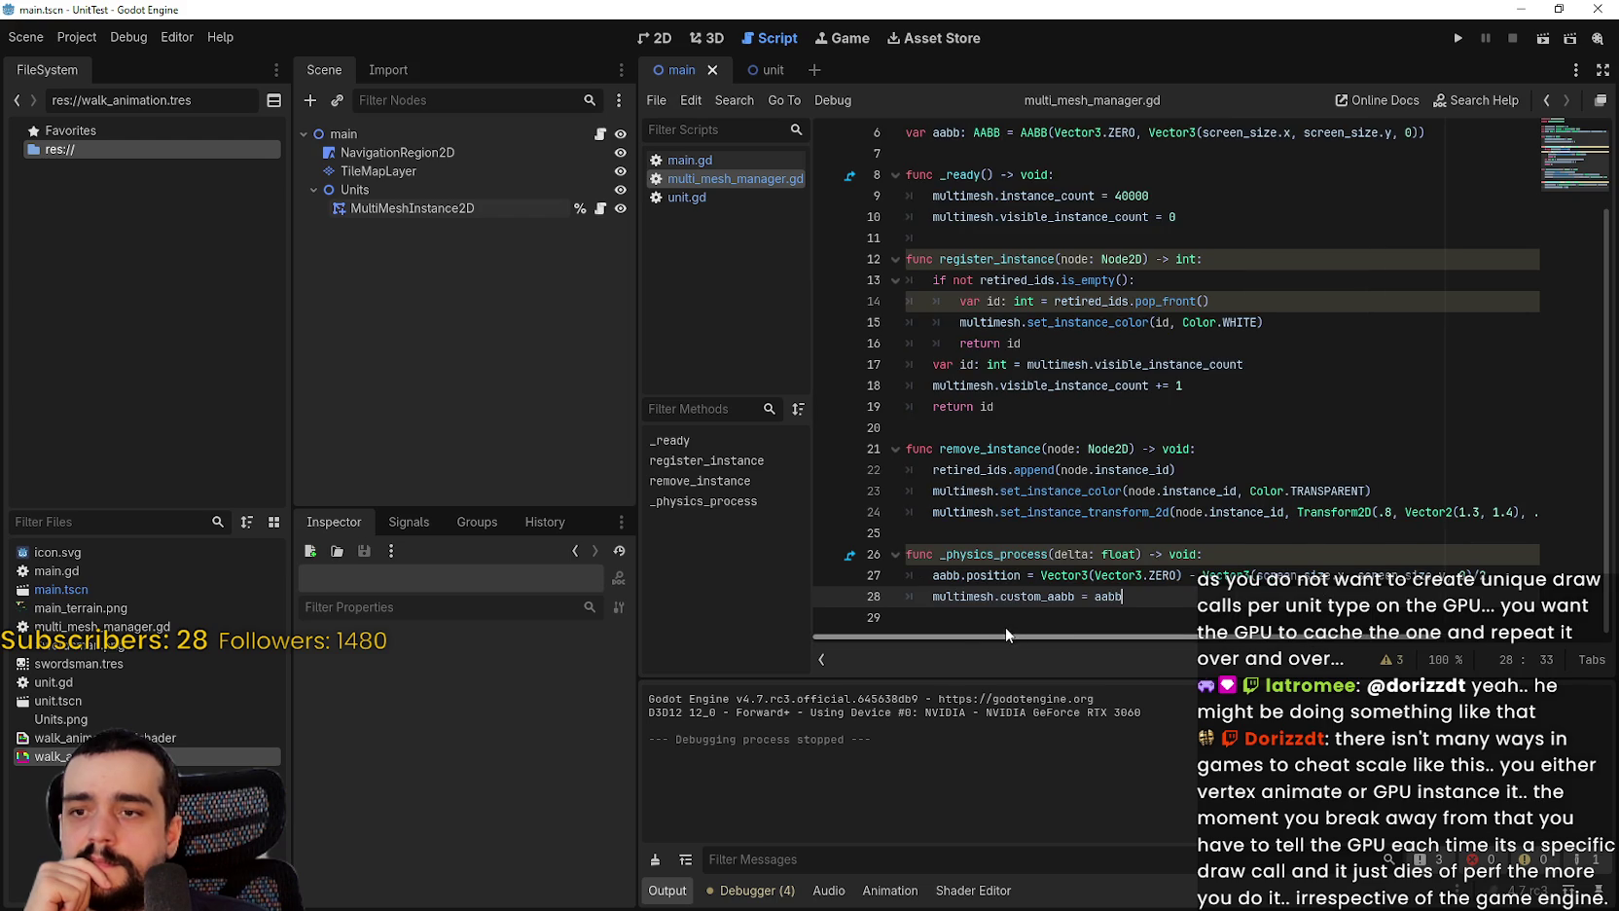
{"action": "left_click", "coordinate": [1143, 613]}
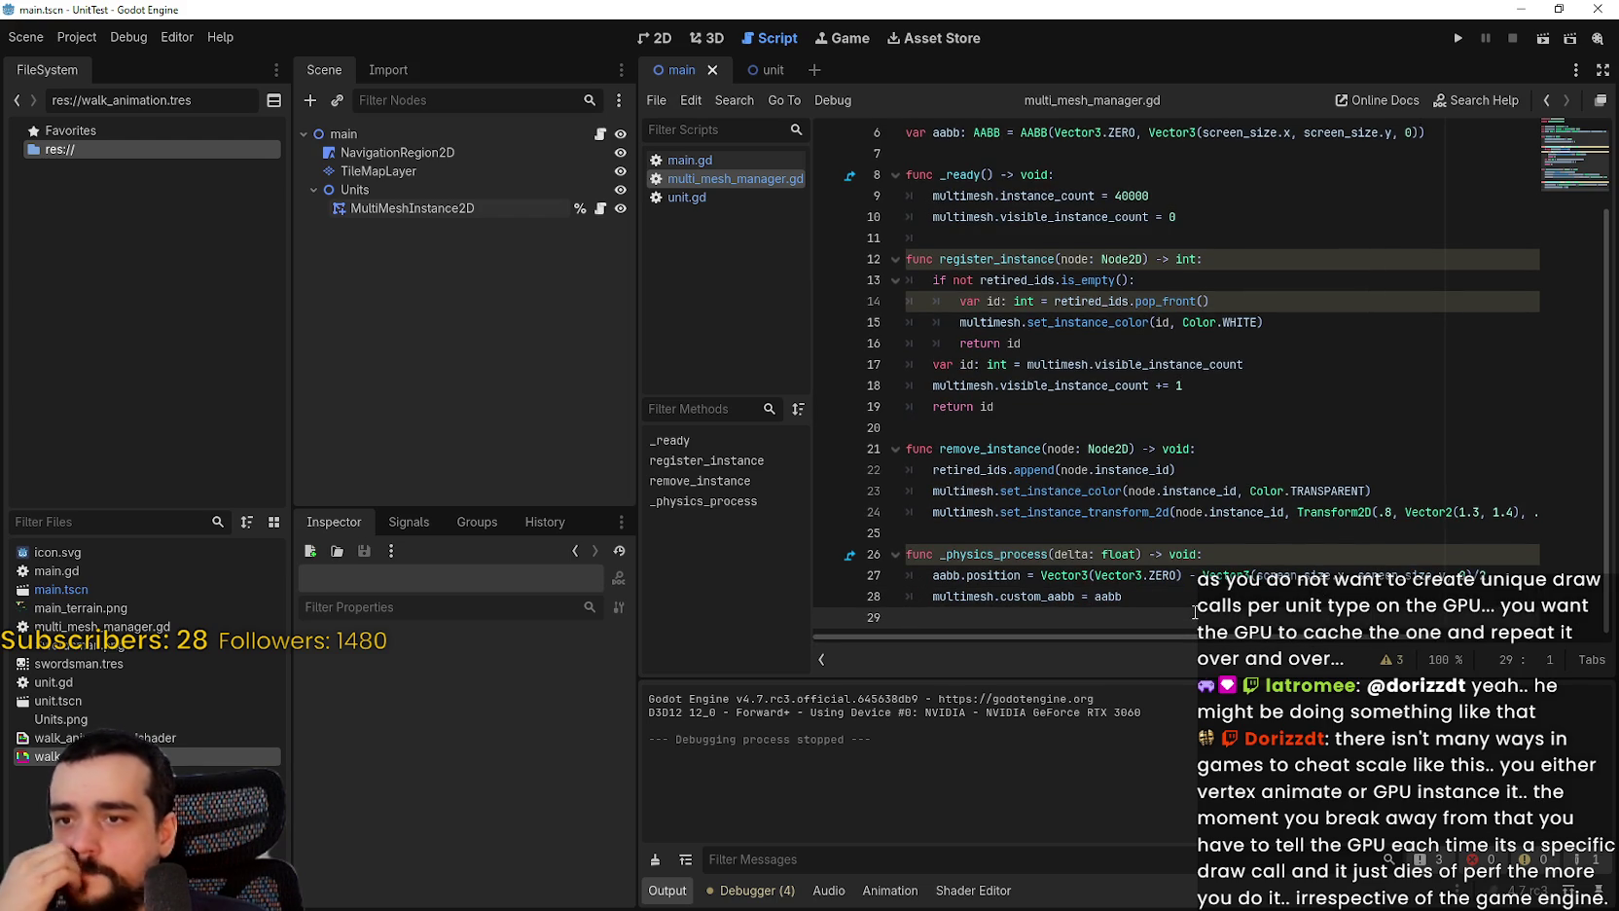
{"action": "scroll", "coordinate": [1192, 607], "scroll_direction": "up", "scroll_amount": 2}
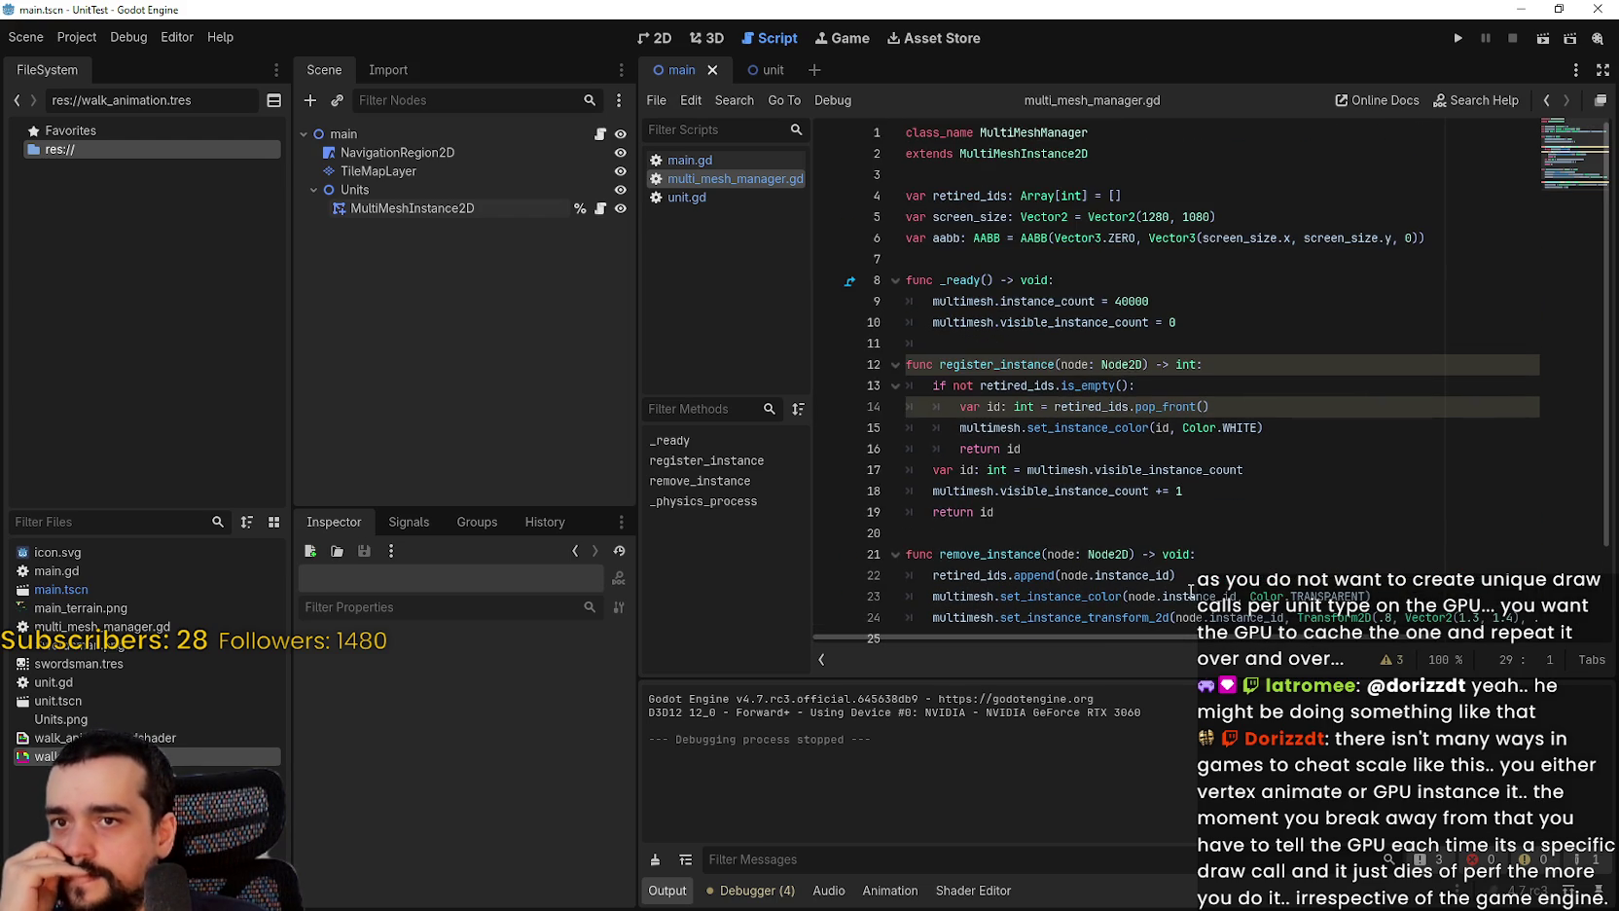
{"action": "scroll", "coordinate": [1191, 590], "scroll_direction": "down", "scroll_amount": 2}
{"action": "left_click", "coordinate": [654, 38]}
{"action": "scroll", "coordinate": [1005, 276], "scroll_direction": "up", "scroll_amount": 5}
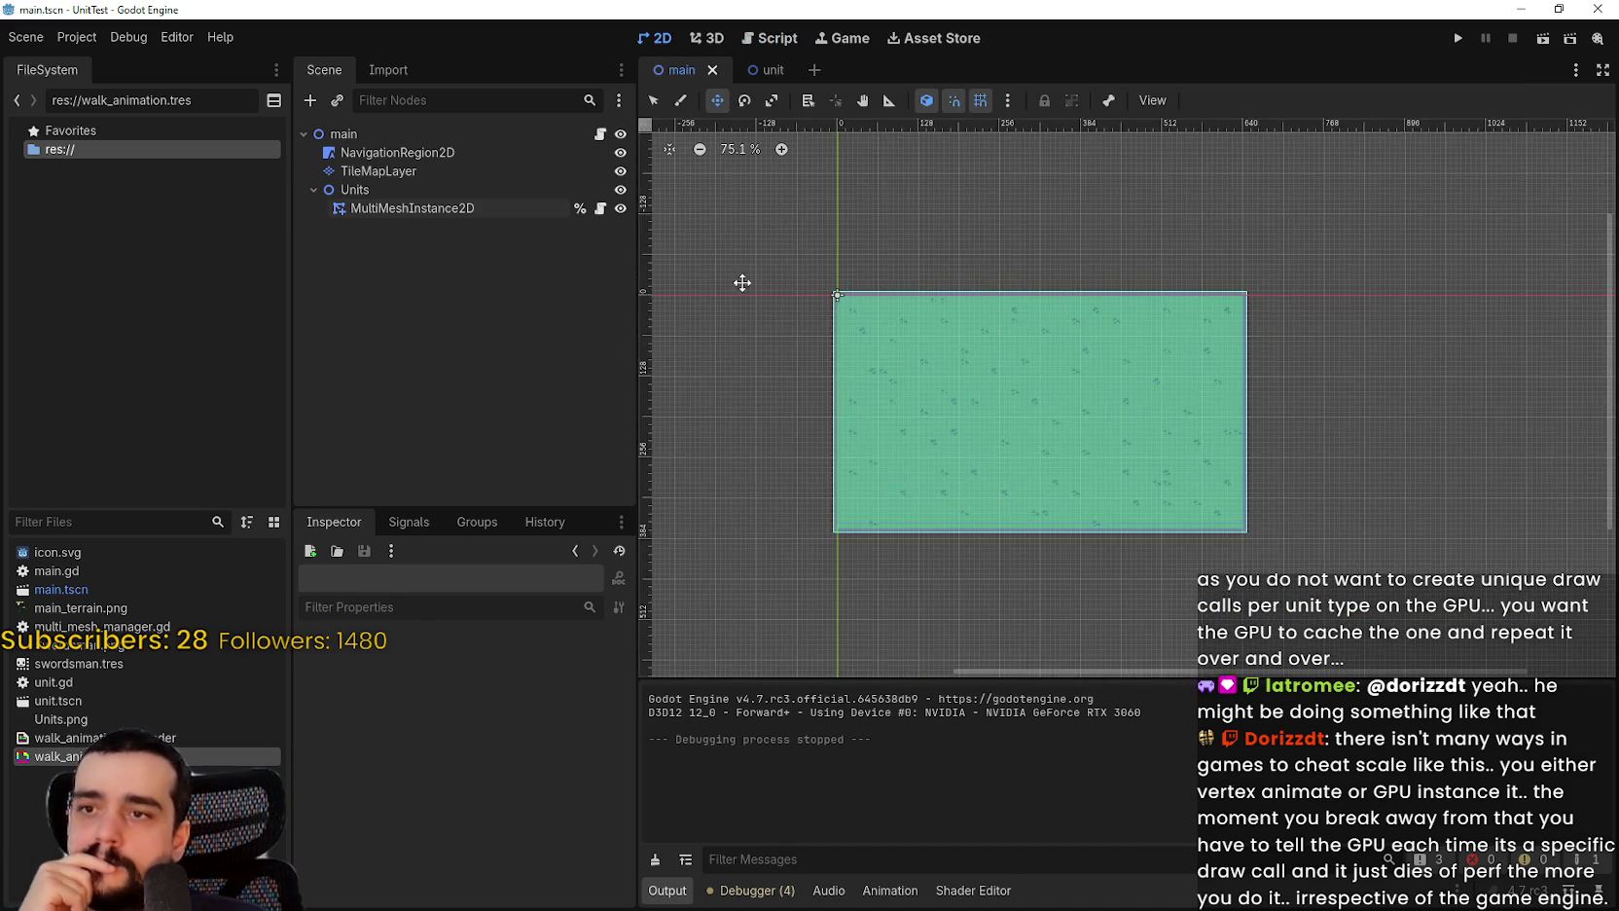
Step: Inspect MultiMeshInstance2D's walk_animation ShaderMaterial, then switch over to the browser video
{"action": "left_click", "coordinate": [378, 171]}
{"action": "left_click", "coordinate": [389, 208]}
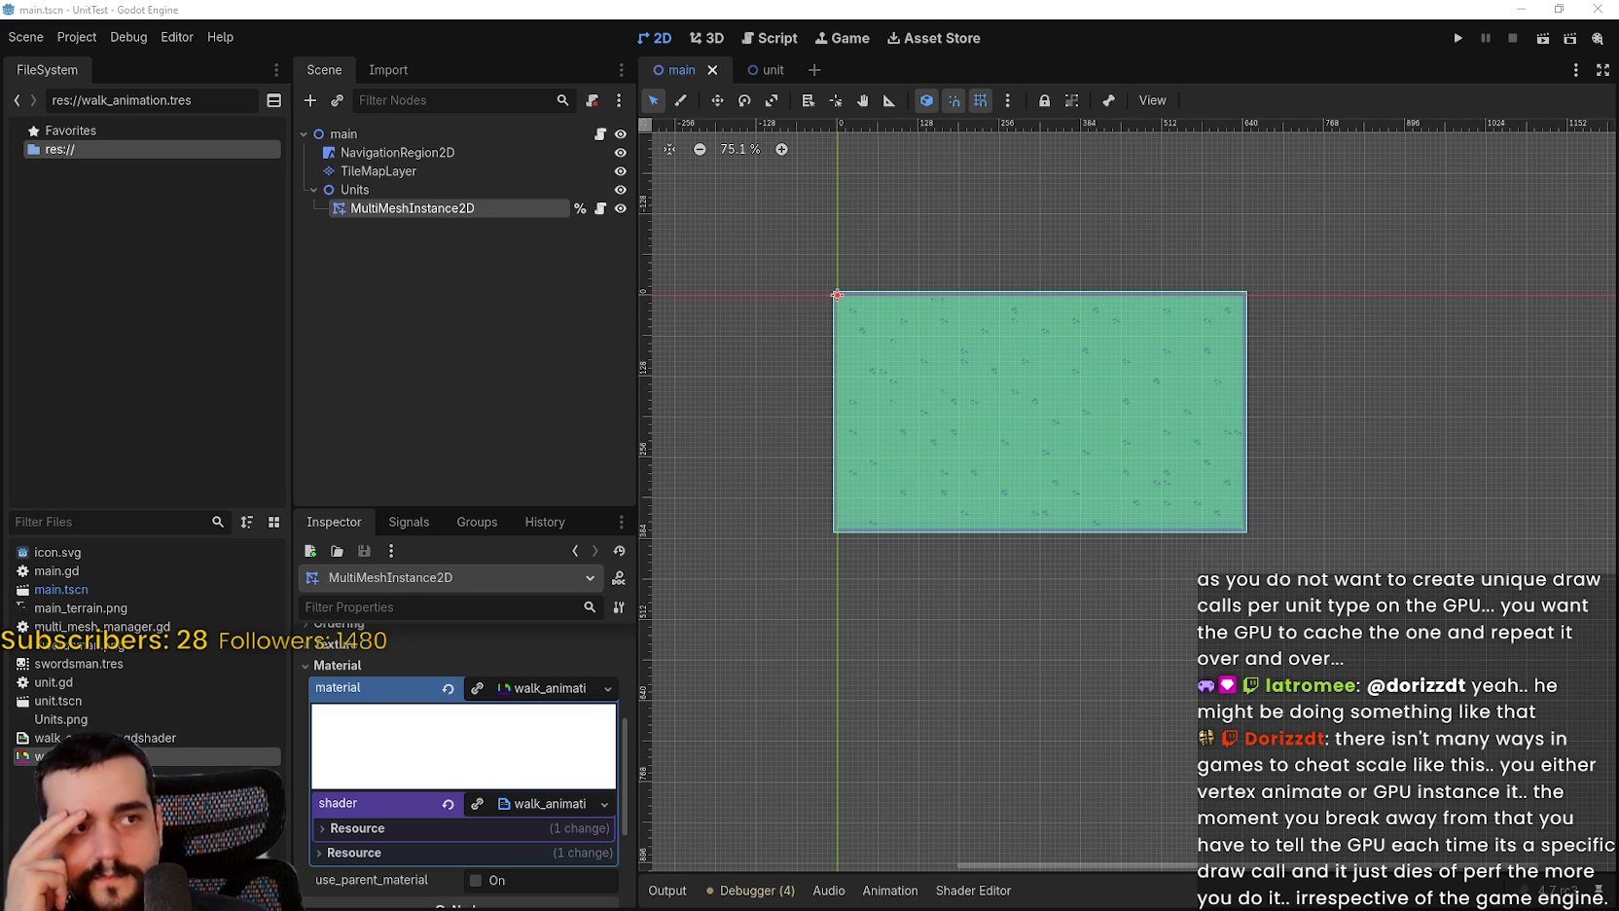
{"action": "key", "text": "alt+Tab"}
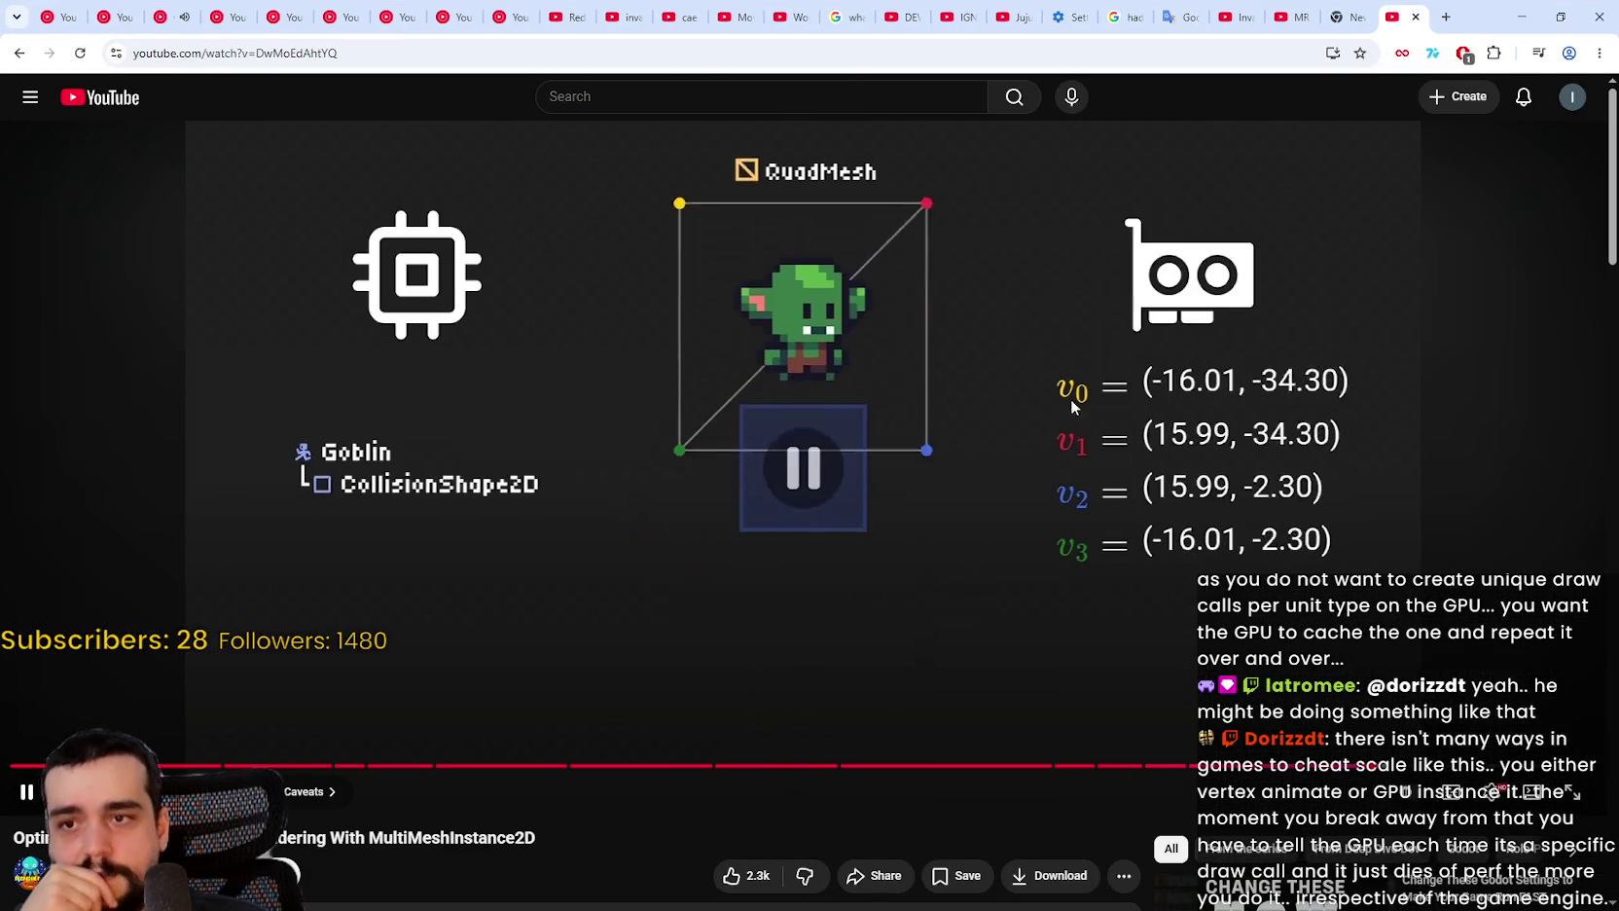
Step: Pause the MultiMeshInstance2D video on the goblin idle animation, then resume playback
{"action": "left_click", "coordinate": [1073, 405]}
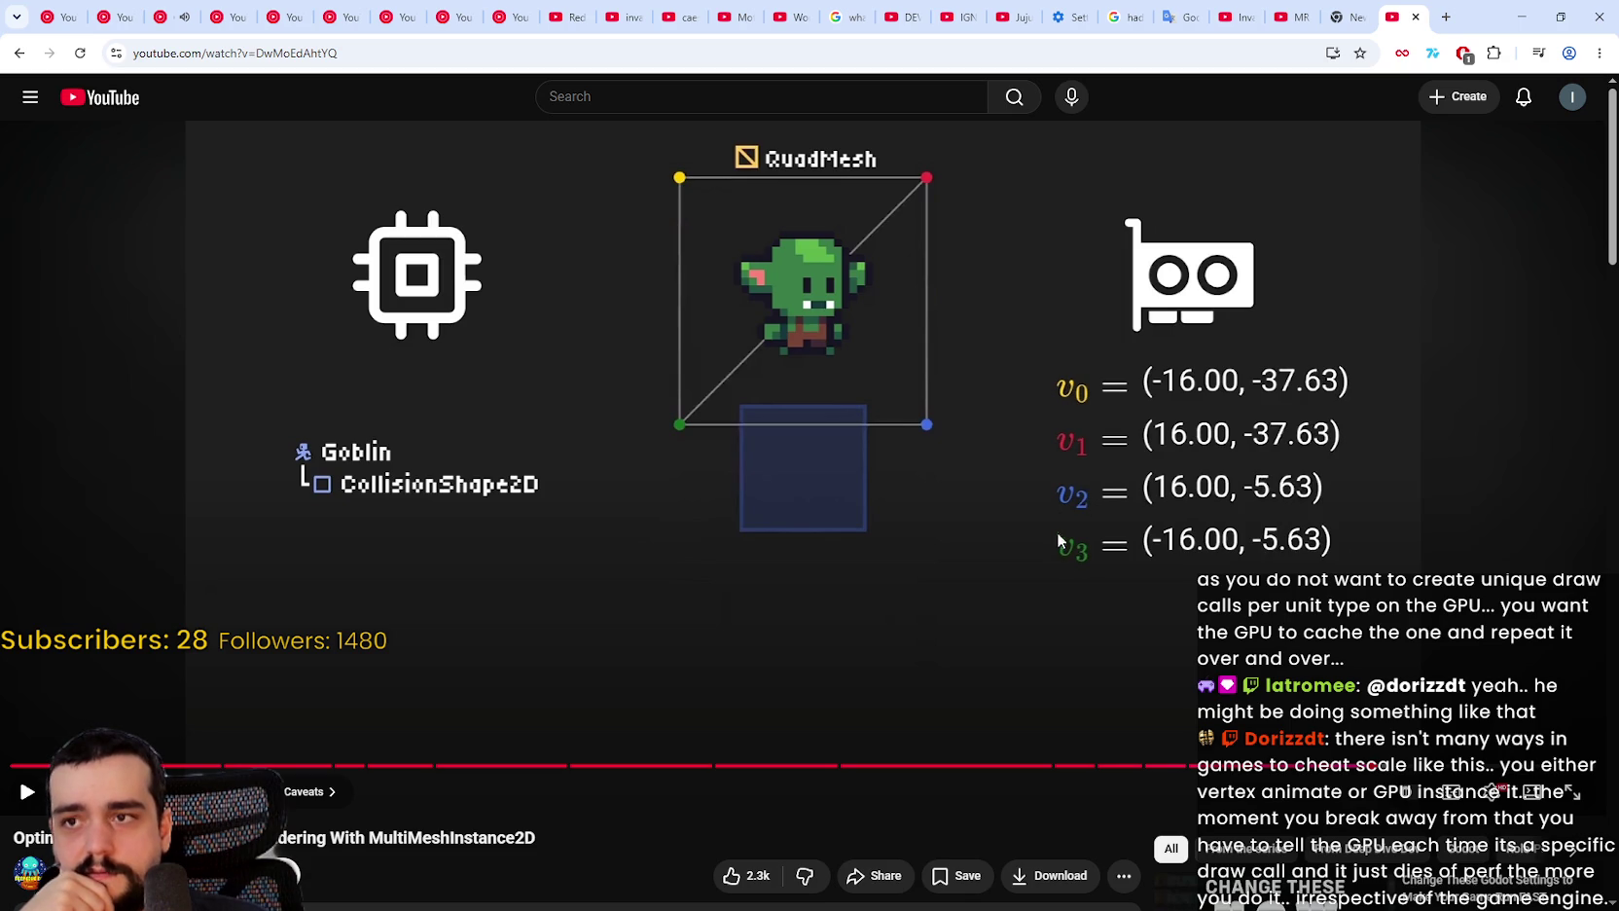
{"action": "left_click", "coordinate": [1091, 461]}
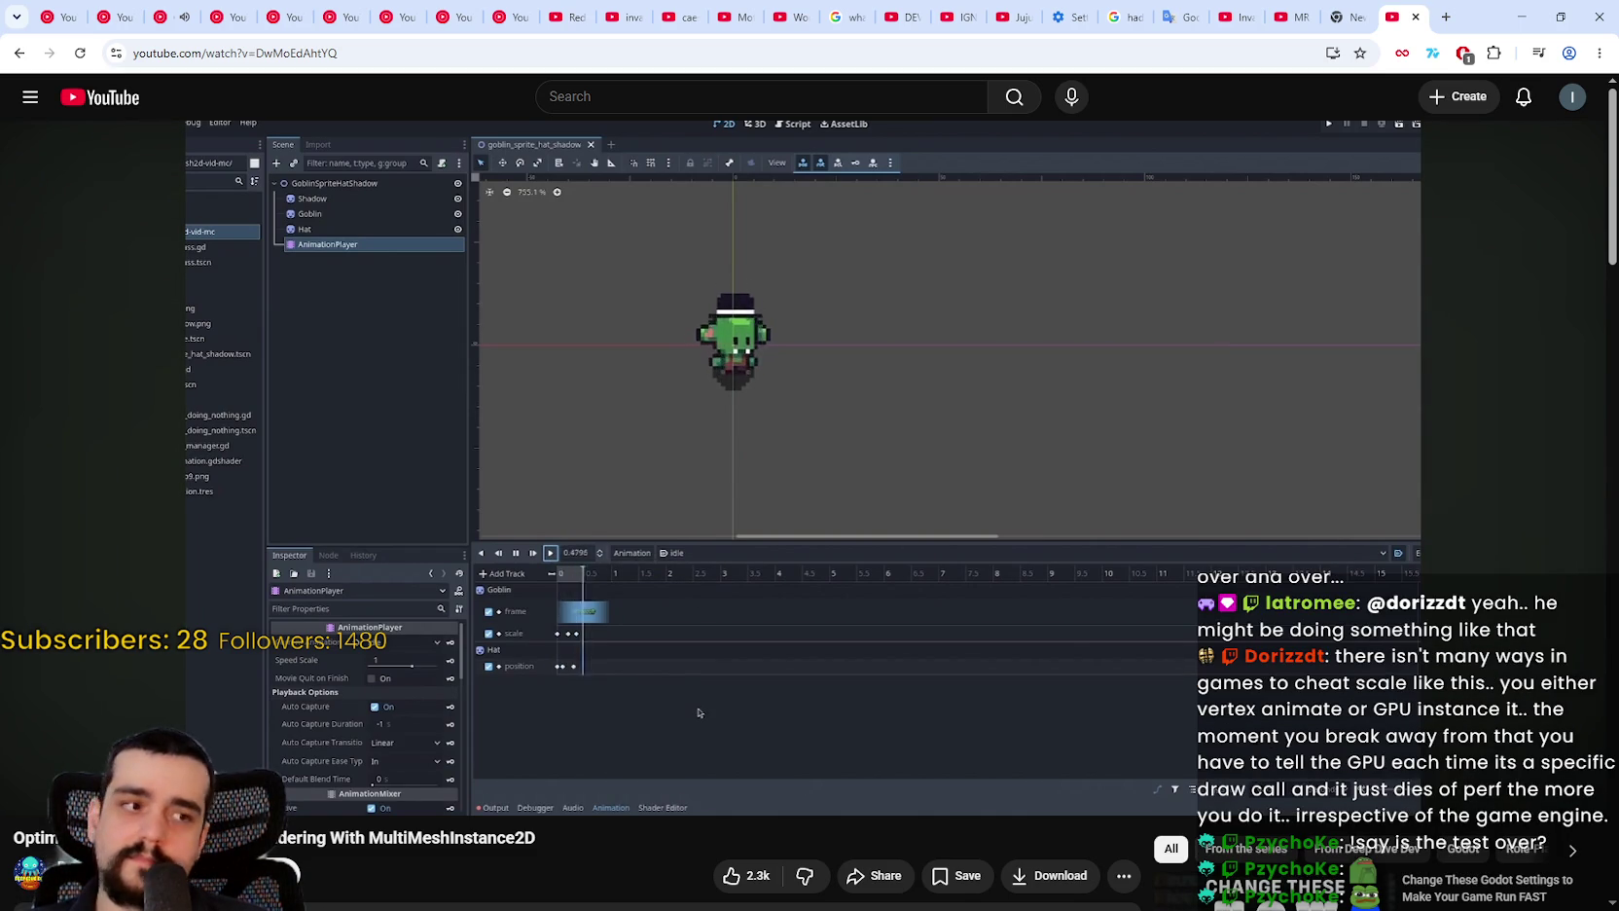
Step: Let the video play on to the world.gd instance-count code and fragment shader
{"action": "mouse_move", "coordinate": [1077, 354]}
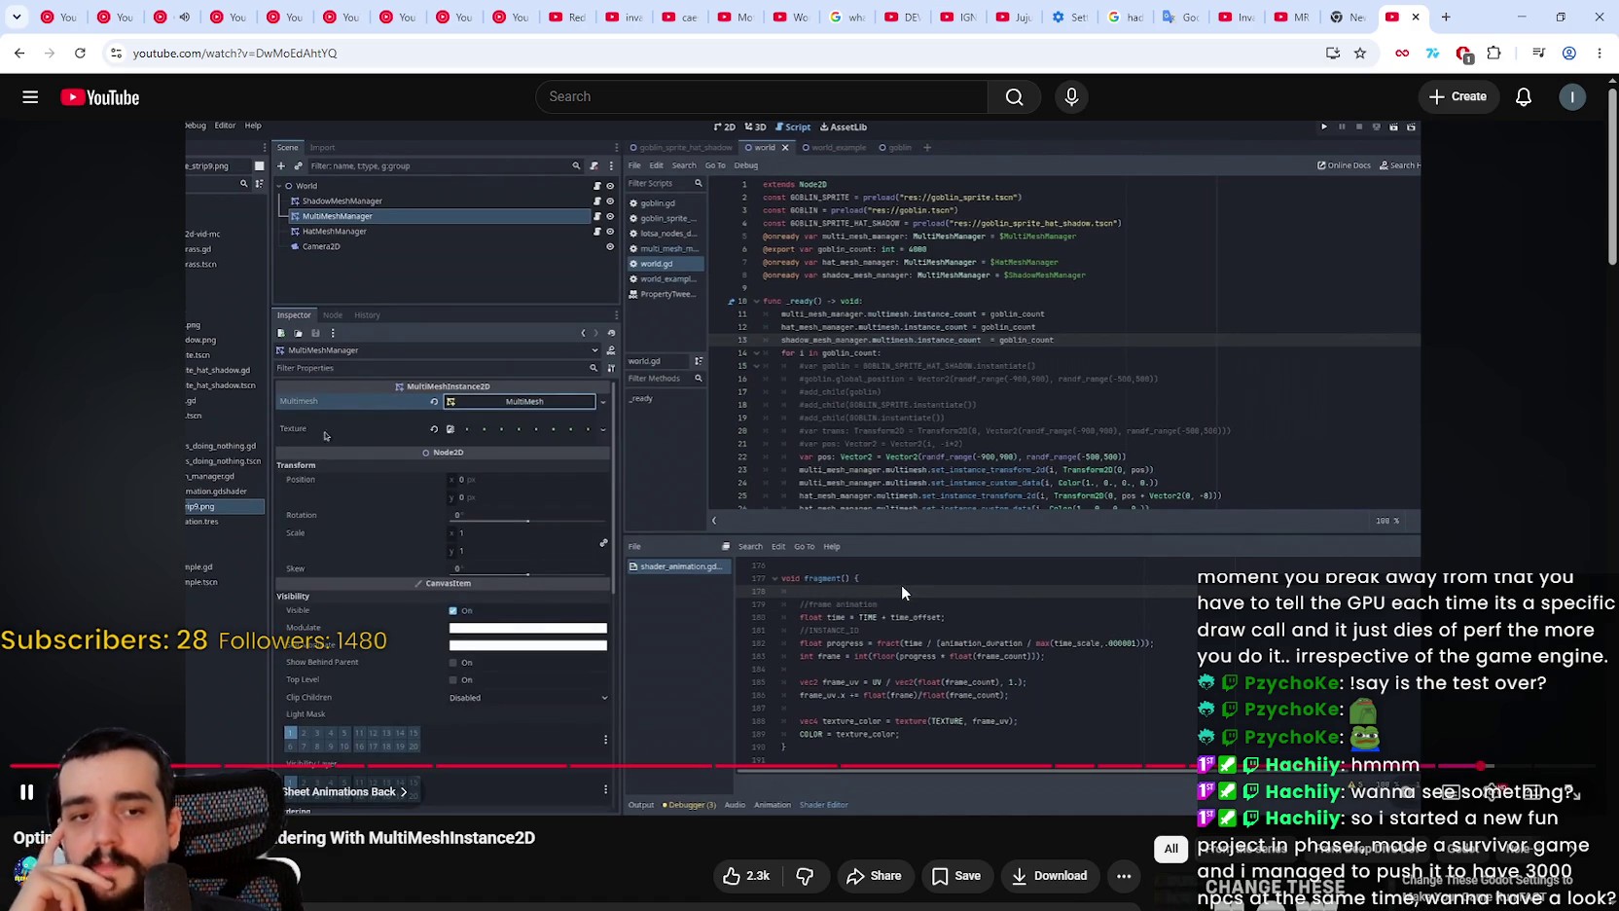
Step: Toggle the video's playback, stopping on the texture preview, then switch to YouTube Music
{"action": "left_click", "coordinate": [1072, 540]}
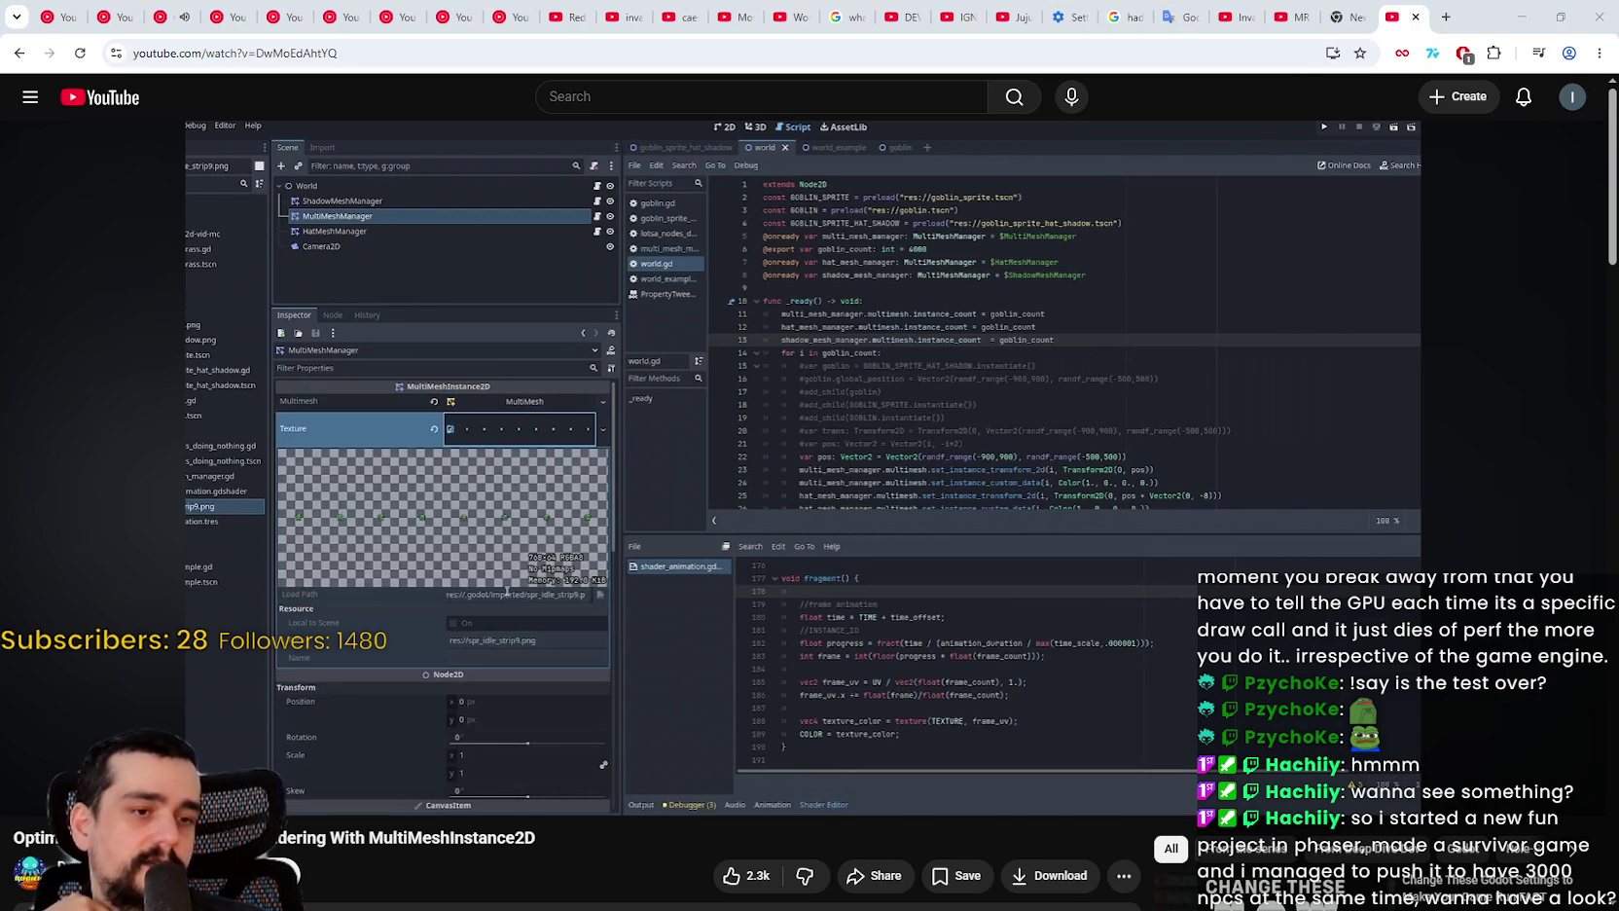
{"action": "left_click", "coordinate": [1165, 416]}
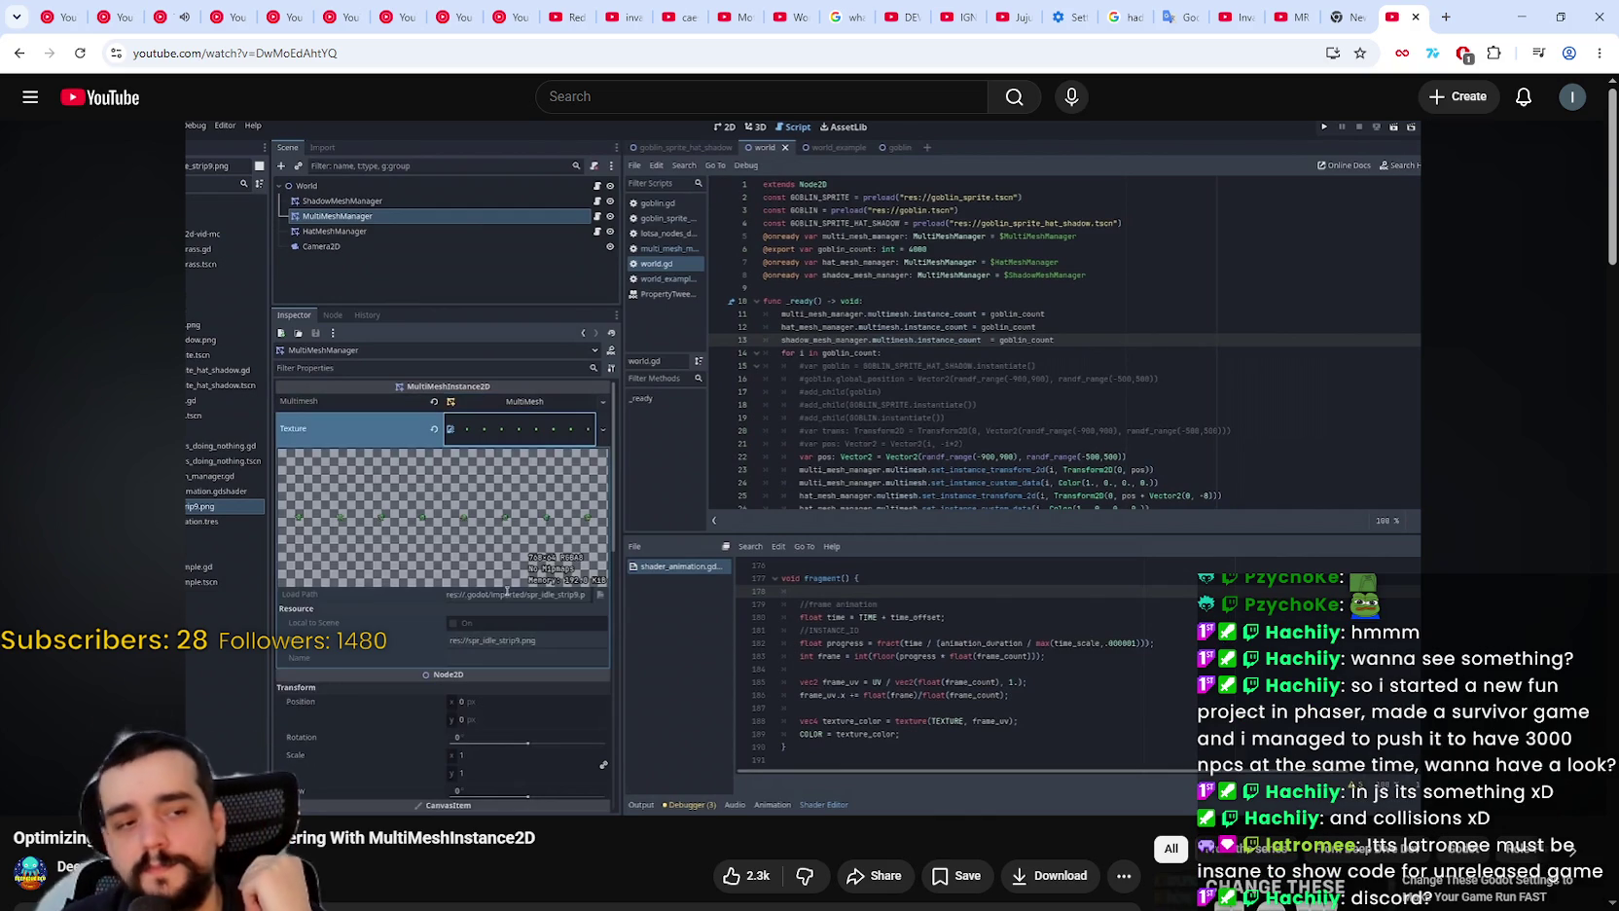
{"action": "key", "text": "space"}
{"action": "key", "text": "space"}
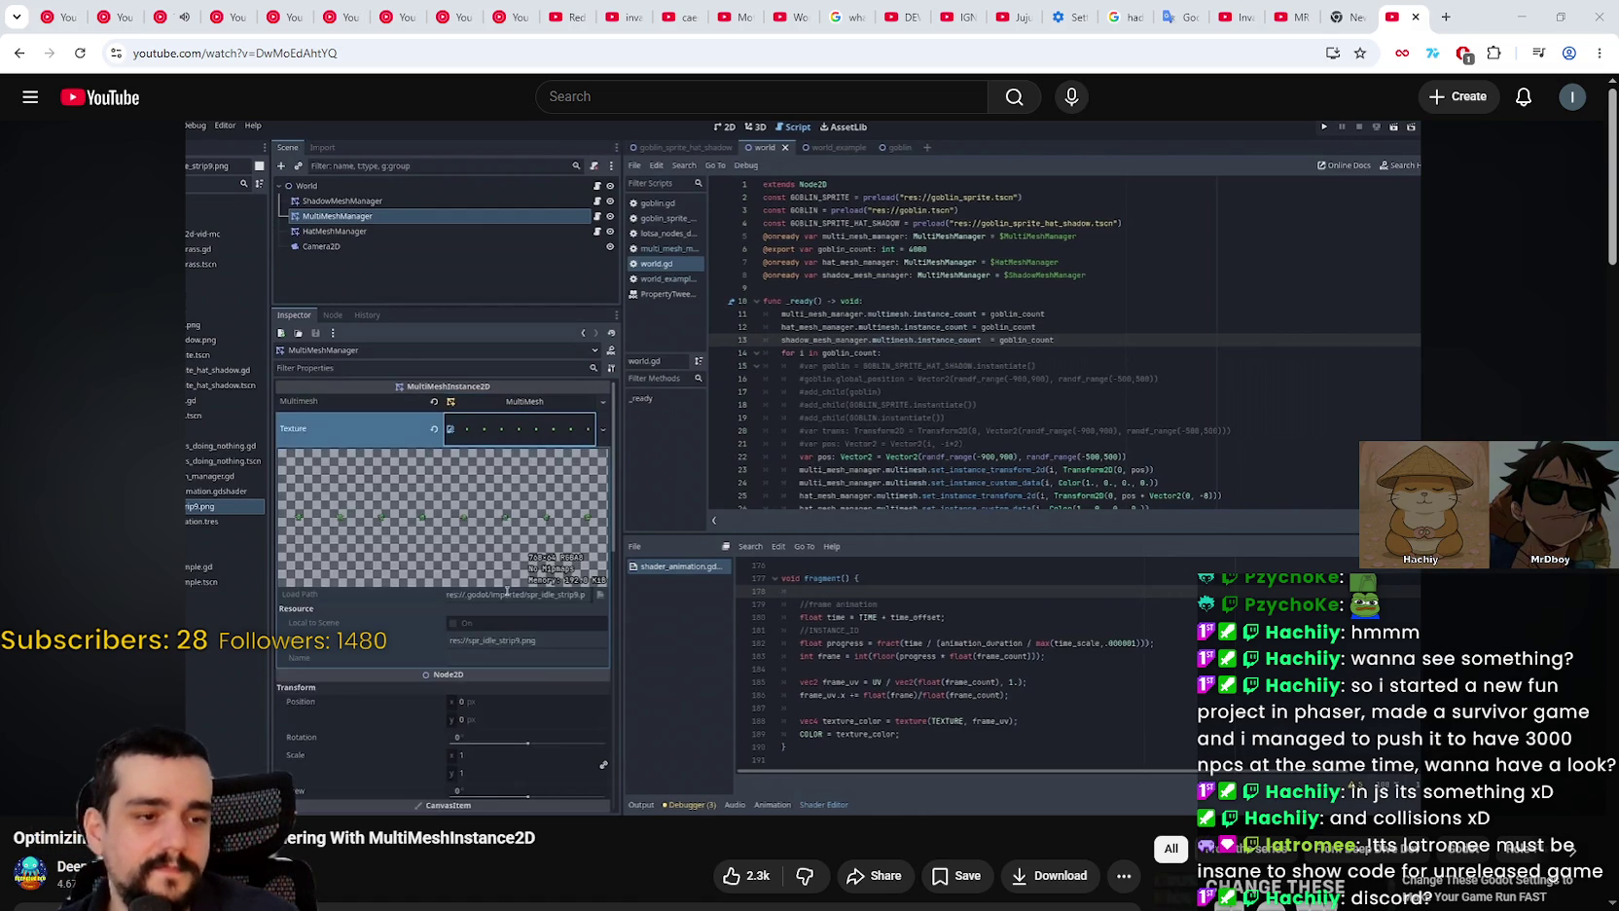
{"action": "left_click", "coordinate": [1177, 385]}
{"action": "key", "text": "space"}
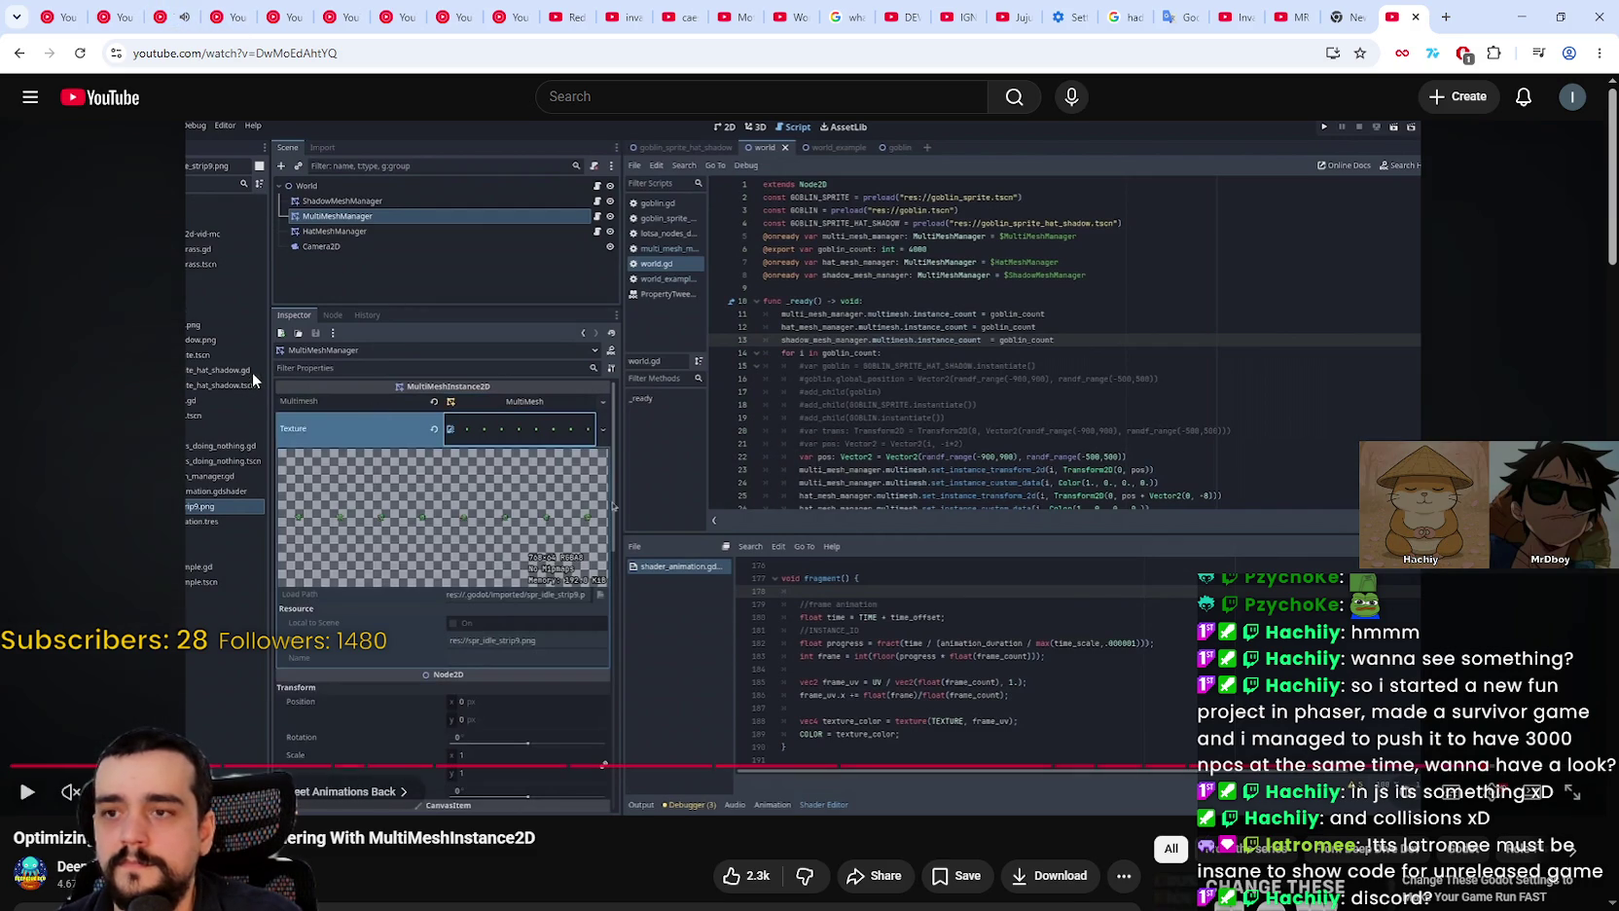
{"action": "left_click", "coordinate": [185, 16]}
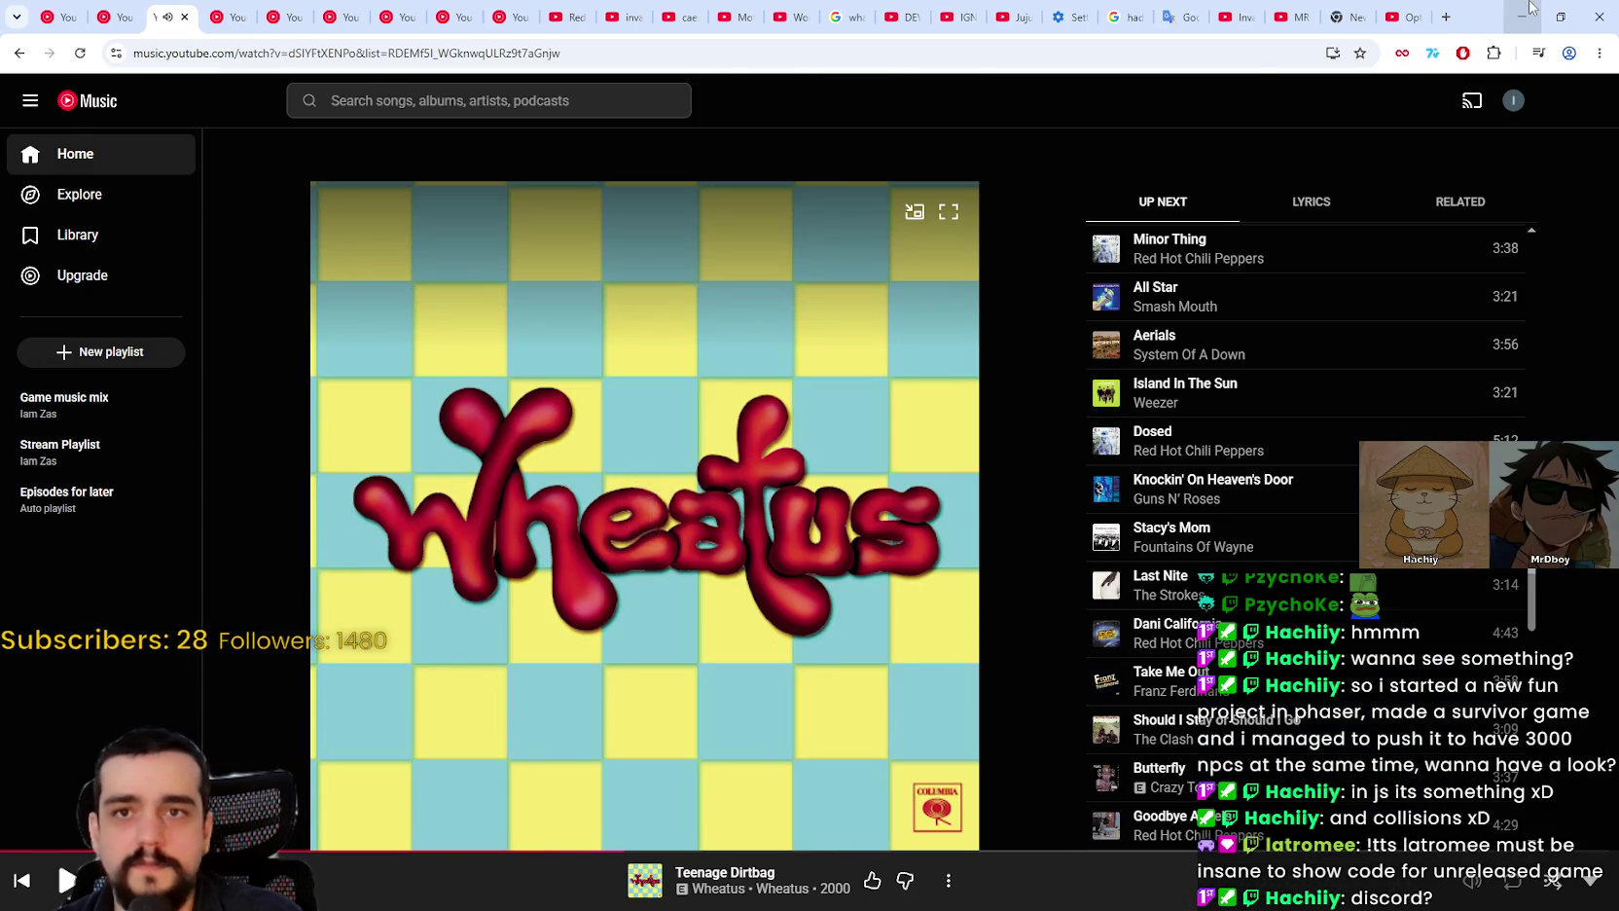
Step: Leave the Teenage Dirtbag player in YouTube Music and go back to Godot
{"action": "key", "text": "alt+Tab"}
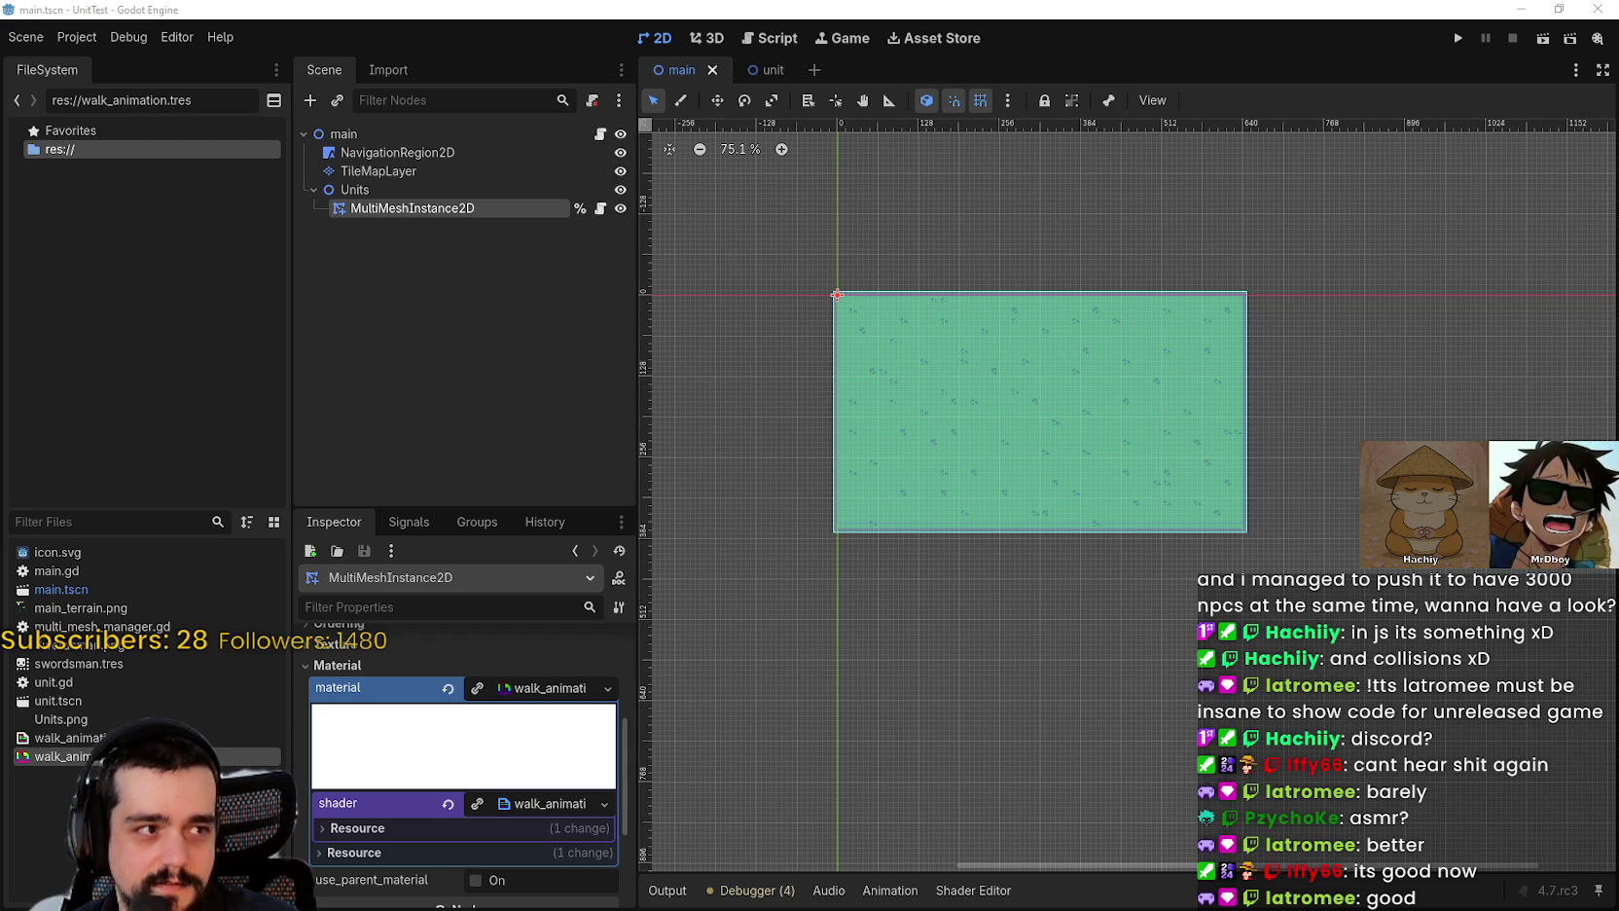
Step: Bring up the voice call's shared Shapes Legend start menu over the Godot editor
{"action": "key", "text": "F5"}
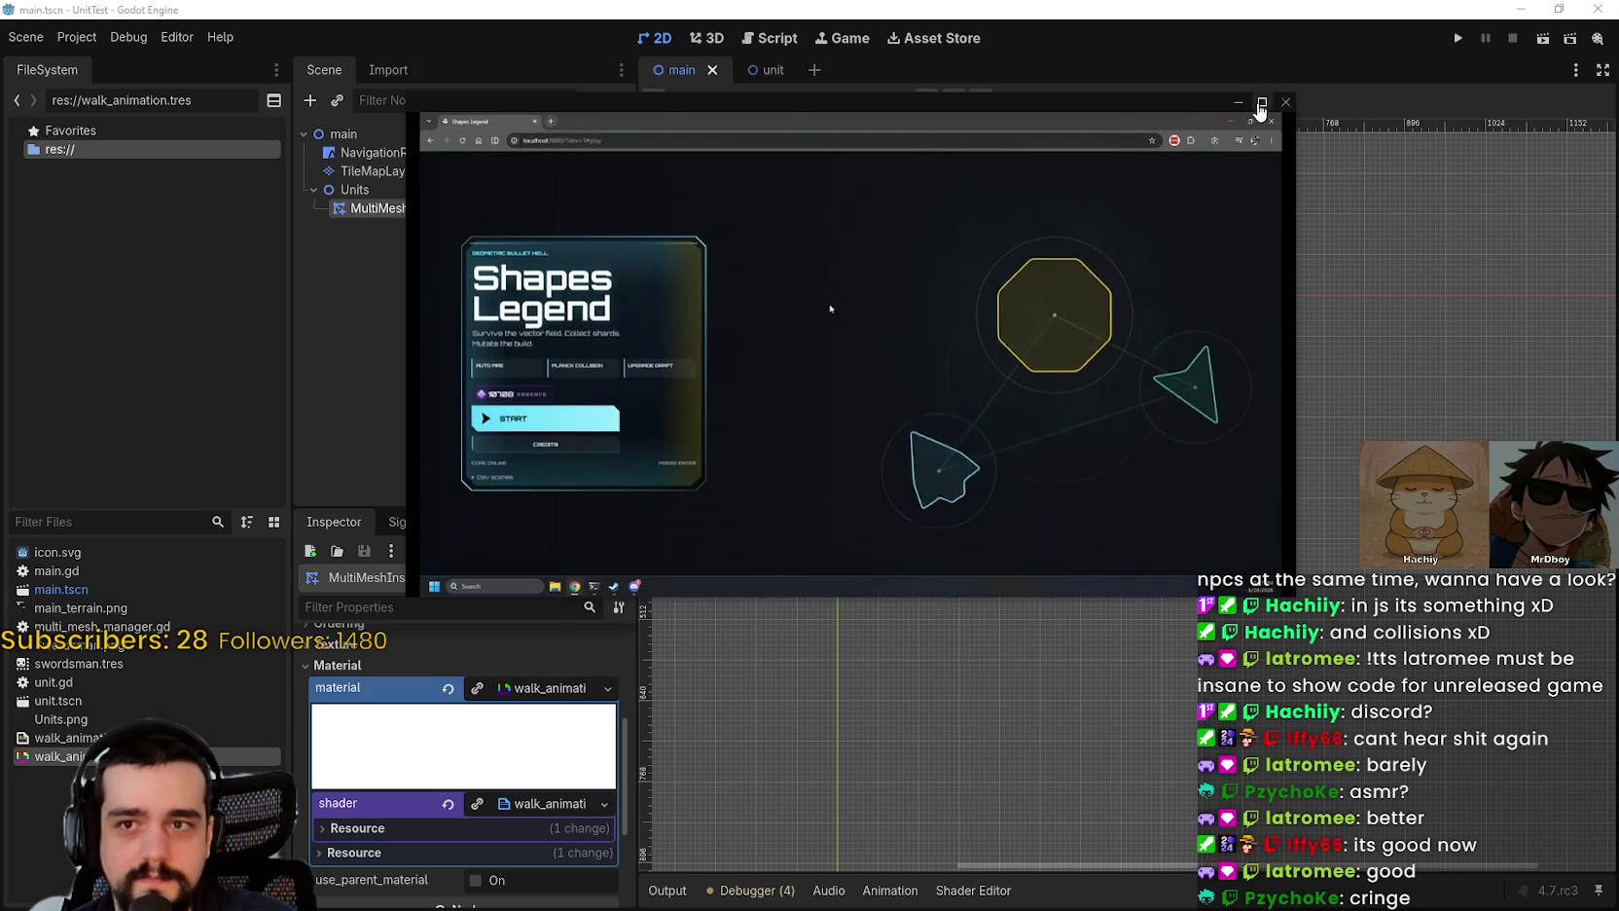
Step: Fullscreen the shared stream and launch Crimson Wastes as The Gunner from the first save slot
{"action": "double_click", "coordinate": [1174, 195]}
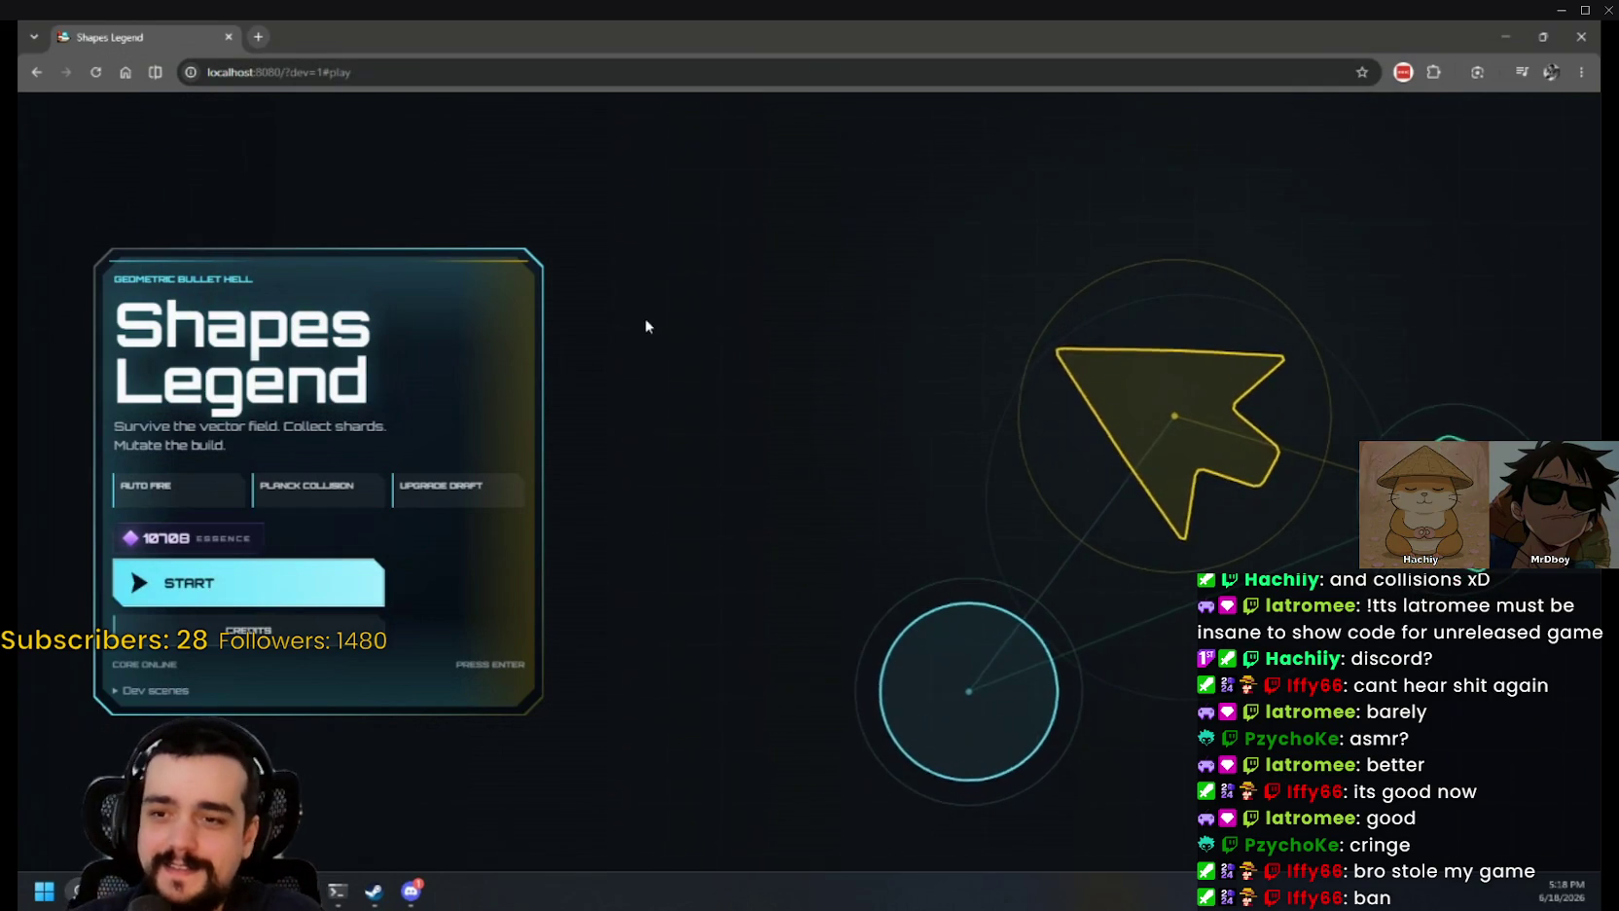
{"action": "left_click", "coordinate": [258, 592]}
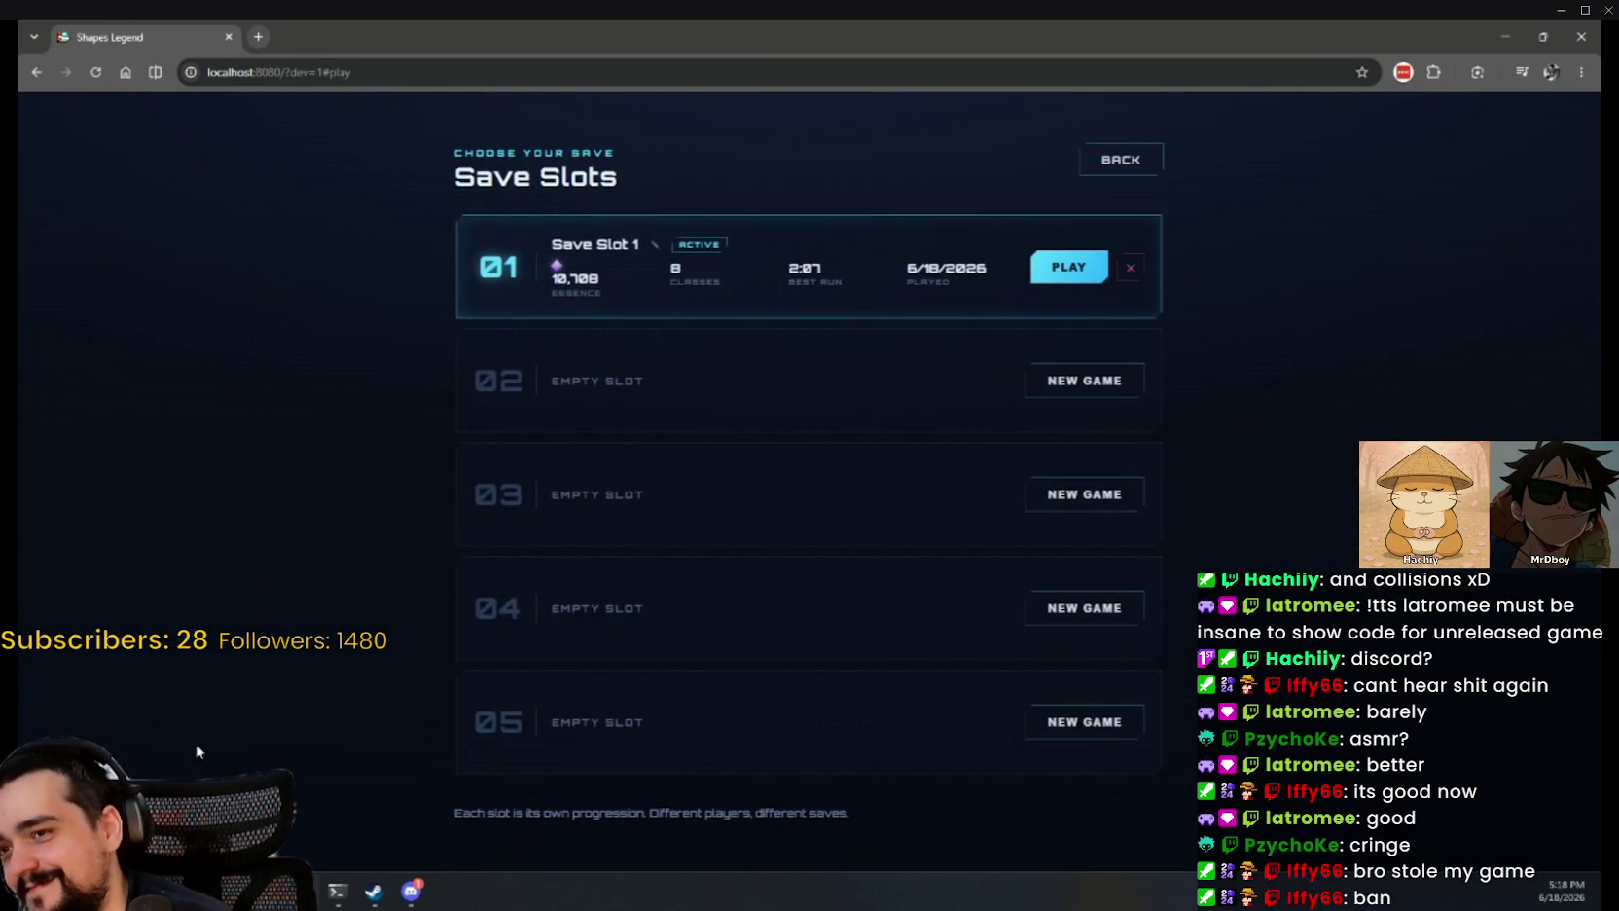
{"action": "left_click", "coordinate": [1078, 267]}
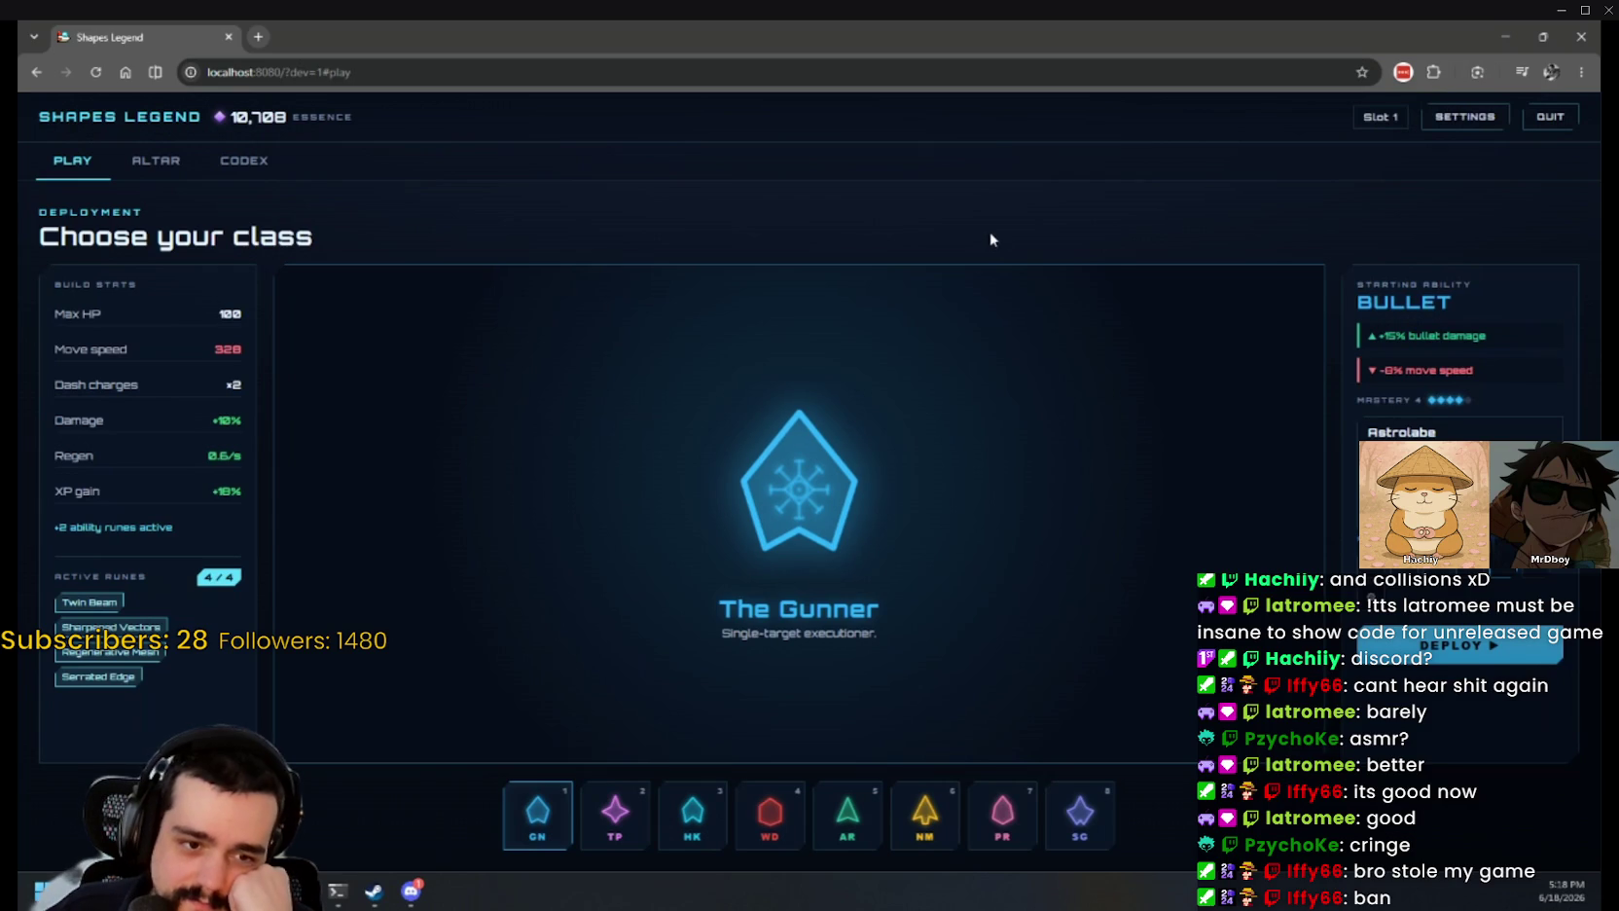
{"action": "left_click", "coordinate": [1434, 650]}
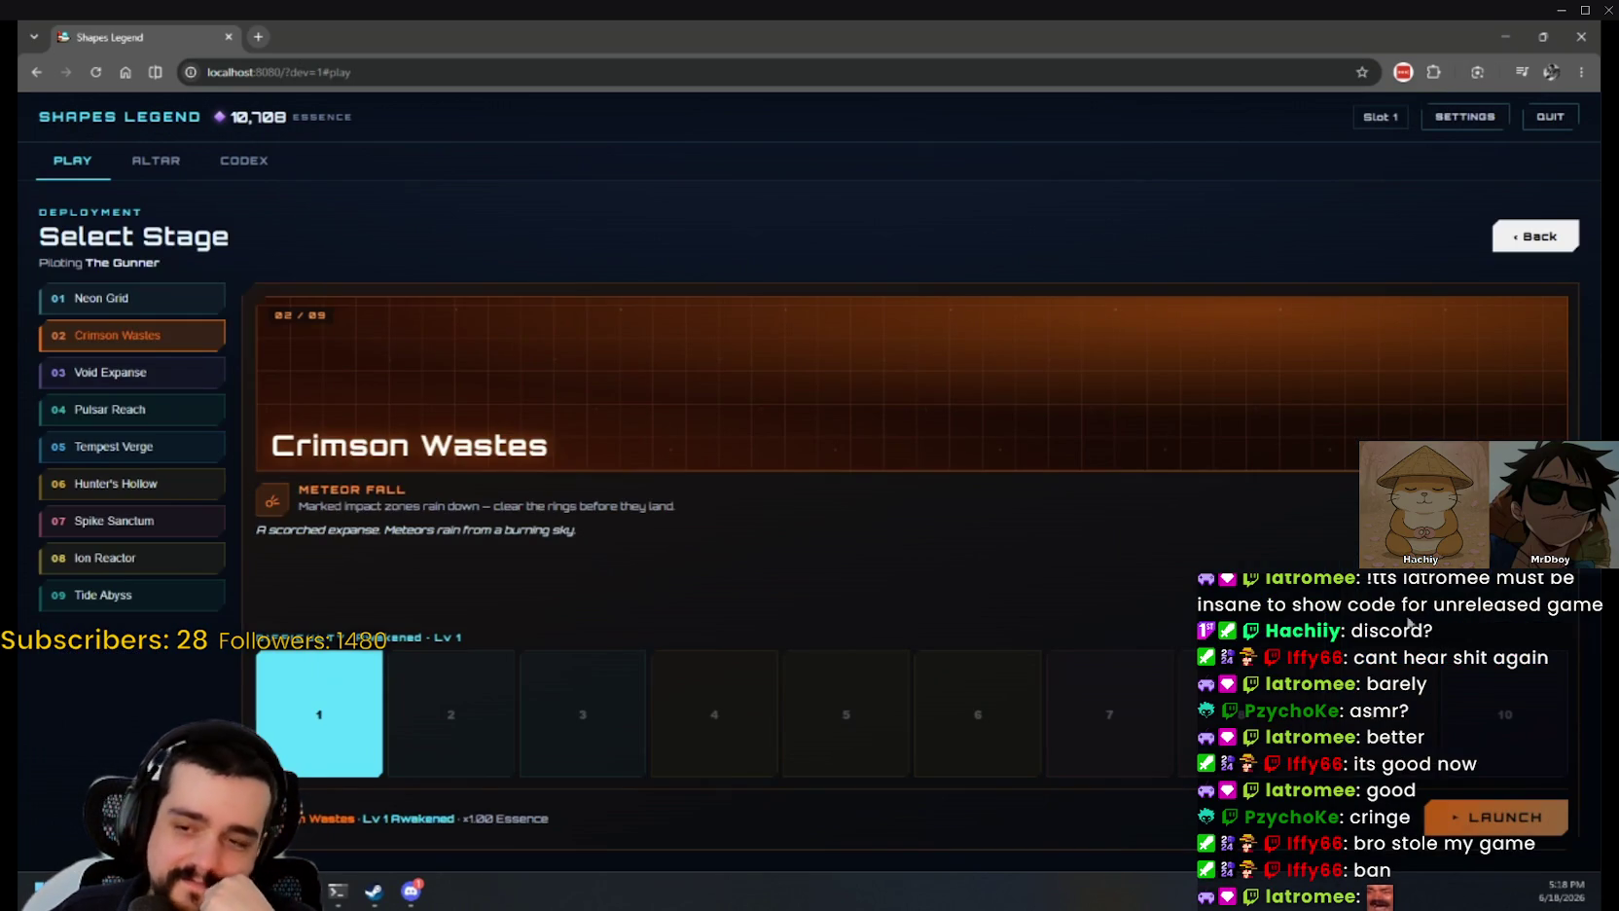
{"action": "left_click", "coordinate": [1496, 816]}
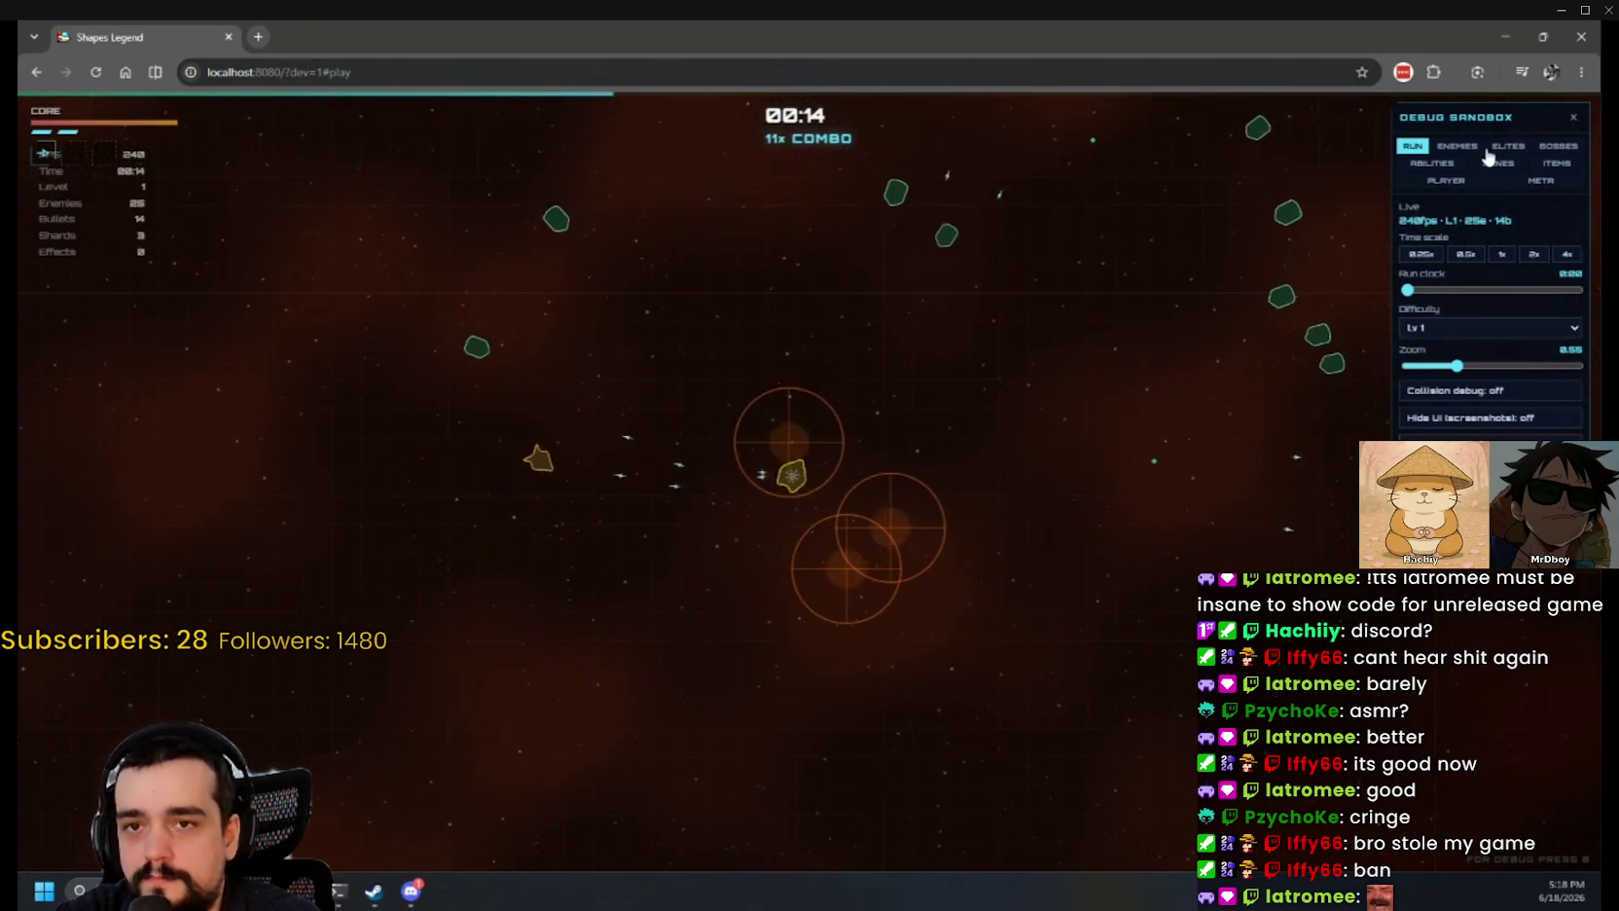
Step: Check the Debug Sandbox PLAYER options, then spawn a bulk wave of 3000 enemies
{"action": "left_click", "coordinate": [1443, 183]}
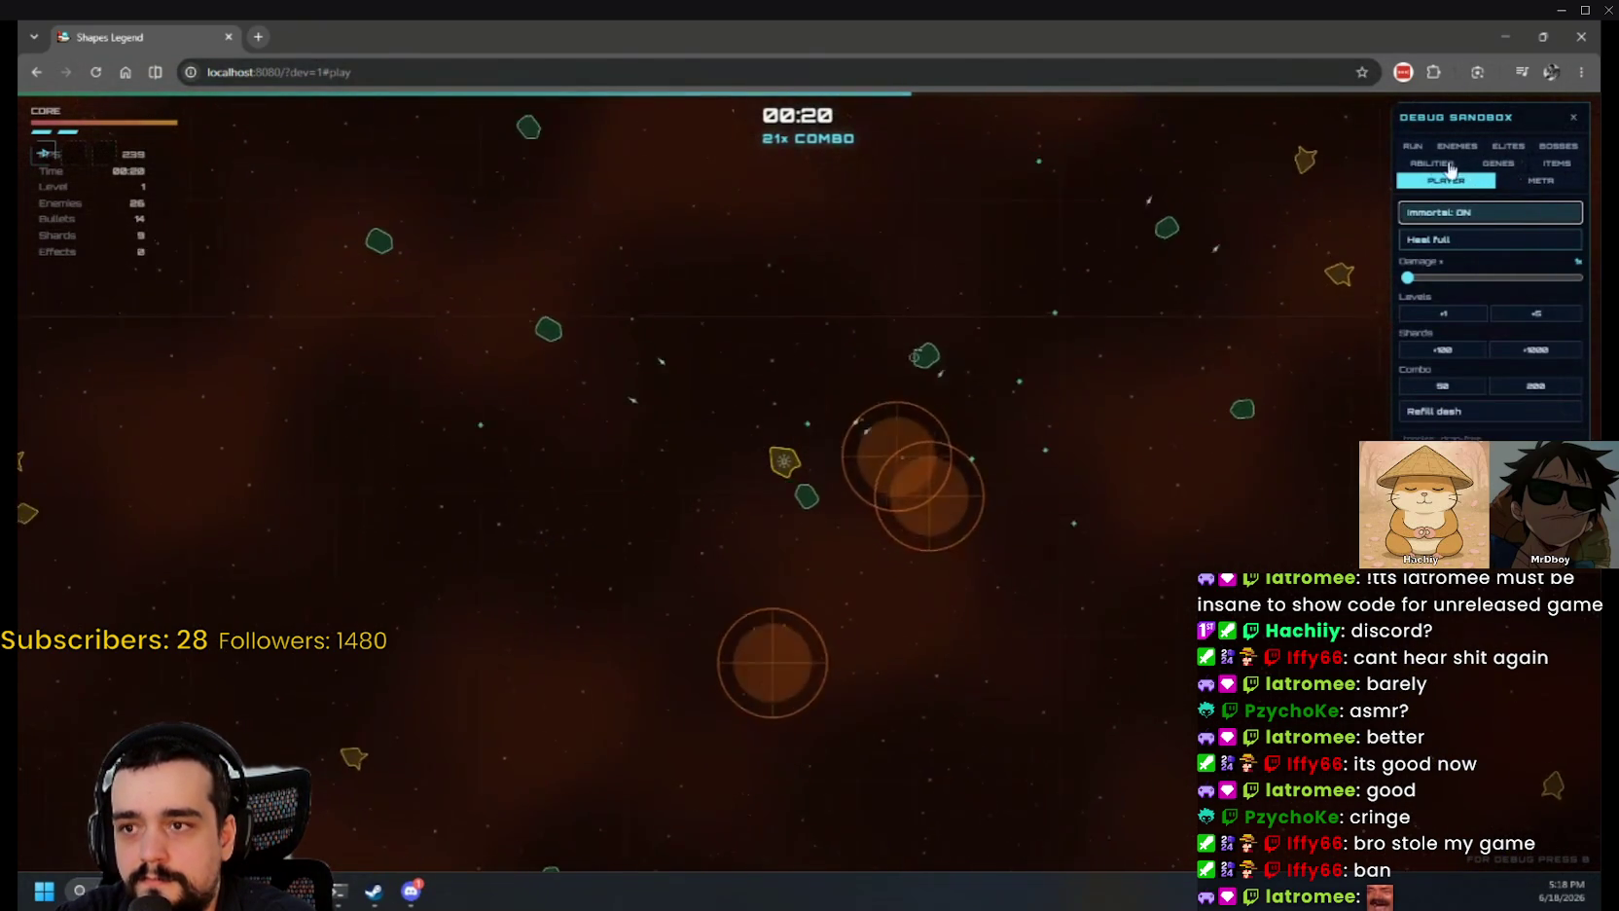
{"action": "left_click", "coordinate": [1459, 147]}
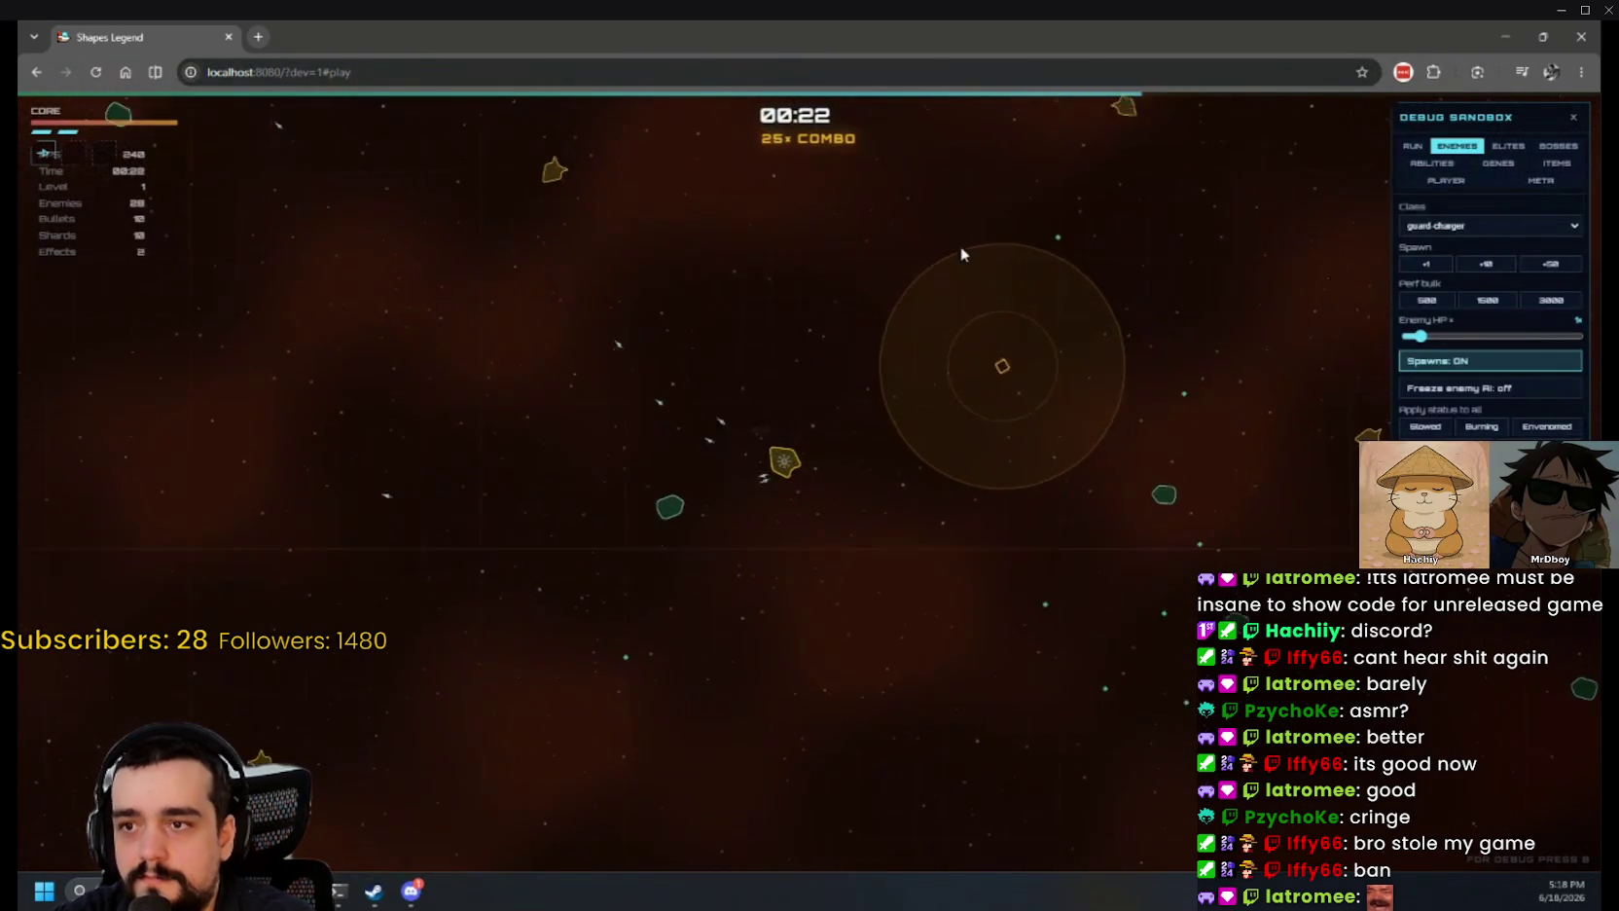
{"action": "left_click", "coordinate": [1537, 305]}
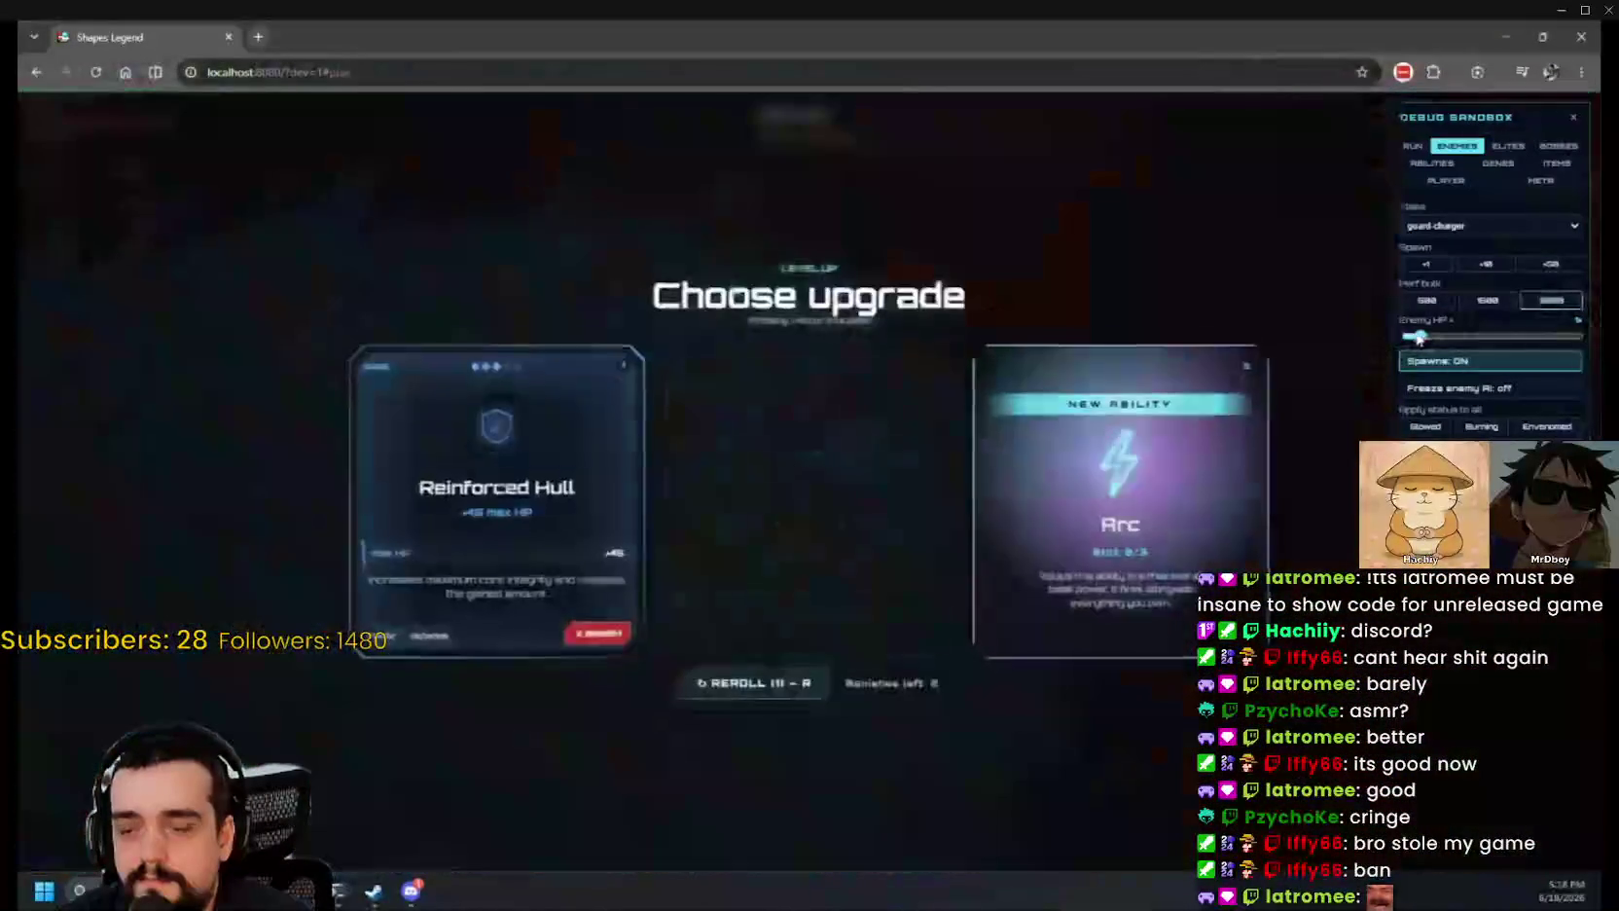
Step: Take upgrades like Arc and Ricochet Matrix at each level-up, reaching level 5
{"action": "left_click", "coordinate": [1237, 346]}
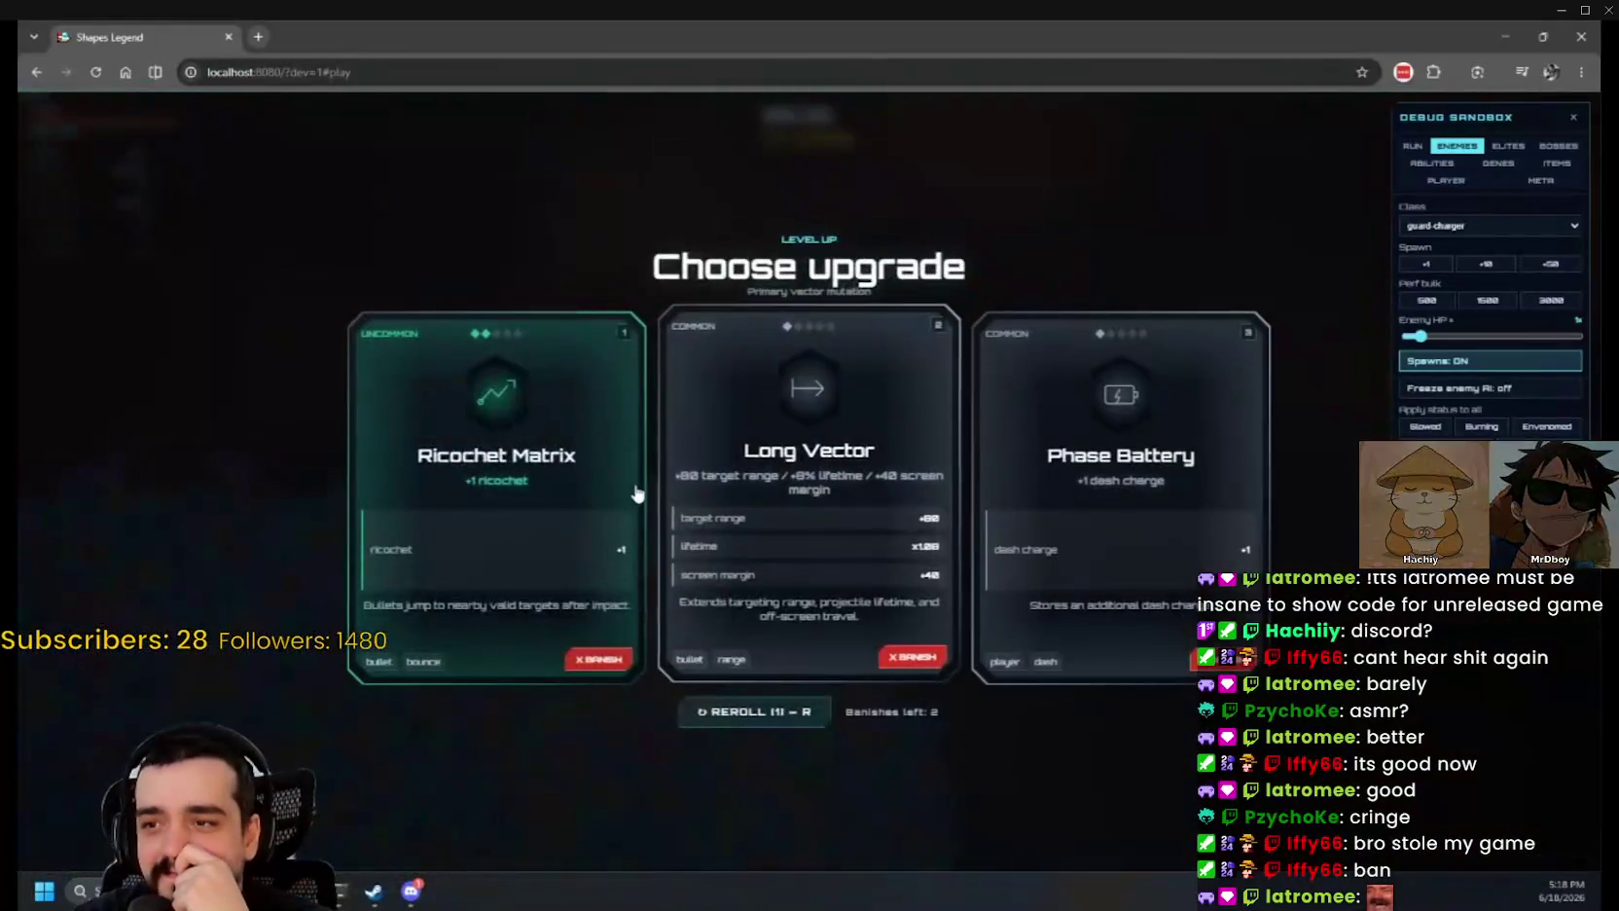
{"action": "left_click", "coordinate": [630, 489]}
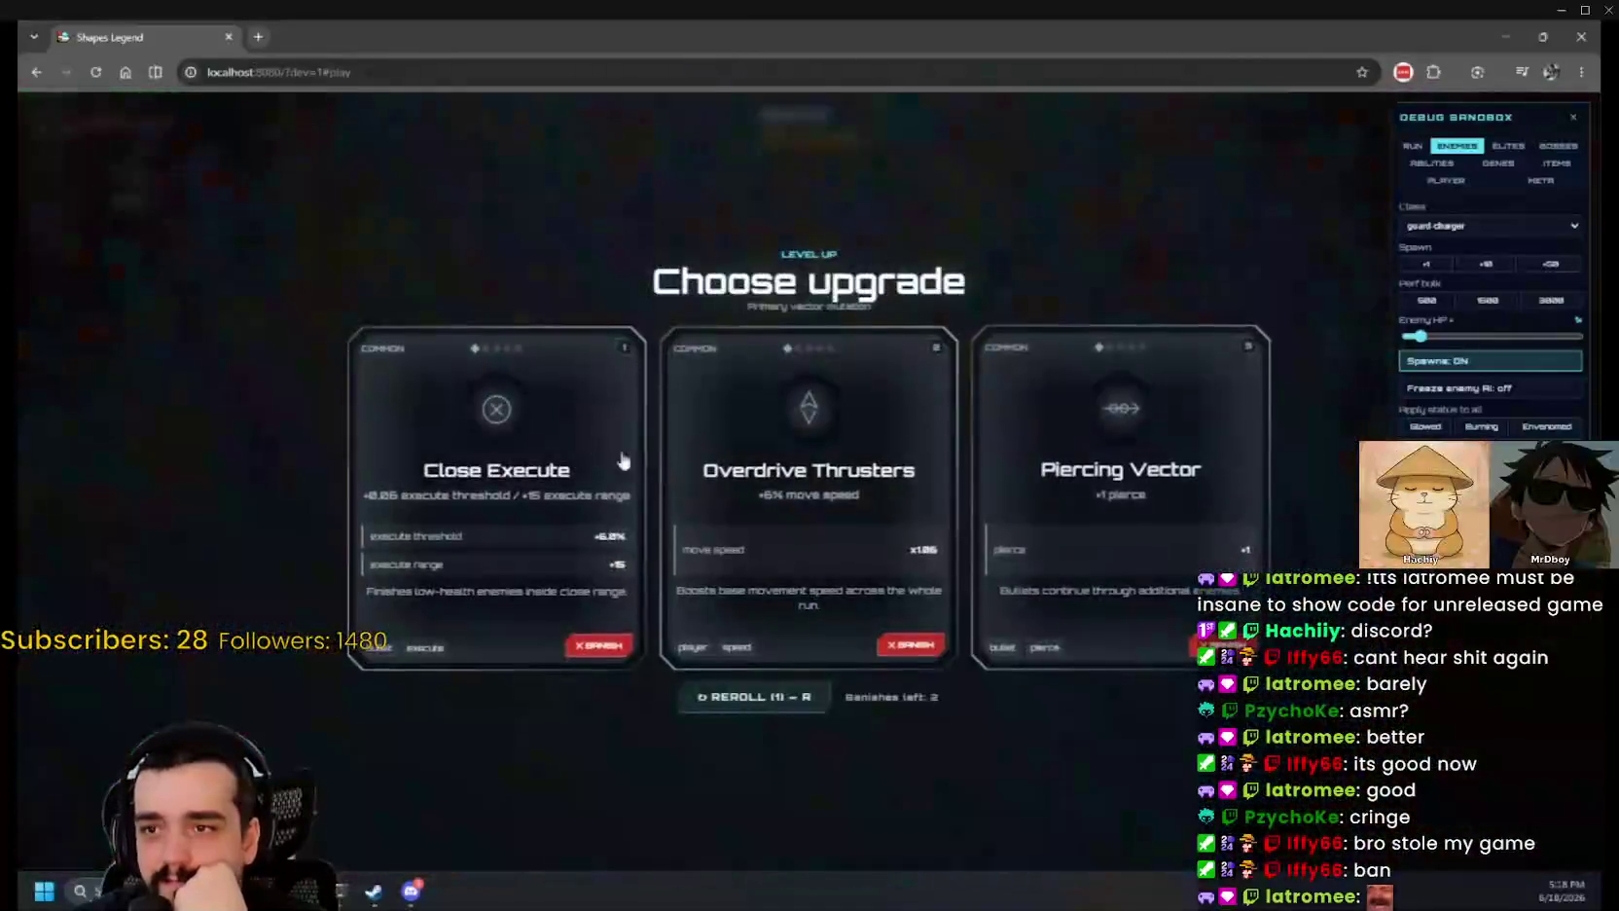
{"action": "left_click", "coordinate": [603, 457]}
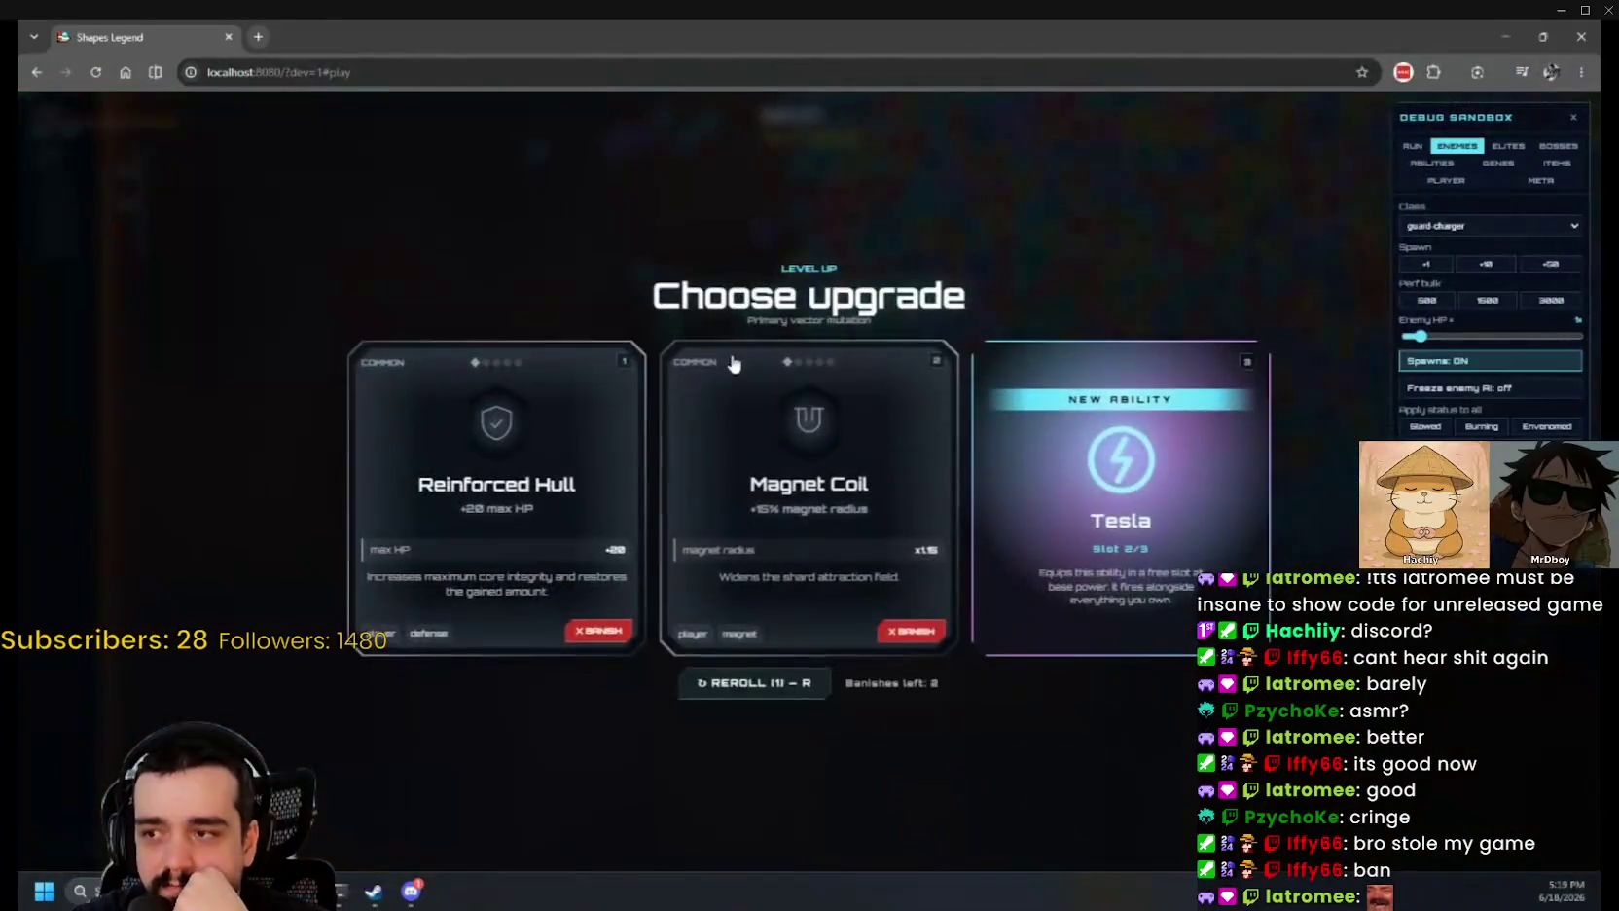
{"action": "left_click", "coordinate": [806, 448]}
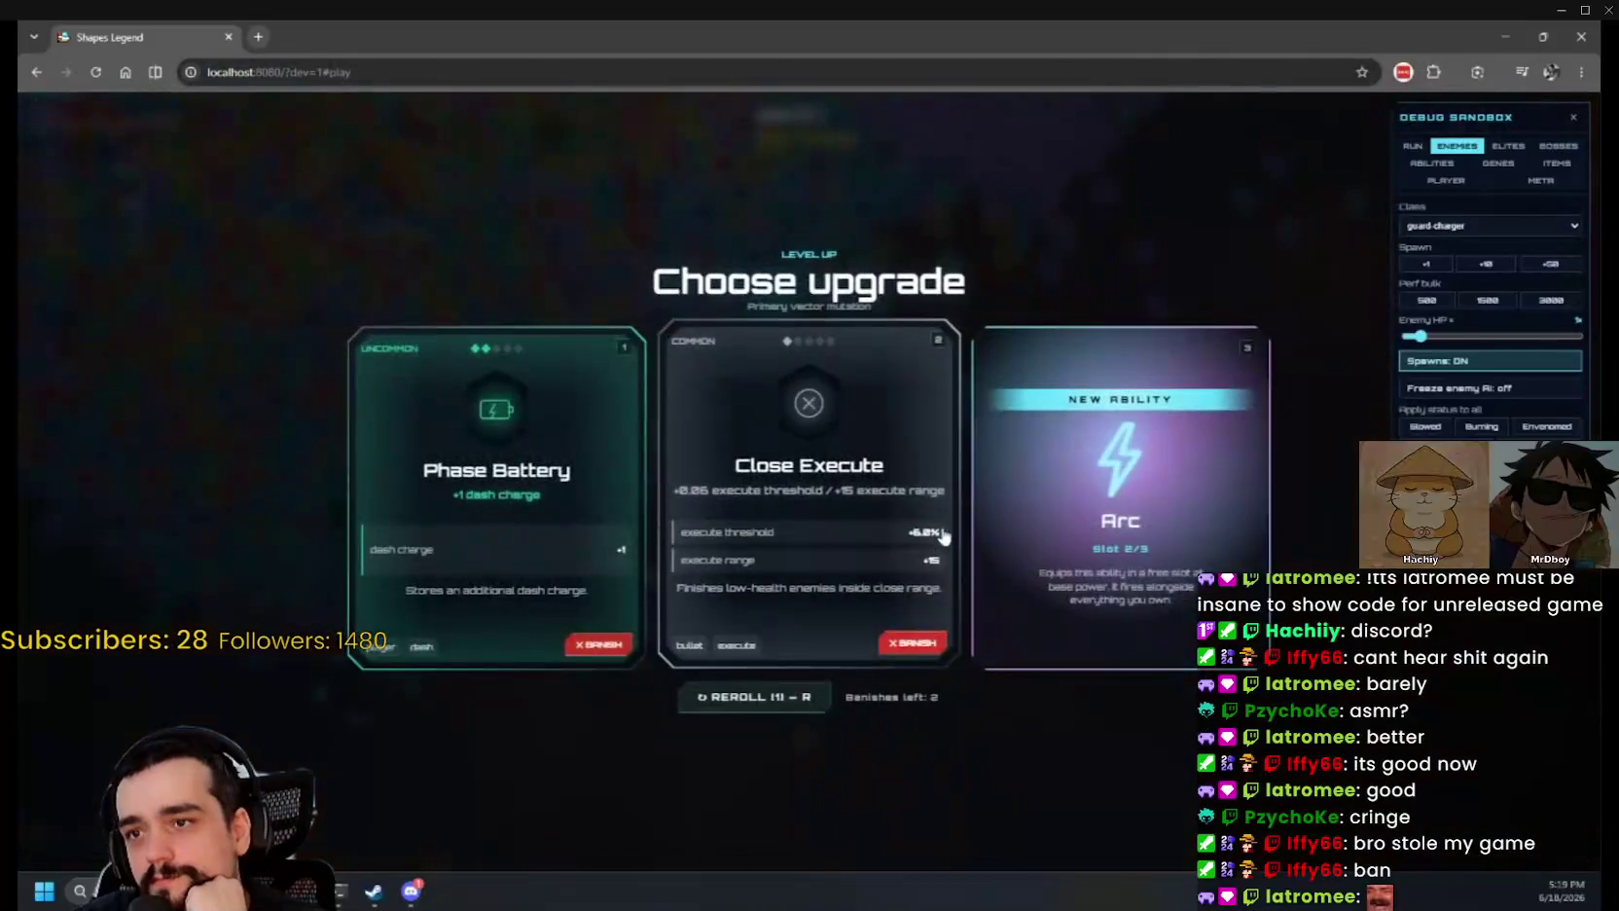
{"action": "left_click", "coordinate": [1135, 414]}
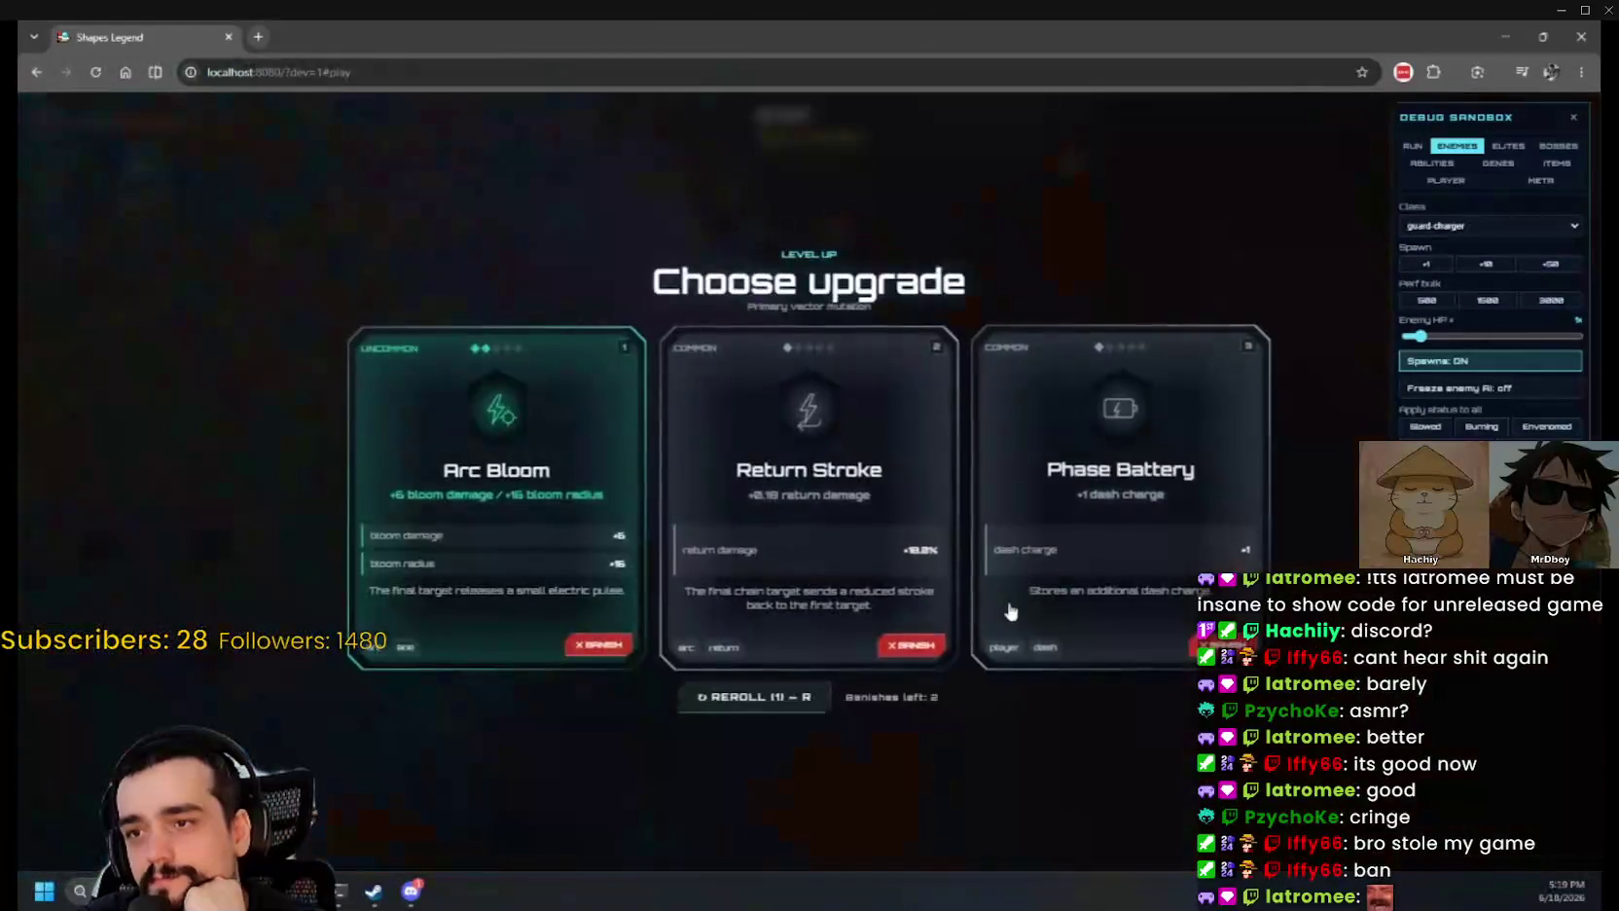
Step: Take a level-up upgrade, then spawn The Tesseract boss from the Bosses options
{"action": "left_click", "coordinate": [1009, 610]}
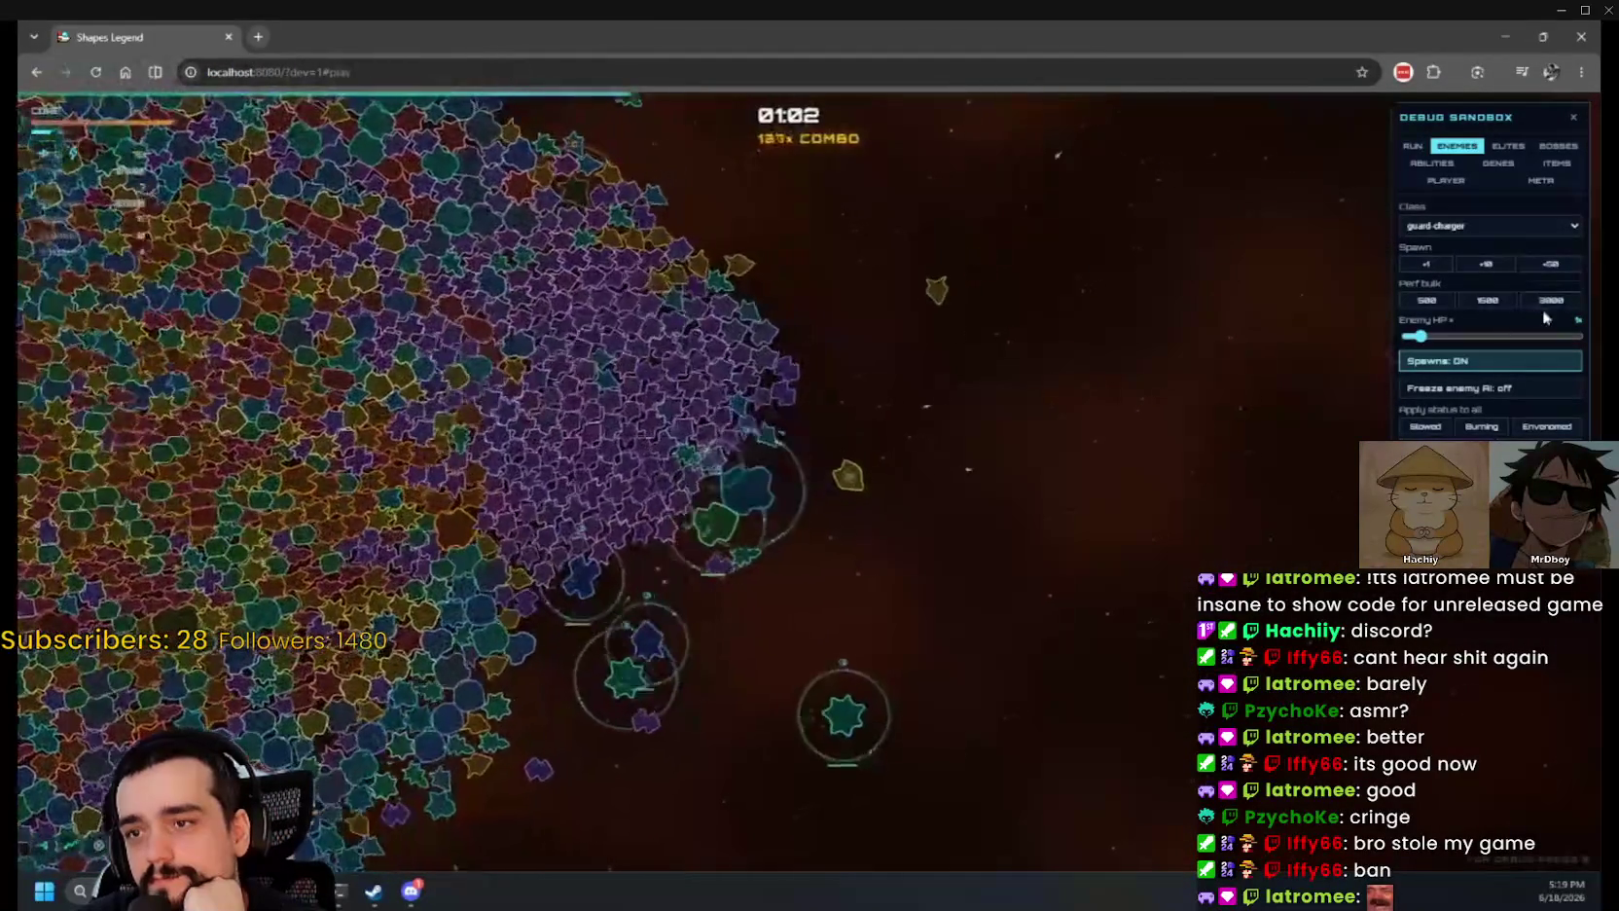
{"action": "left_click", "coordinate": [1558, 145]}
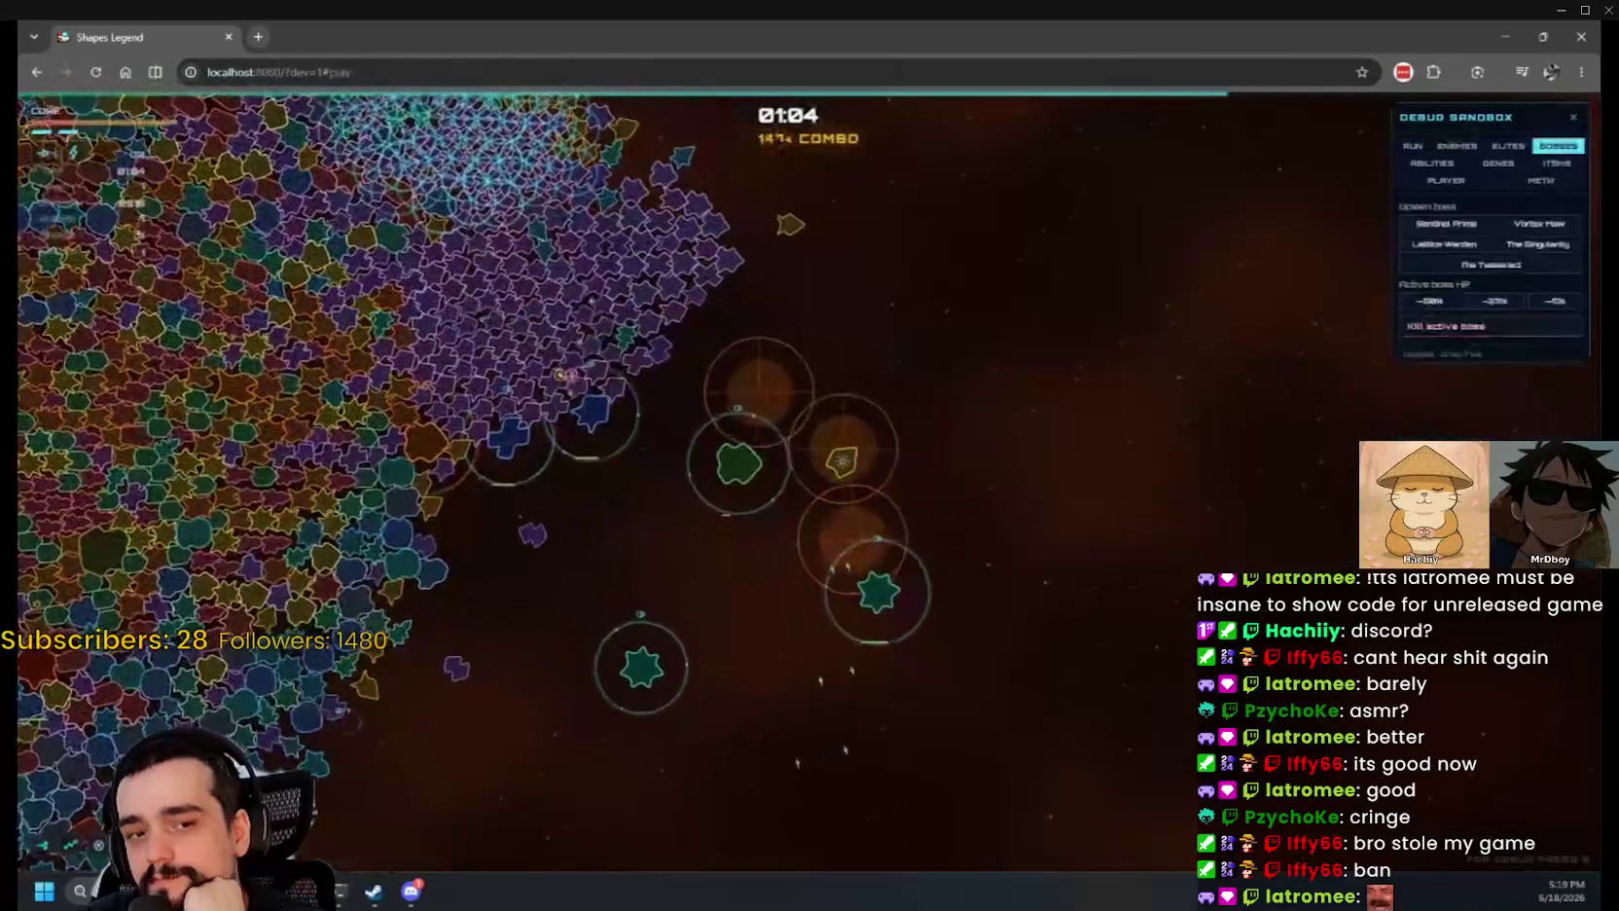
{"action": "left_click", "coordinate": [1486, 266]}
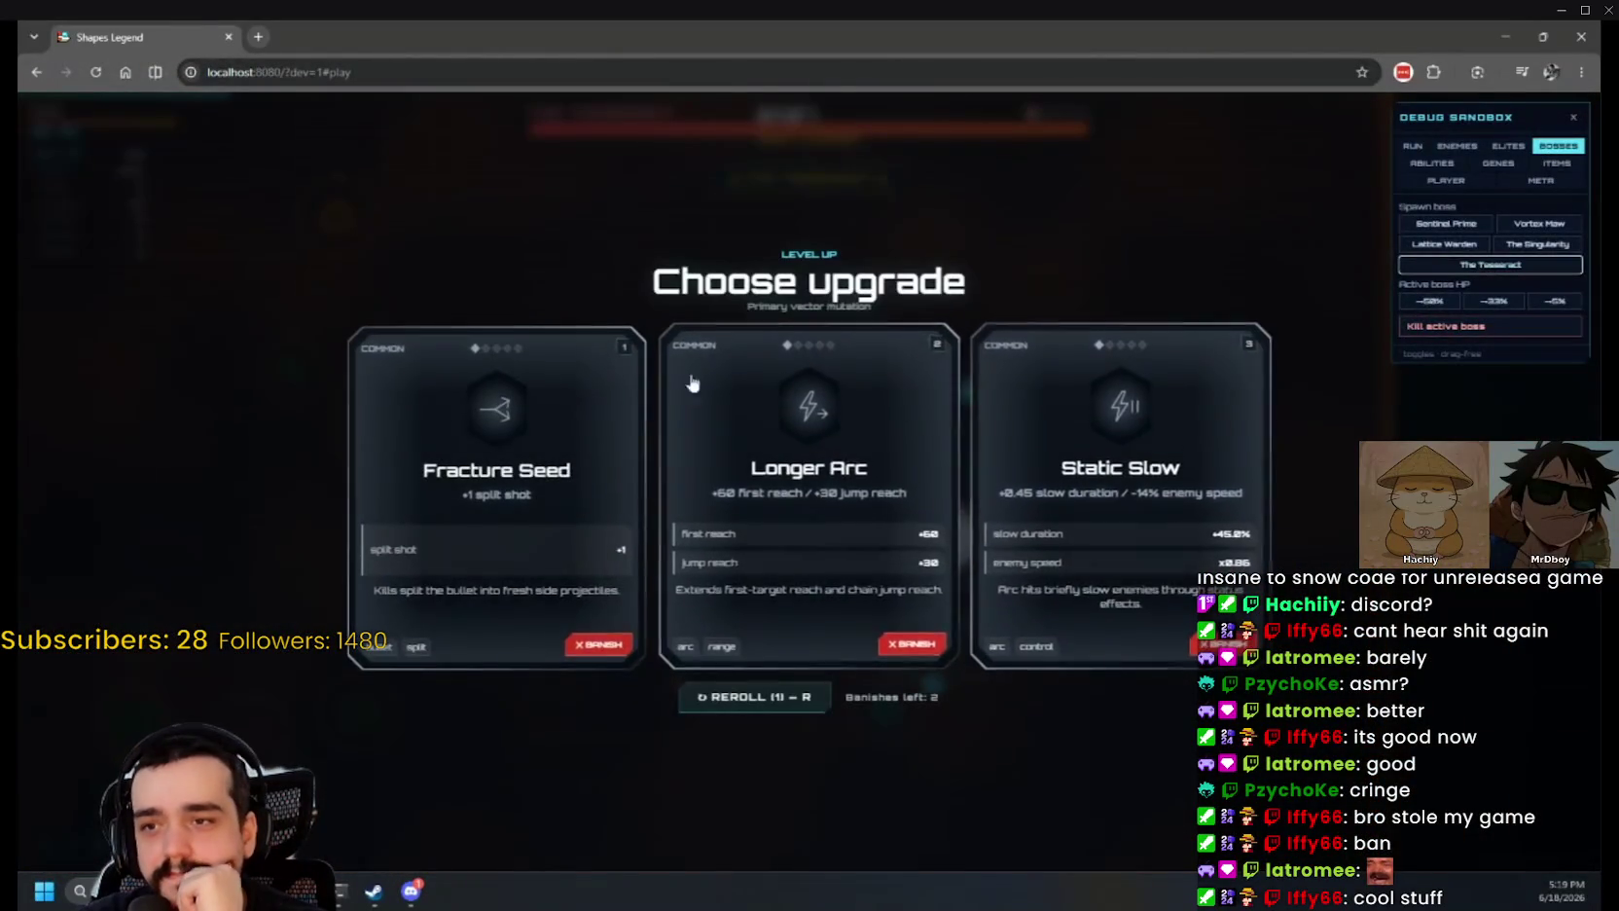
Step: Pick level-up upgrades including Nano Repair to reach level 10, and cut the boss's HP by 95%
{"action": "left_click", "coordinate": [658, 429]}
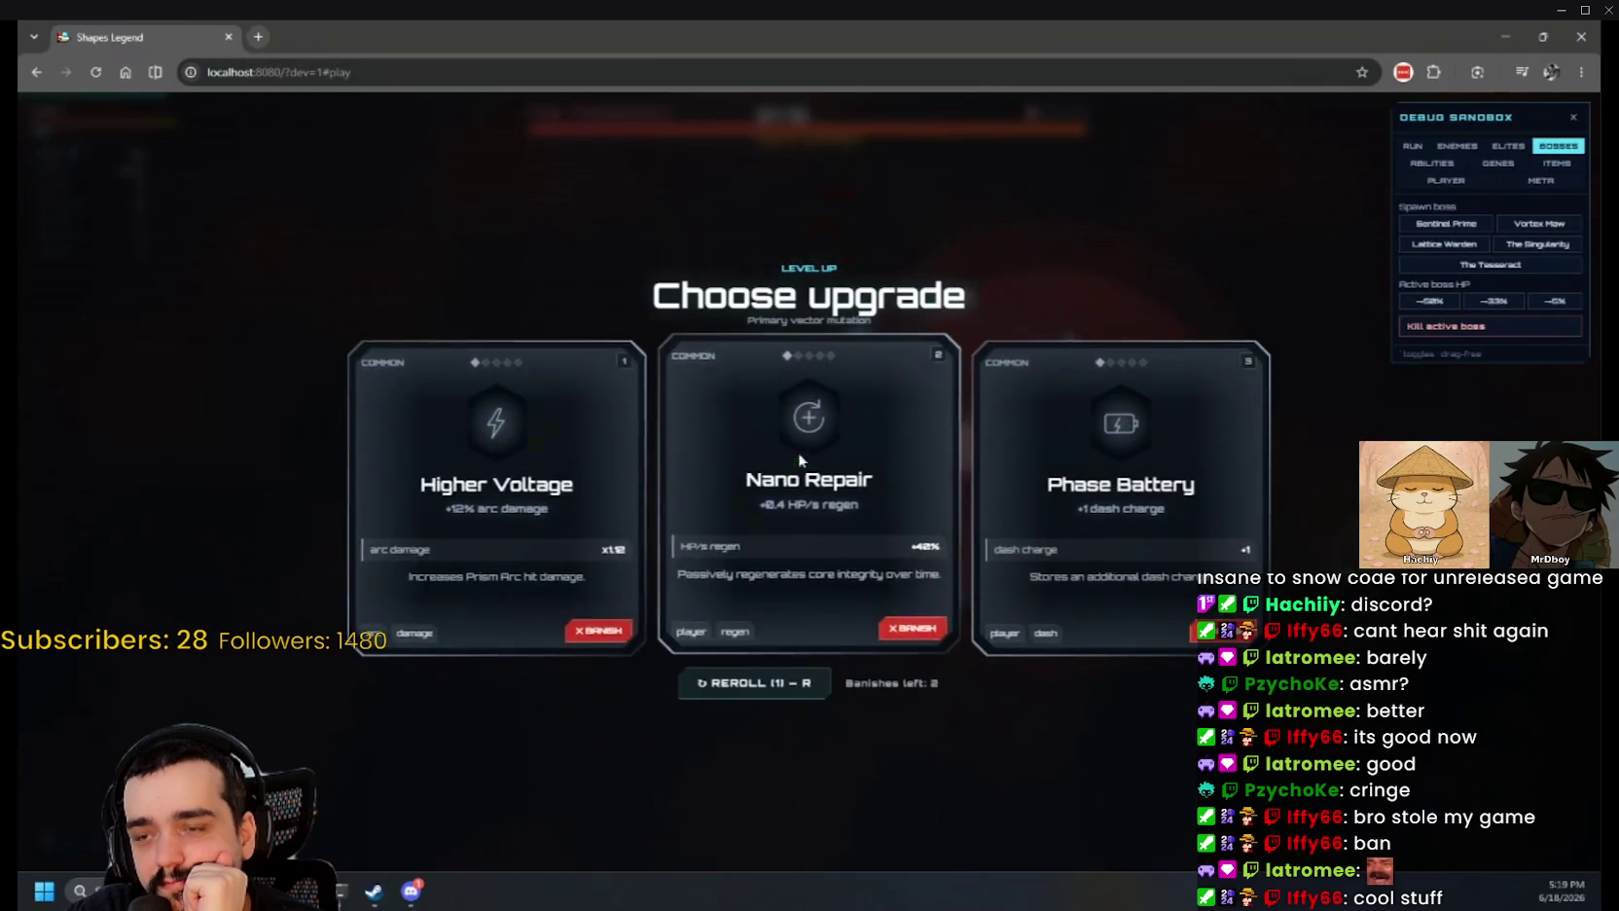
{"action": "left_click", "coordinate": [798, 451]}
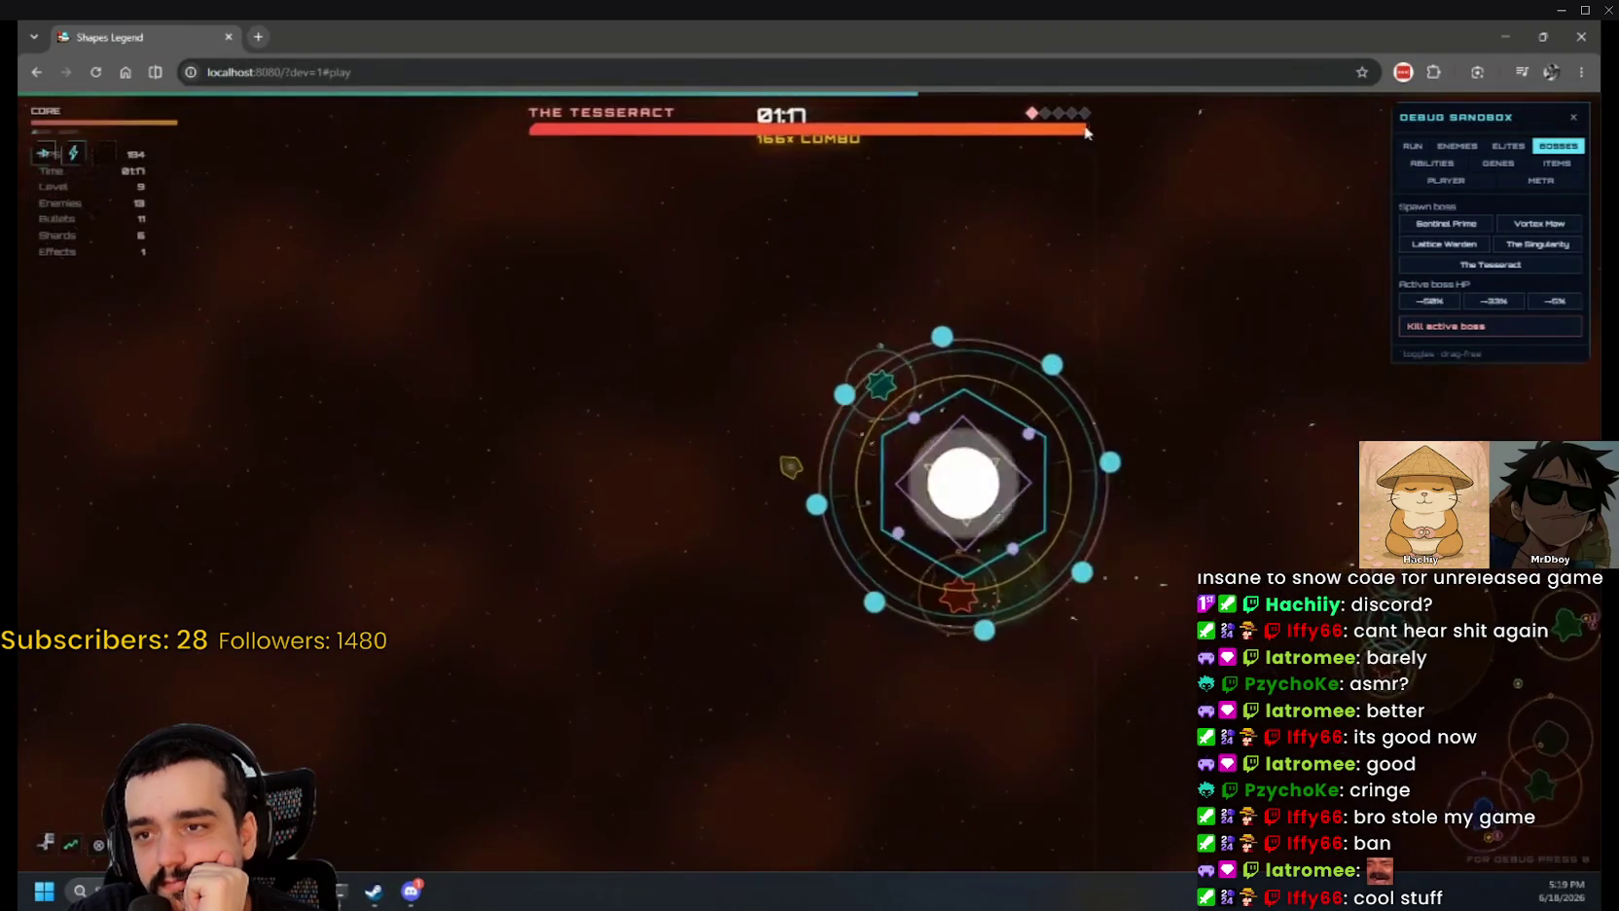
{"action": "left_click", "coordinate": [807, 457]}
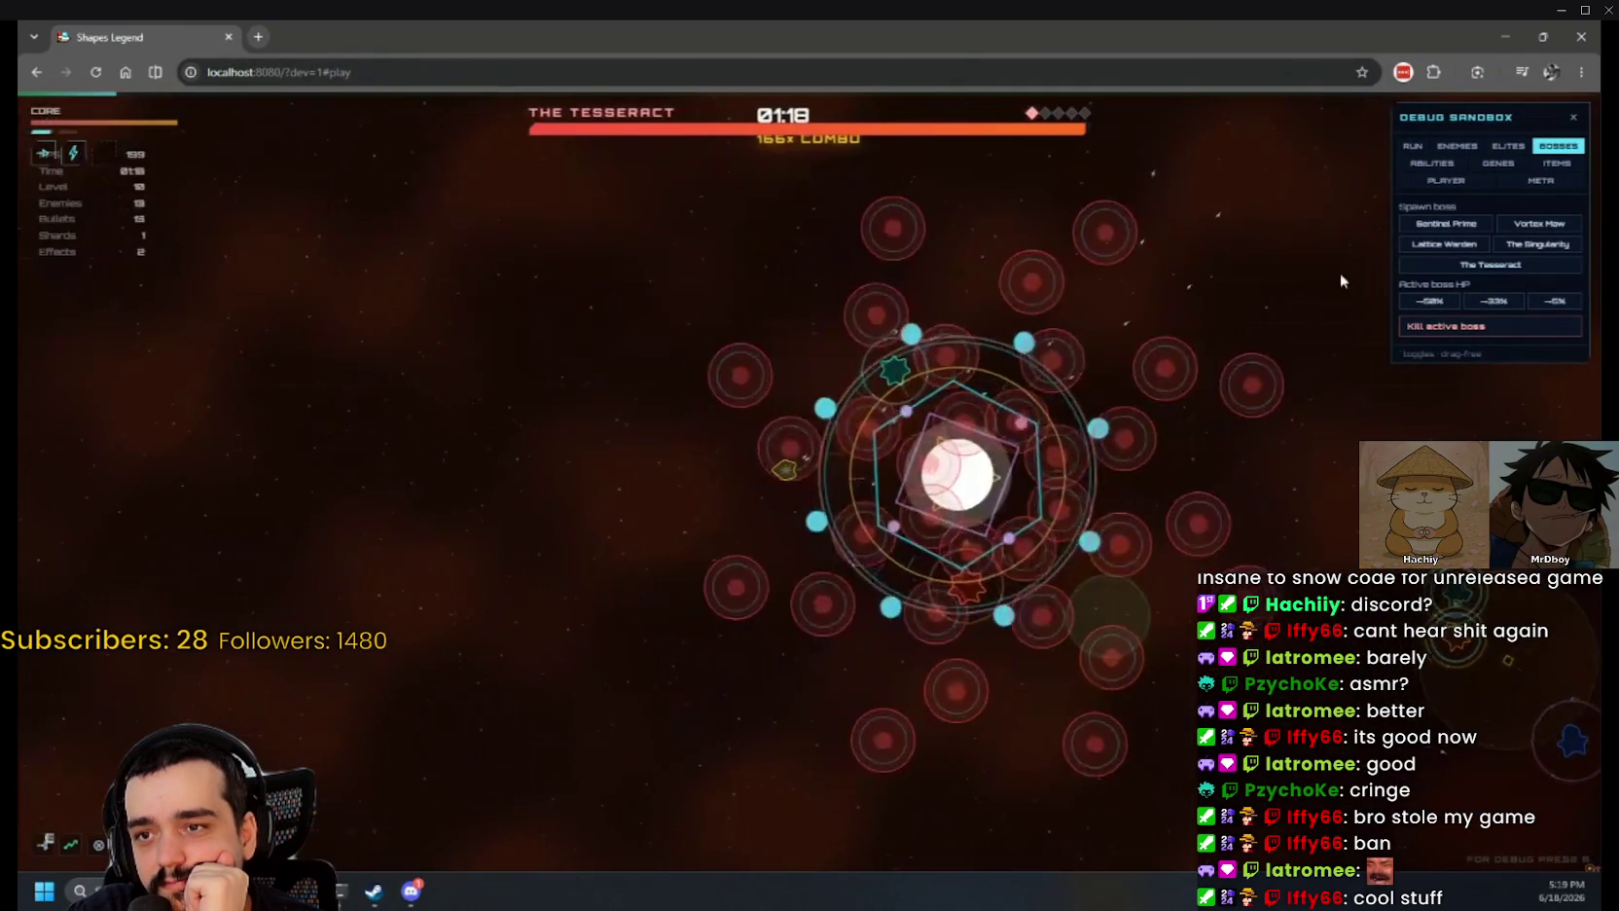
{"action": "left_click", "coordinate": [1555, 301]}
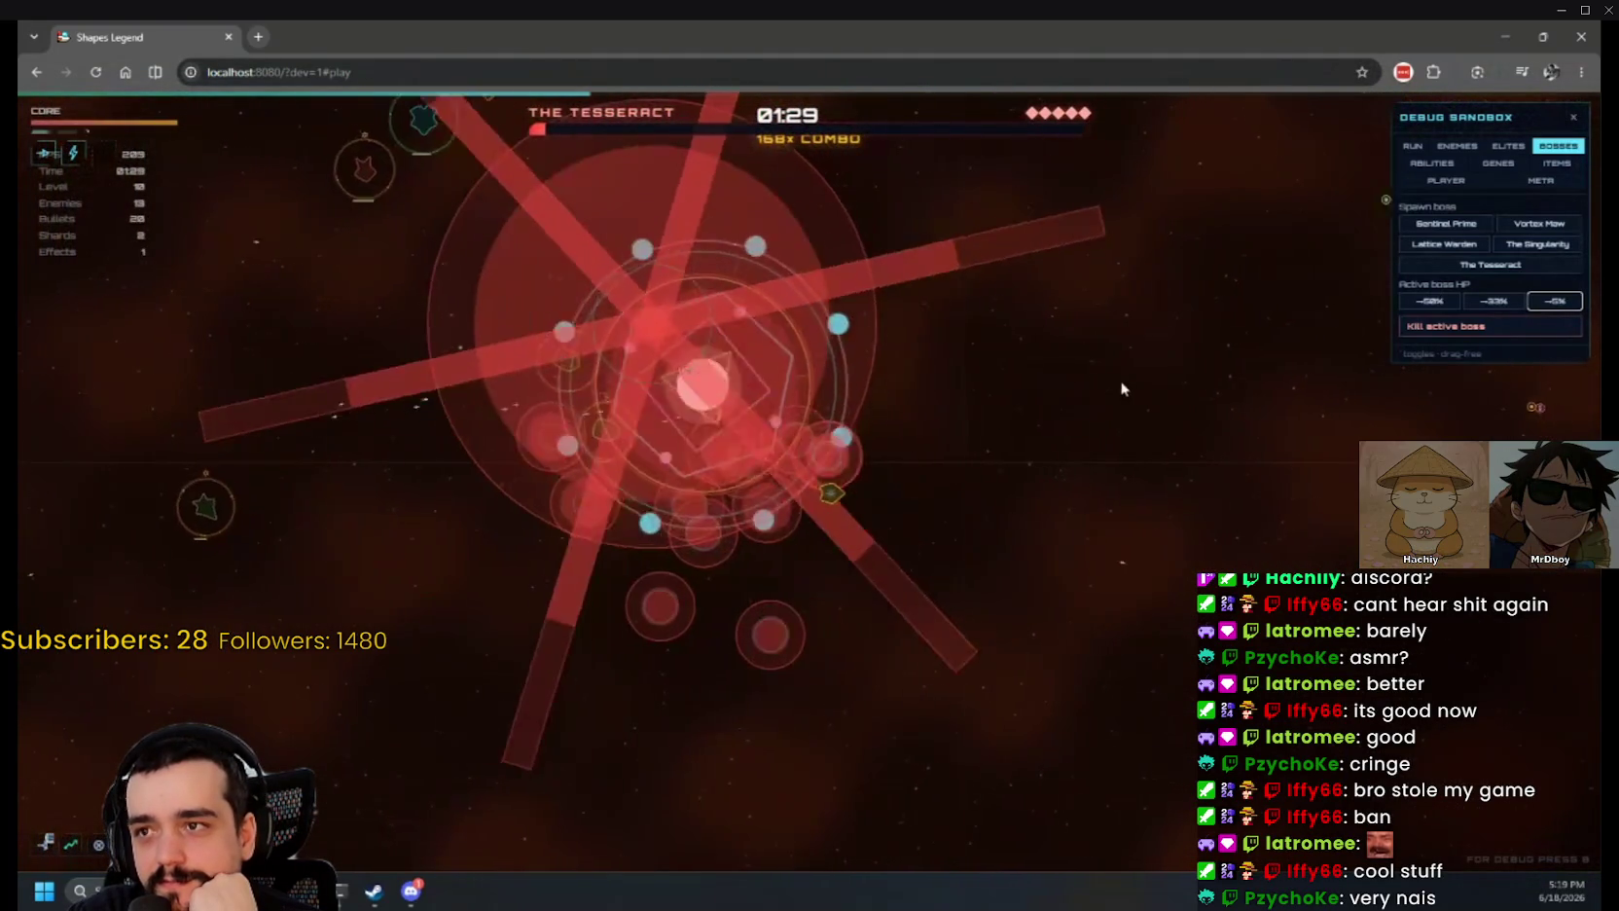
{"action": "left_click", "coordinate": [1446, 180]}
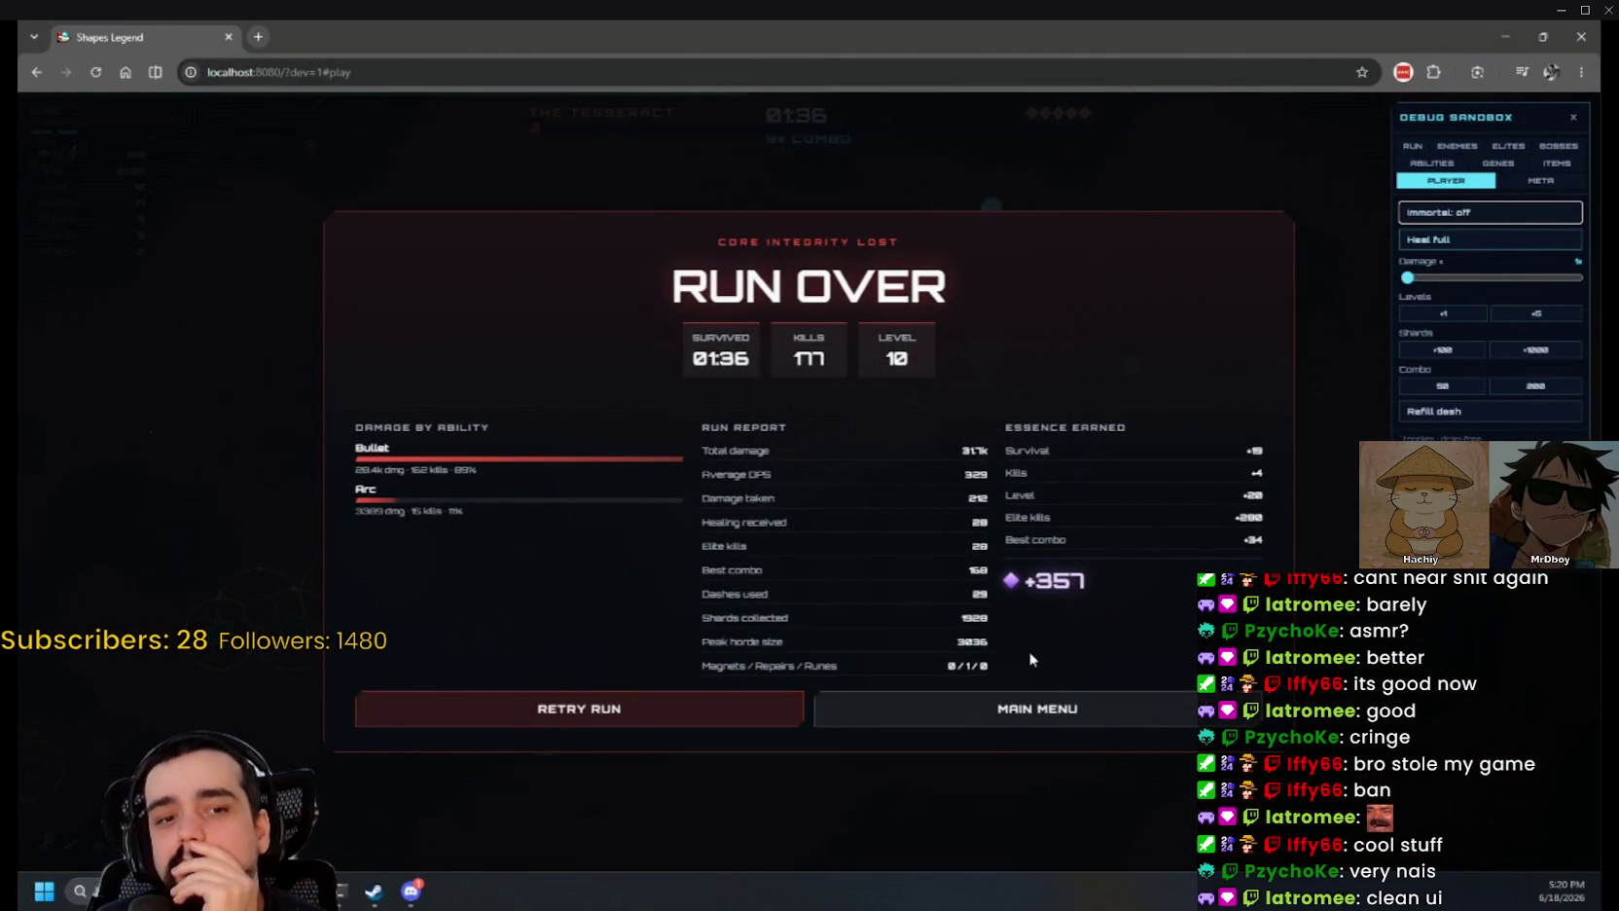
Step: From the main menu, preview Tempest, Hacker, Warden and Architect, then choose The Nomad with an extra max HP perk
{"action": "left_click", "coordinate": [1024, 715]}
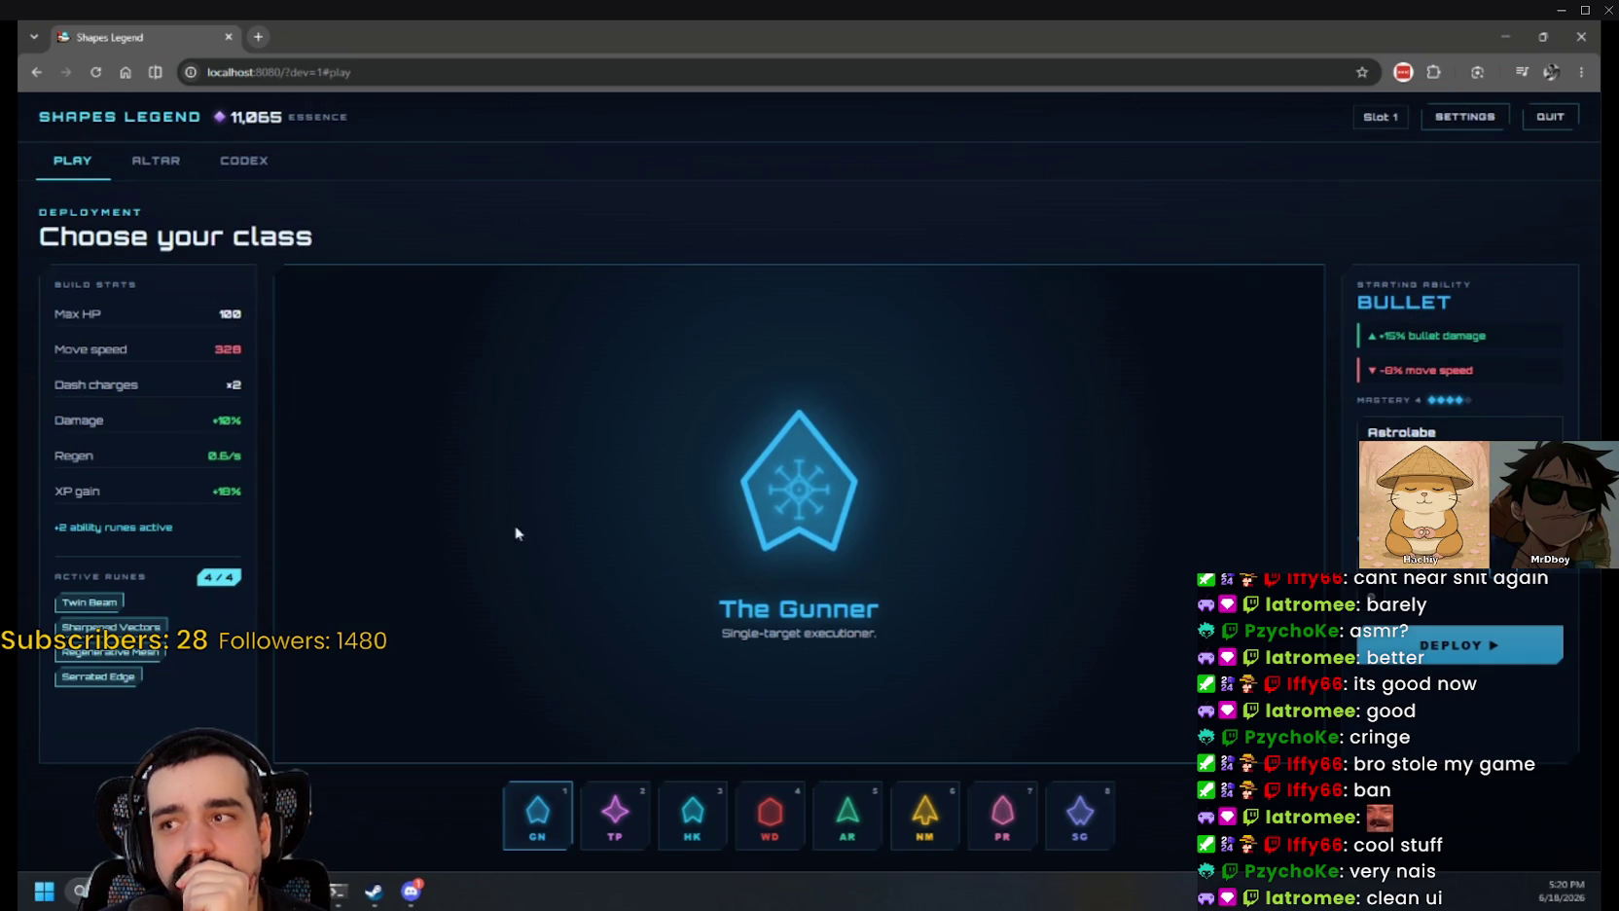
{"action": "left_click", "coordinate": [617, 814]}
{"action": "left_click", "coordinate": [693, 813]}
{"action": "left_click", "coordinate": [767, 815]}
{"action": "left_click", "coordinate": [856, 816]}
{"action": "left_click", "coordinate": [916, 821]}
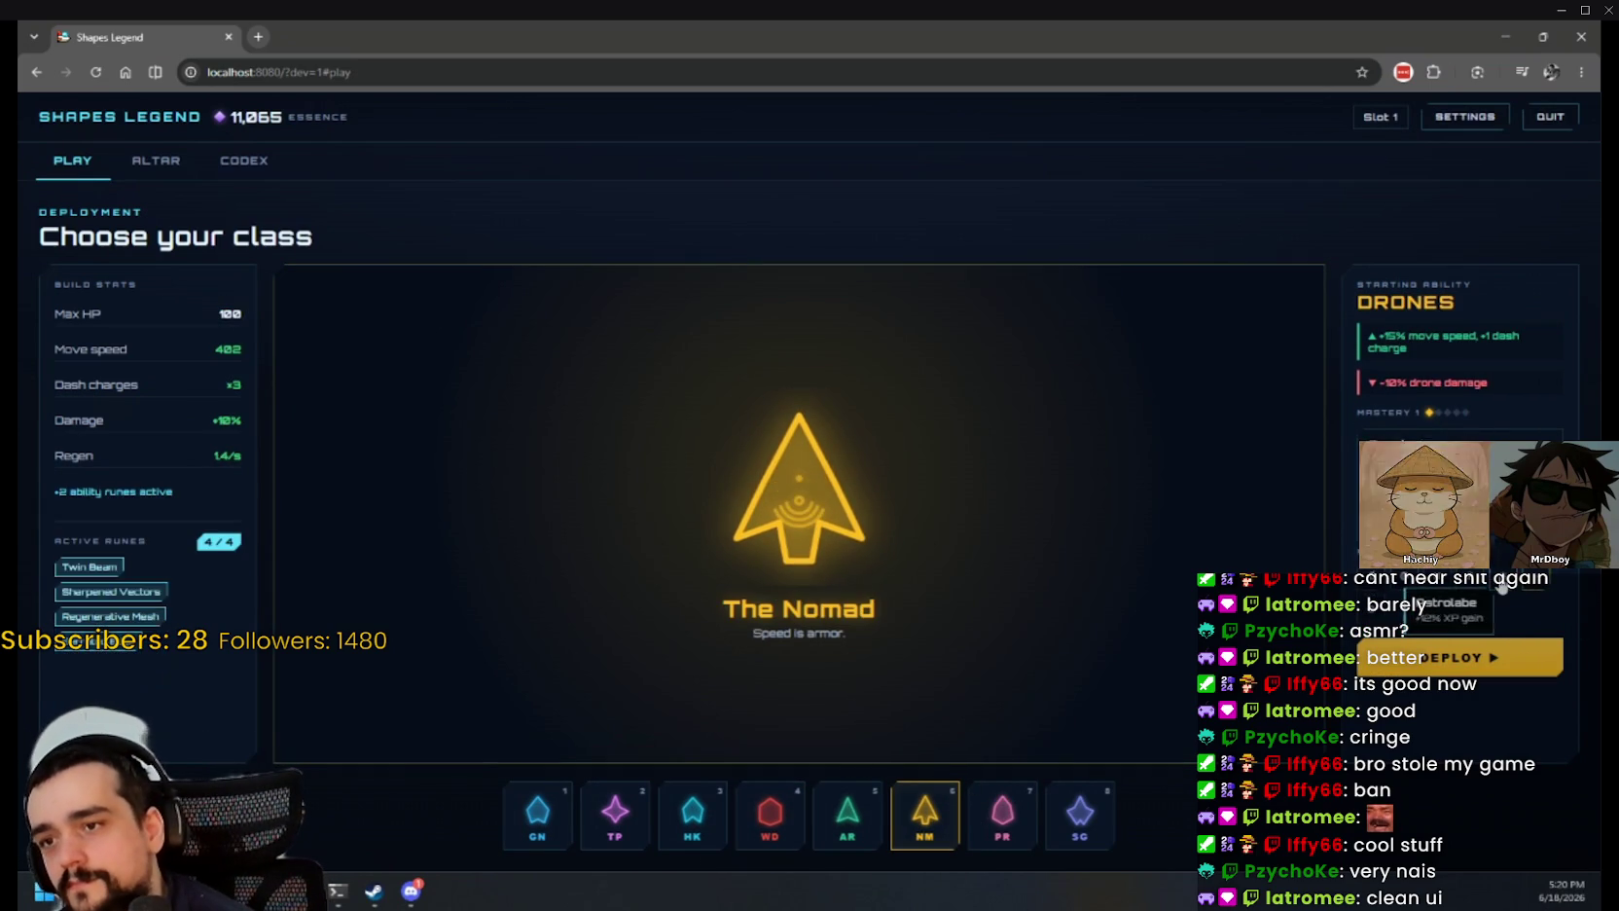
{"action": "left_click", "coordinate": [1429, 580]}
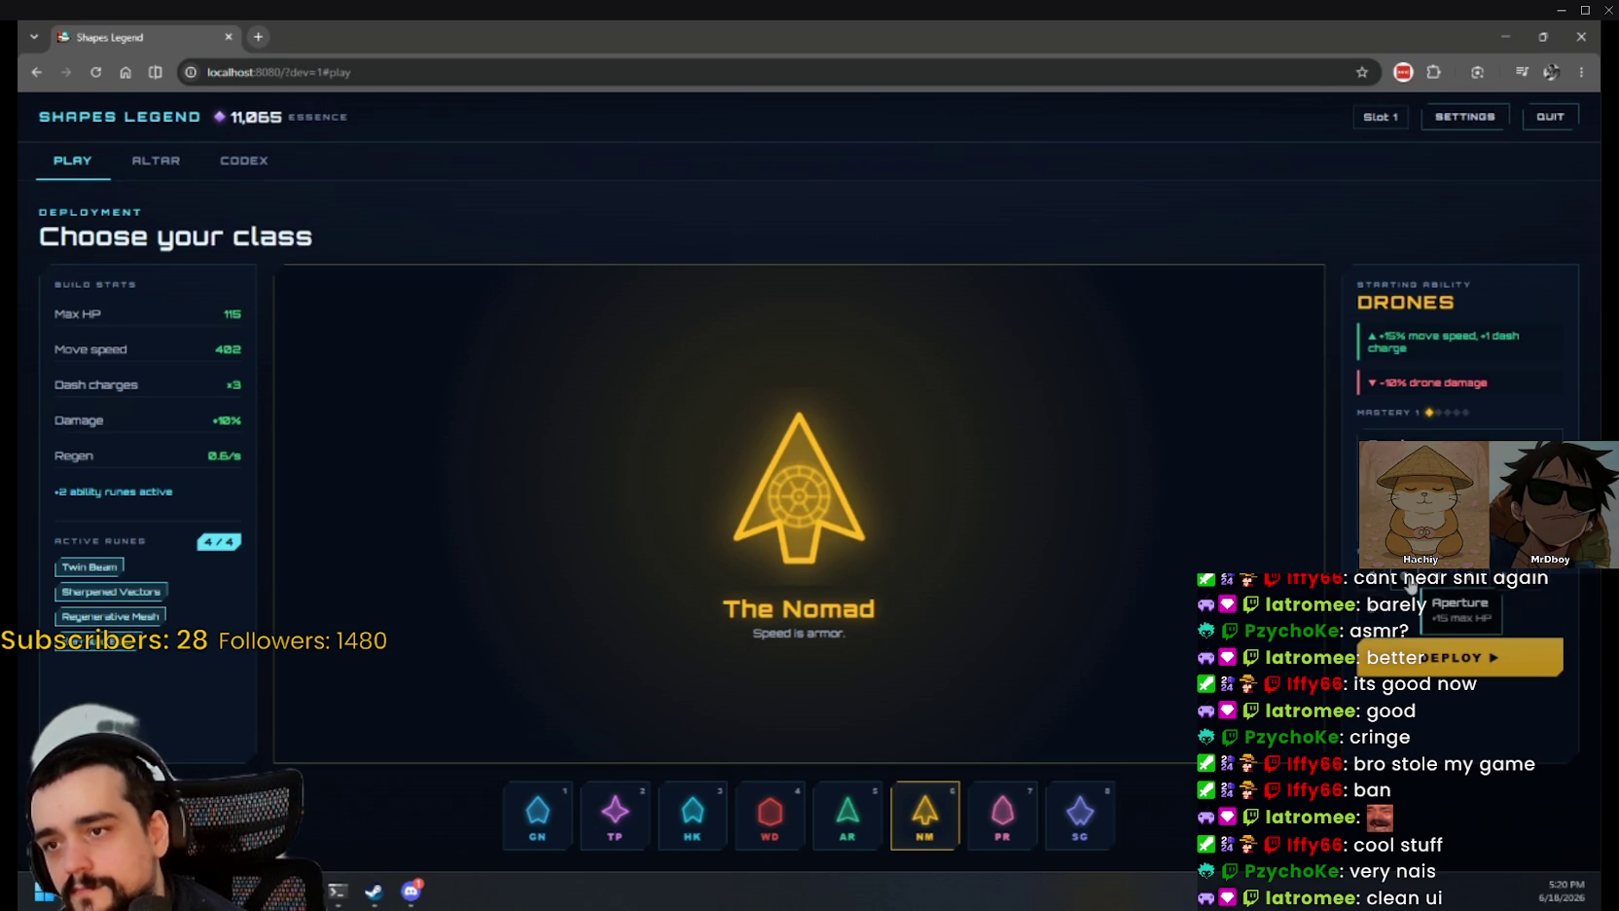
Step: Browse the Altar of Runes, then return to class selection
{"action": "left_click", "coordinate": [155, 163]}
{"action": "scroll", "coordinate": [178, 434], "scroll_direction": "down", "scroll_amount": 5}
{"action": "scroll", "coordinate": [178, 434], "scroll_direction": "up", "scroll_amount": 5}
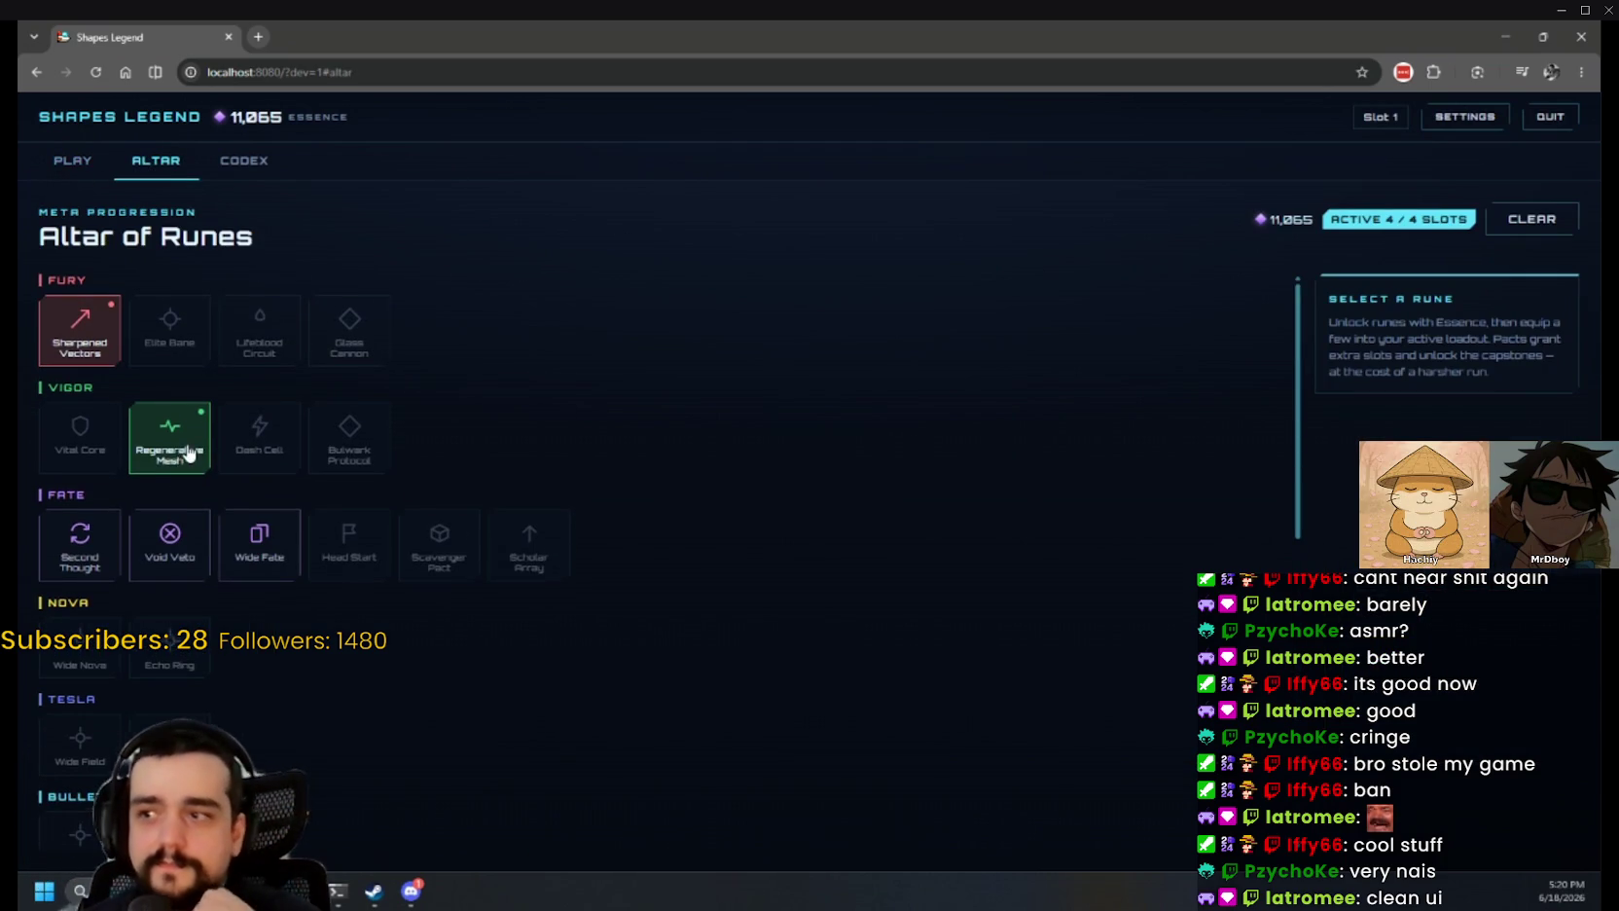
{"action": "scroll", "coordinate": [190, 453], "scroll_direction": "down", "scroll_amount": 5}
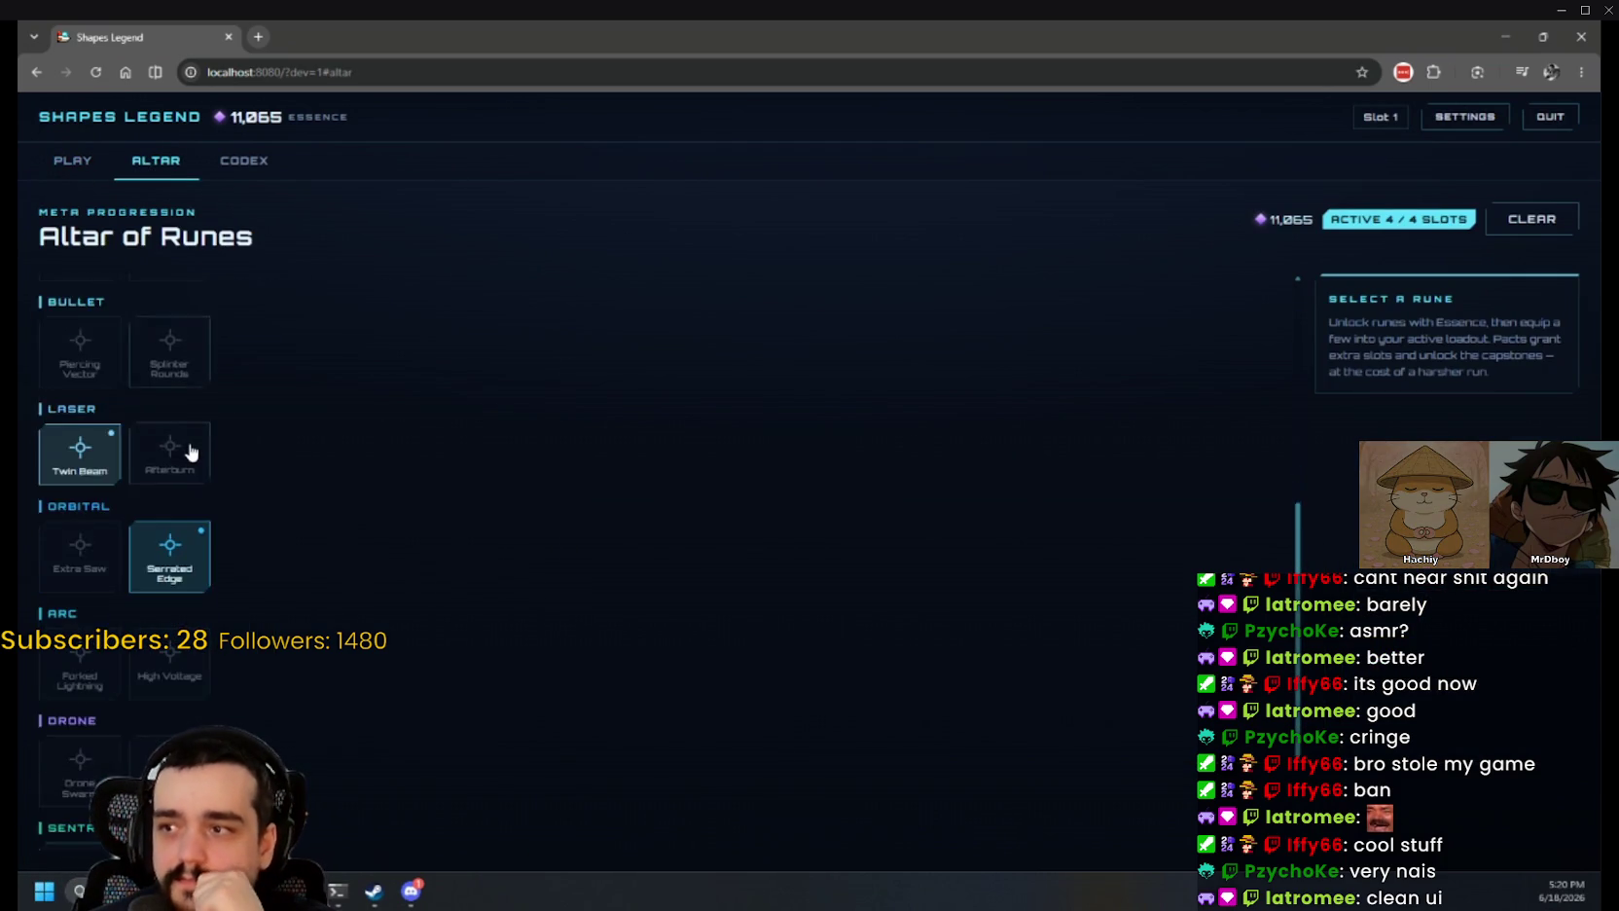
{"action": "scroll", "coordinate": [192, 452], "scroll_direction": "up", "scroll_amount": 3}
{"action": "scroll", "coordinate": [192, 399], "scroll_direction": "down", "scroll_amount": 5}
{"action": "scroll", "coordinate": [194, 414], "scroll_direction": "up", "scroll_amount": 5}
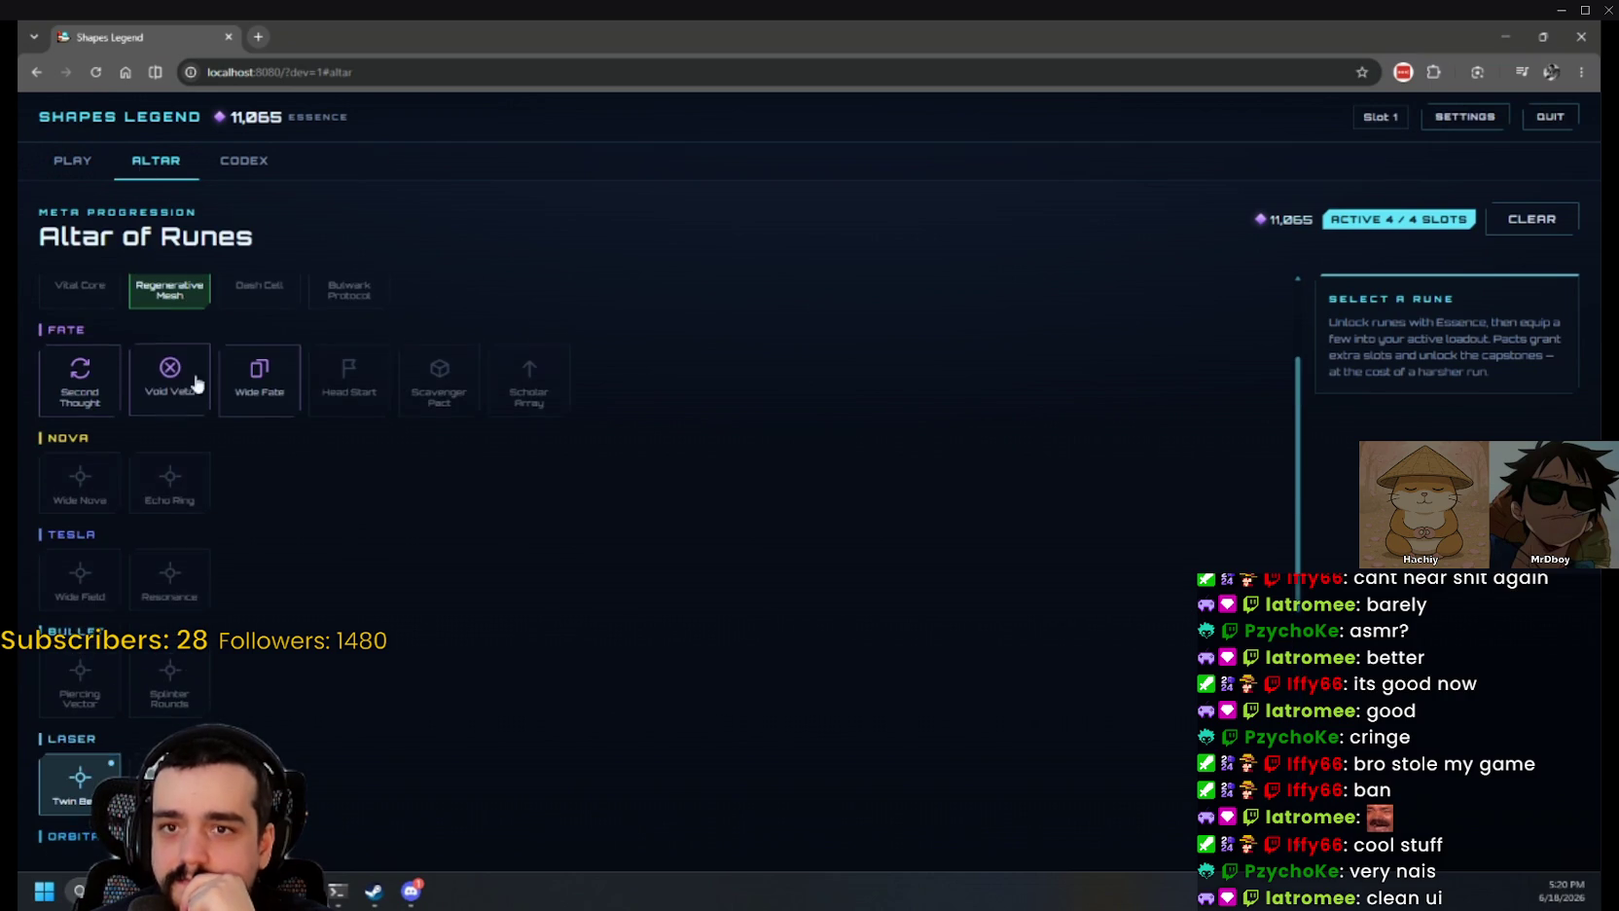
{"action": "left_click", "coordinate": [76, 164]}
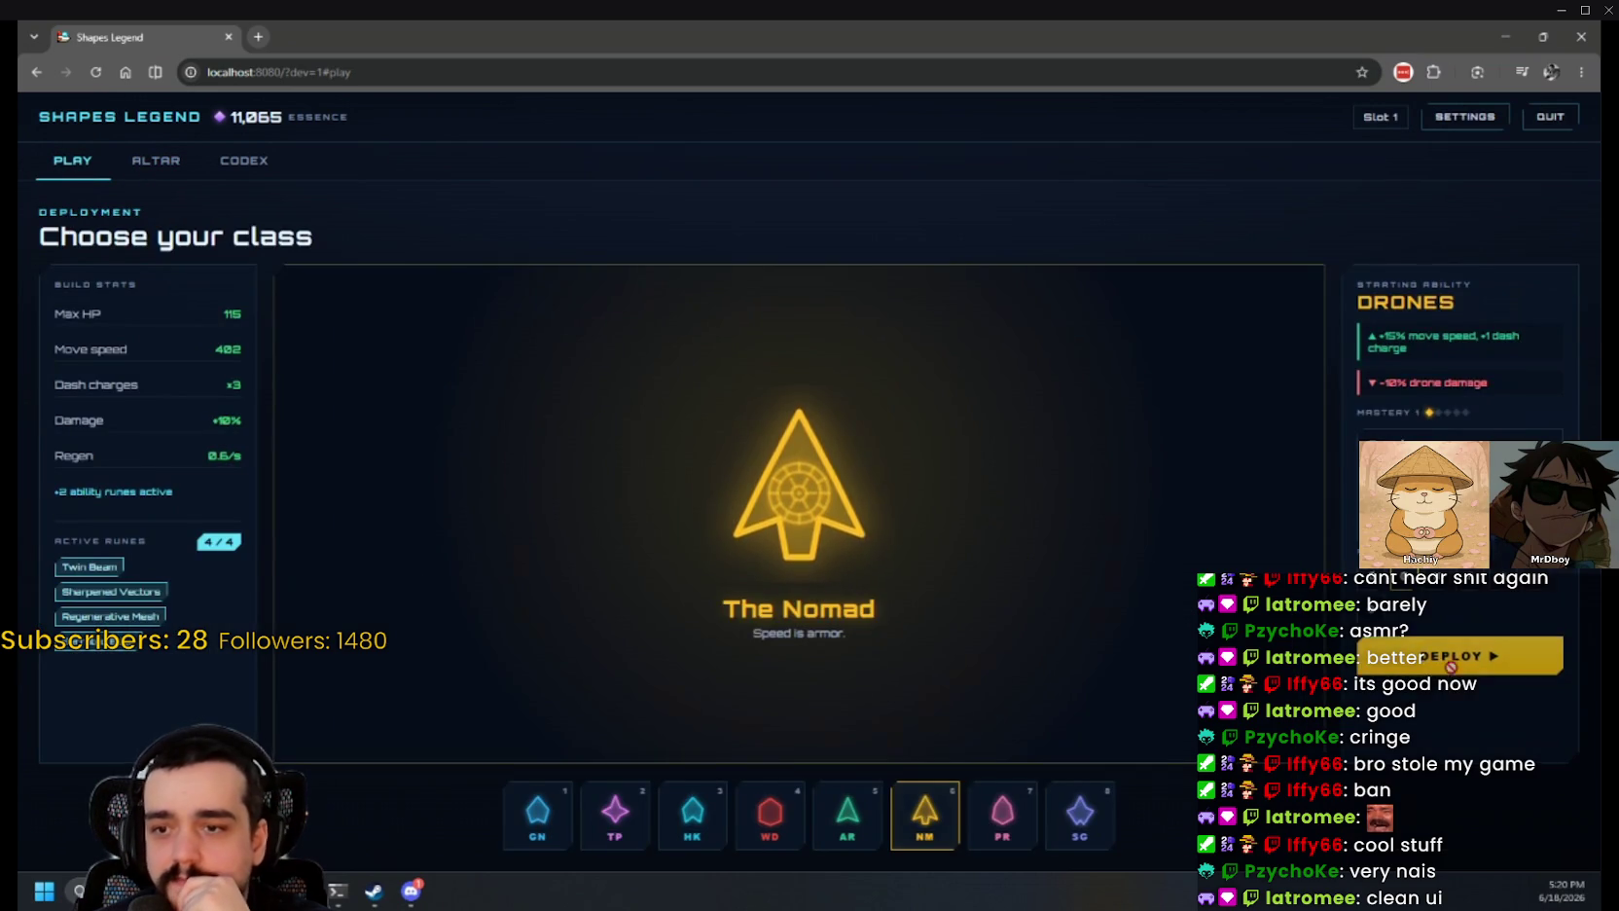
Step: Deploy The Nomad, then check the Altar of Runes and return to class selection
{"action": "left_click", "coordinate": [1453, 669]}
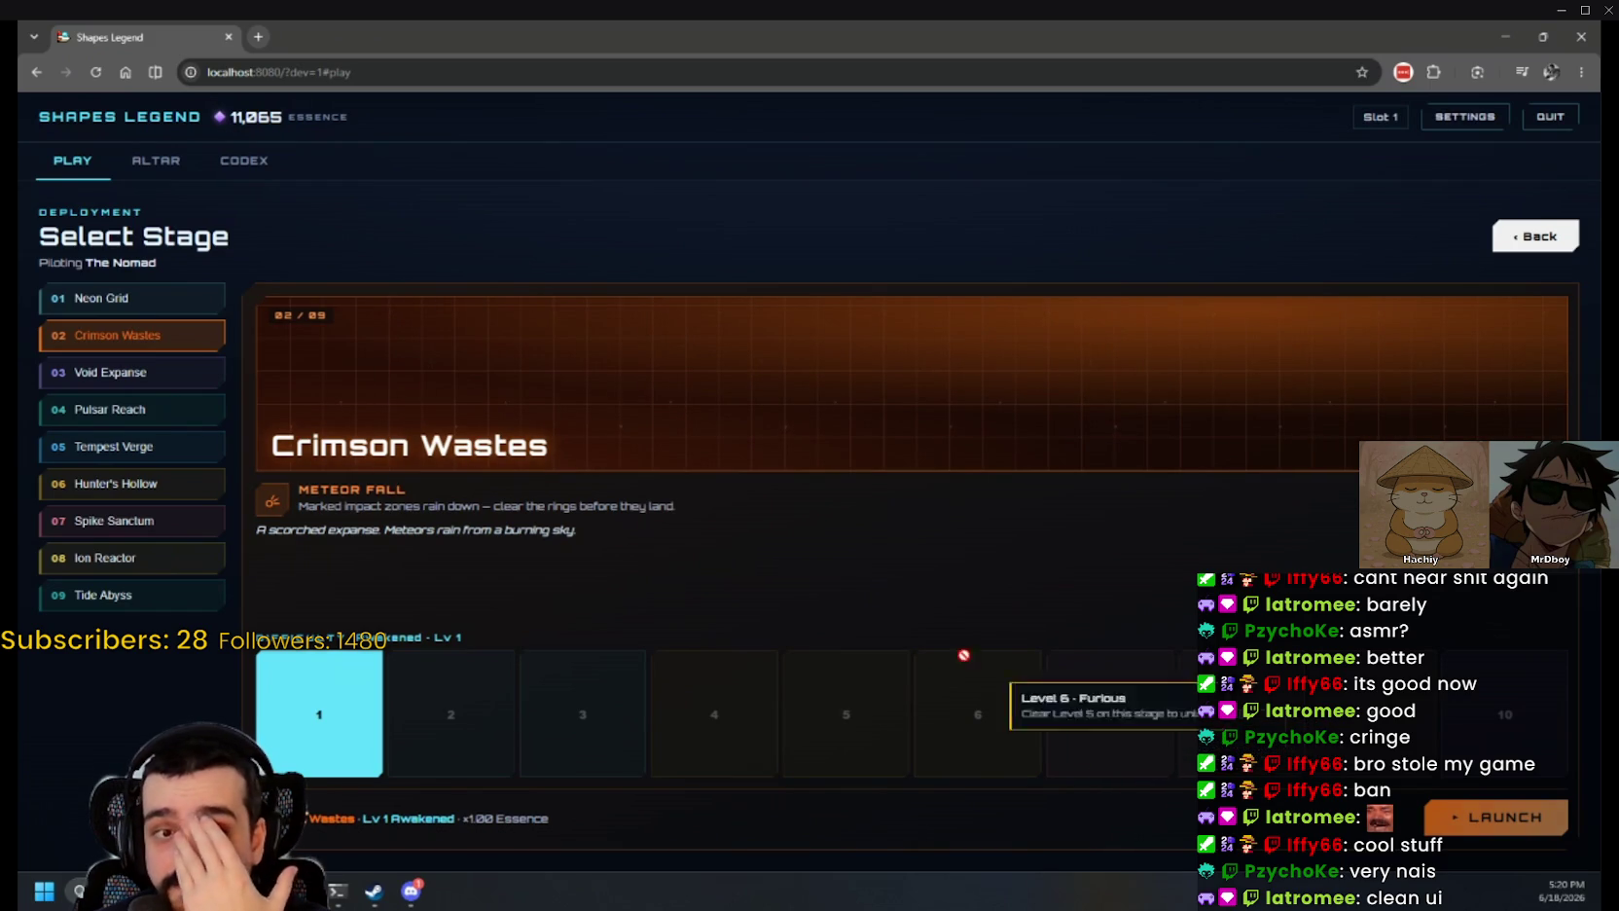
{"action": "left_click", "coordinate": [158, 162]}
{"action": "left_click", "coordinate": [93, 172]}
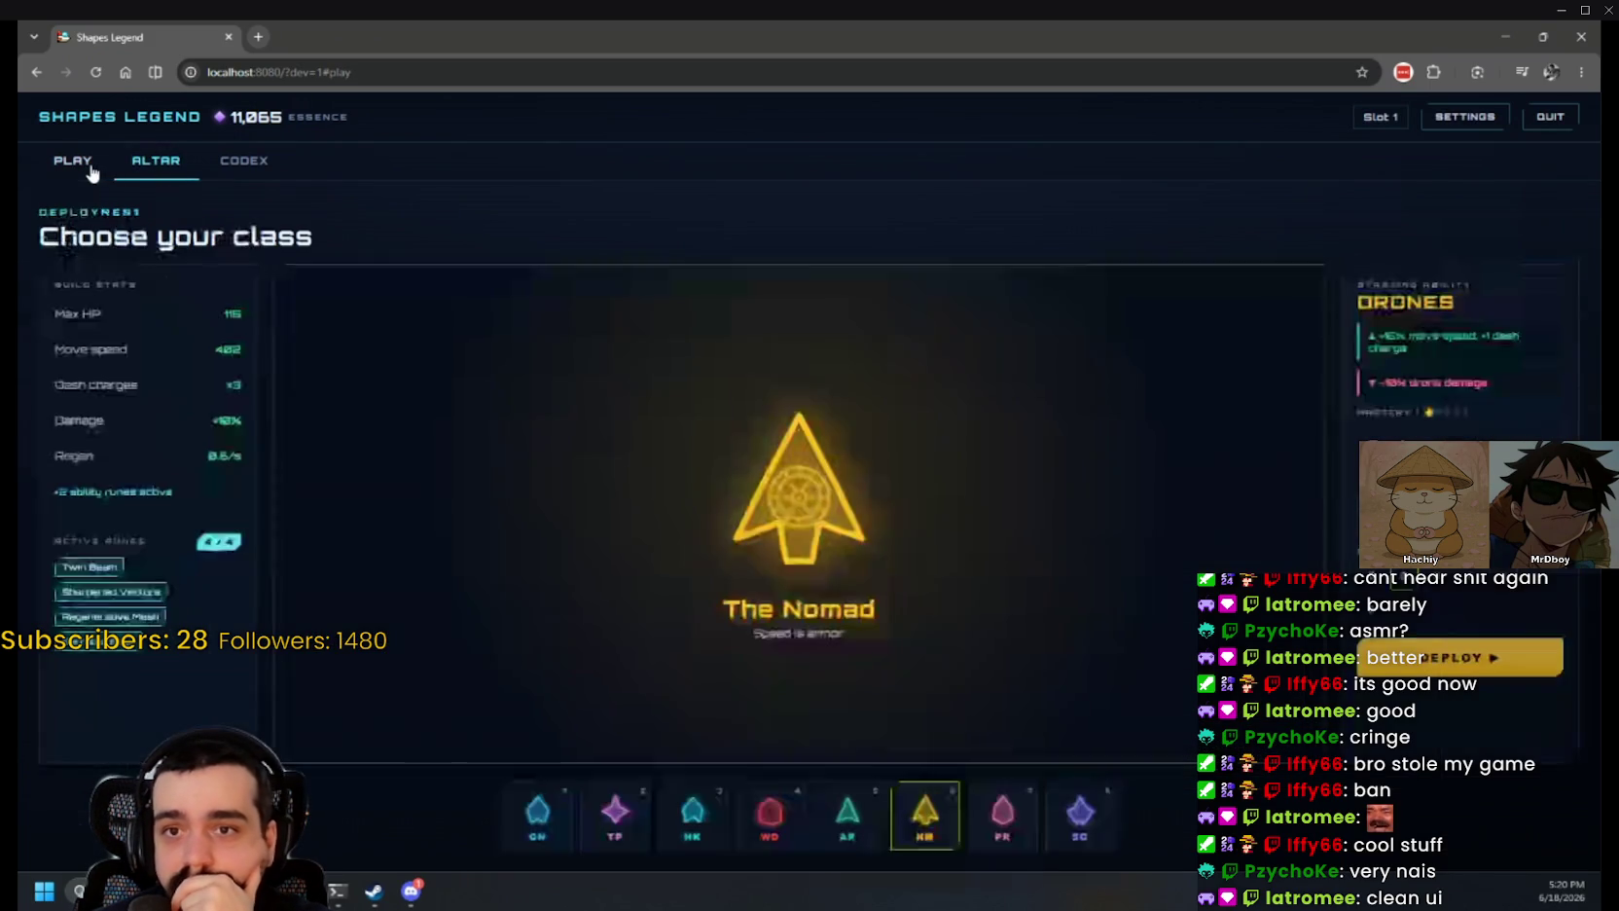
Step: Switch from The Gunner to The Tempest and launch a run on Crimson Wastes
{"action": "left_click", "coordinate": [531, 815]}
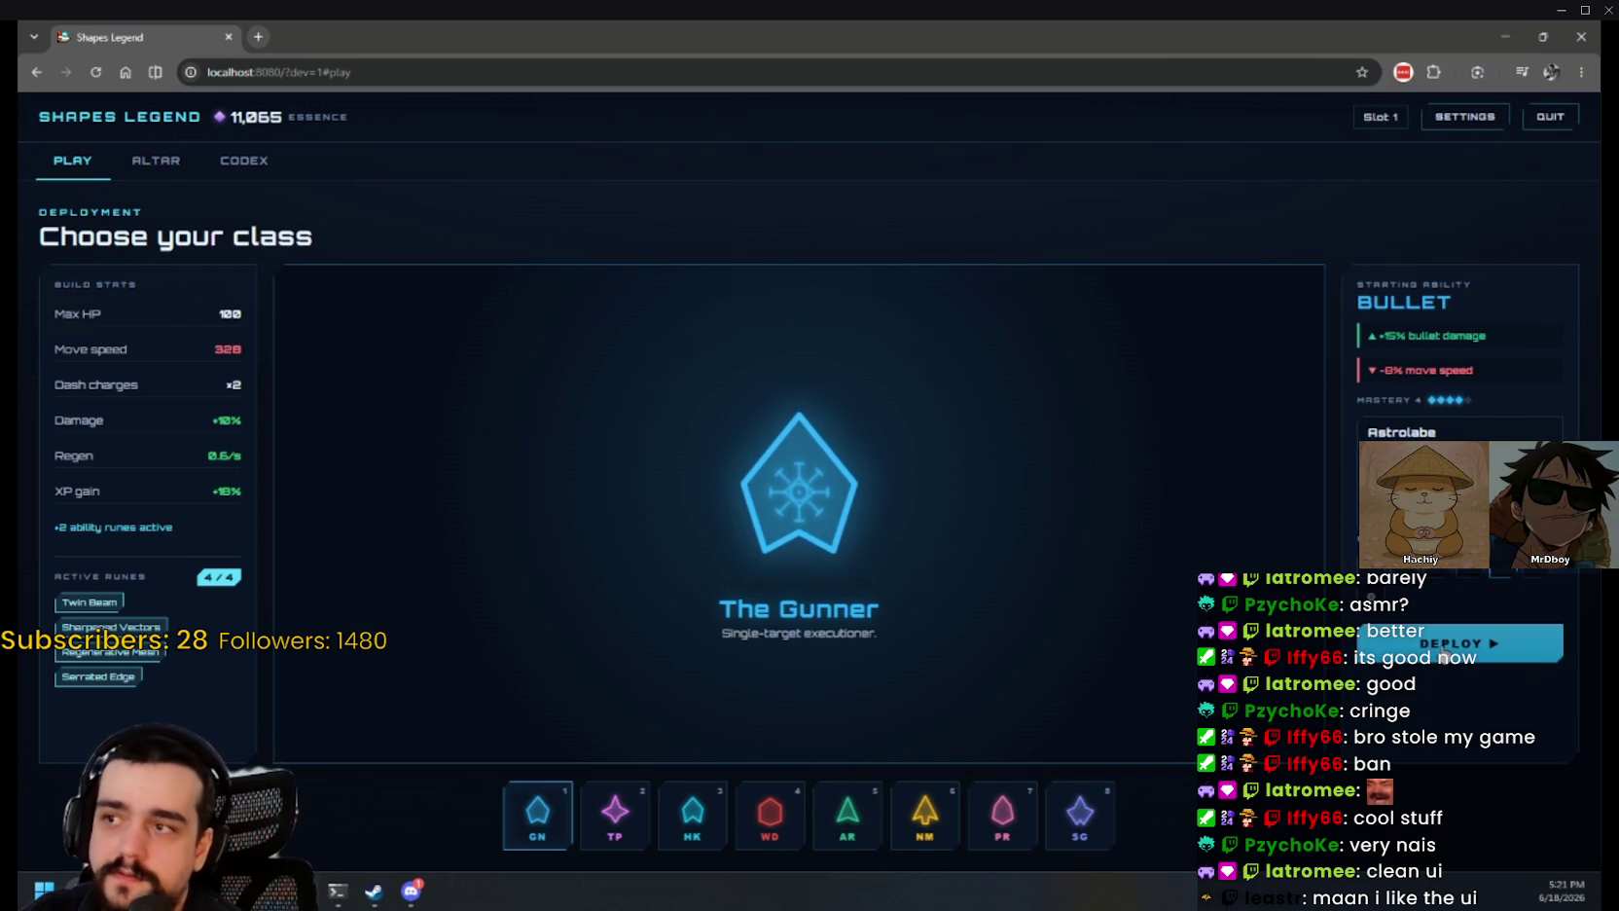
{"action": "left_click", "coordinate": [591, 833]}
{"action": "left_click", "coordinate": [1460, 646]}
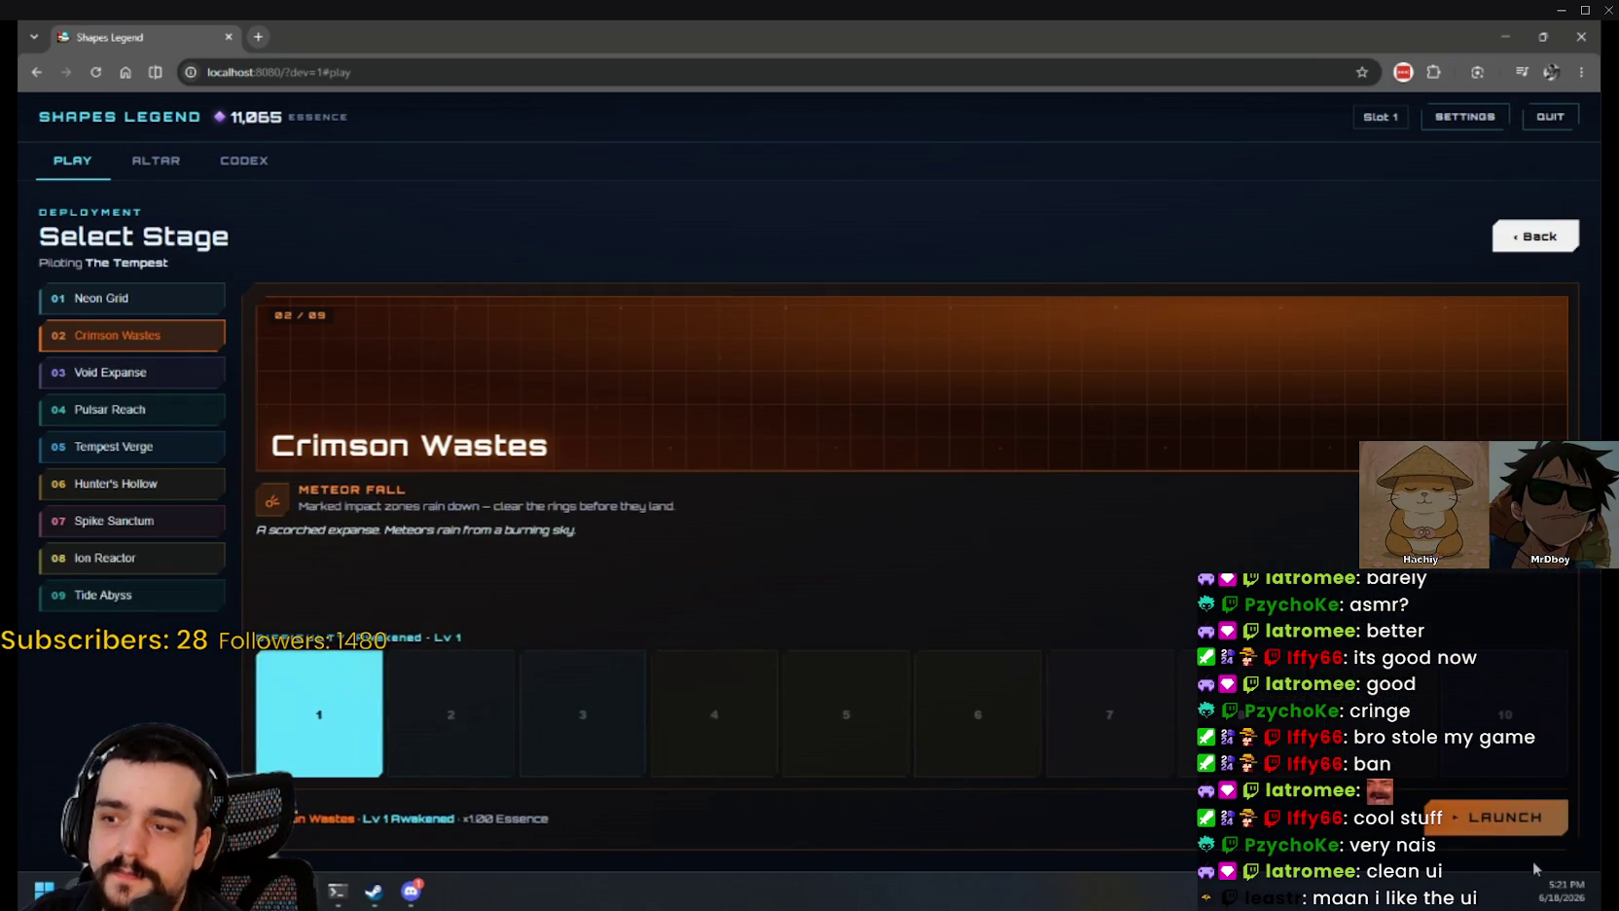
{"action": "left_click", "coordinate": [1514, 822]}
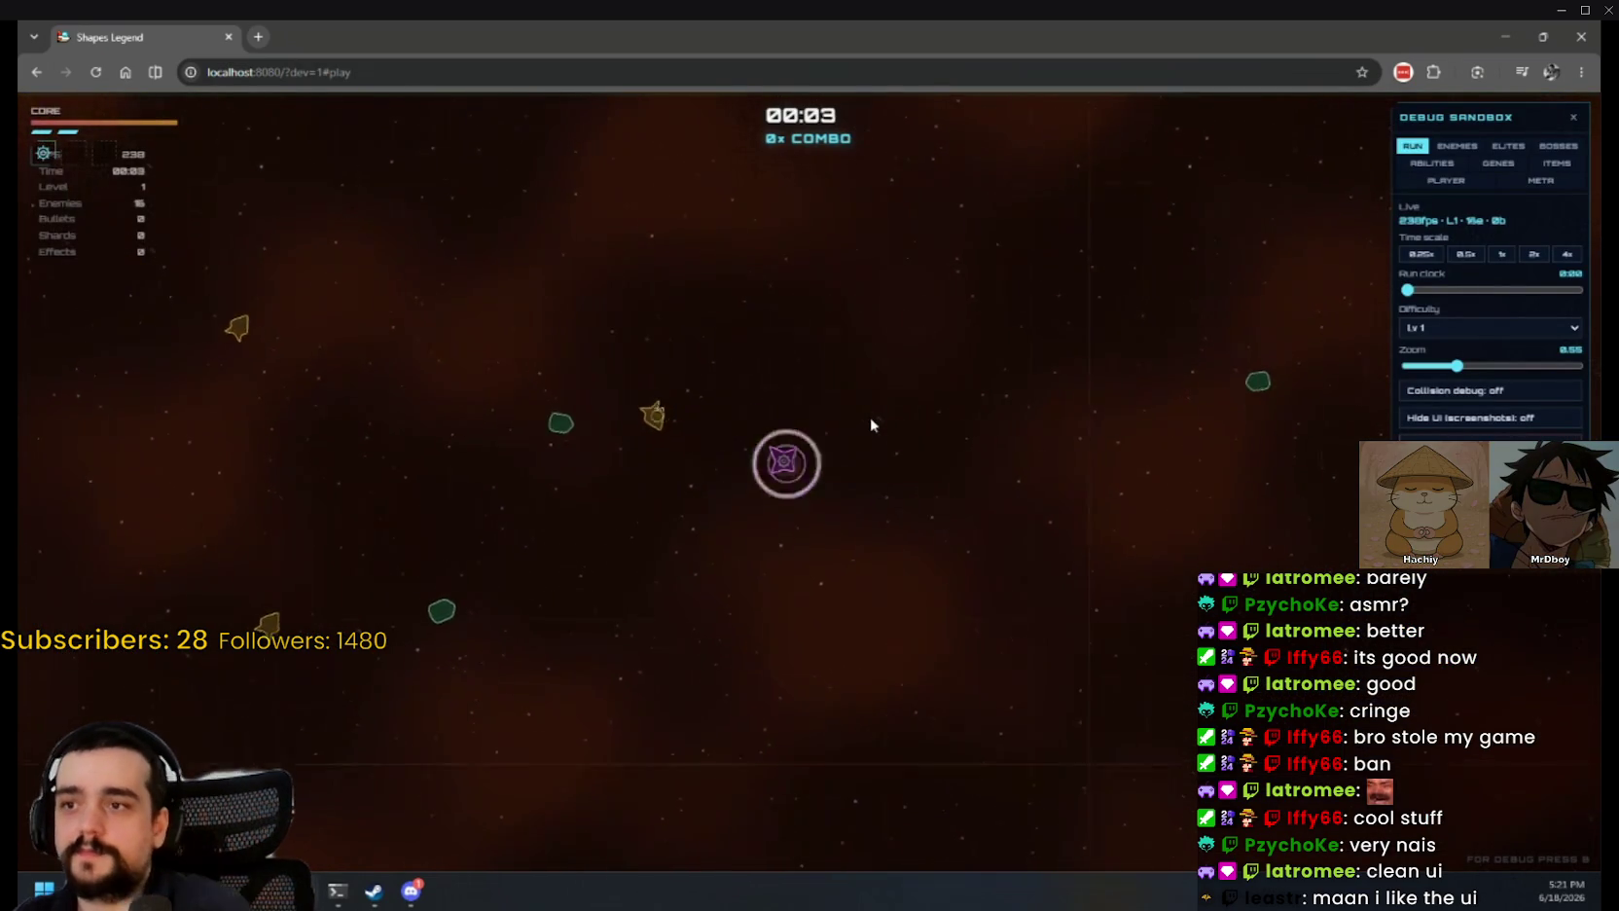
Step: Equip the Bullet ability and max out all equipped abilities
{"action": "key", "text": "s"}
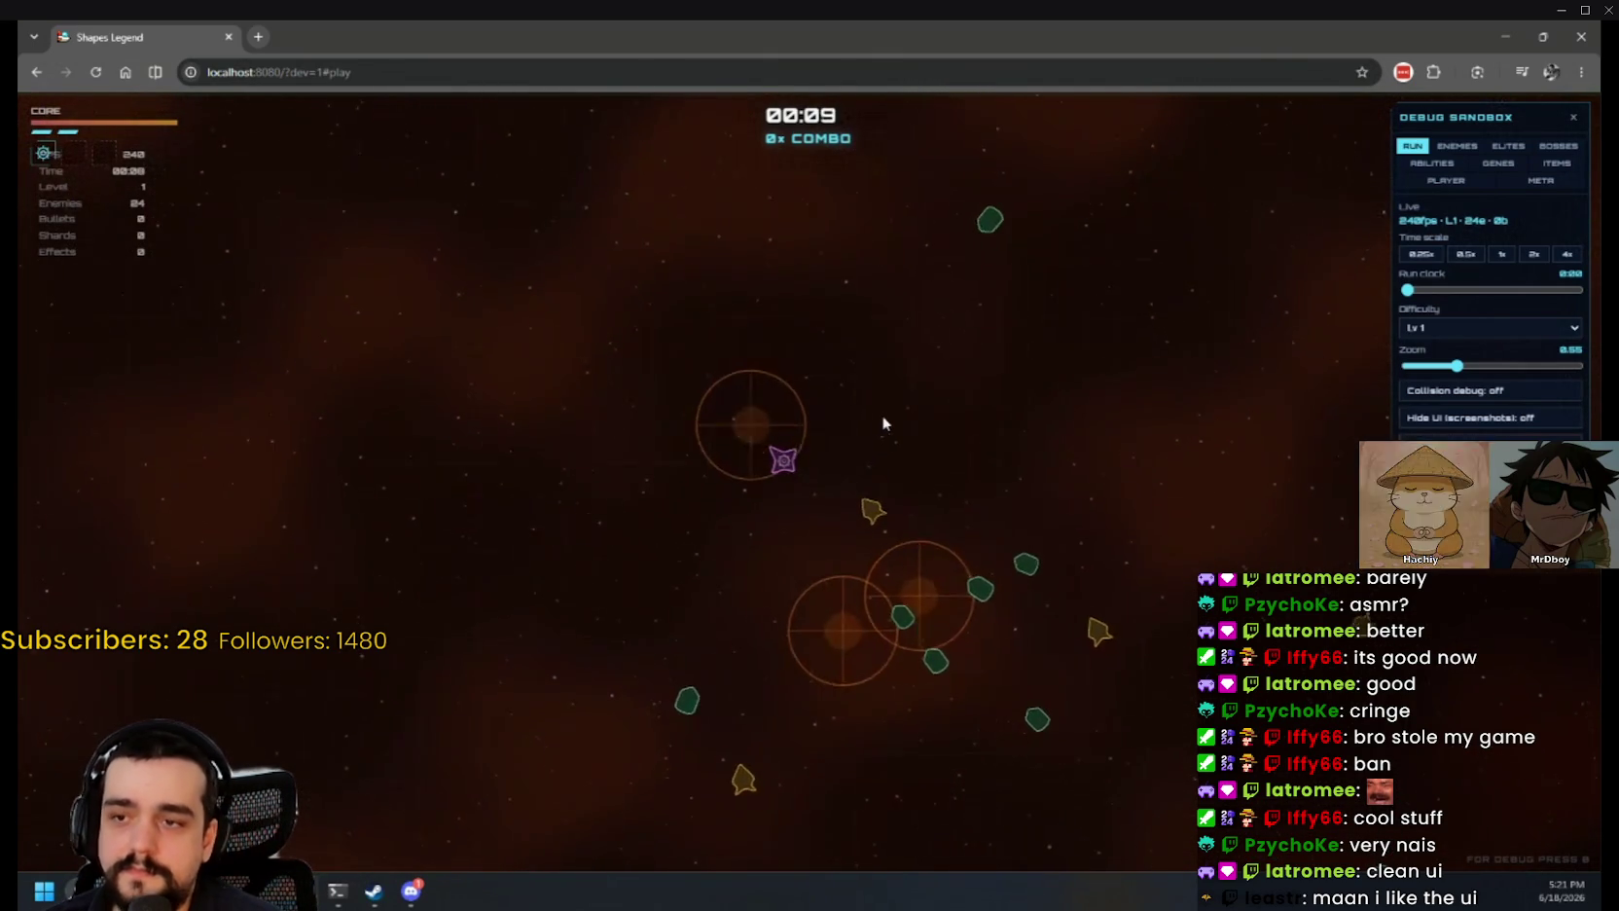
{"action": "left_click", "coordinate": [1432, 163]}
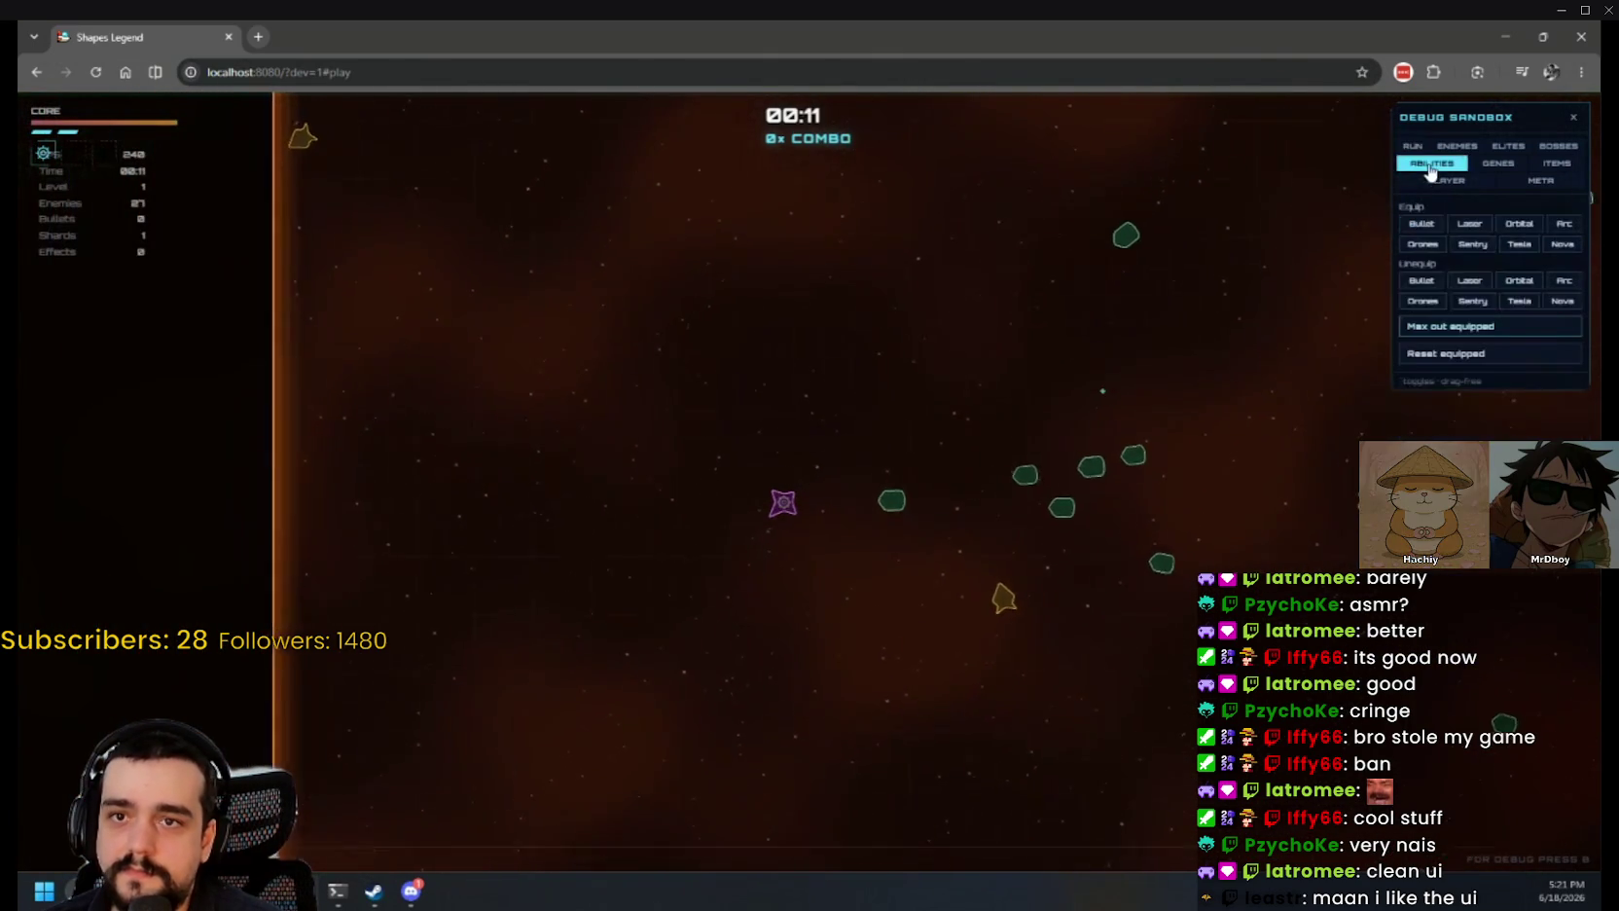
{"action": "left_click", "coordinate": [1423, 225]}
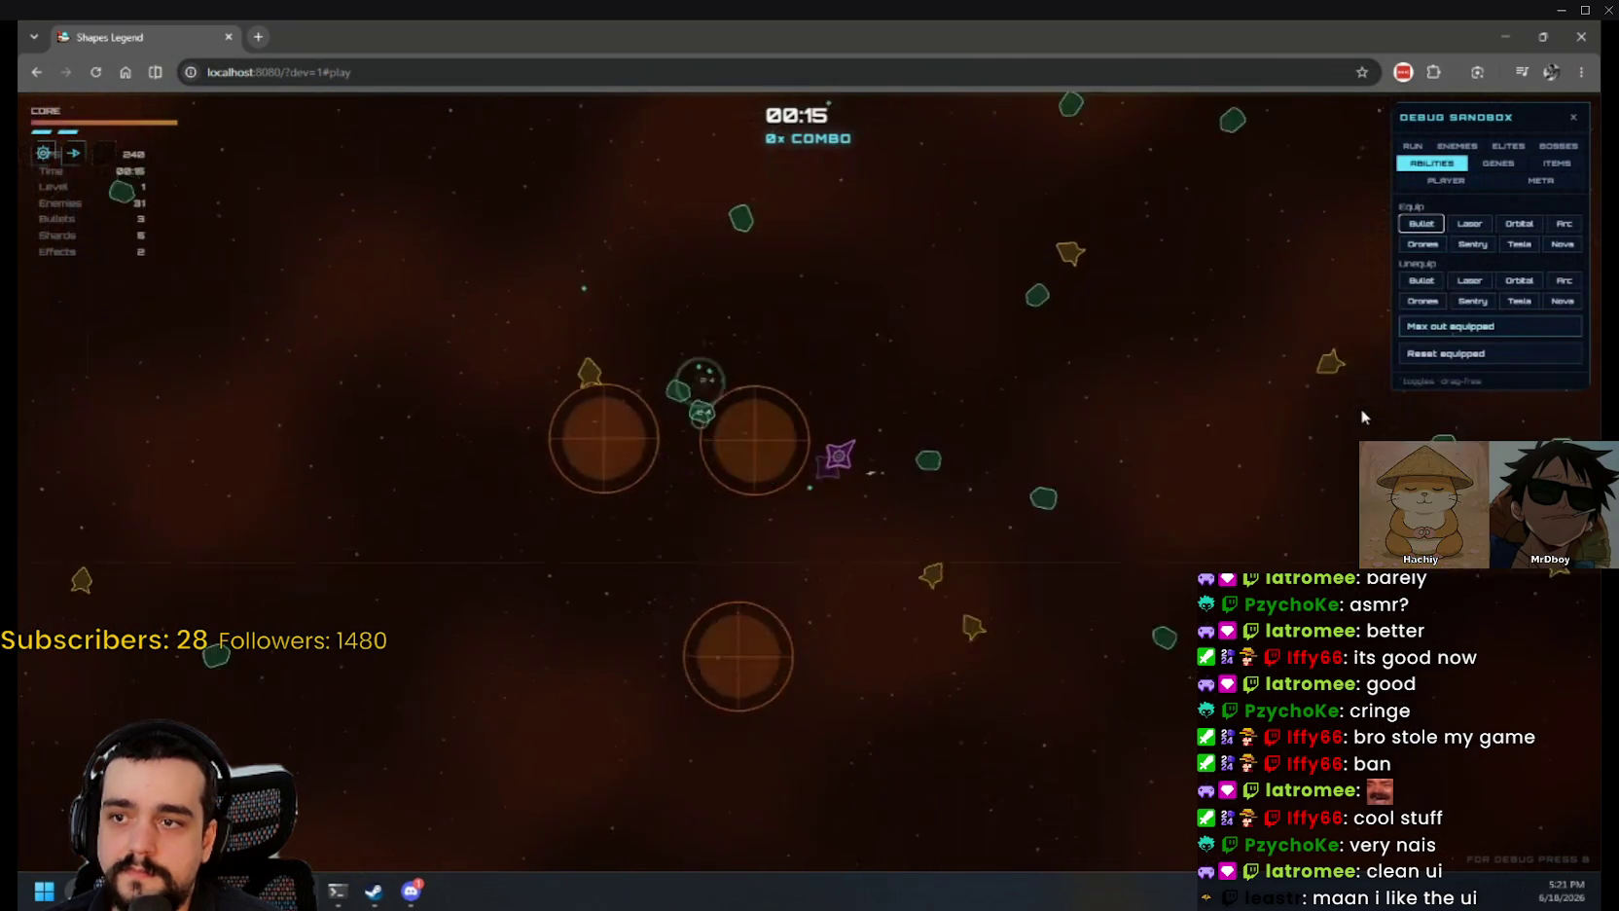
{"action": "left_click", "coordinate": [1479, 331]}
{"action": "left_click", "coordinate": [1472, 333]}
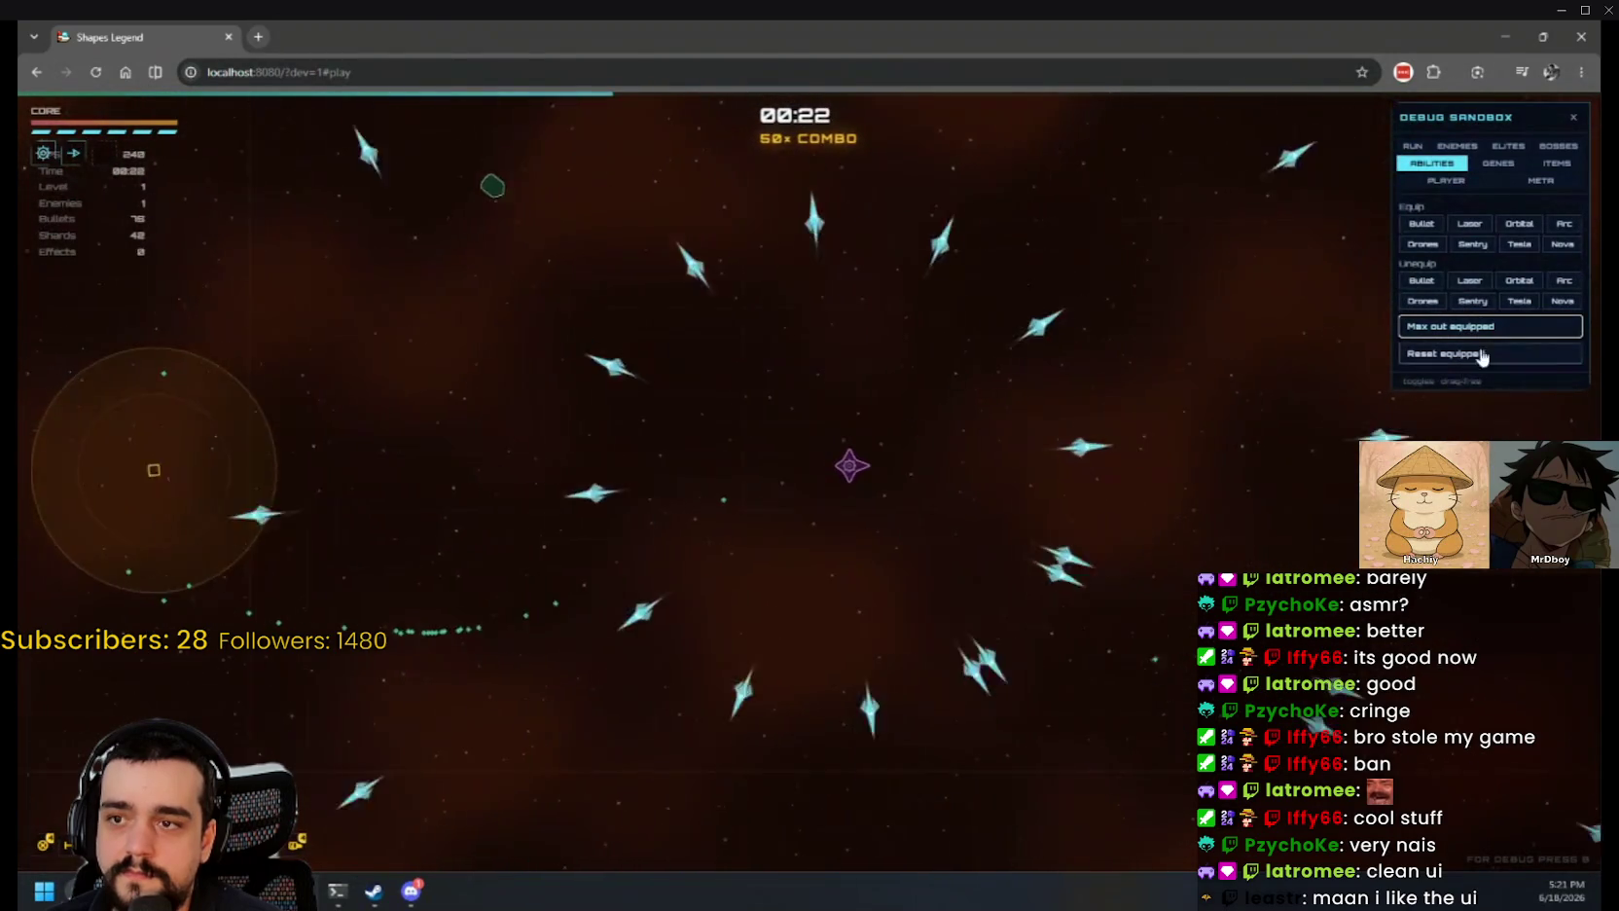
Step: Zoom the game view out to 0.30 and bulk-spawn 3000 enemies
{"action": "left_click", "coordinate": [1448, 179]}
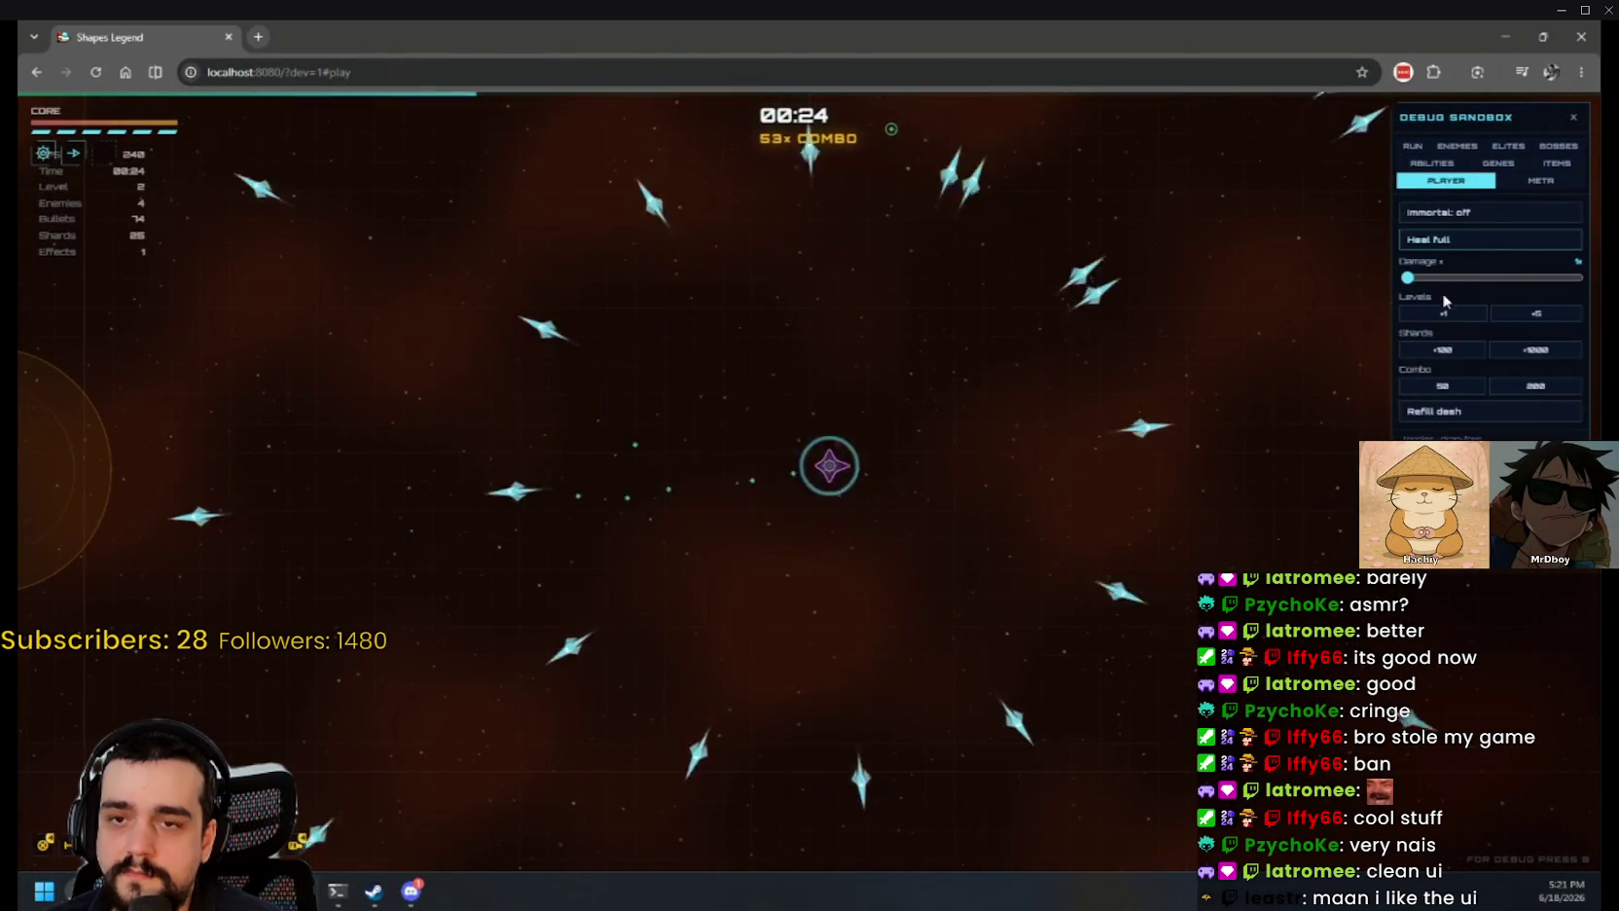
{"action": "left_click", "coordinate": [1413, 145]}
{"action": "left_click", "coordinate": [1444, 367]}
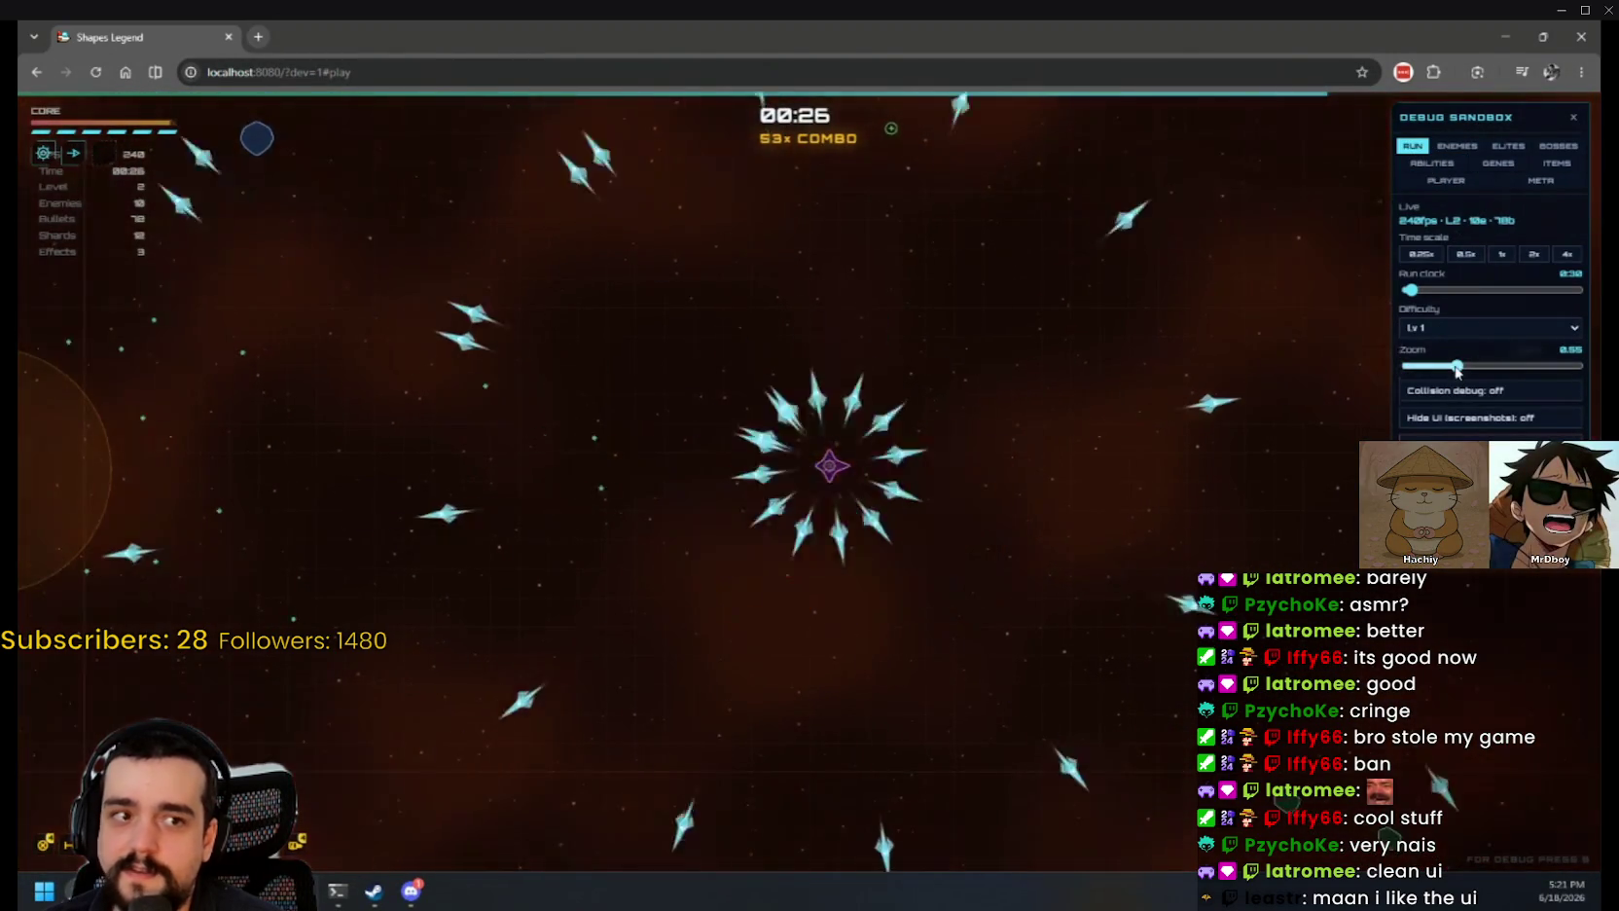
{"action": "left_click_drag", "start_coordinate": [1442, 368], "coordinate": [1426, 369]}
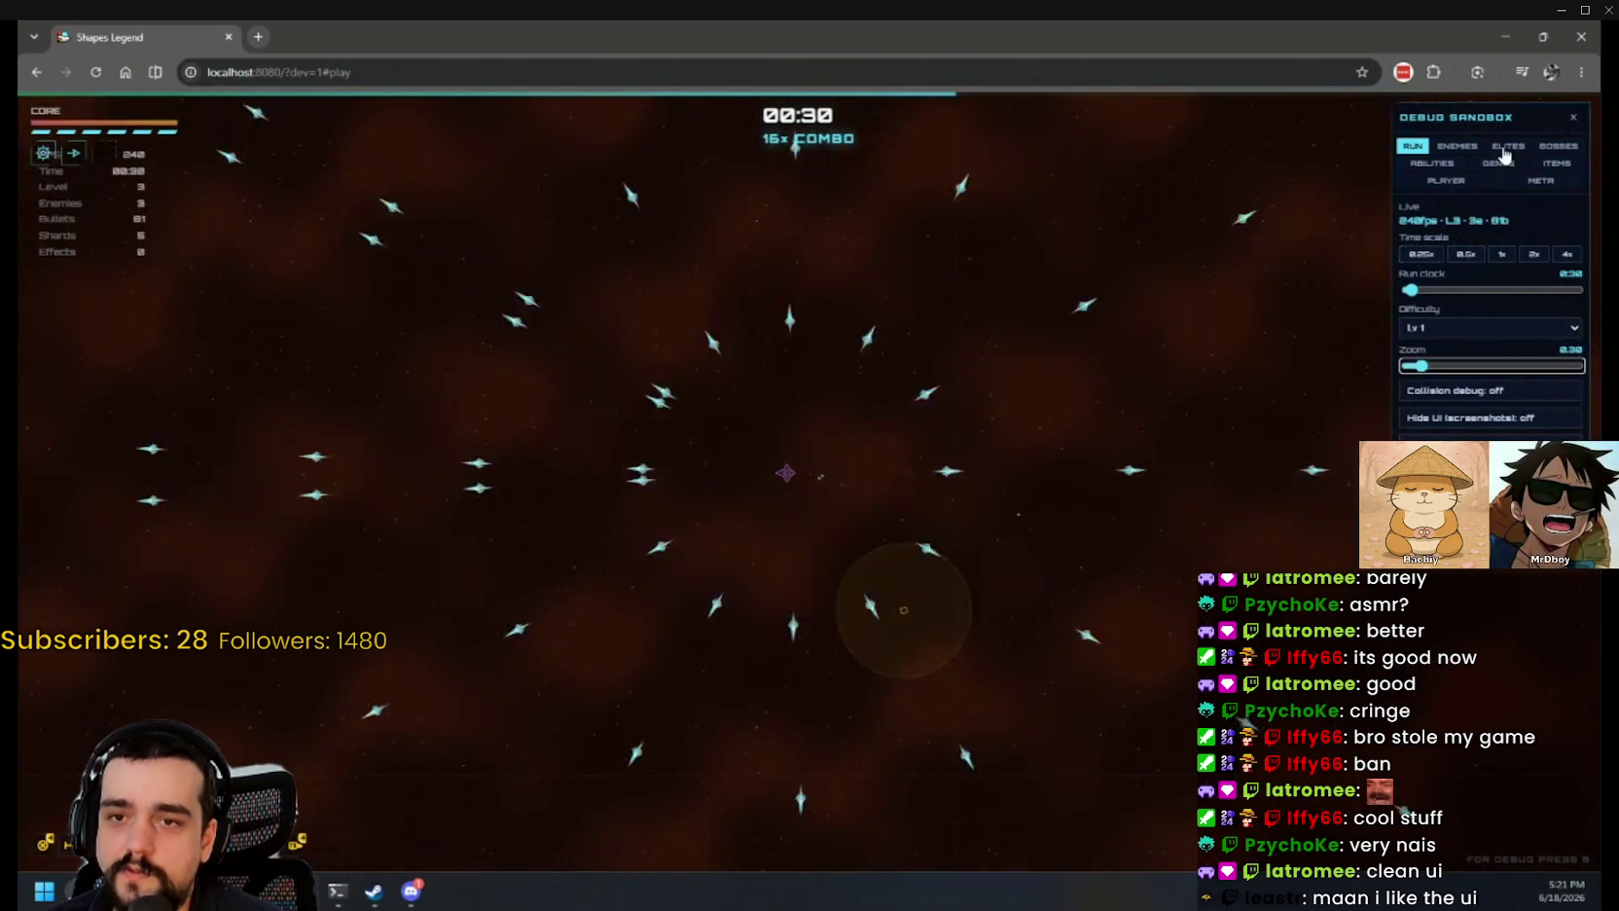
{"action": "left_click", "coordinate": [1457, 145]}
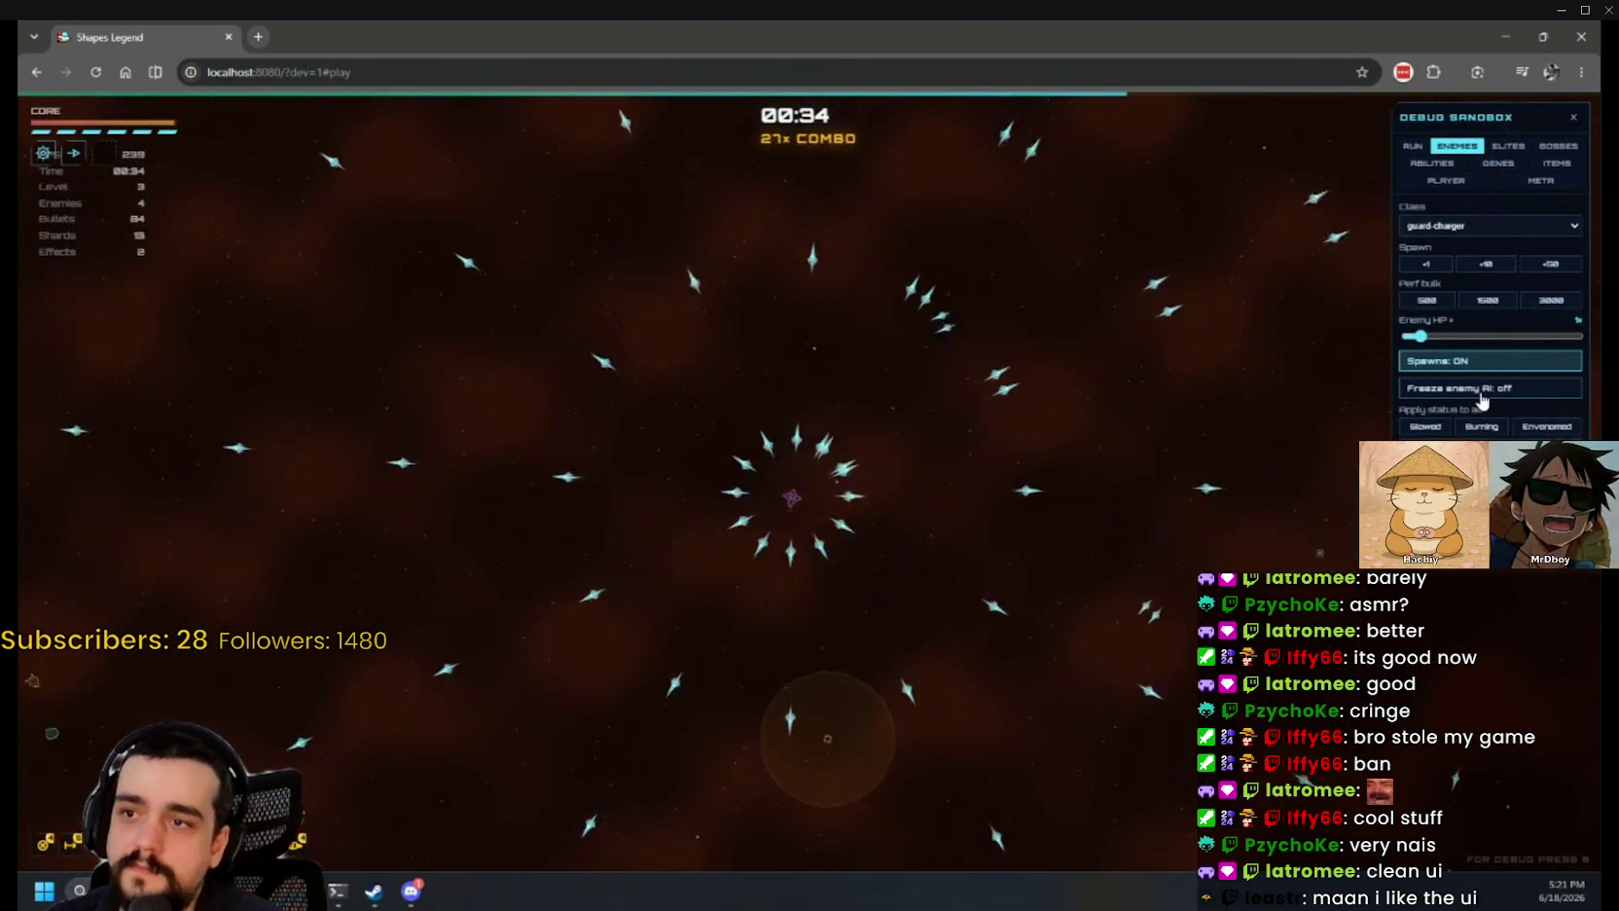
{"action": "left_click", "coordinate": [1540, 300]}
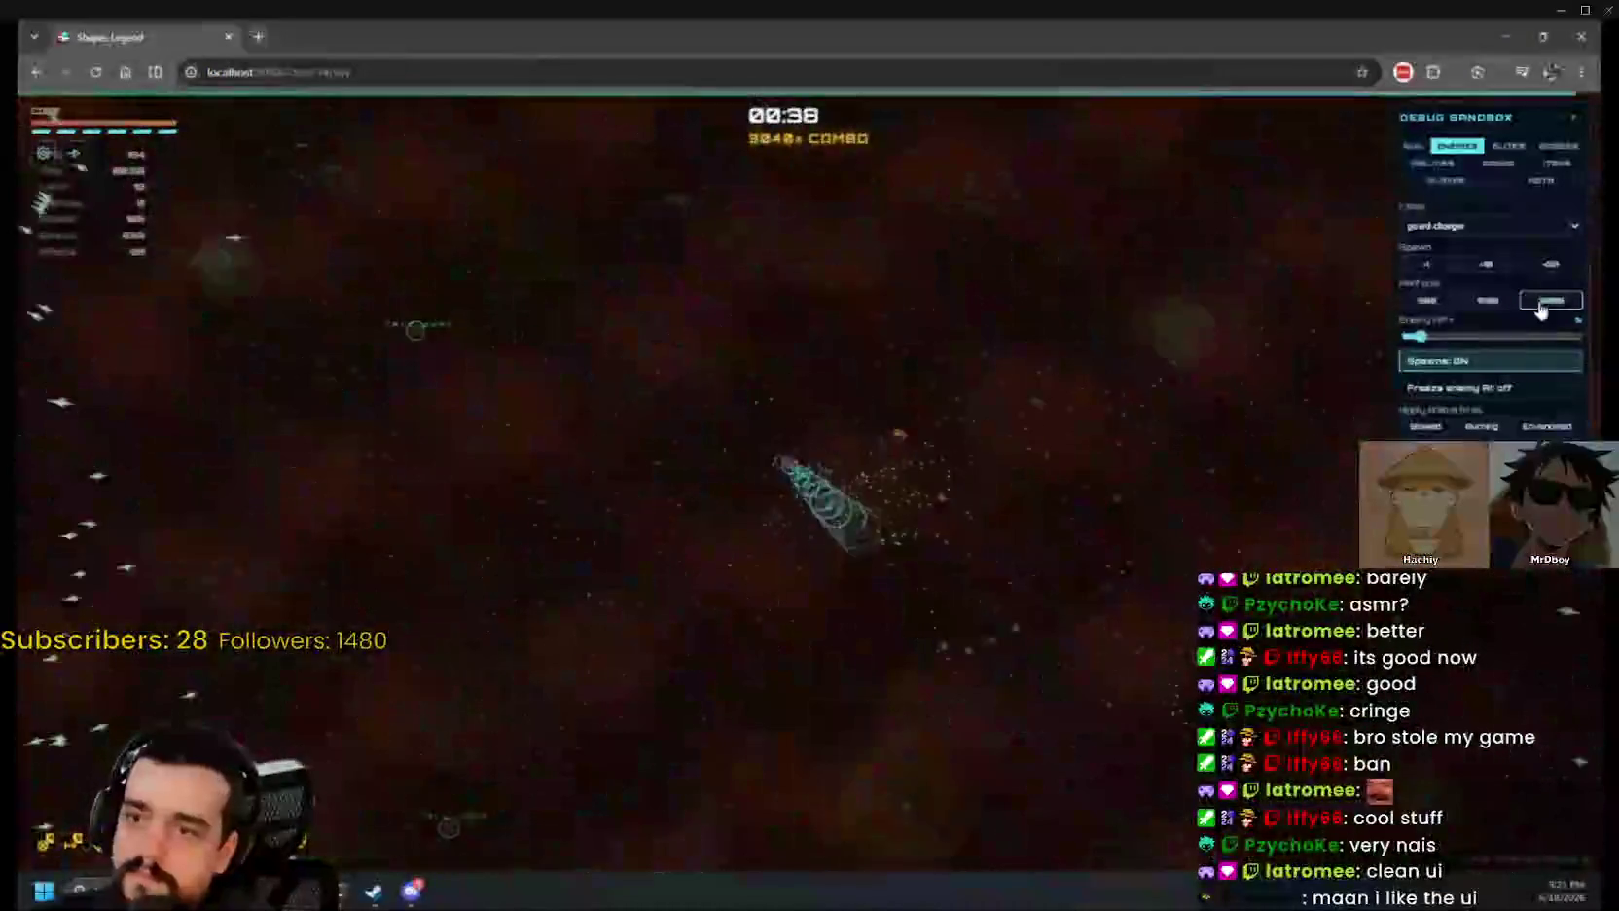
Step: Spawn two more 3000-enemy waves, then unequip the Bullet ability
{"action": "left_click", "coordinate": [1540, 301]}
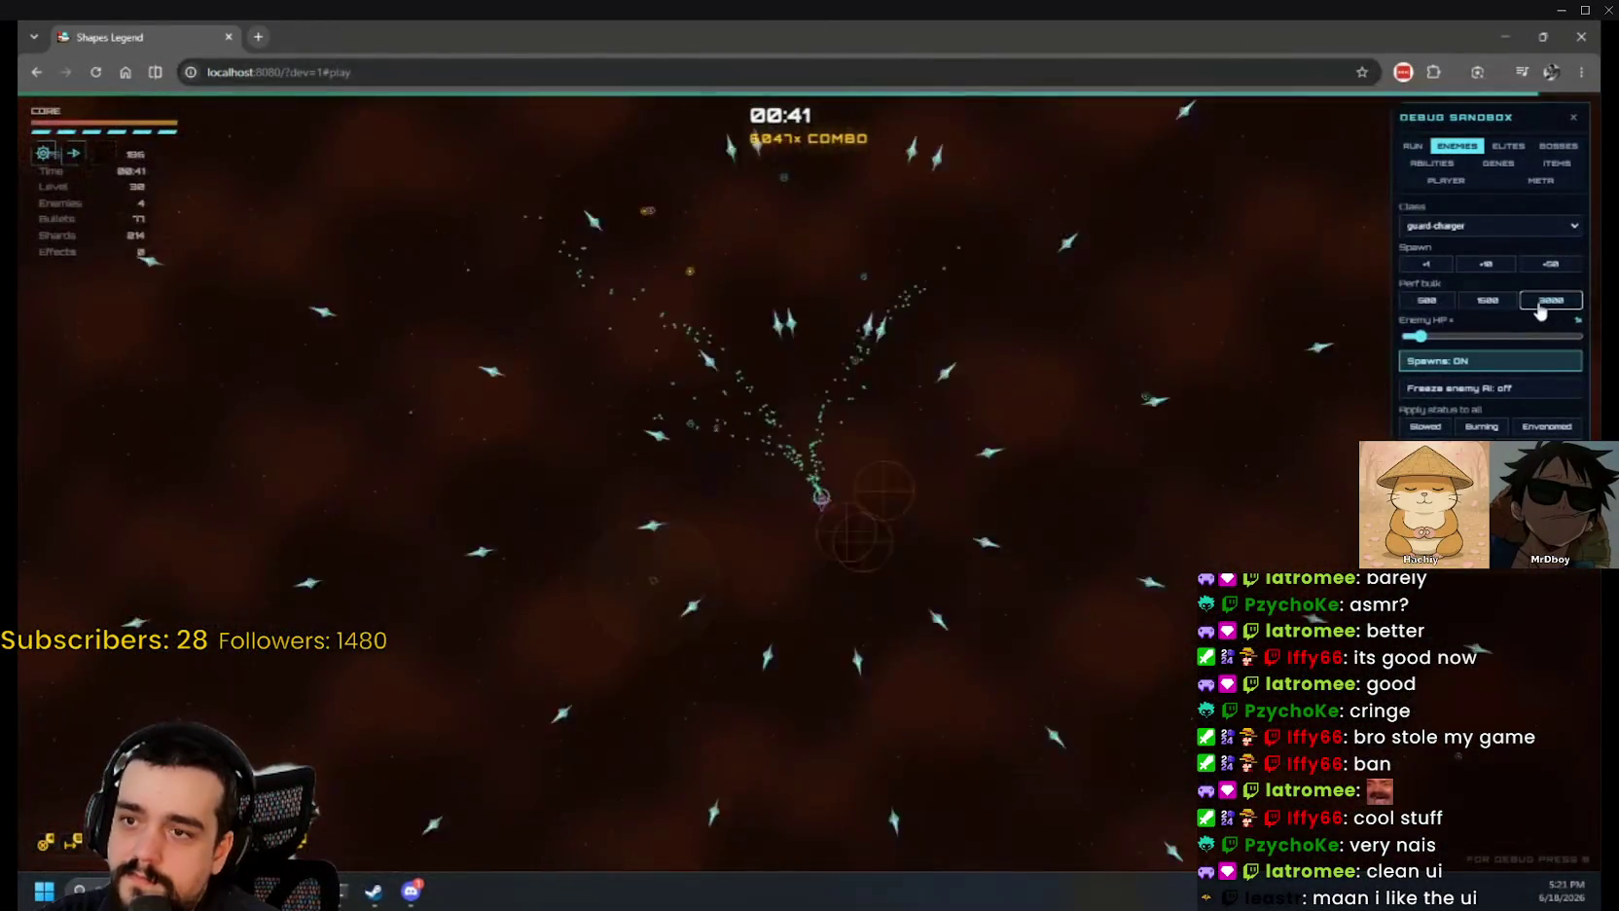
{"action": "left_click", "coordinate": [1540, 301]}
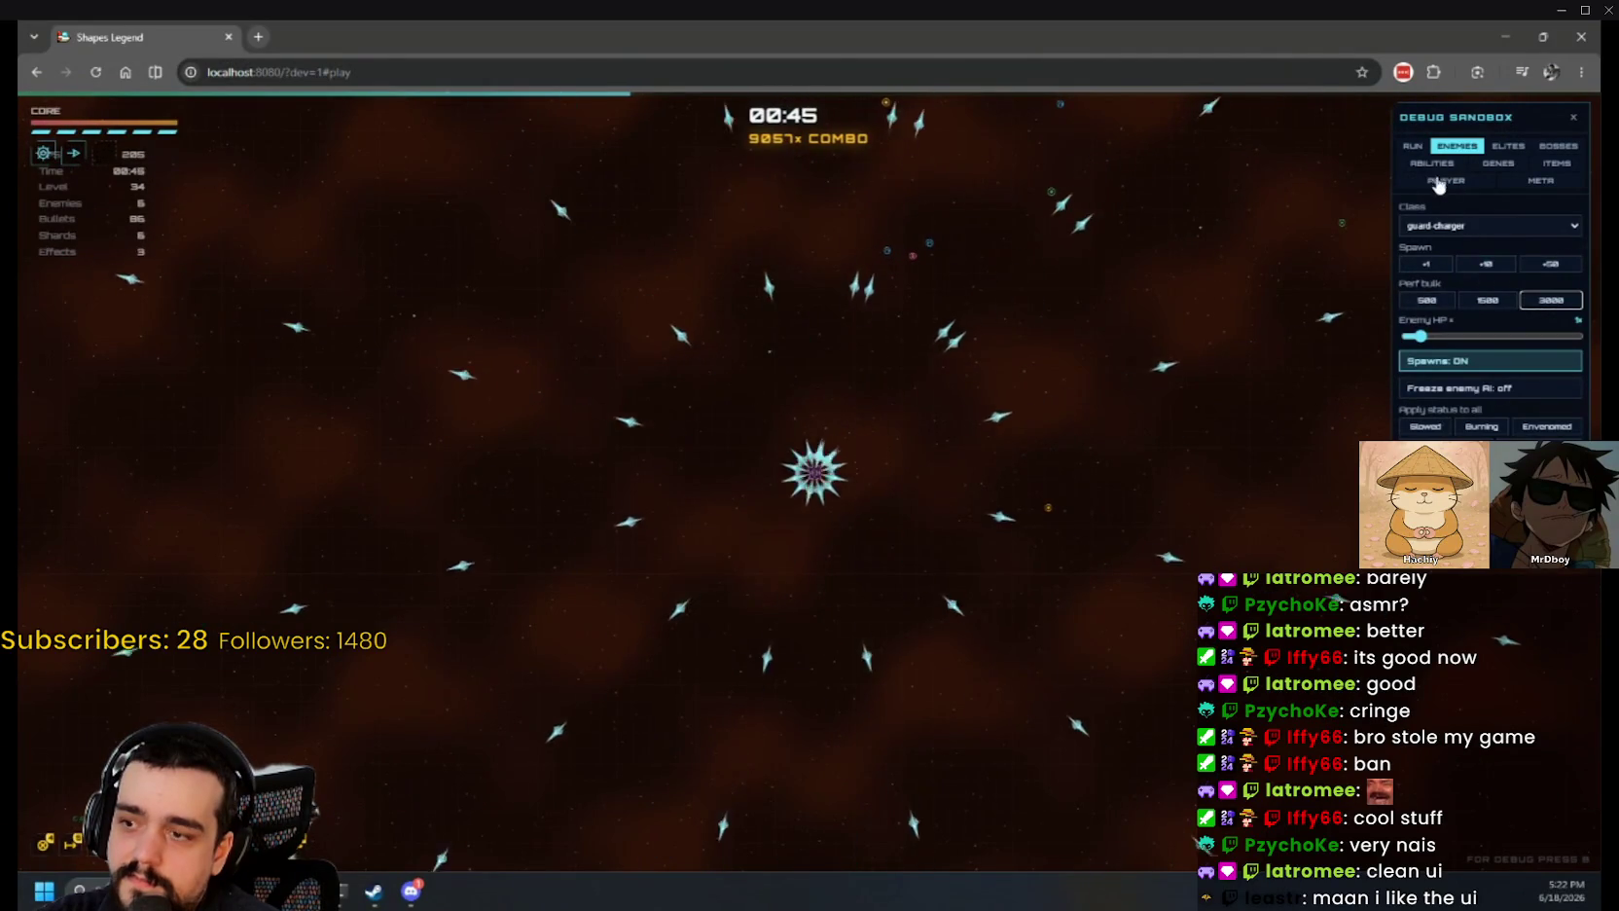
{"action": "left_click", "coordinate": [1508, 145]}
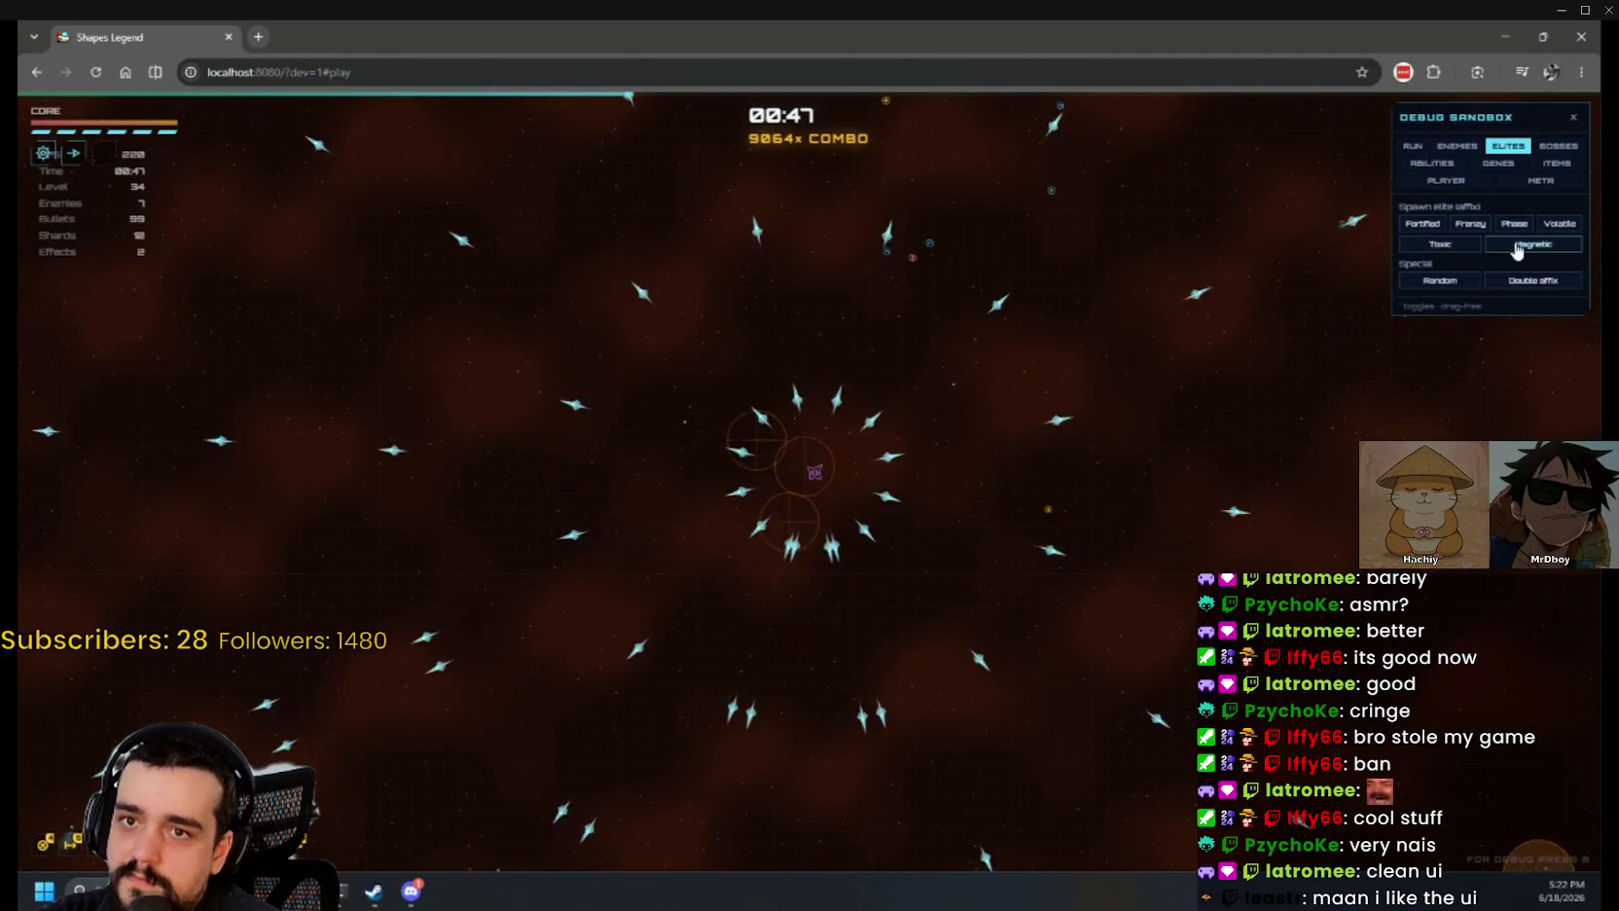
{"action": "left_click", "coordinate": [1464, 163]}
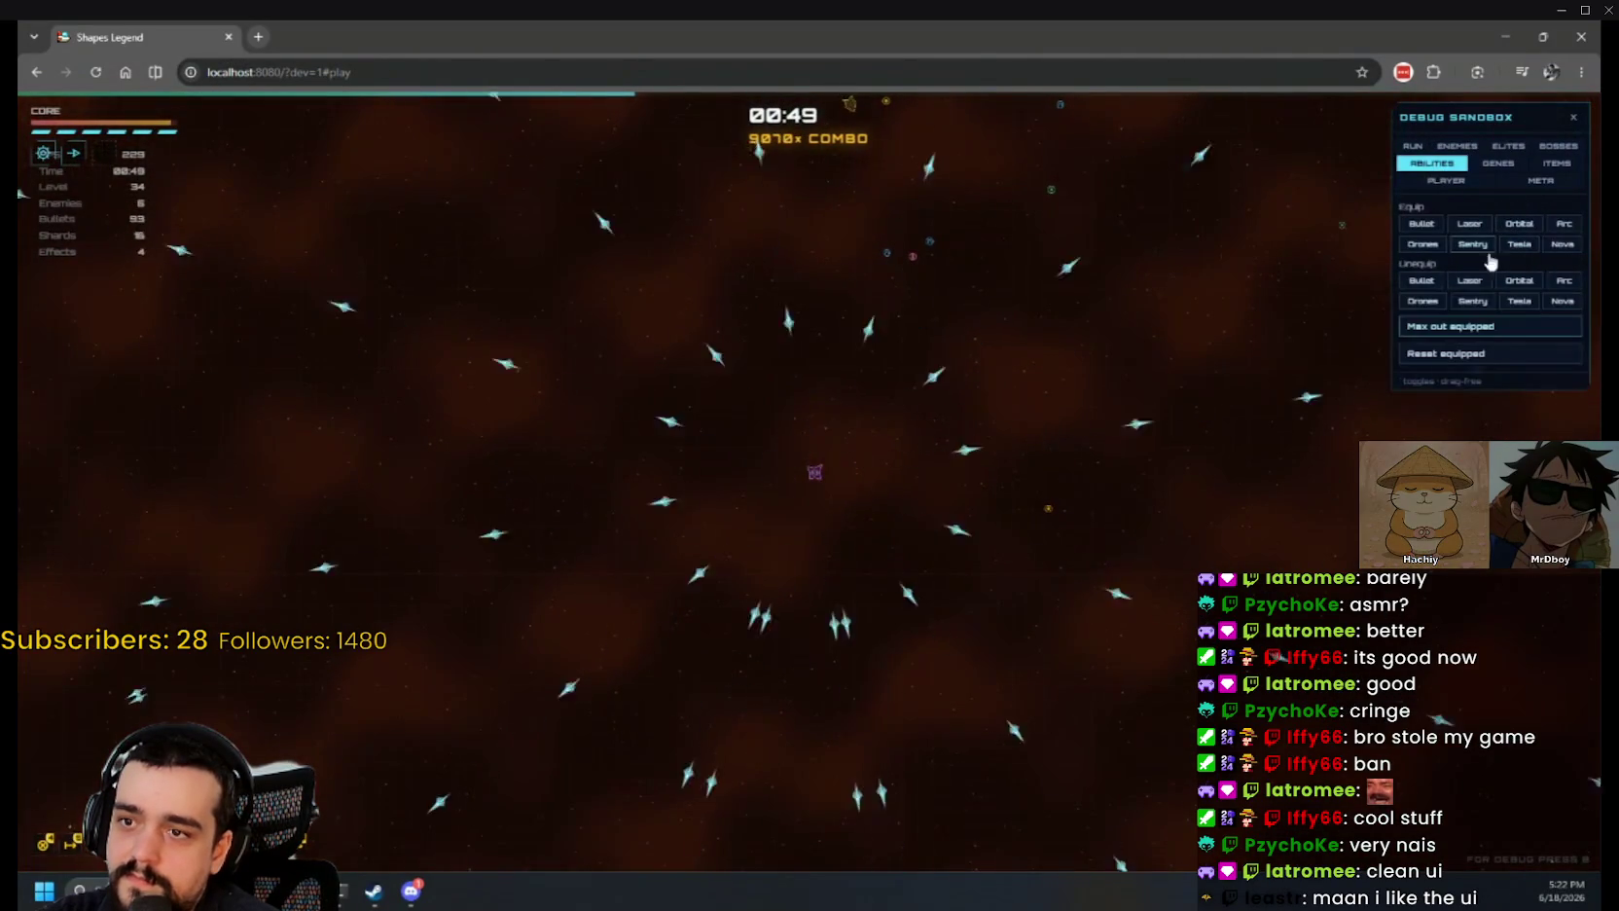
{"action": "left_click", "coordinate": [1434, 282]}
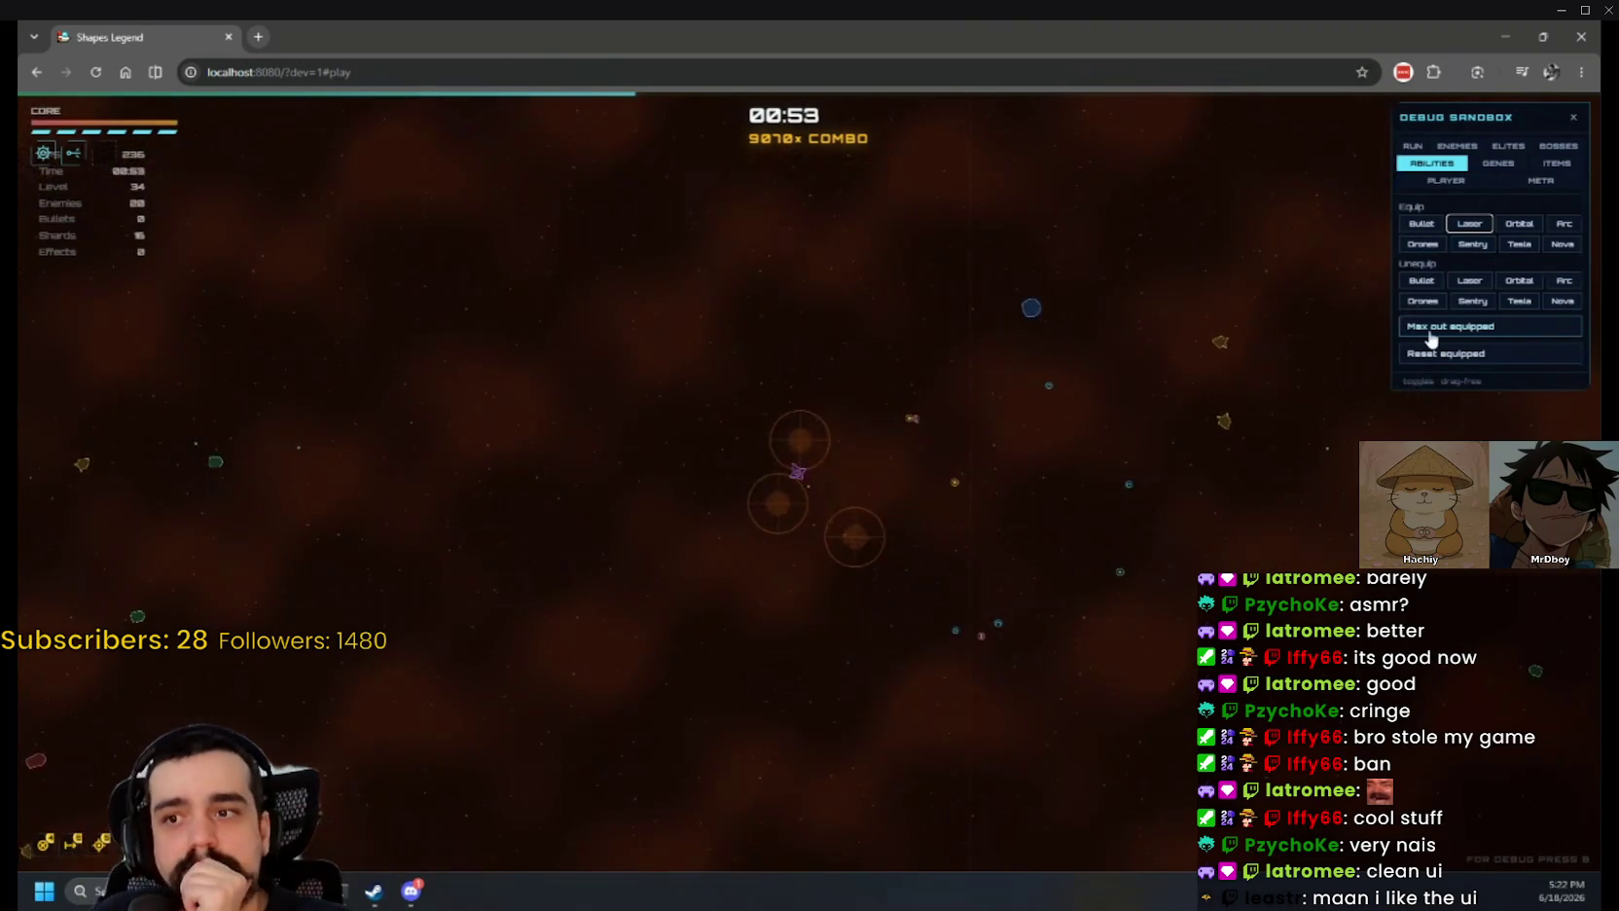
Step: Set the game zoom to 0.55 and pick the Dilate Shard – Nova upgrade
{"action": "left_click", "coordinate": [1433, 181]}
{"action": "left_click", "coordinate": [1412, 146]}
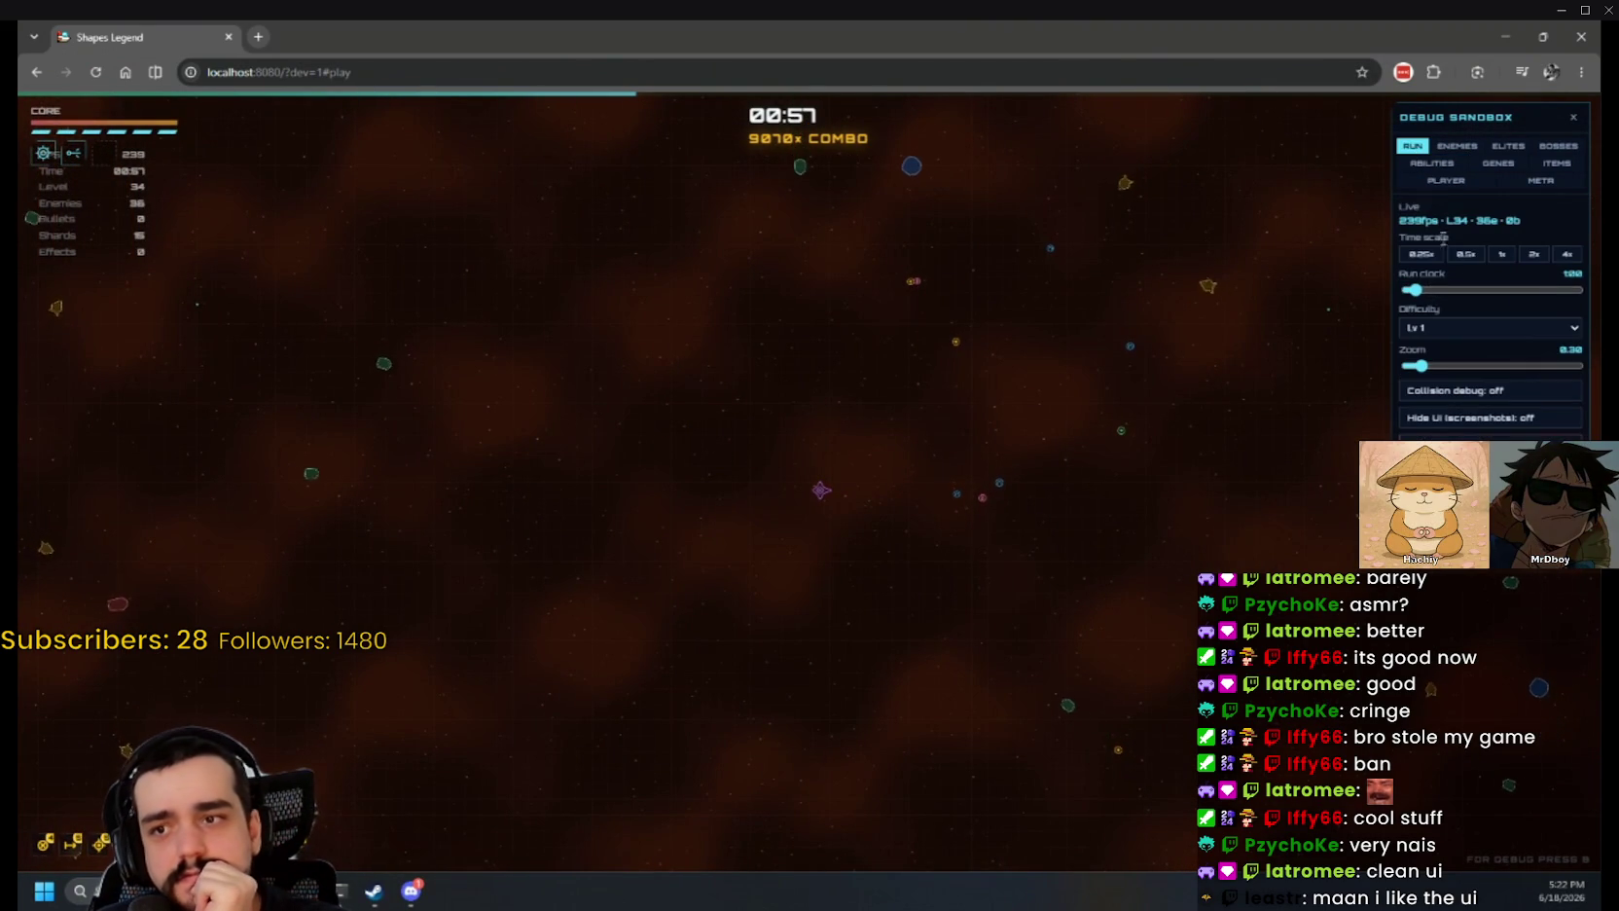
{"action": "left_click_drag", "start_coordinate": [1419, 366], "coordinate": [1457, 366]}
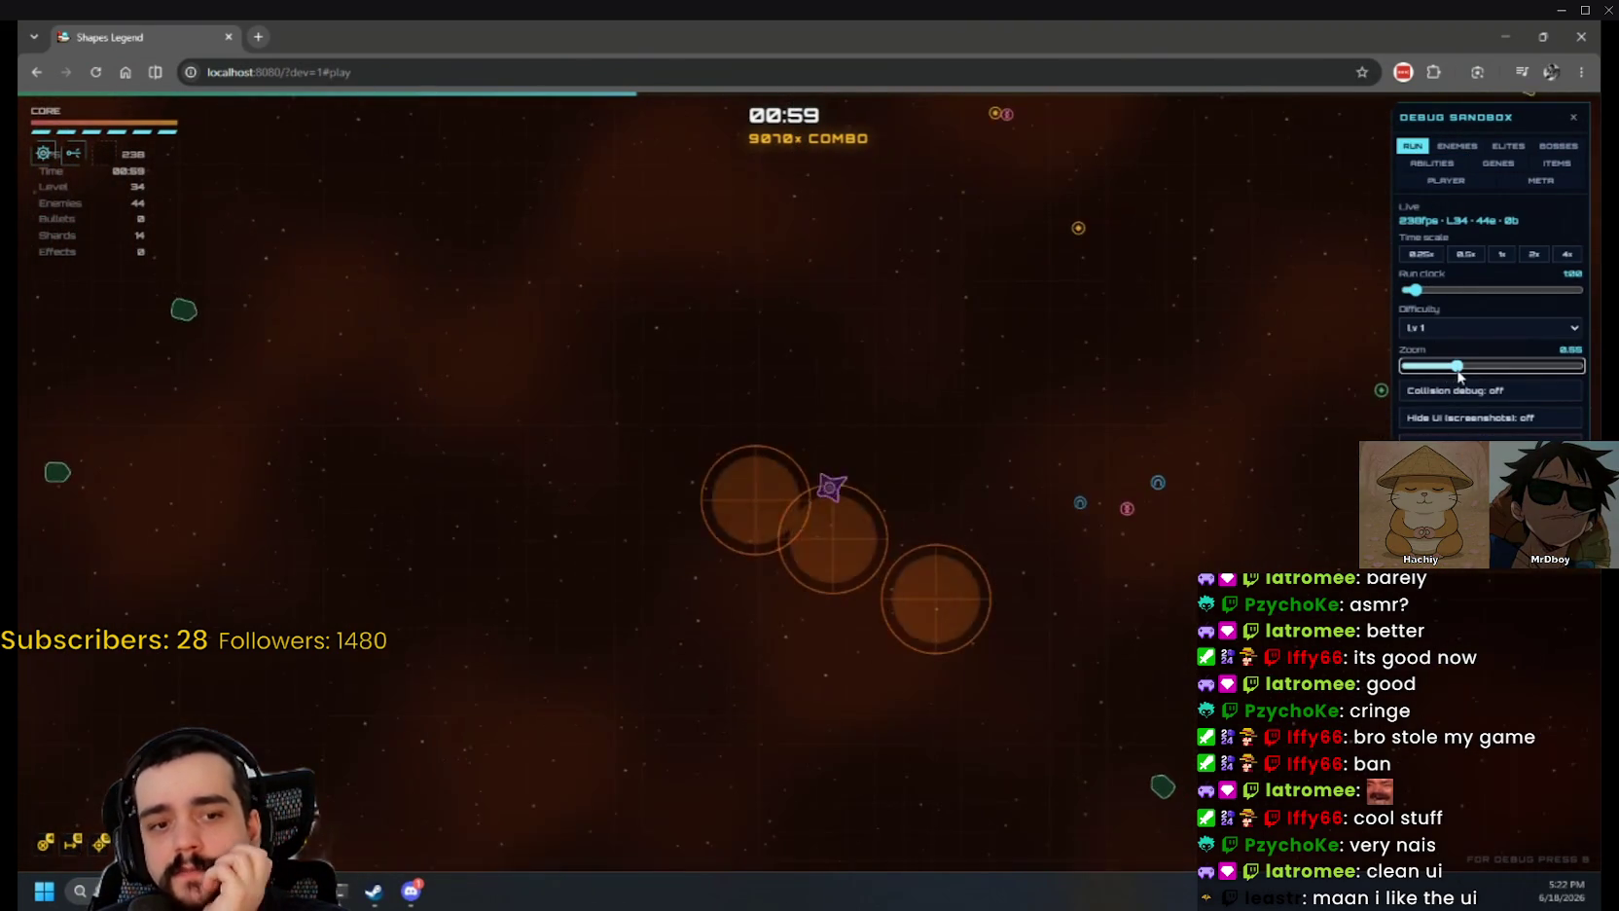
{"action": "left_click", "coordinate": [710, 472]}
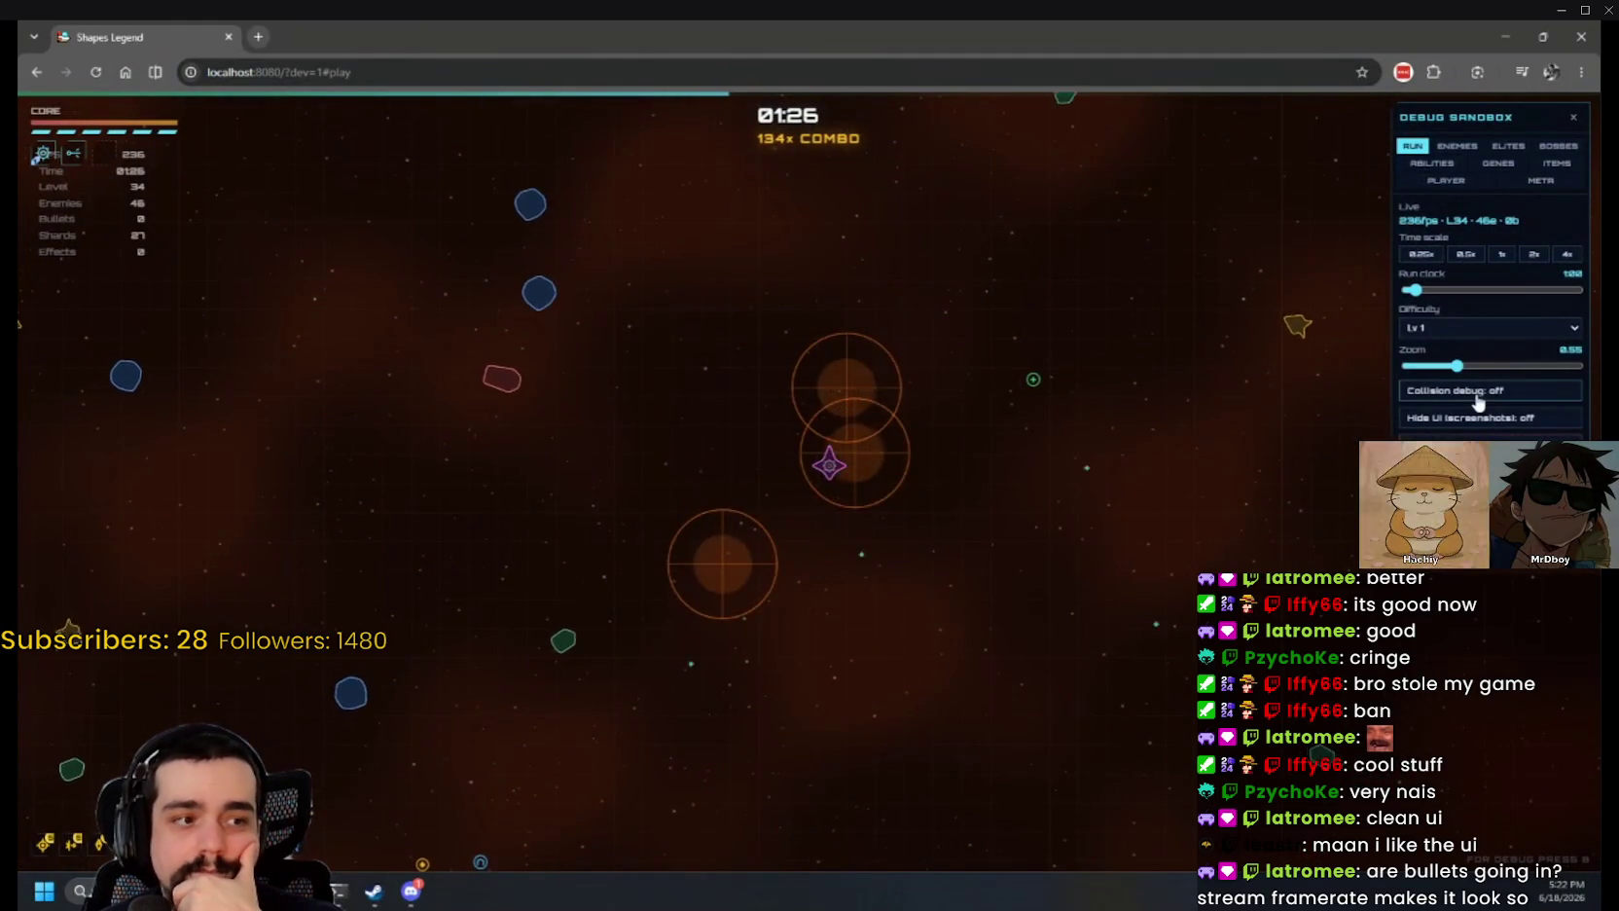
Step: Max out all equipped abilities so laser beams surround the ship
{"action": "left_click", "coordinate": [1433, 165]}
{"action": "left_click", "coordinate": [1474, 331]}
{"action": "left_click", "coordinate": [1474, 331]}
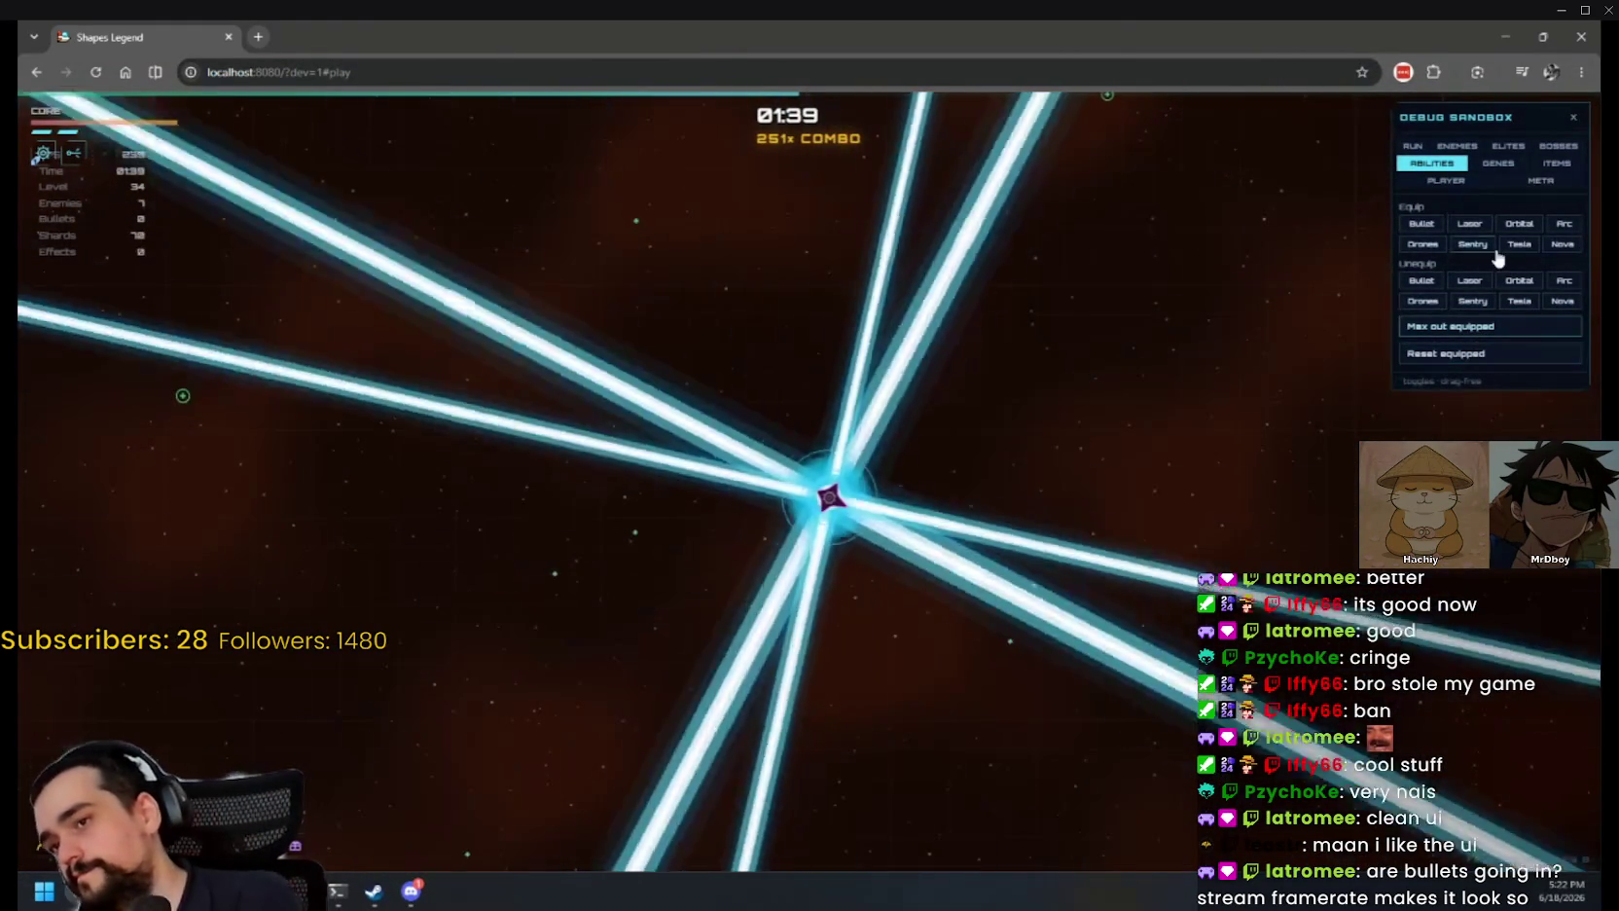
Step: Equip the Orbital and Arc abilities and max out everything equipped
{"action": "left_click", "coordinate": [1518, 224]}
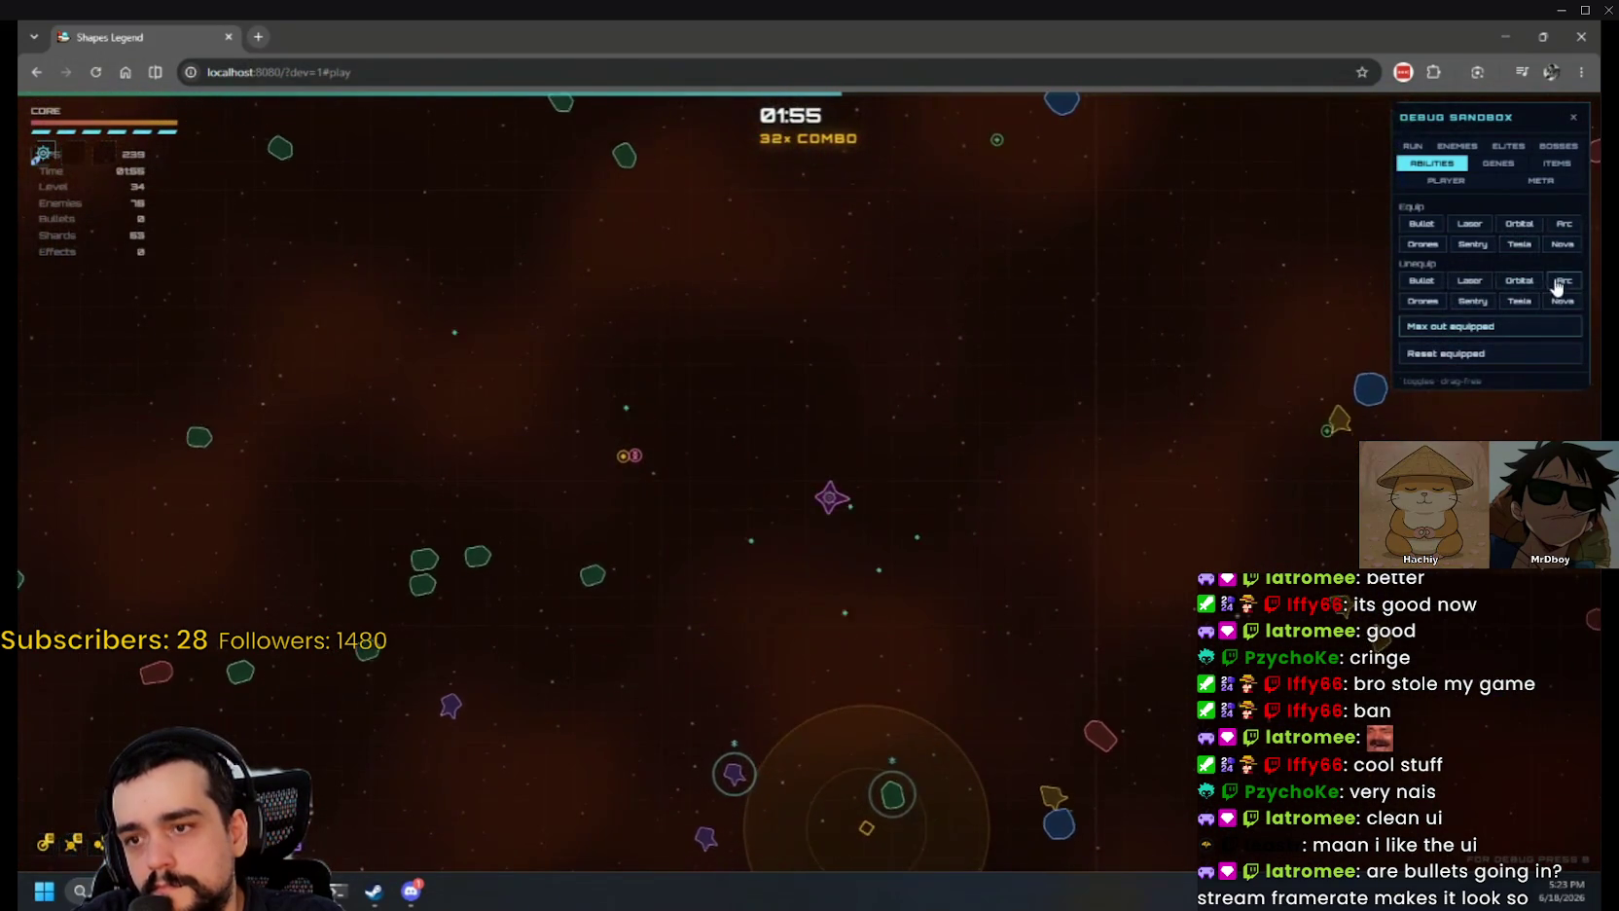
{"action": "left_click", "coordinate": [1561, 225]}
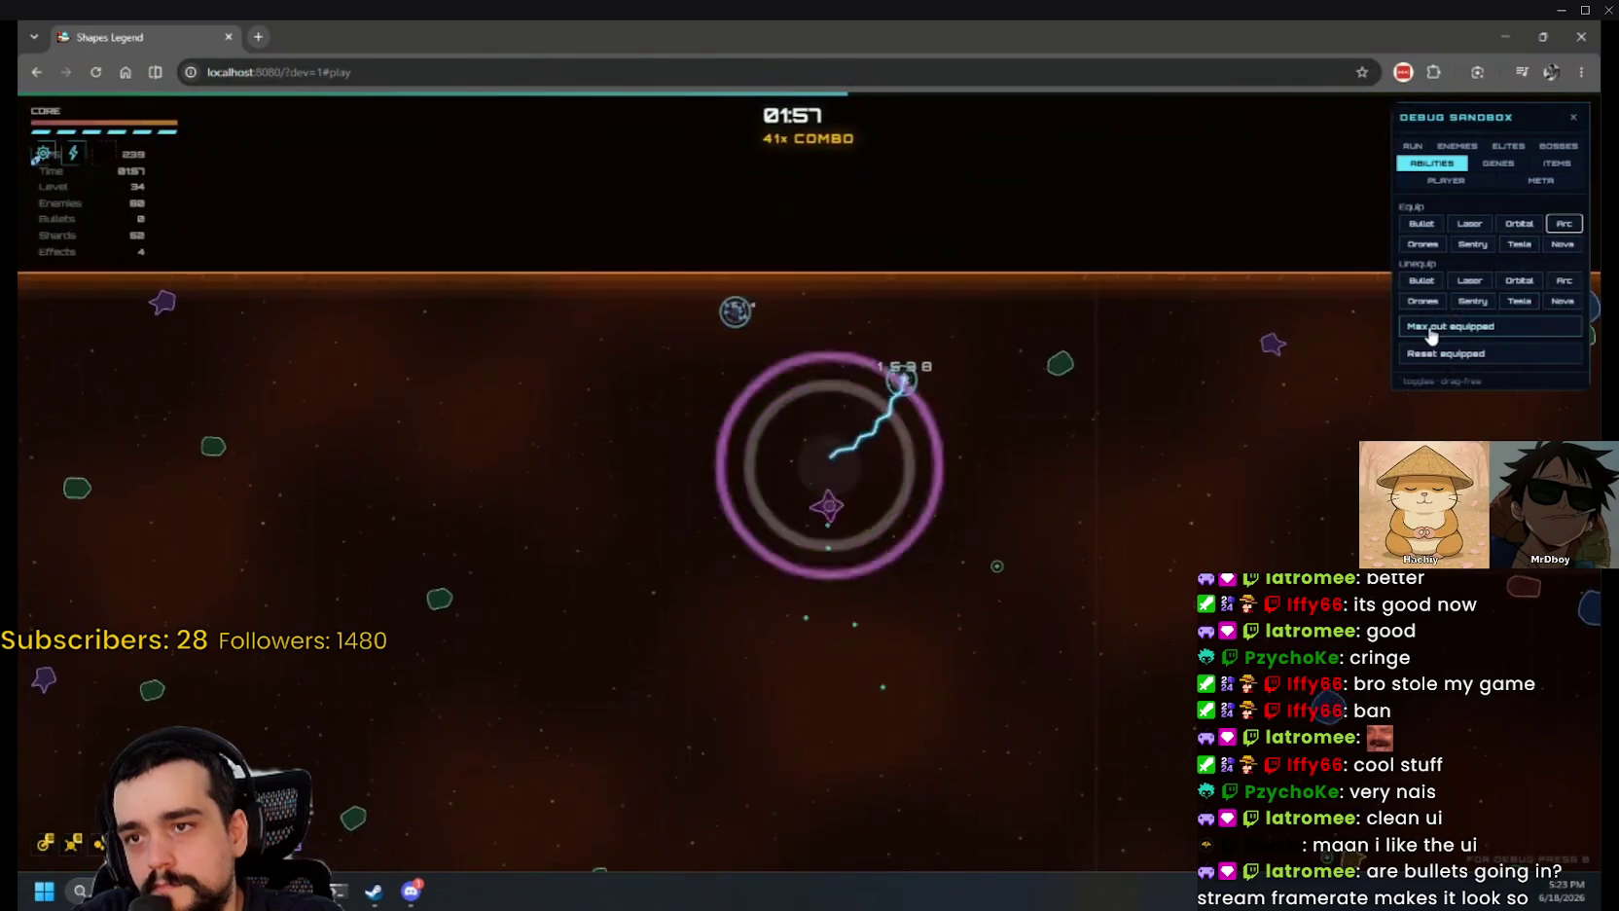
{"action": "left_click", "coordinate": [1427, 331]}
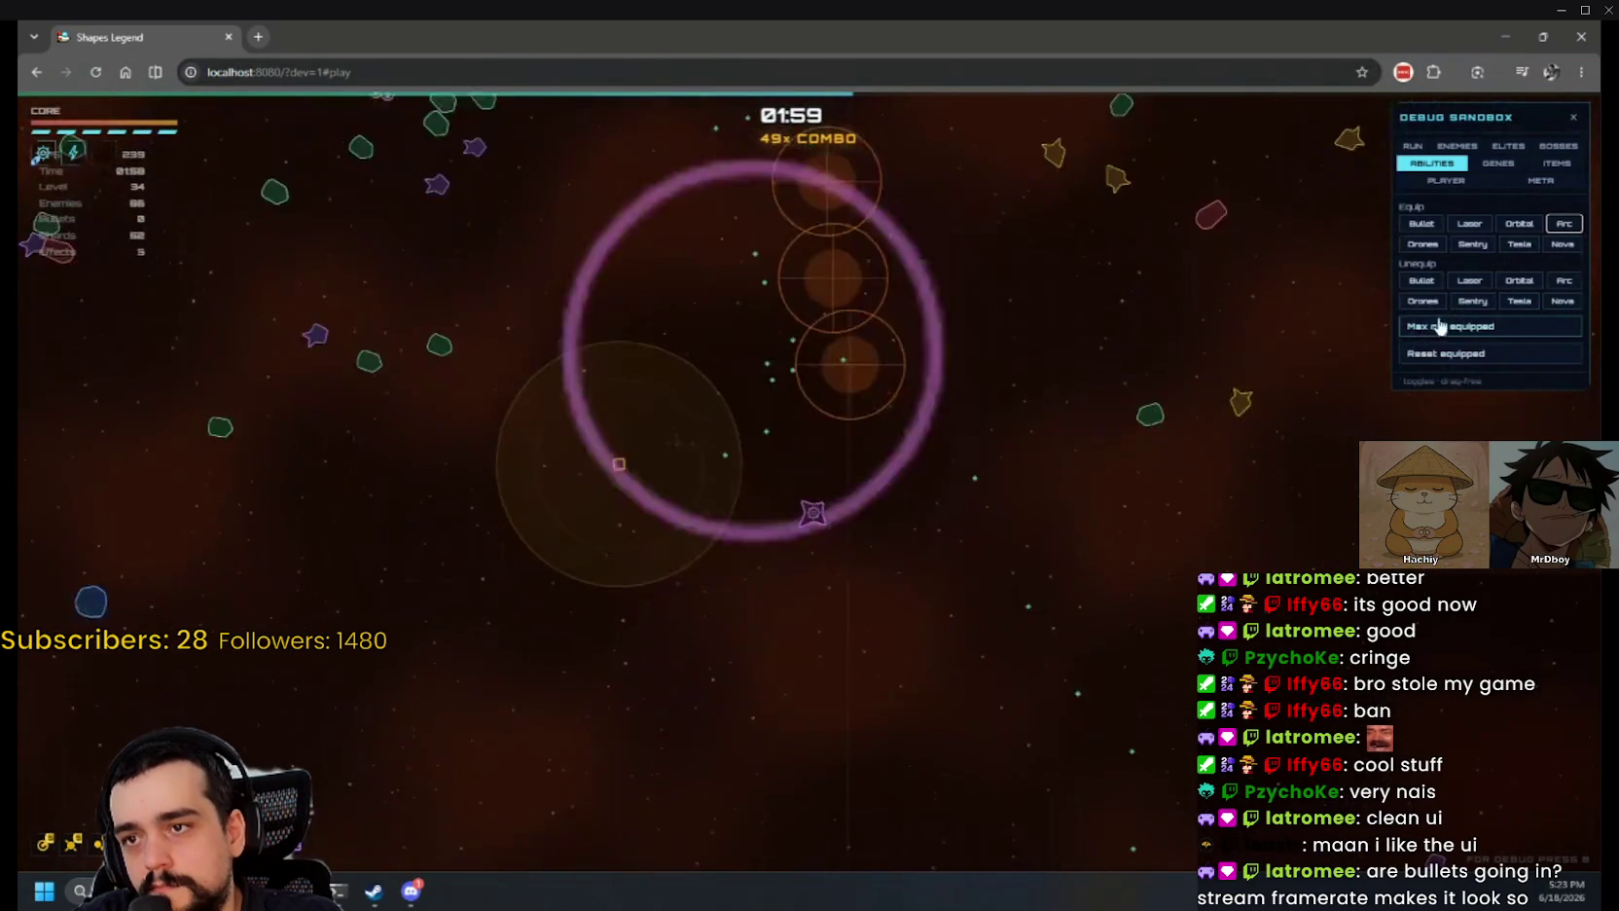
Step: Unequip Nova, reset the equipped abilities, and max them out again
{"action": "left_click", "coordinate": [1474, 302]}
{"action": "left_click", "coordinate": [1521, 303]}
{"action": "left_click", "coordinate": [1561, 303]}
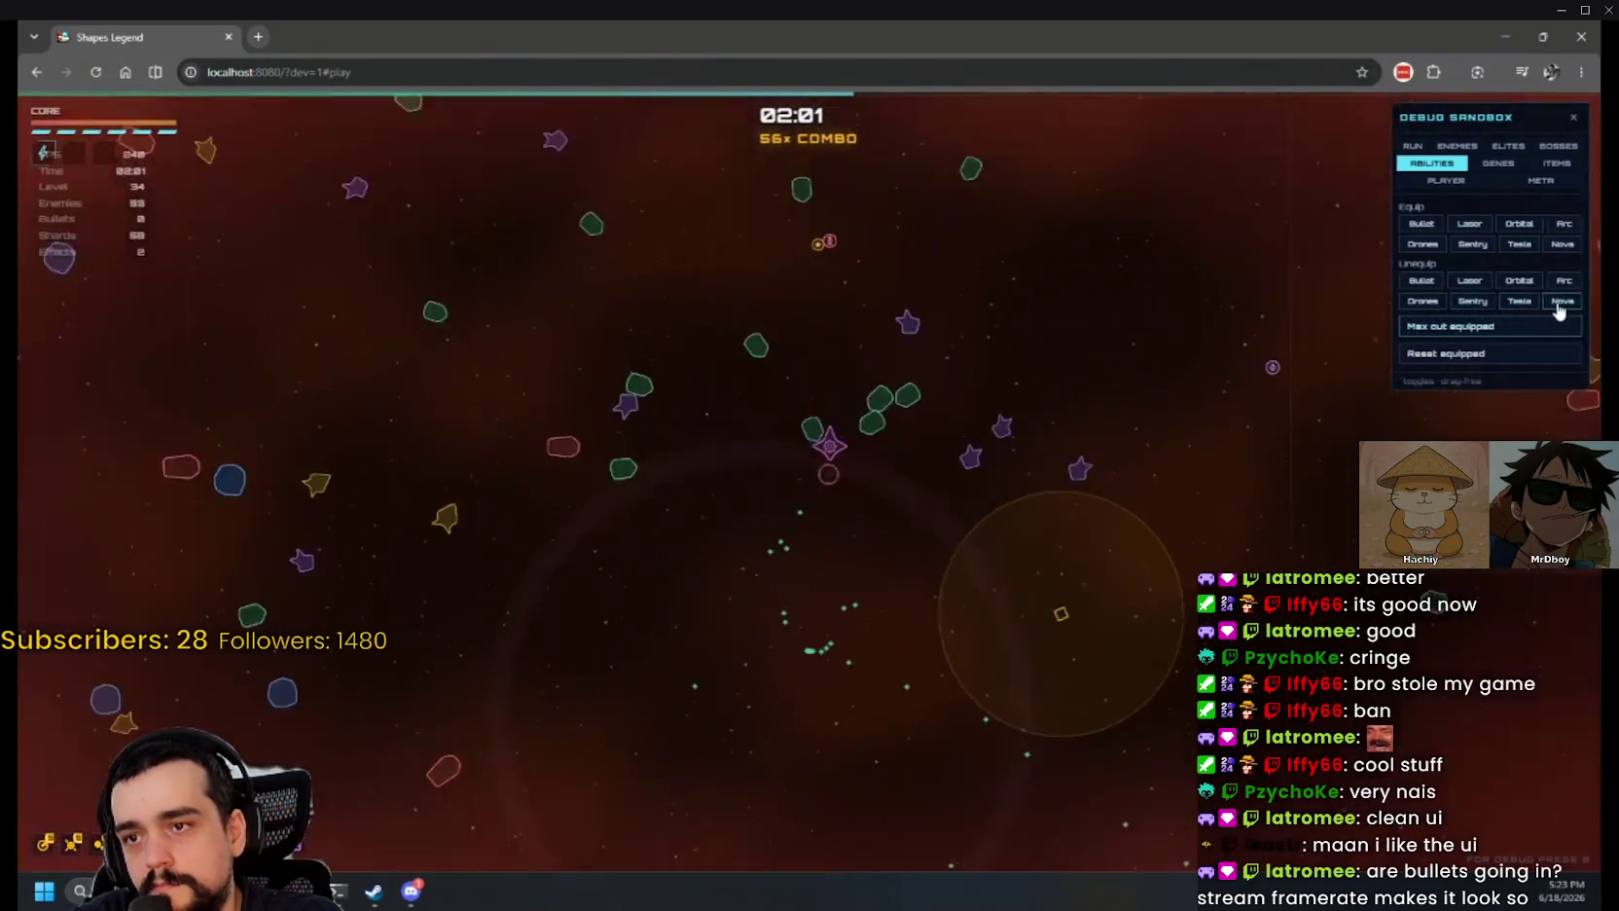
{"action": "left_click", "coordinate": [1420, 356]}
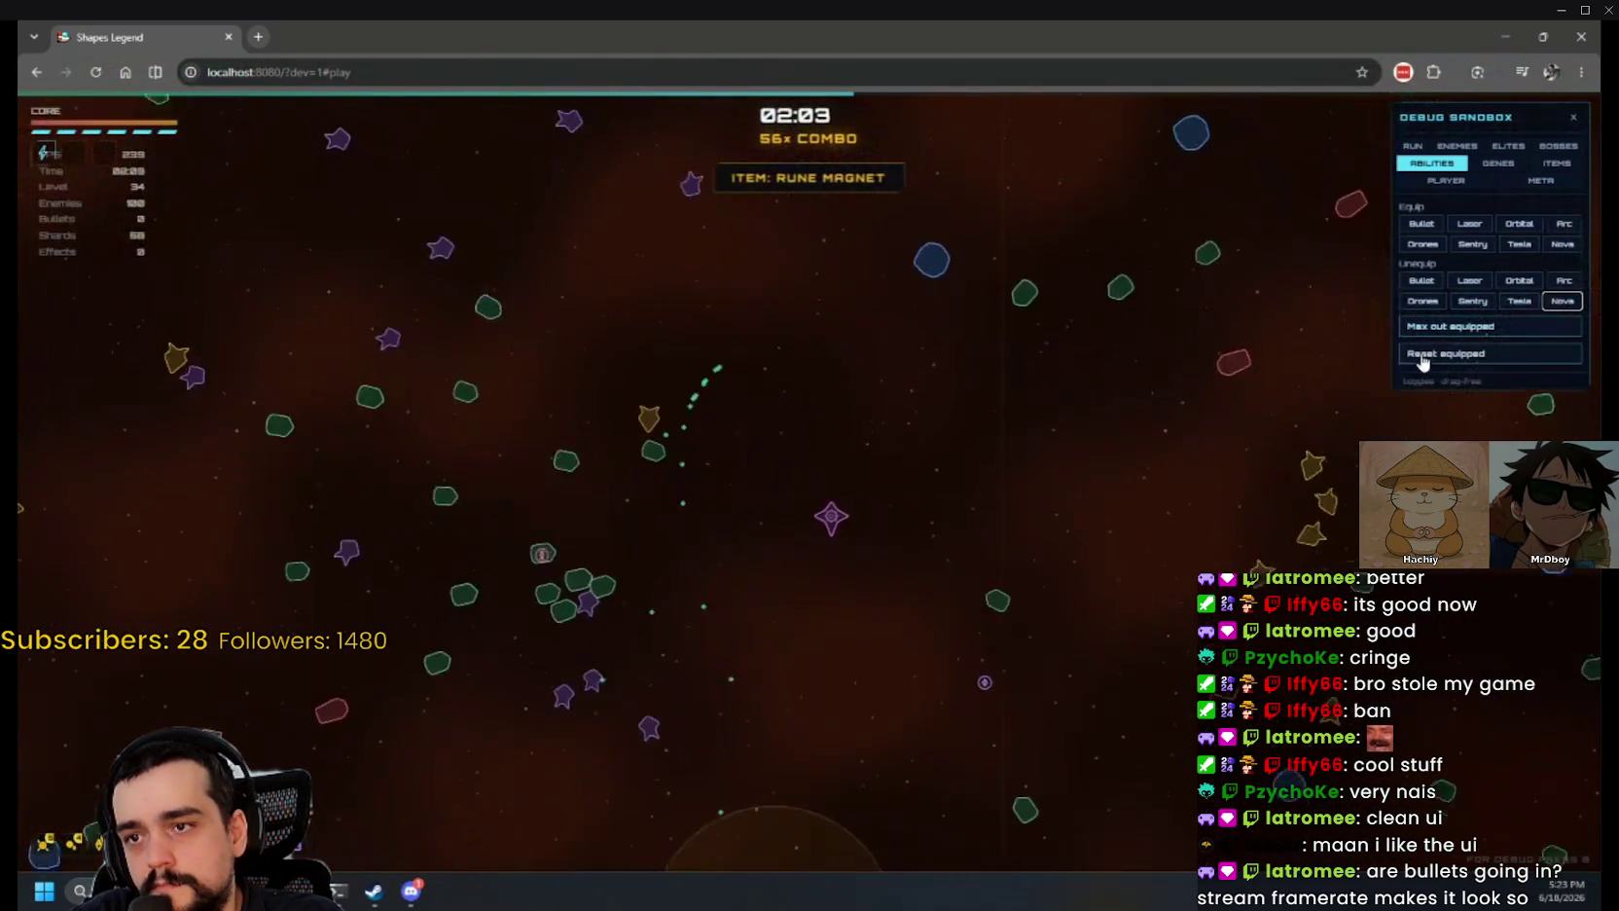
{"action": "left_click", "coordinate": [1444, 329]}
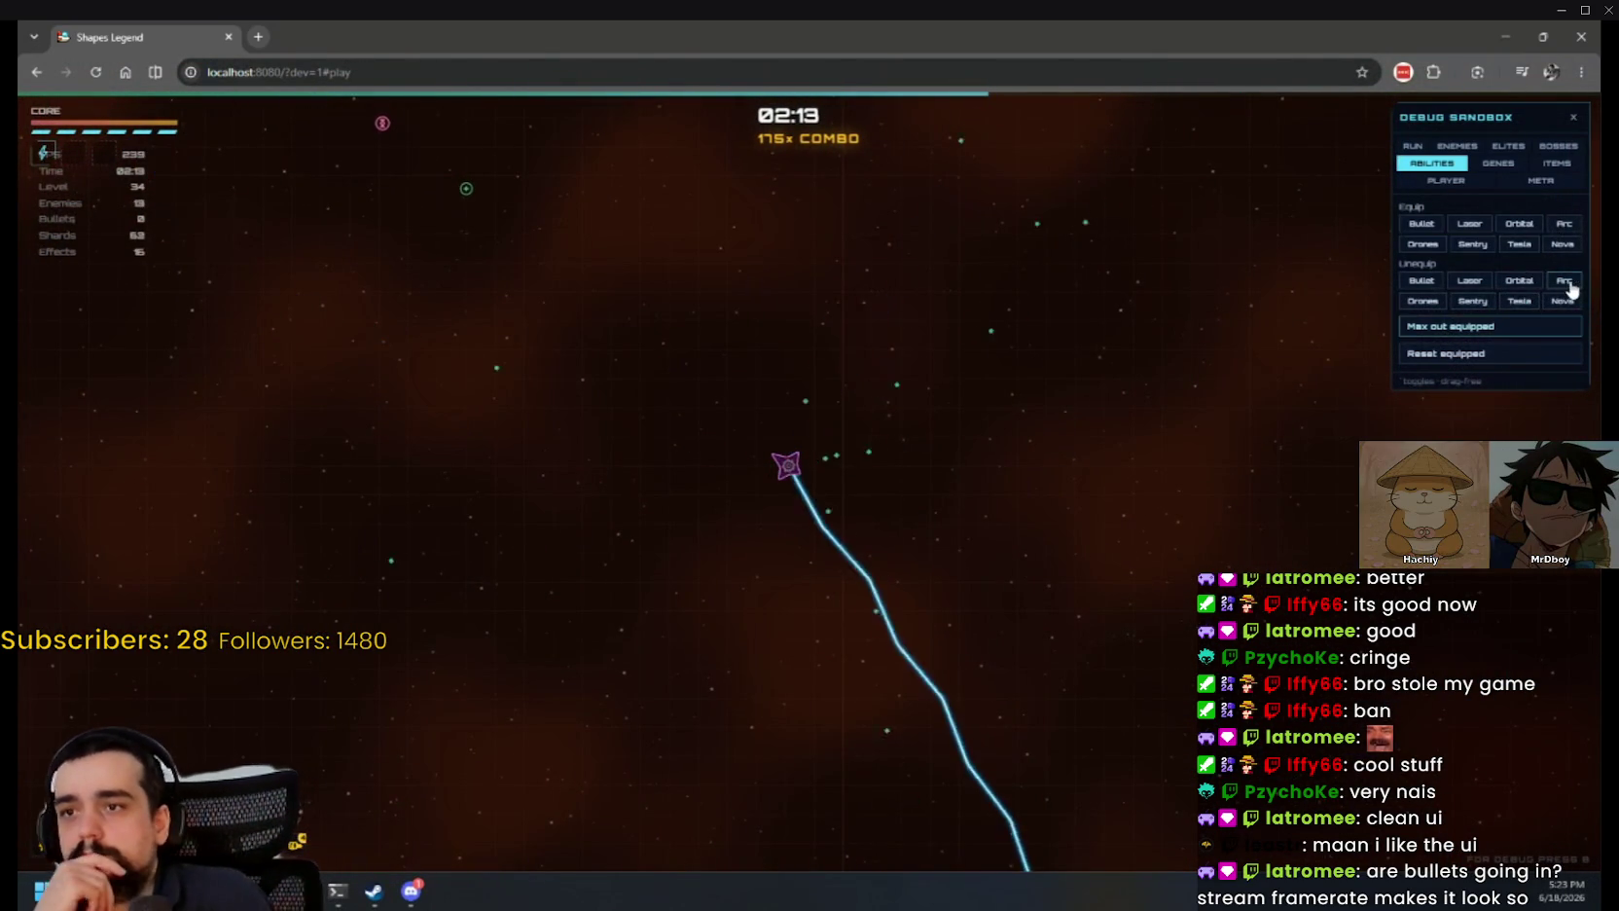
Step: Equip the Drones ability and max it out
{"action": "left_click", "coordinate": [1422, 245]}
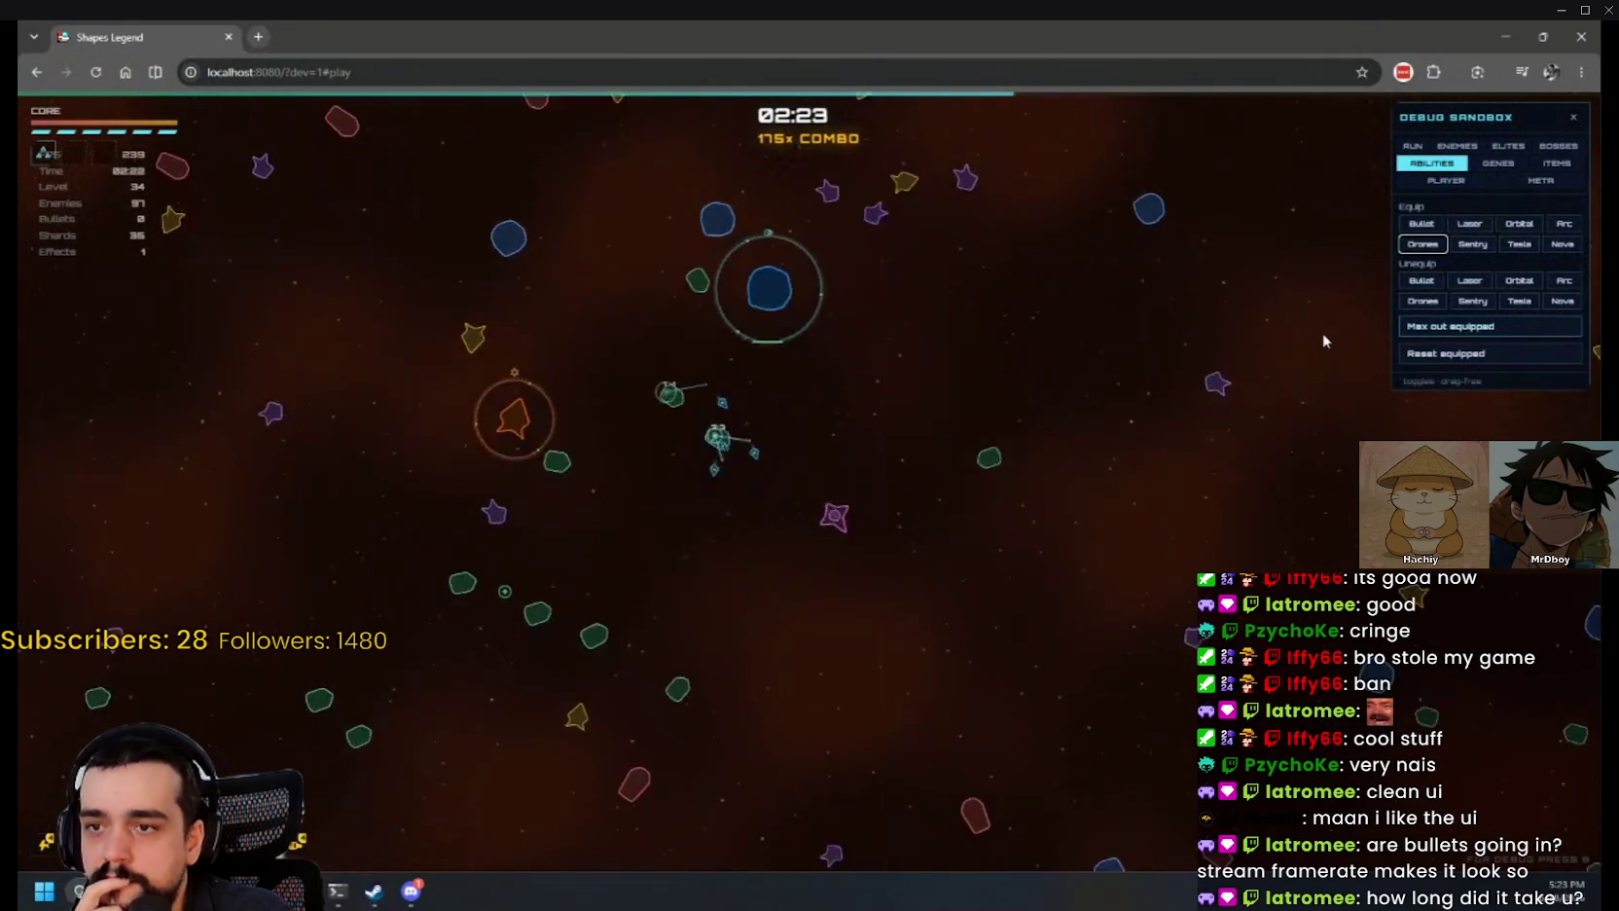
{"action": "left_click", "coordinate": [1433, 331]}
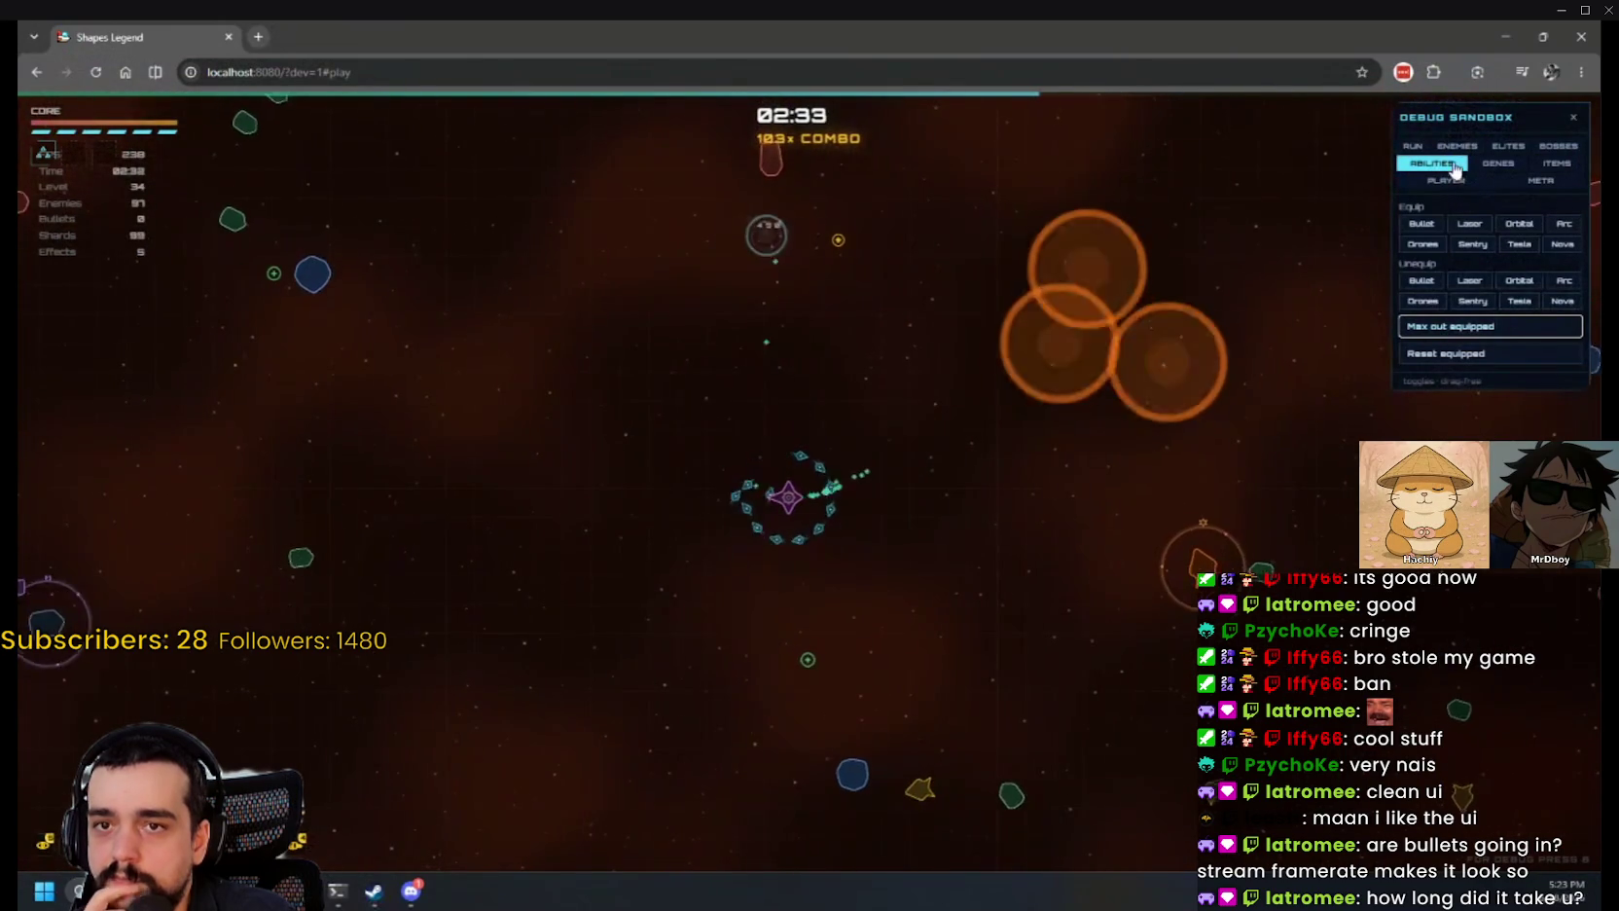
{"action": "left_click", "coordinate": [1457, 146]}
Step: Push enemy HP up to 10x, then settle it back at 2.25x
{"action": "left_click_drag", "start_coordinate": [1418, 335], "coordinate": [1494, 336]}
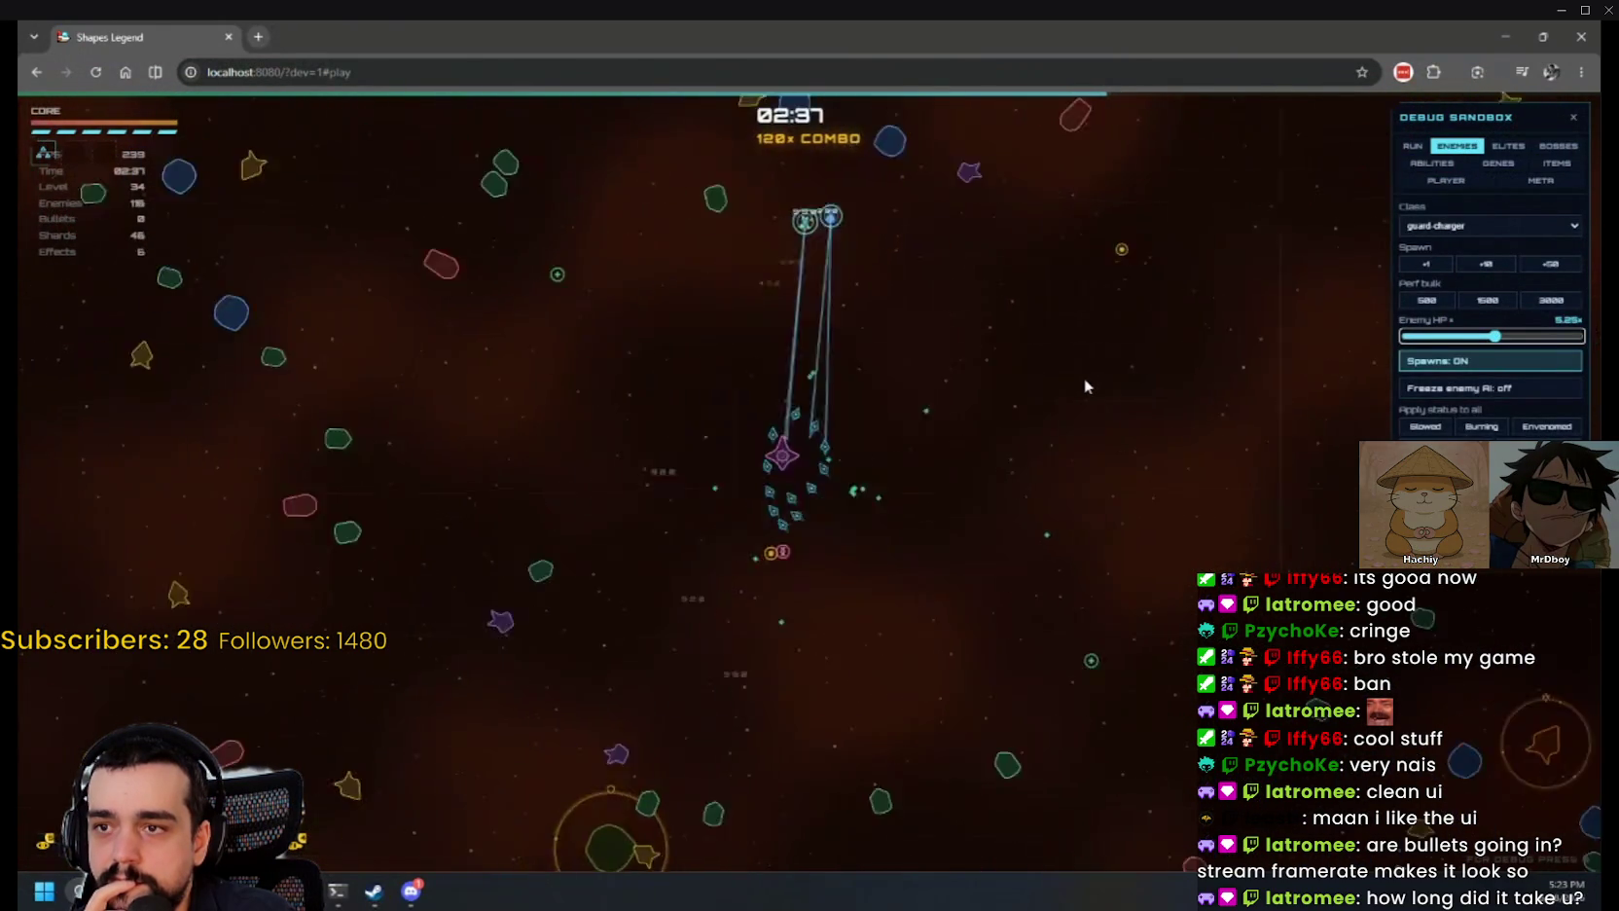
{"action": "left_click_drag", "start_coordinate": [1495, 337], "coordinate": [1581, 337]}
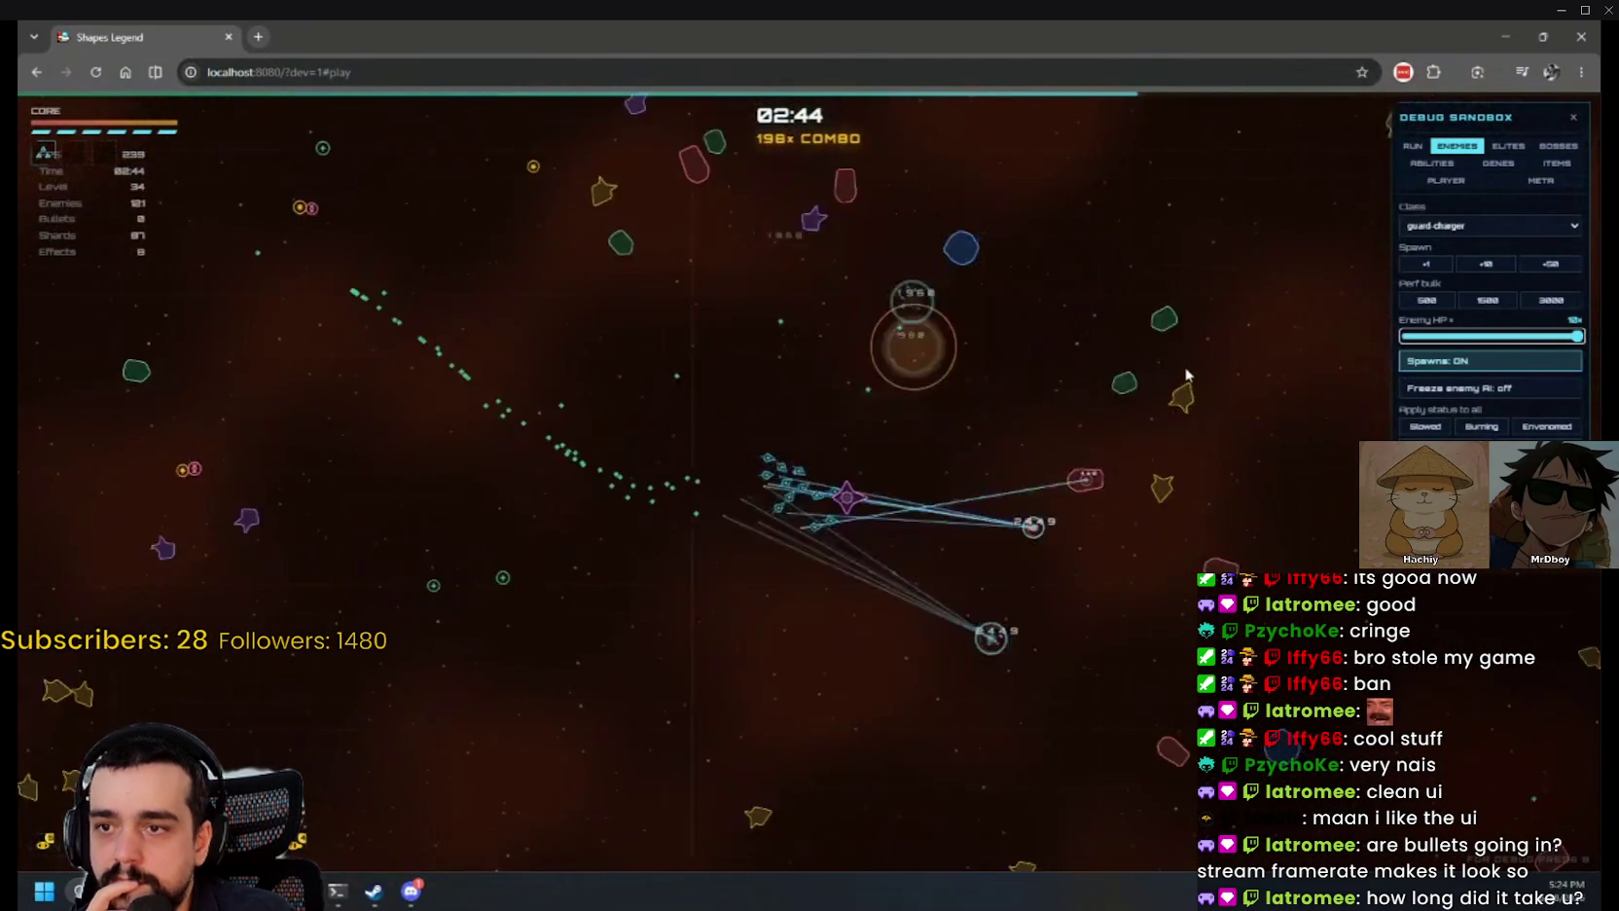
{"action": "left_click_drag", "start_coordinate": [1576, 336], "coordinate": [1443, 336]}
Step: Replace Drones with Sentry and then Tesla, maxing out the equipped abilities after each
{"action": "left_click", "coordinate": [1450, 164]}
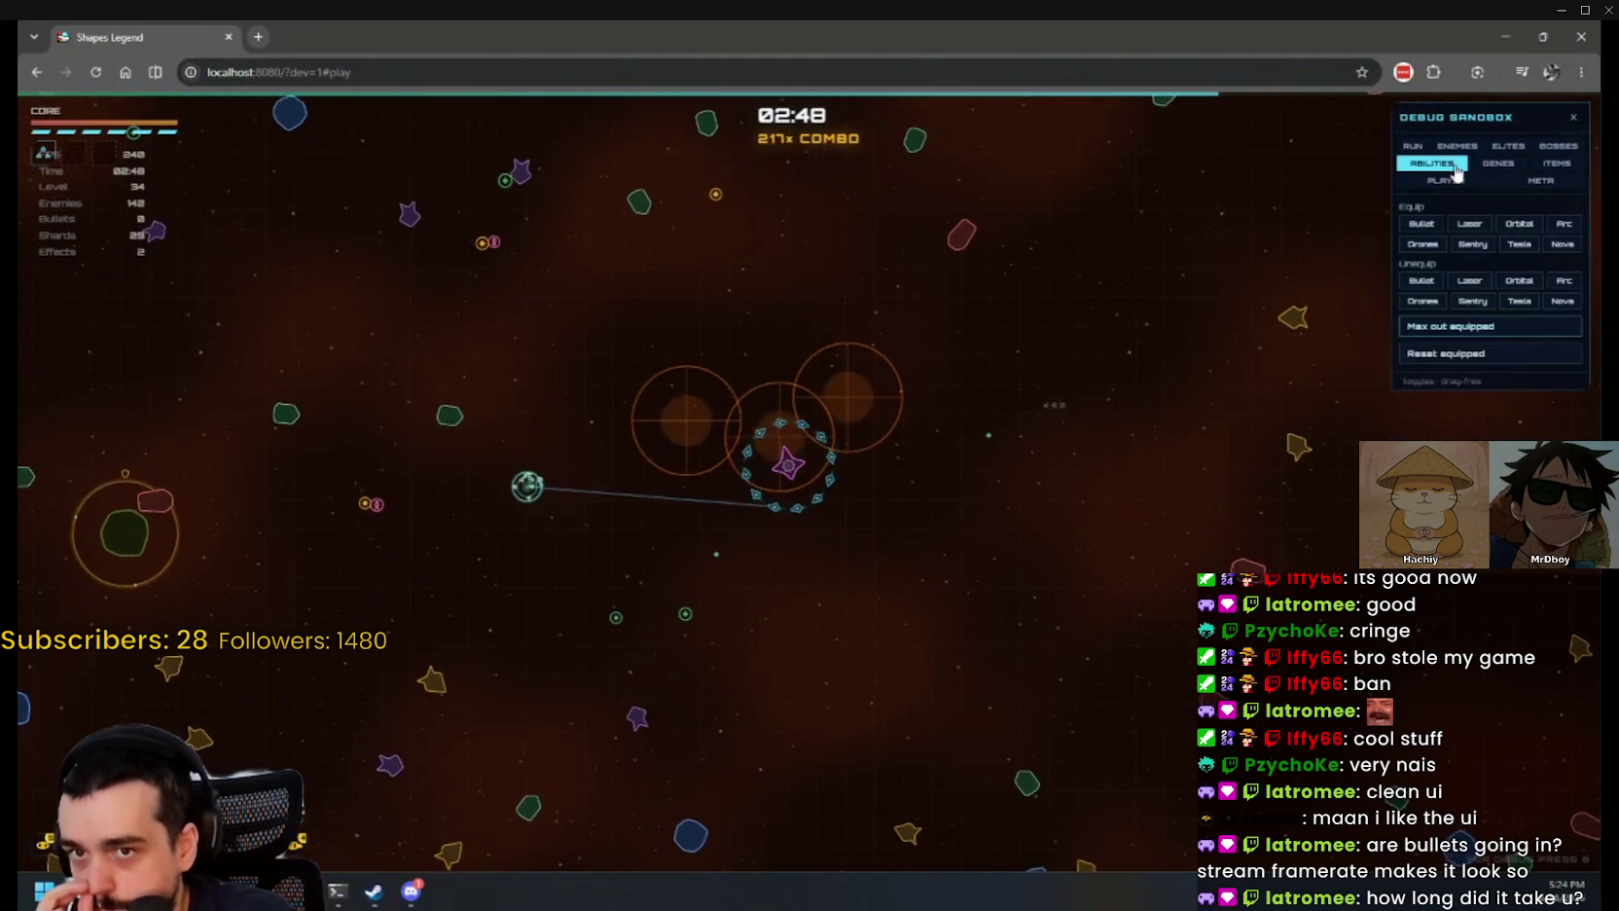
{"action": "left_click", "coordinate": [1423, 300]}
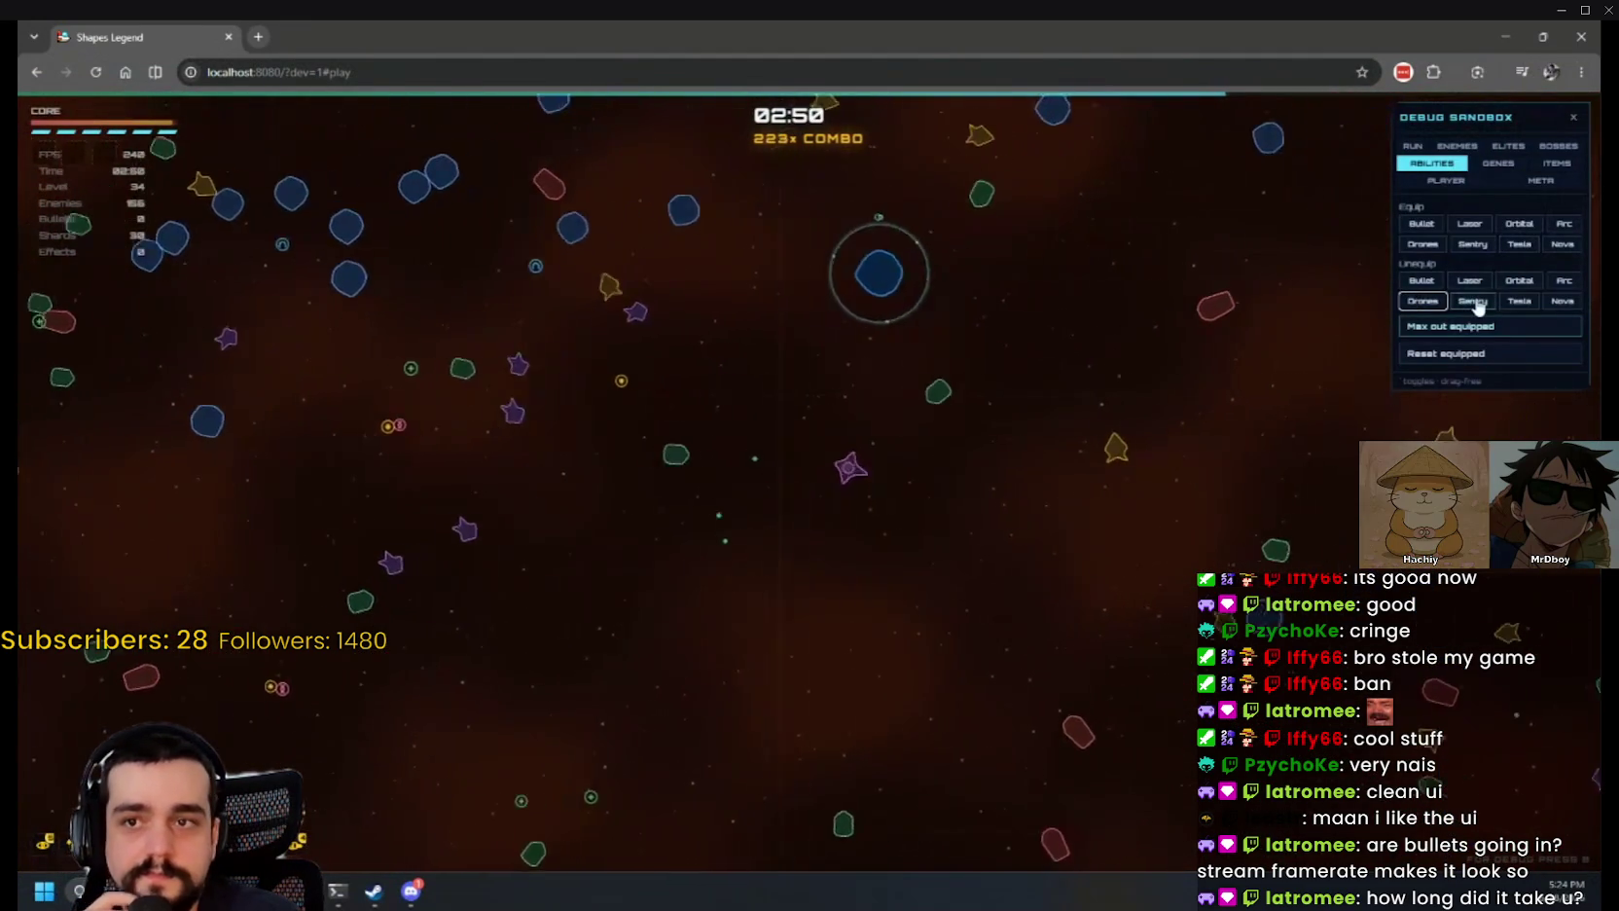
{"action": "left_click", "coordinate": [1472, 245]}
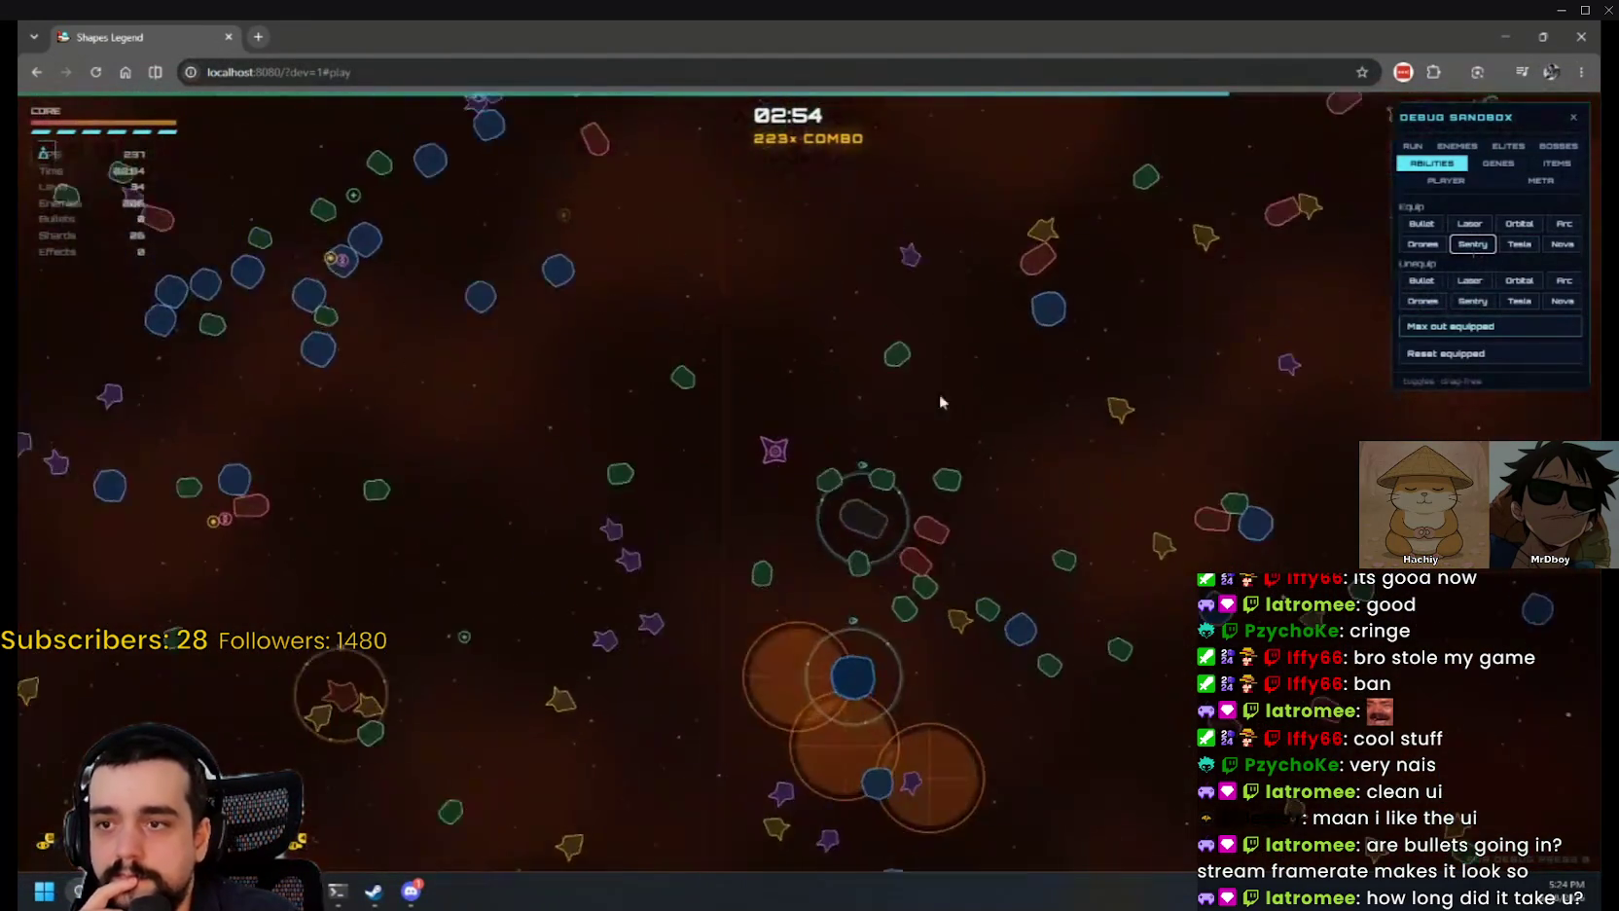
{"action": "left_click", "coordinate": [1435, 329]}
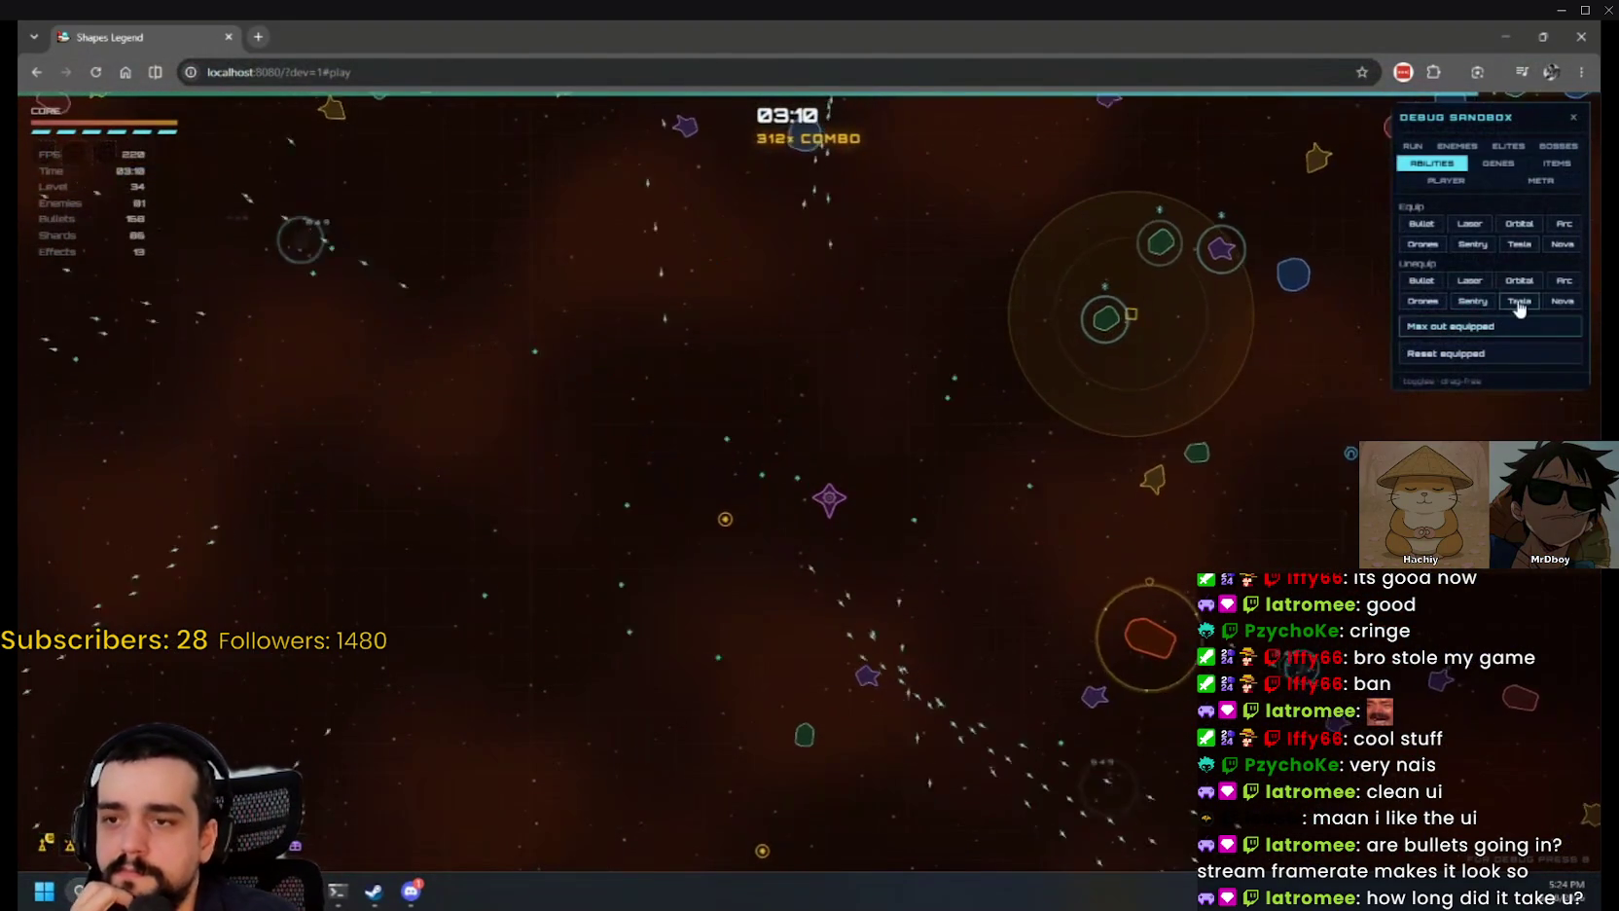
{"action": "left_click", "coordinate": [1518, 244]}
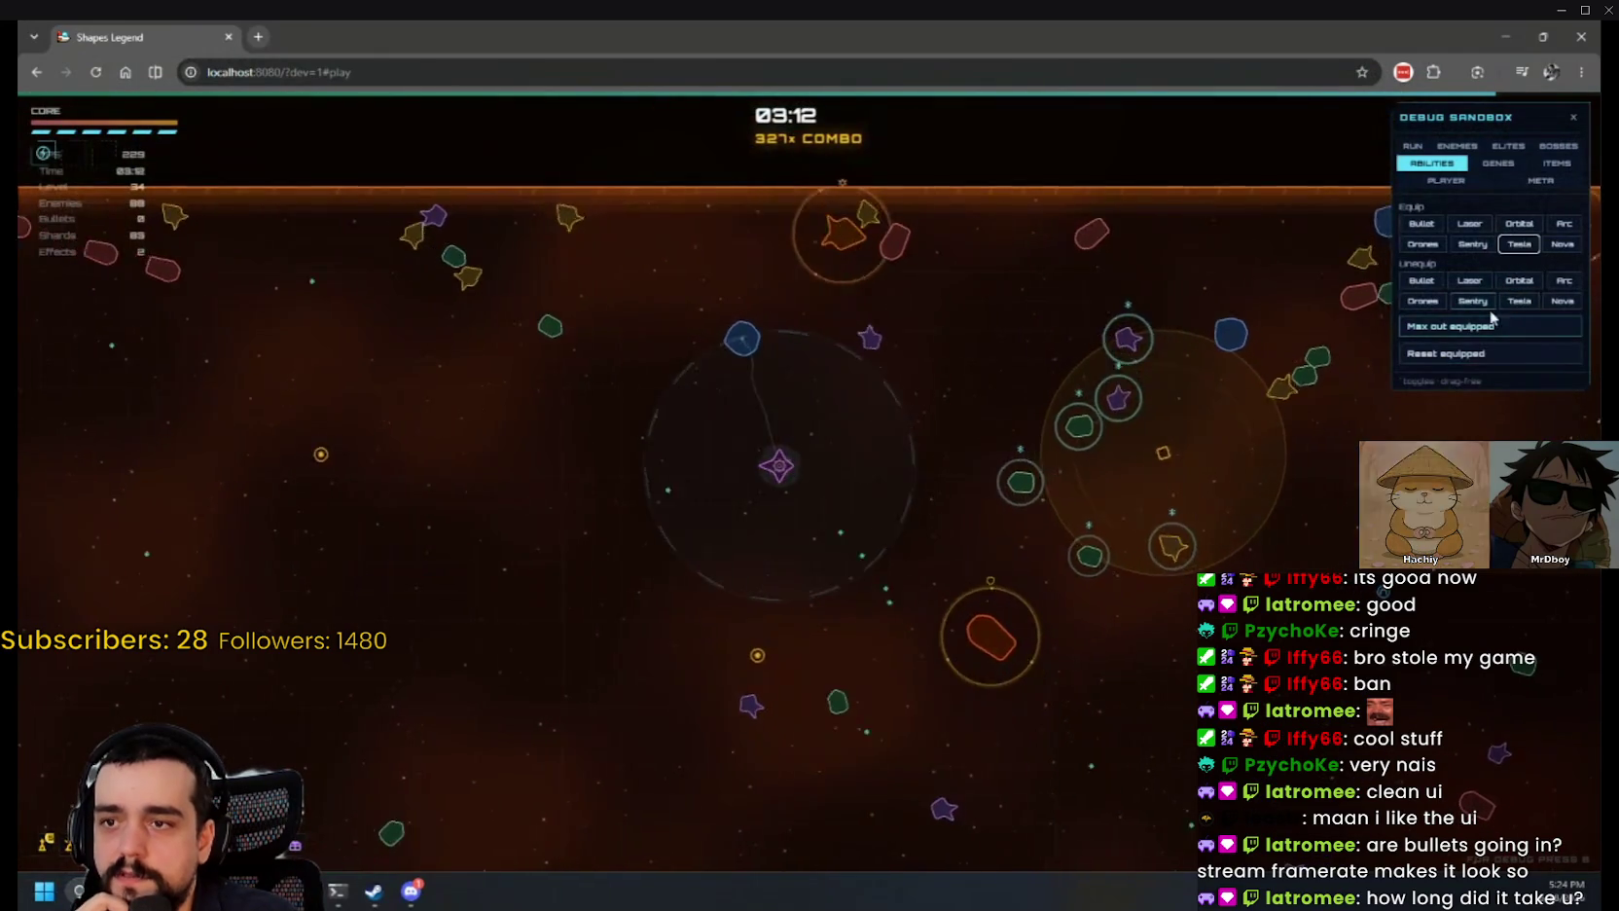
{"action": "left_click", "coordinate": [1447, 328]}
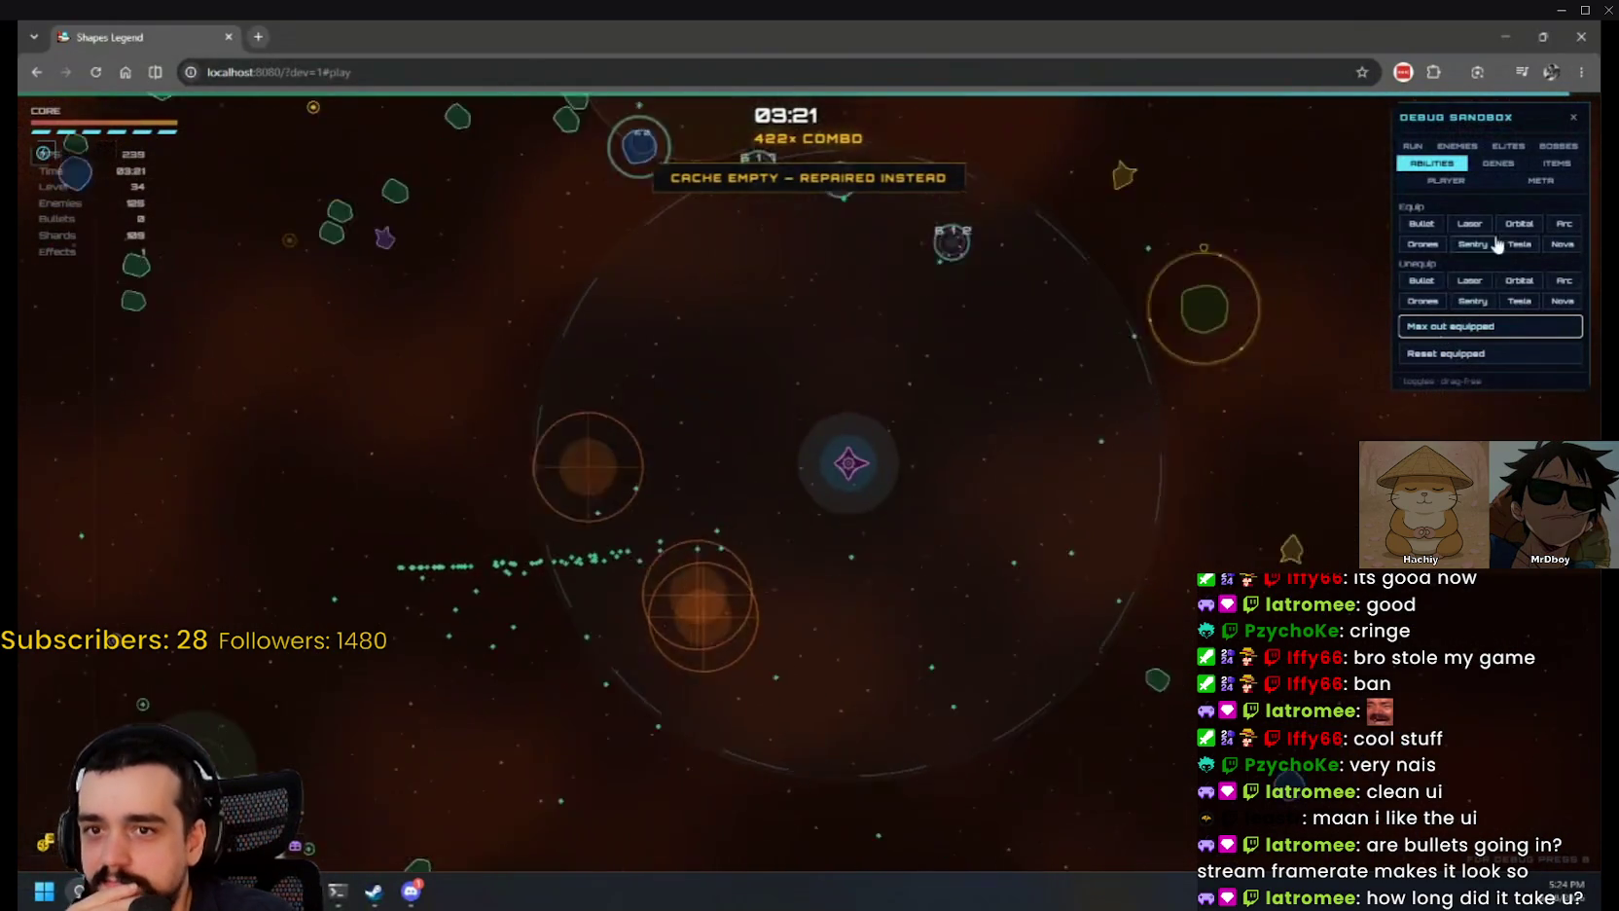
{"action": "left_click", "coordinate": [1457, 146]}
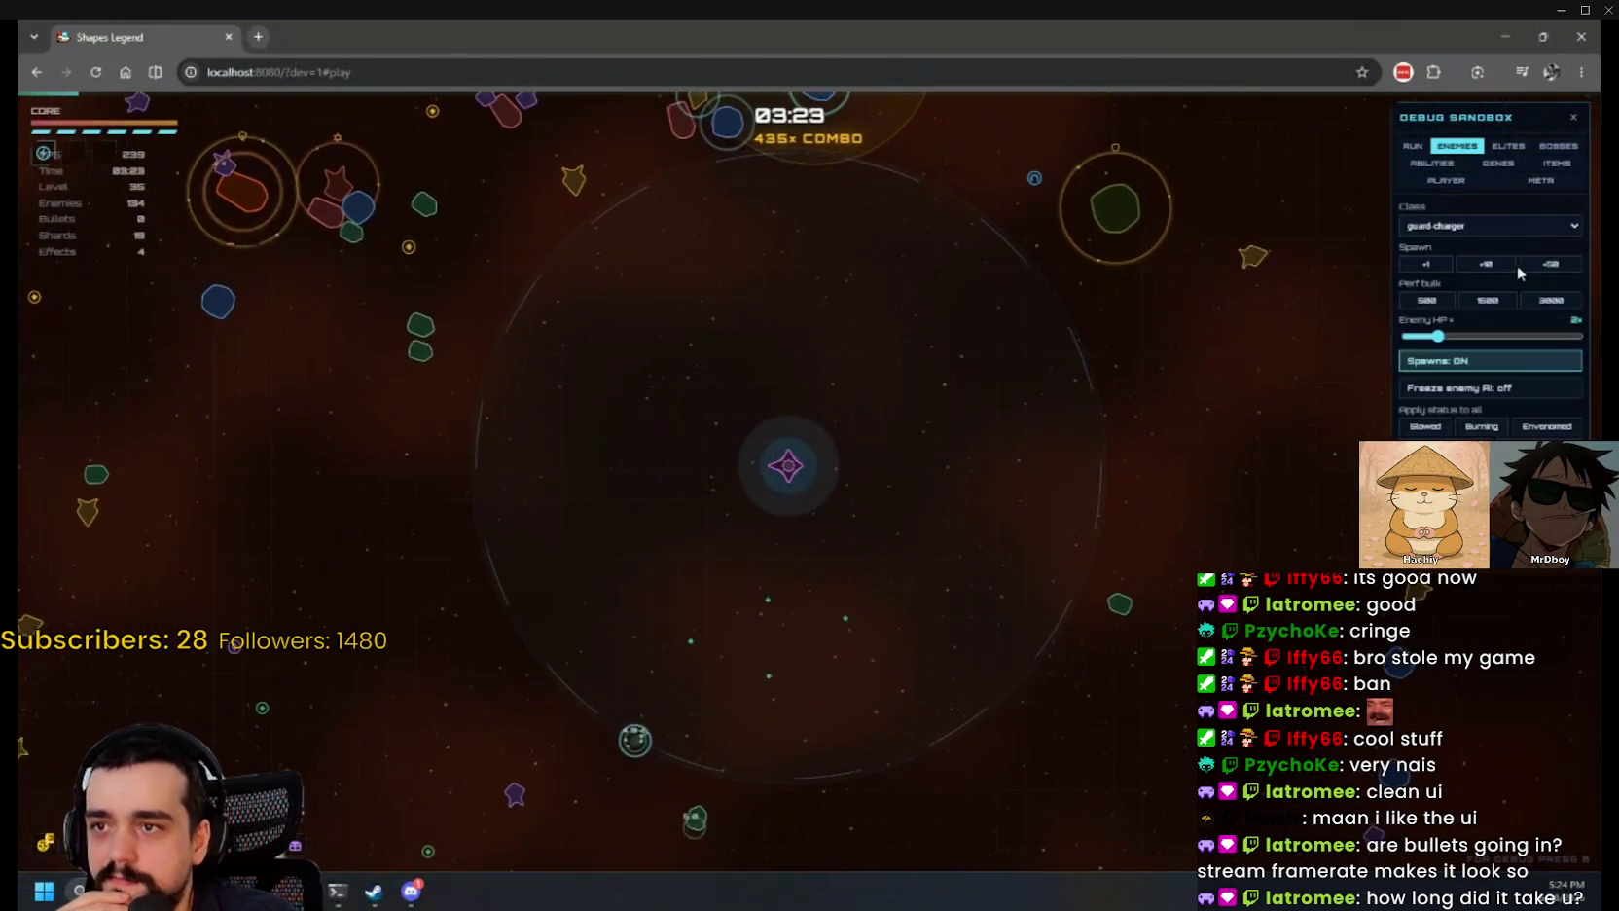
Step: Set enemy HP to 10x, re-equip Nova, and max out the equipped abilities
{"action": "left_click_drag", "start_coordinate": [1439, 337], "coordinate": [1577, 337]}
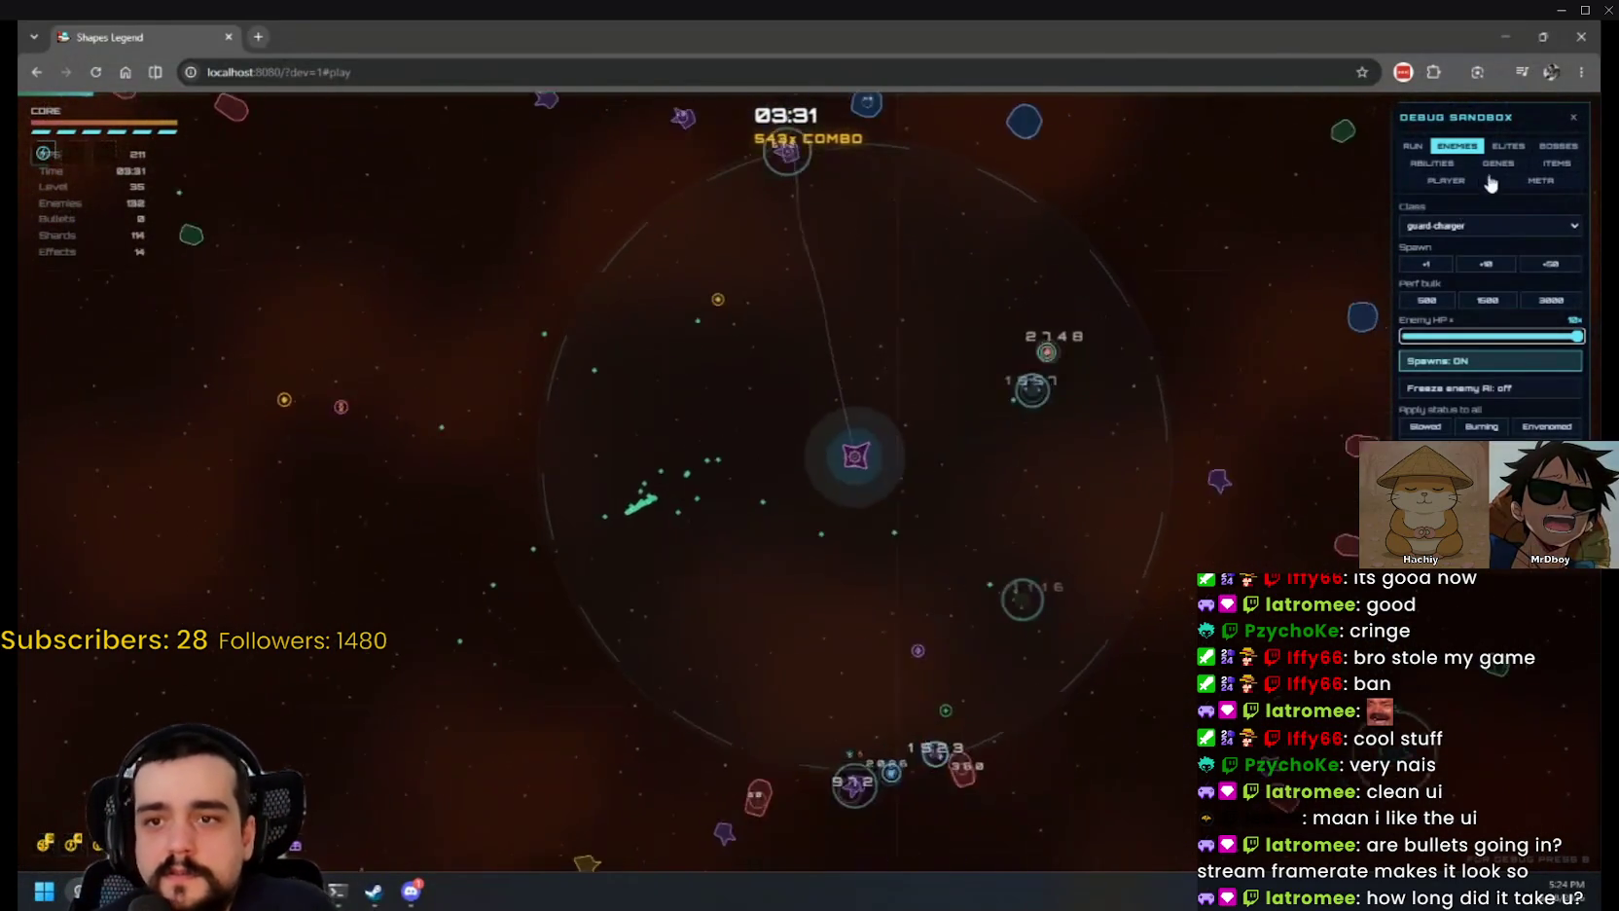
{"action": "left_click", "coordinate": [1438, 164]}
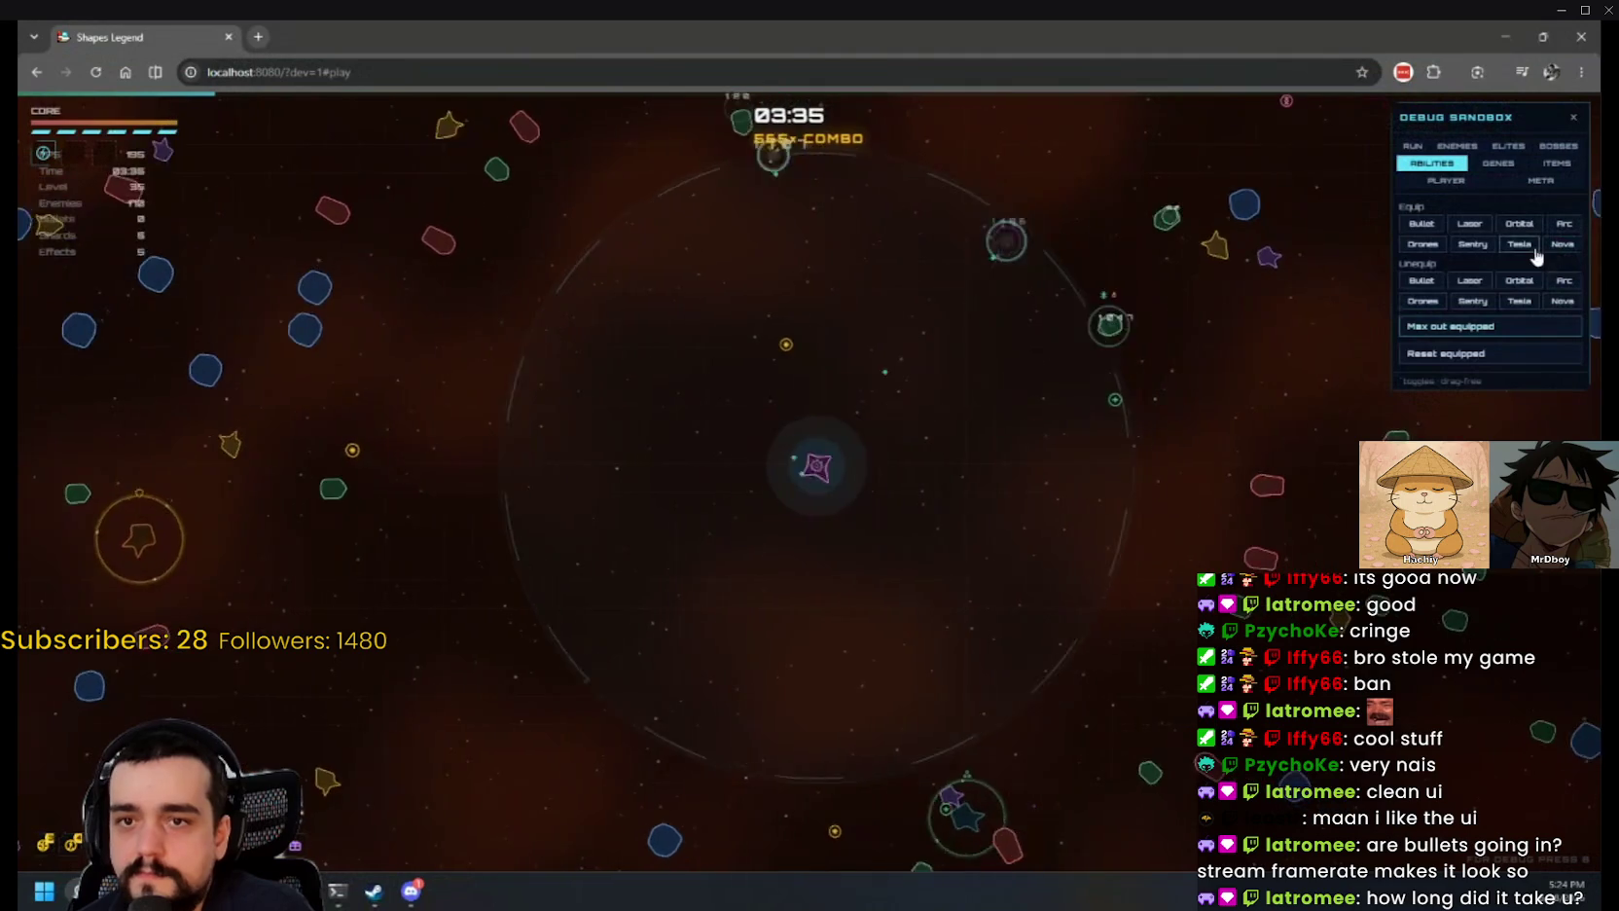
{"action": "left_click", "coordinate": [1561, 301]}
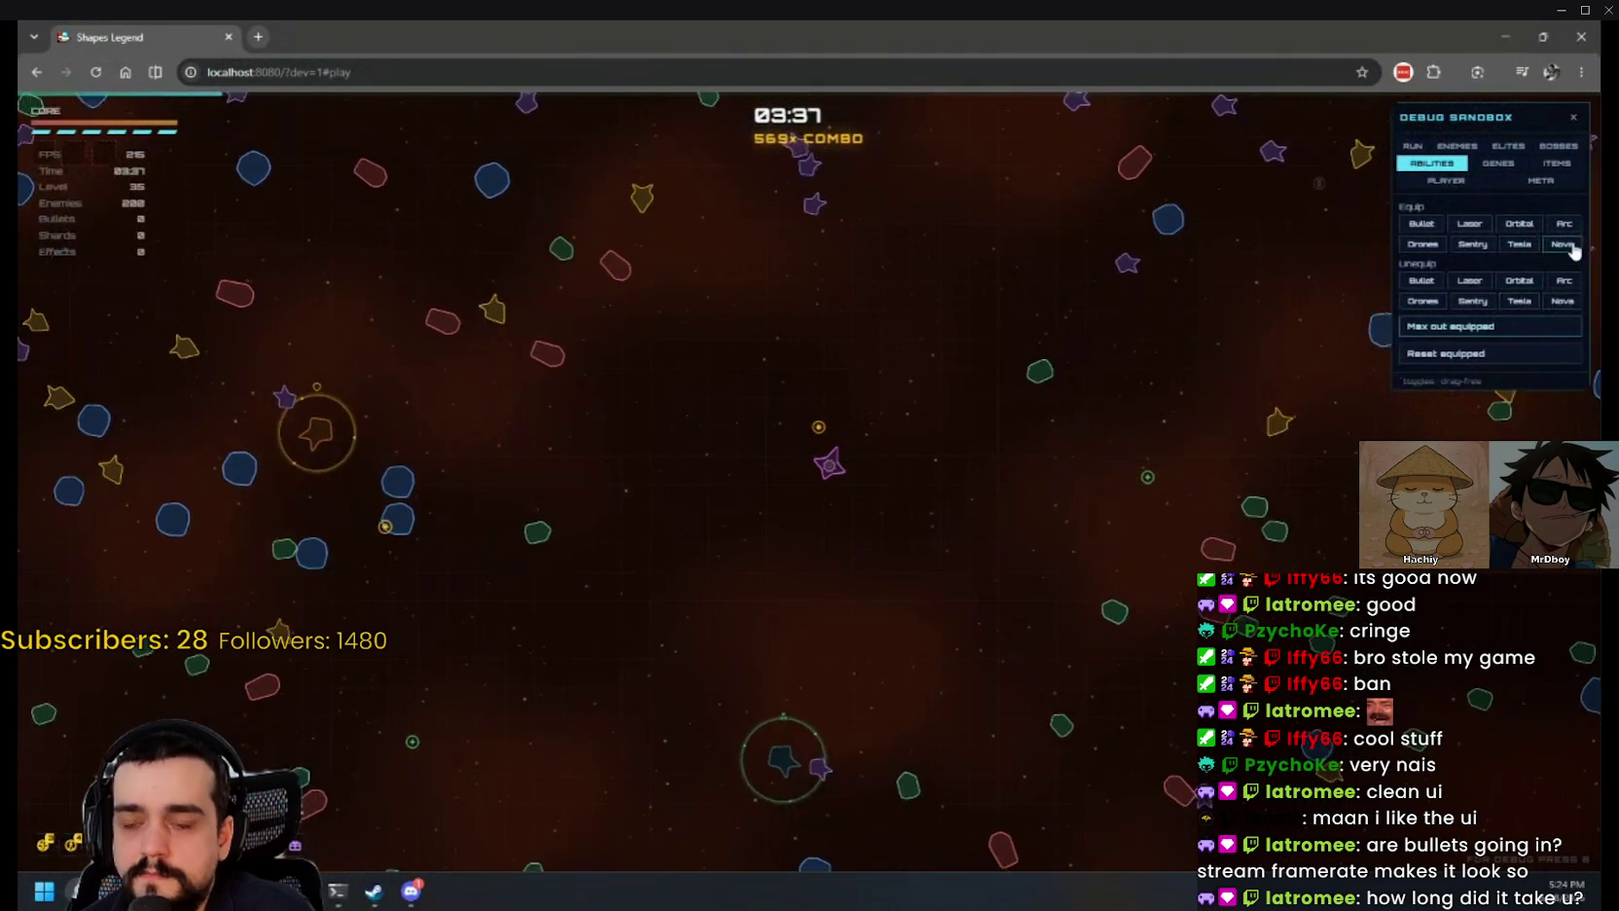
{"action": "left_click", "coordinate": [1562, 243]}
{"action": "left_click", "coordinate": [1454, 331]}
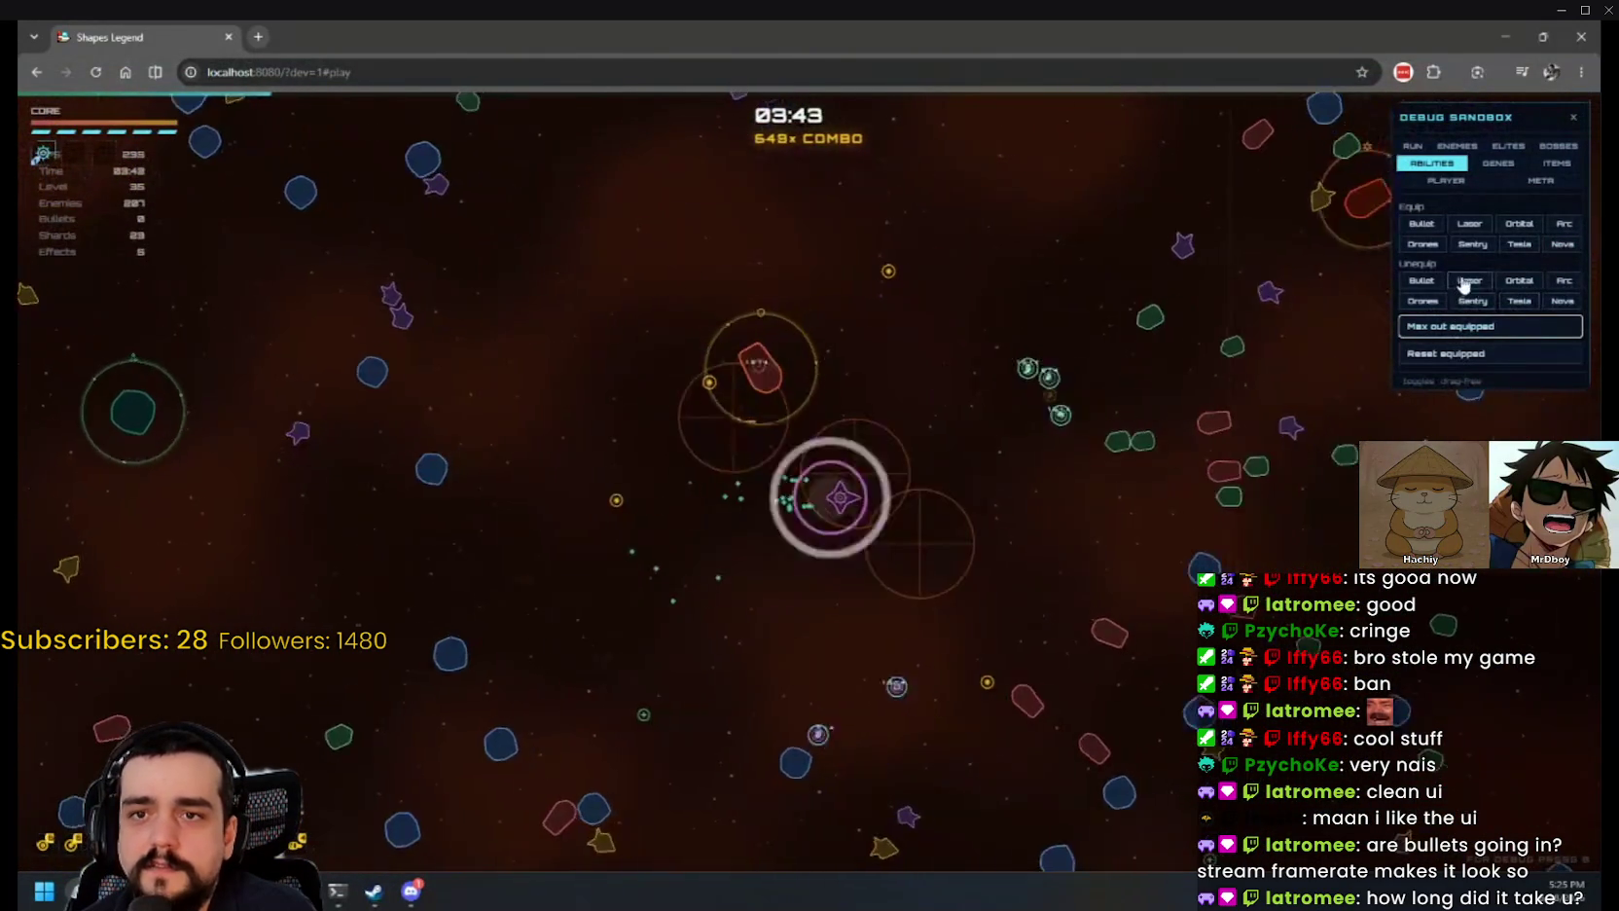
Step: Equip Laser, take the Volt Gene upgrade, and bulk-spawn 1500 then 3000 enemies
{"action": "left_click", "coordinate": [1434, 230]}
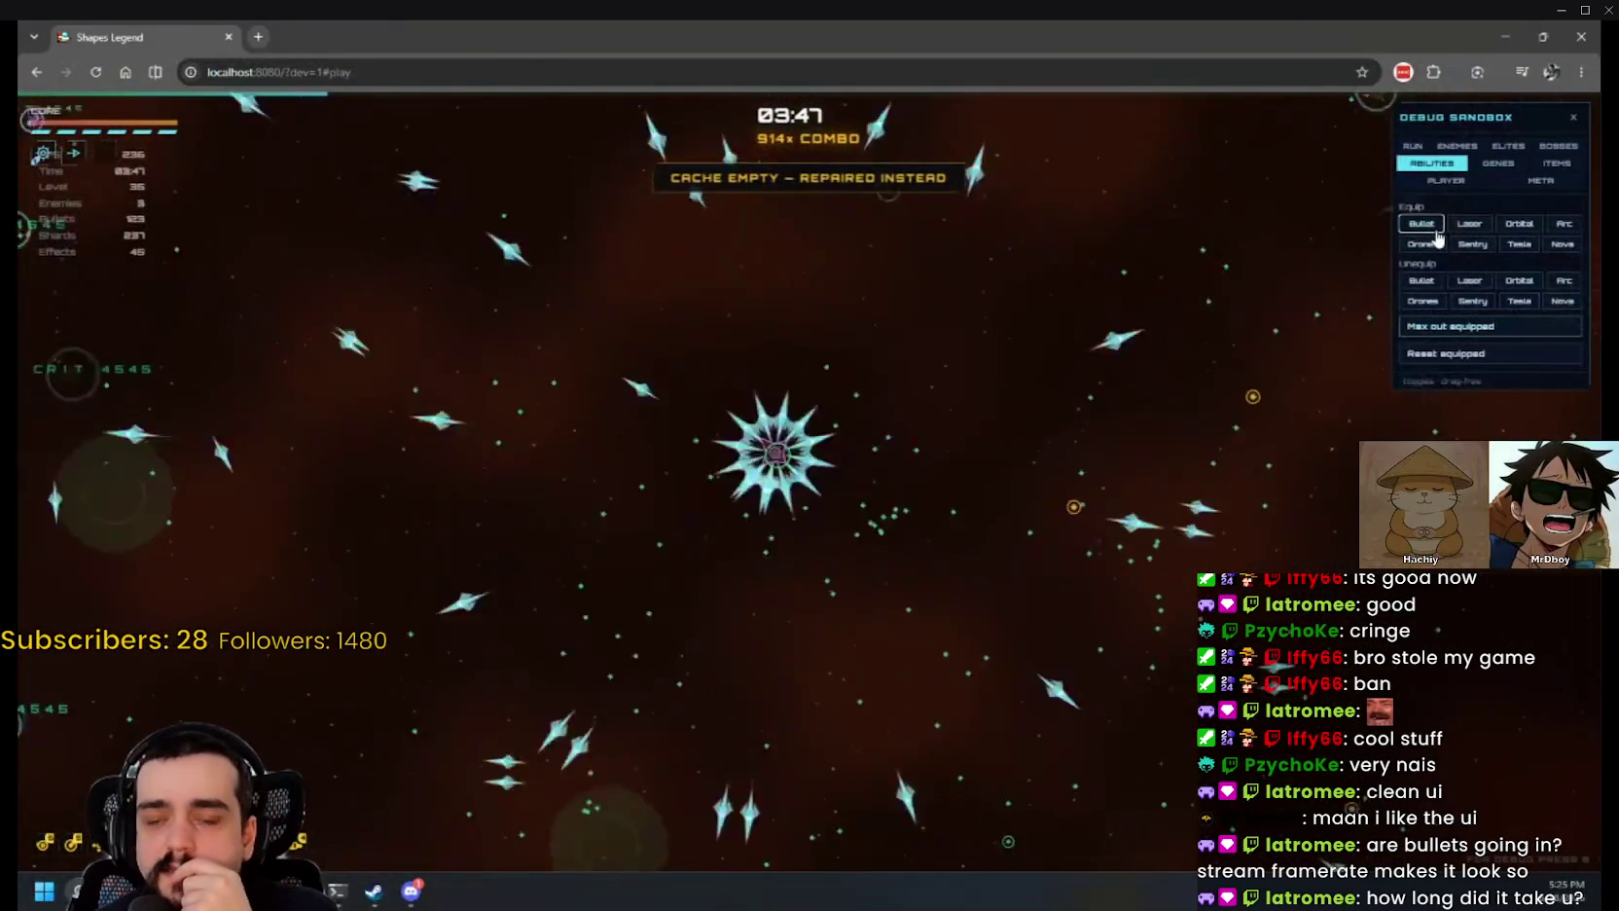
{"action": "left_click", "coordinate": [1469, 224]}
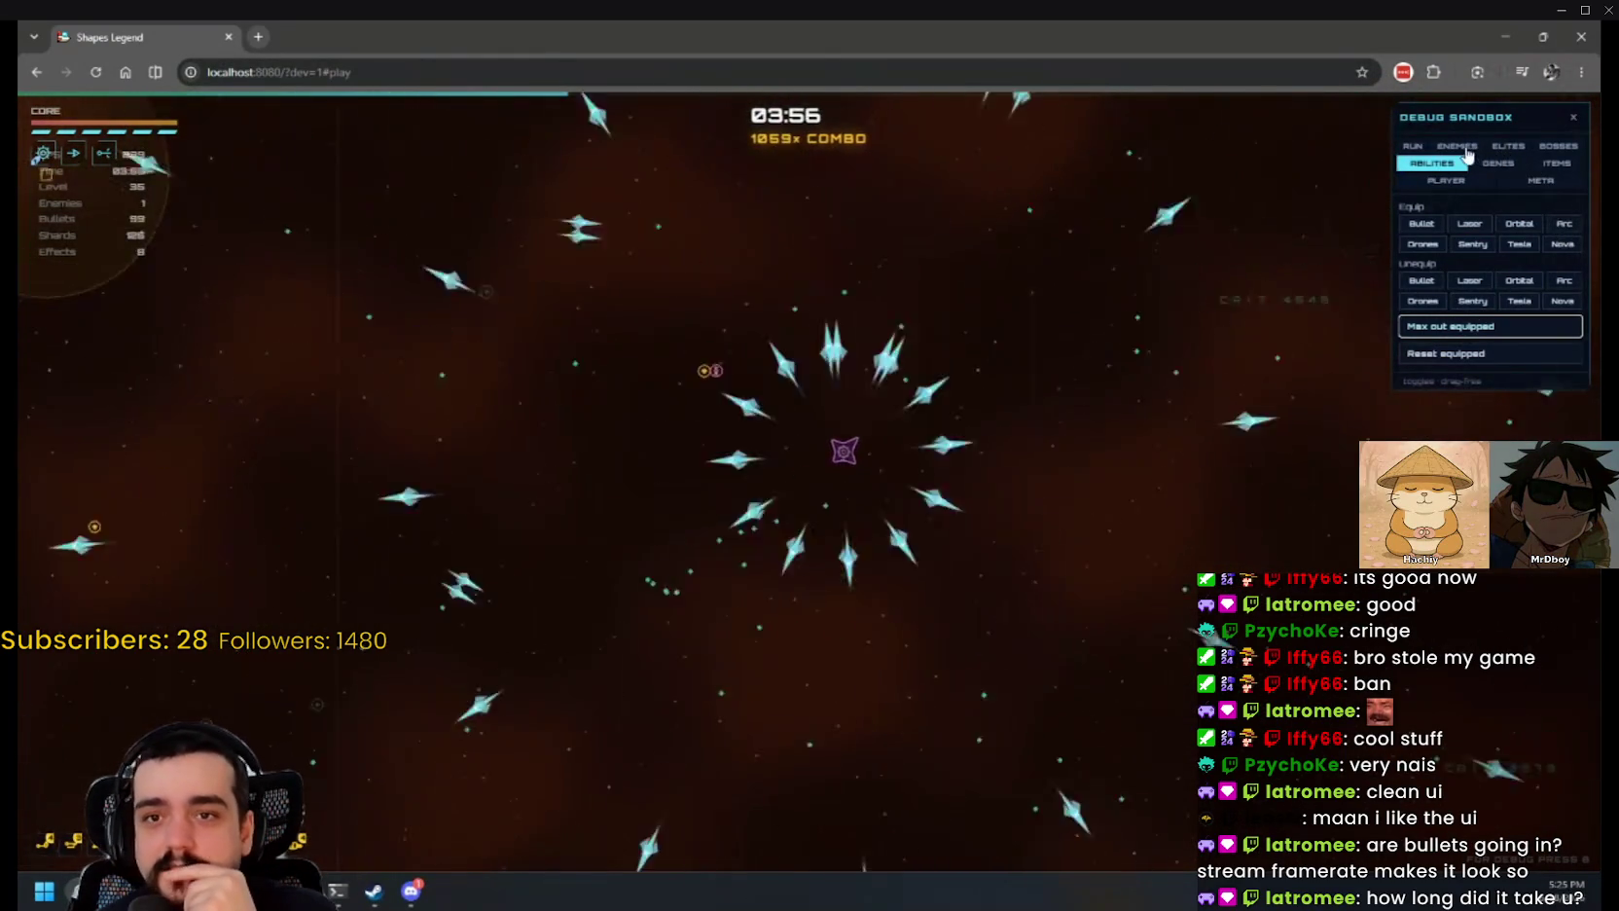
{"action": "left_click", "coordinate": [1068, 445]}
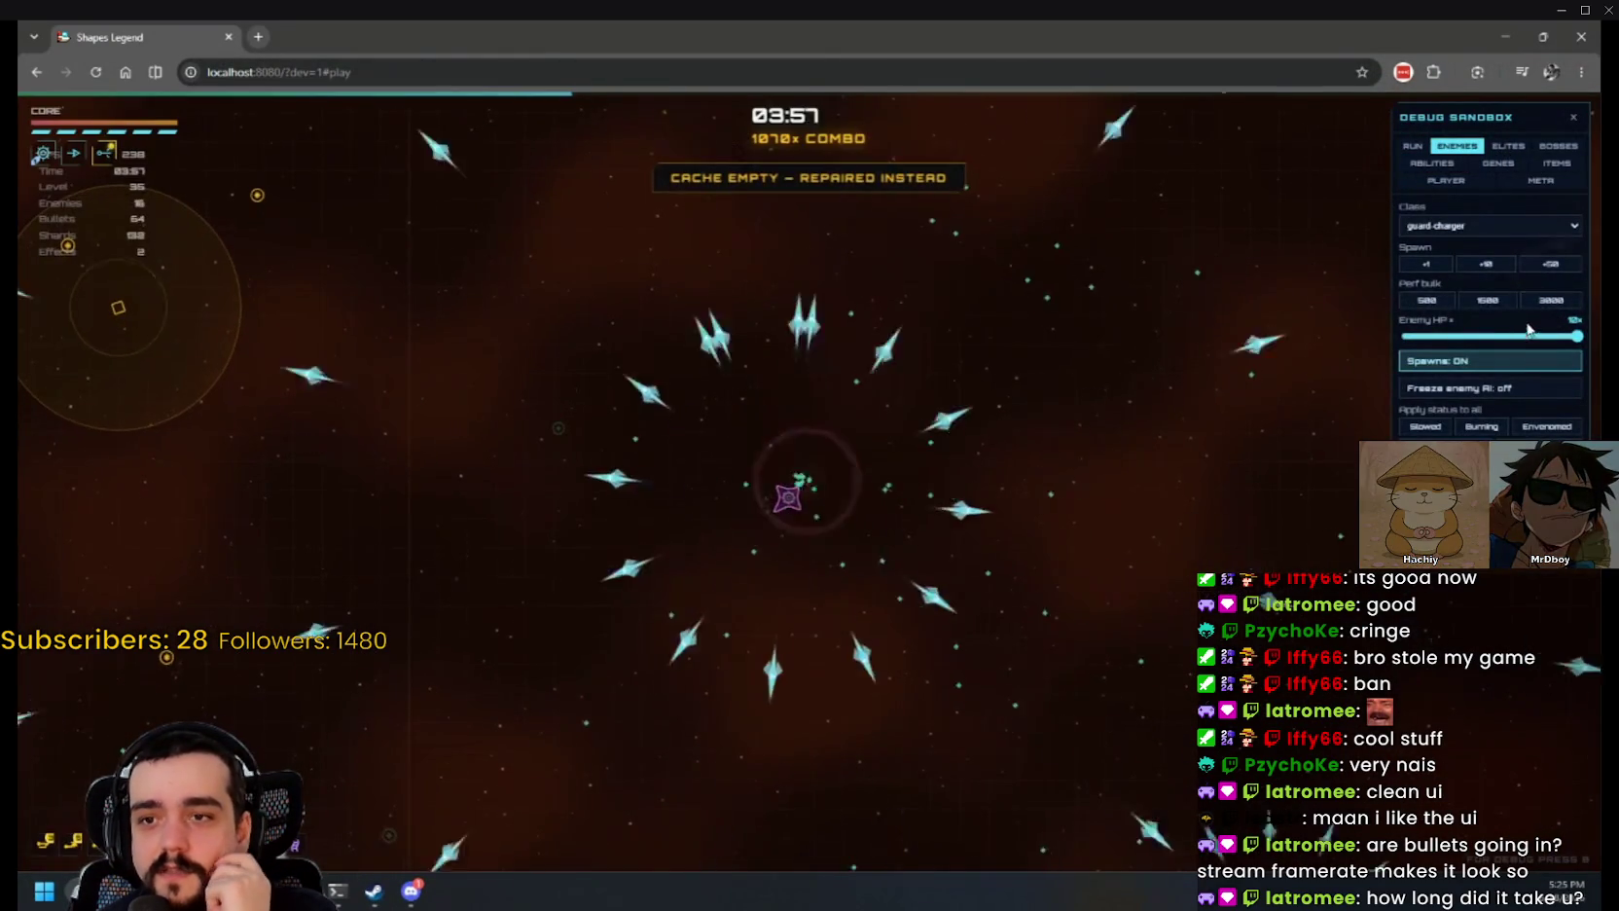
{"action": "left_click", "coordinate": [1486, 301]}
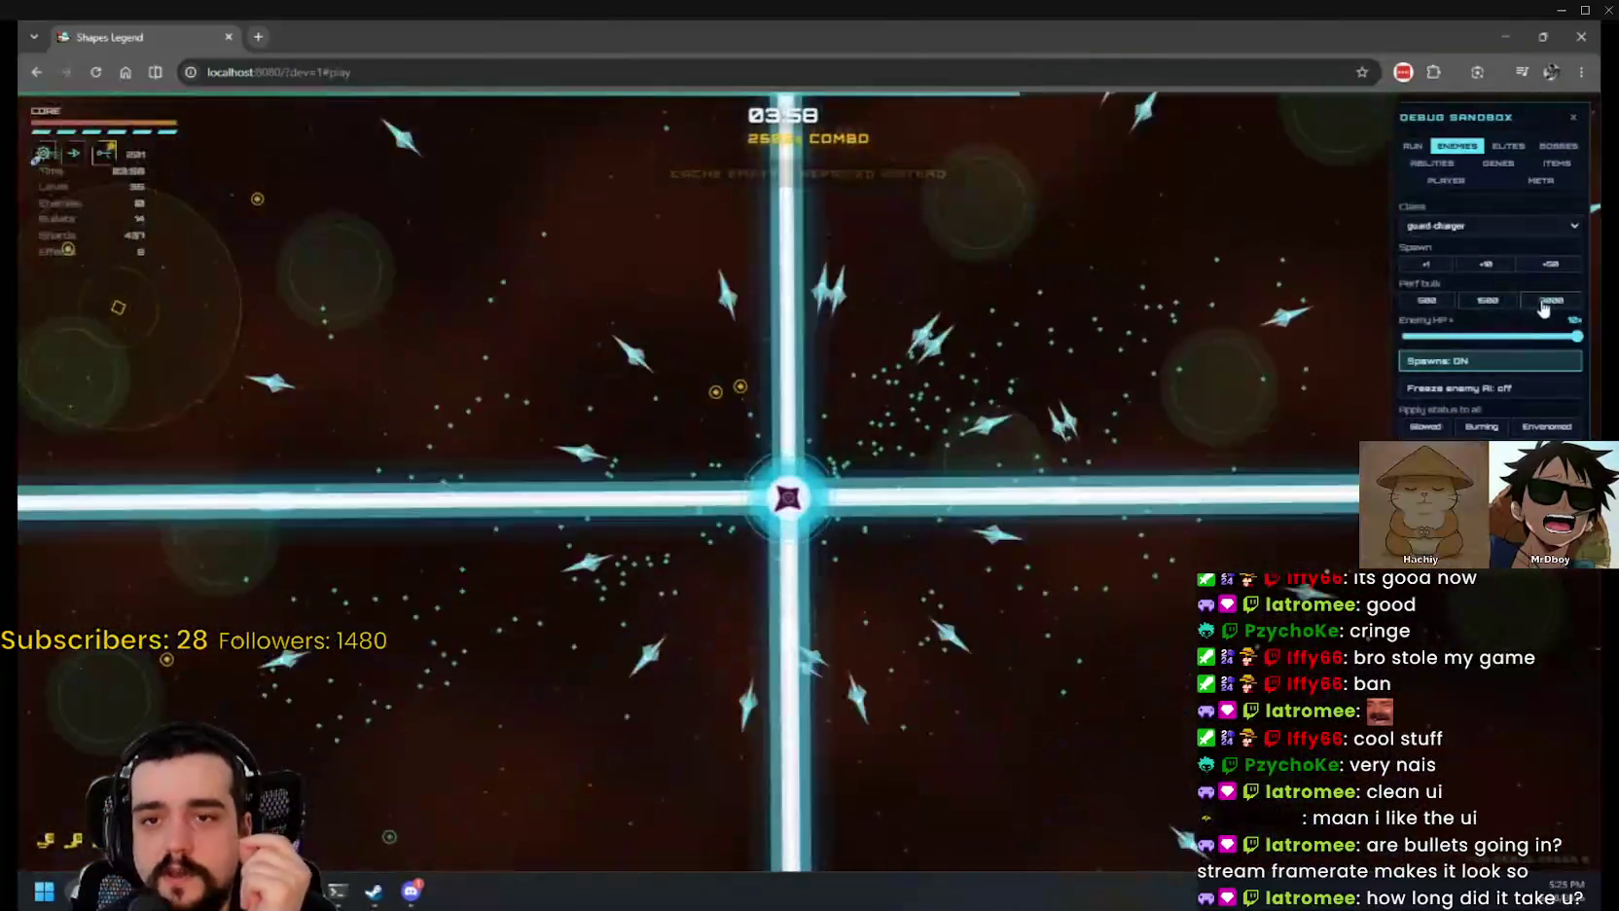
{"action": "left_click", "coordinate": [1547, 302]}
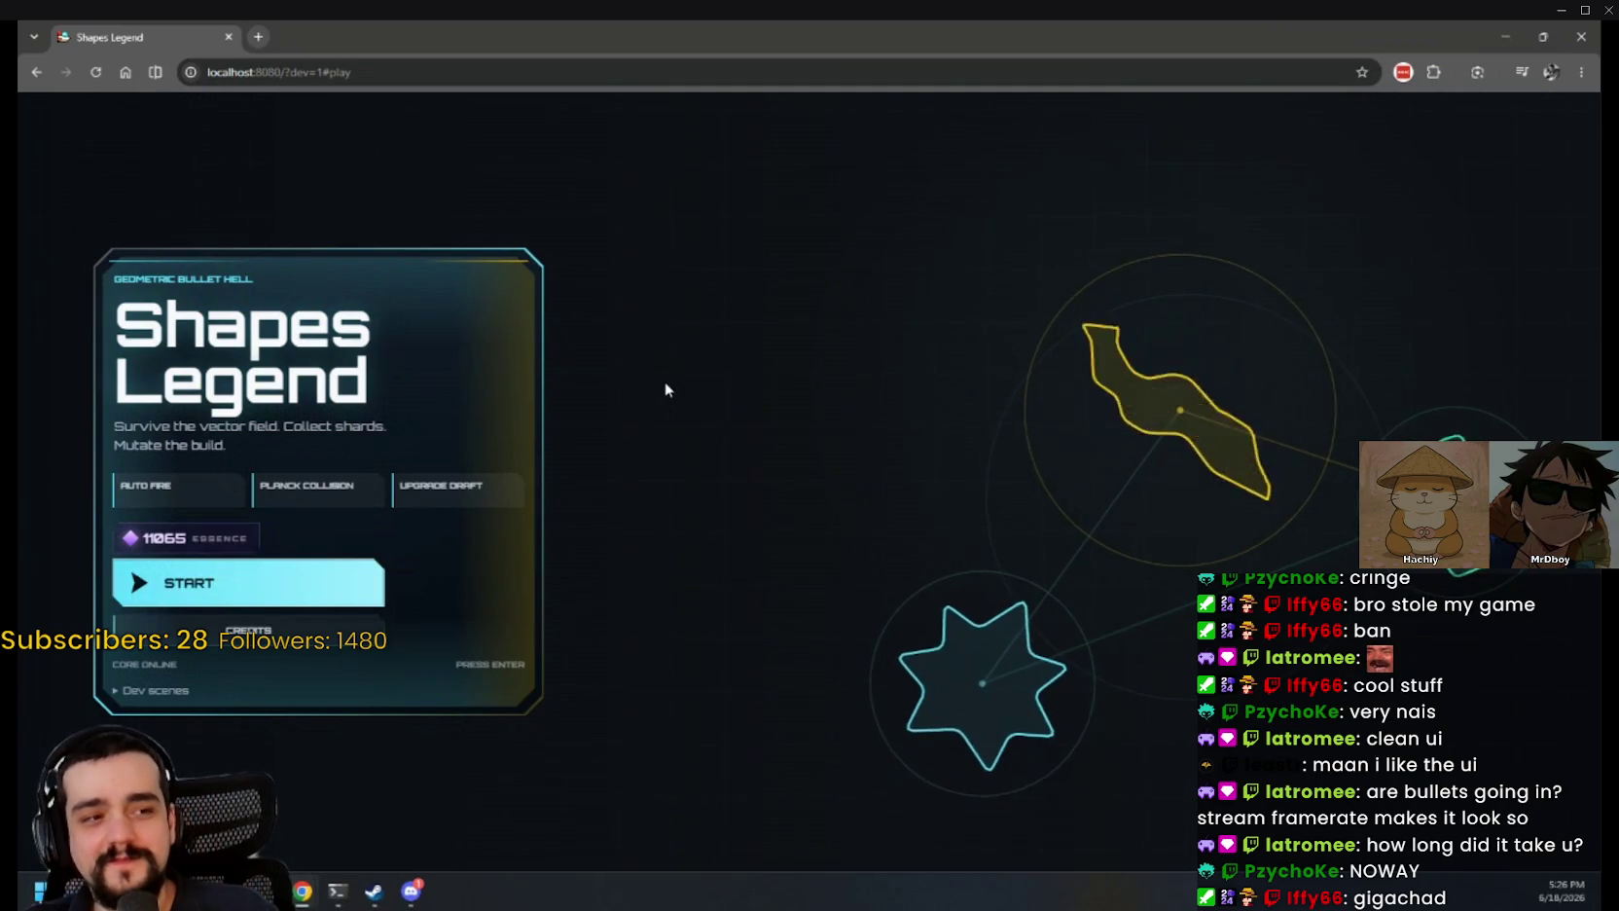
Step: Load save slot 1, look over the Altar of Runes, and deploy The Gunner
{"action": "left_click", "coordinate": [200, 584]}
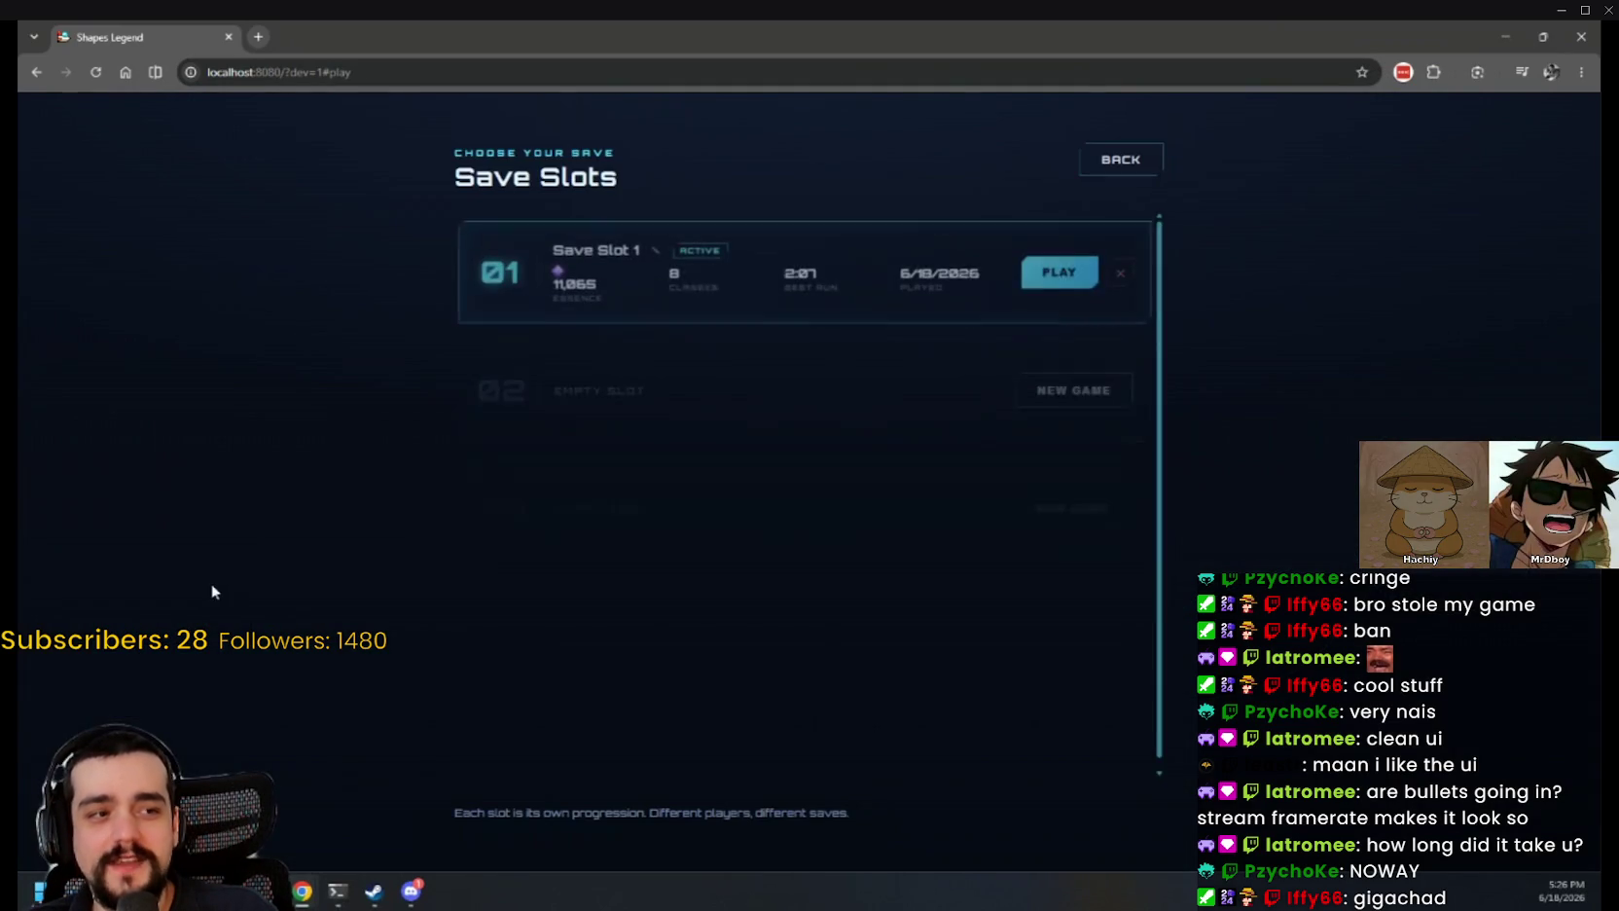
{"action": "left_click", "coordinate": [1078, 276]}
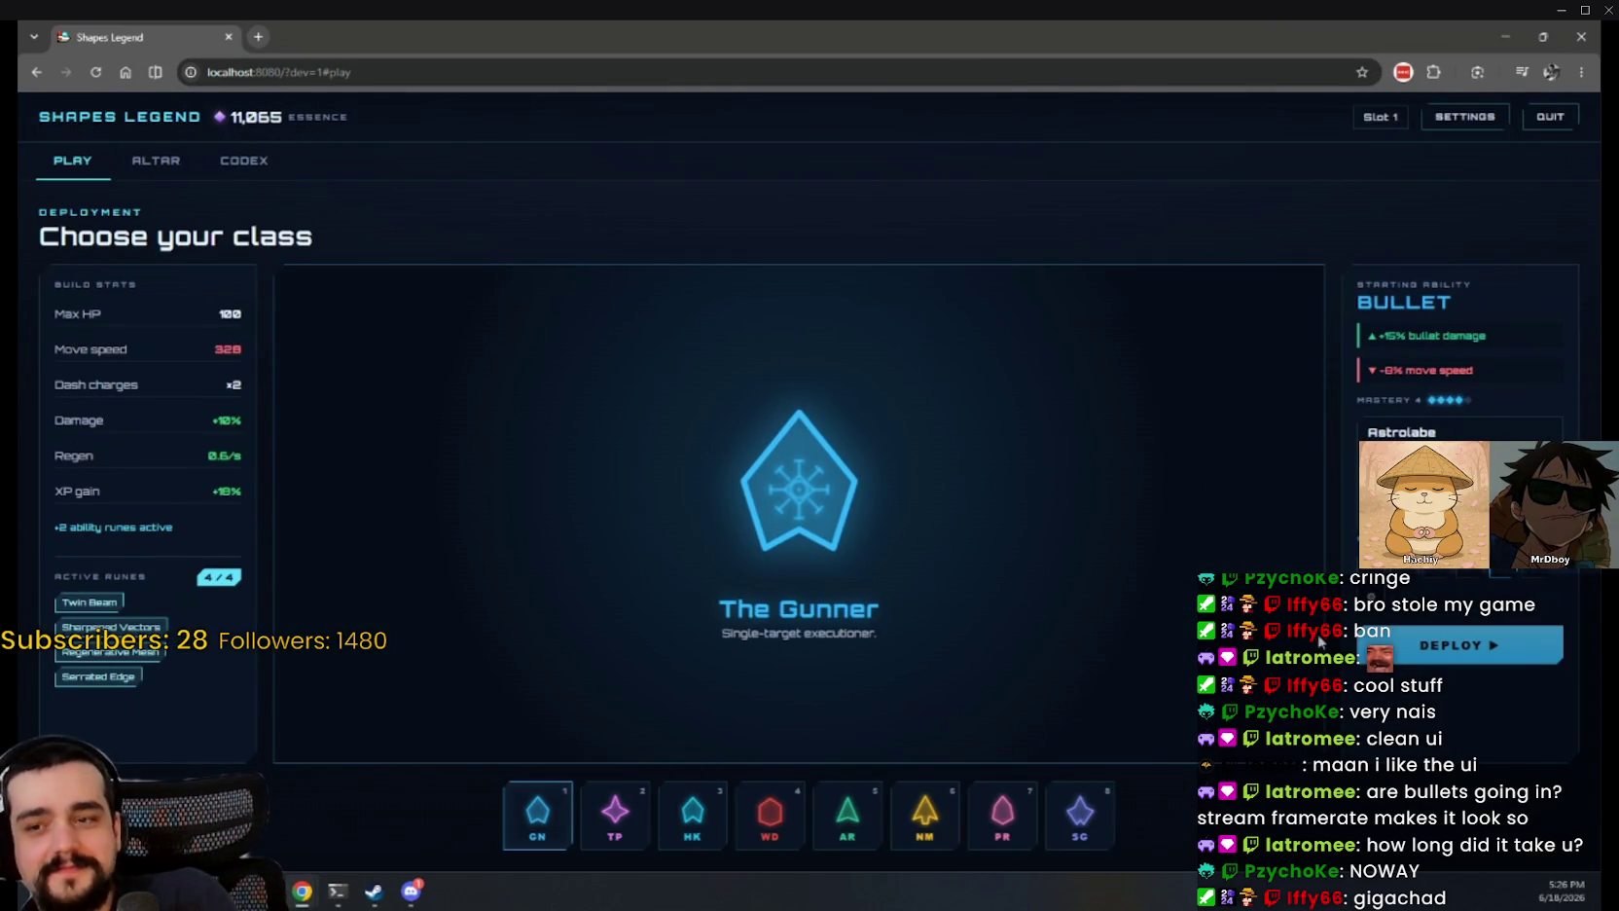
{"action": "left_click", "coordinate": [166, 170]}
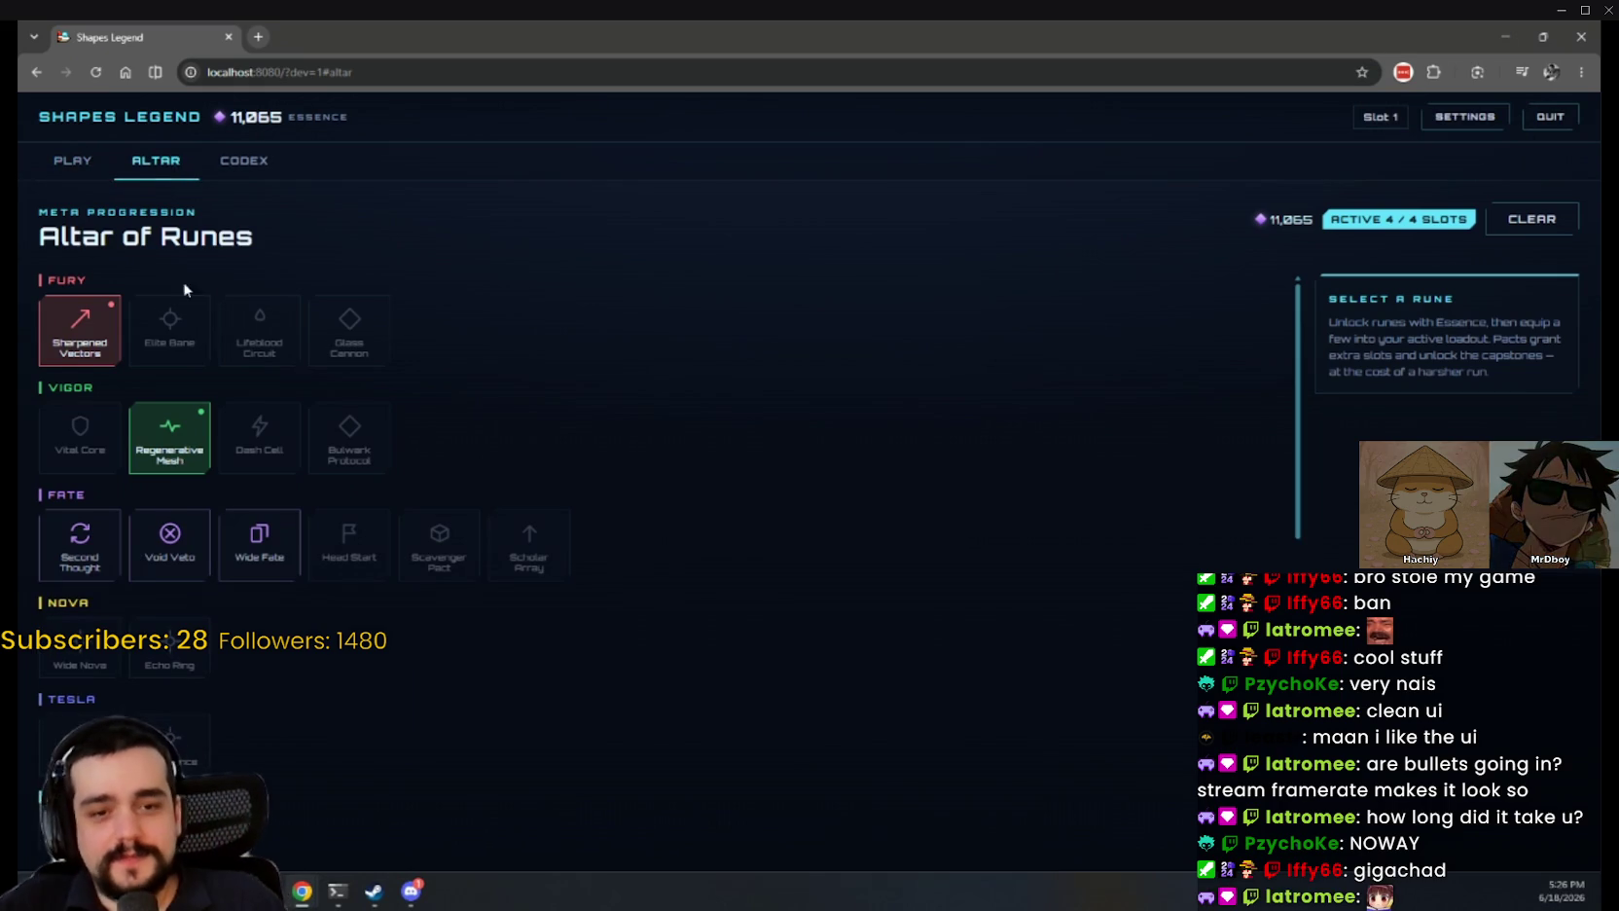
{"action": "left_click", "coordinate": [59, 165]}
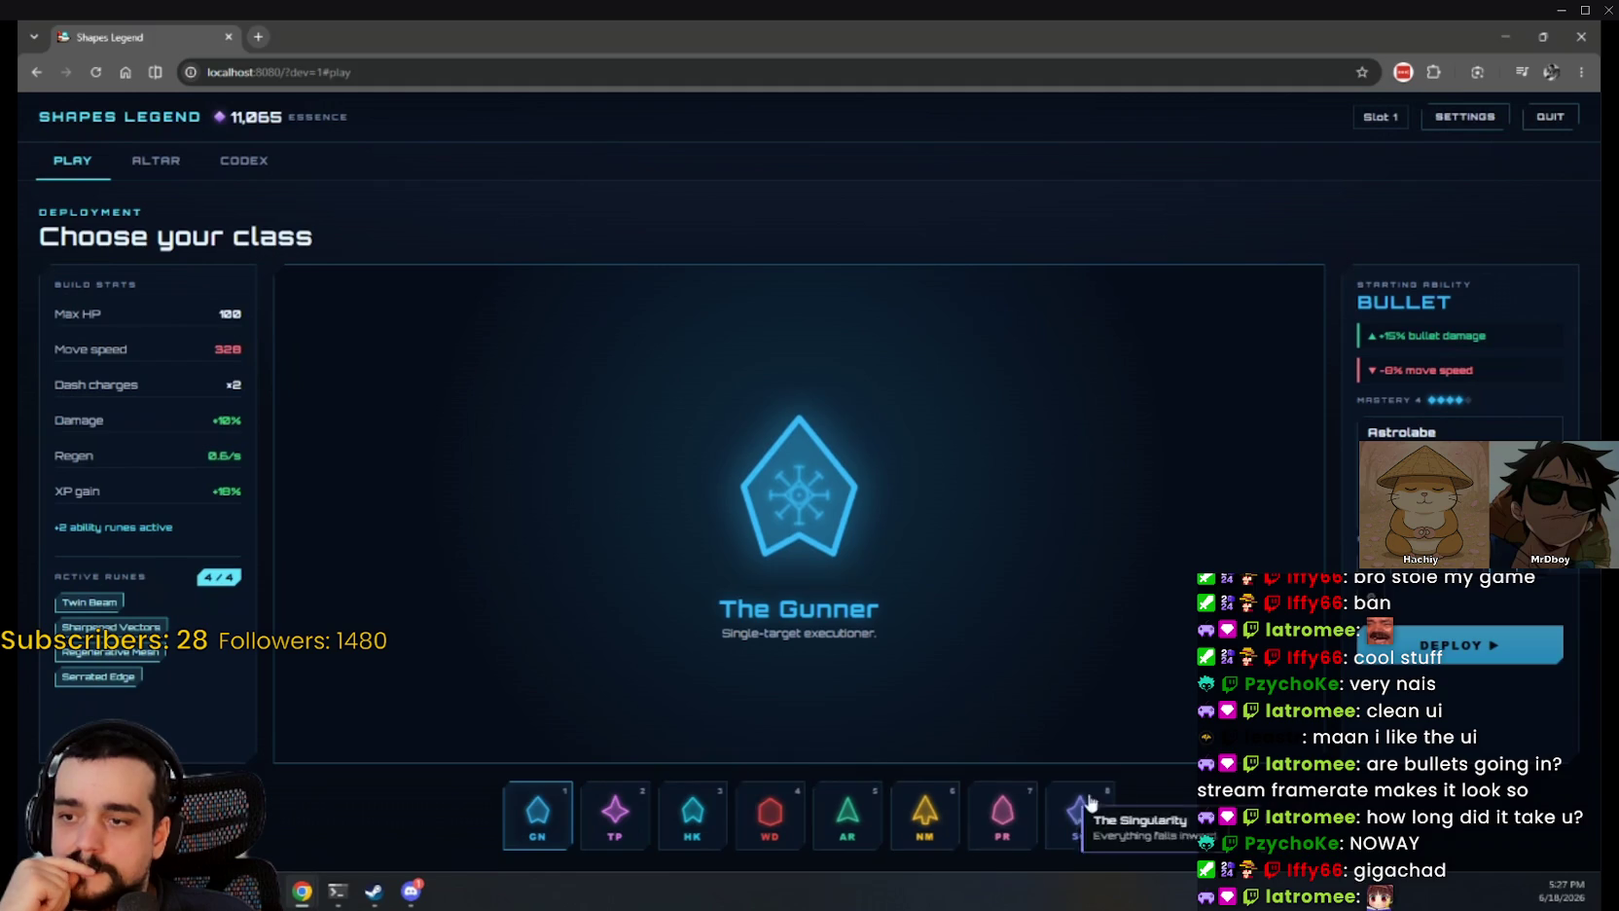
{"action": "key", "text": "Return"}
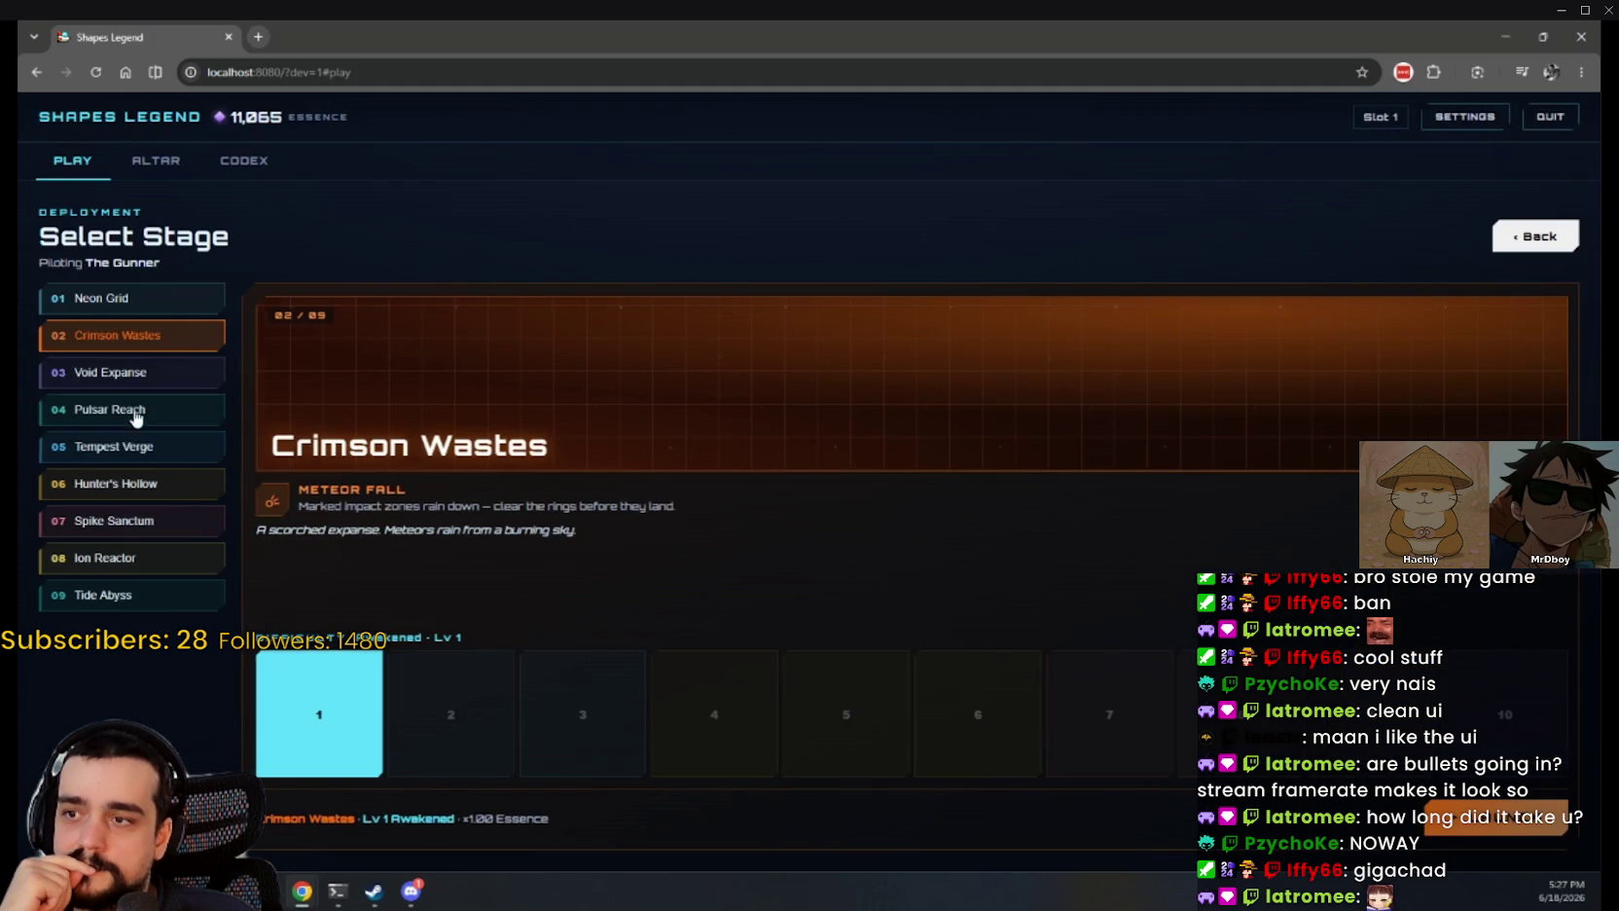
Step: Preview the Void Expanse, Pulsar Reach and Neon Grid stages, then choose Crimson Wastes
{"action": "left_click", "coordinate": [136, 374]}
{"action": "left_click", "coordinate": [136, 410]}
{"action": "left_click", "coordinate": [137, 376]}
{"action": "left_click", "coordinate": [151, 309]}
{"action": "left_click", "coordinate": [145, 335]}
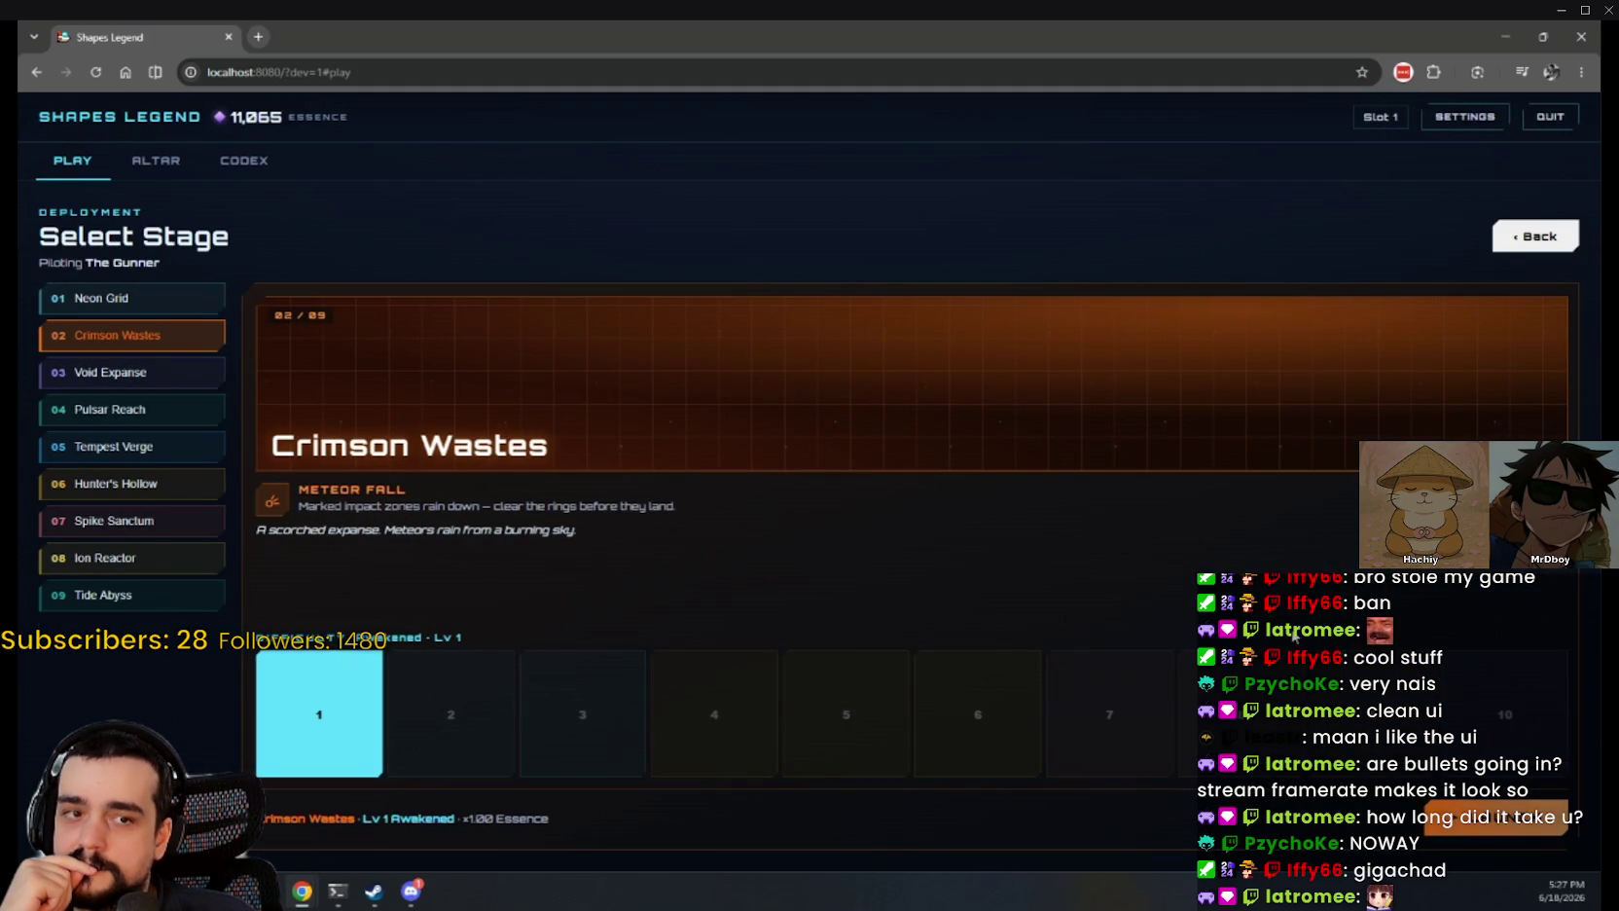
{"action": "left_click", "coordinate": [419, 891]}
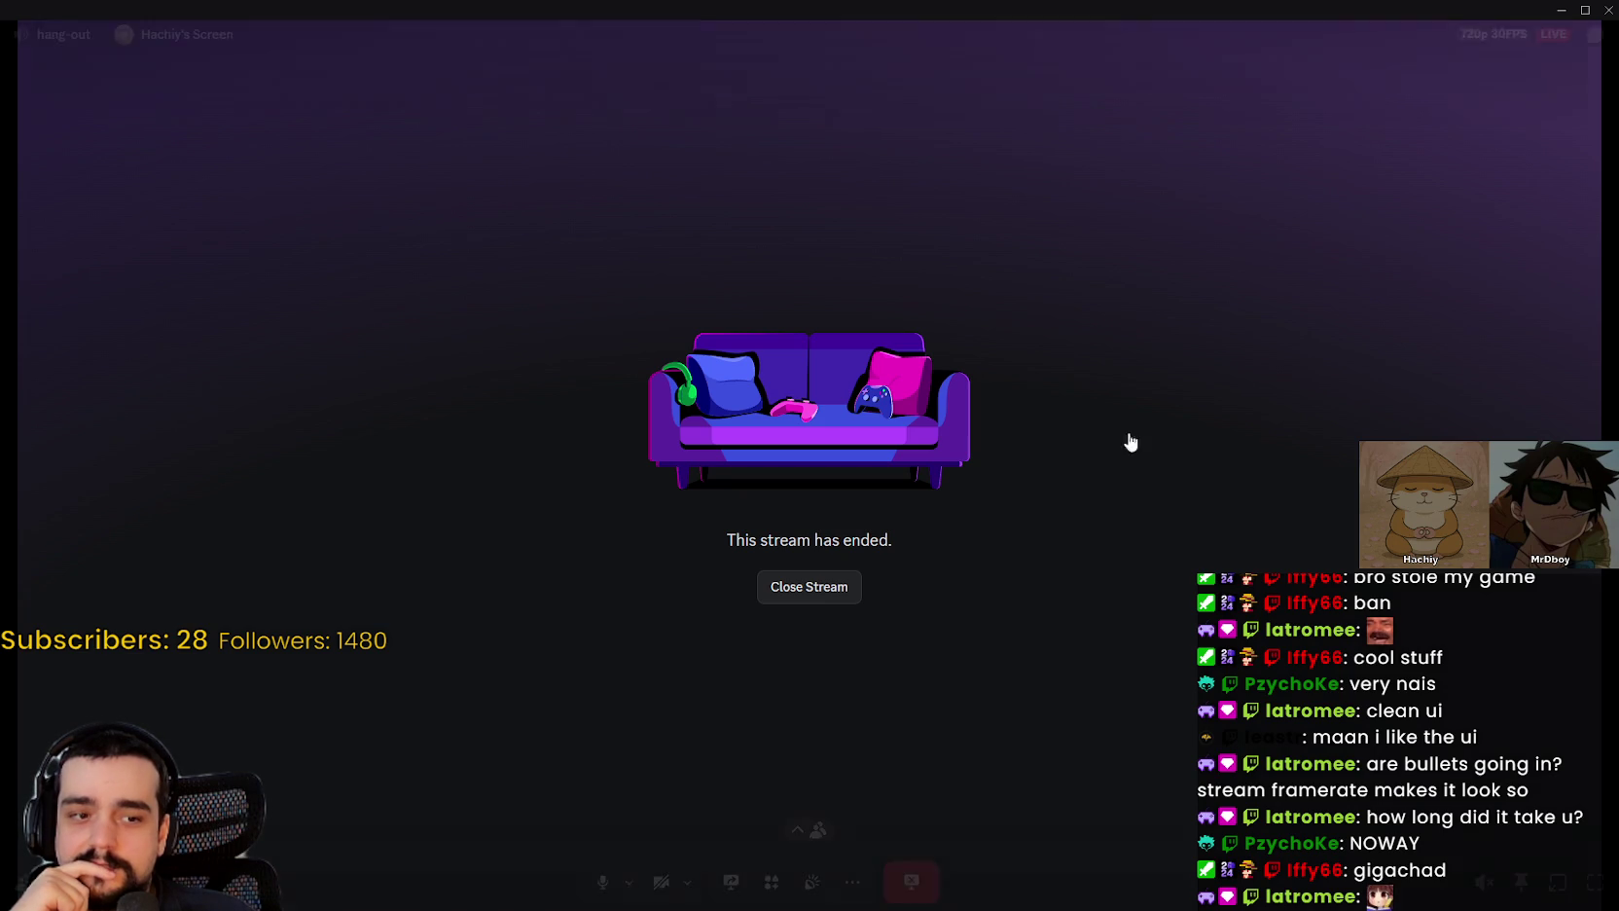
Step: Toggle the ended stream fullscreen and back, then drag the Discord window off-screen
{"action": "left_click", "coordinate": [1594, 876]}
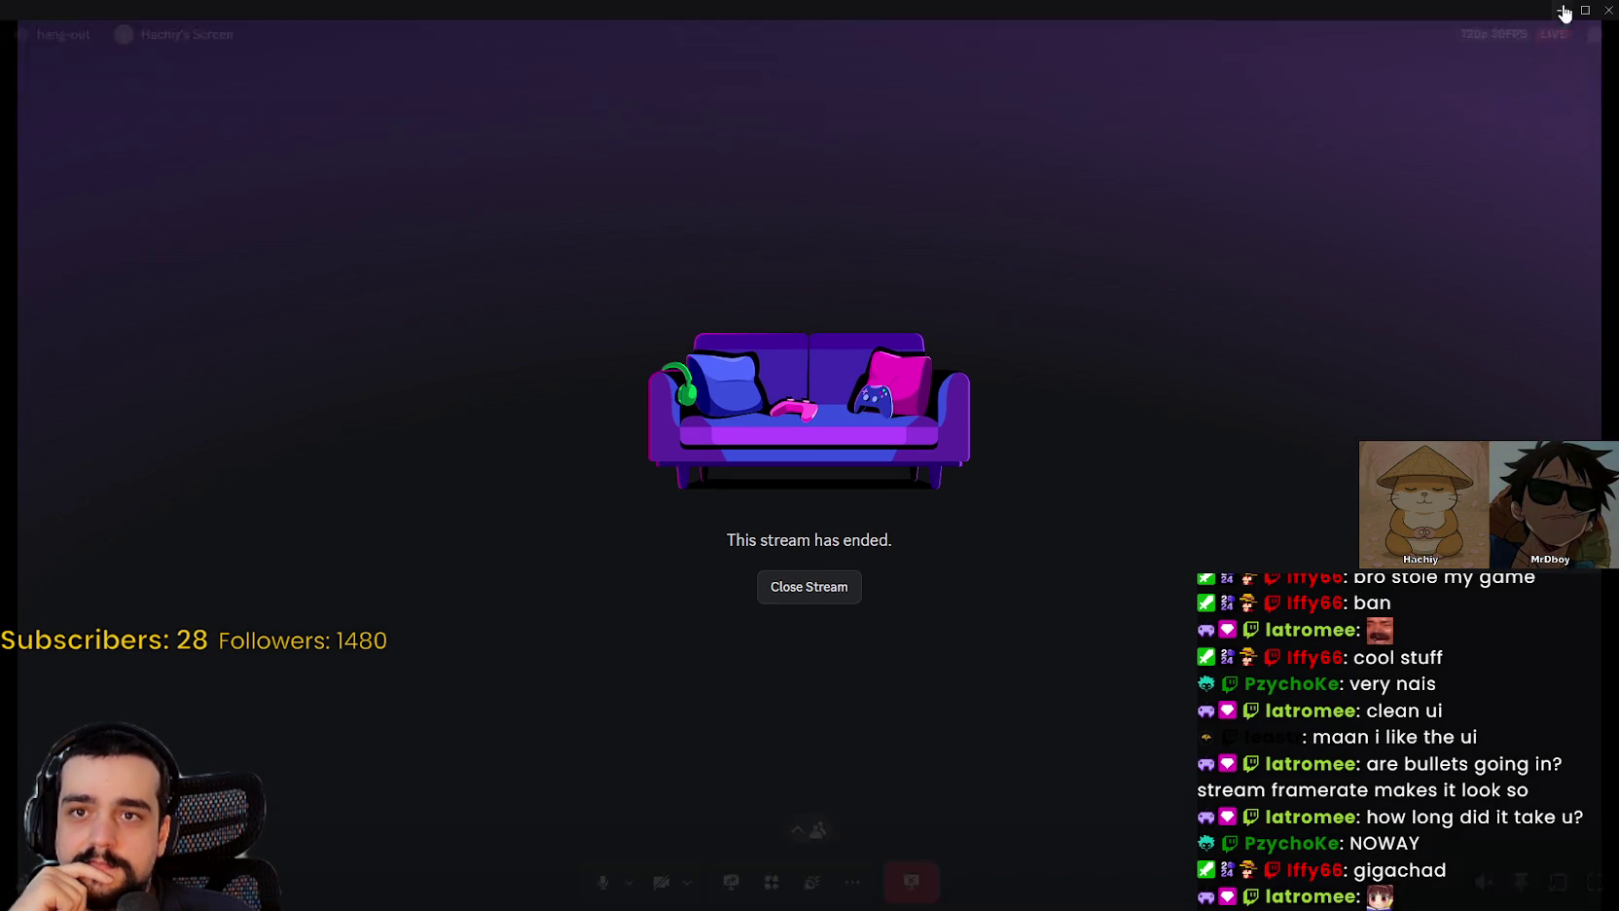
{"action": "key", "text": "Escape"}
{"action": "left_click_drag", "start_coordinate": [932, 119], "coordinate": [1618, 117]}
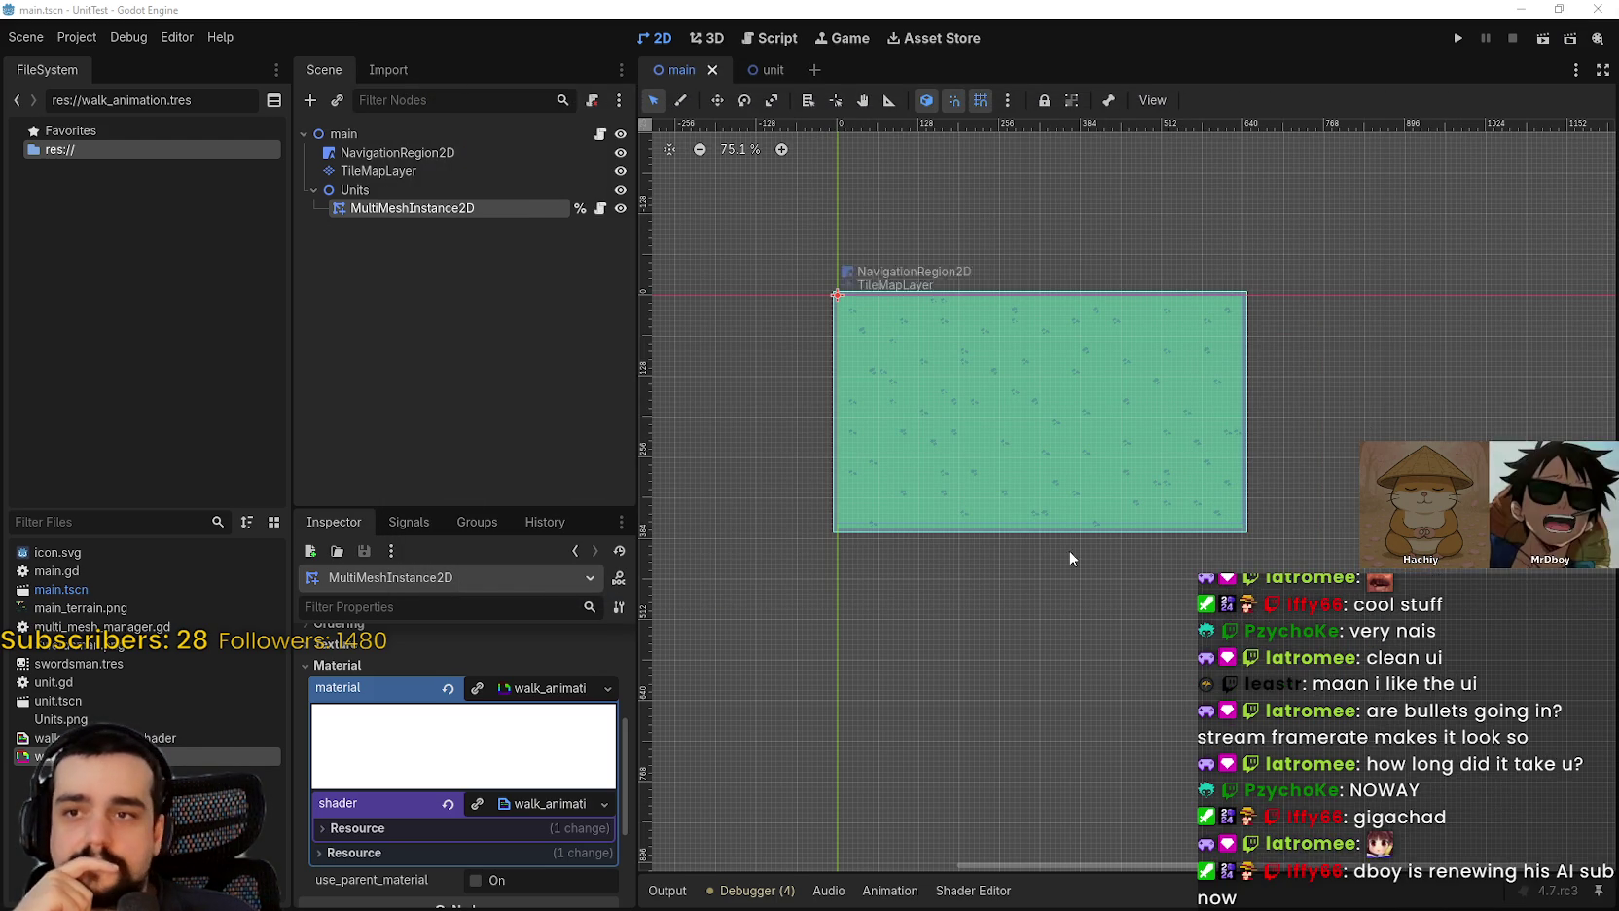
Step: Zoom over the green tilemap, open main.gd with its 50000 swordsmen, and run UnitTest
{"action": "scroll", "coordinate": [1089, 526], "scroll_direction": "up", "scroll_amount": 6}
{"action": "scroll", "coordinate": [1117, 489], "scroll_direction": "down", "scroll_amount": 2}
{"action": "scroll", "coordinate": [1117, 487], "scroll_direction": "up", "scroll_amount": 2}
{"action": "scroll", "coordinate": [1119, 482], "scroll_direction": "down", "scroll_amount": 2}
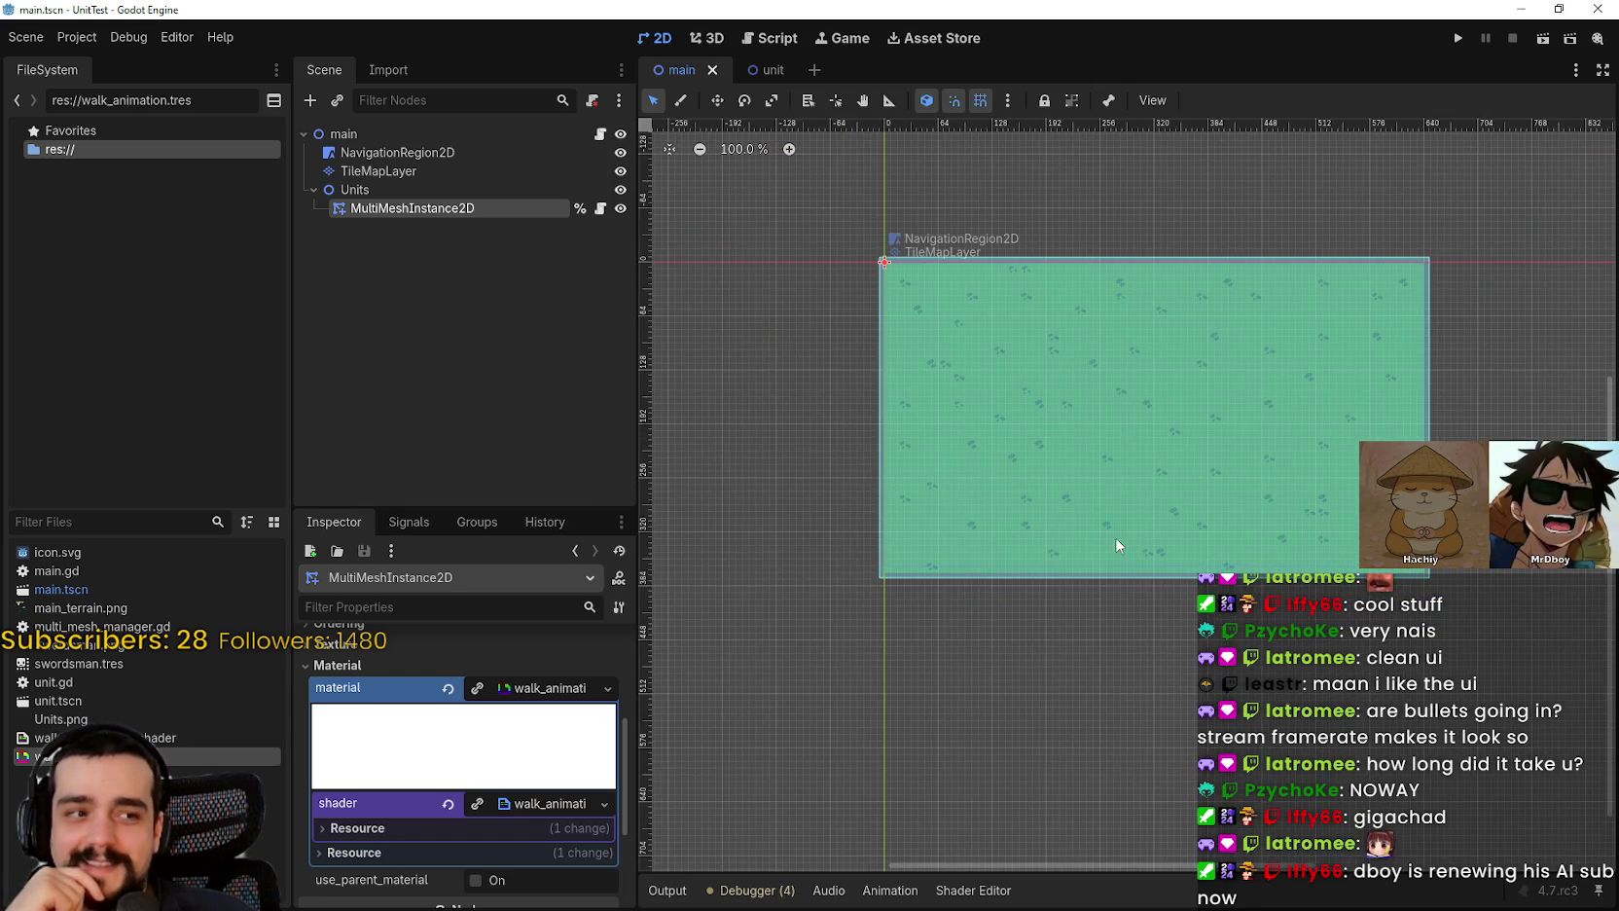
{"action": "scroll", "coordinate": [1109, 554], "scroll_direction": "up", "scroll_amount": 3}
{"action": "scroll", "coordinate": [1080, 555], "scroll_direction": "down", "scroll_amount": 4}
{"action": "scroll", "coordinate": [1065, 540], "scroll_direction": "down", "scroll_amount": 1}
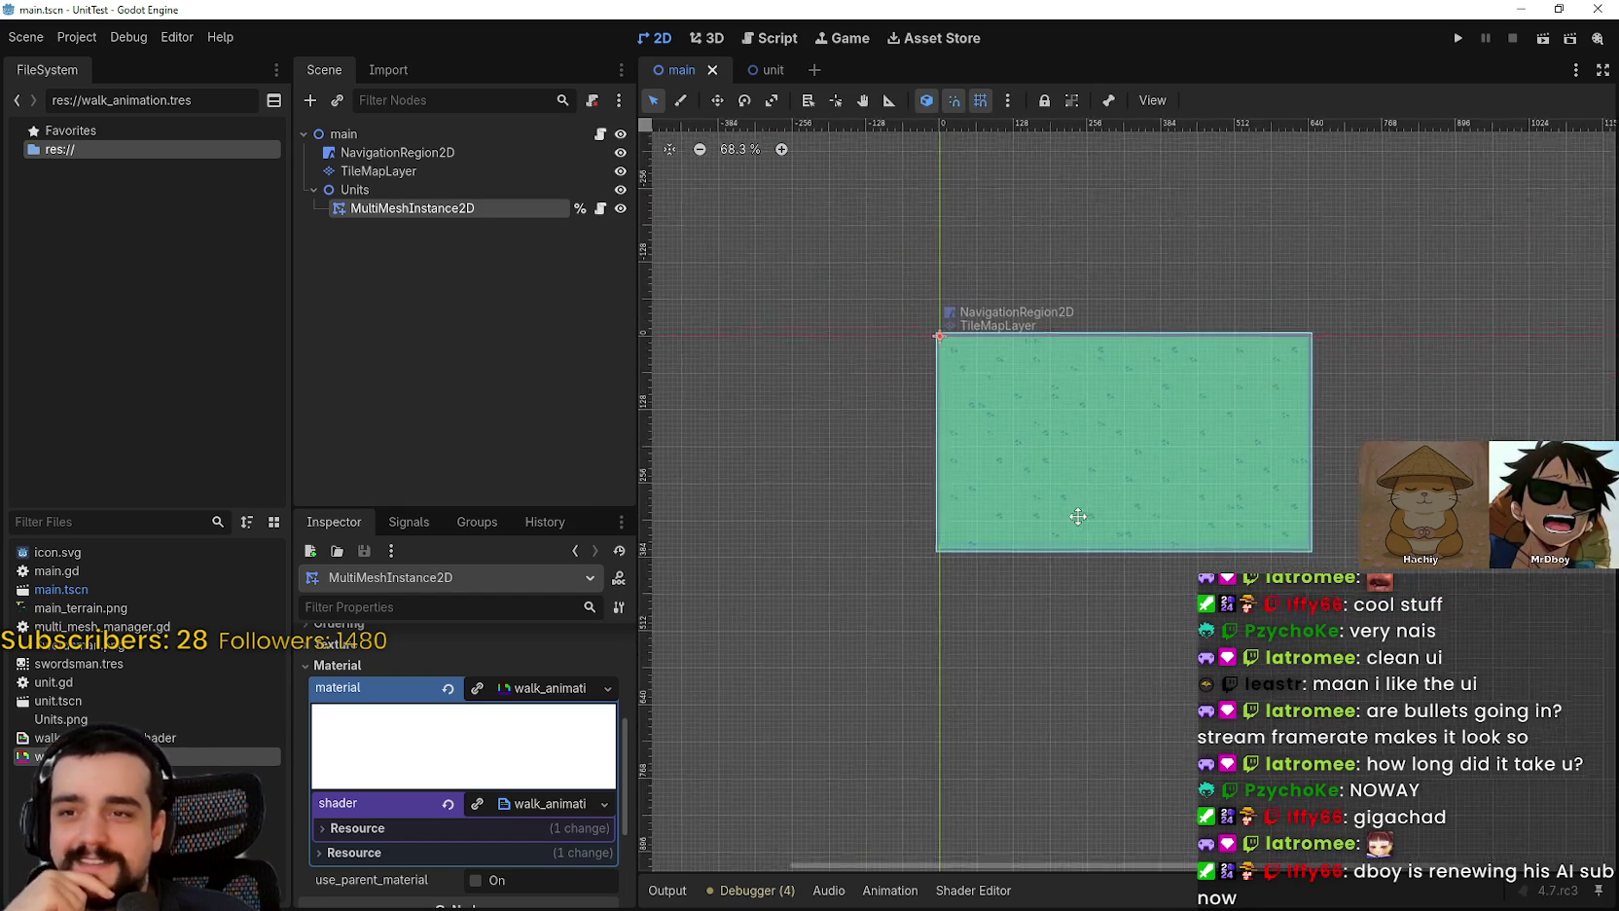
{"action": "scroll", "coordinate": [1155, 318], "scroll_direction": "down", "scroll_amount": 1}
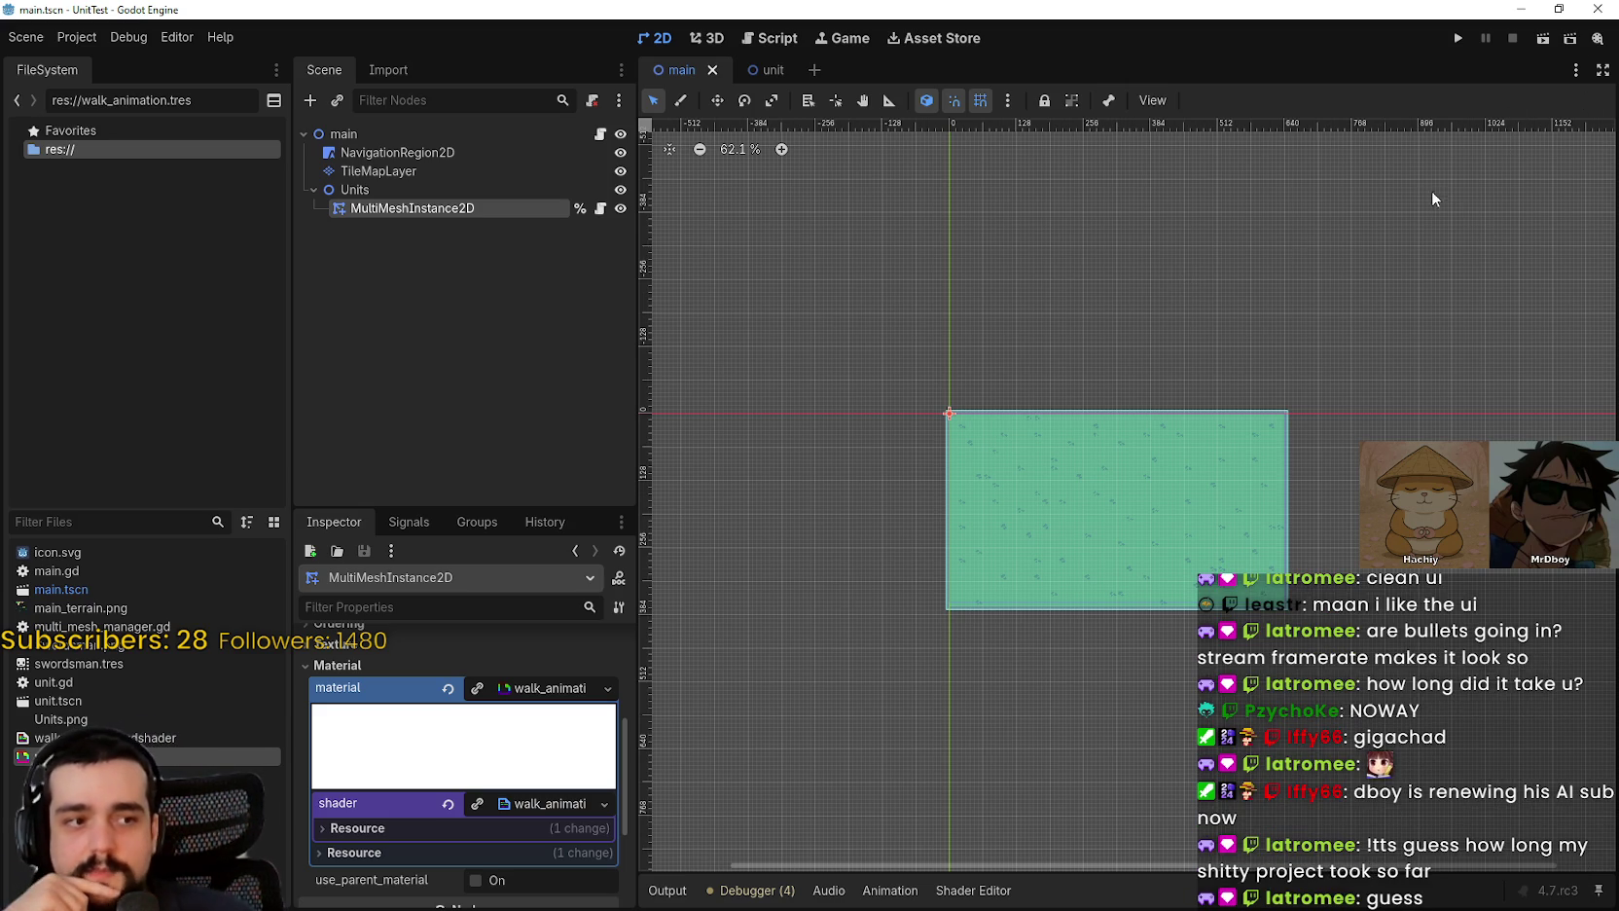
{"action": "left_click", "coordinate": [601, 134]}
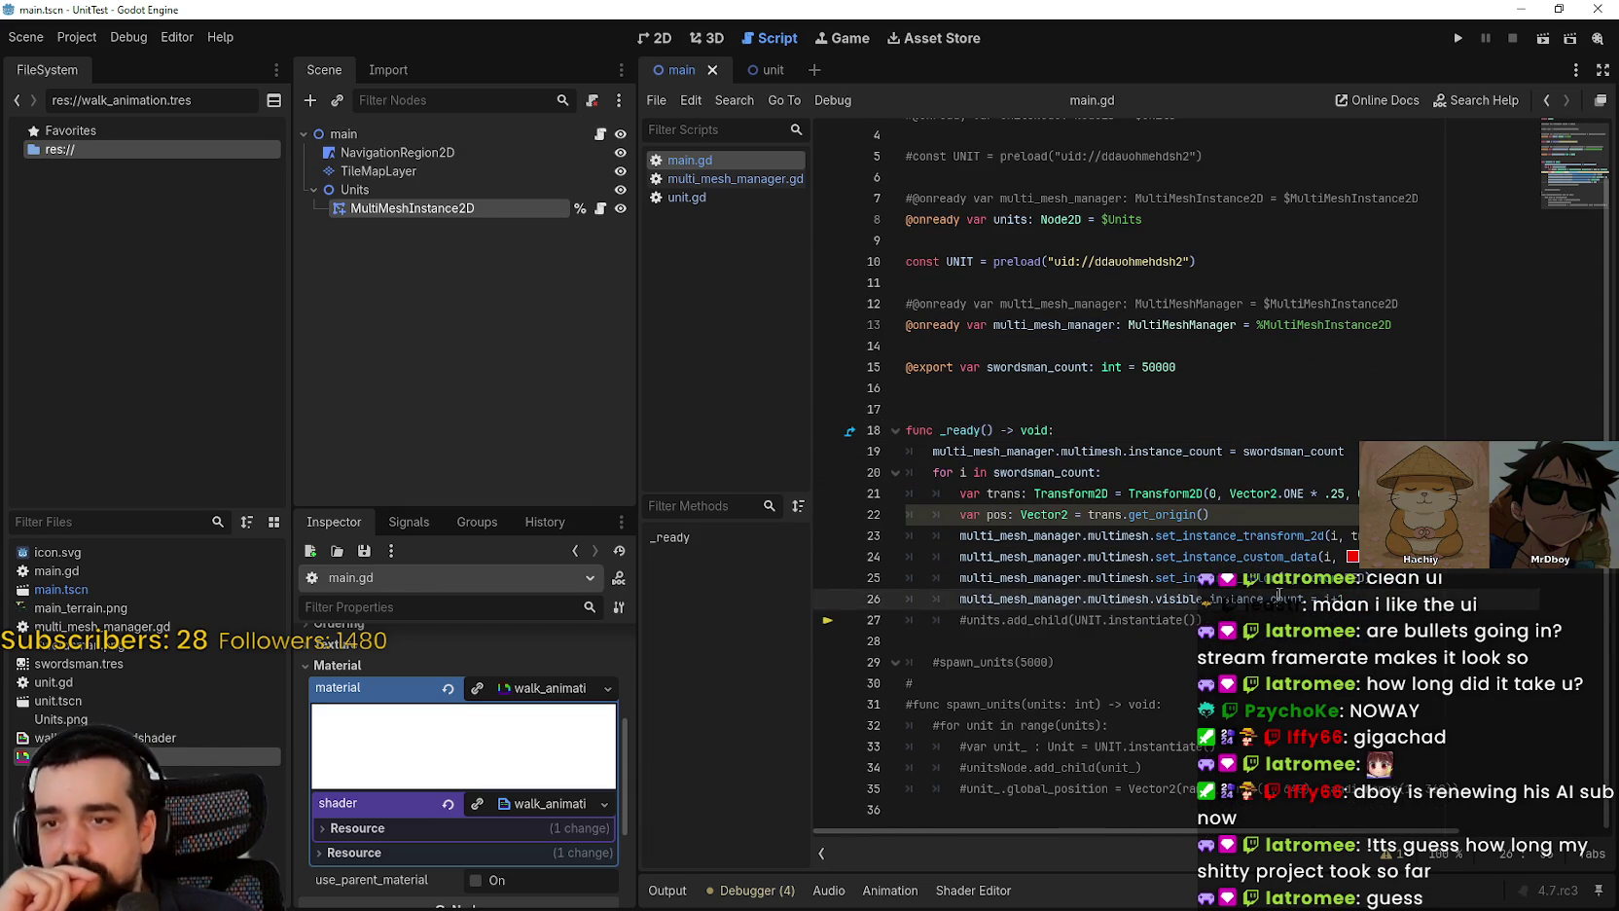
{"action": "left_click", "coordinate": [1458, 39]}
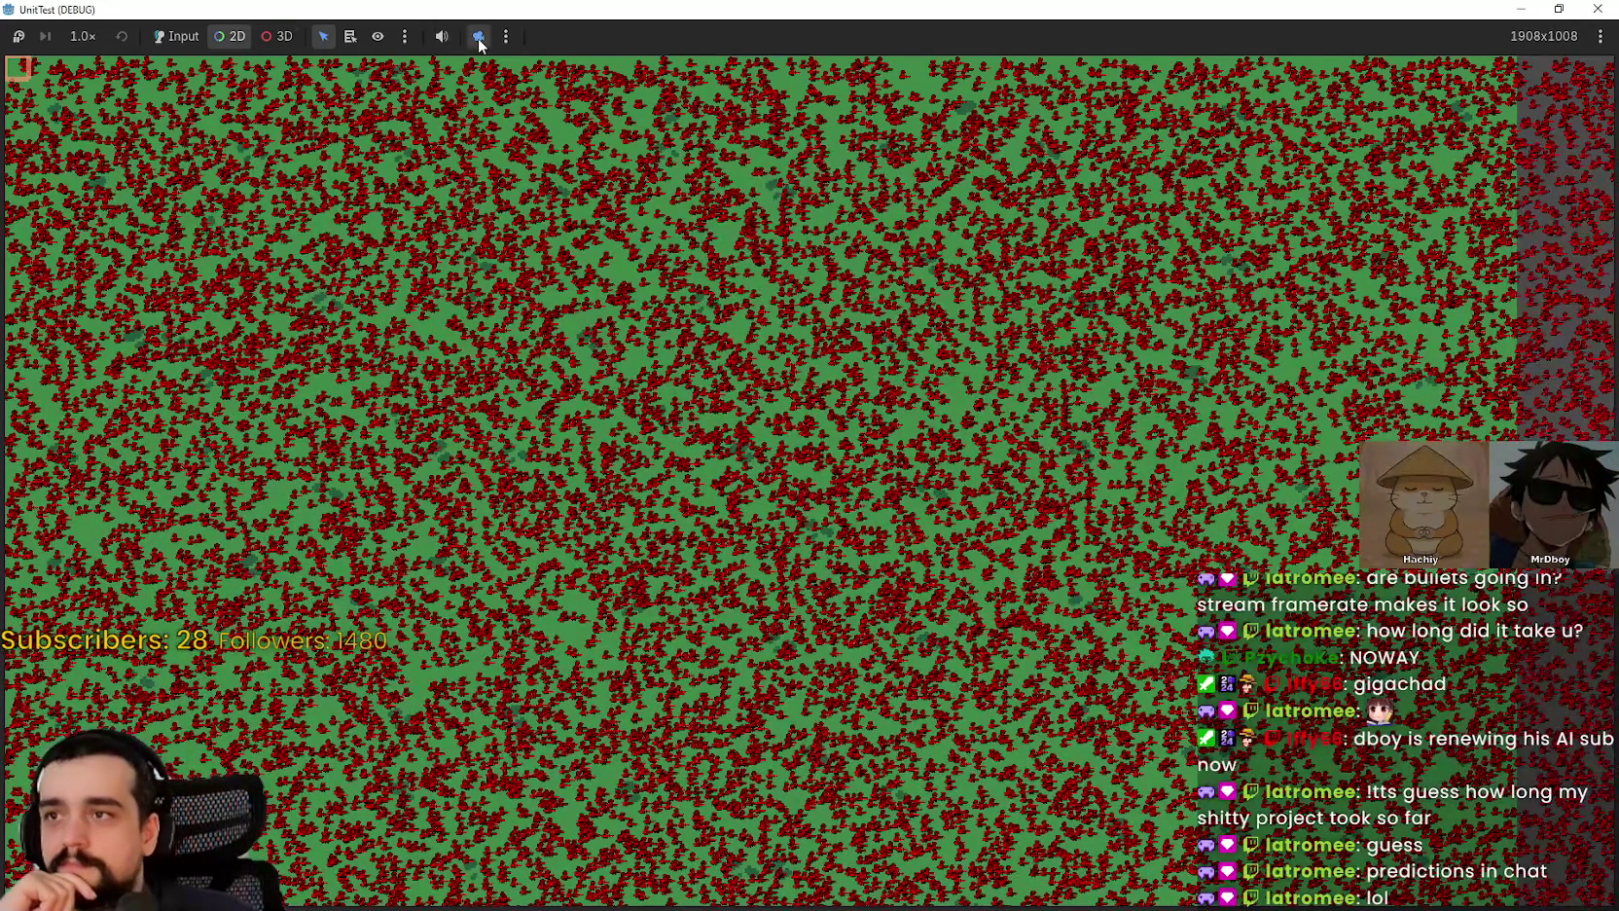
{"action": "scroll", "coordinate": [770, 392], "scroll_direction": "down", "scroll_amount": 5}
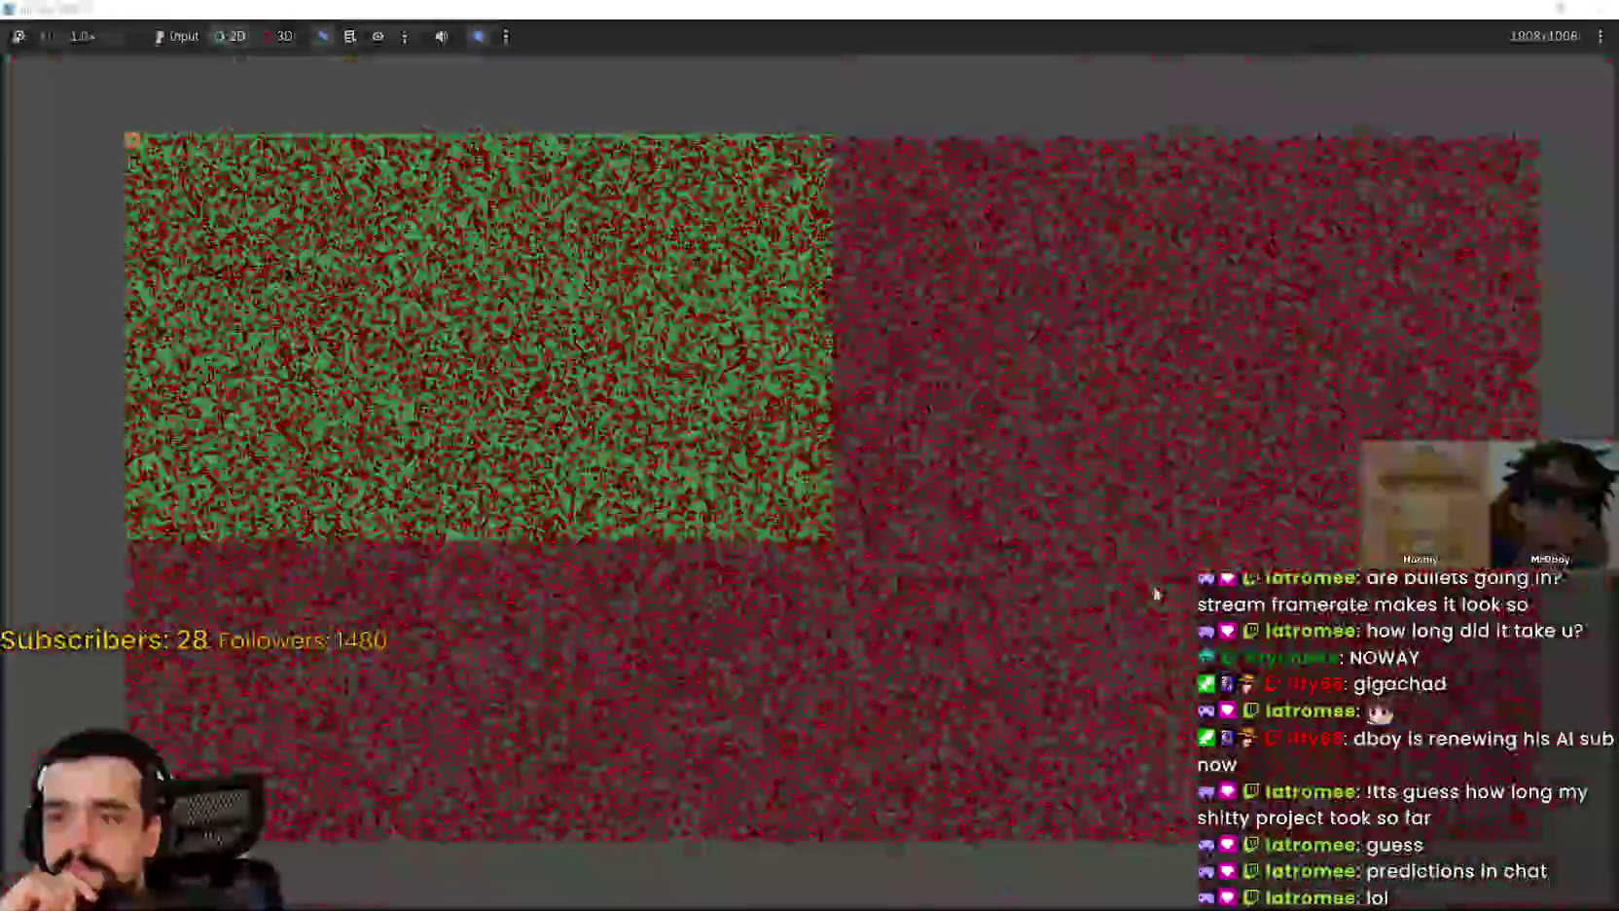
{"action": "scroll", "coordinate": [814, 473], "scroll_direction": "down", "scroll_amount": 2}
{"action": "scroll", "coordinate": [1100, 560], "scroll_direction": "up", "scroll_amount": 5}
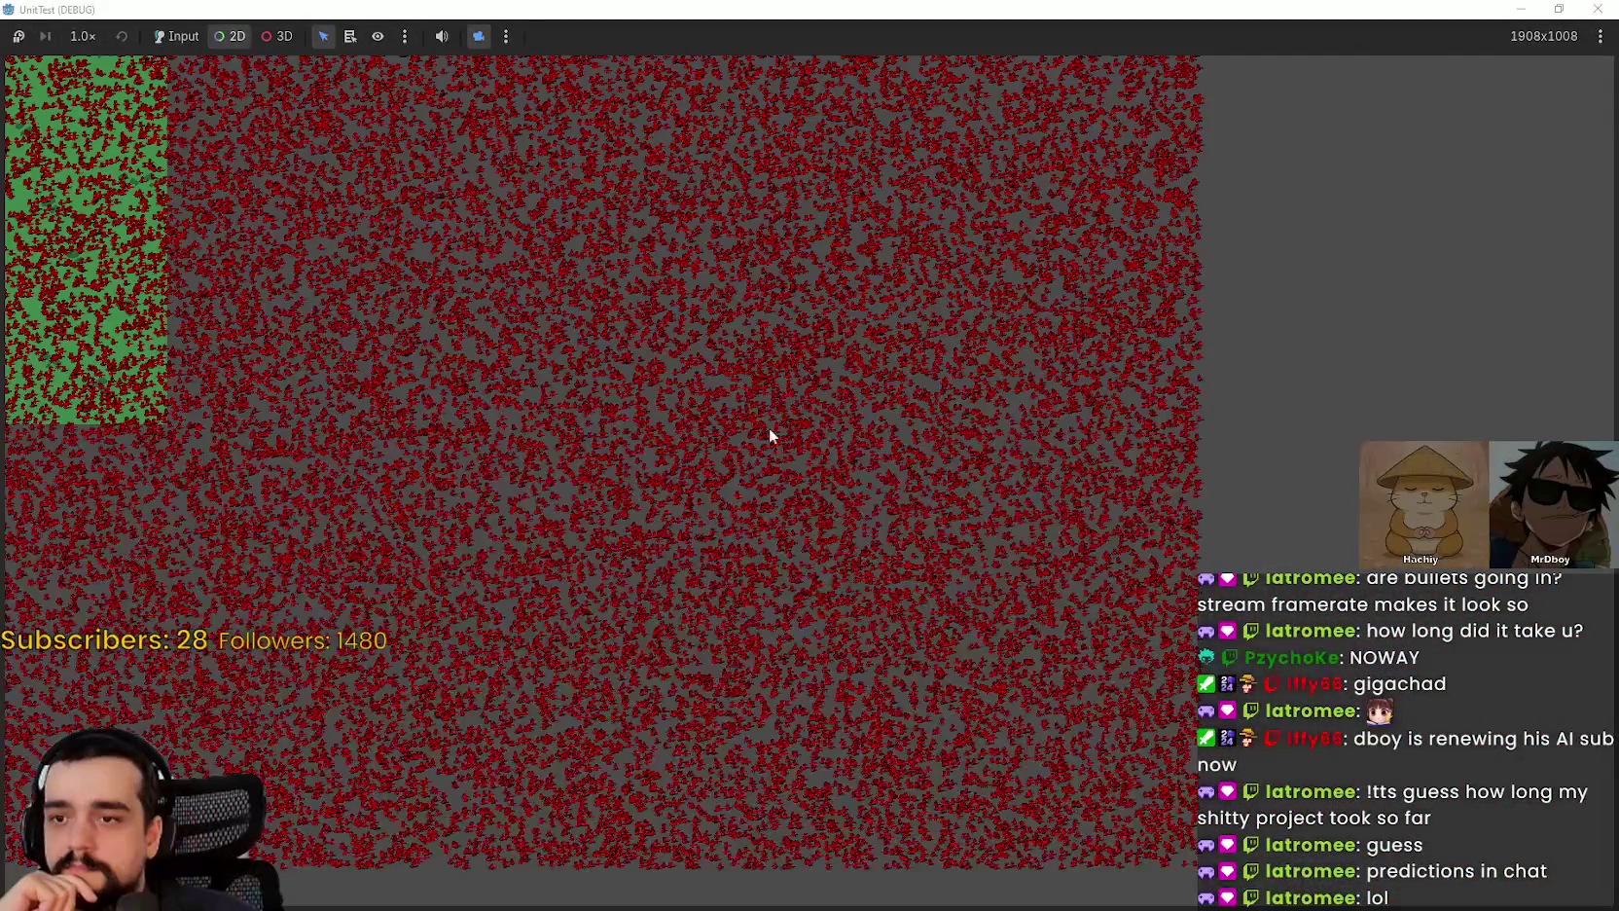
{"action": "scroll", "coordinate": [684, 493], "scroll_direction": "up", "scroll_amount": 5}
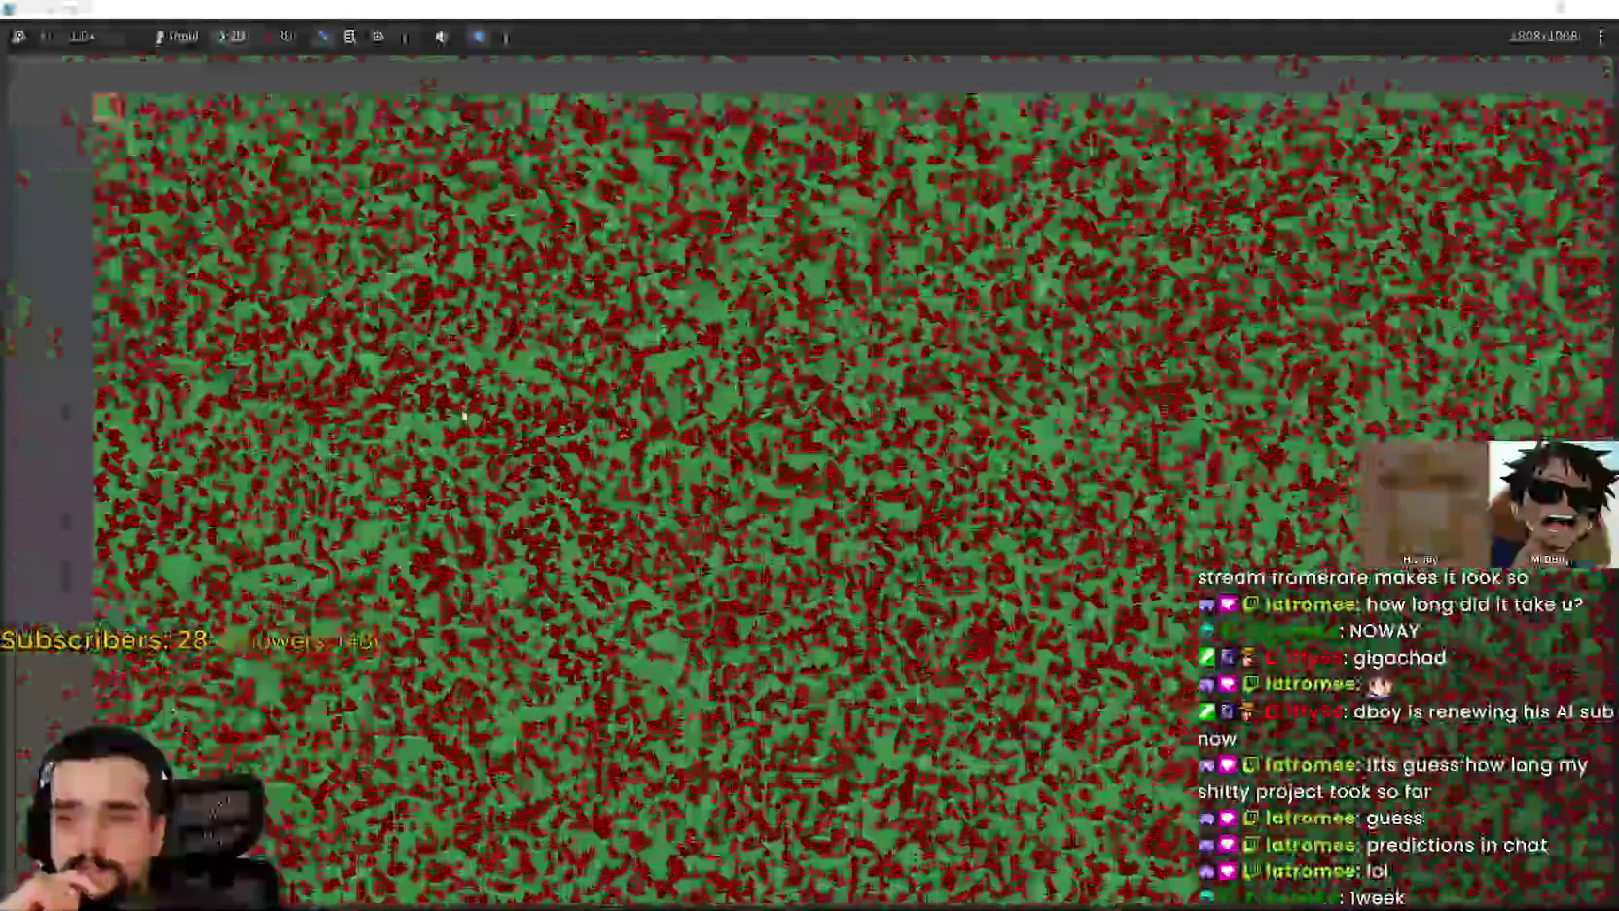
{"action": "scroll", "coordinate": [438, 416], "scroll_direction": "down", "scroll_amount": 3}
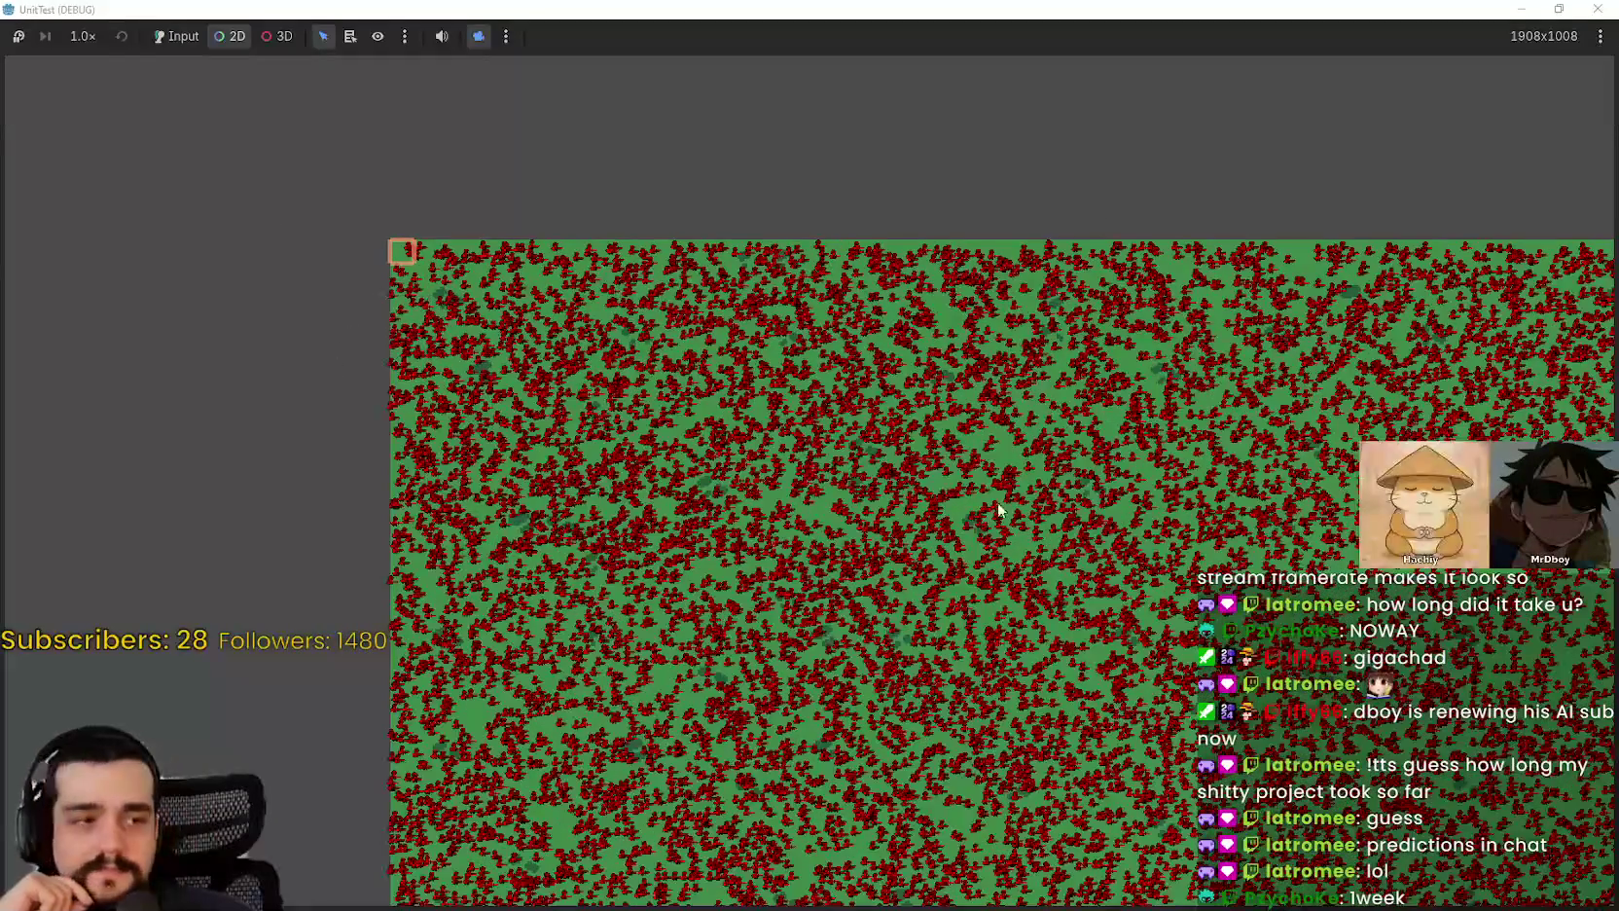
{"action": "key", "text": "Right"}
{"action": "key", "text": "Down"}
{"action": "scroll", "coordinate": [530, 379], "scroll_direction": "down", "scroll_amount": 1}
{"action": "scroll", "coordinate": [528, 363], "scroll_direction": "up", "scroll_amount": 2}
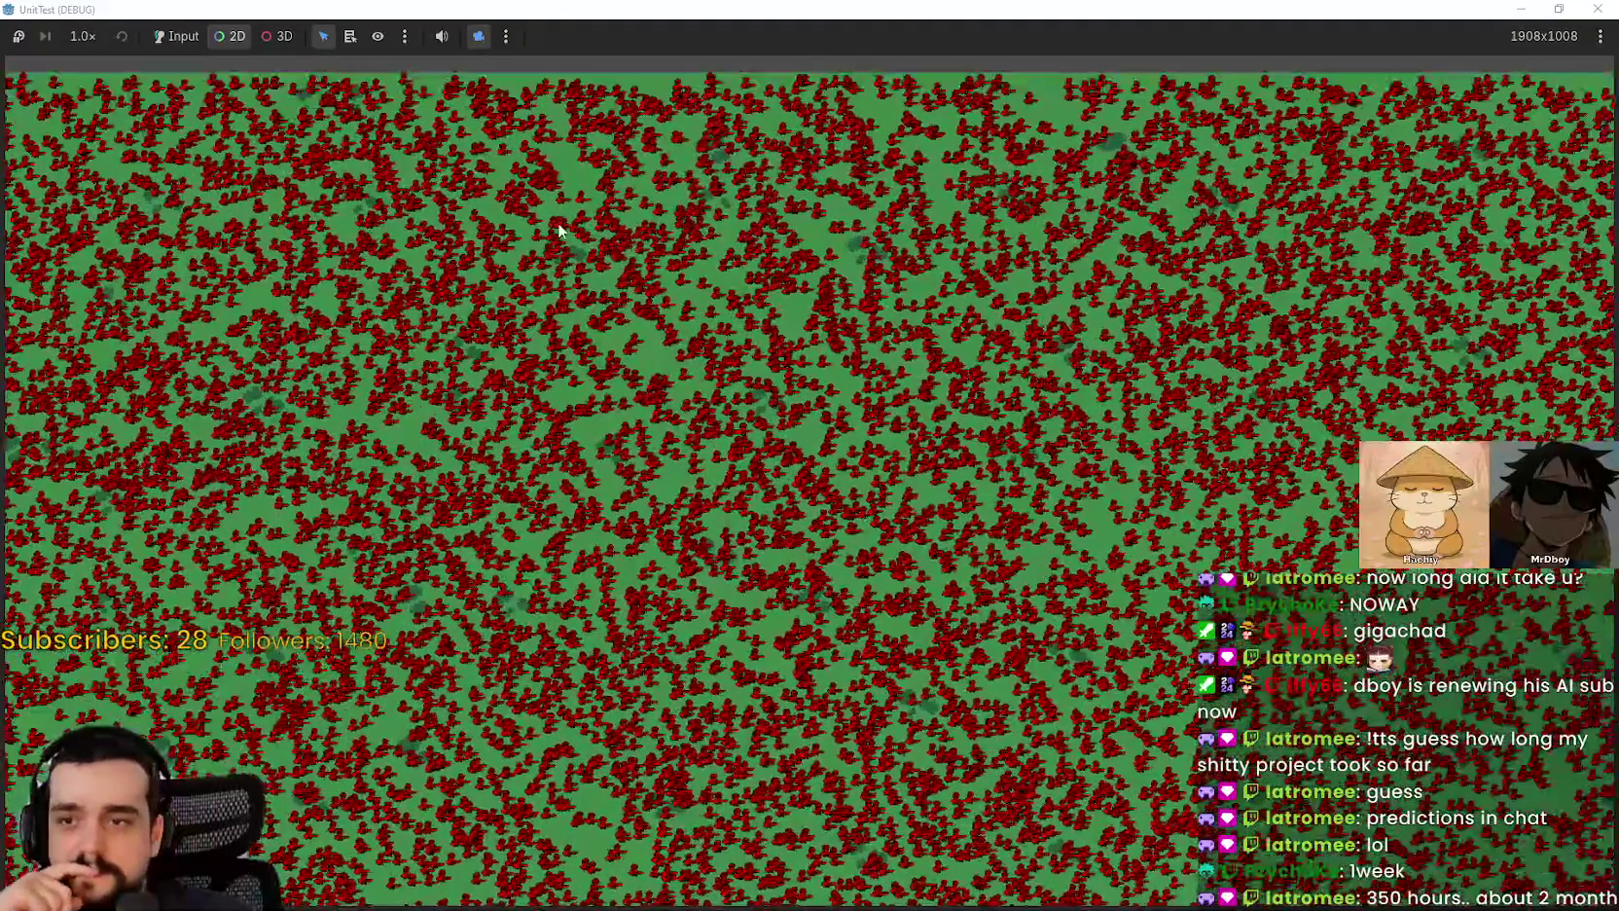
{"action": "key", "text": "Up"}
{"action": "key", "text": "Left"}
{"action": "scroll", "coordinate": [228, 286], "scroll_direction": "up", "scroll_amount": 2}
{"action": "scroll", "coordinate": [370, 392], "scroll_direction": "up", "scroll_amount": 4}
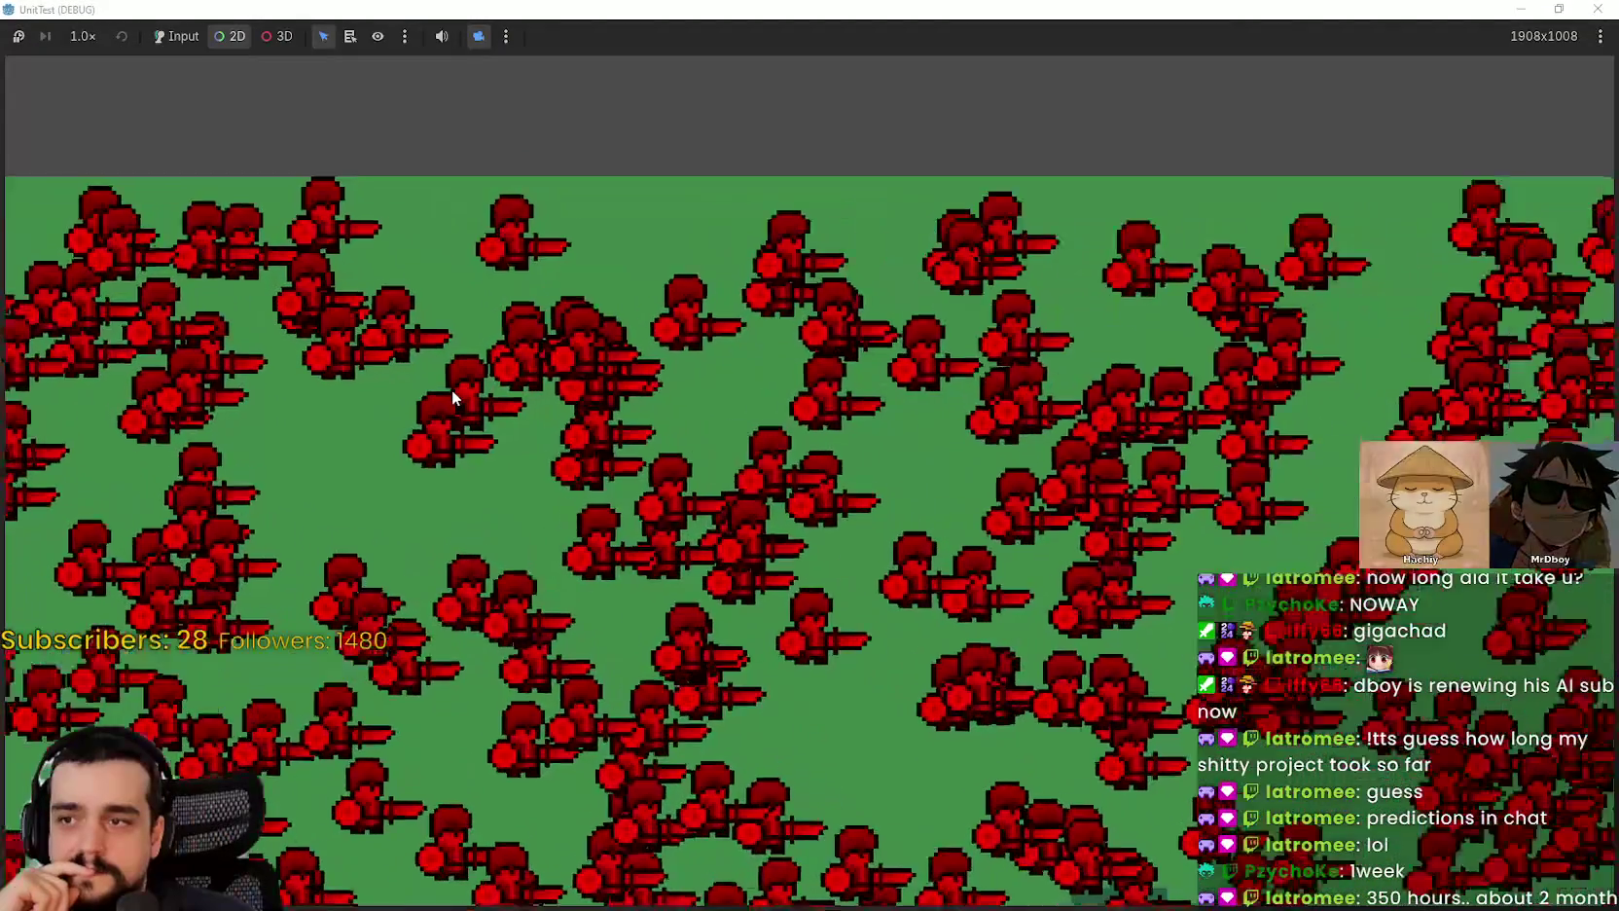
{"action": "scroll", "coordinate": [452, 389], "scroll_direction": "up", "scroll_amount": 2}
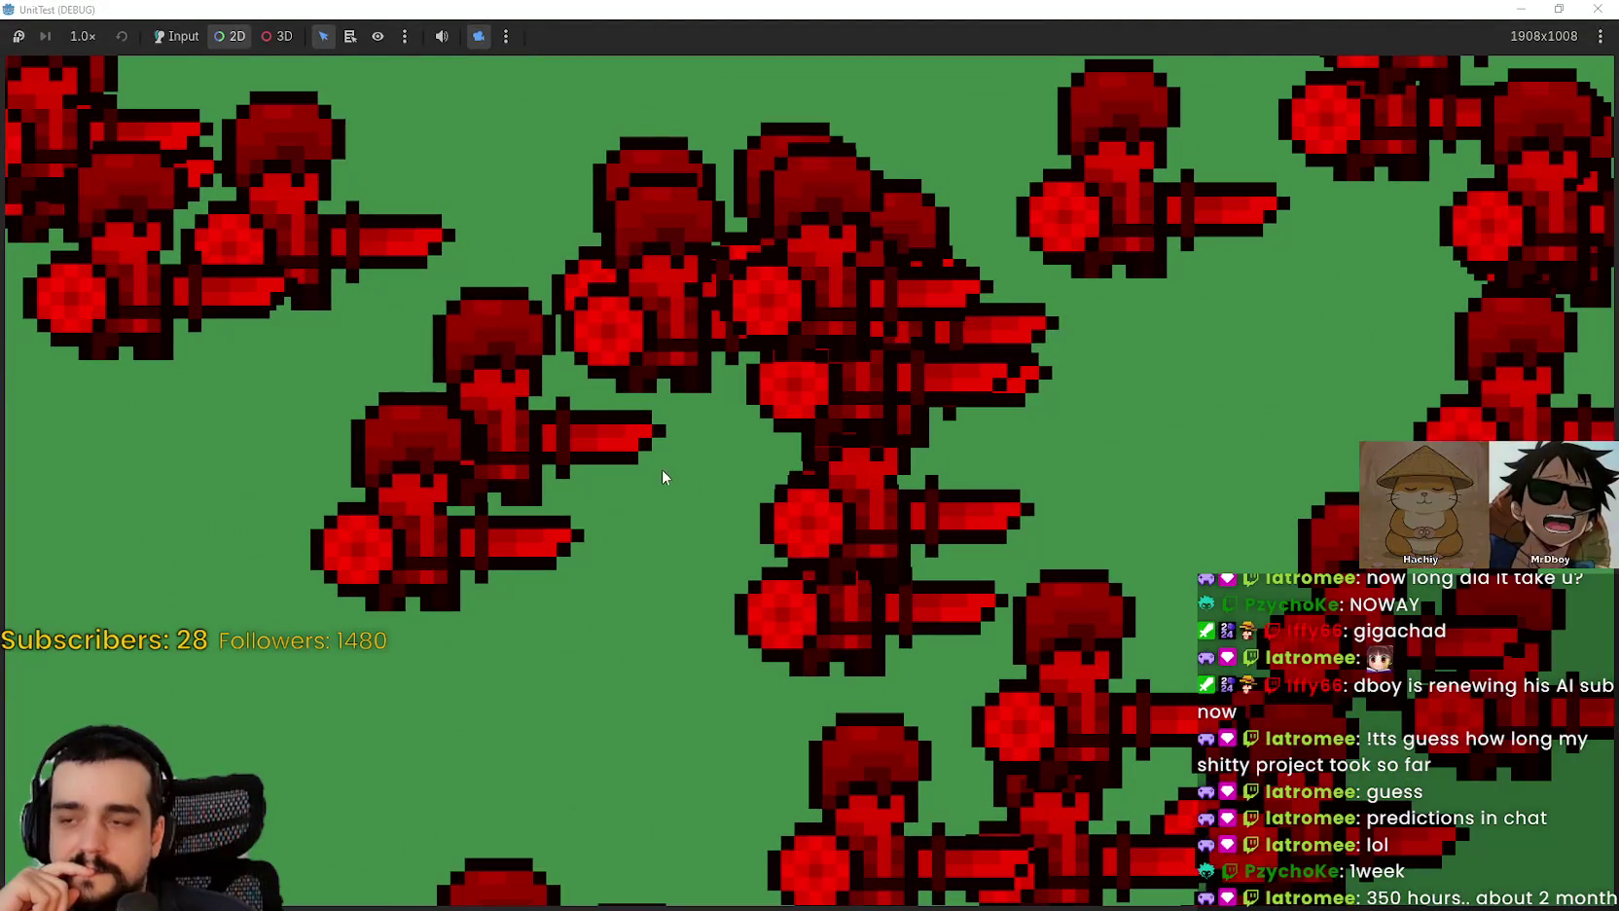
{"action": "scroll", "coordinate": [657, 462], "scroll_direction": "down", "scroll_amount": 5}
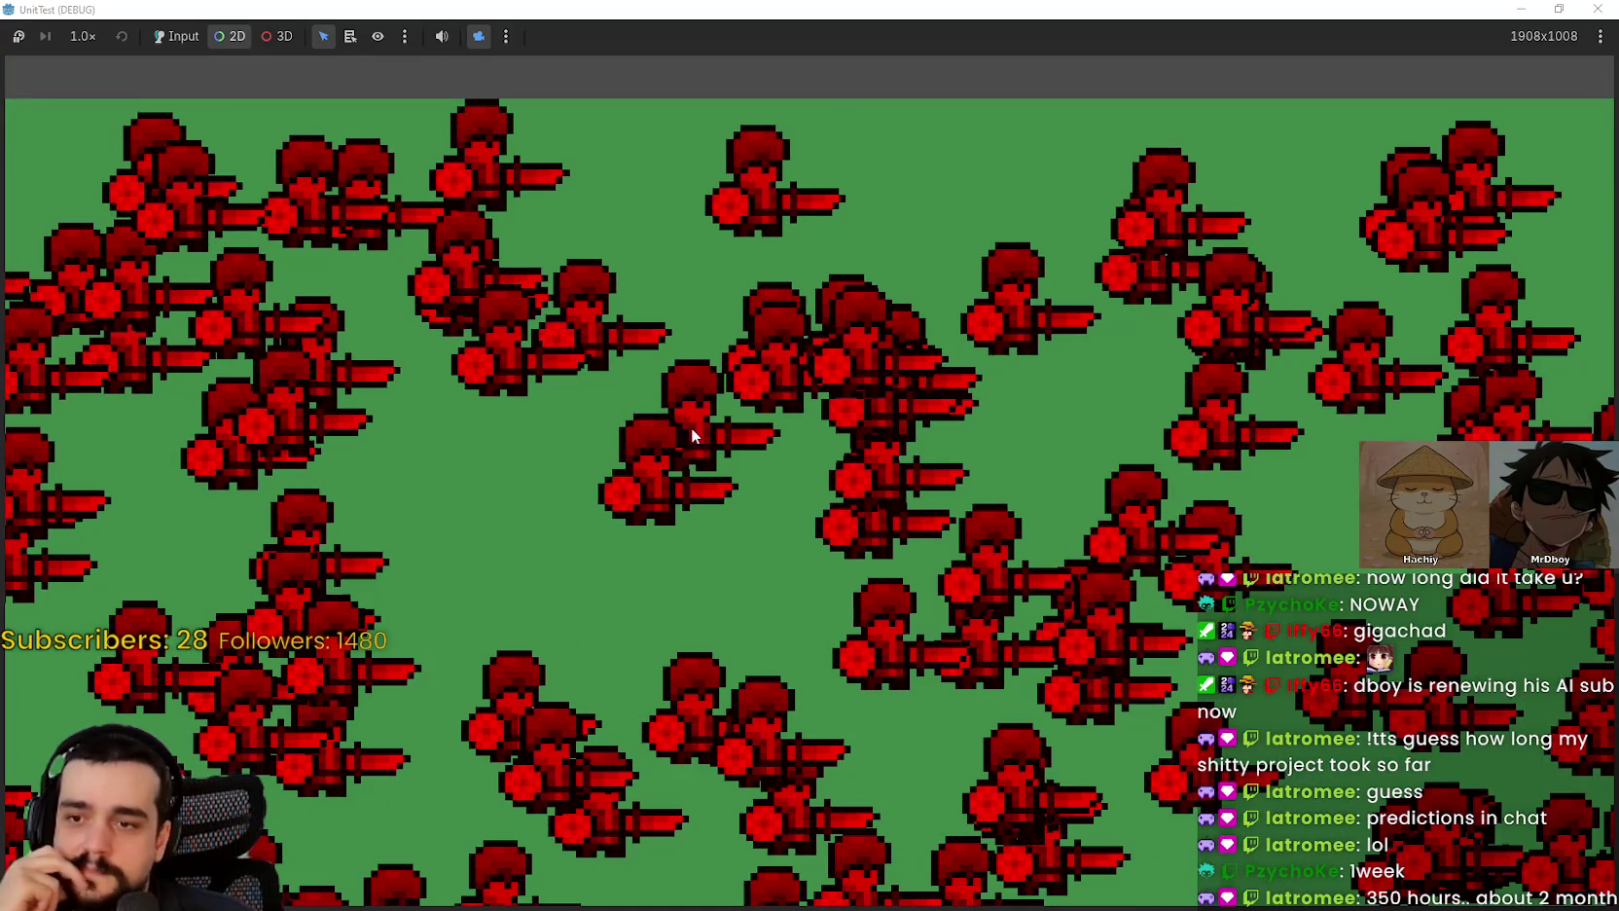
{"action": "scroll", "coordinate": [692, 428], "scroll_direction": "down", "scroll_amount": 5}
{"action": "scroll", "coordinate": [568, 395], "scroll_direction": "up", "scroll_amount": 6}
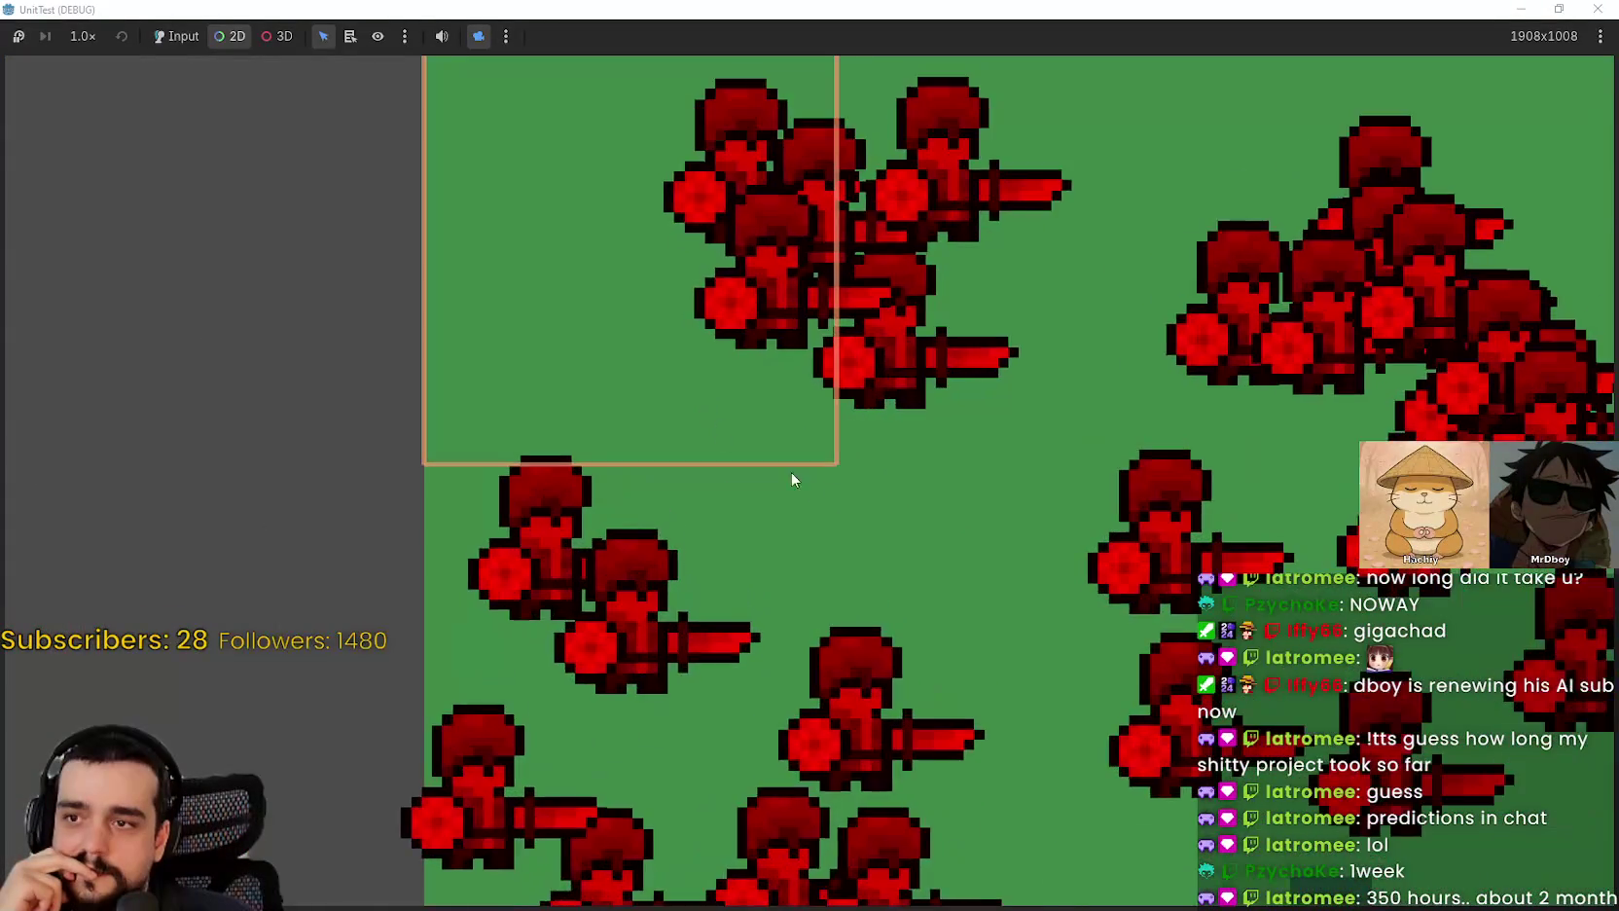
{"action": "scroll", "coordinate": [812, 485], "scroll_direction": "down", "scroll_amount": 3}
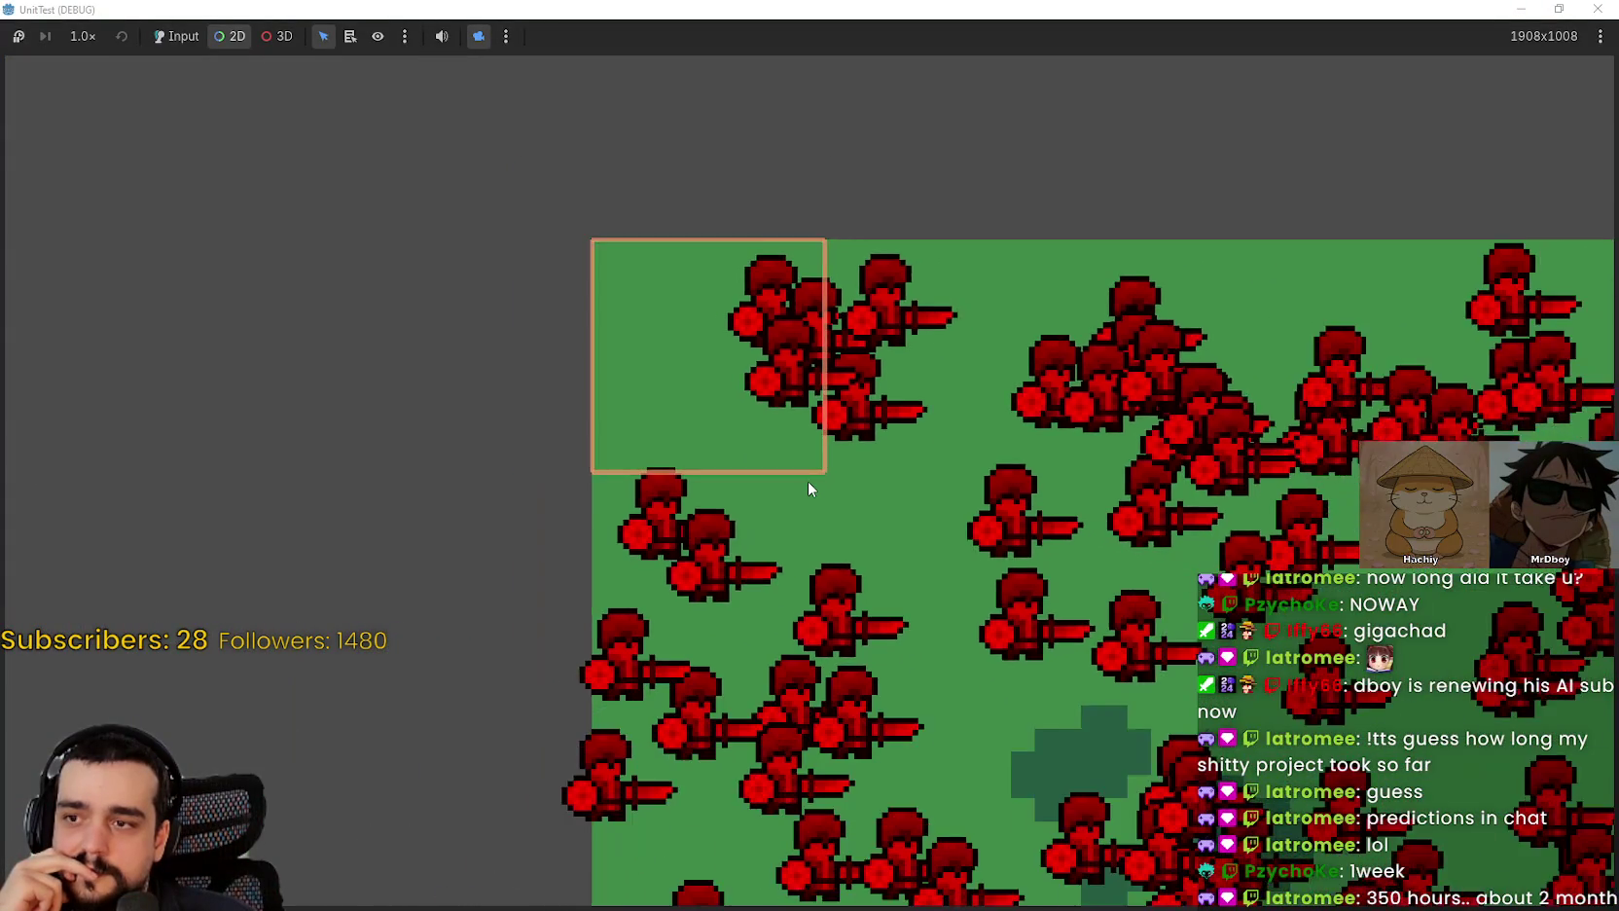
{"action": "scroll", "coordinate": [807, 488], "scroll_direction": "down", "scroll_amount": 5}
{"action": "scroll", "coordinate": [900, 526], "scroll_direction": "down", "scroll_amount": 5}
{"action": "scroll", "coordinate": [739, 292], "scroll_direction": "up", "scroll_amount": 5}
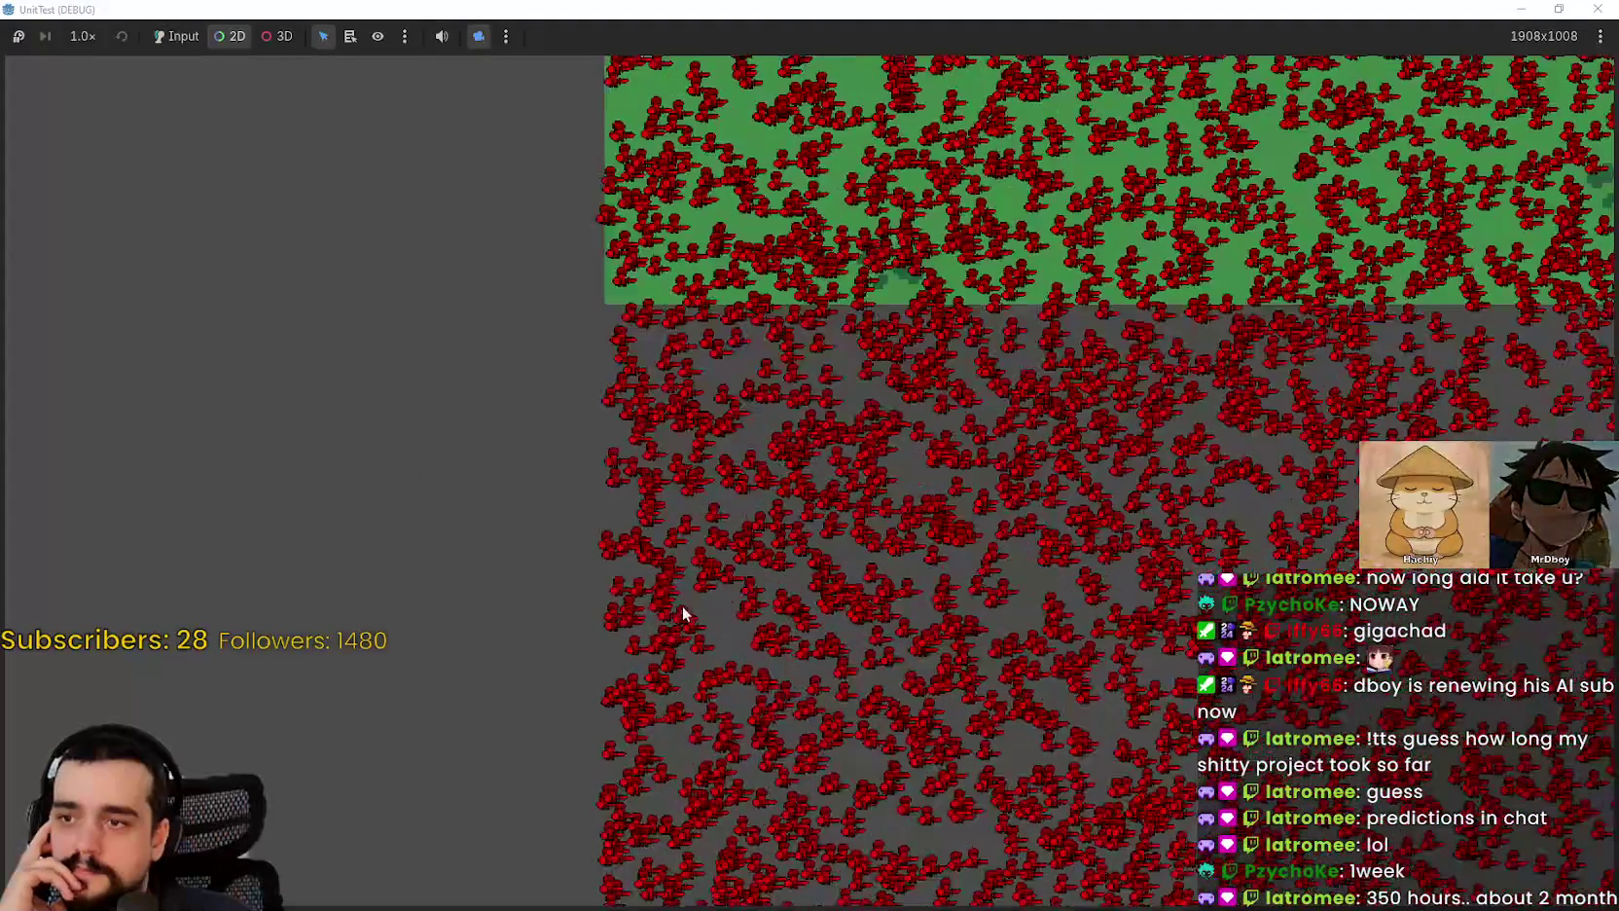
{"action": "scroll", "coordinate": [701, 535], "scroll_direction": "up", "scroll_amount": 3}
{"action": "scroll", "coordinate": [650, 272], "scroll_direction": "down", "scroll_amount": 3}
{"action": "scroll", "coordinate": [664, 662], "scroll_direction": "up", "scroll_amount": 4}
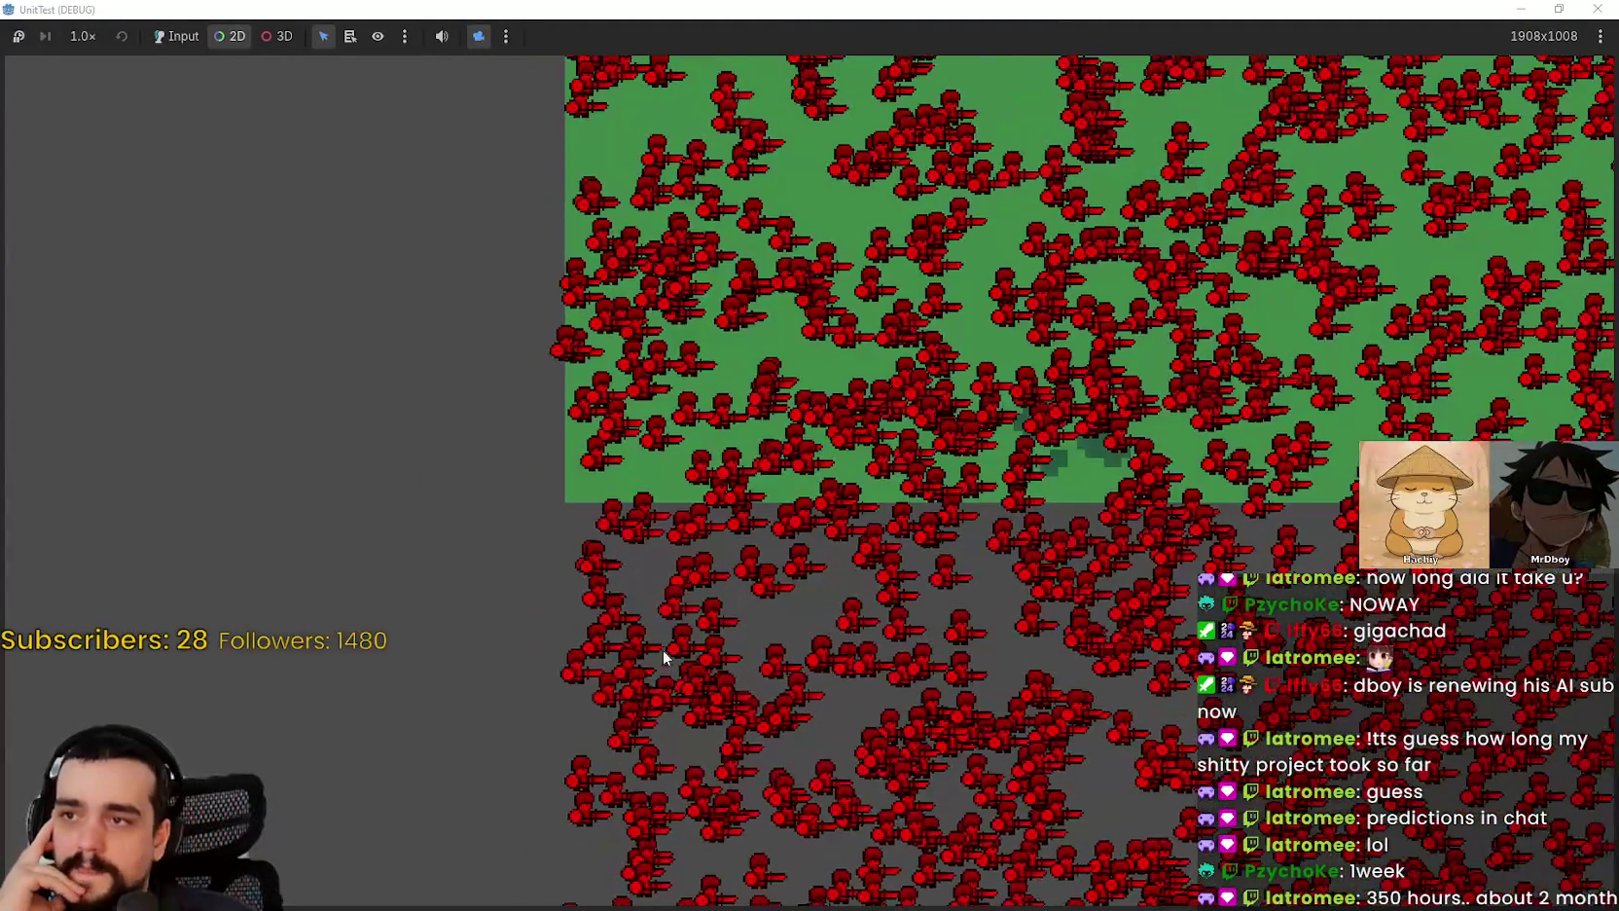
{"action": "scroll", "coordinate": [666, 632], "scroll_direction": "down", "scroll_amount": 2}
{"action": "scroll", "coordinate": [720, 350], "scroll_direction": "up", "scroll_amount": 3}
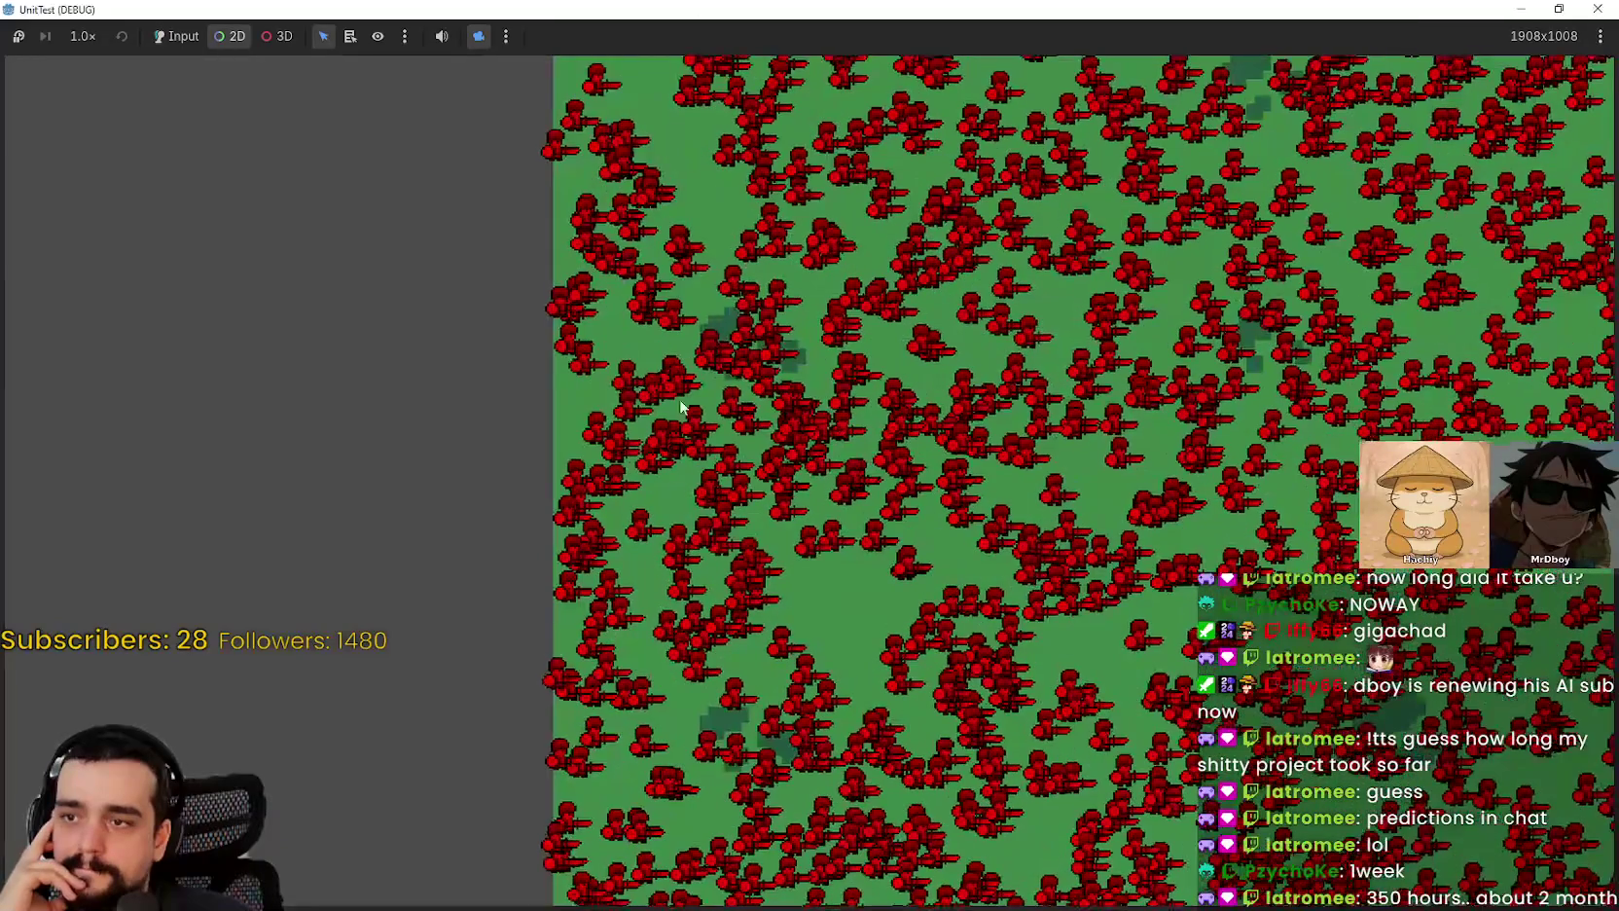
{"action": "scroll", "coordinate": [740, 390], "scroll_direction": "down", "scroll_amount": 4}
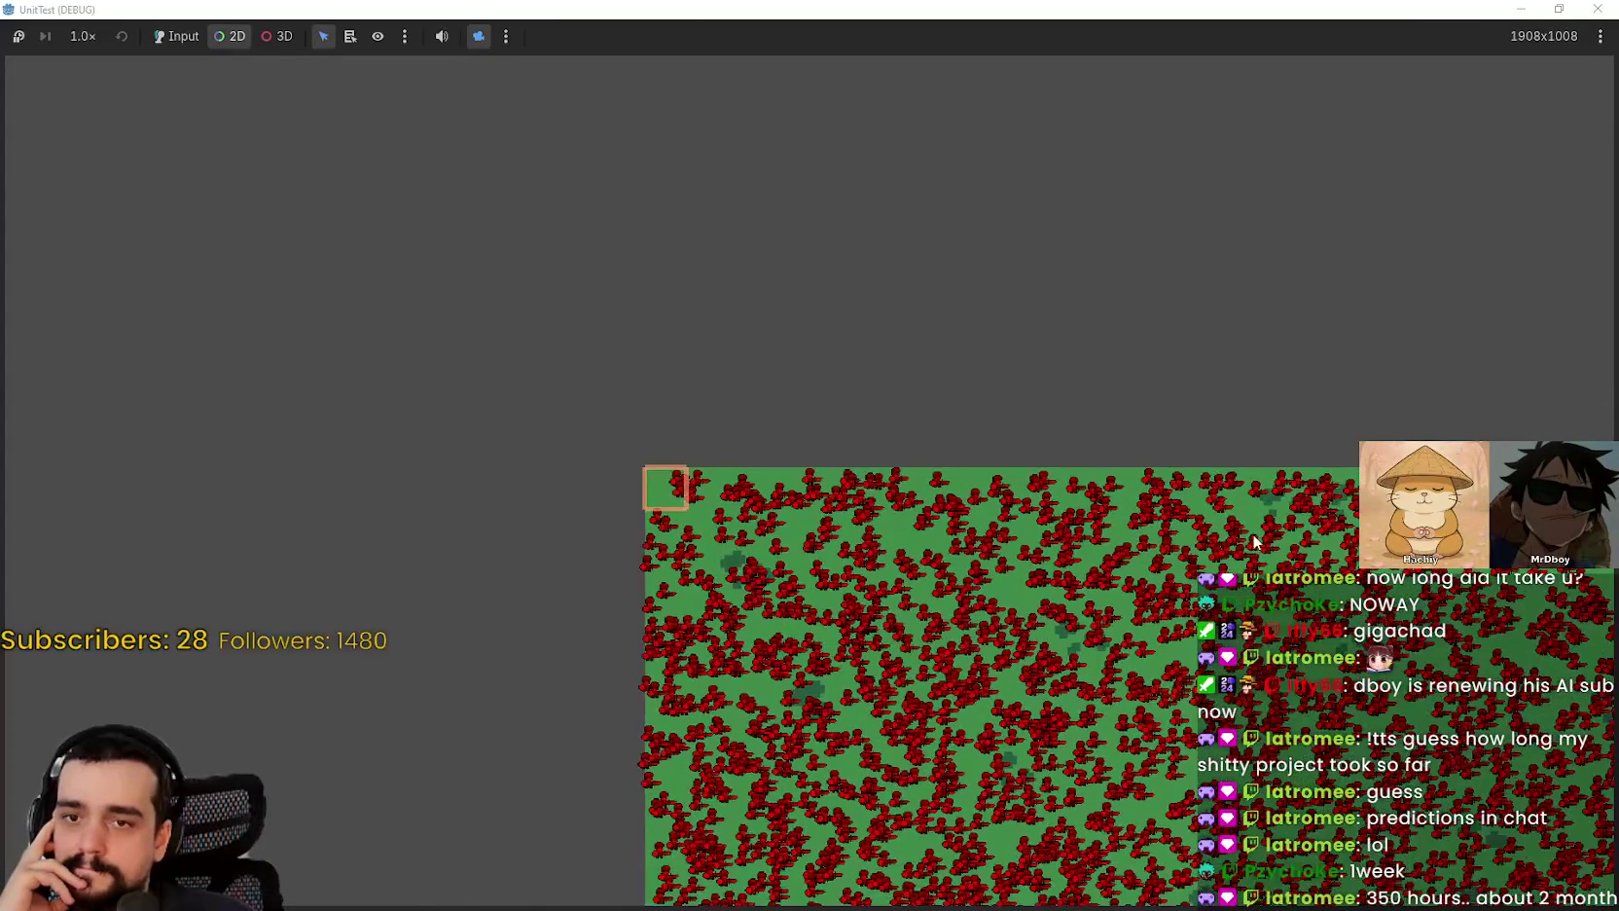
Step: Pan and zoom the game camera to survey the swordsman swarm across the field
{"action": "scroll", "coordinate": [1252, 534], "scroll_direction": "up", "scroll_amount": 2}
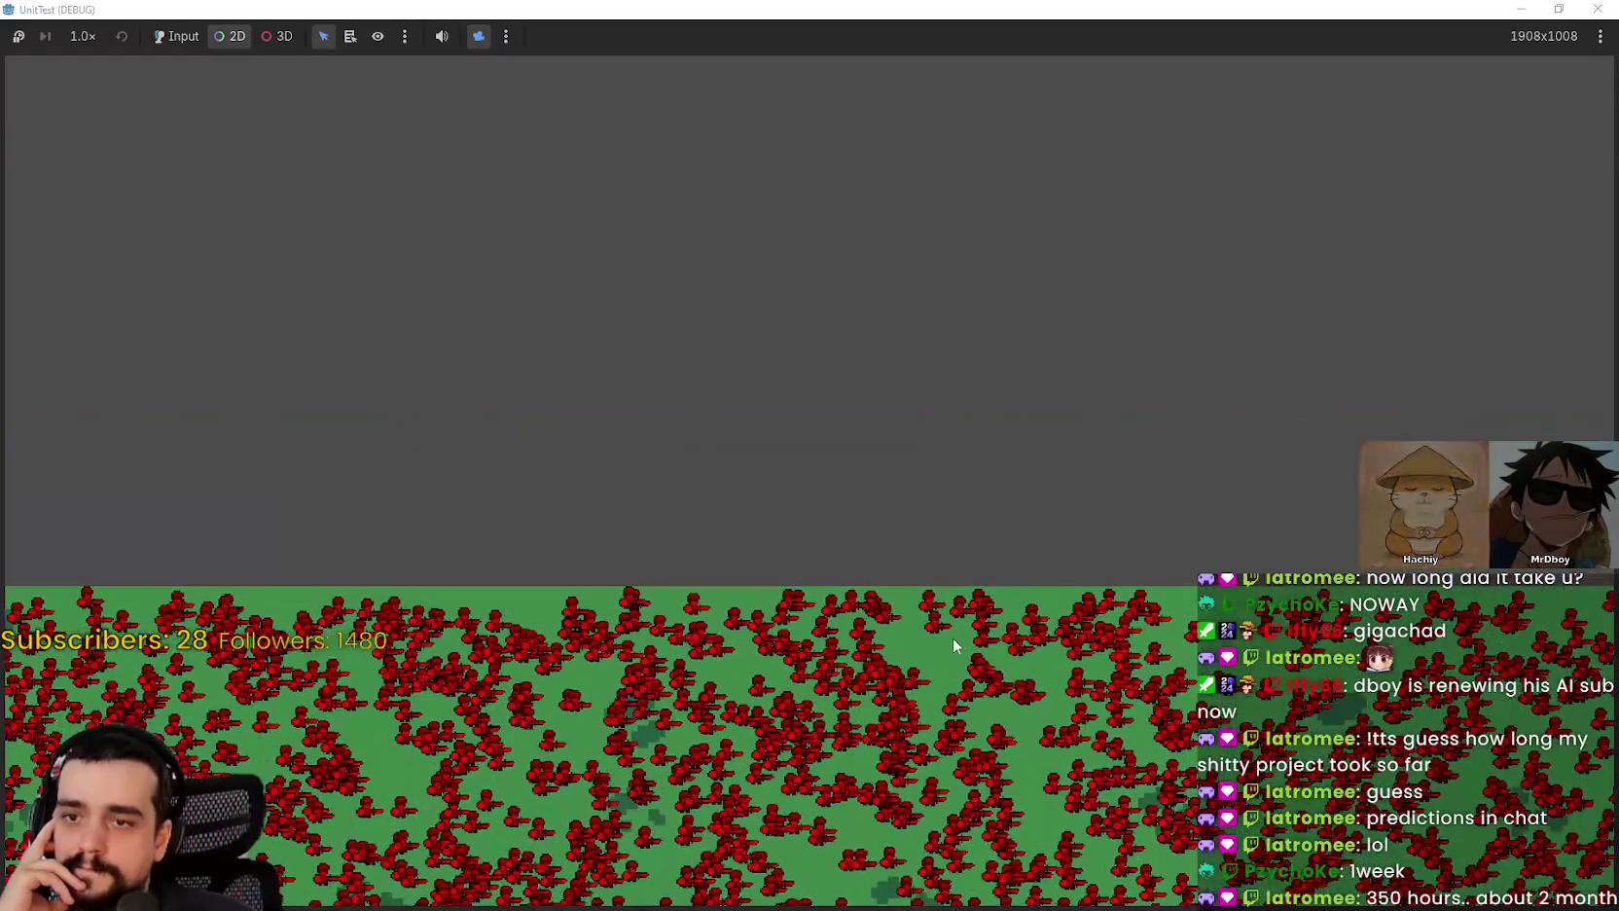
{"action": "key", "text": "Down"}
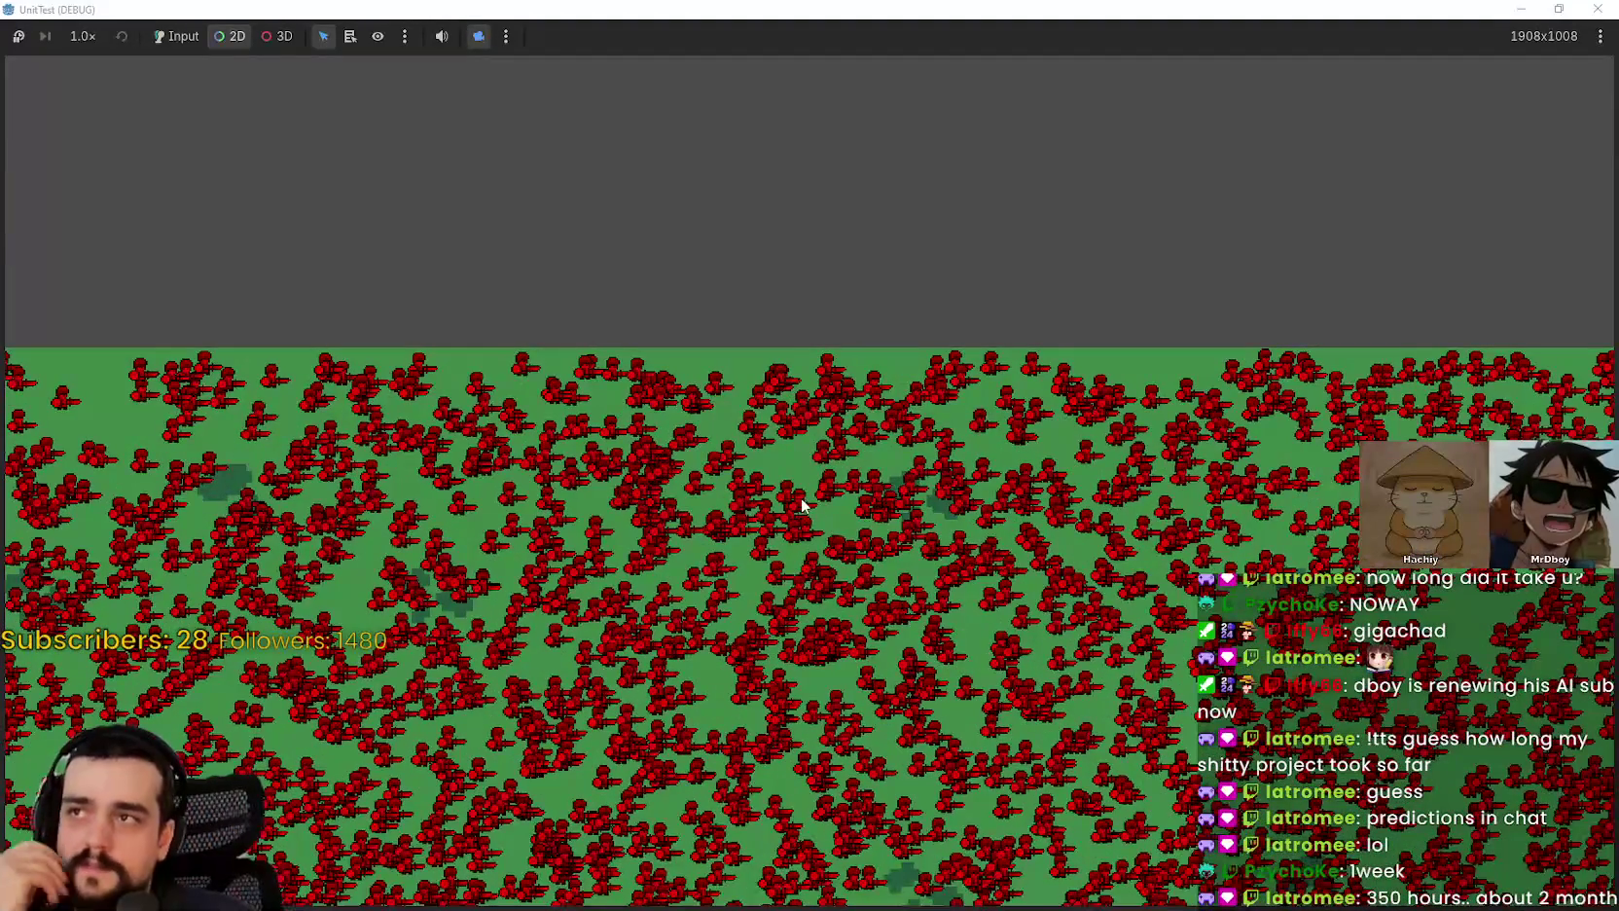
{"action": "scroll", "coordinate": [815, 509], "scroll_direction": "down", "scroll_amount": 1}
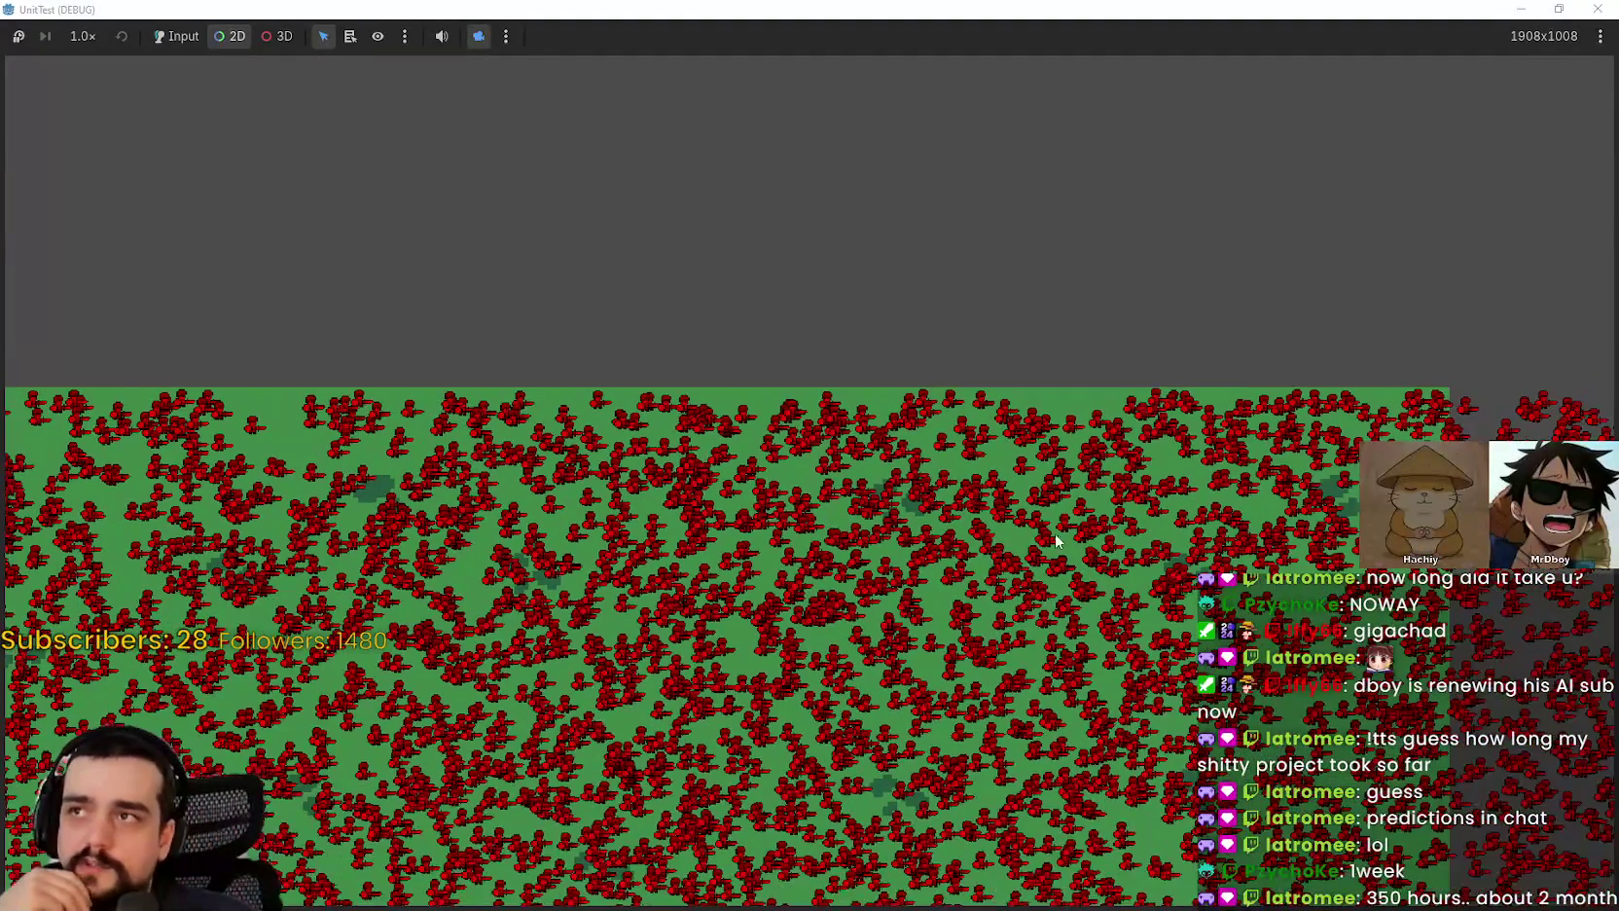
{"action": "scroll", "coordinate": [973, 554], "scroll_direction": "up", "scroll_amount": 2}
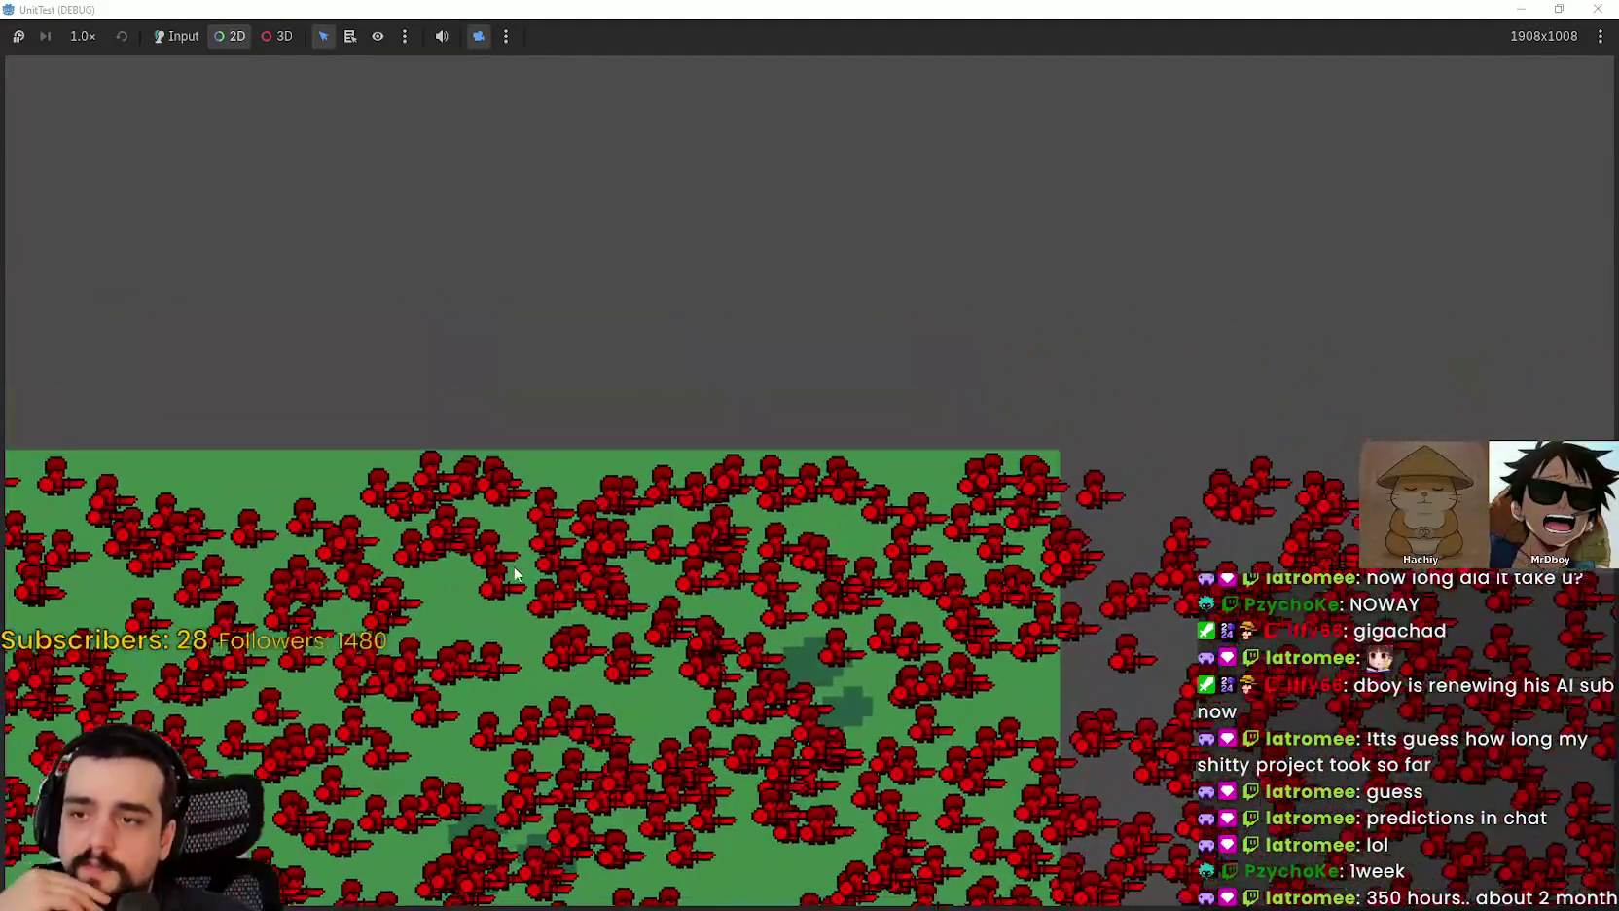
{"action": "scroll", "coordinate": [694, 583], "scroll_direction": "down", "scroll_amount": 3}
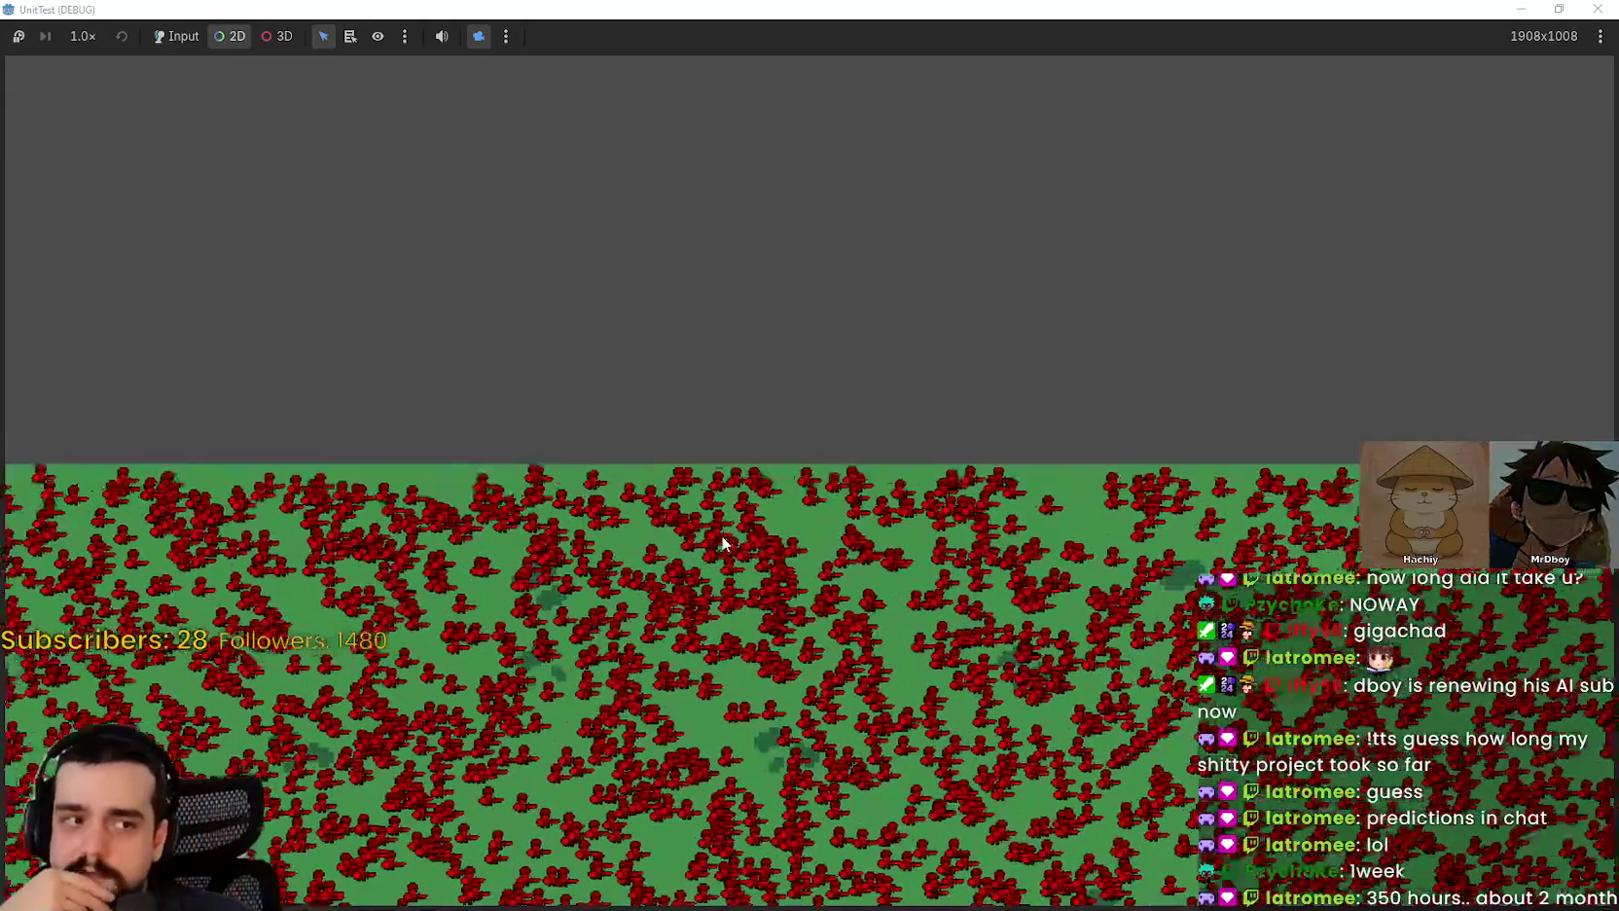
{"action": "scroll", "coordinate": [956, 510], "scroll_direction": "down", "scroll_amount": 2}
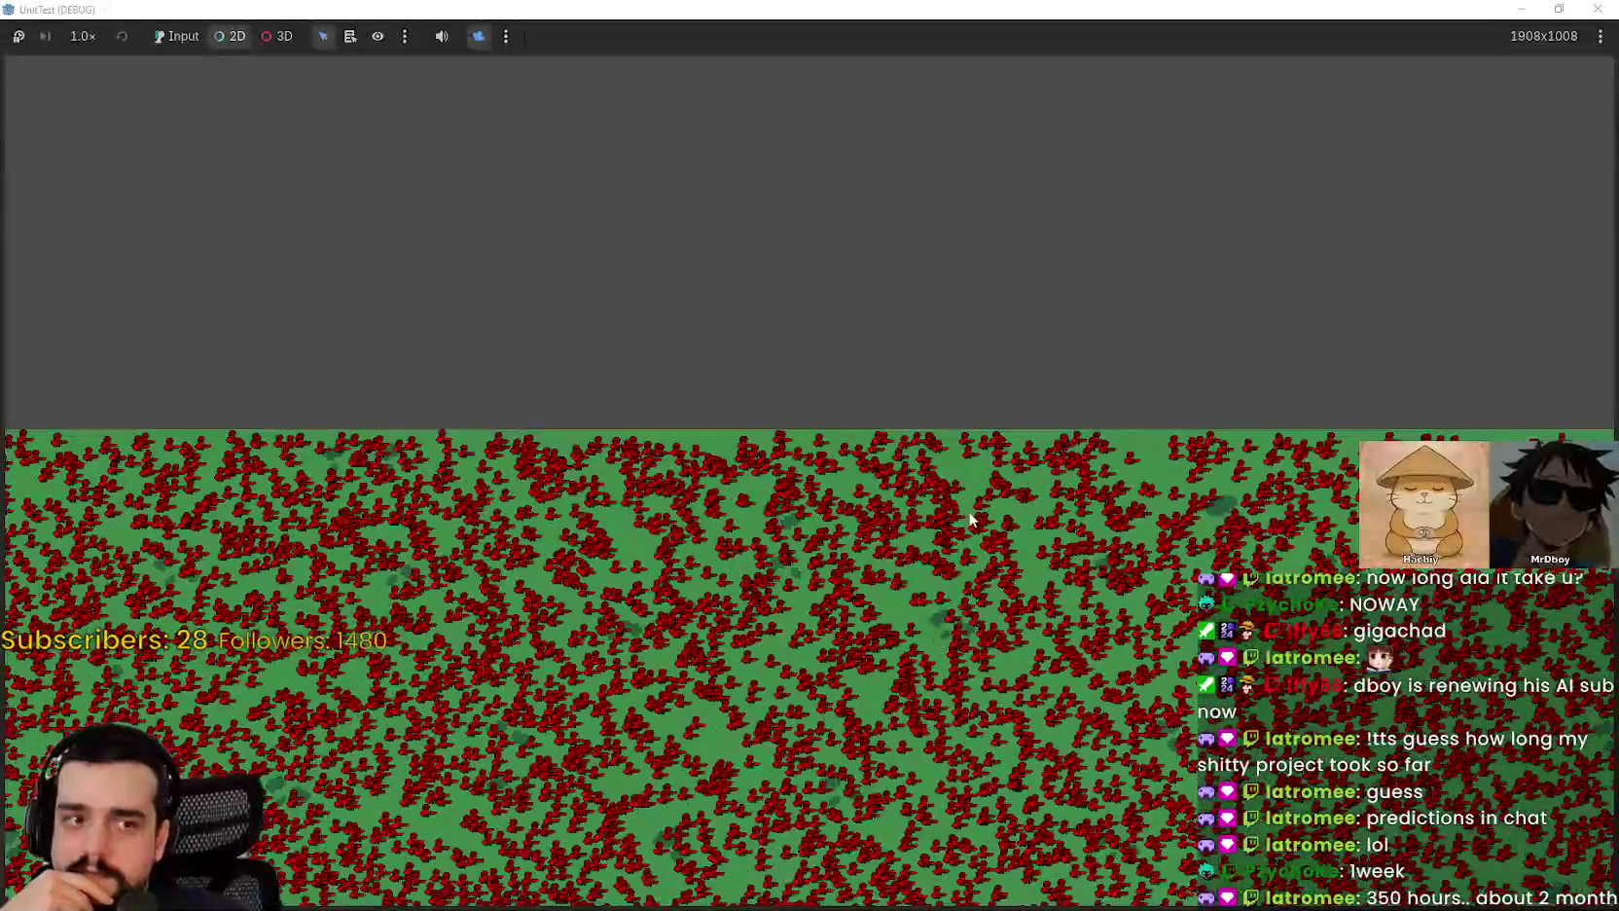
{"action": "scroll", "coordinate": [970, 519], "scroll_direction": "down", "scroll_amount": 2}
{"action": "key", "text": "a"}
{"action": "scroll", "coordinate": [932, 434], "scroll_direction": "up", "scroll_amount": 4}
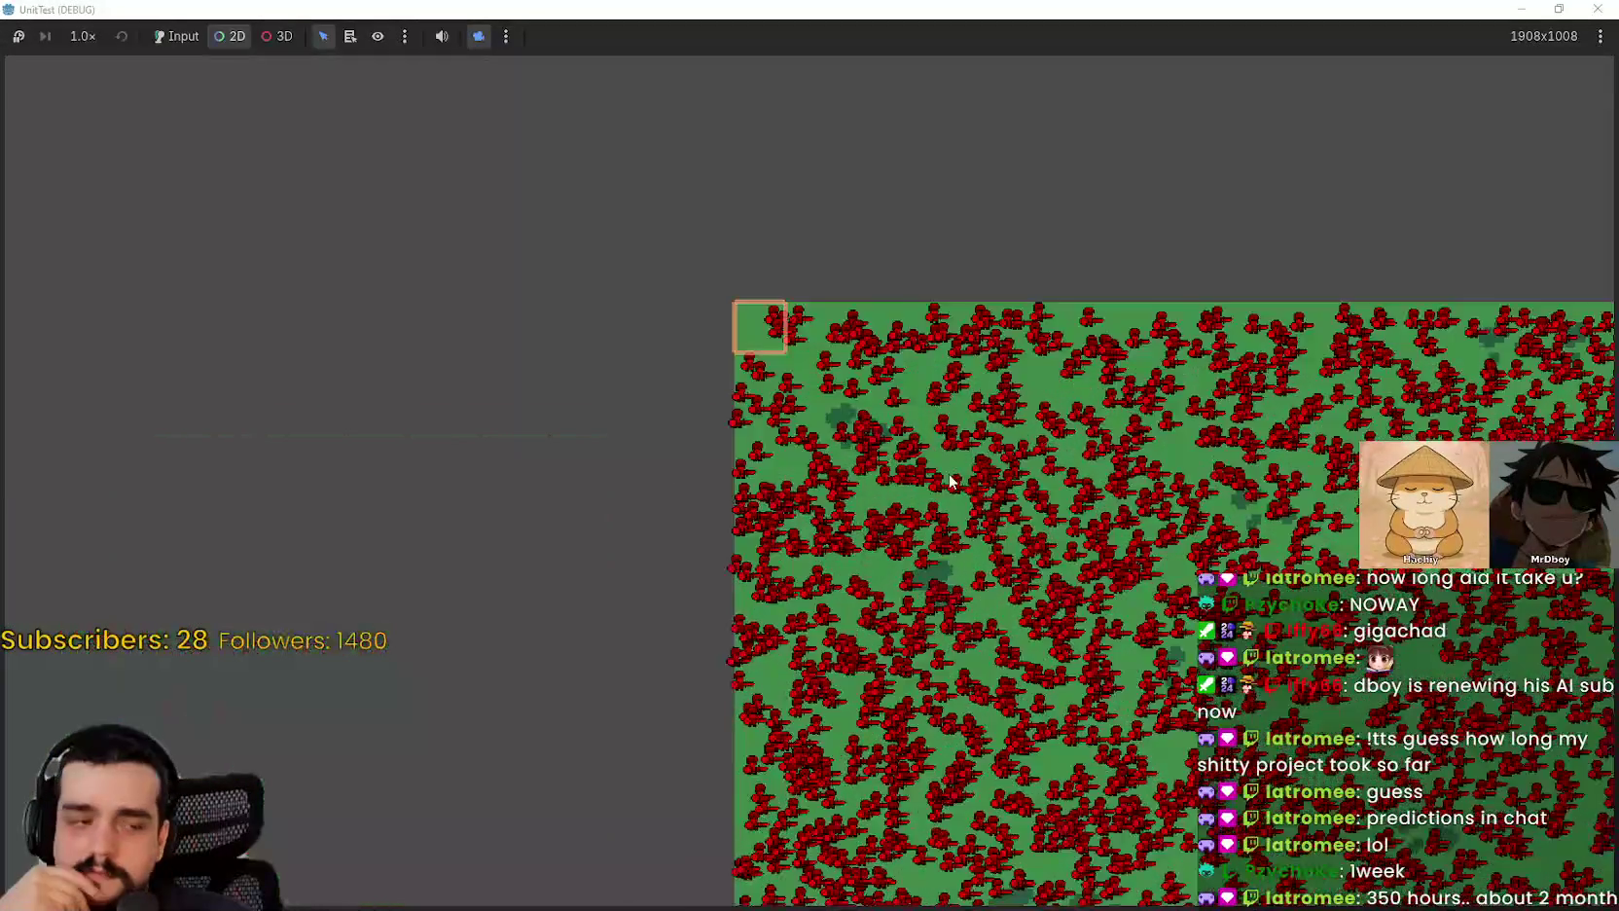
{"action": "scroll", "coordinate": [951, 481], "scroll_direction": "up", "scroll_amount": 3}
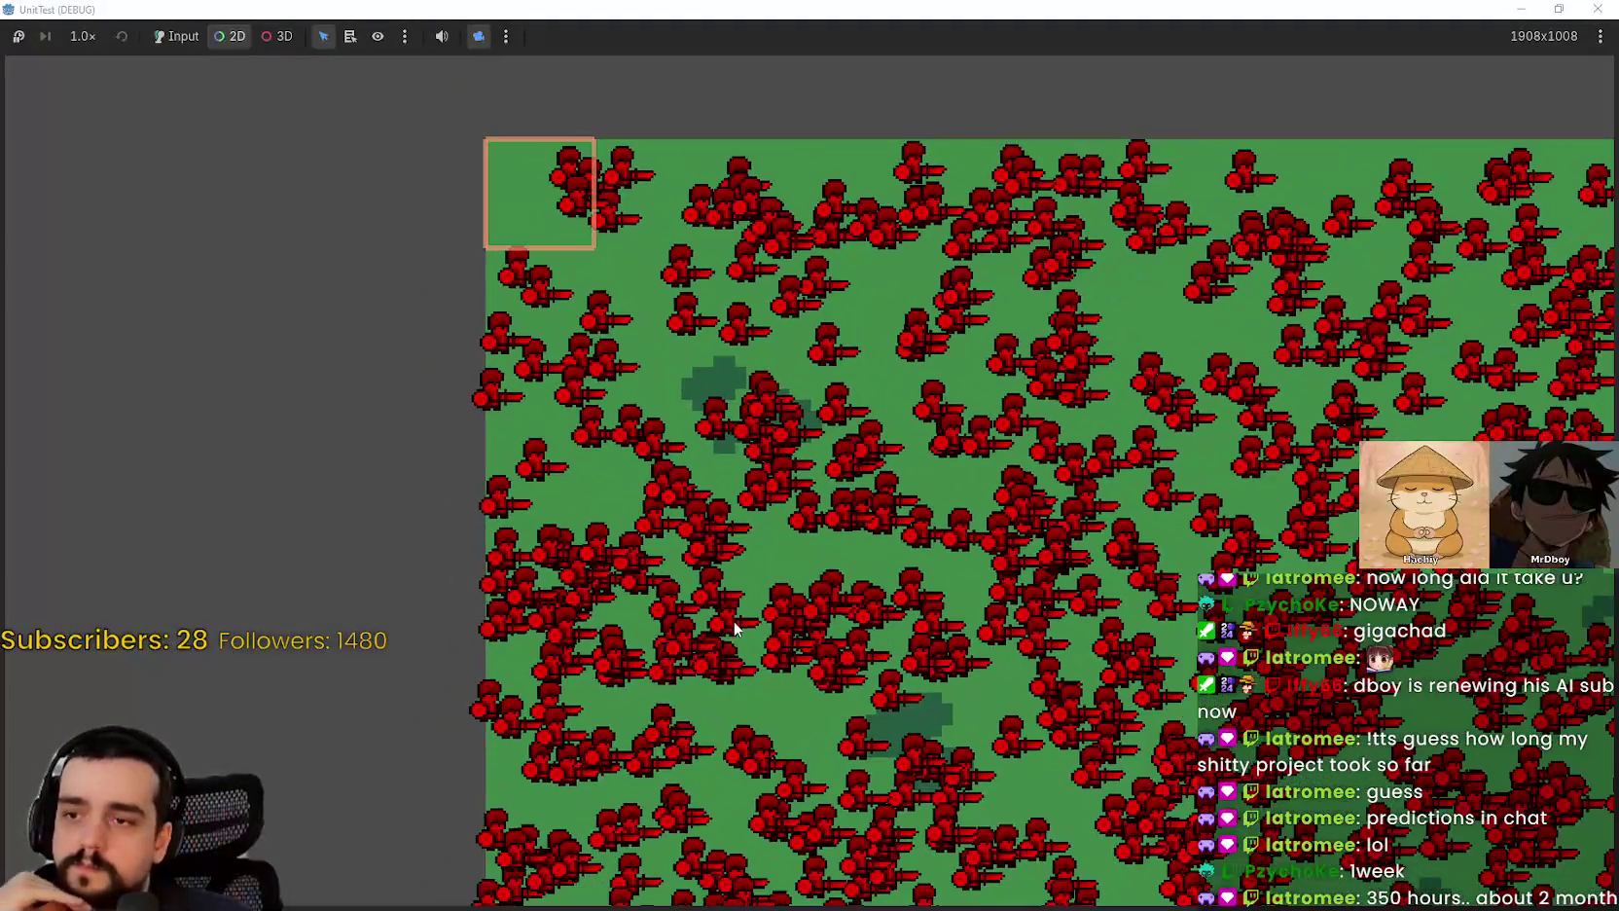
{"action": "scroll", "coordinate": [733, 628], "scroll_direction": "down", "scroll_amount": 3}
Step: Pan to the field's lower edge, zoom around, then close the game window to stop it
{"action": "mouse_move", "coordinate": [732, 648]}
{"action": "left_mouse_down"}
{"action": "mouse_move", "coordinate": [716, 277]}
{"action": "mouse_move", "coordinate": [558, 171]}
{"action": "left_mouse_up"}
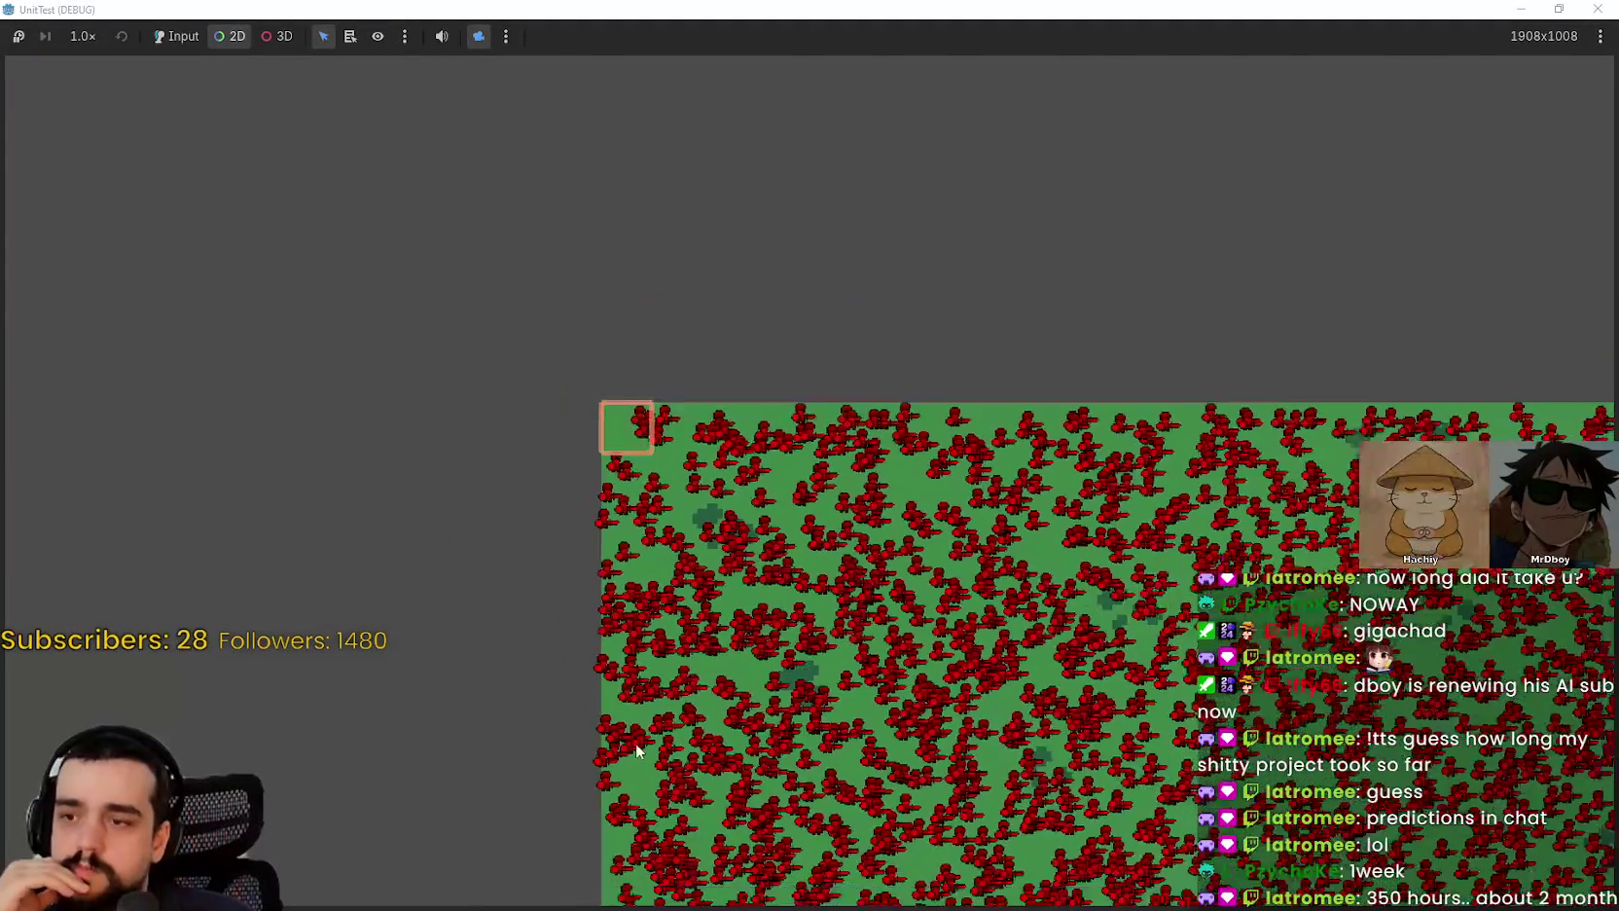
{"action": "key", "text": "s"}
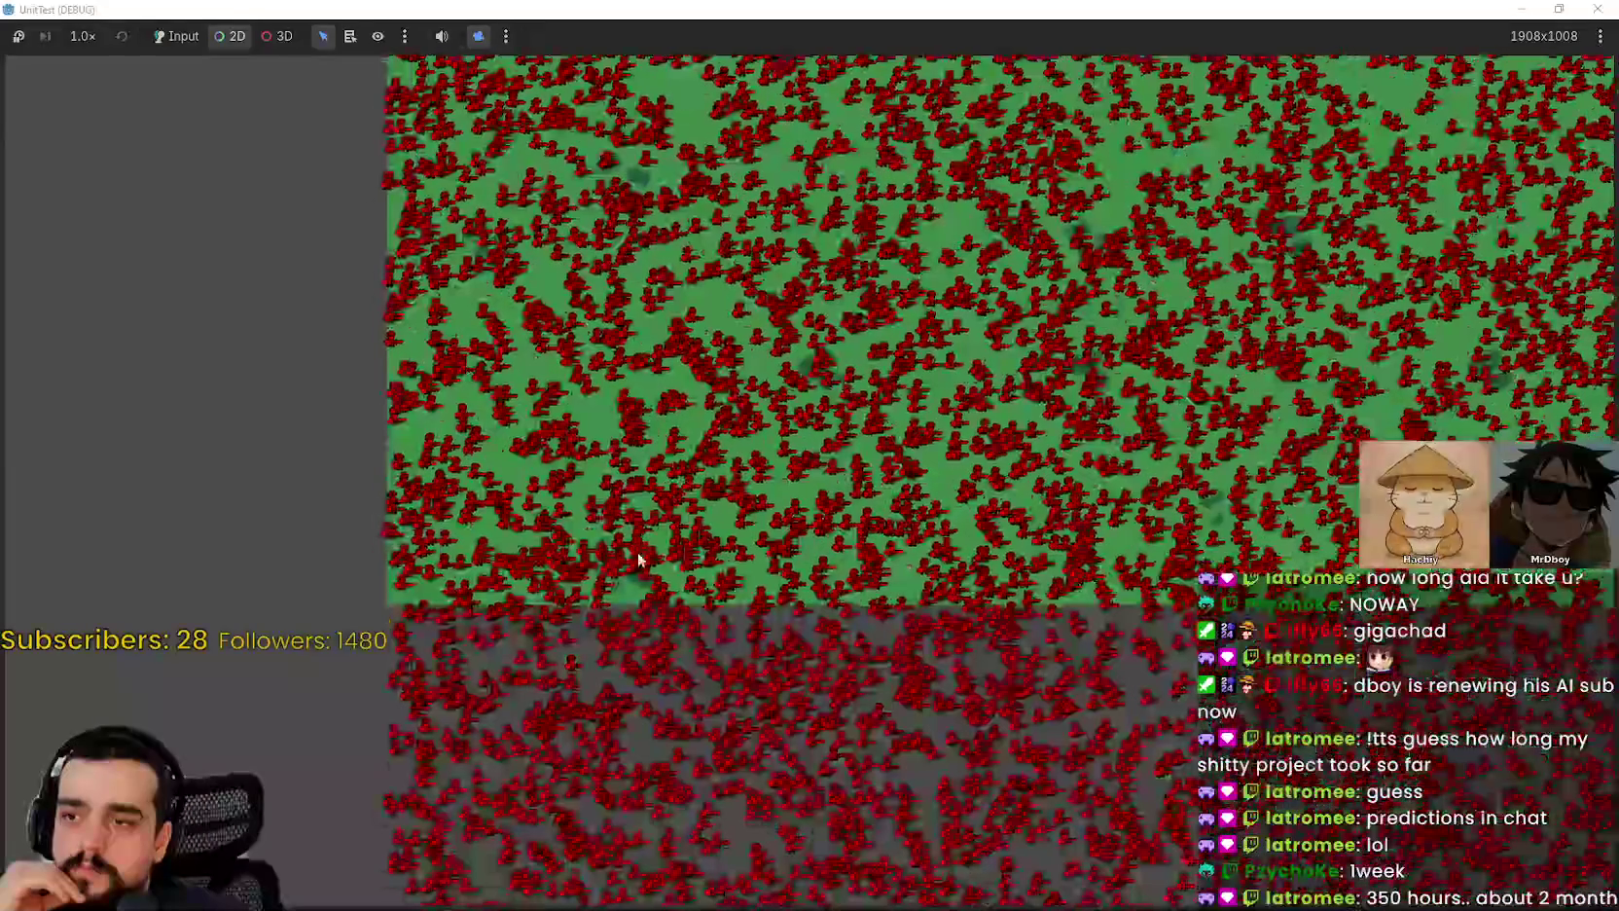
{"action": "scroll", "coordinate": [1007, 578], "scroll_direction": "up", "scroll_amount": 2}
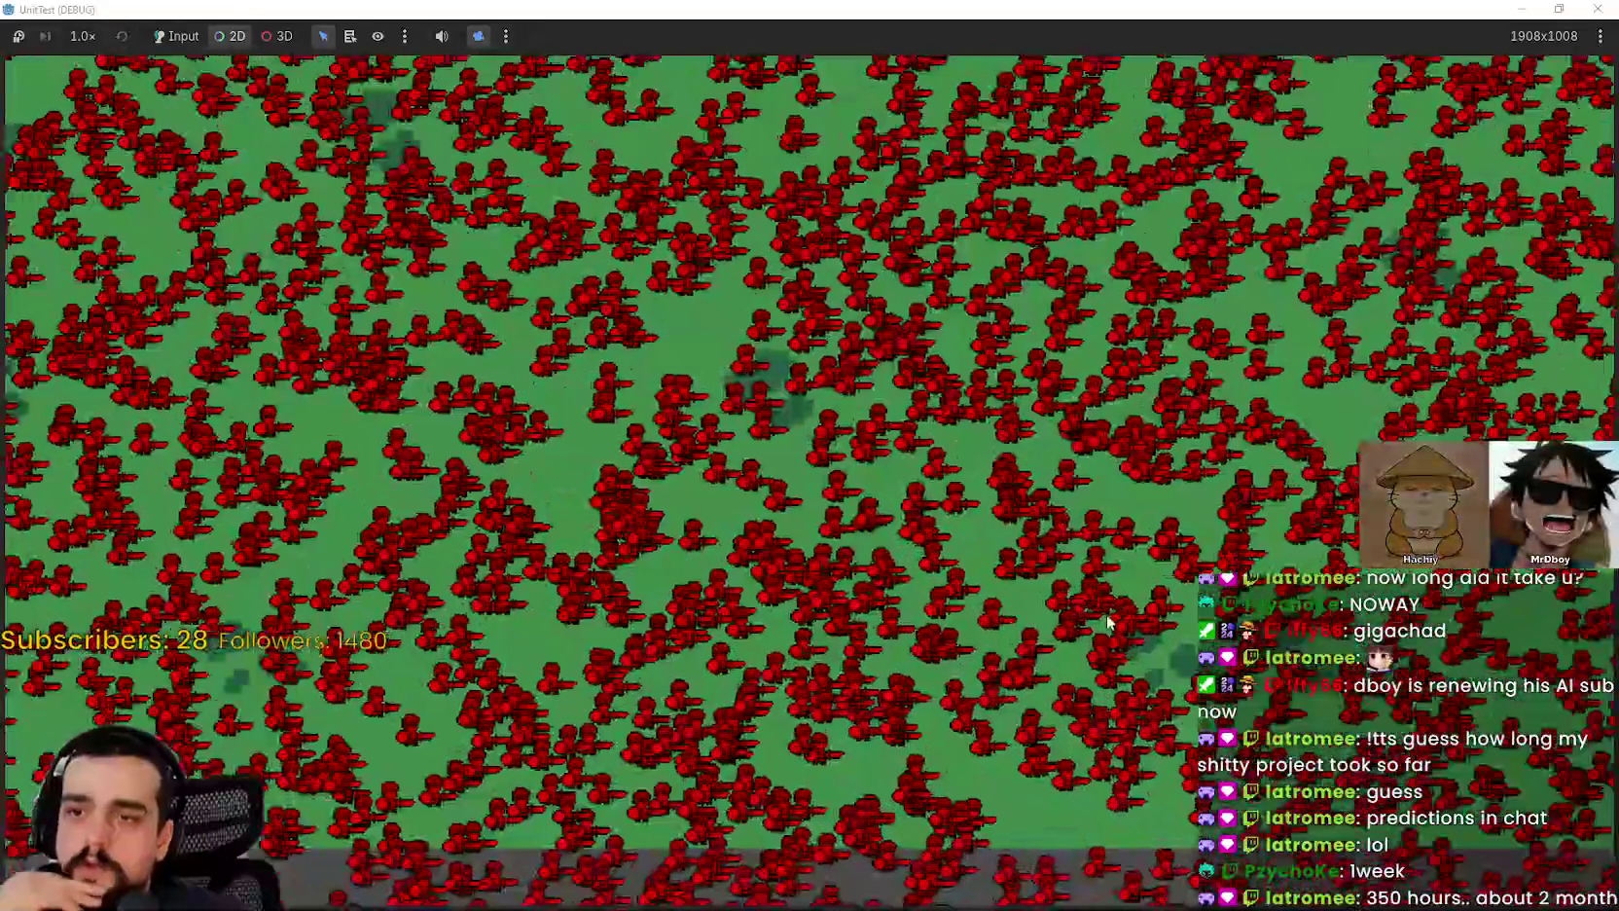
{"action": "scroll", "coordinate": [1107, 613], "scroll_direction": "down", "scroll_amount": 3}
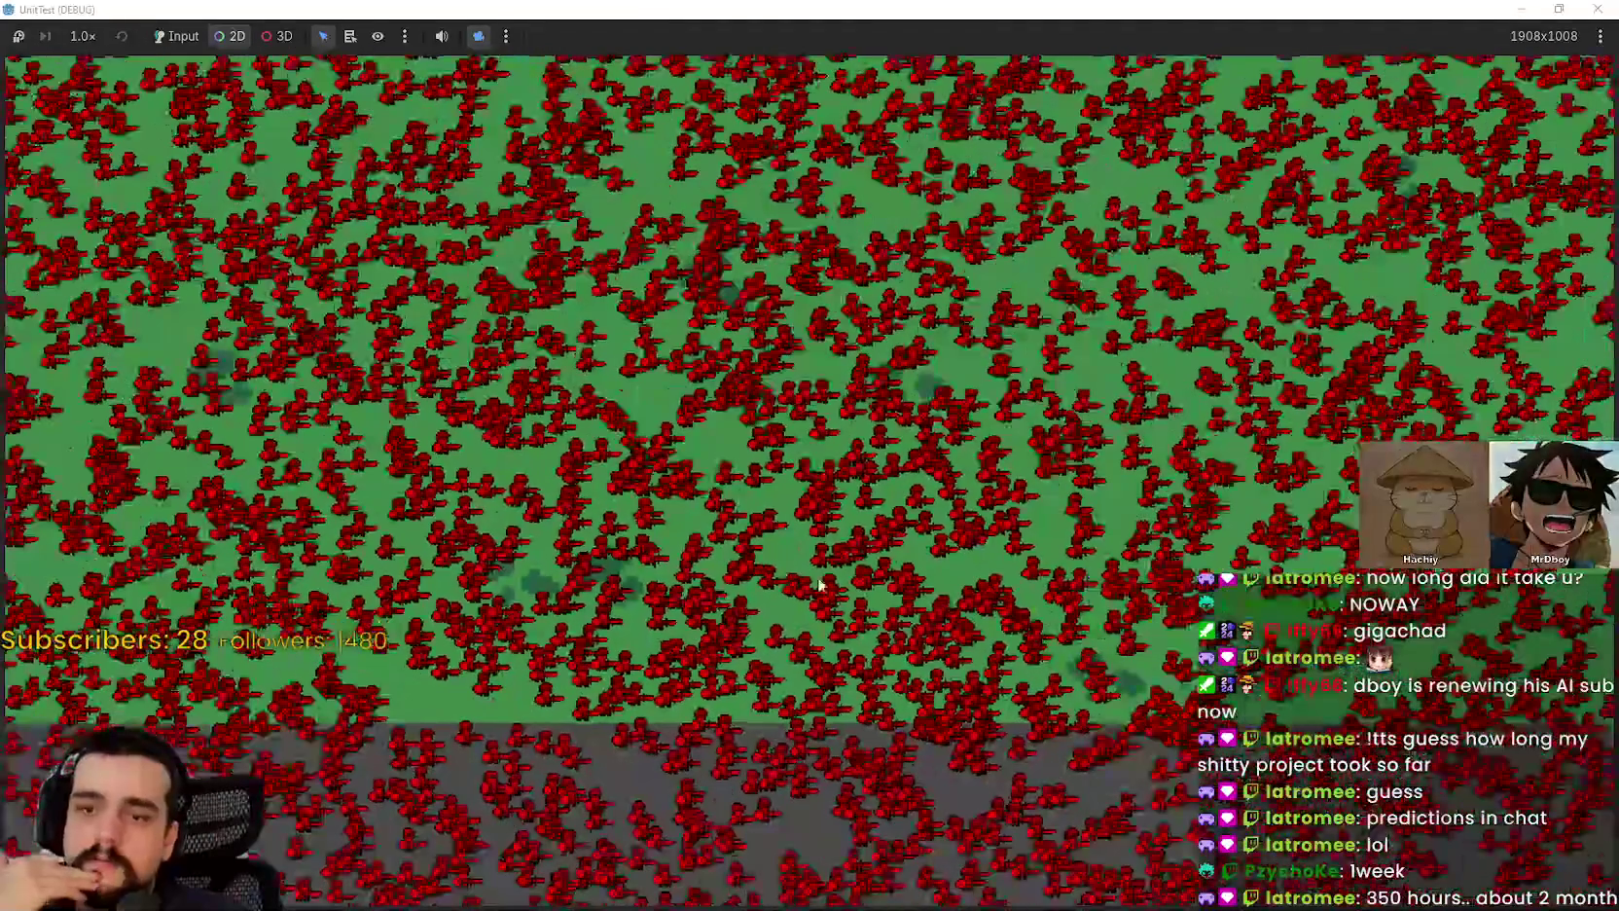
{"action": "scroll", "coordinate": [766, 426], "scroll_direction": "down", "scroll_amount": 5}
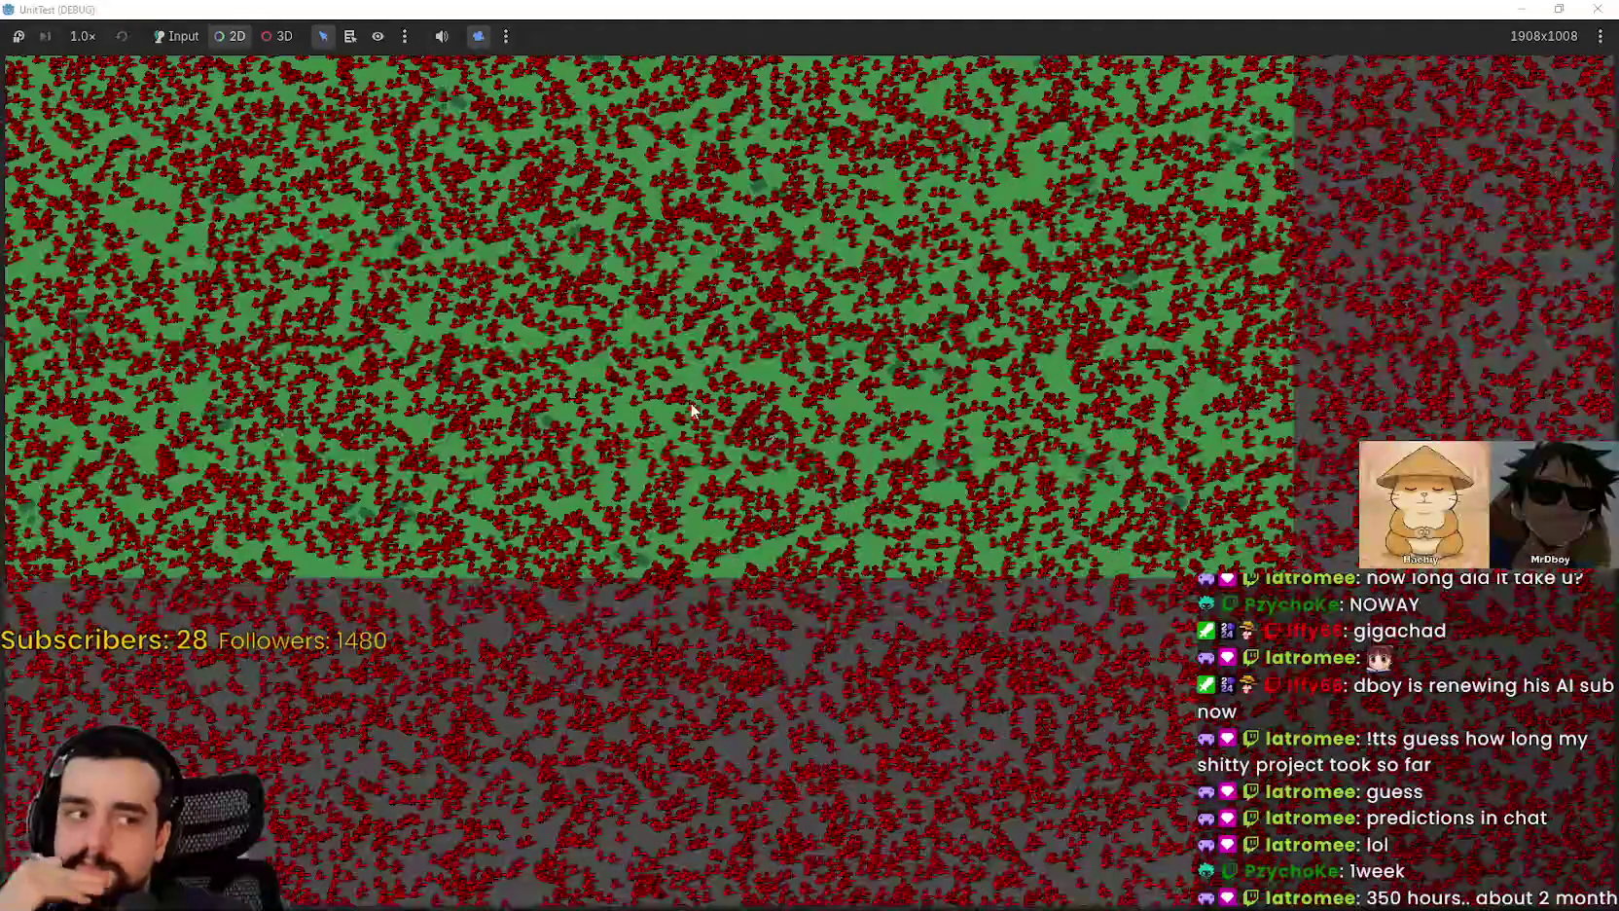
{"action": "scroll", "coordinate": [739, 533], "scroll_direction": "up", "scroll_amount": 5}
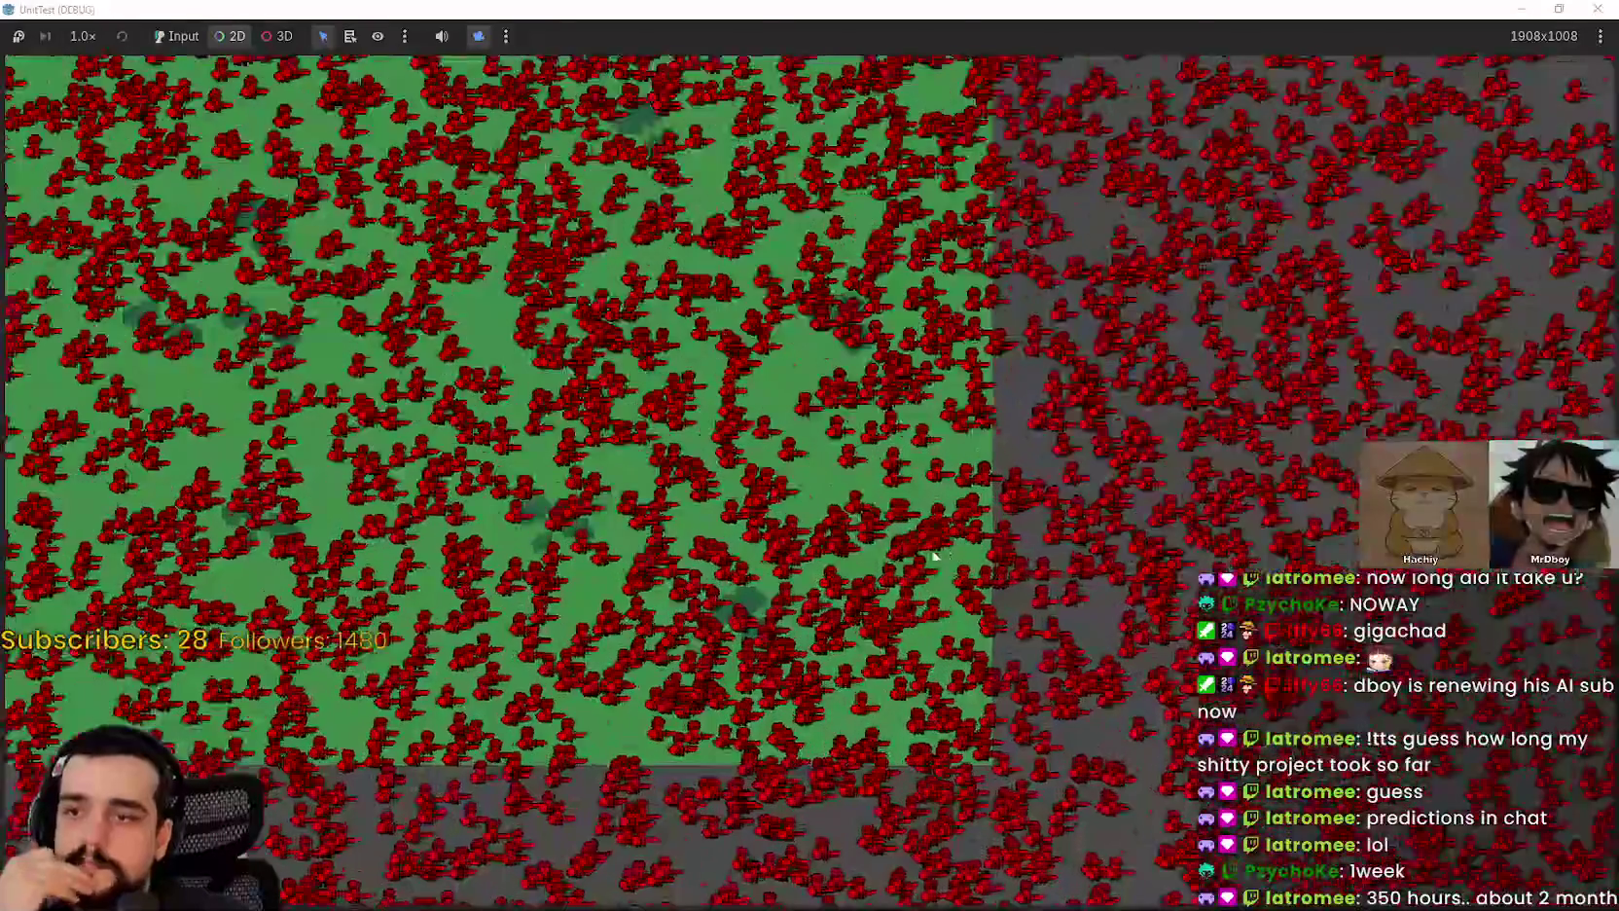
{"action": "scroll", "coordinate": [954, 504], "scroll_direction": "up", "scroll_amount": 2}
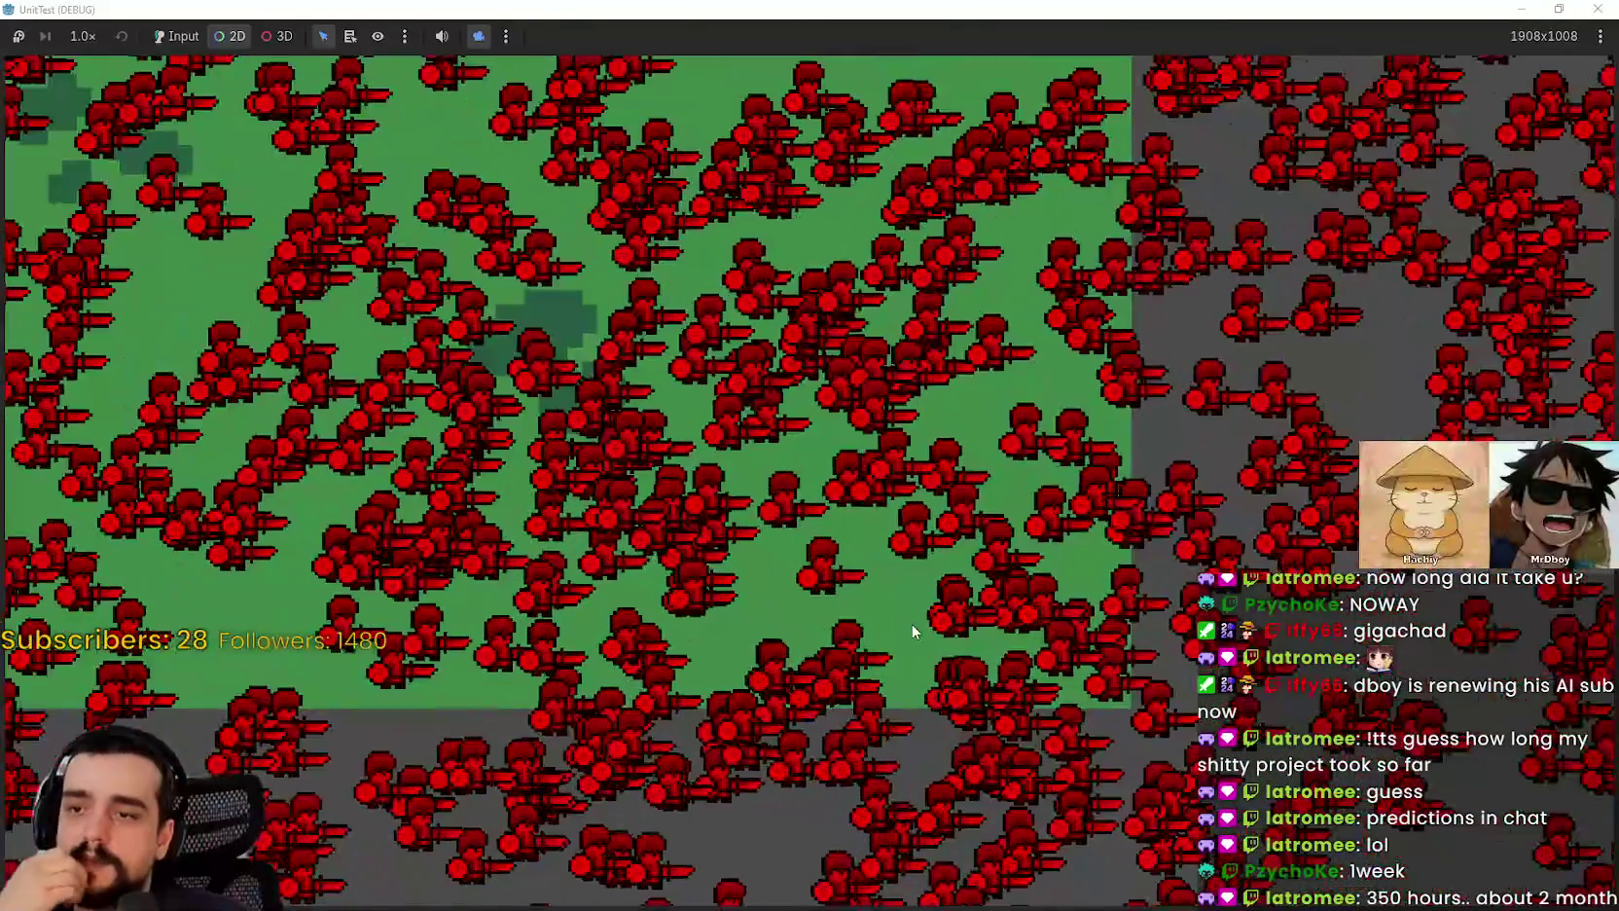
{"action": "scroll", "coordinate": [911, 623], "scroll_direction": "down", "scroll_amount": 3}
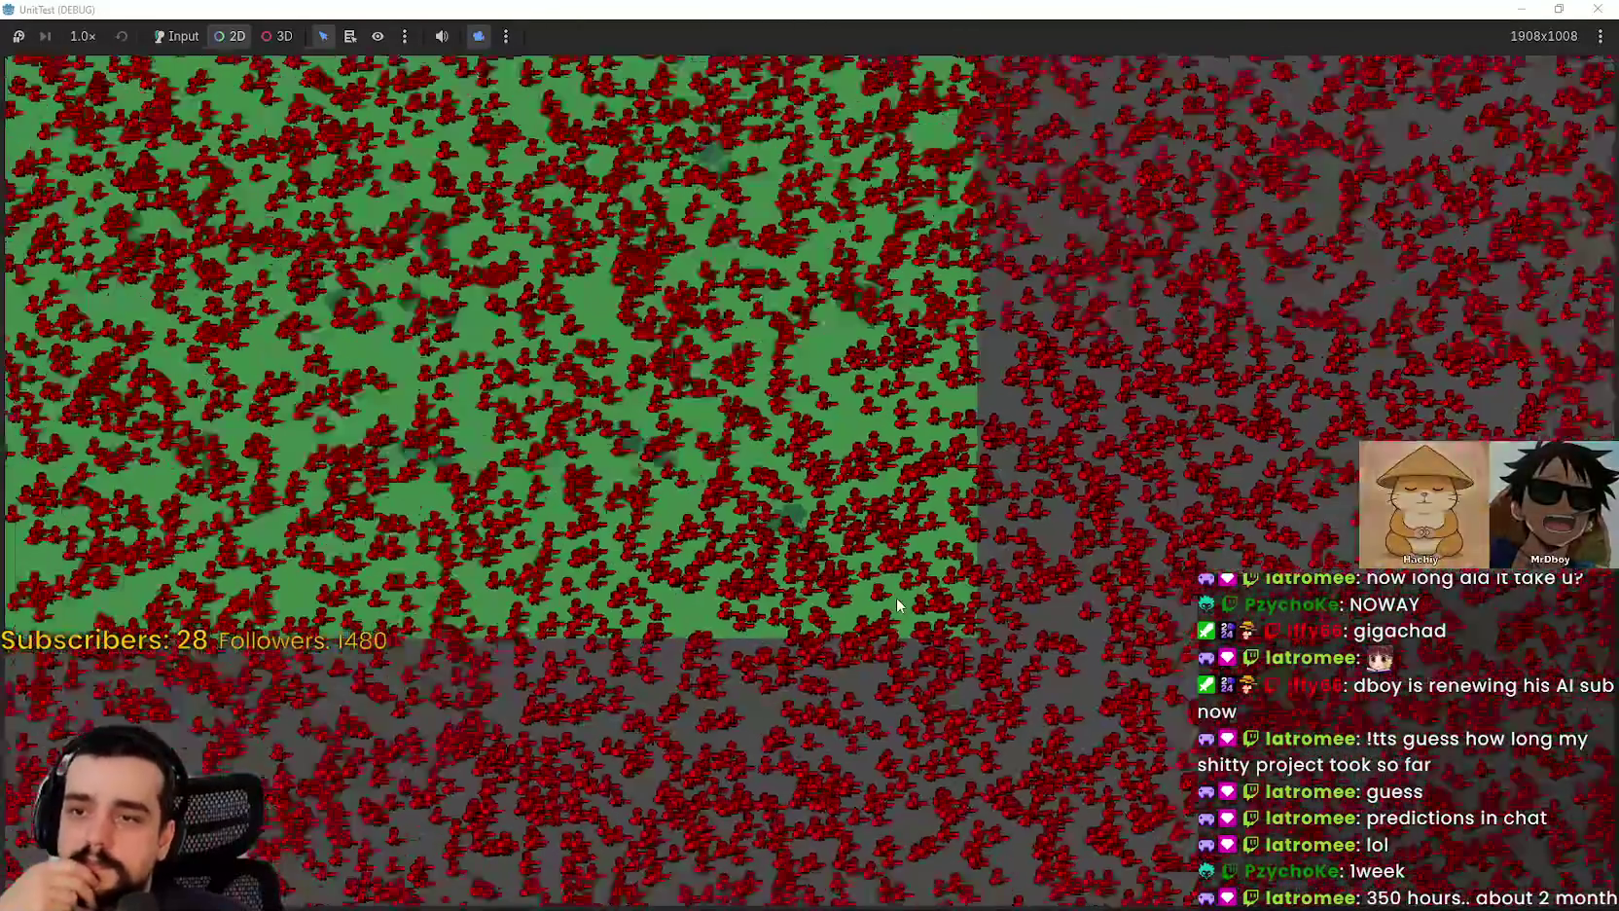
{"action": "scroll", "coordinate": [885, 623], "scroll_direction": "down", "scroll_amount": 3}
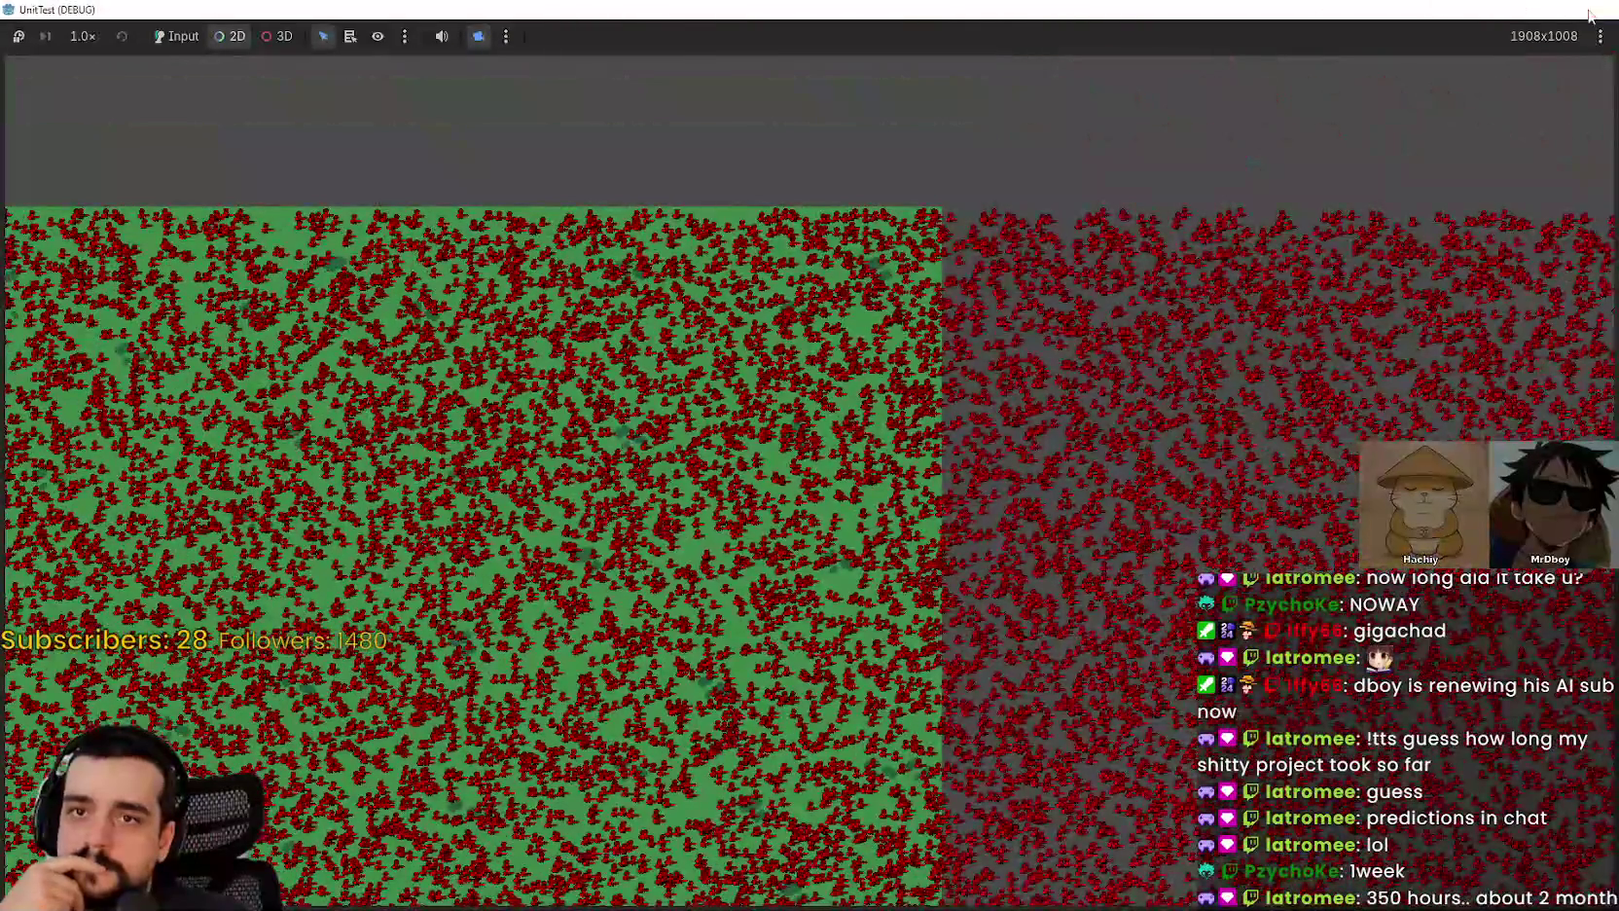
{"action": "left_click", "coordinate": [1589, 15]}
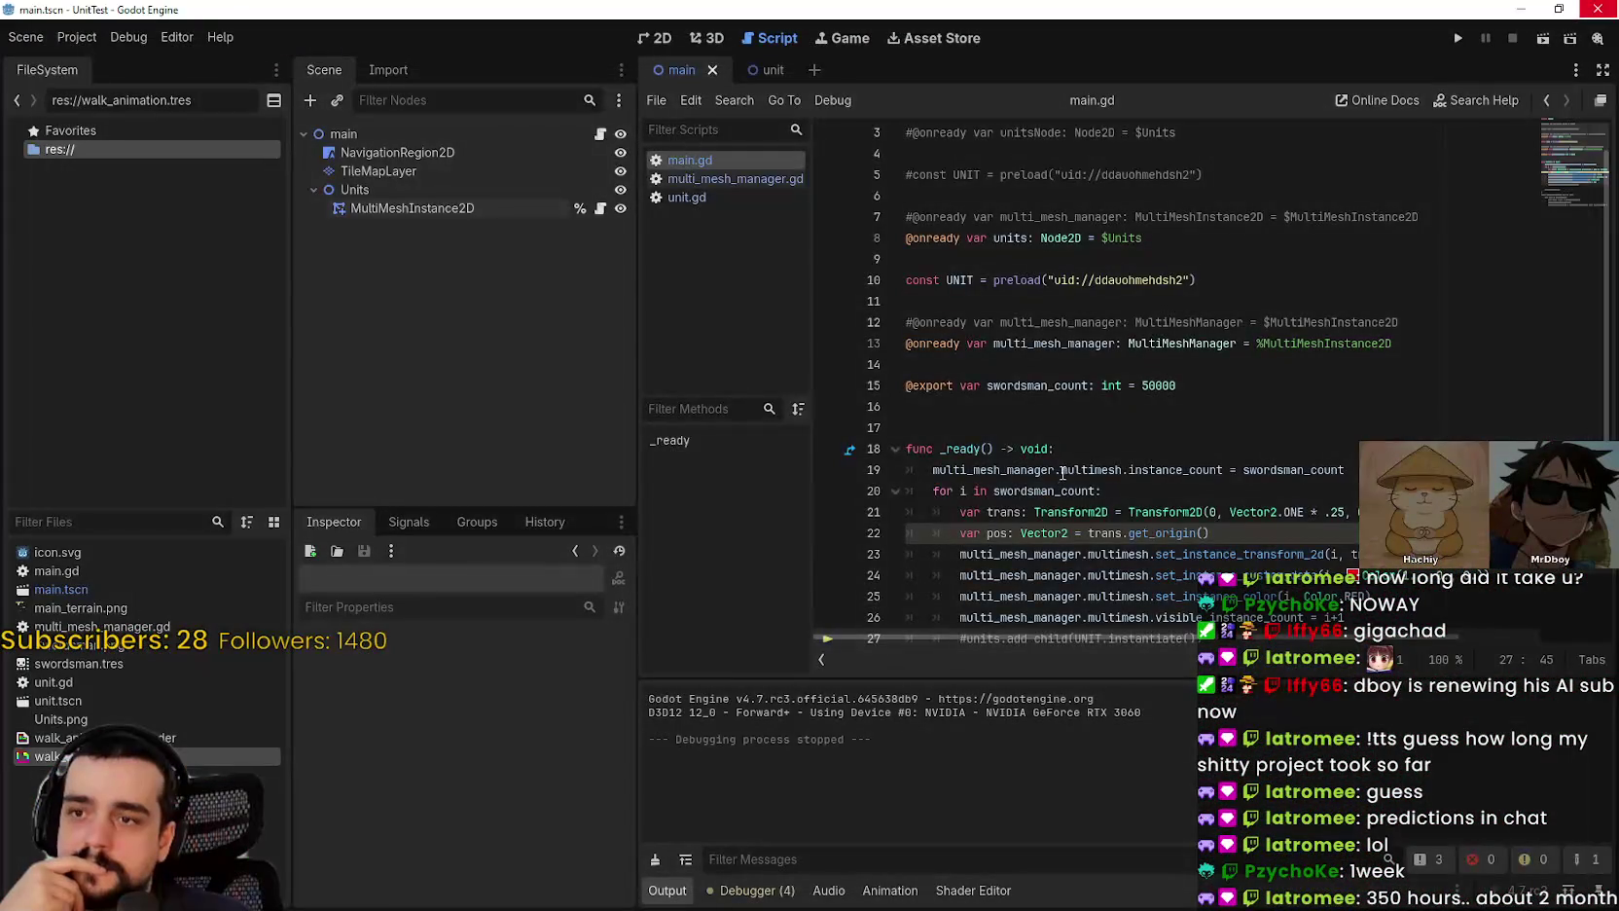
{"action": "left_click", "coordinate": [1005, 366]}
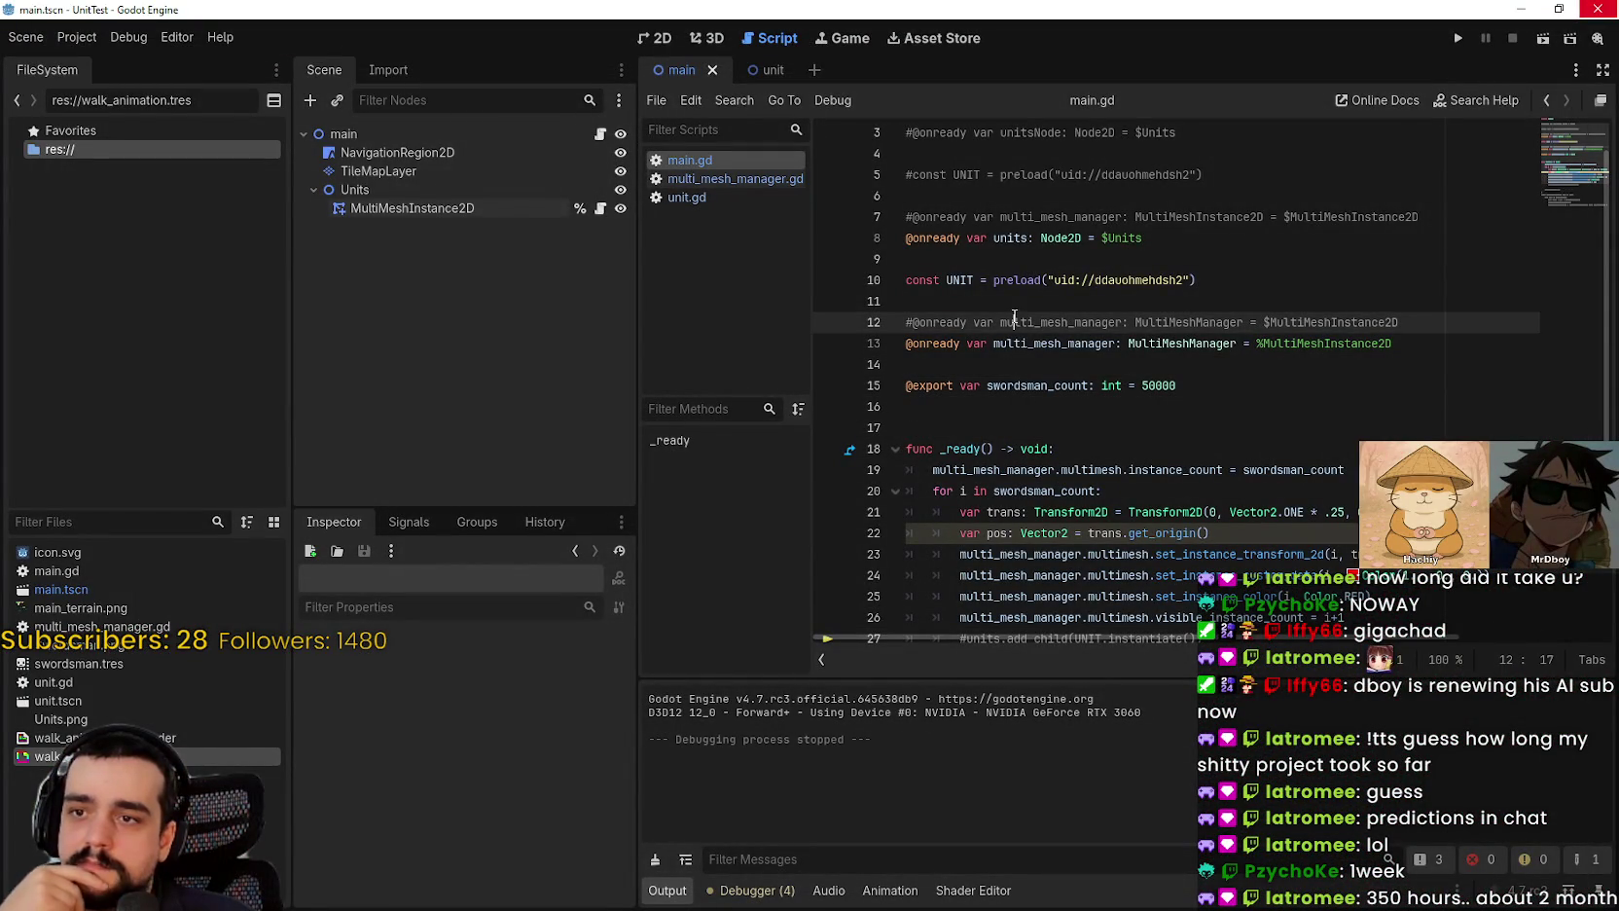
{"action": "left_click_drag", "start_coordinate": [1388, 312], "coordinate": [959, 303]}
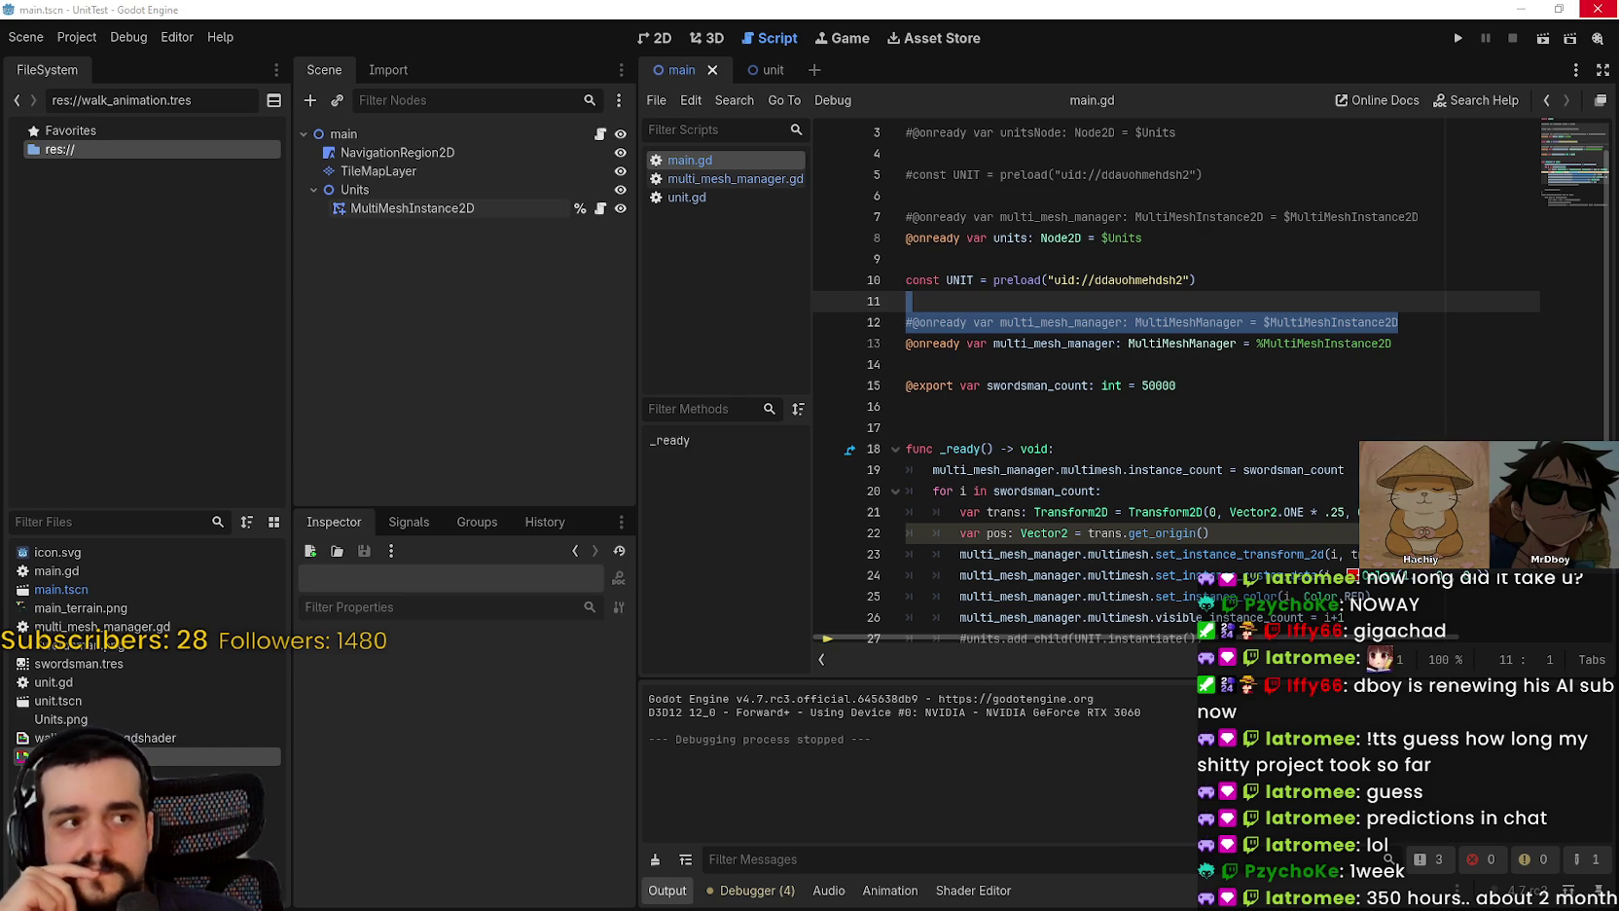
{"action": "left_click", "coordinate": [1245, 407]}
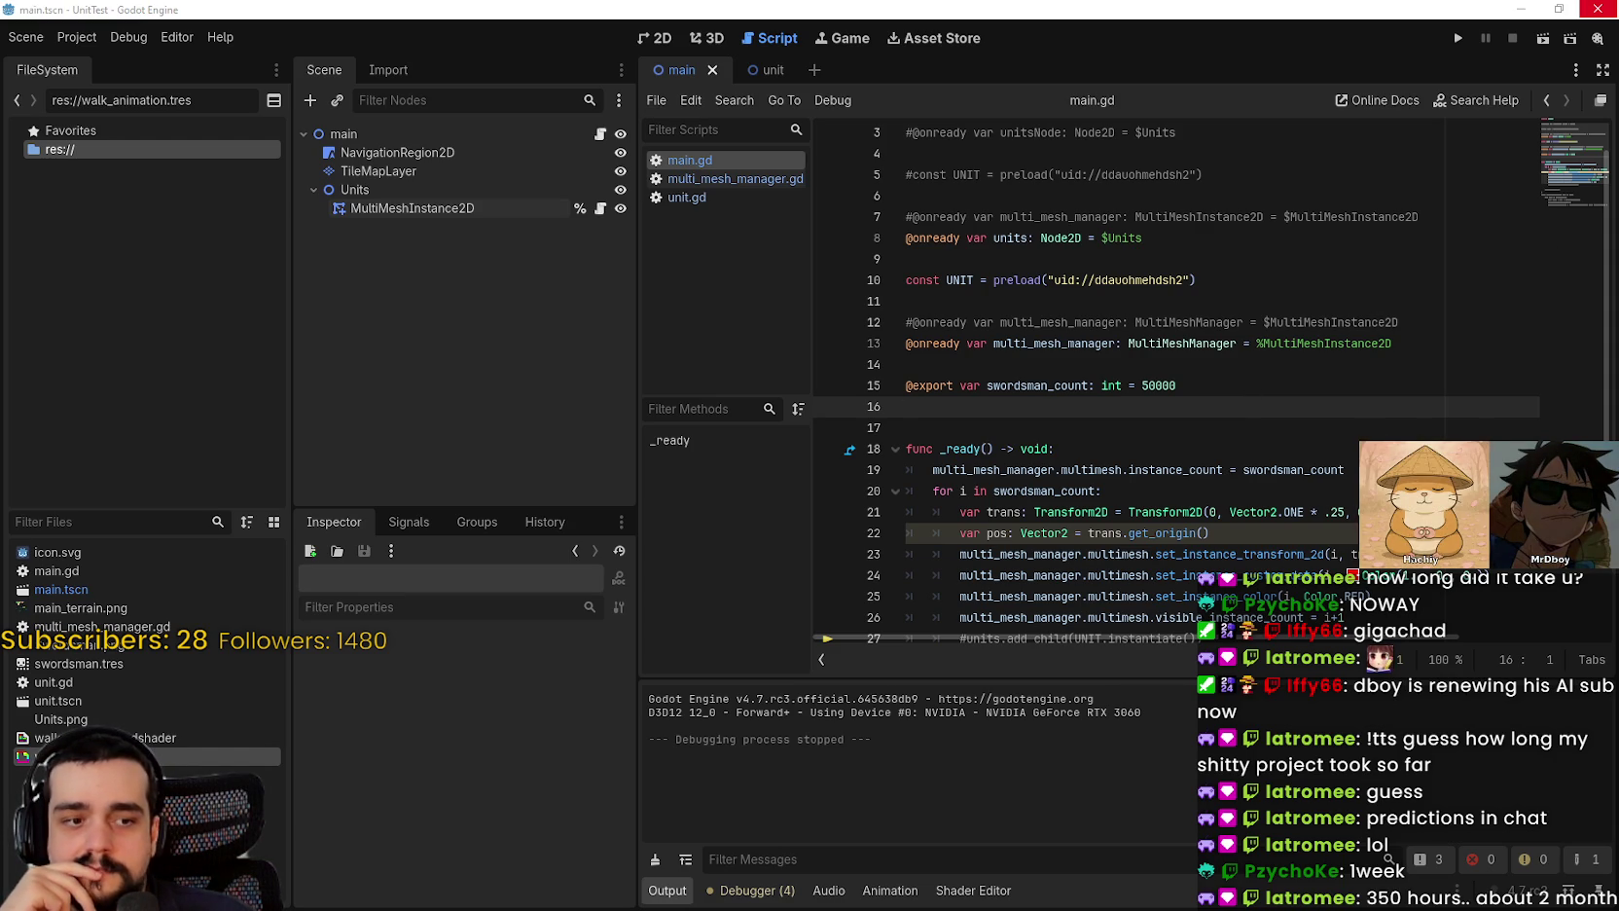
{"action": "key", "text": "alt+Tab"}
{"action": "left_click", "coordinate": [1401, 16]}
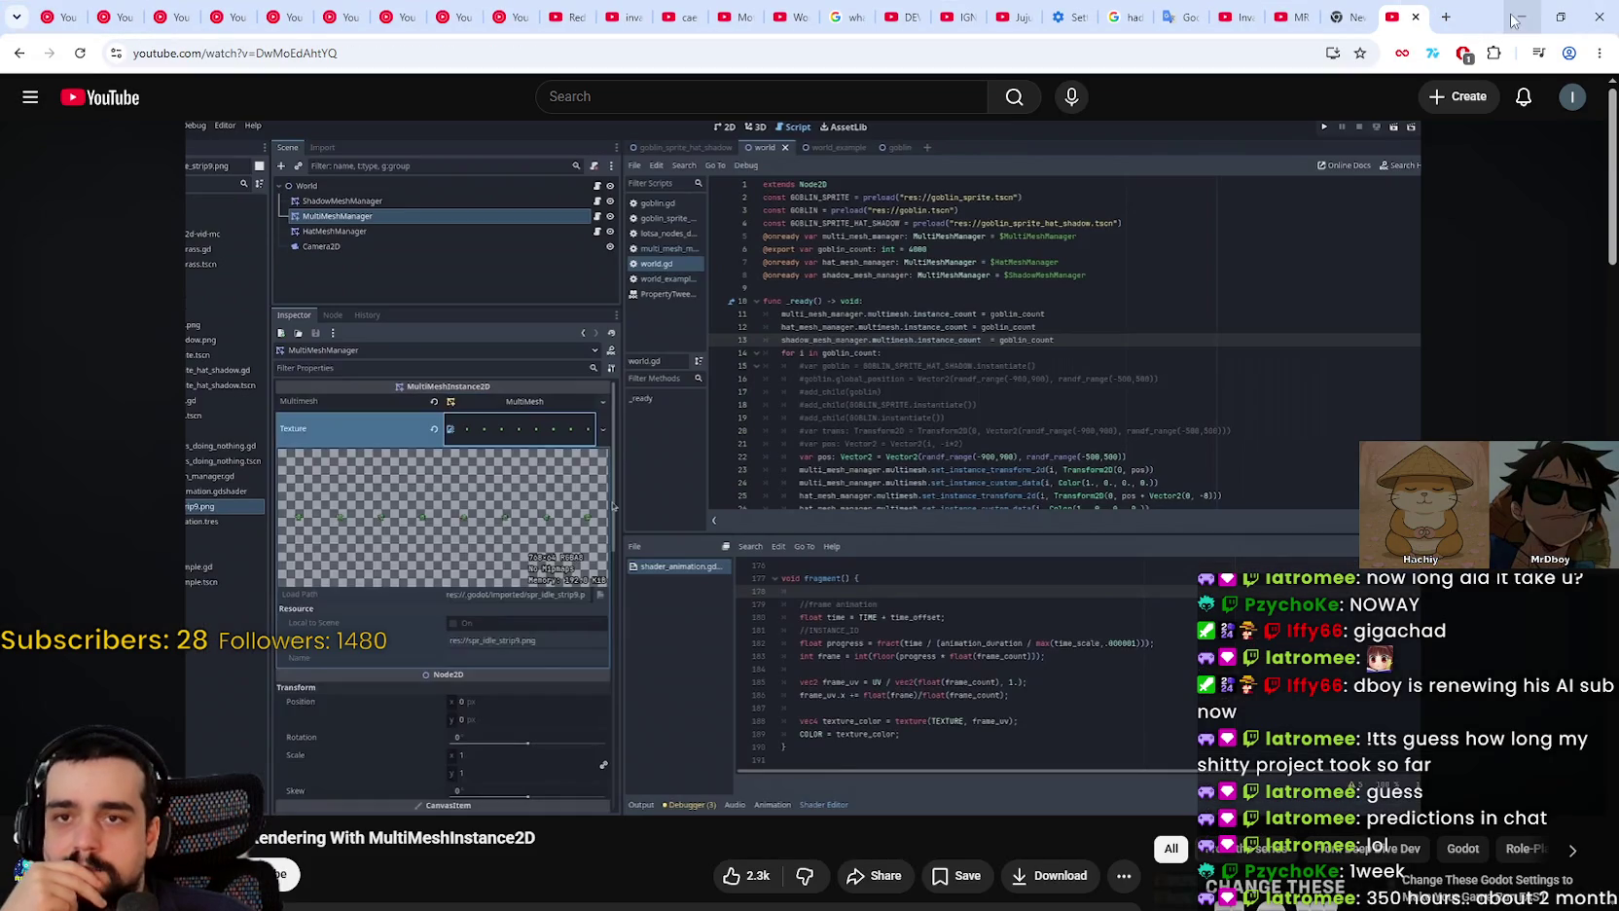
{"action": "left_click", "coordinate": [1561, 16]}
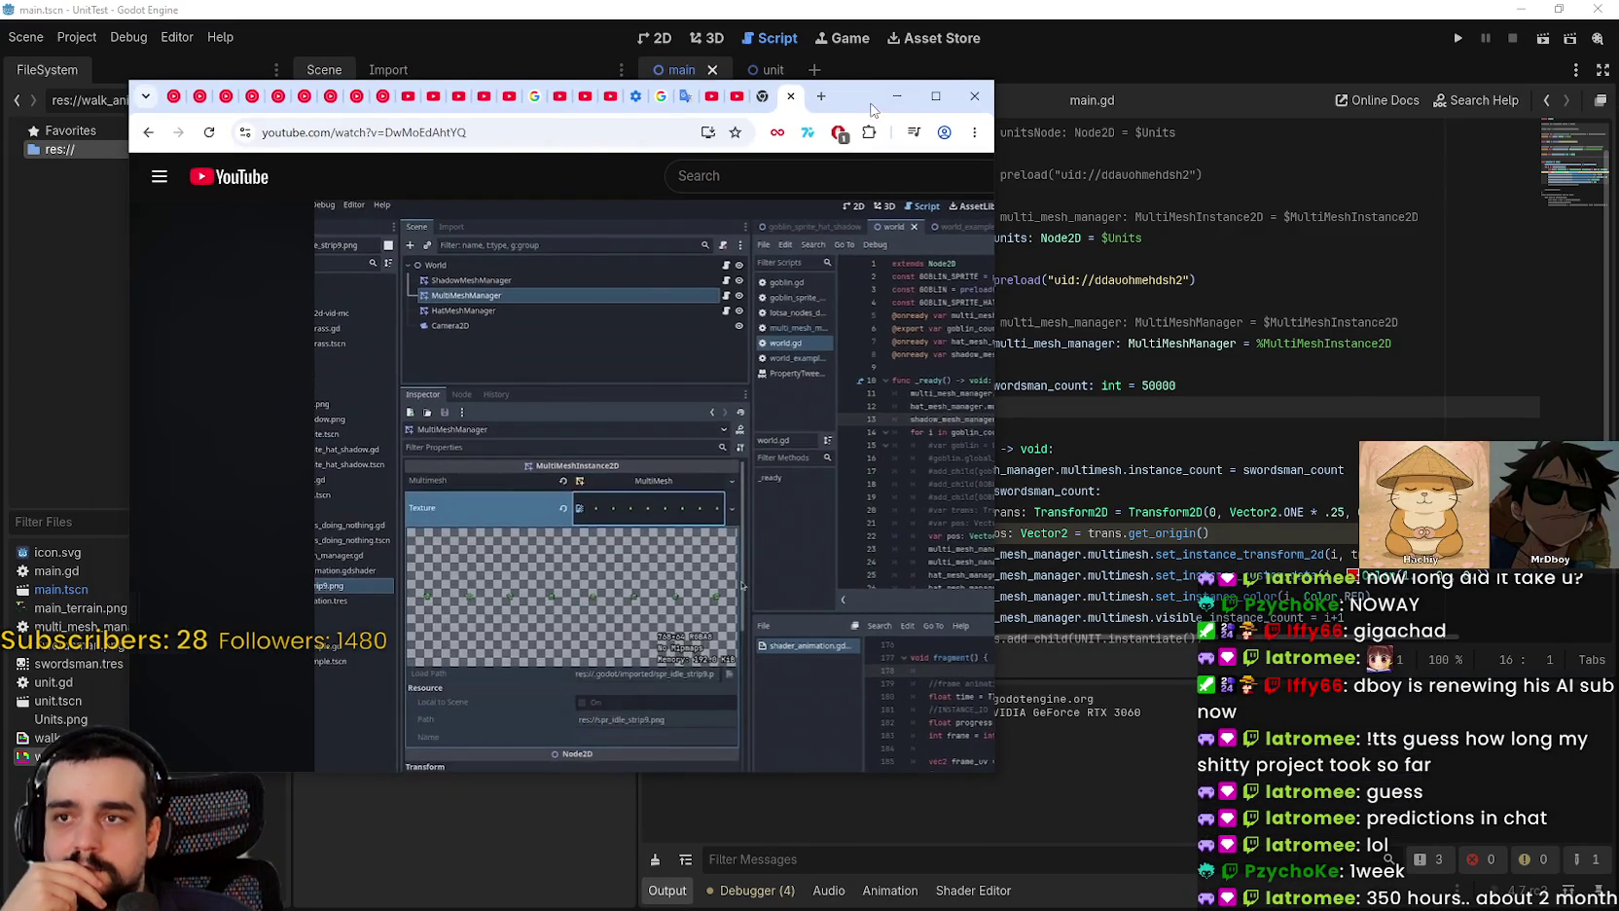
{"action": "left_click", "coordinate": [896, 95]}
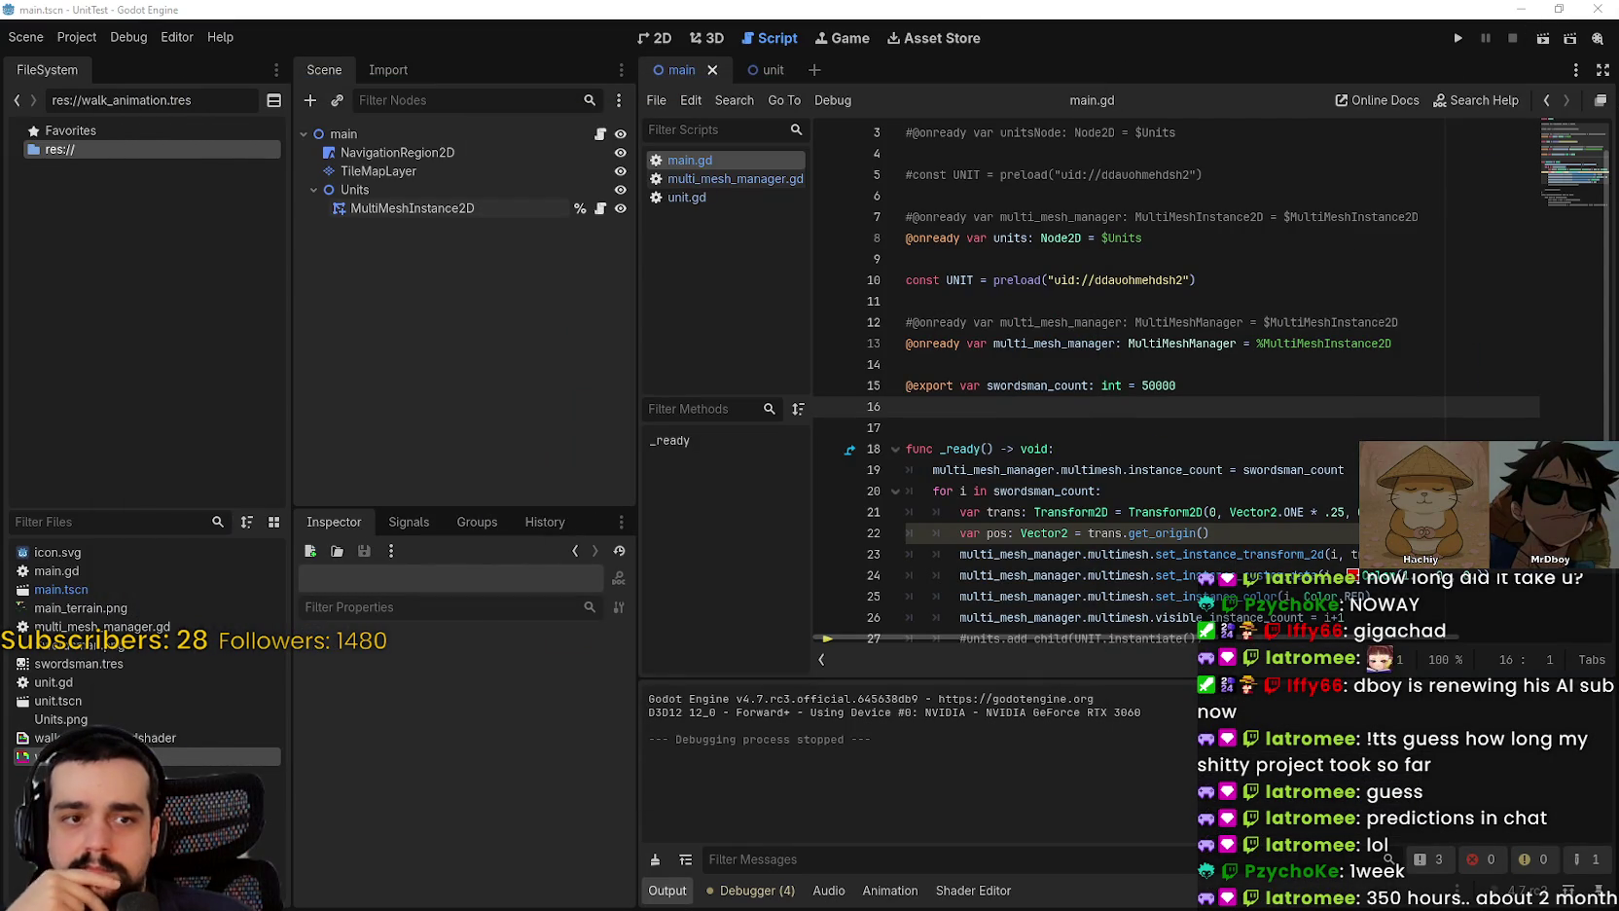
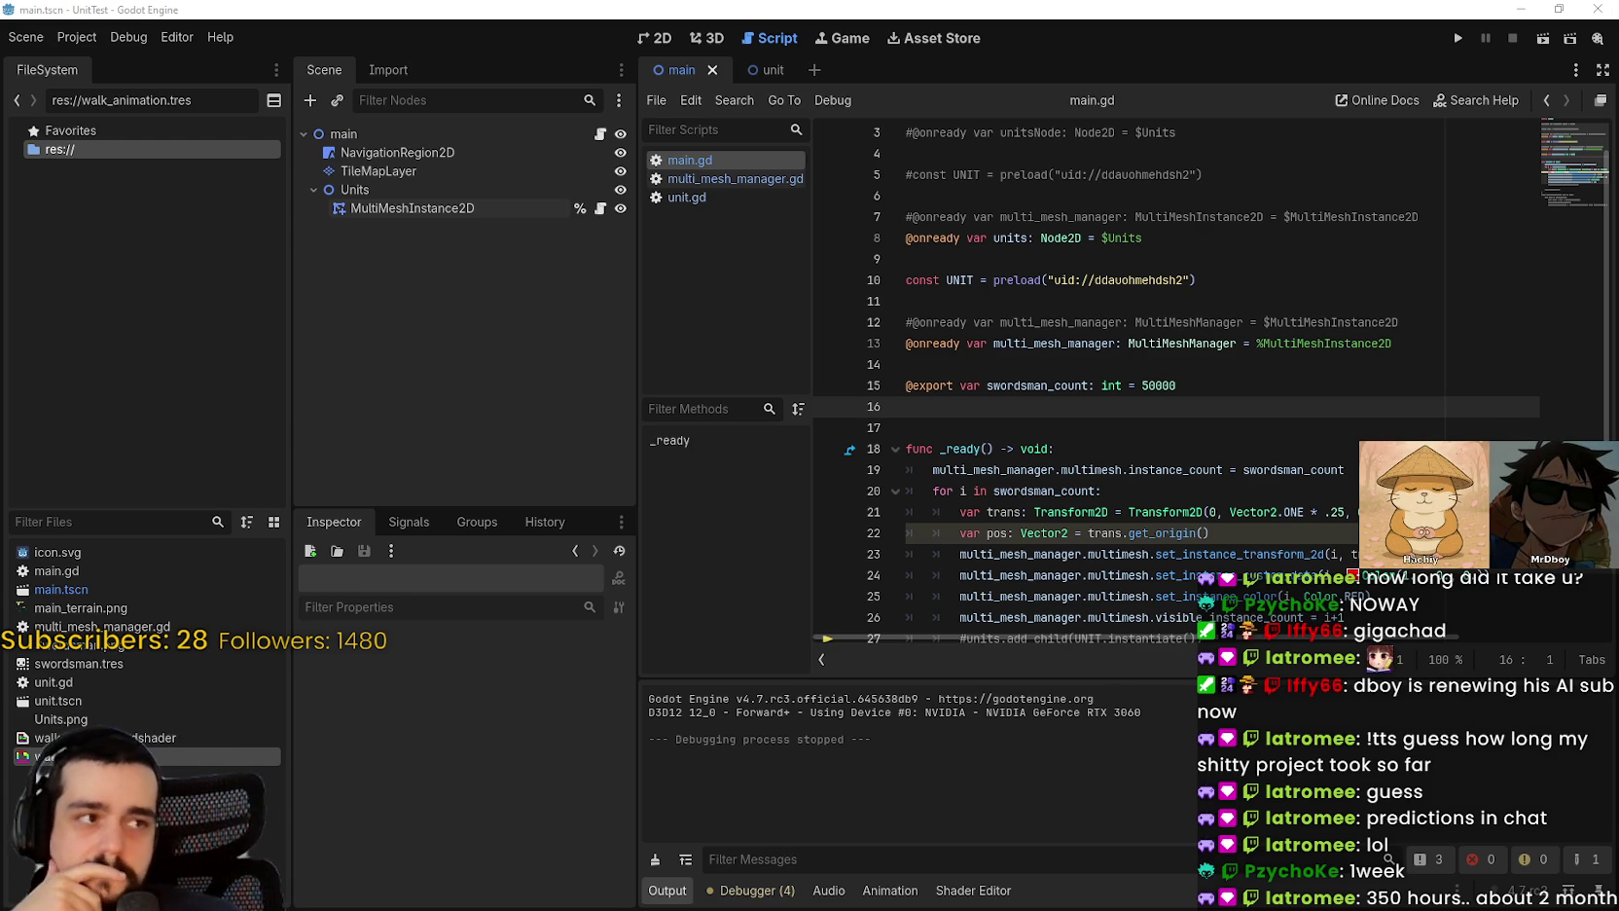
Step: Bring up the Flucsi website, decline analytics tracking, and maximize the browser window
{"action": "key", "text": "alt+Tab"}
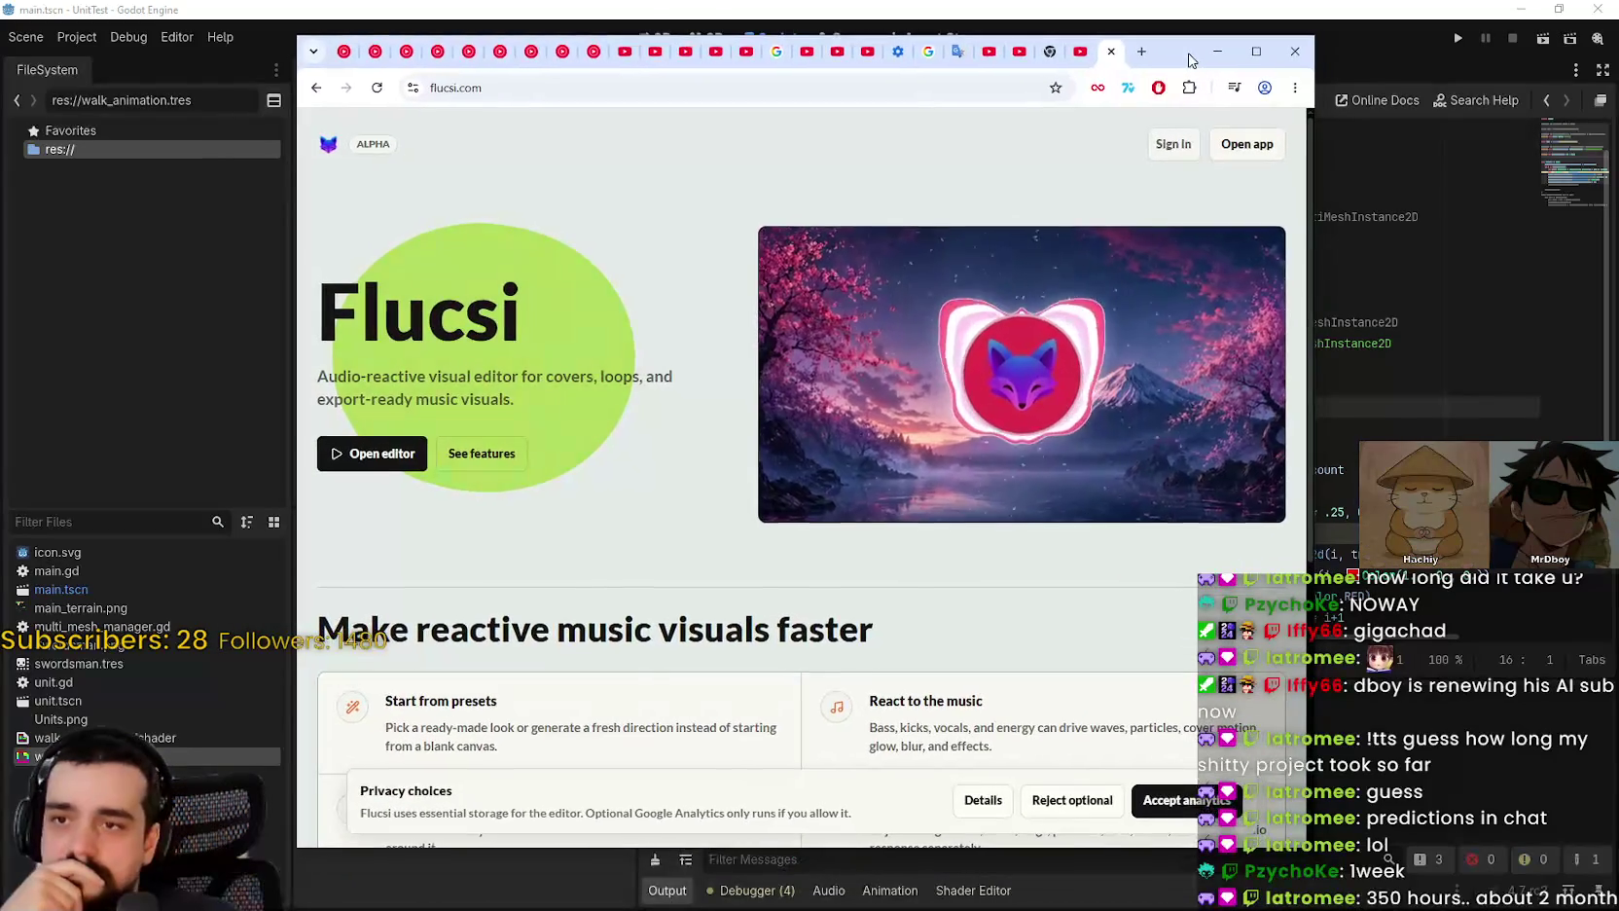
{"action": "scroll", "coordinate": [1172, 413], "scroll_direction": "down", "scroll_amount": 1}
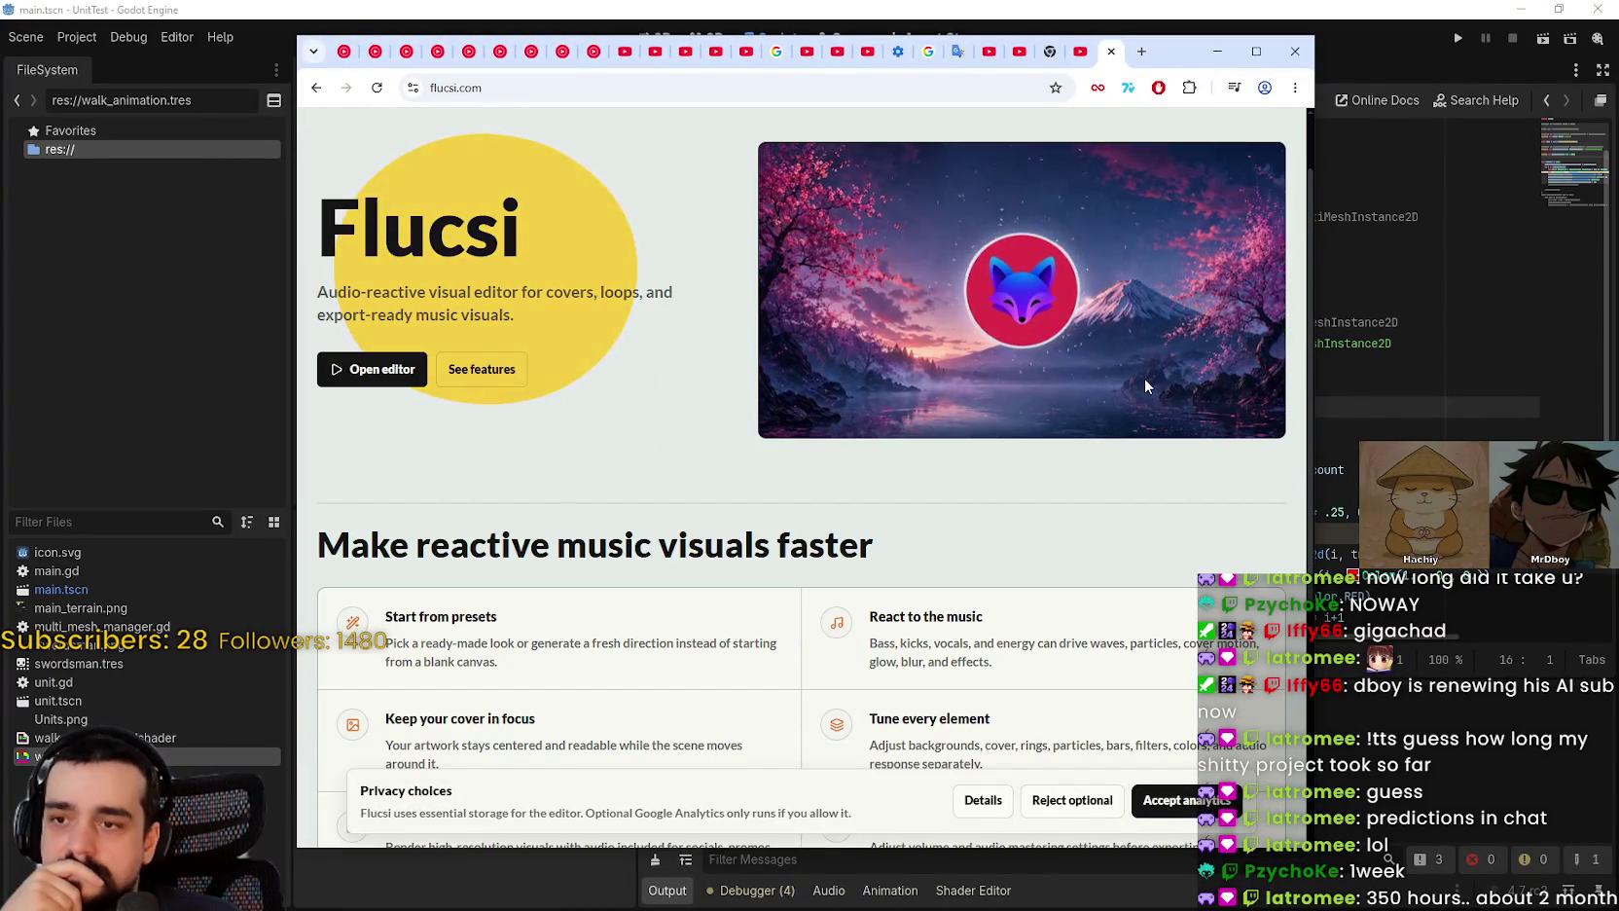
{"action": "left_click", "coordinate": [1097, 802]}
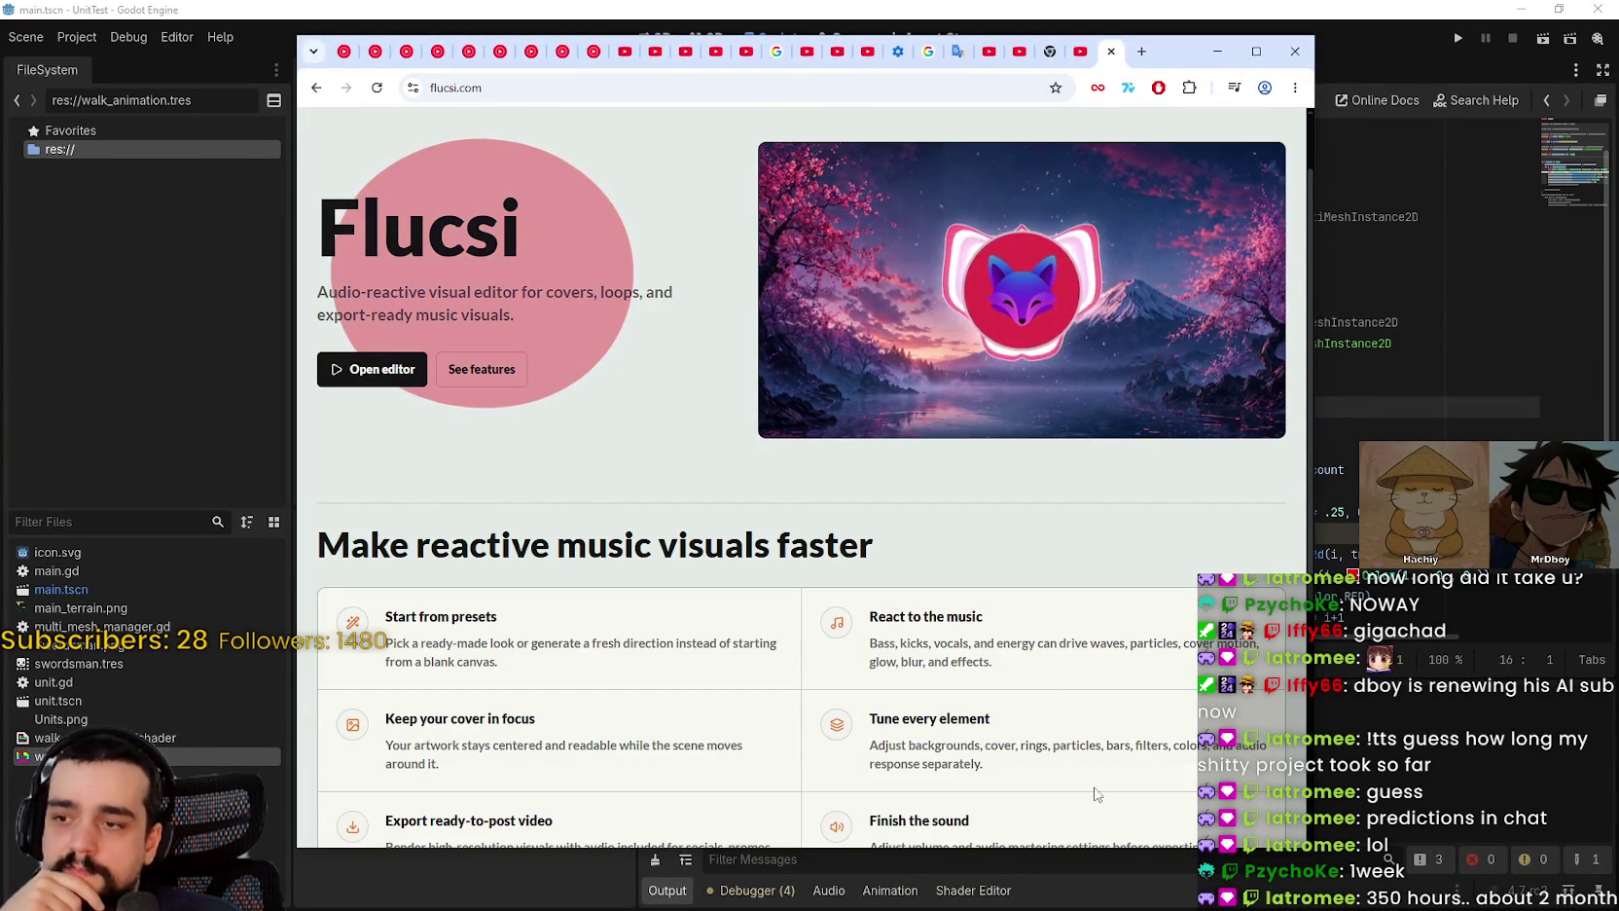
{"action": "scroll", "coordinate": [971, 433], "scroll_direction": "down", "scroll_amount": 1}
{"action": "scroll", "coordinate": [971, 433], "scroll_direction": "down", "scroll_amount": 3}
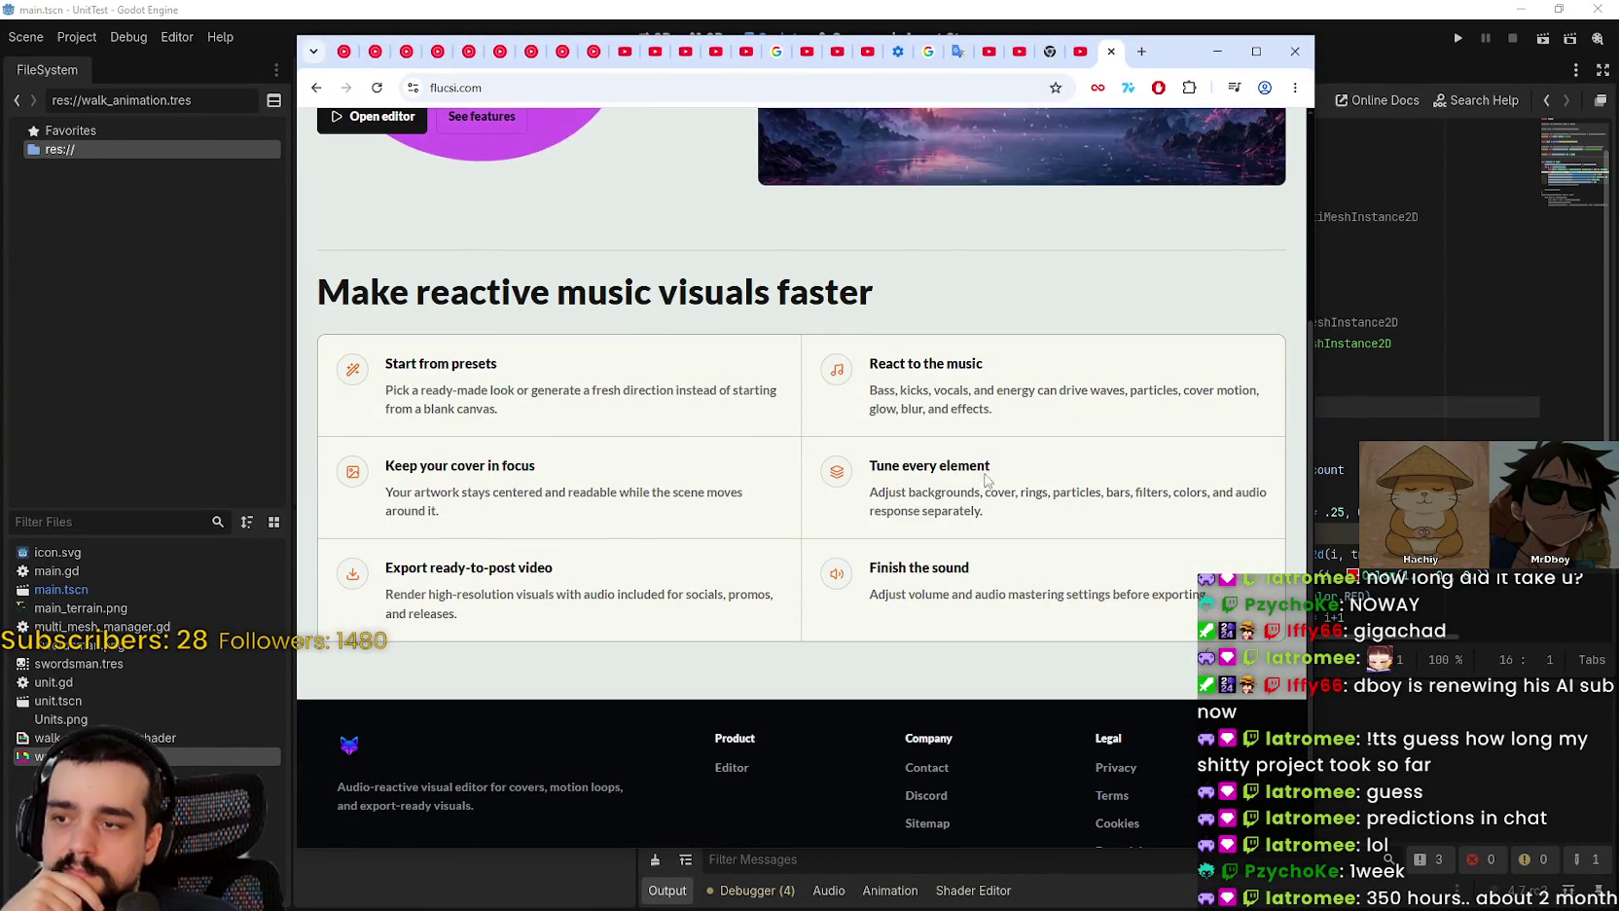
{"action": "scroll", "coordinate": [477, 606], "scroll_direction": "up", "scroll_amount": 5}
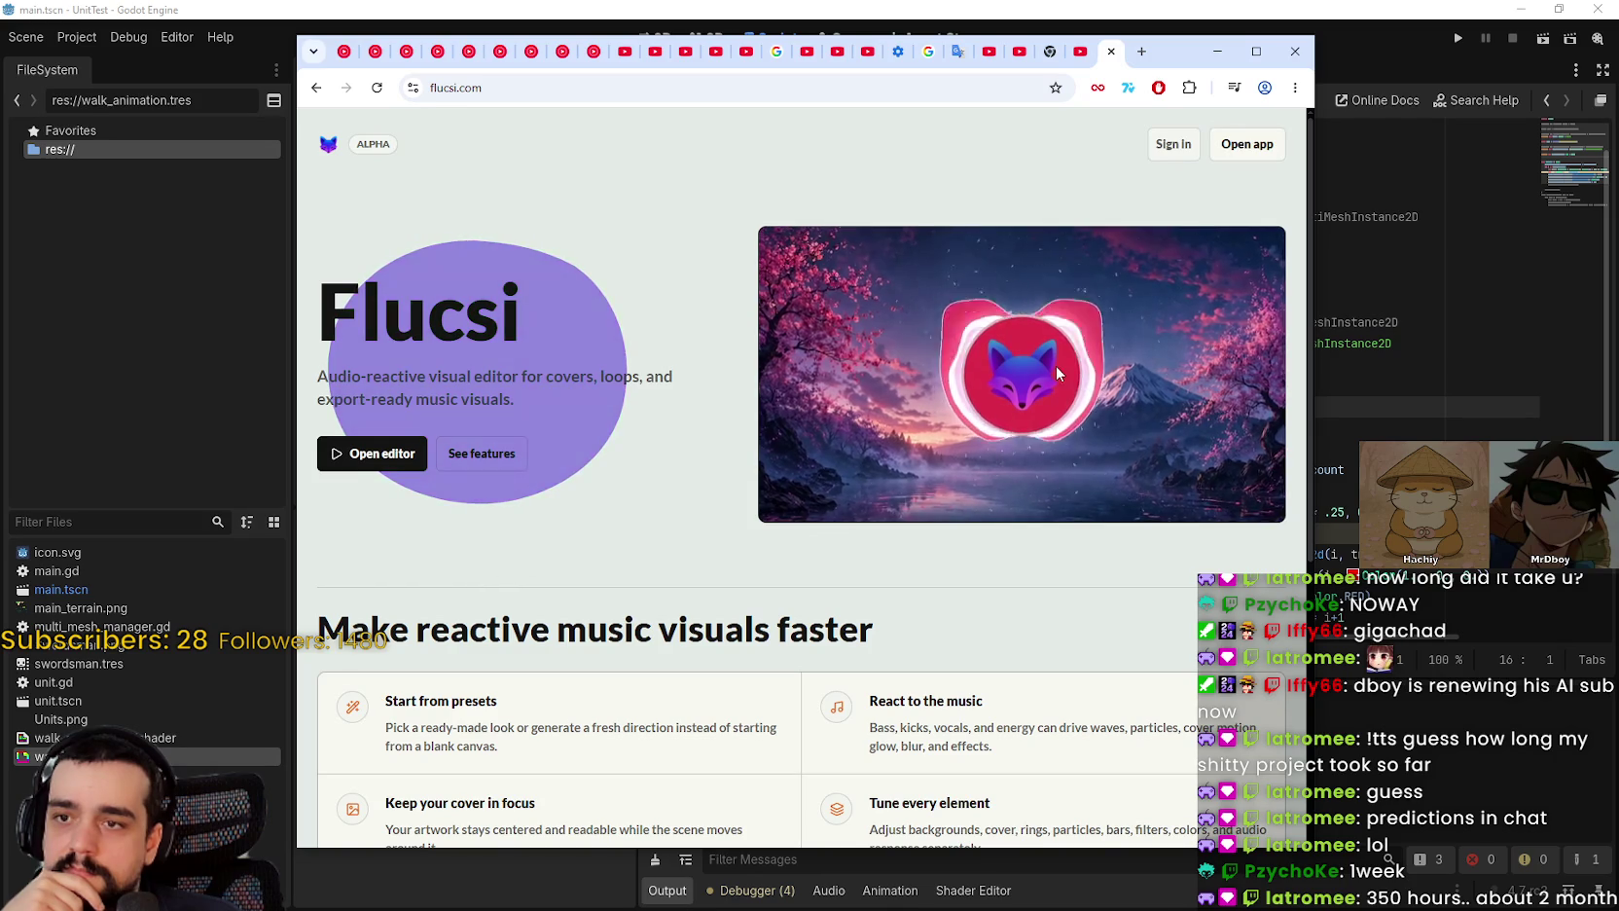
{"action": "left_click", "coordinate": [1254, 52]}
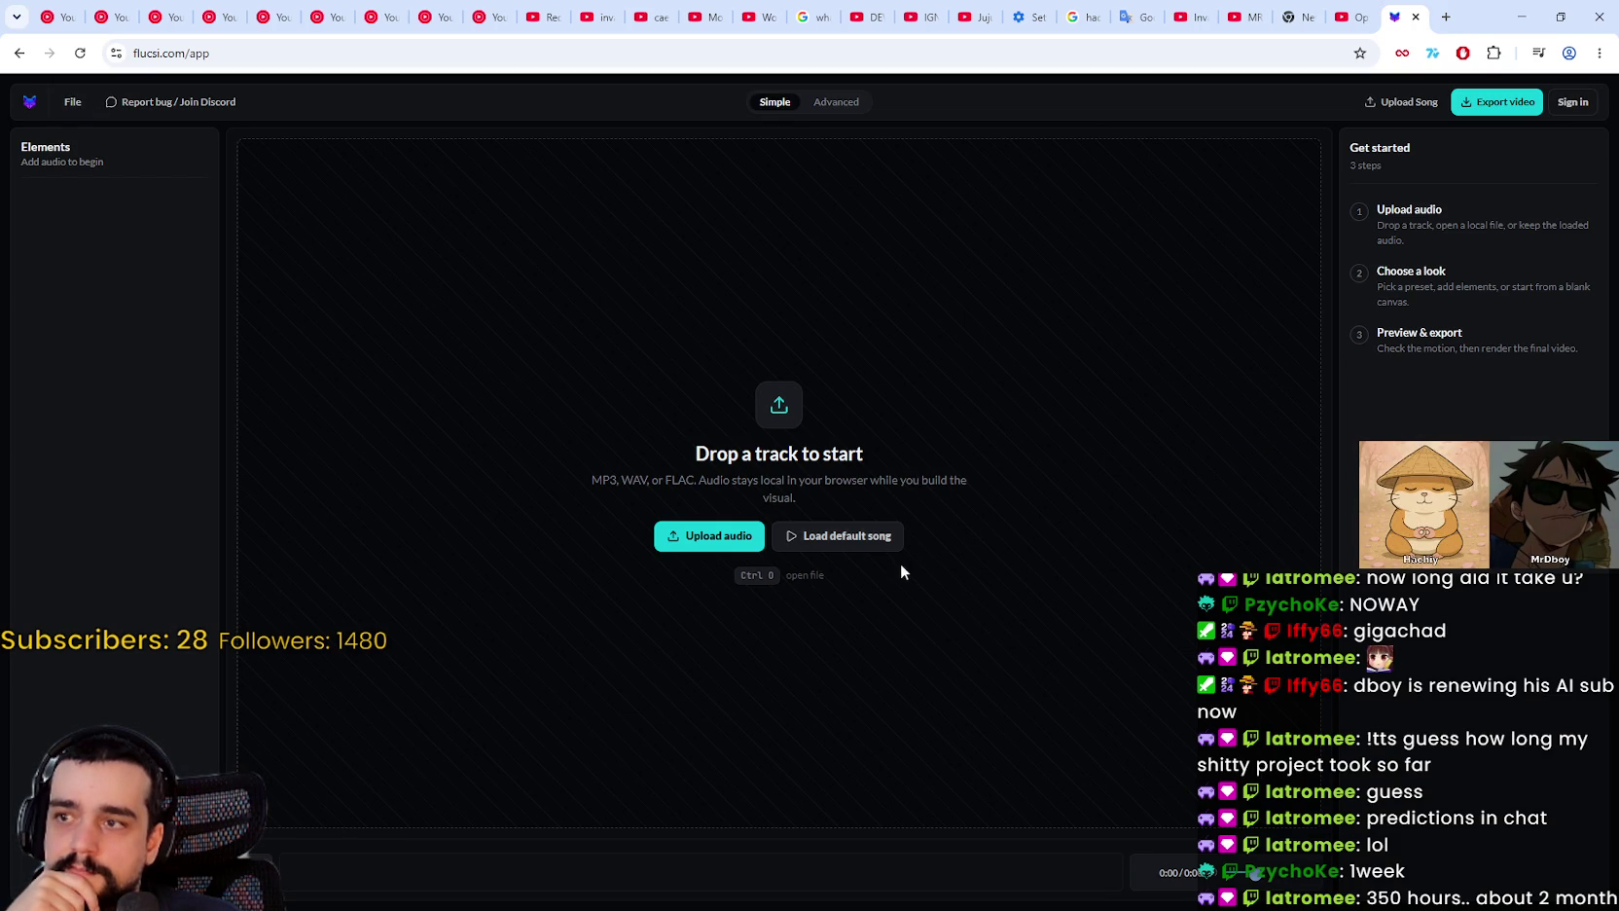
Step: Back on the landing page, play the demo video unmuted and scrub to about 0:13
{"action": "left_click", "coordinate": [21, 52]}
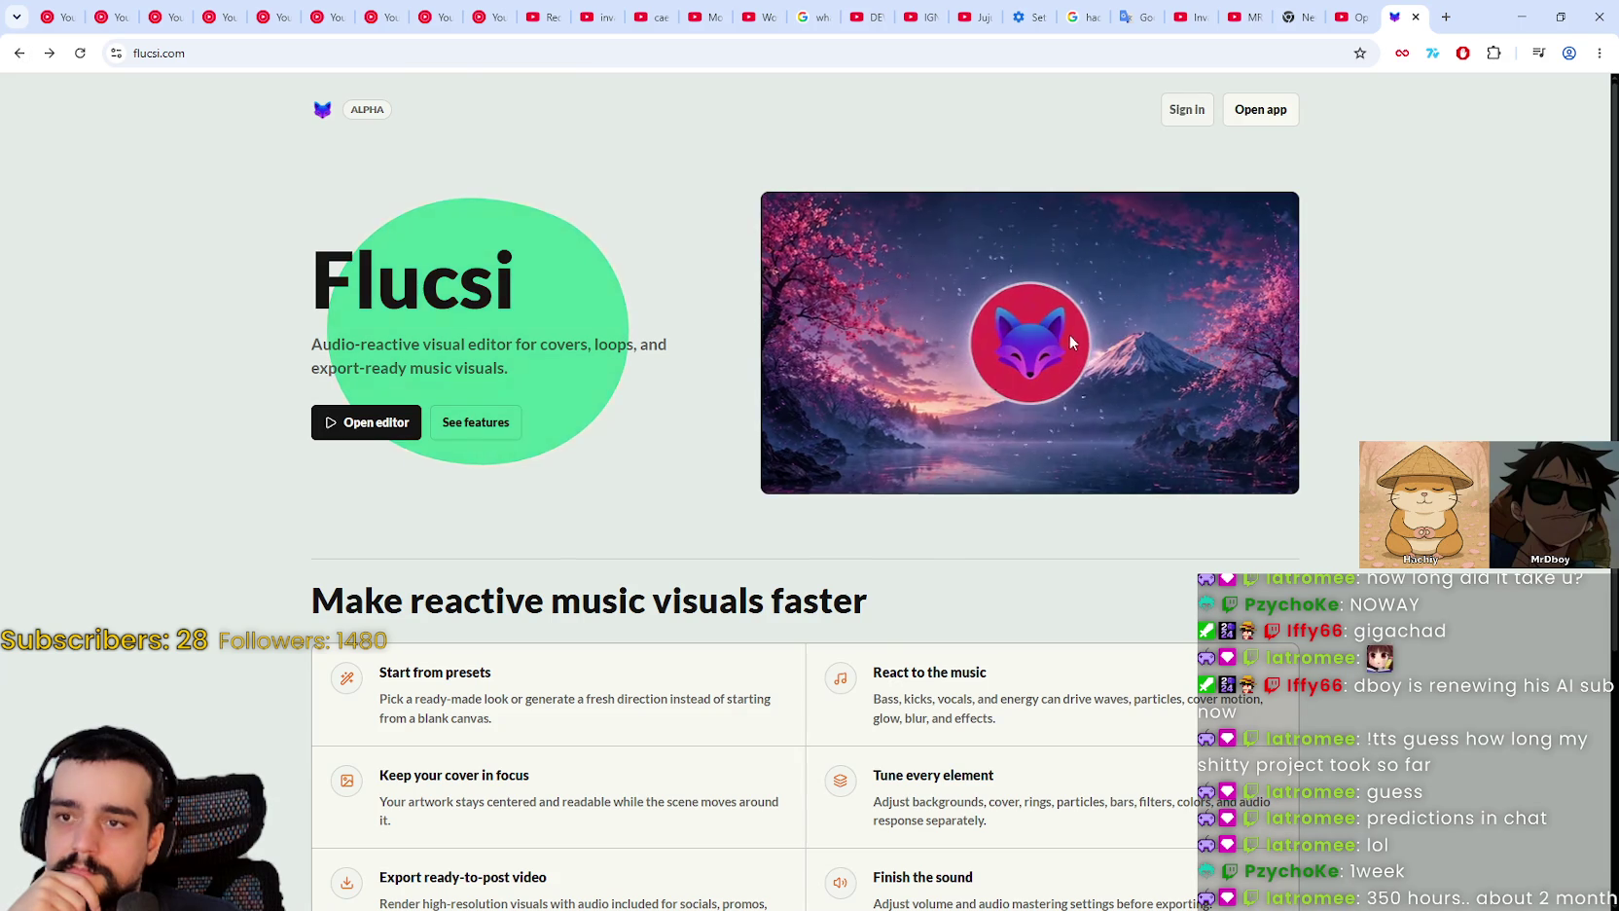
{"action": "right_click", "coordinate": [1198, 376]}
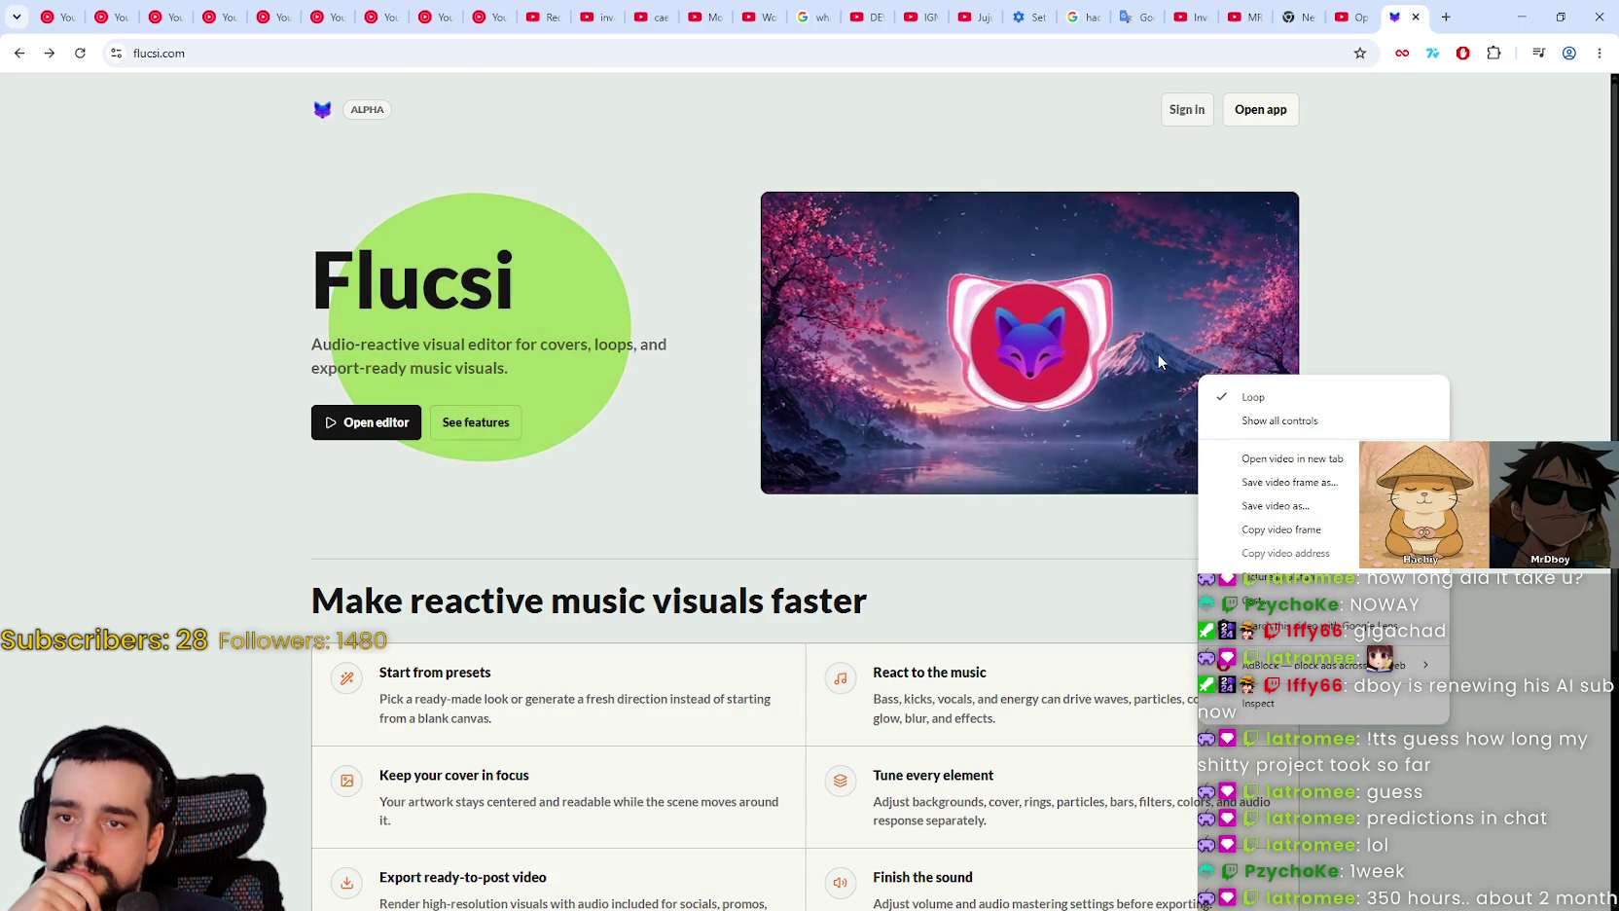
{"action": "left_click", "coordinate": [1279, 420]}
{"action": "left_click", "coordinate": [1197, 454]}
{"action": "left_click", "coordinate": [1056, 474]}
{"action": "left_click", "coordinate": [1197, 453]}
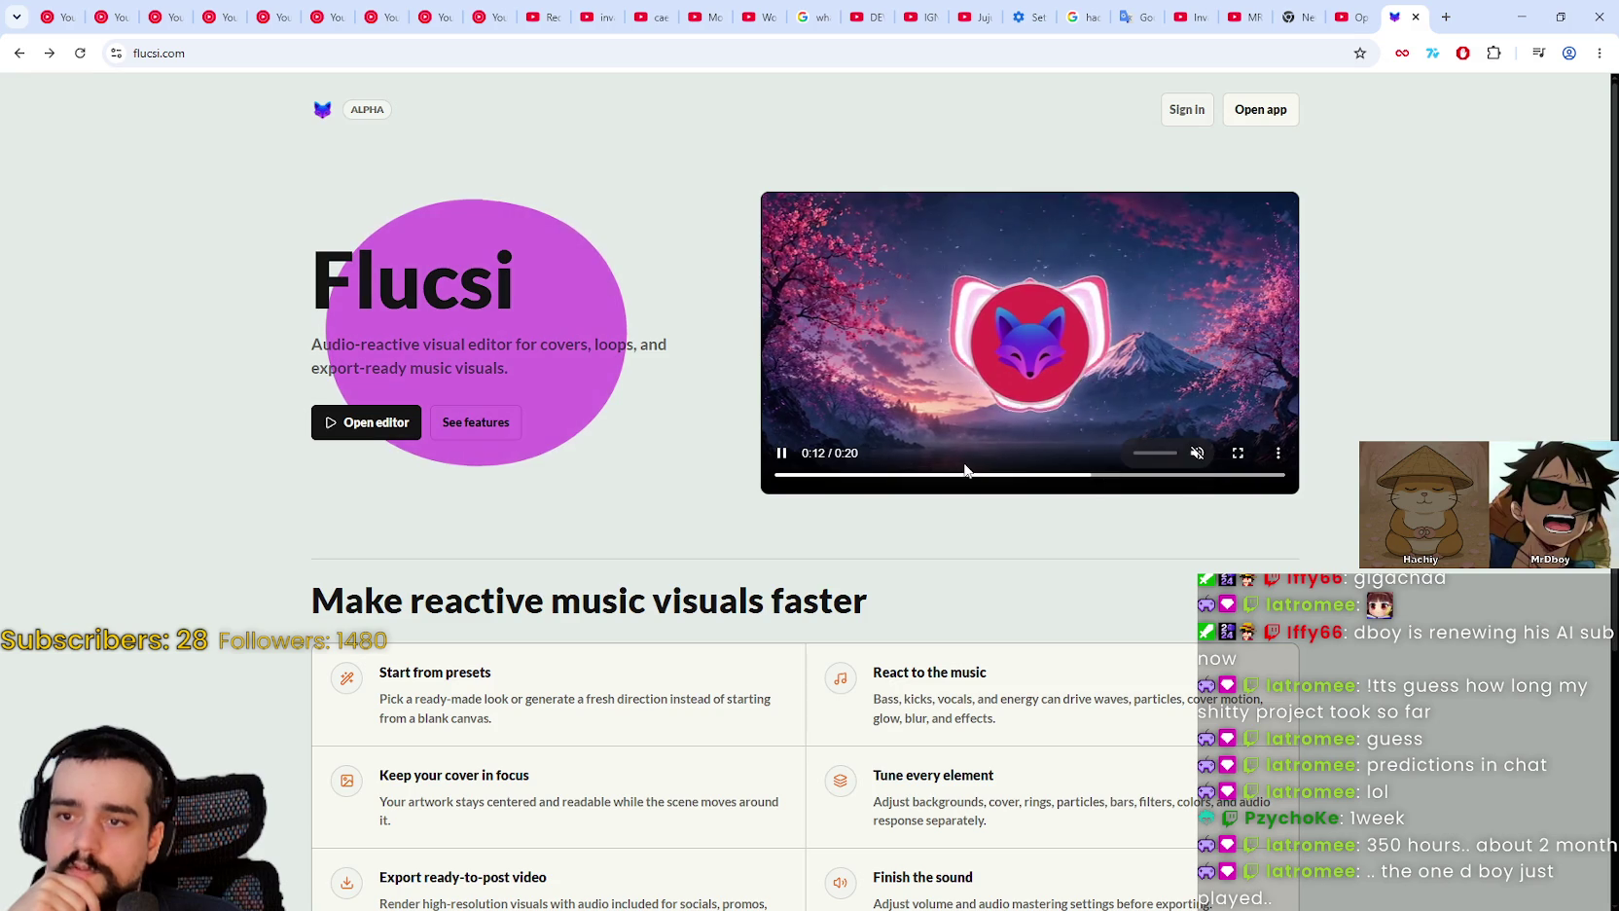
{"action": "left_click_drag", "start_coordinate": [932, 475], "coordinate": [802, 475]}
{"action": "left_click", "coordinate": [1080, 474]}
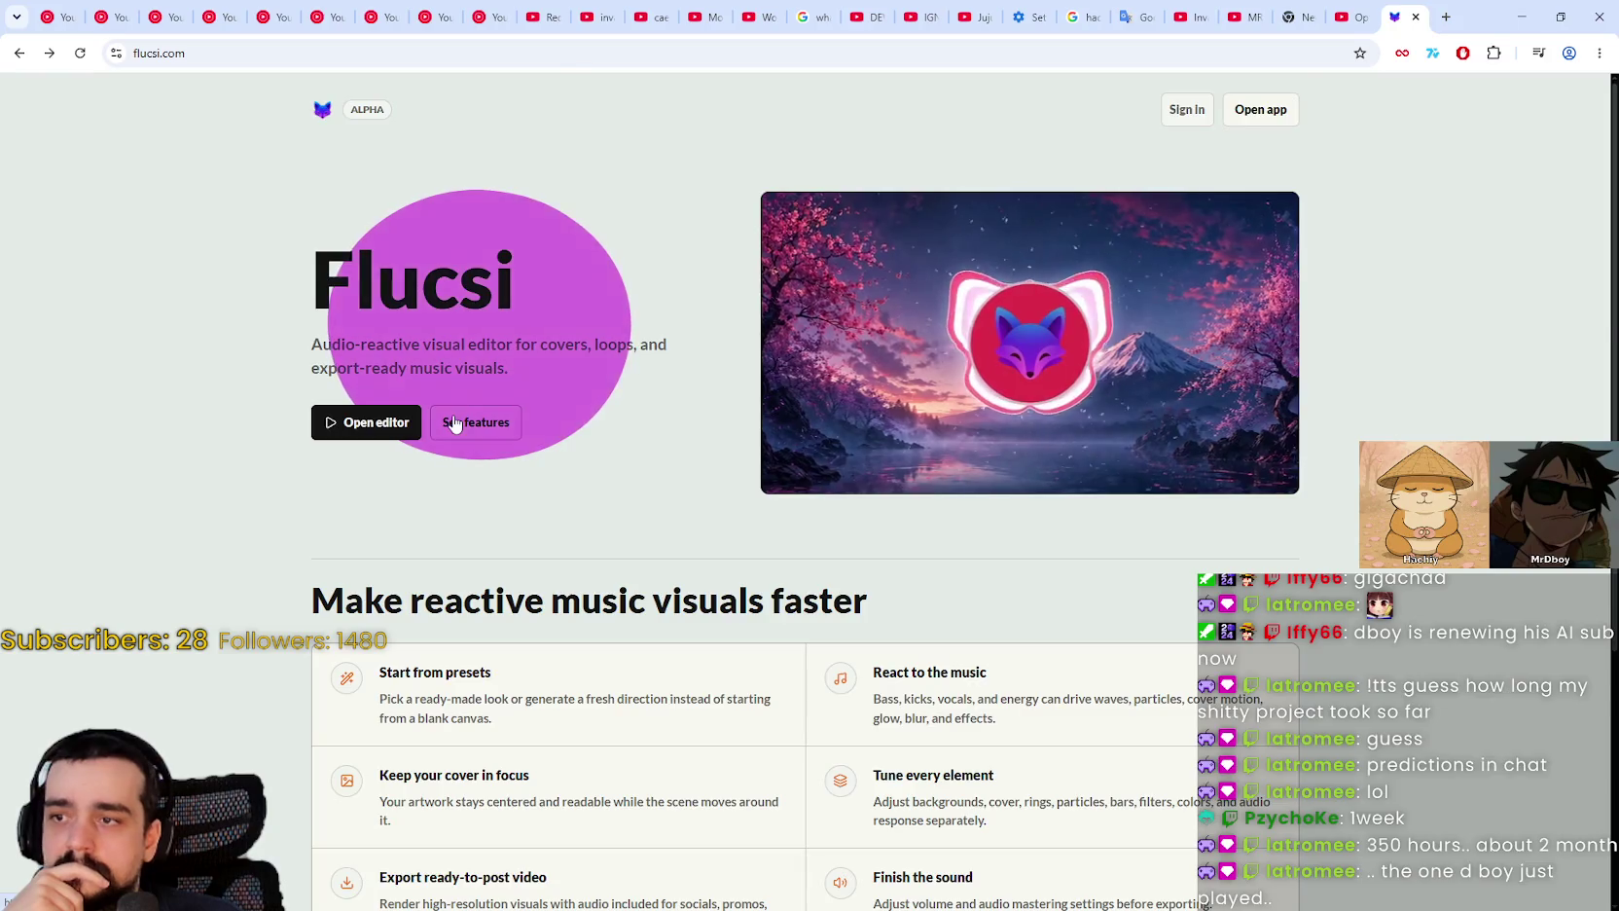
Step: Browse the features section, then enter the Flucsi editor
{"action": "left_click", "coordinate": [475, 421]}
{"action": "scroll", "coordinate": [333, 425], "scroll_direction": "up", "scroll_amount": 3}
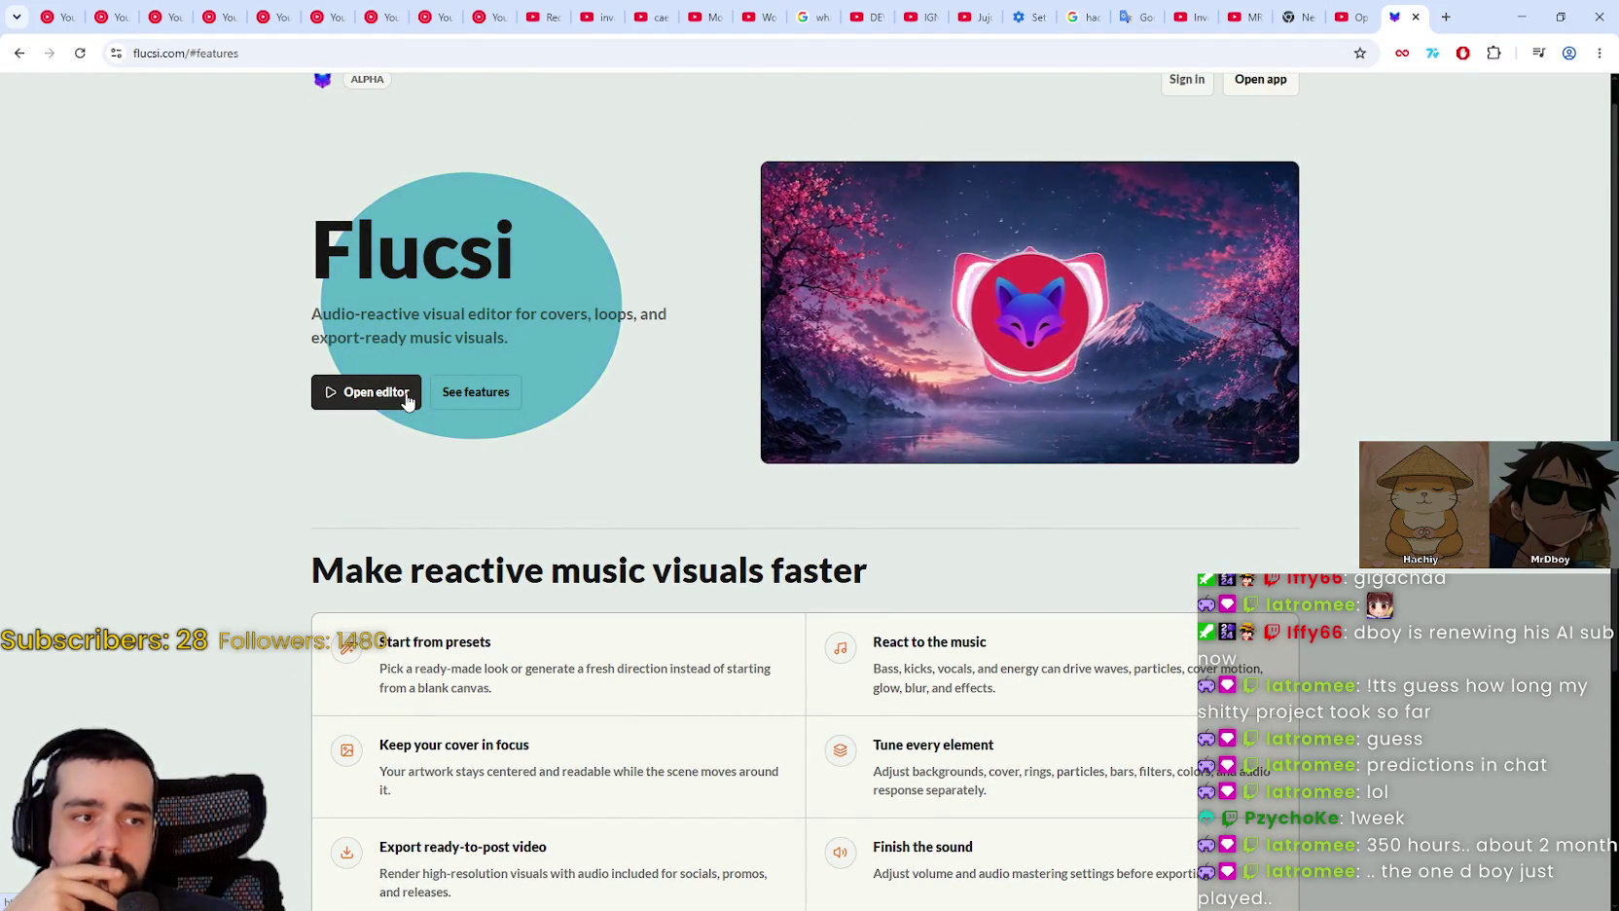
{"action": "scroll", "coordinate": [738, 460], "scroll_direction": "up", "scroll_amount": 1}
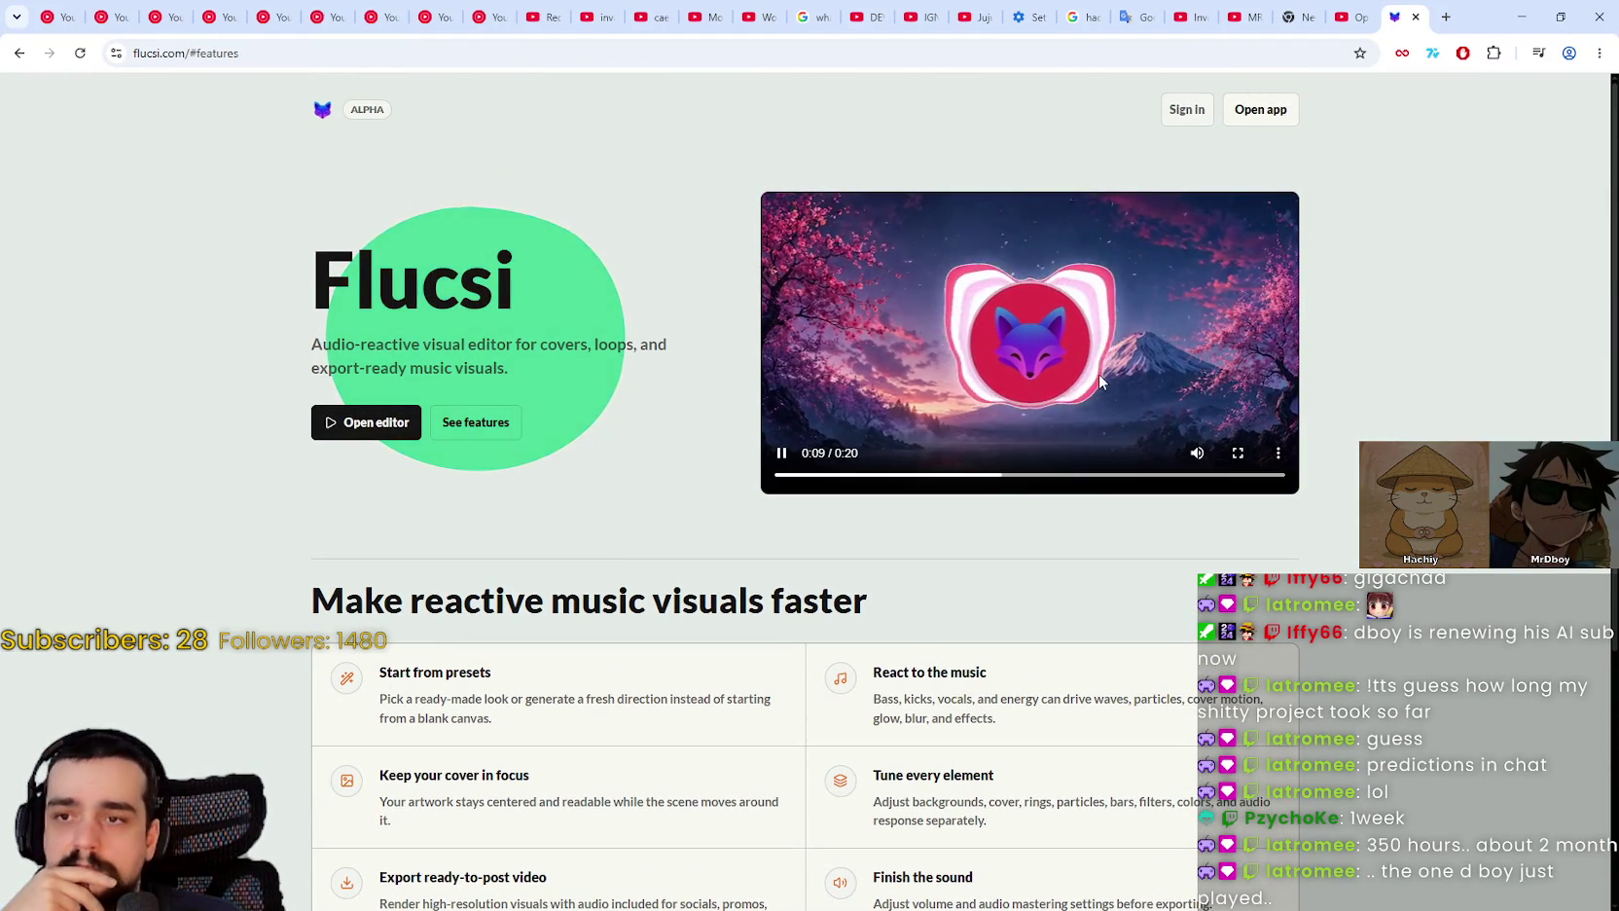
{"action": "mouse_move", "coordinate": [1195, 454]}
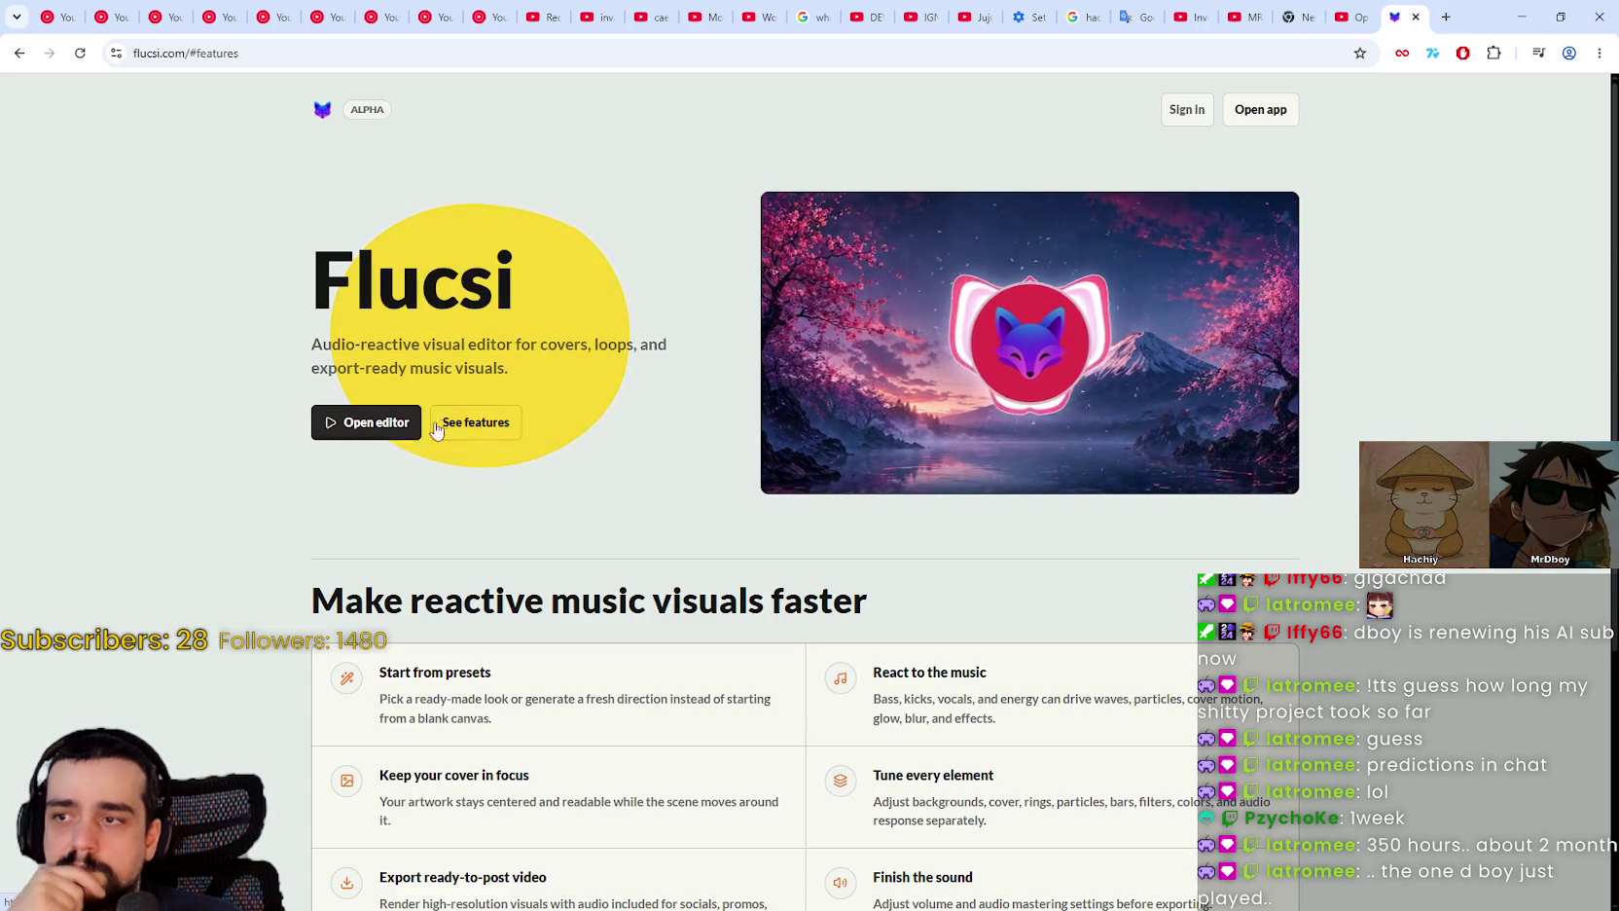
{"action": "left_click", "coordinate": [339, 420]}
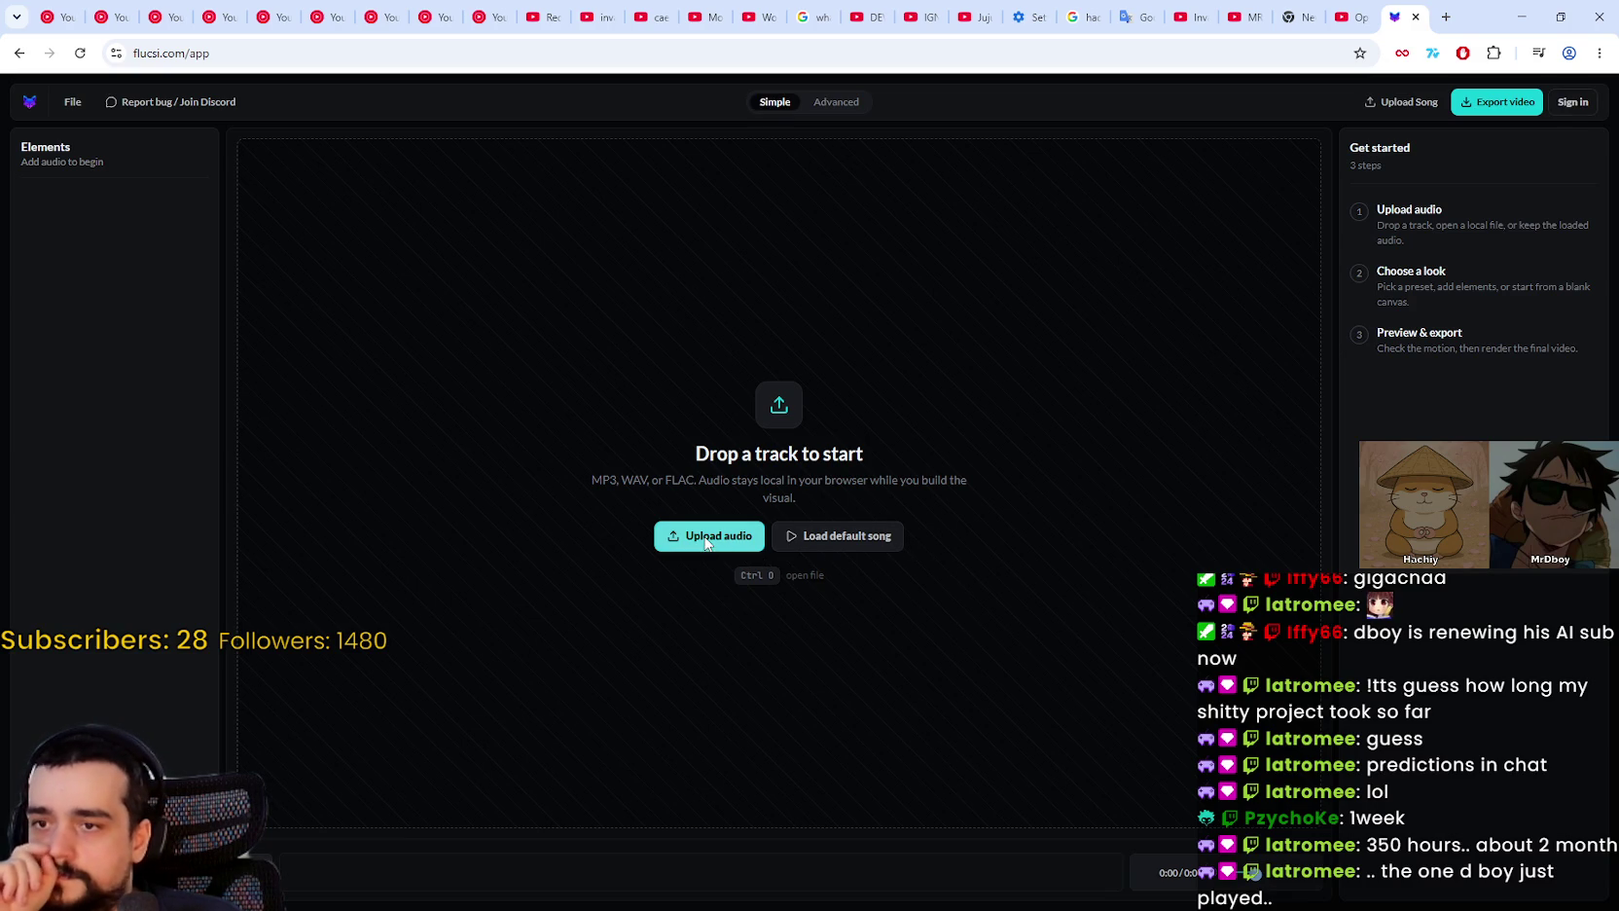
Step: Load the default song, reloading after the stalled import, and dismiss the import success notice
{"action": "left_click", "coordinate": [832, 536]}
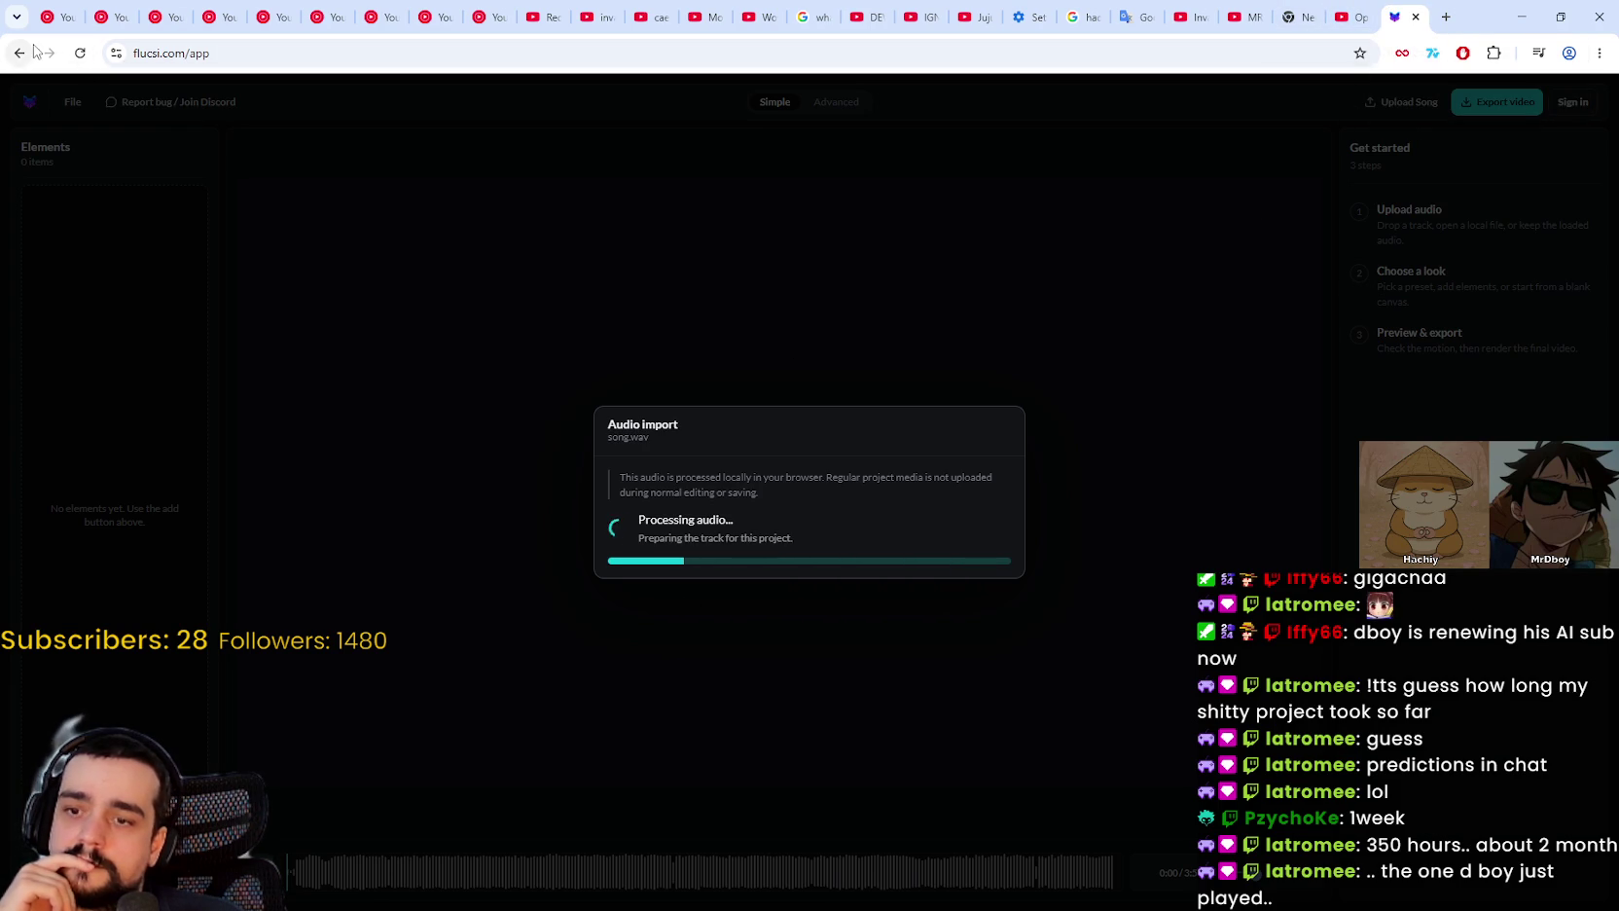
{"action": "left_click", "coordinate": [80, 52]}
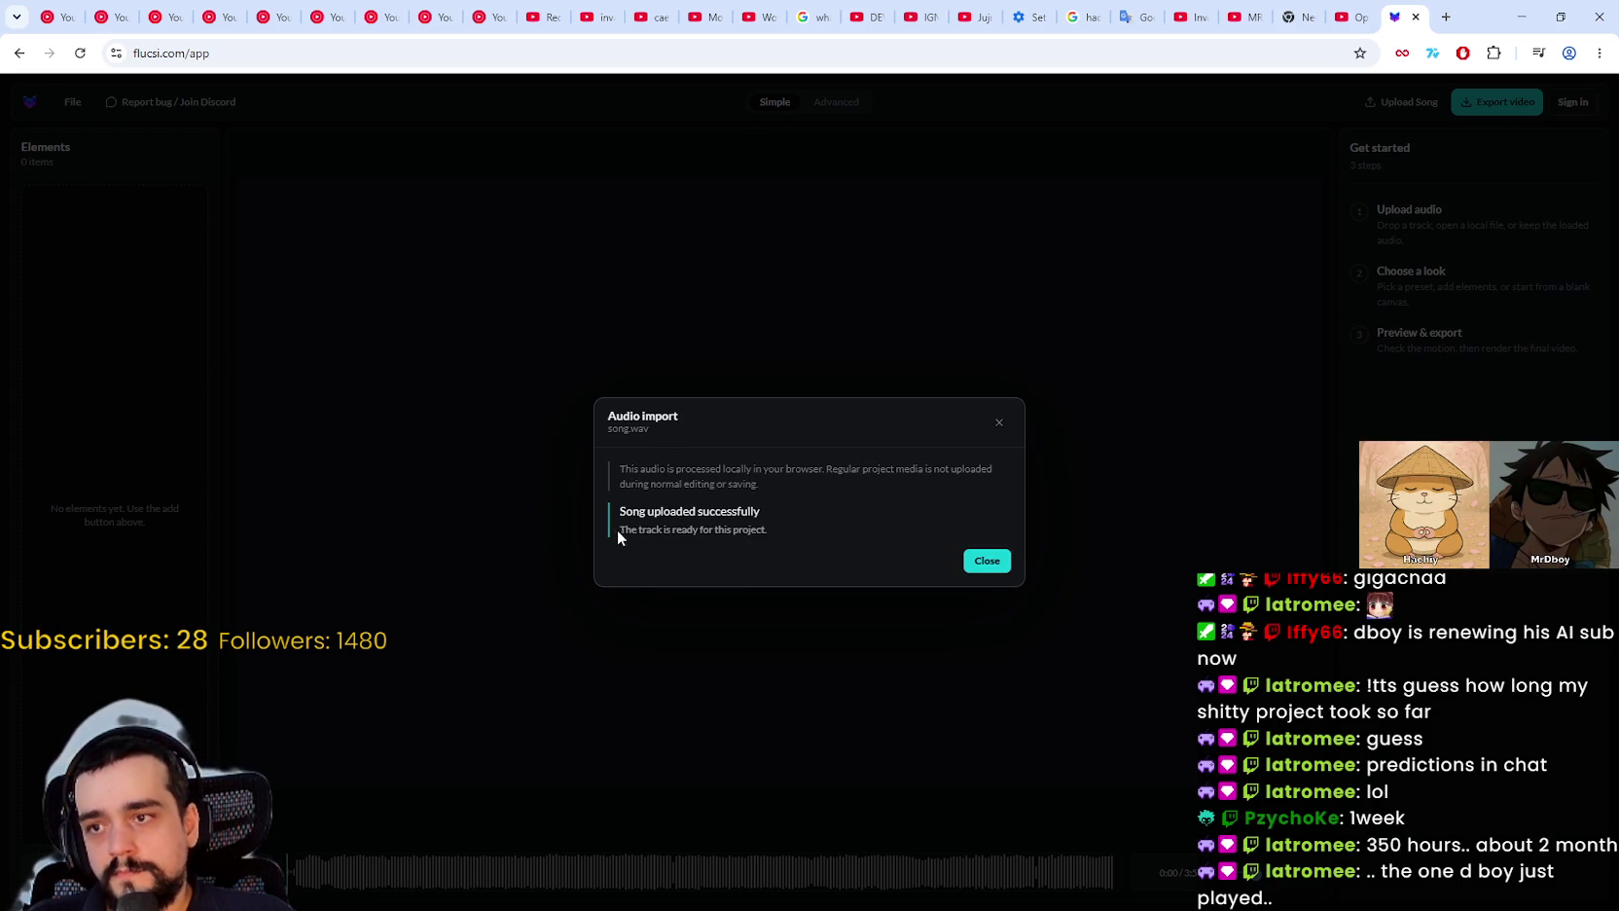
{"action": "left_click", "coordinate": [985, 563]}
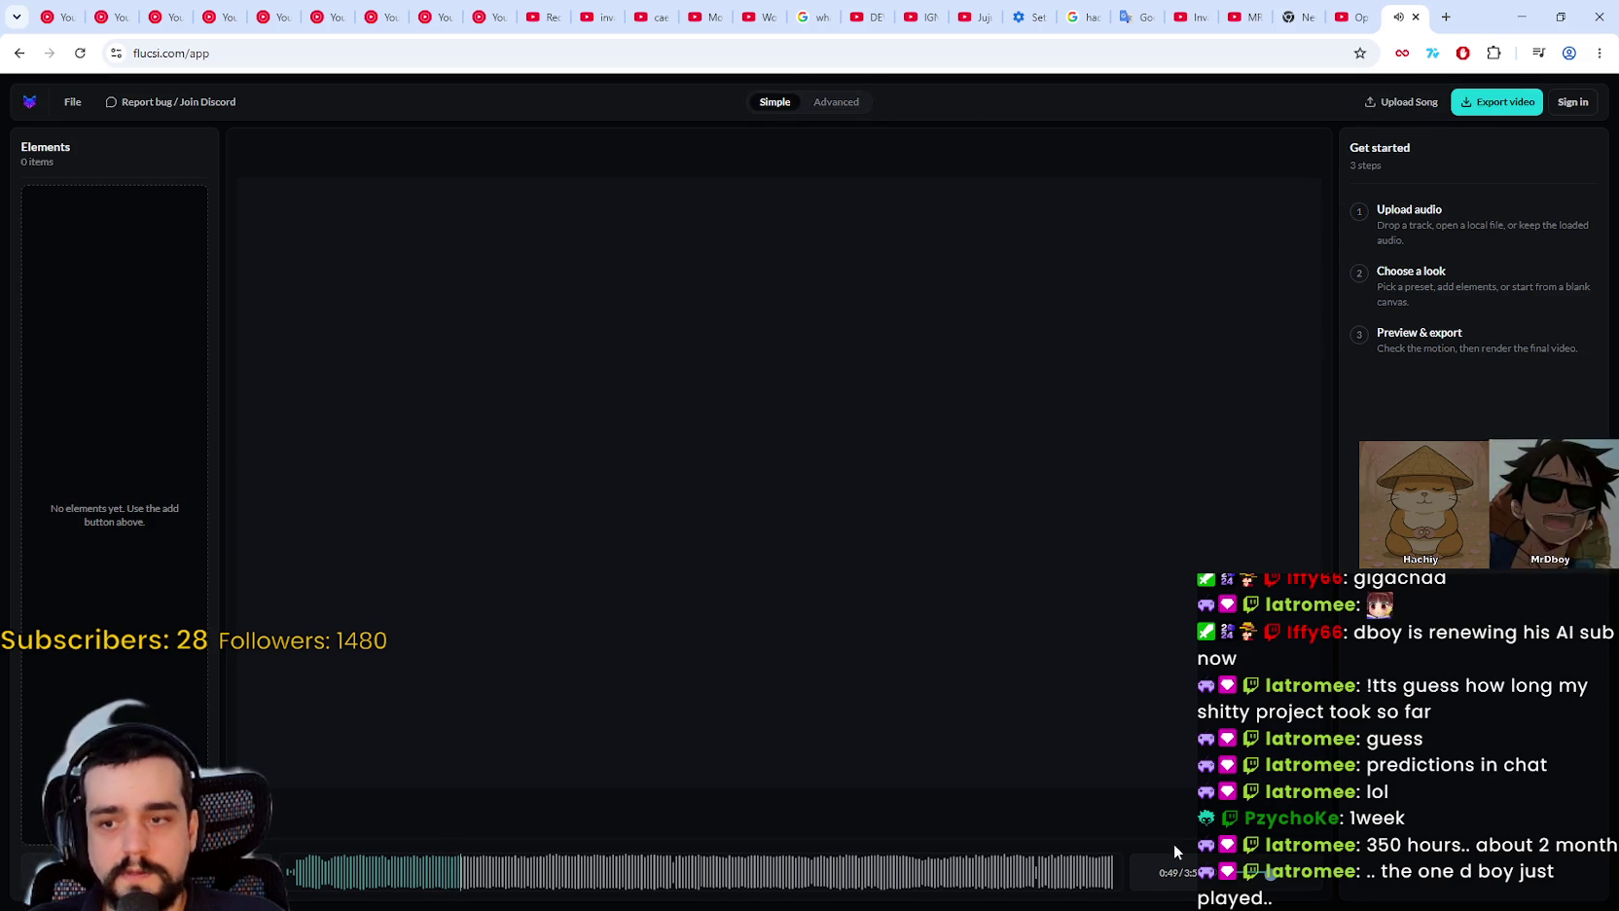
Step: Browse the presets without applying one, and jump playback to about 1:42
{"action": "left_click", "coordinate": [72, 102]}
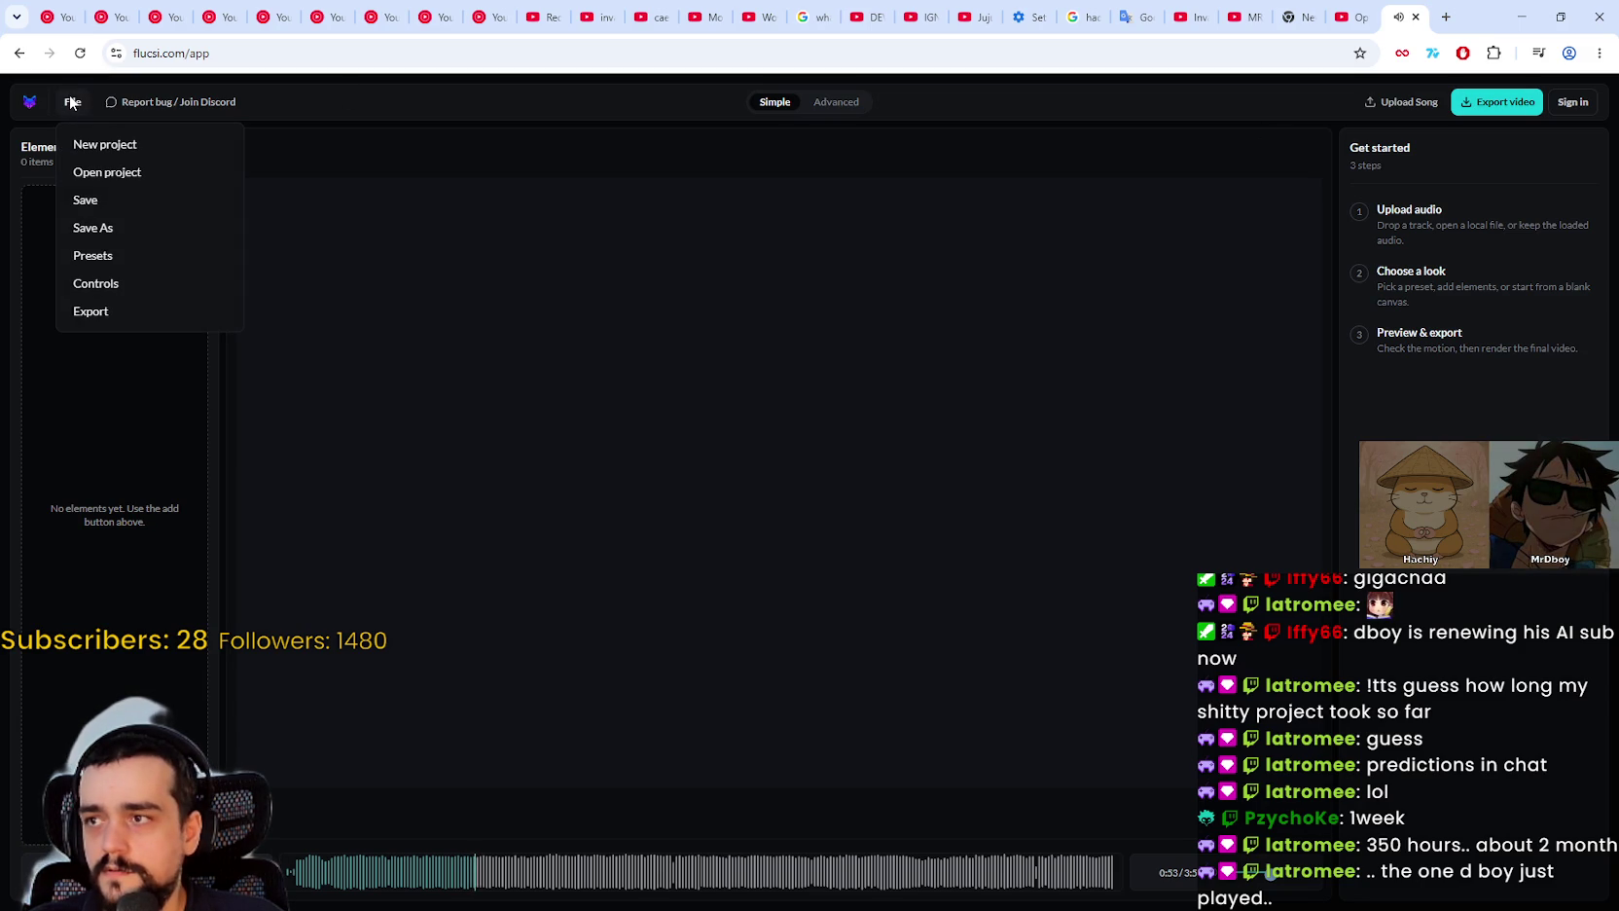
{"action": "left_click", "coordinate": [93, 257]}
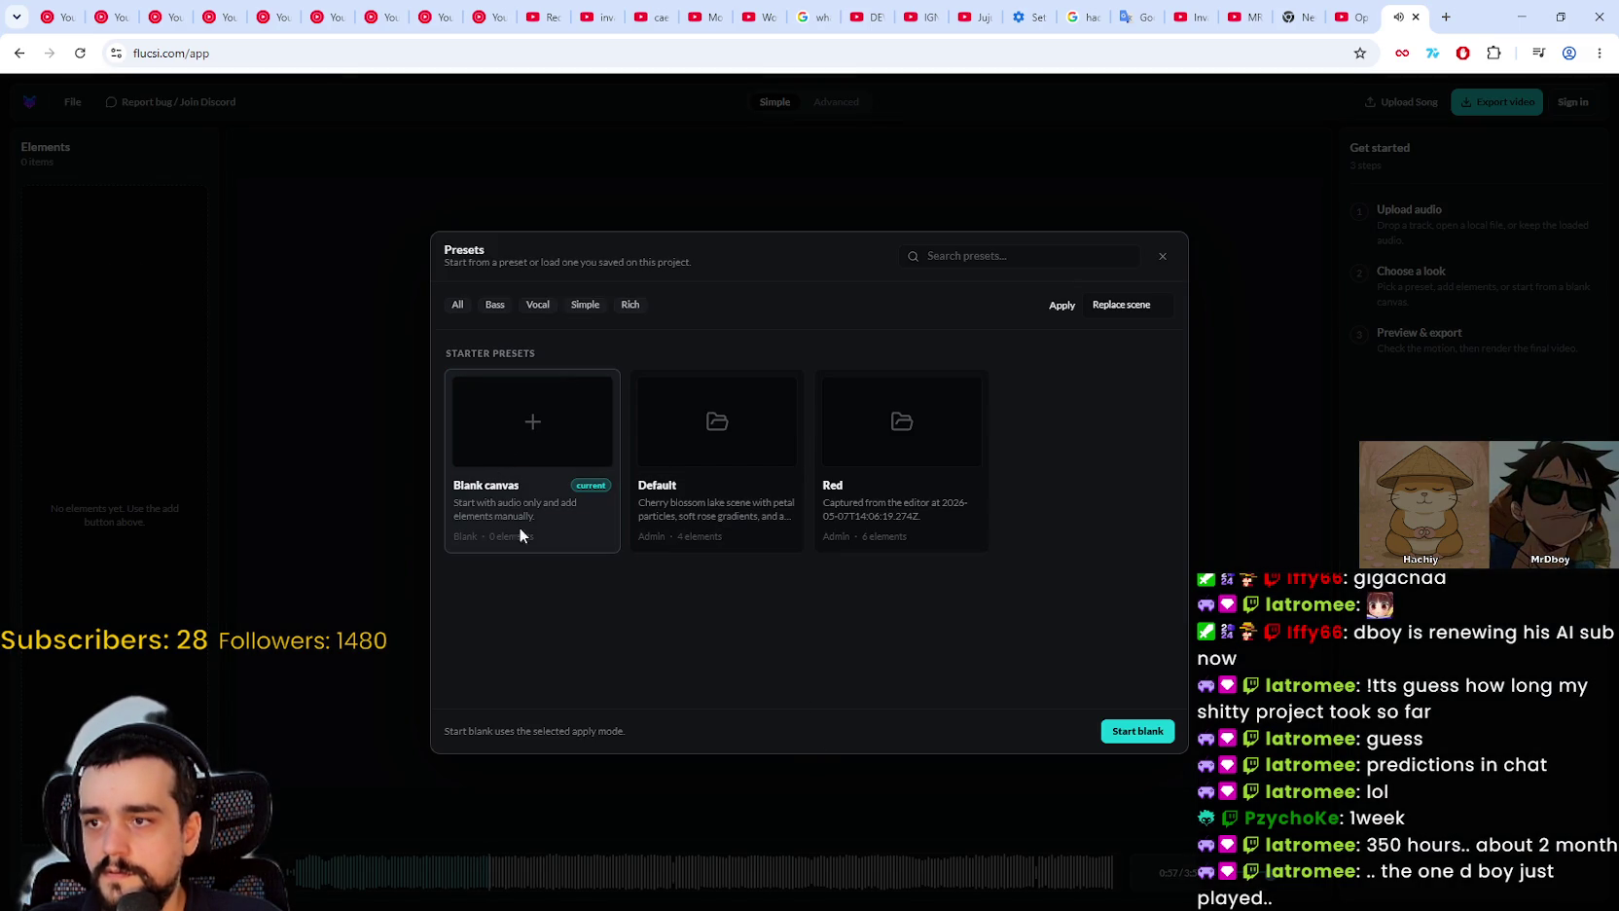
{"action": "left_click", "coordinate": [486, 404]}
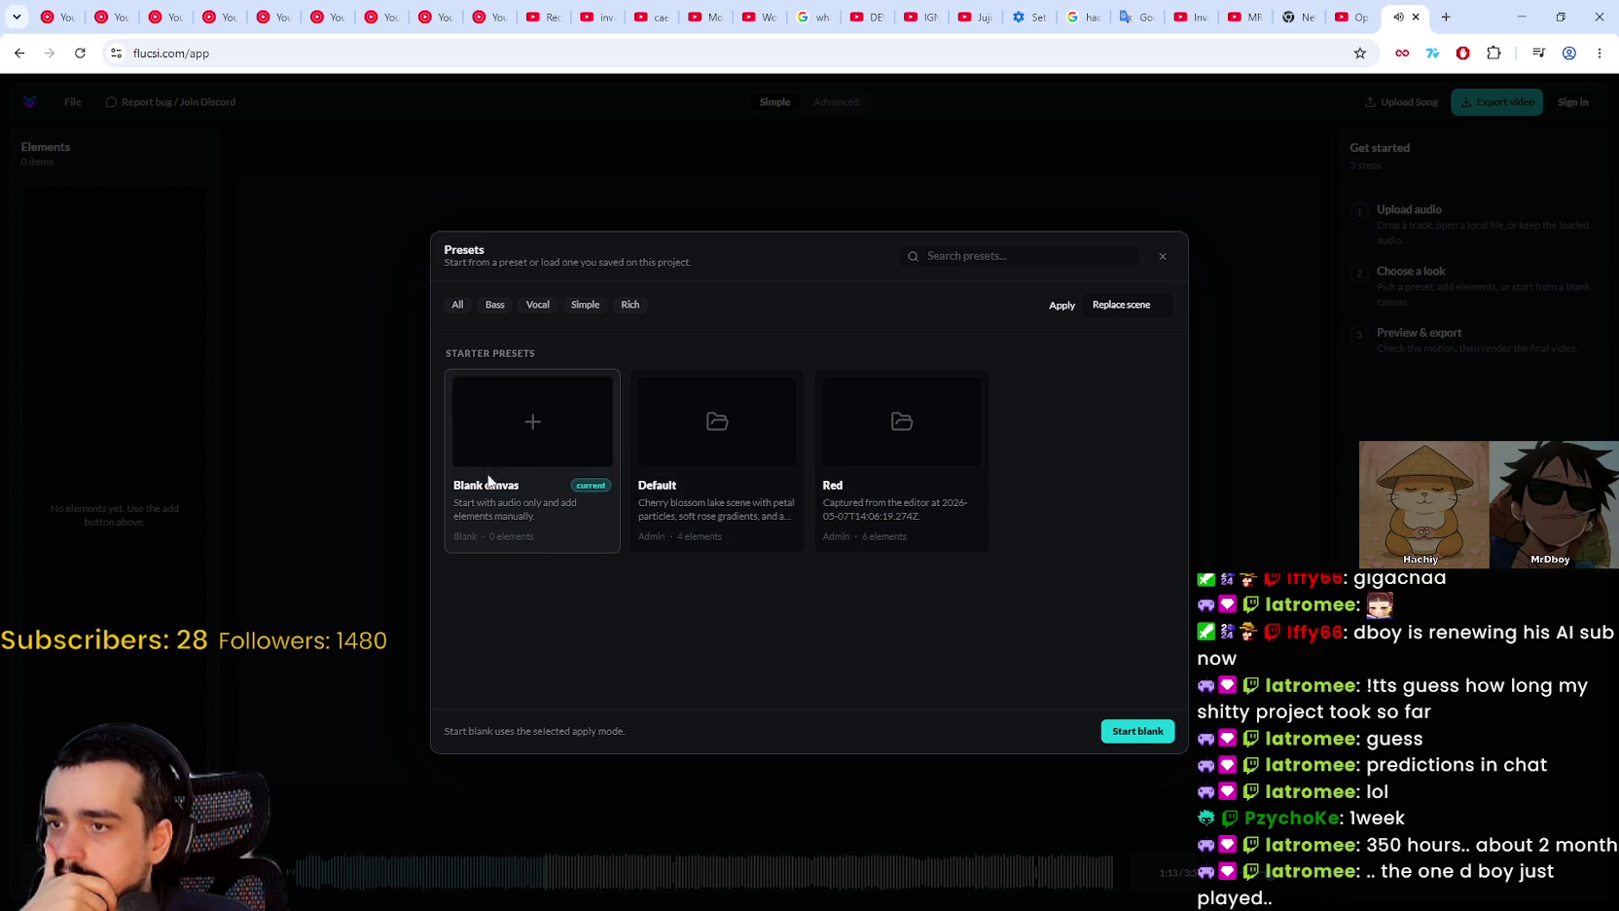
{"action": "left_click", "coordinate": [1162, 257]}
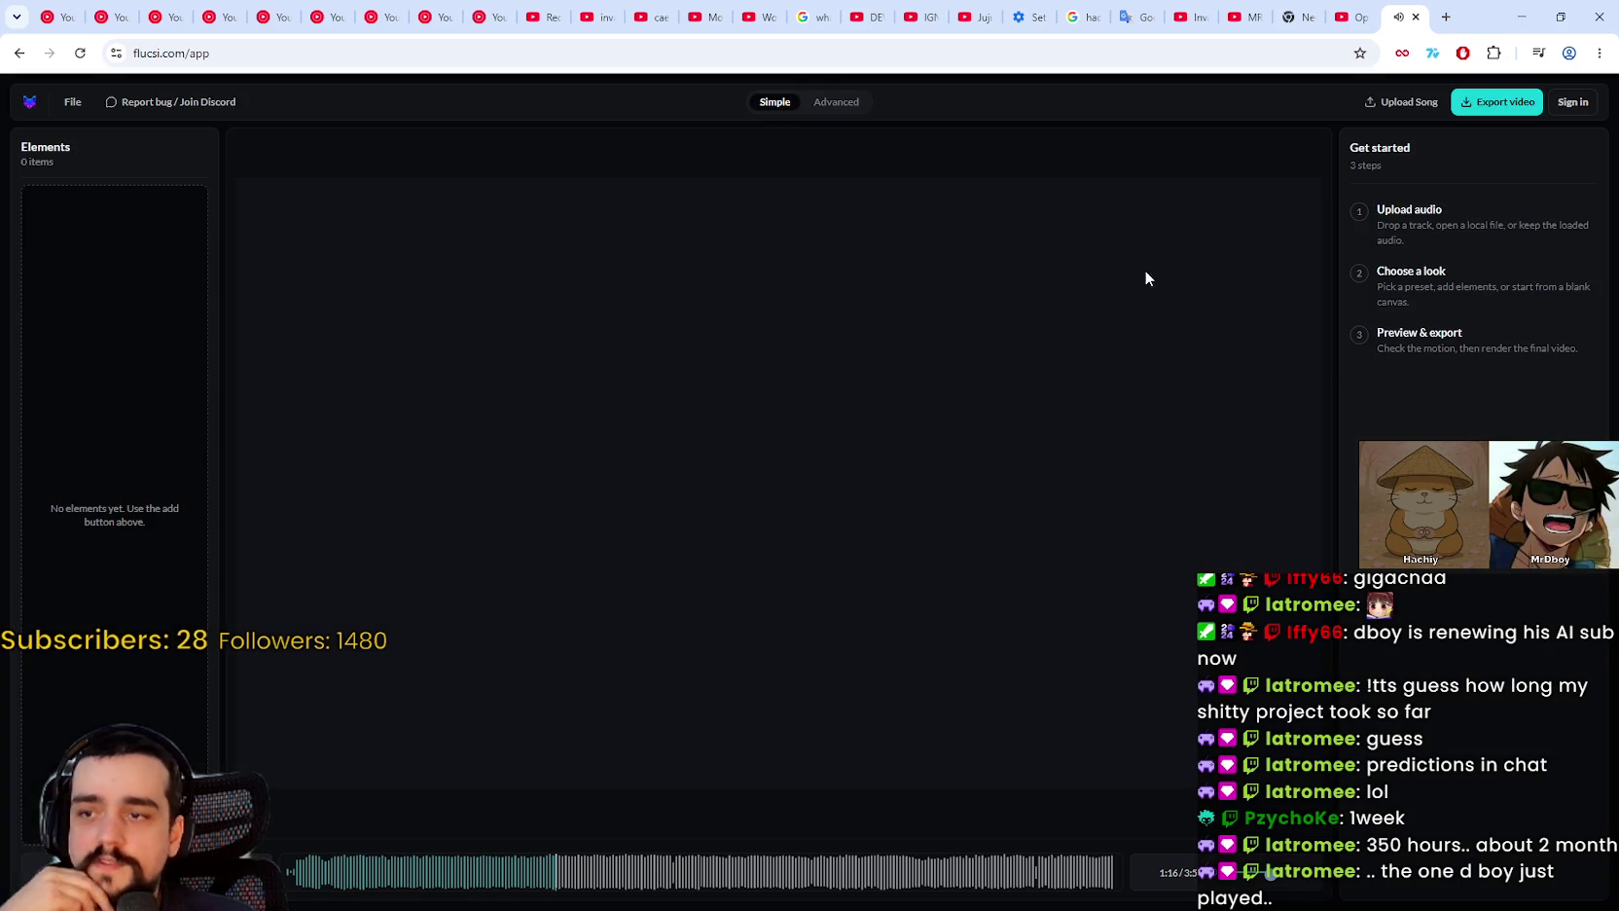
{"action": "left_click", "coordinate": [644, 883]}
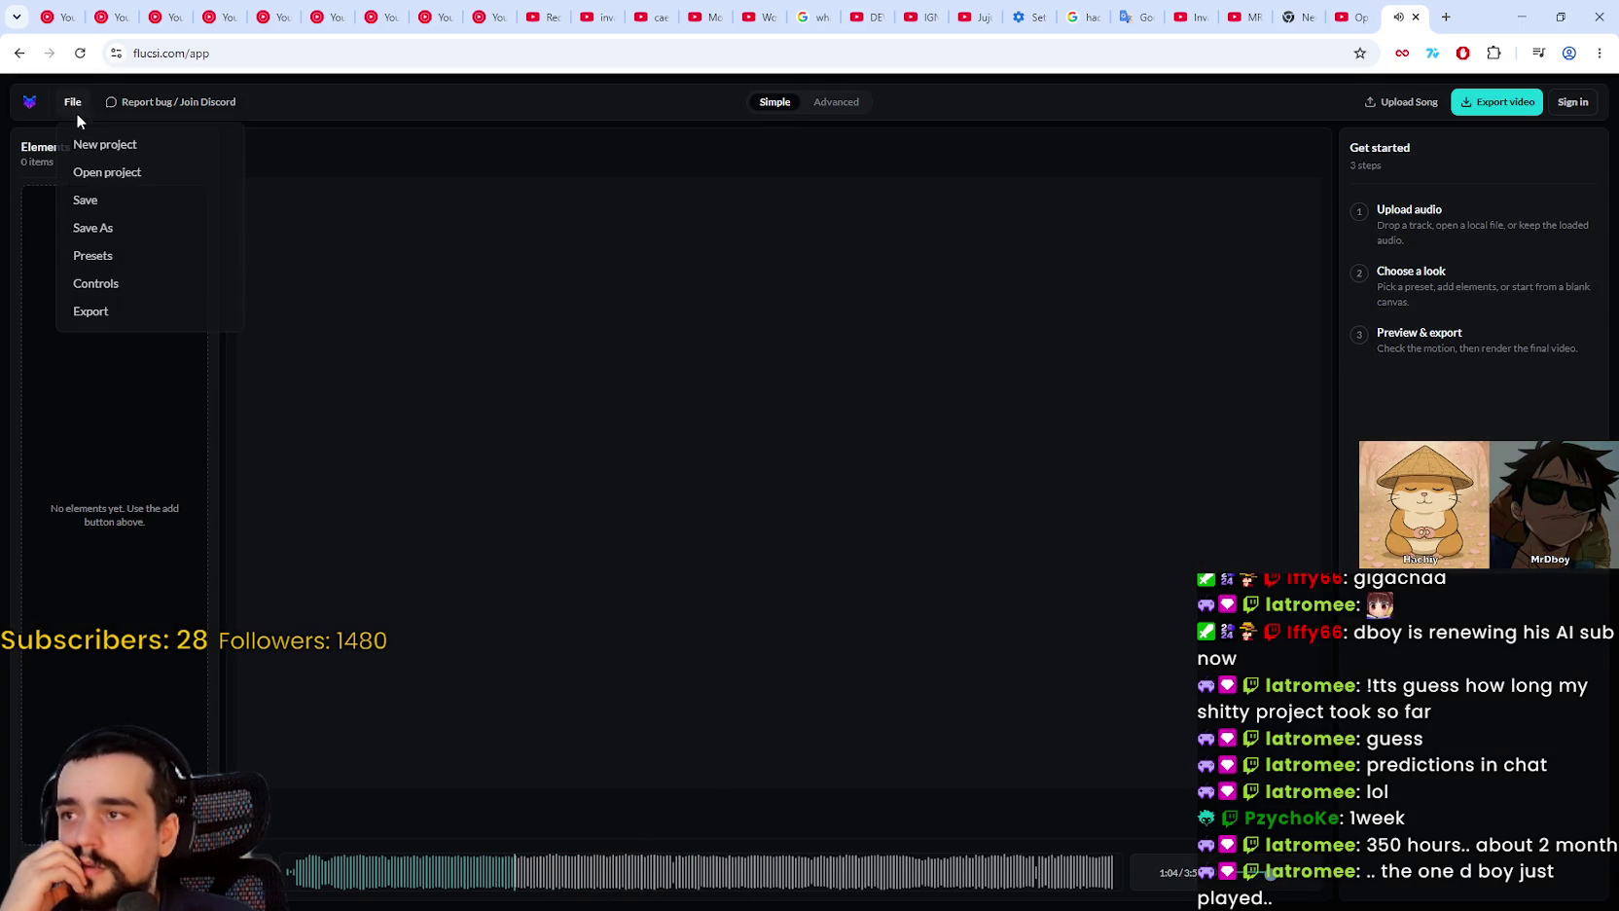
Step: Load the Default starter preset into the scene
{"action": "left_click", "coordinate": [113, 257]}
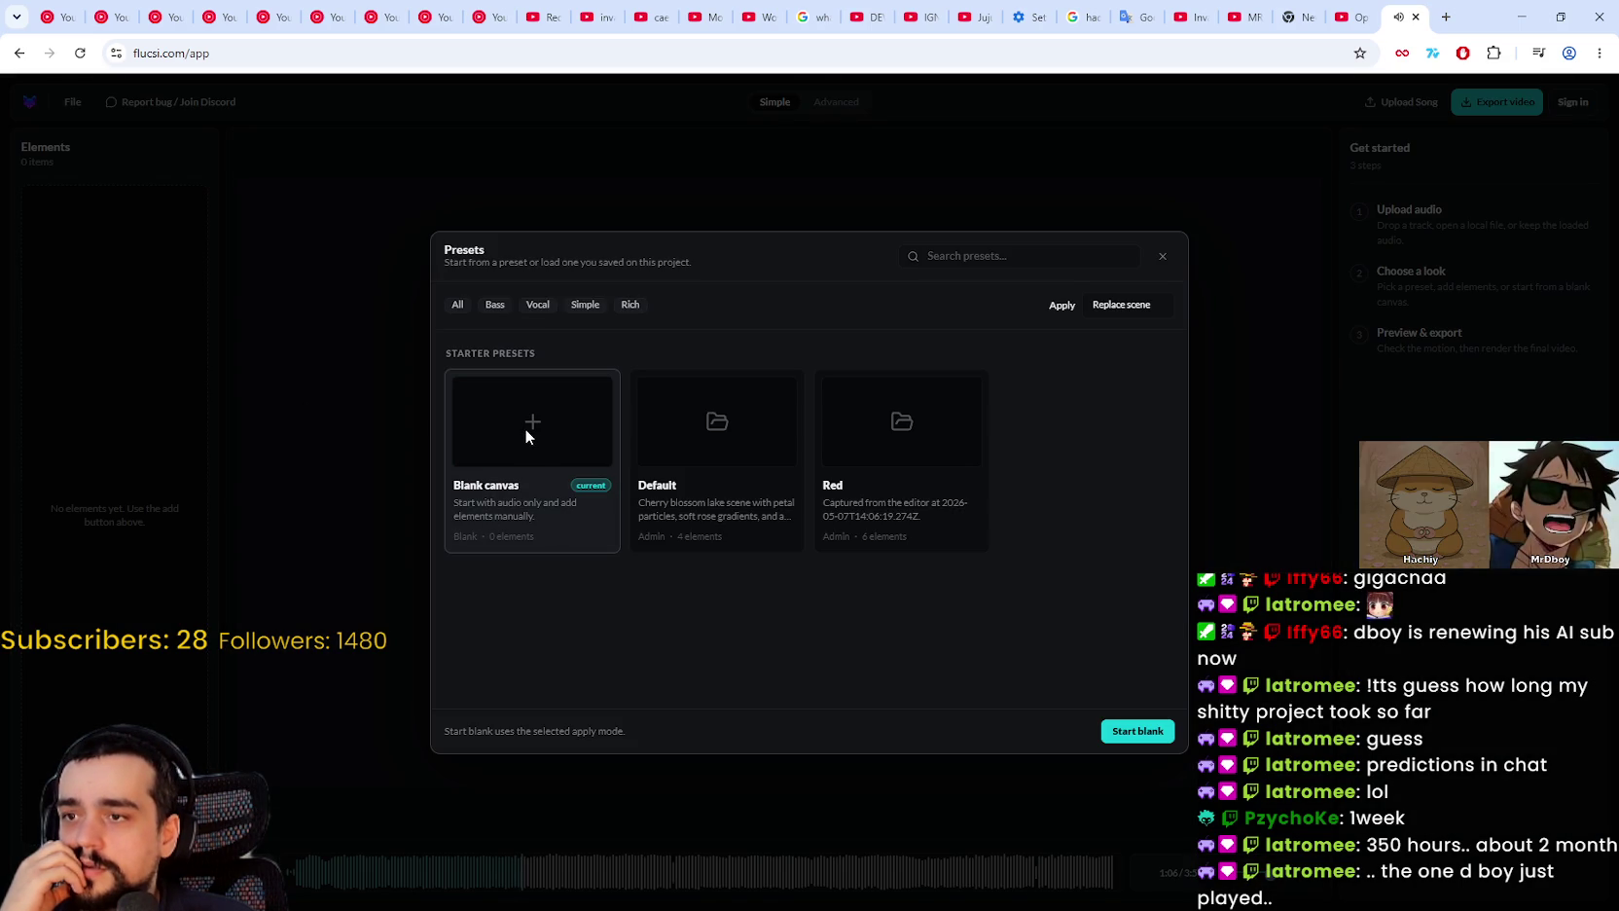
{"action": "left_click", "coordinate": [656, 454]}
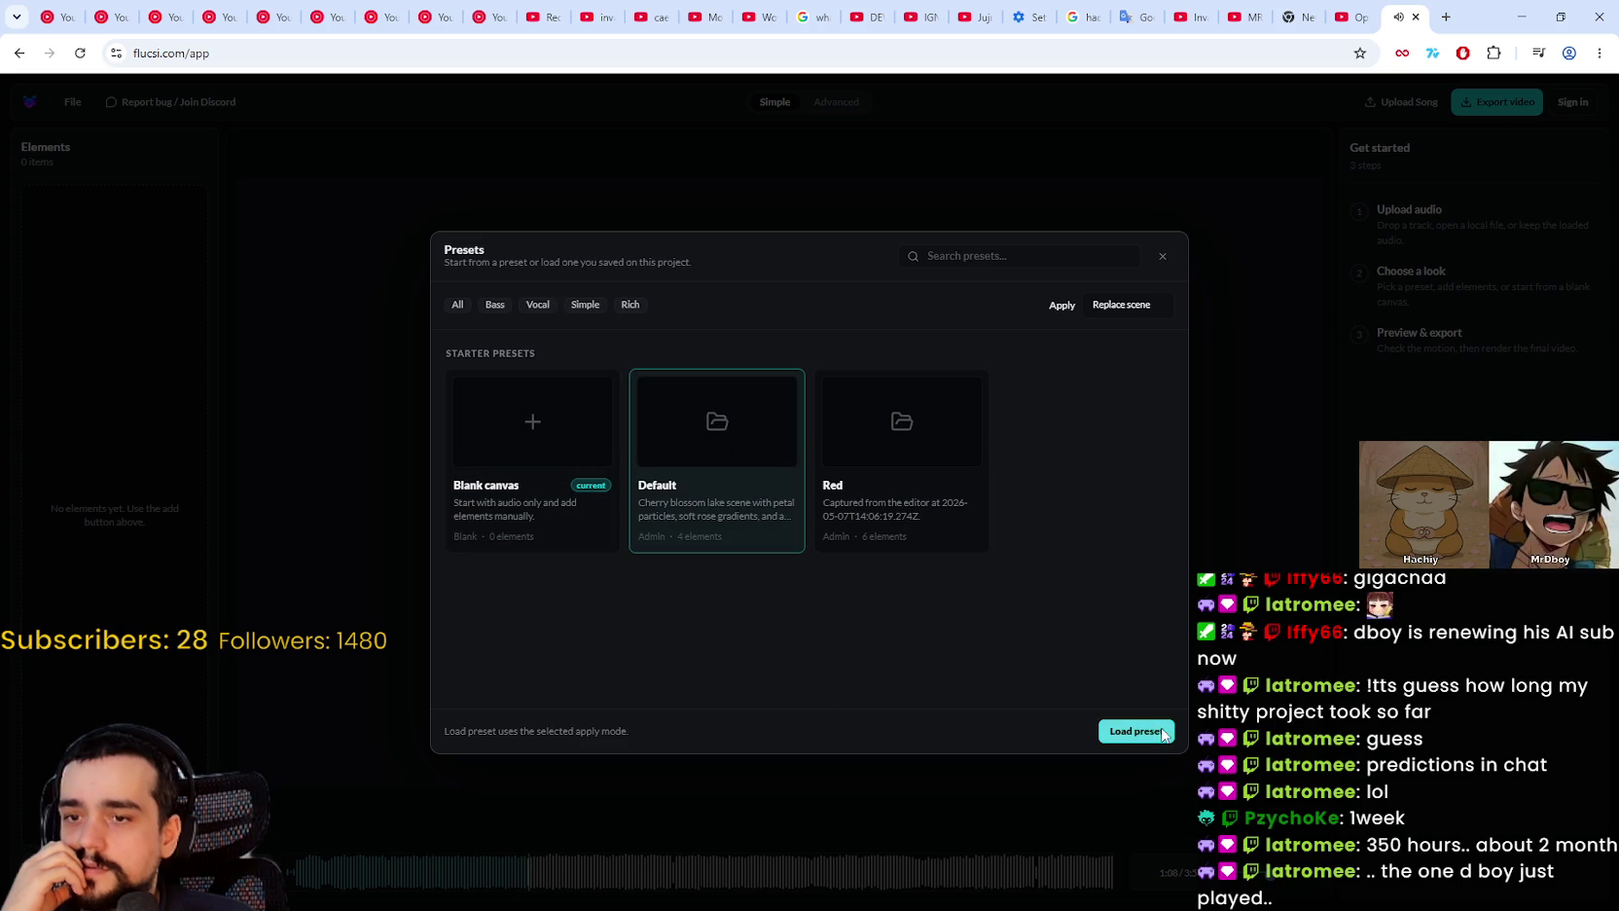
{"action": "left_click", "coordinate": [1134, 731]}
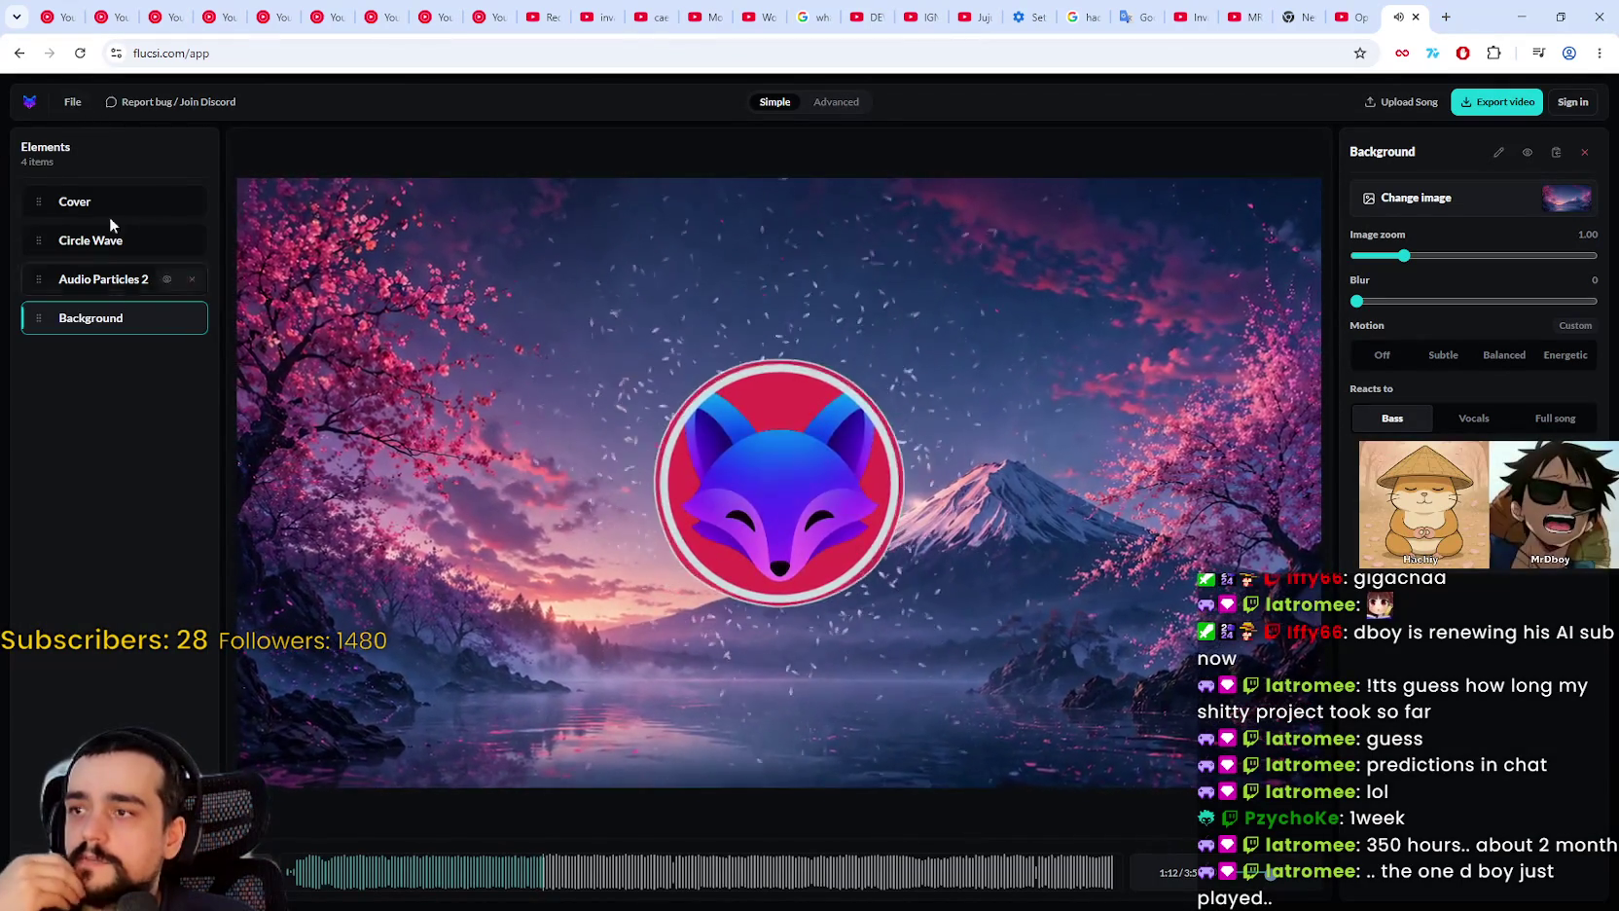
Step: In the Cover settings, cancel the image picker and toggle the background fill off and back on
{"action": "left_click", "coordinate": [71, 104]}
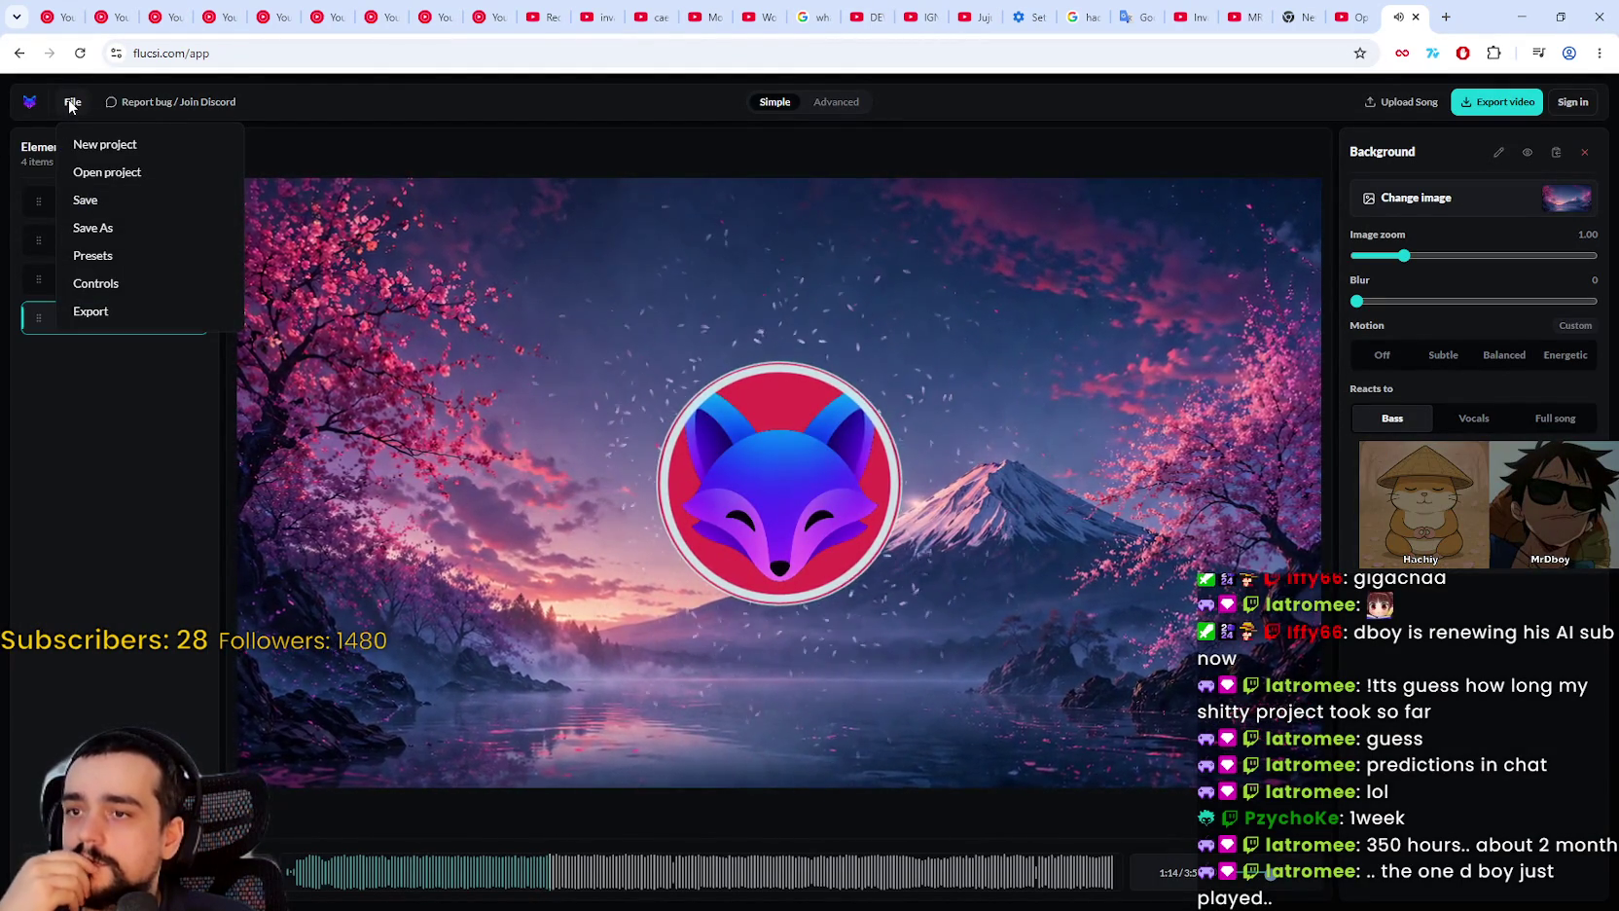
{"action": "left_click", "coordinate": [341, 253]}
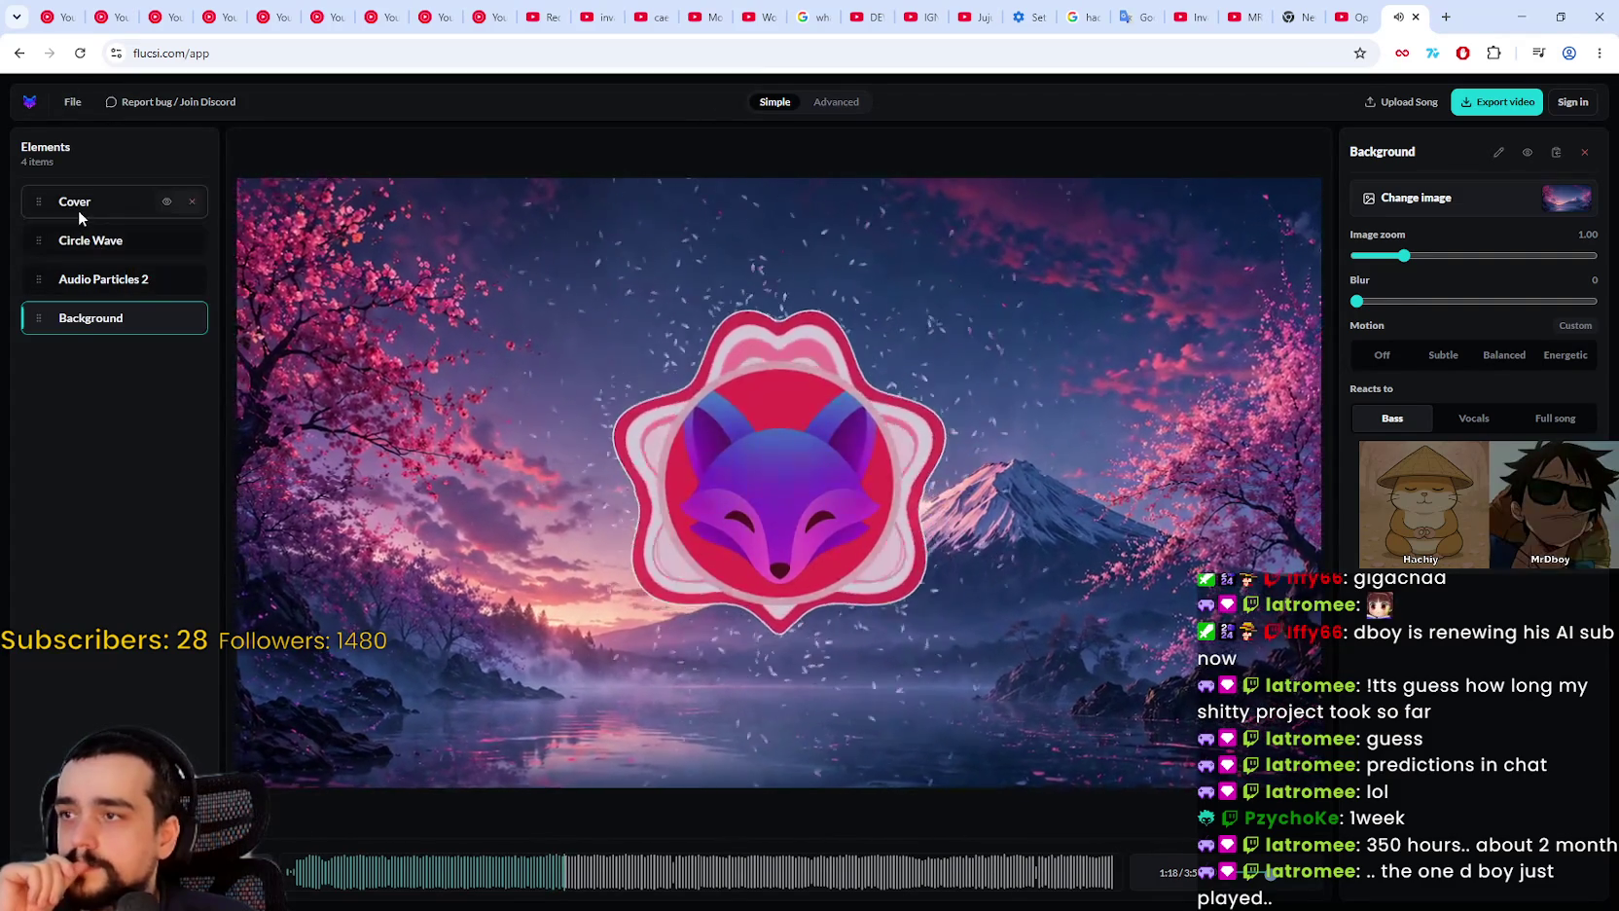
{"action": "left_click", "coordinate": [79, 208]}
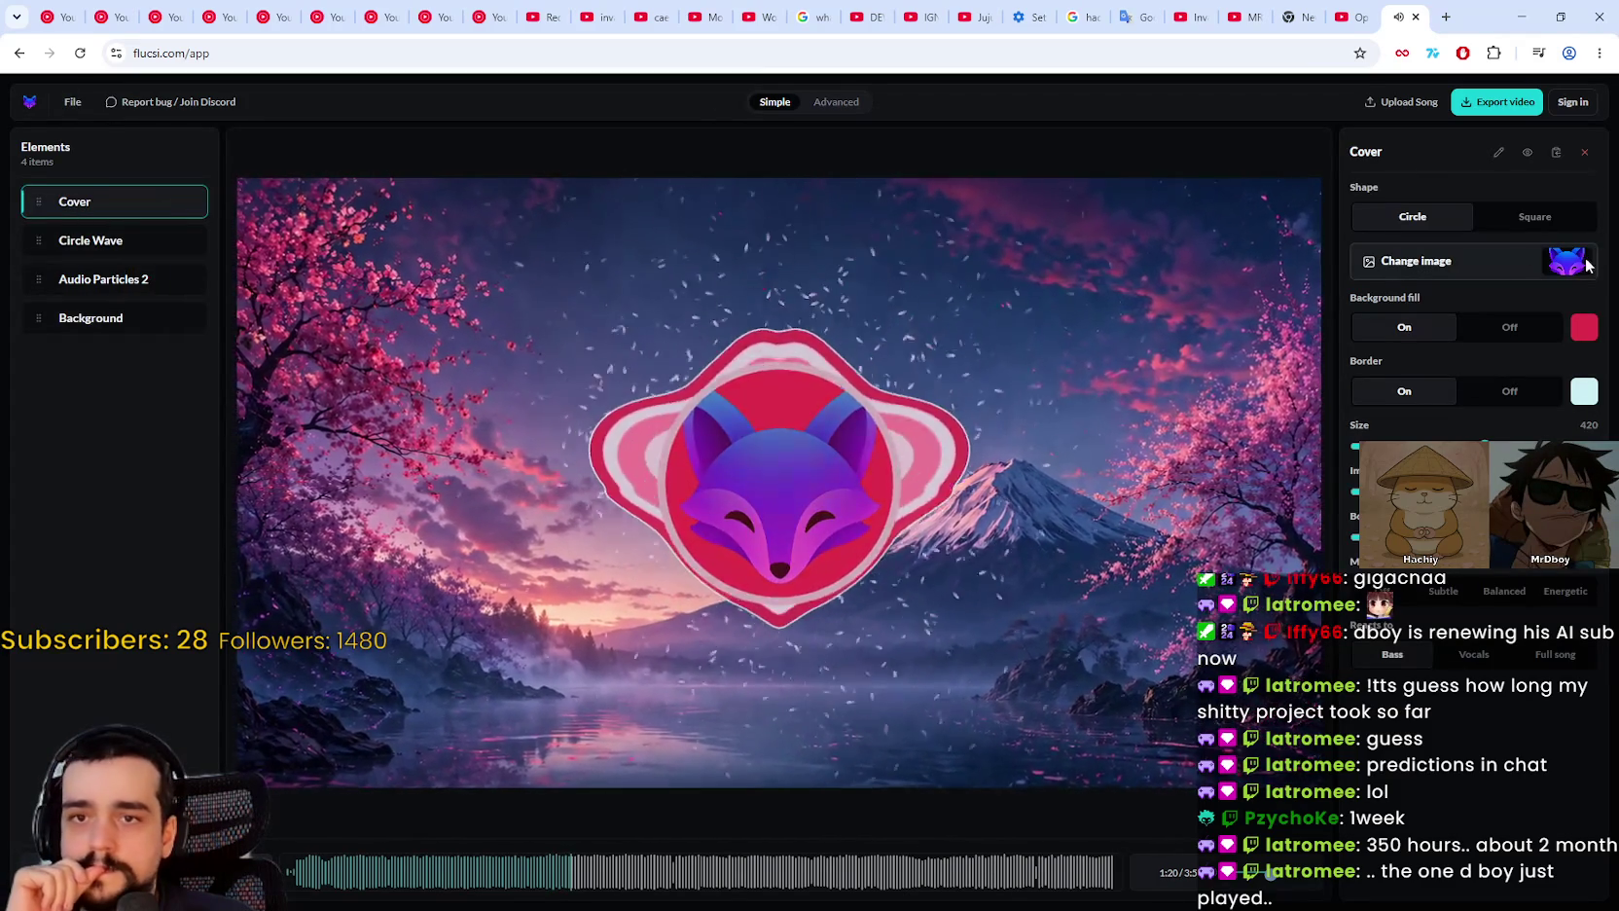
{"action": "left_click", "coordinate": [1588, 264]}
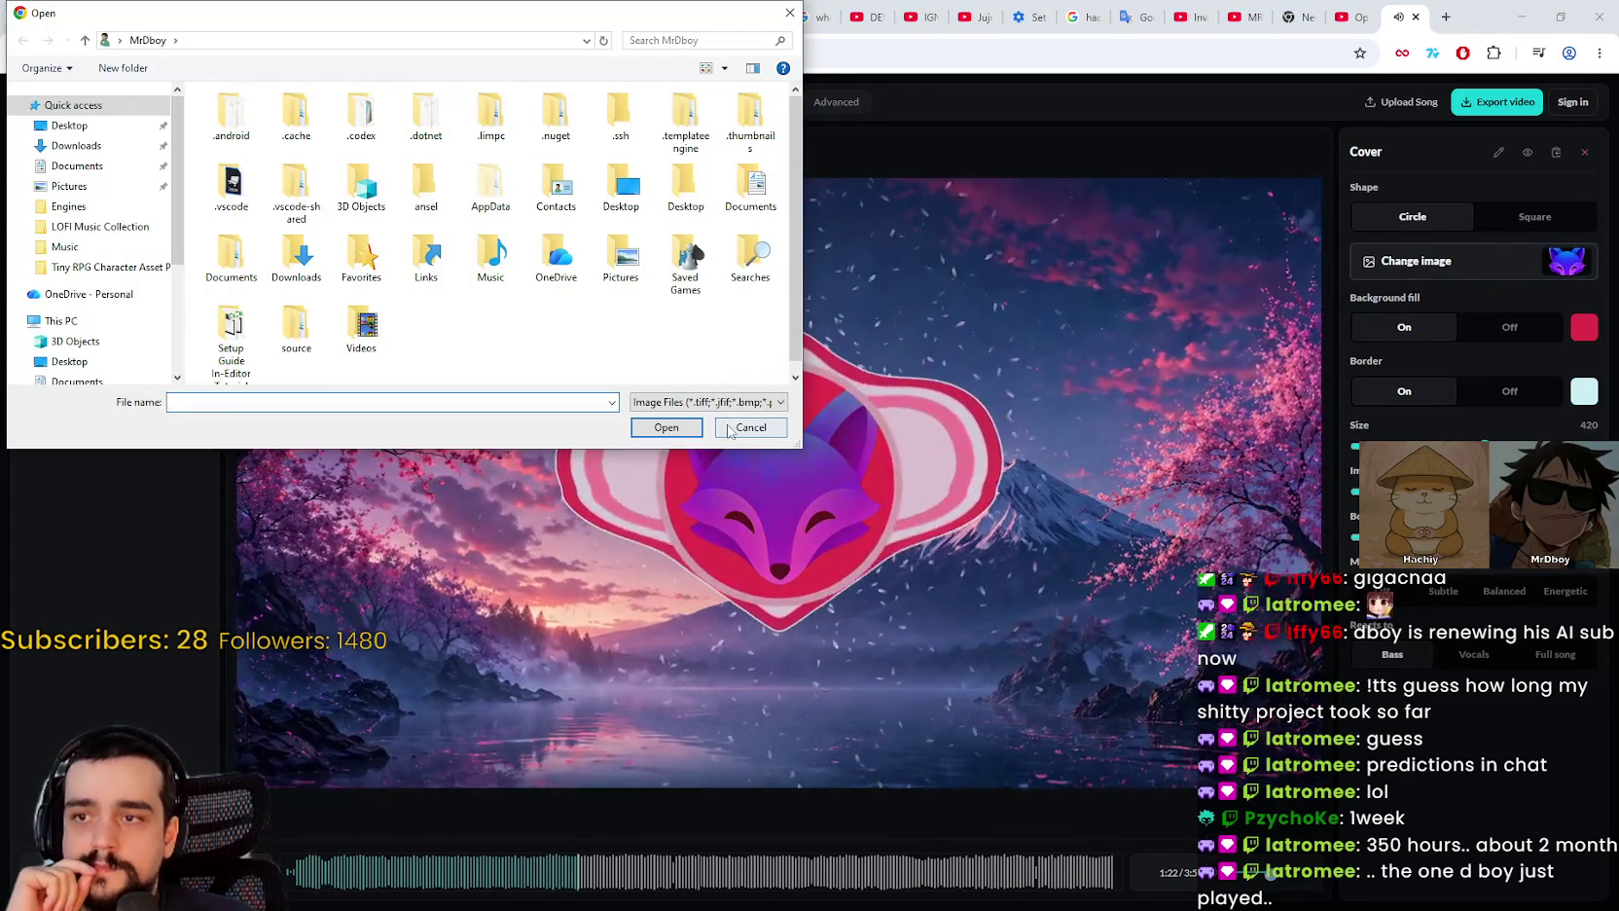
{"action": "left_click", "coordinate": [732, 428]}
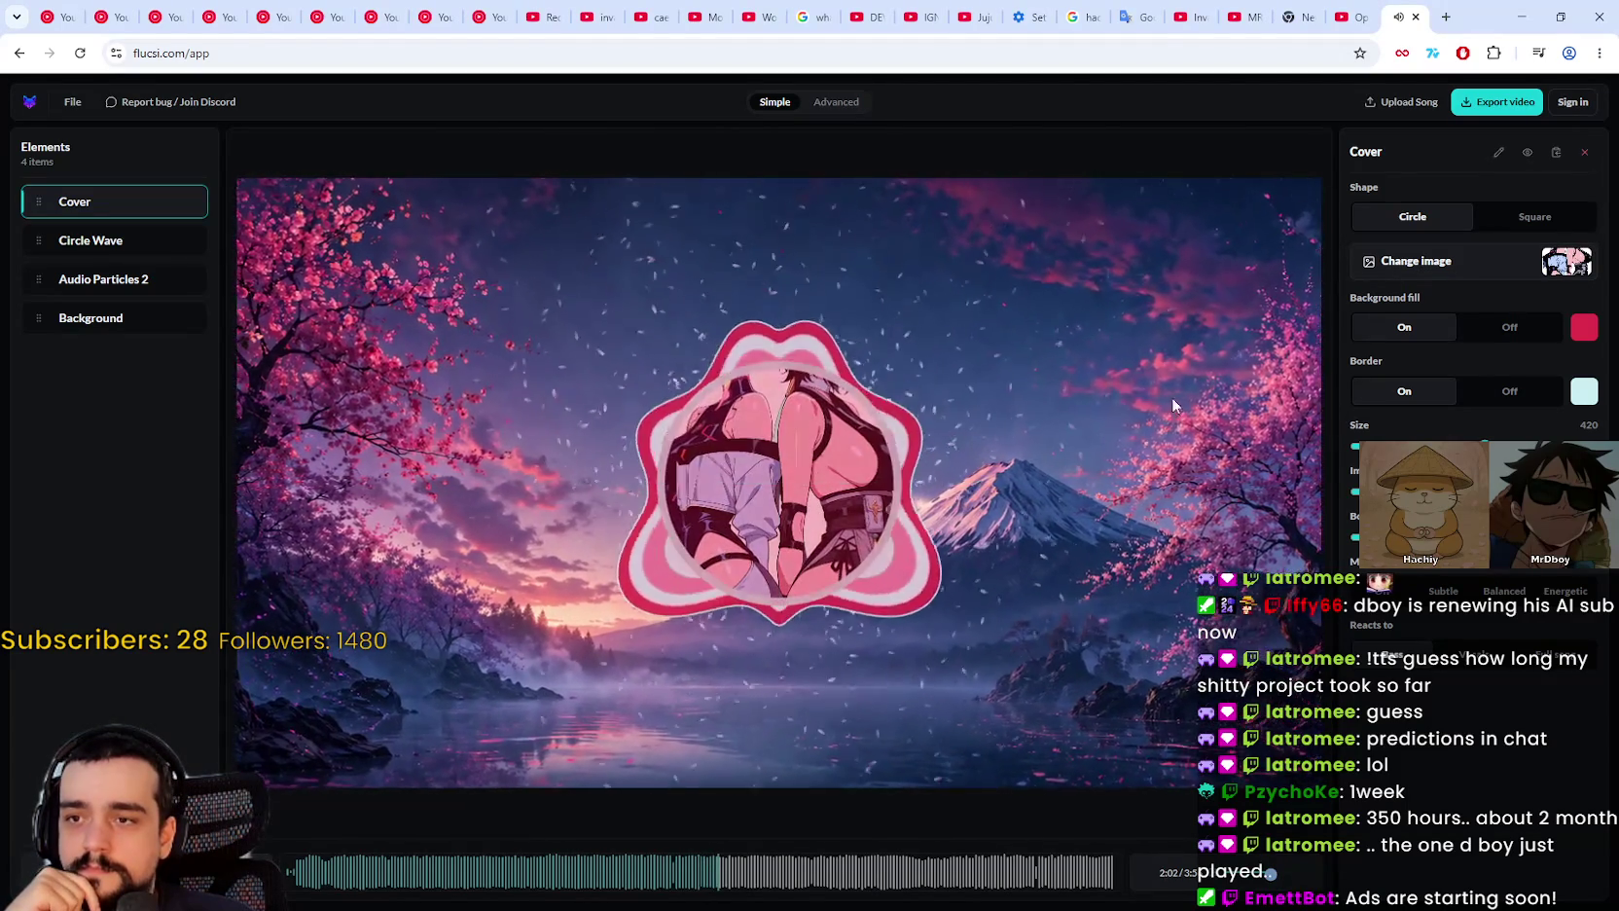
{"action": "left_click", "coordinate": [1505, 328]}
{"action": "left_click", "coordinate": [1436, 324]}
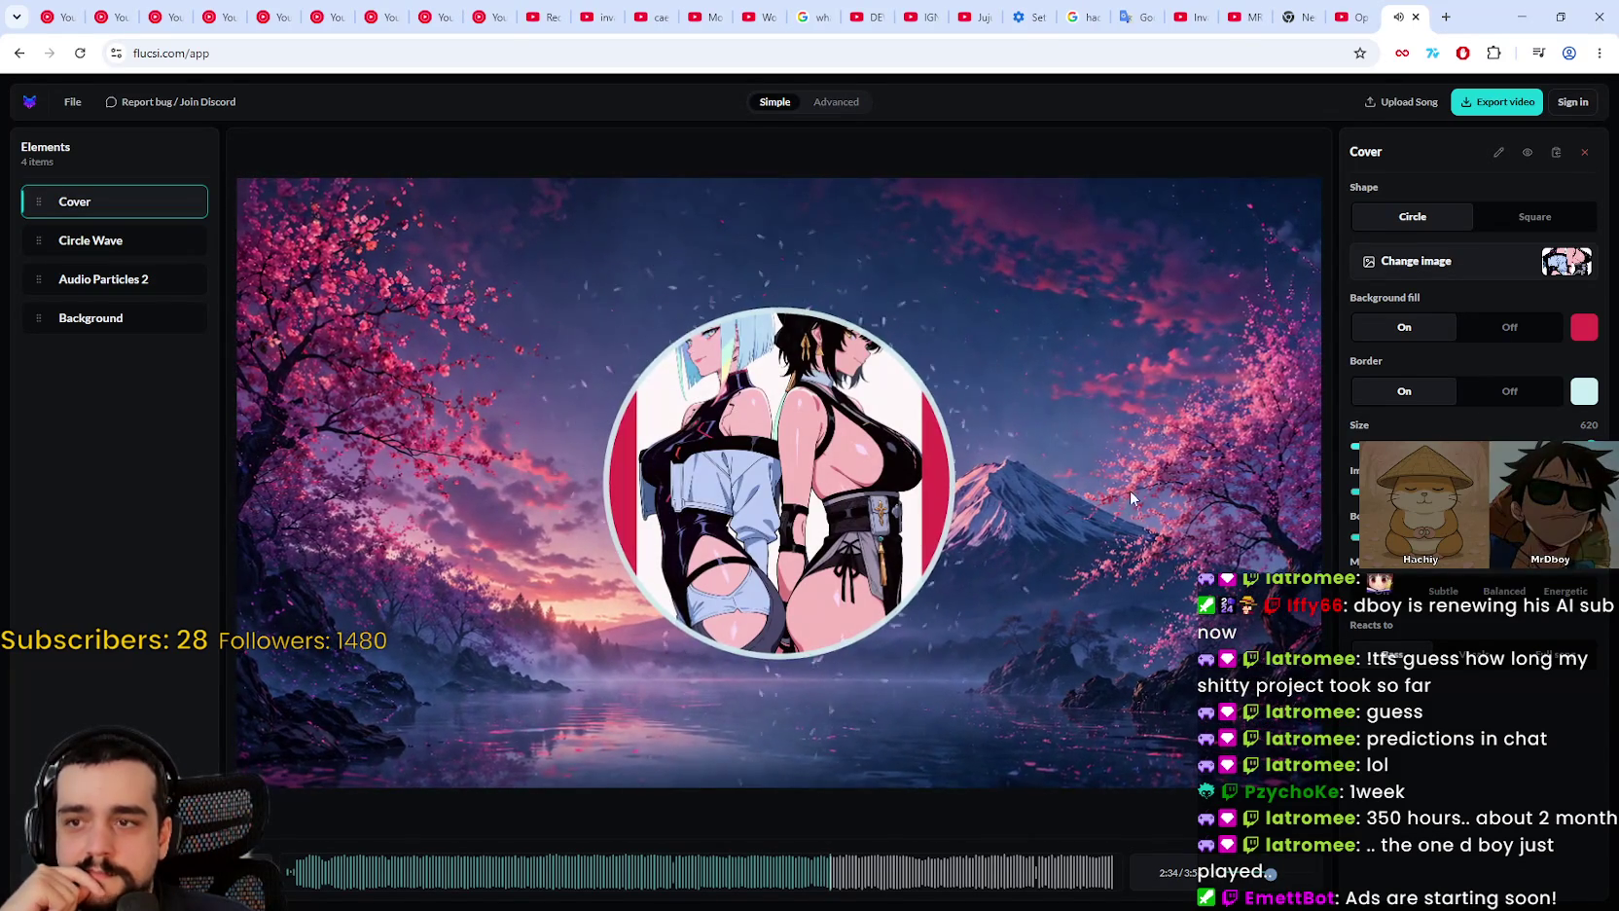
{"action": "left_click", "coordinate": [103, 240]}
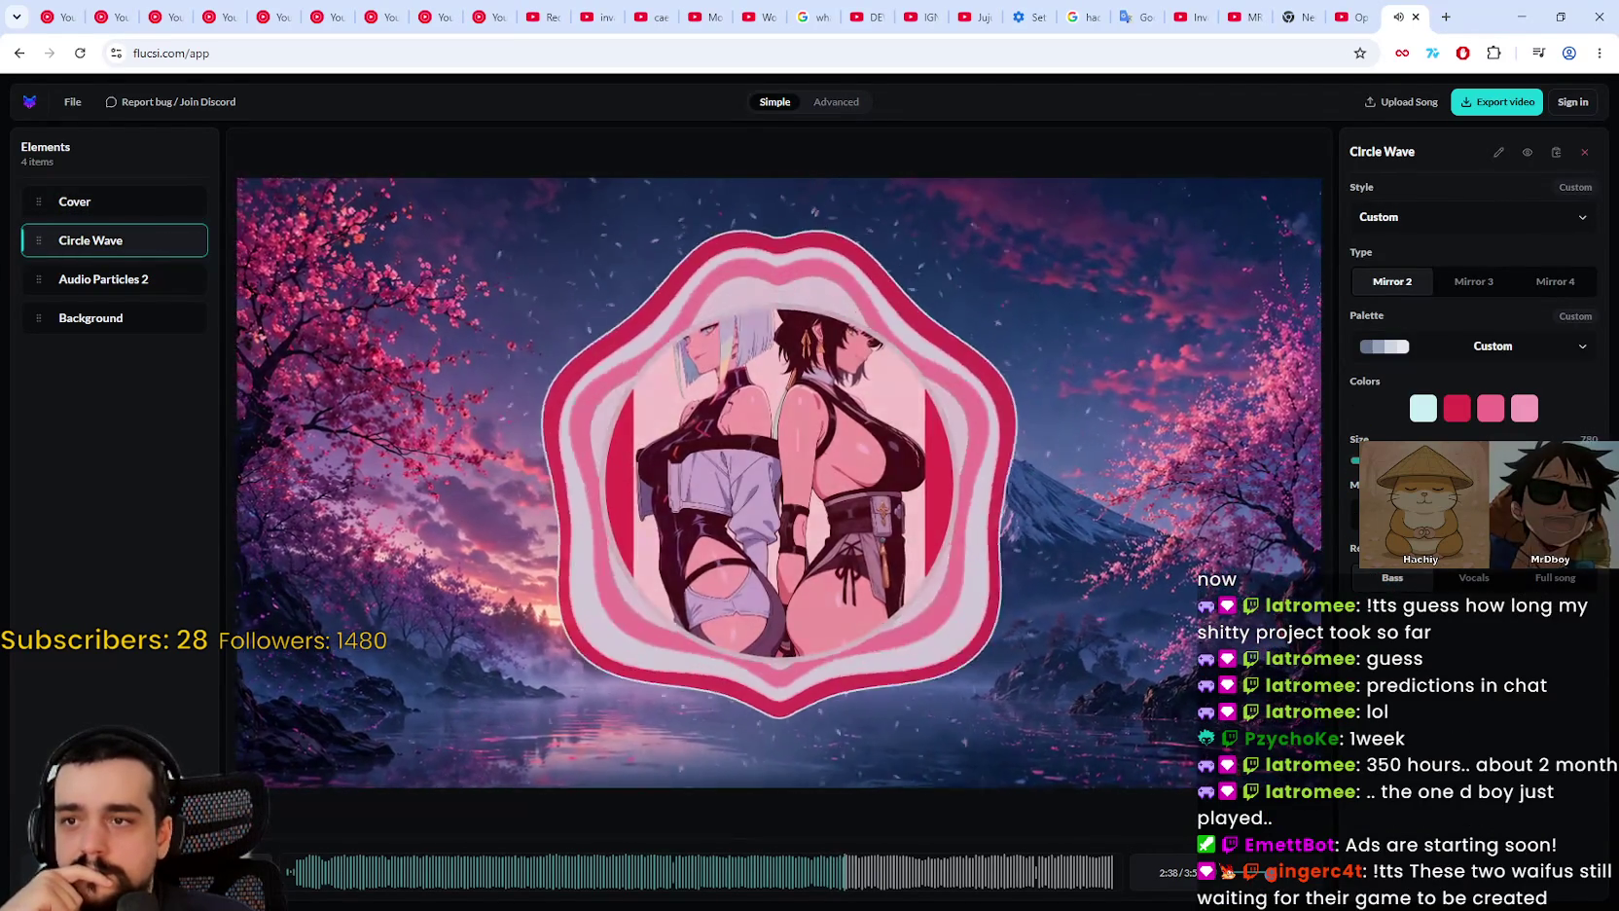
Step: Drag Audio Particles 2's Density slider from 1200 down to 800
{"action": "left_click", "coordinate": [38, 280]}
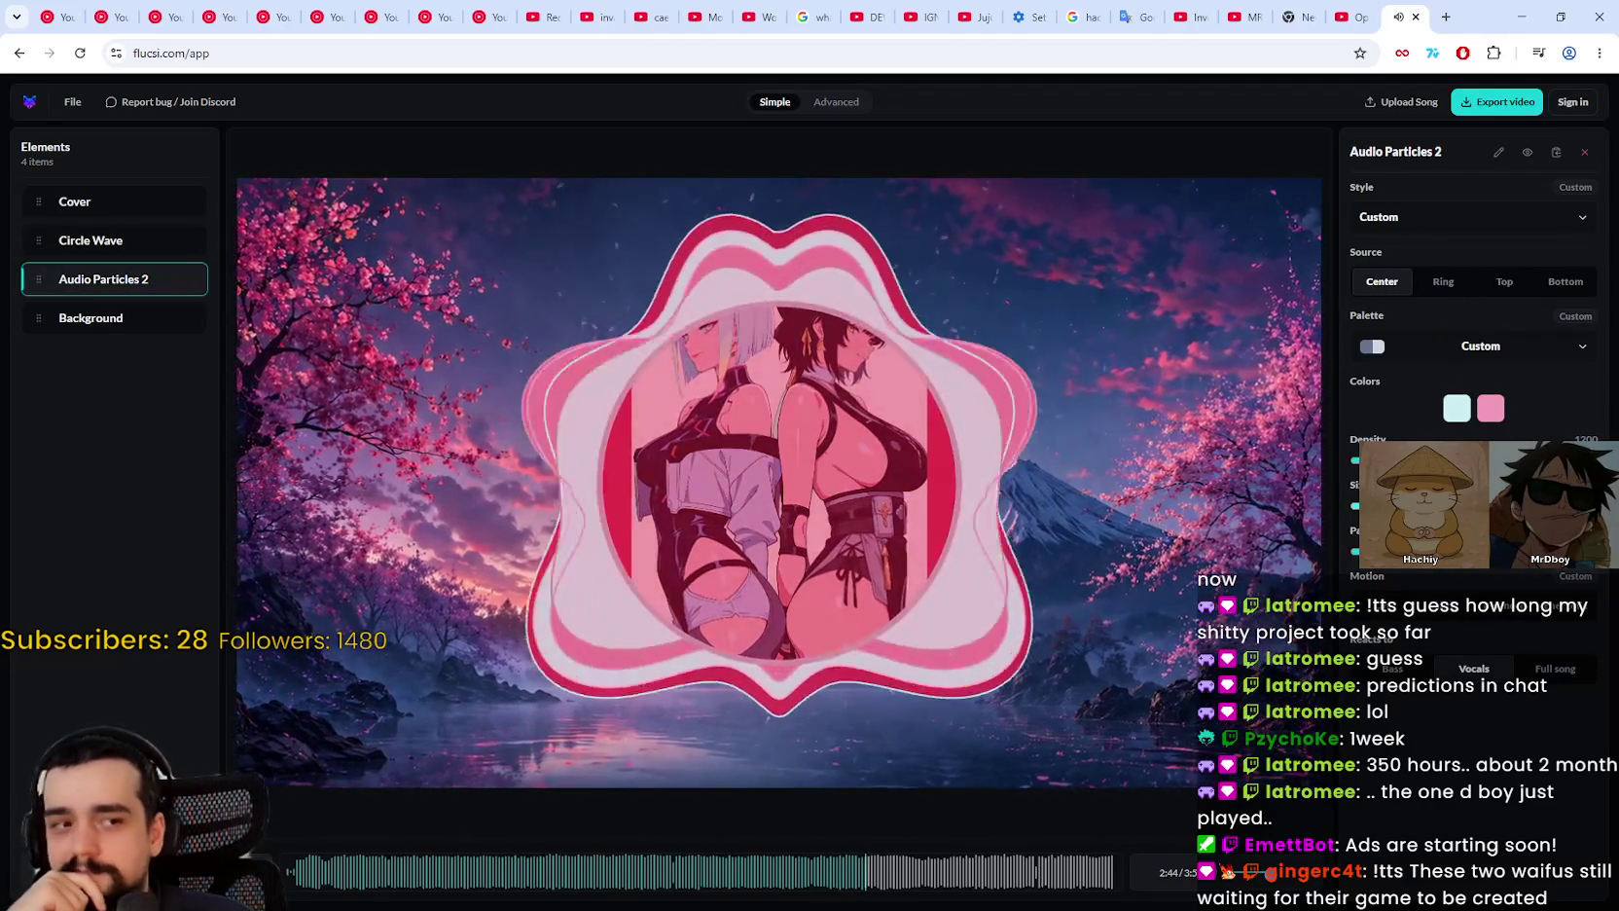
{"action": "left_click_drag", "start_coordinate": [1494, 459], "coordinate": [1444, 460]}
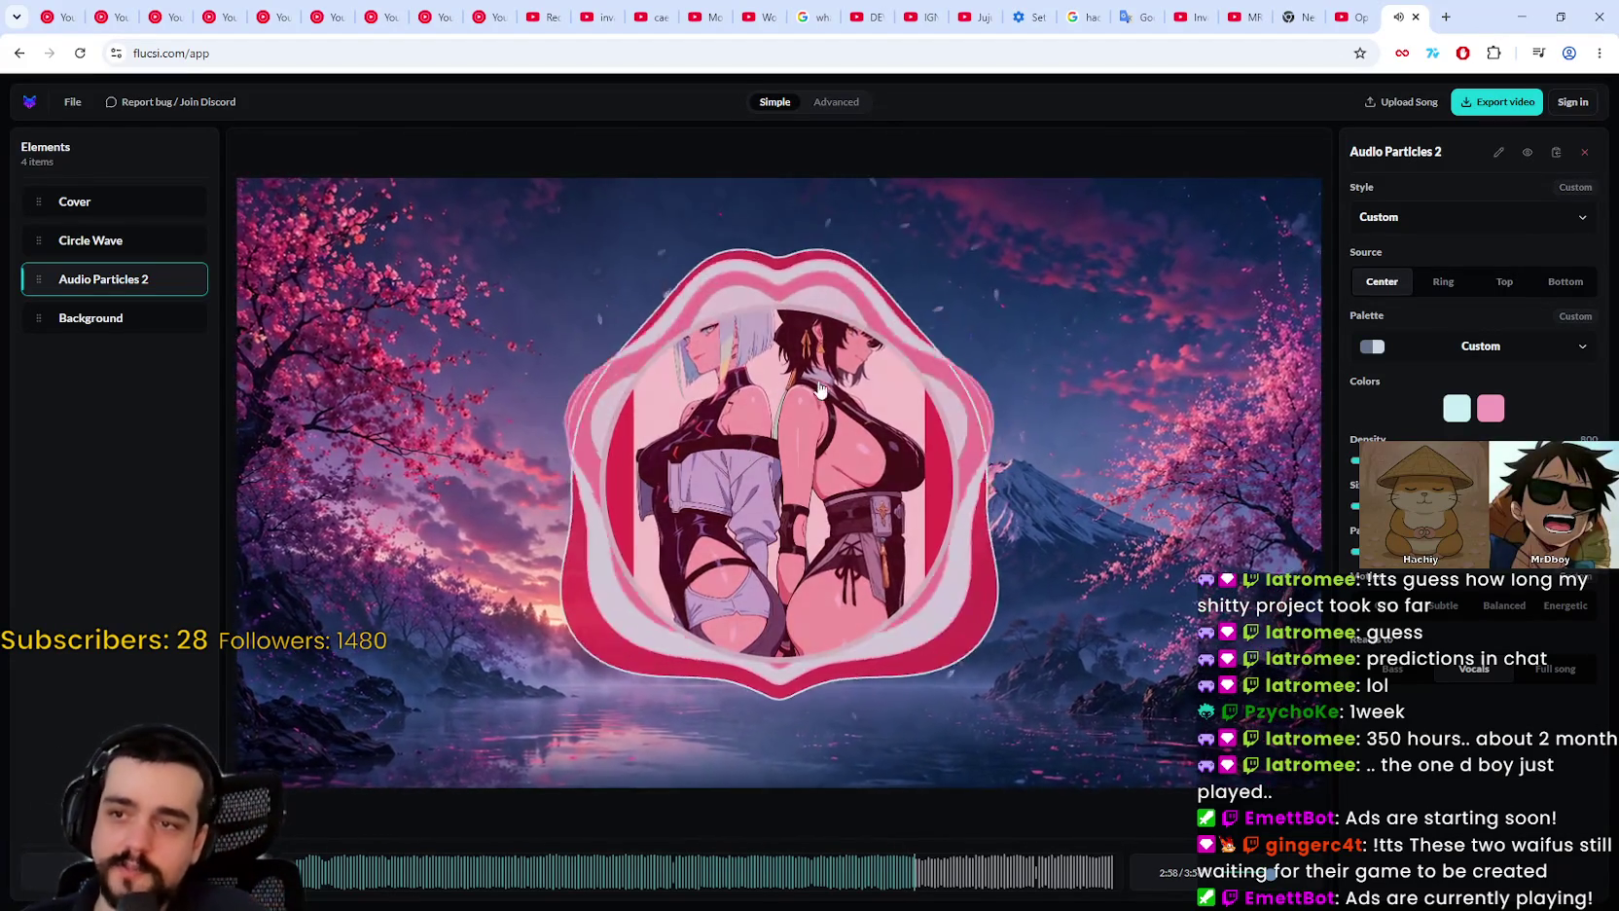
{"action": "left_click", "coordinate": [127, 247]}
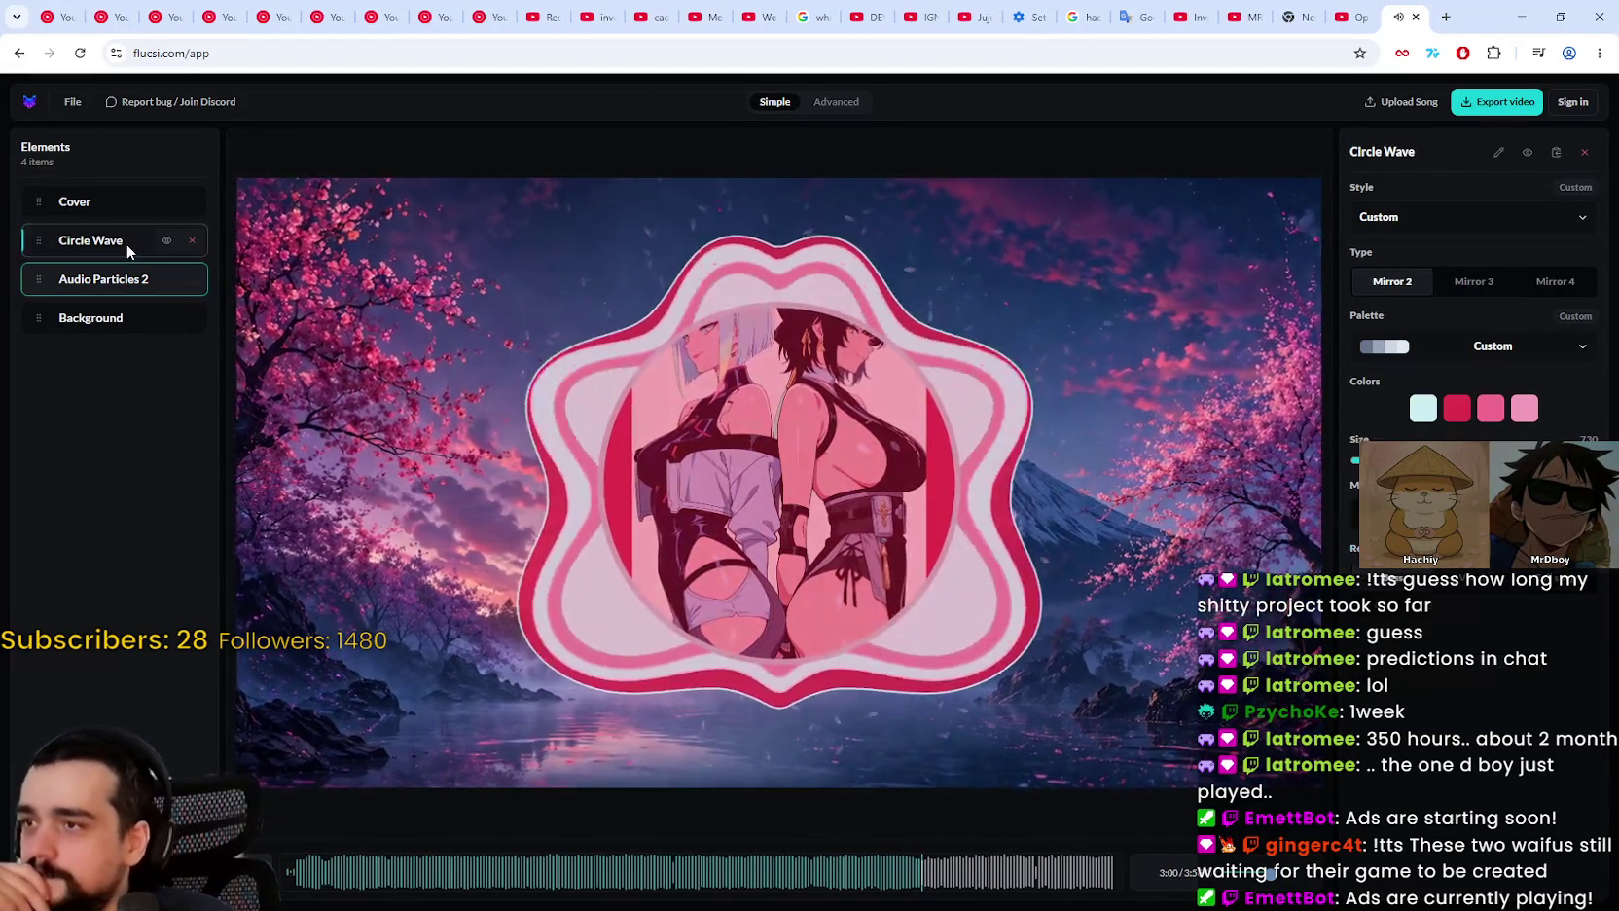
Step: Try the Cover's border, background fill and square shape options, keeping the border on
{"action": "left_click", "coordinate": [117, 200]}
{"action": "left_click", "coordinate": [1496, 385]}
{"action": "left_click", "coordinate": [1394, 393]}
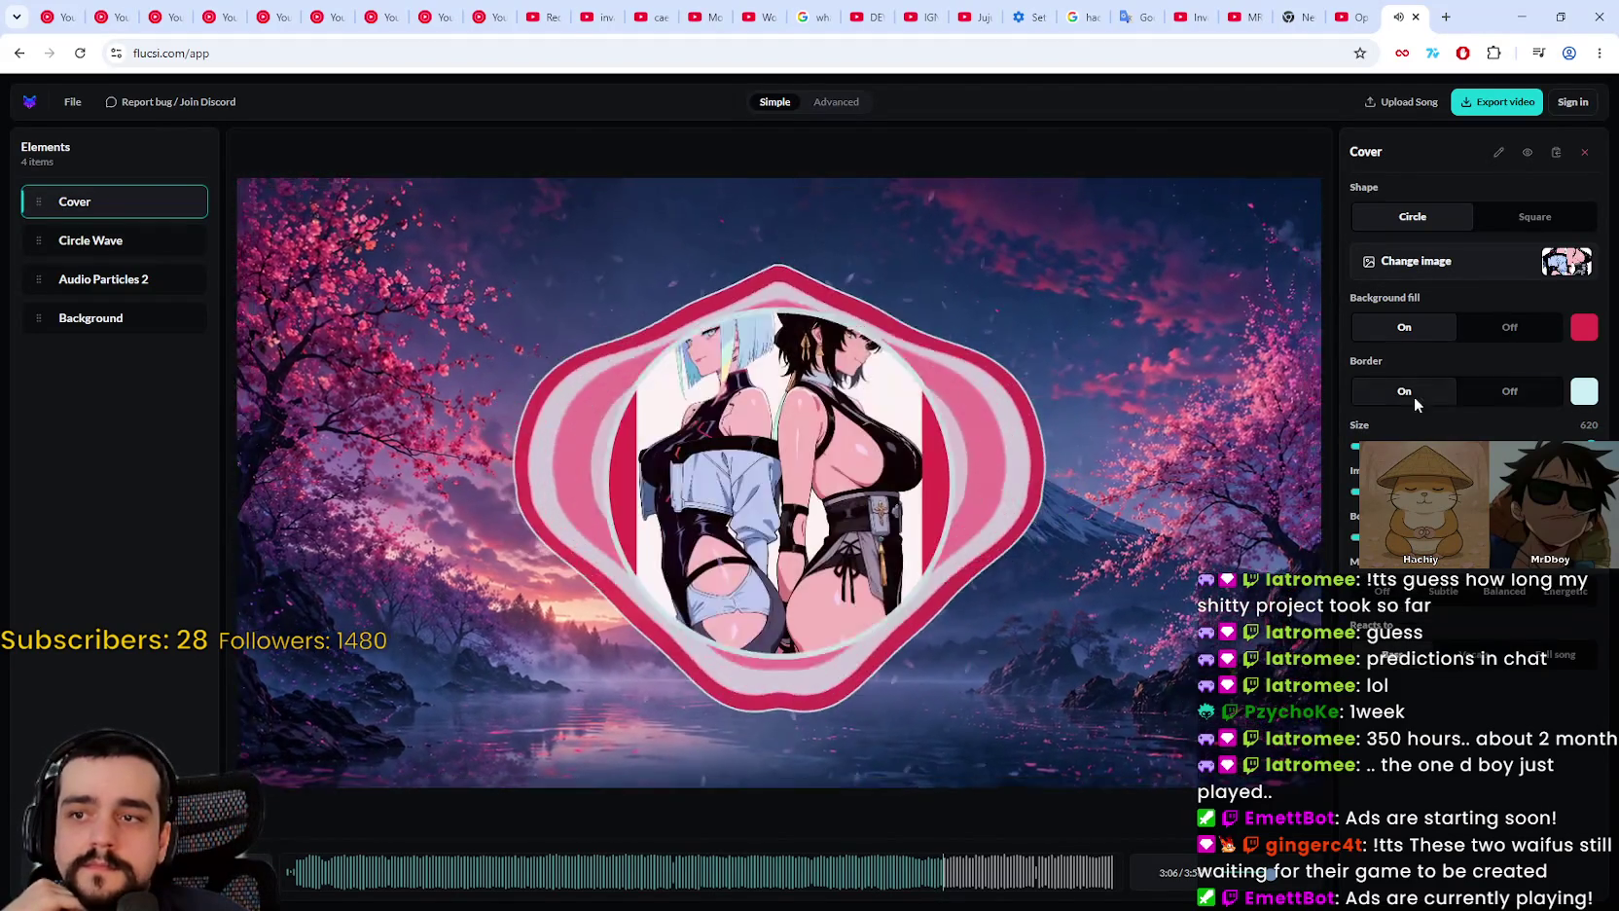
{"action": "left_click", "coordinate": [1496, 328]}
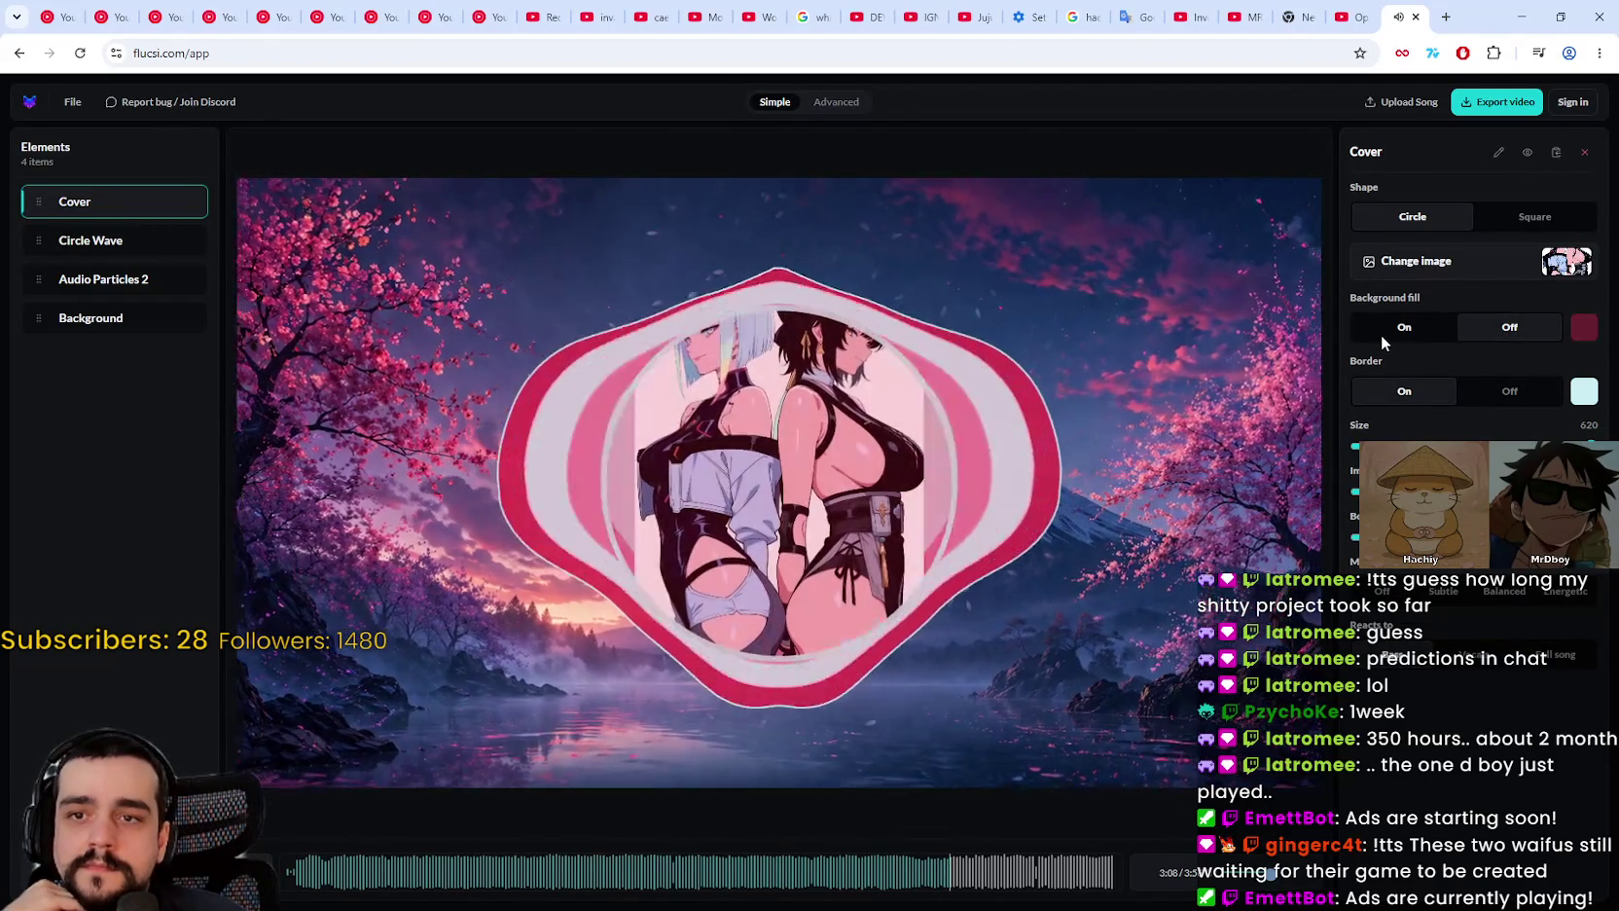
{"action": "left_click", "coordinate": [1381, 335]}
{"action": "left_click", "coordinate": [1527, 222]}
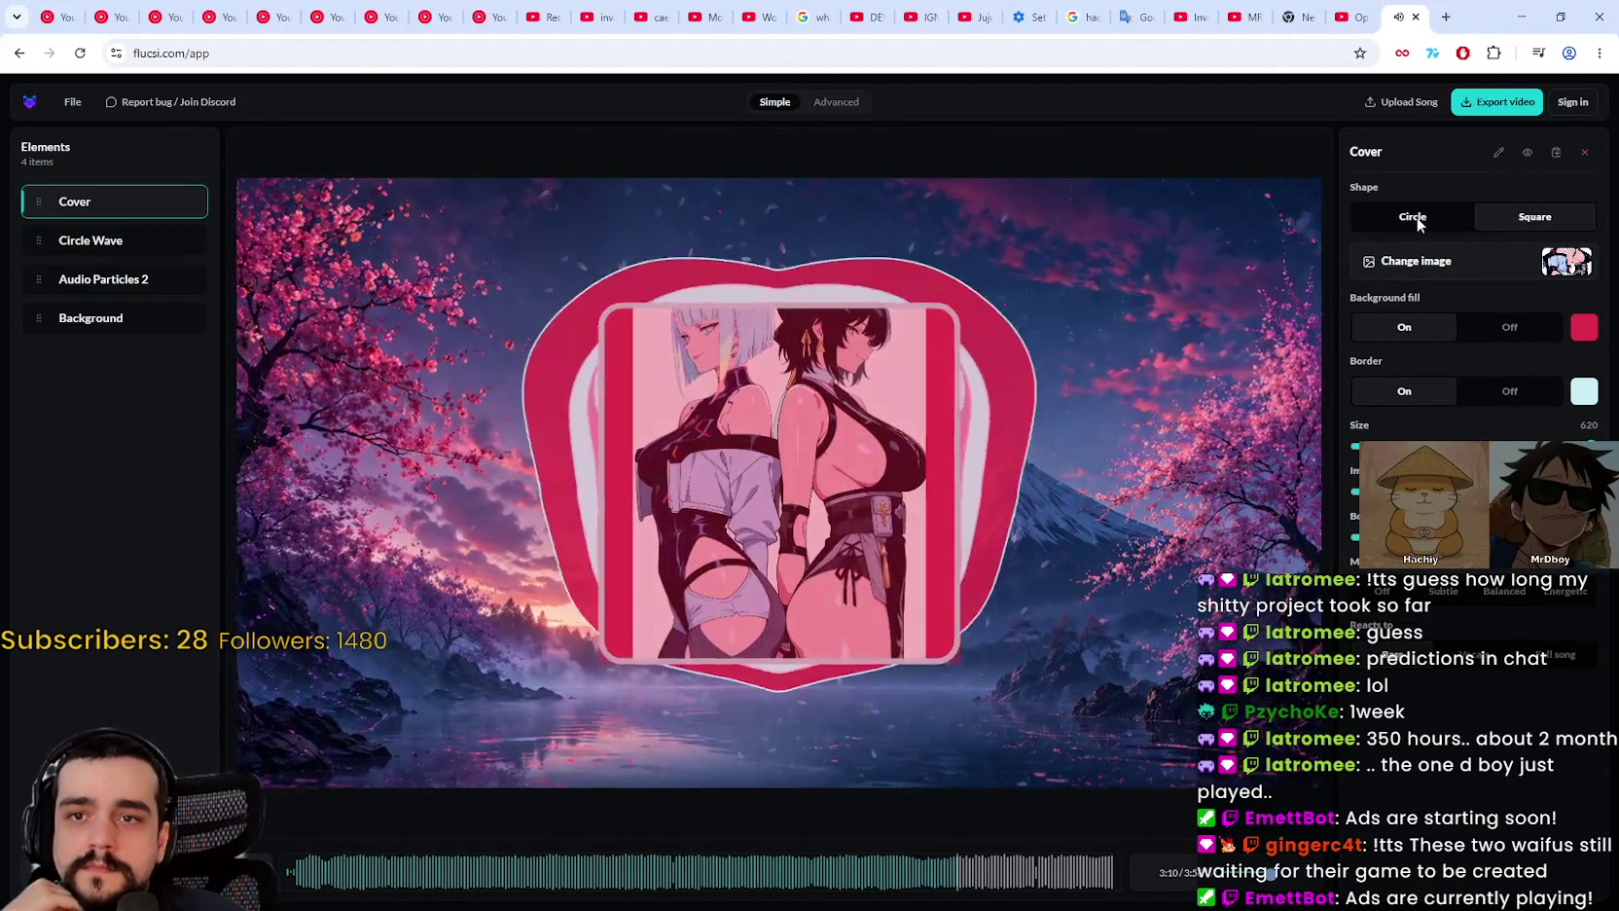
{"action": "left_click", "coordinate": [1484, 385]}
{"action": "left_click", "coordinate": [1445, 385]}
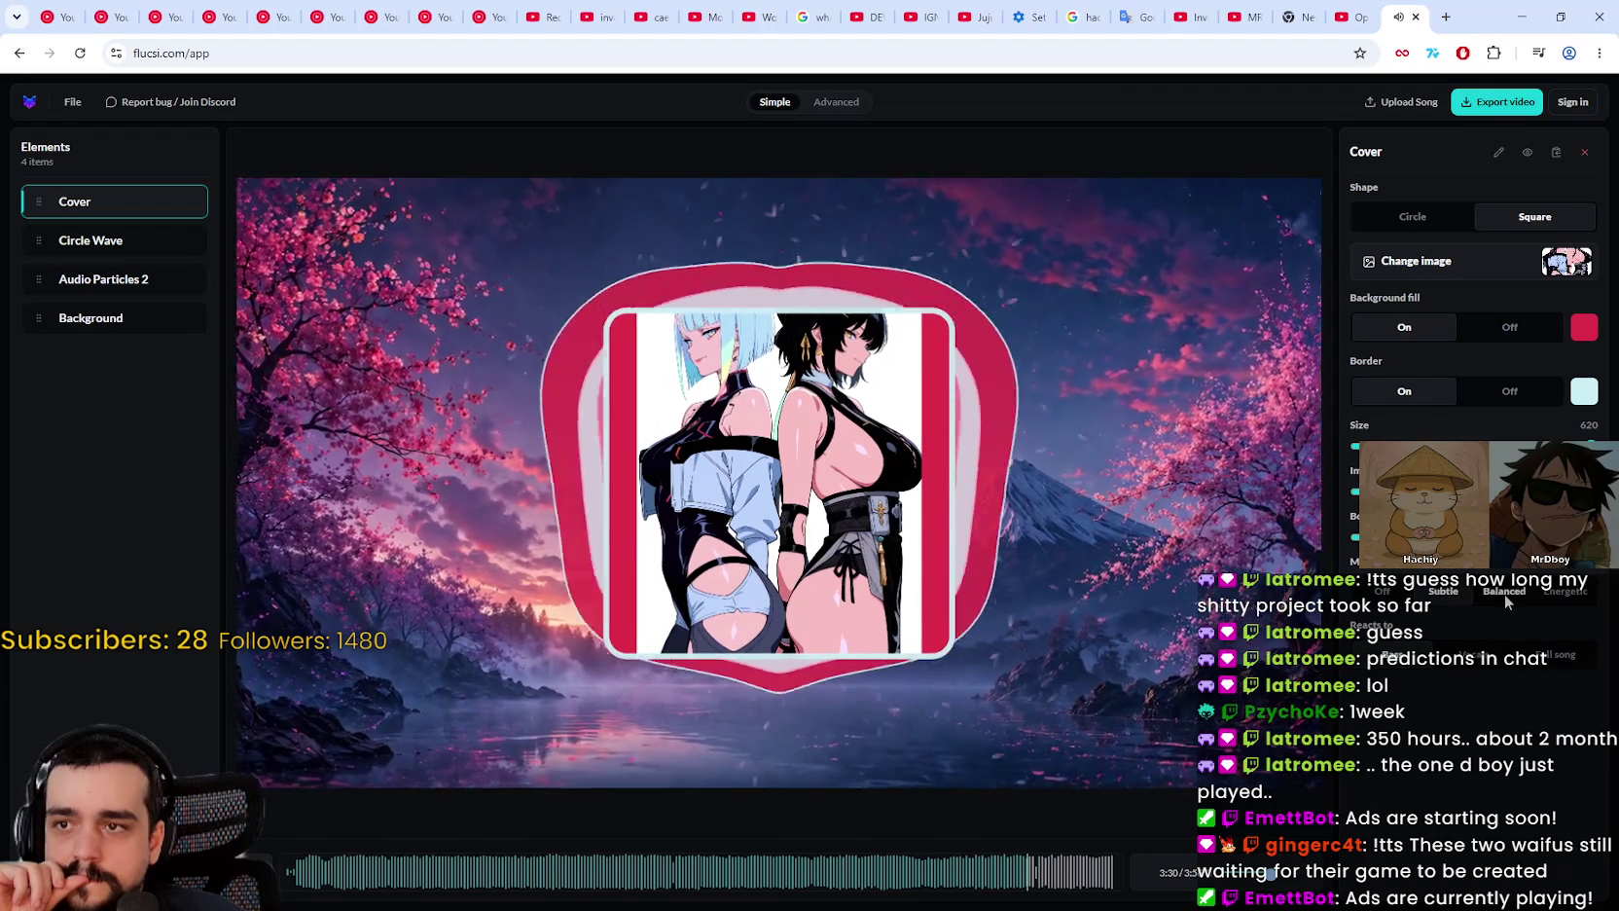
Step: Set the Cover's Motion to Off, Shape to Circle, and Background fill to Off
{"action": "left_click", "coordinate": [1504, 594]}
{"action": "left_click", "coordinate": [1547, 595]}
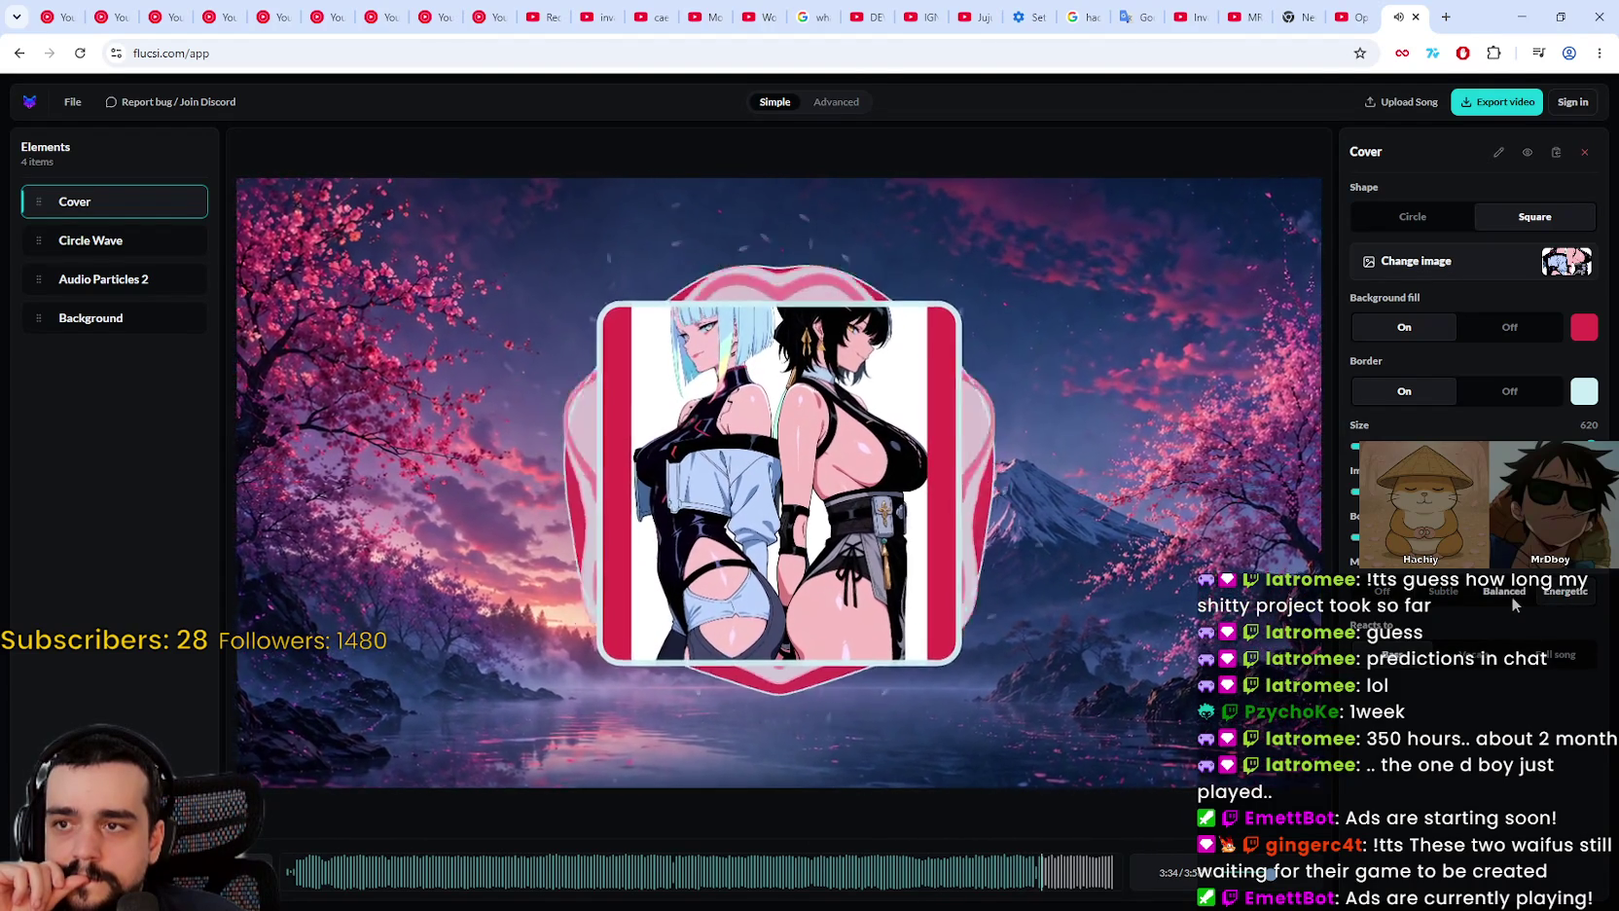
{"action": "left_click", "coordinate": [1382, 593]}
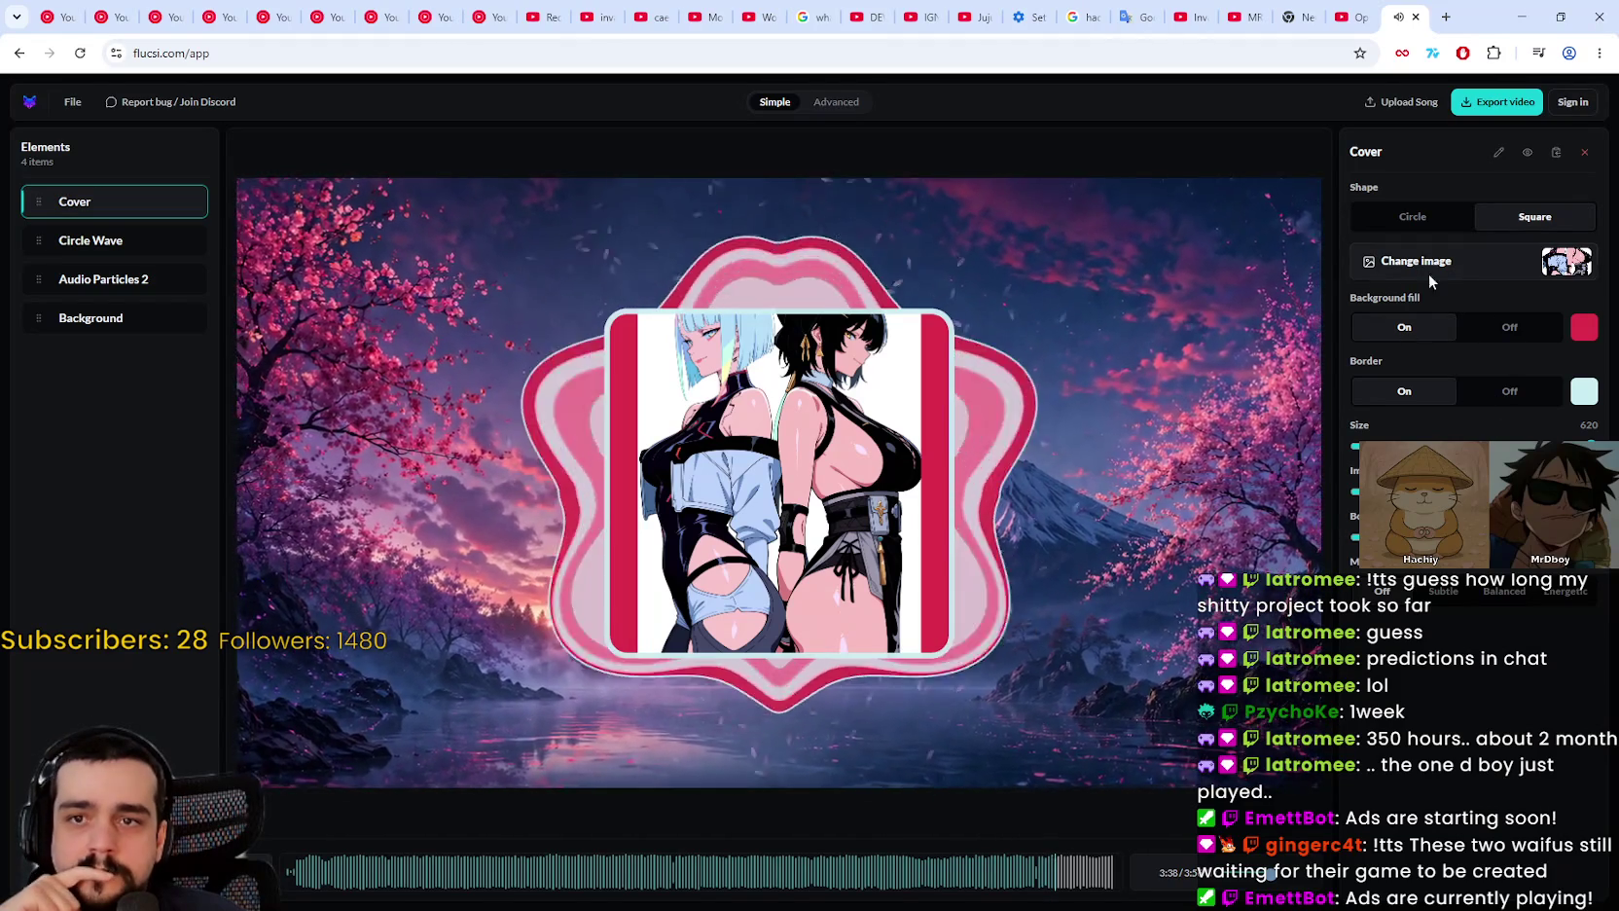
{"action": "left_click", "coordinate": [1432, 219]}
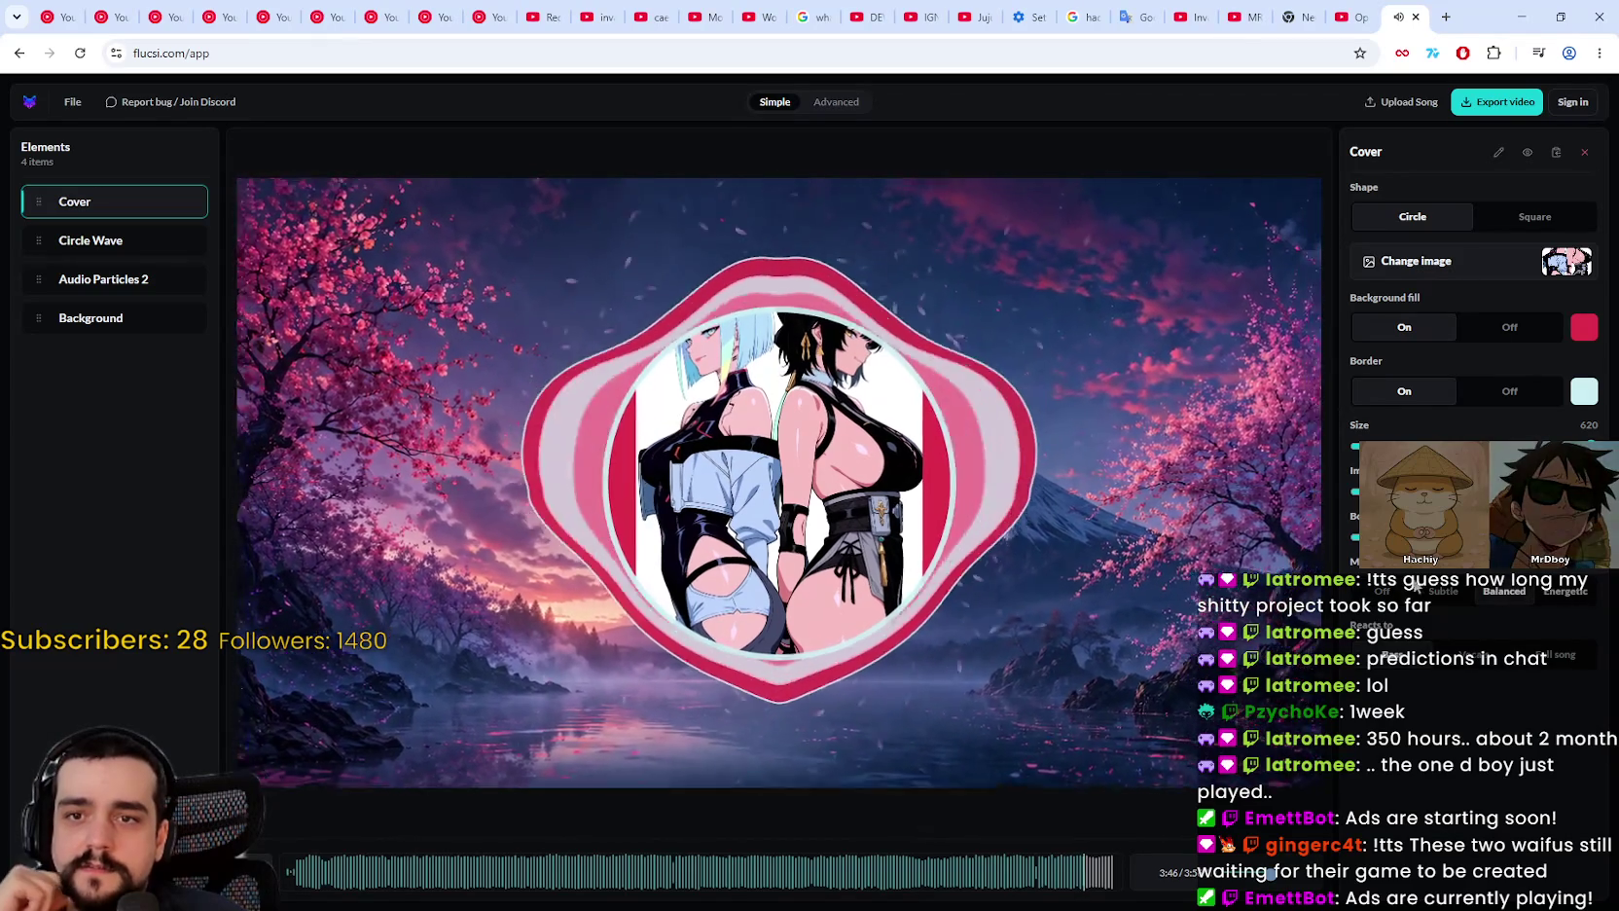
{"action": "left_click", "coordinate": [1510, 328]}
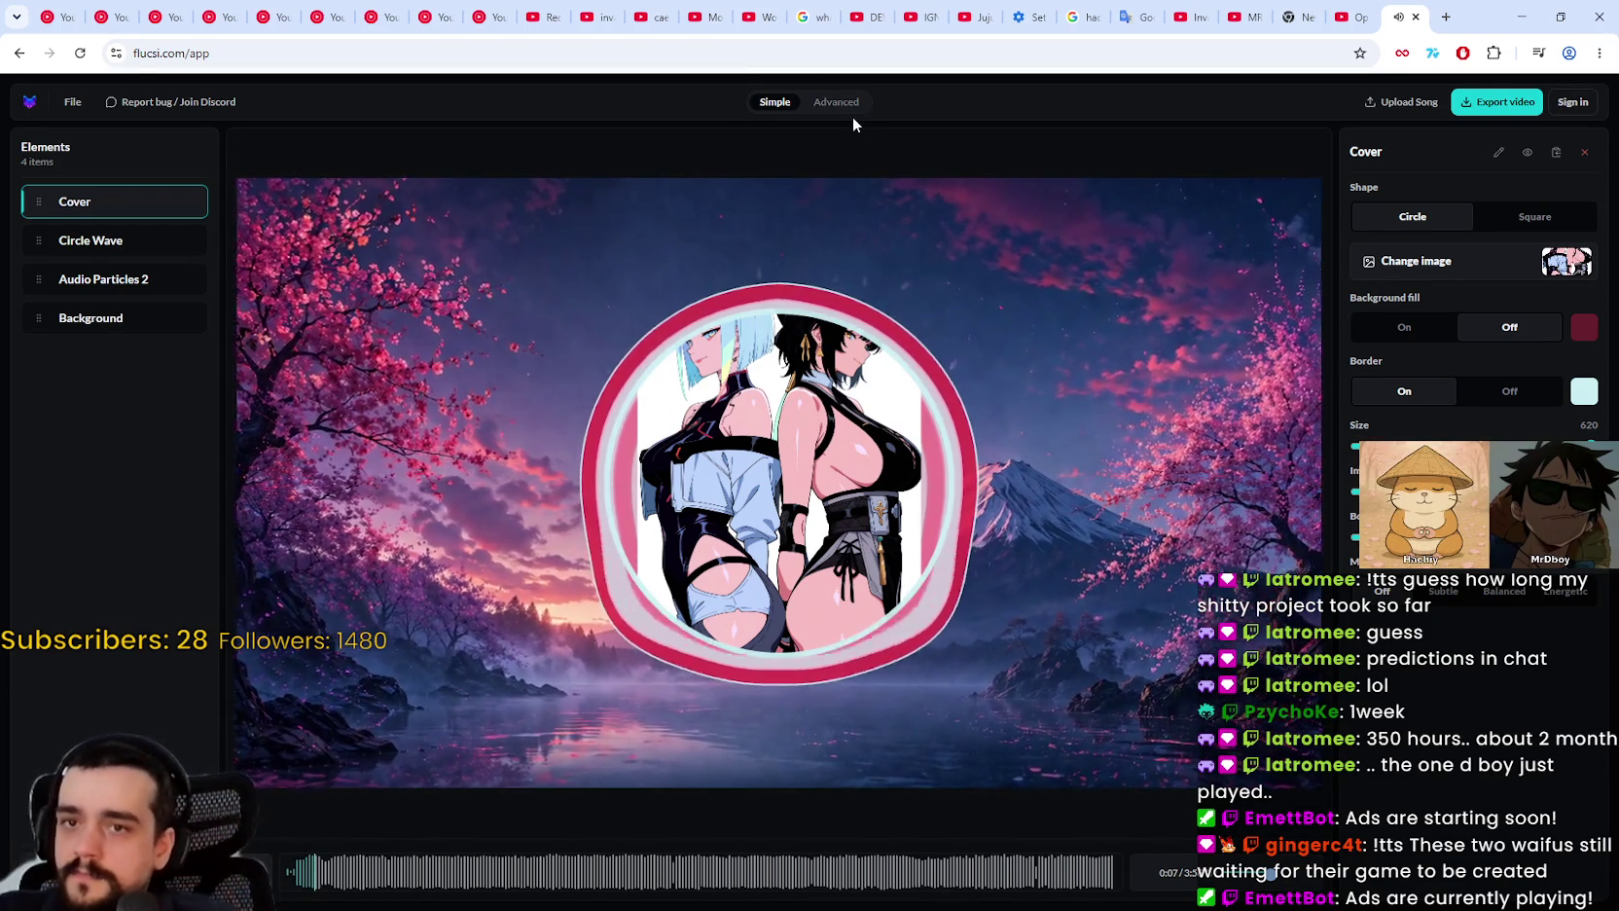
{"action": "left_click", "coordinate": [113, 321]}
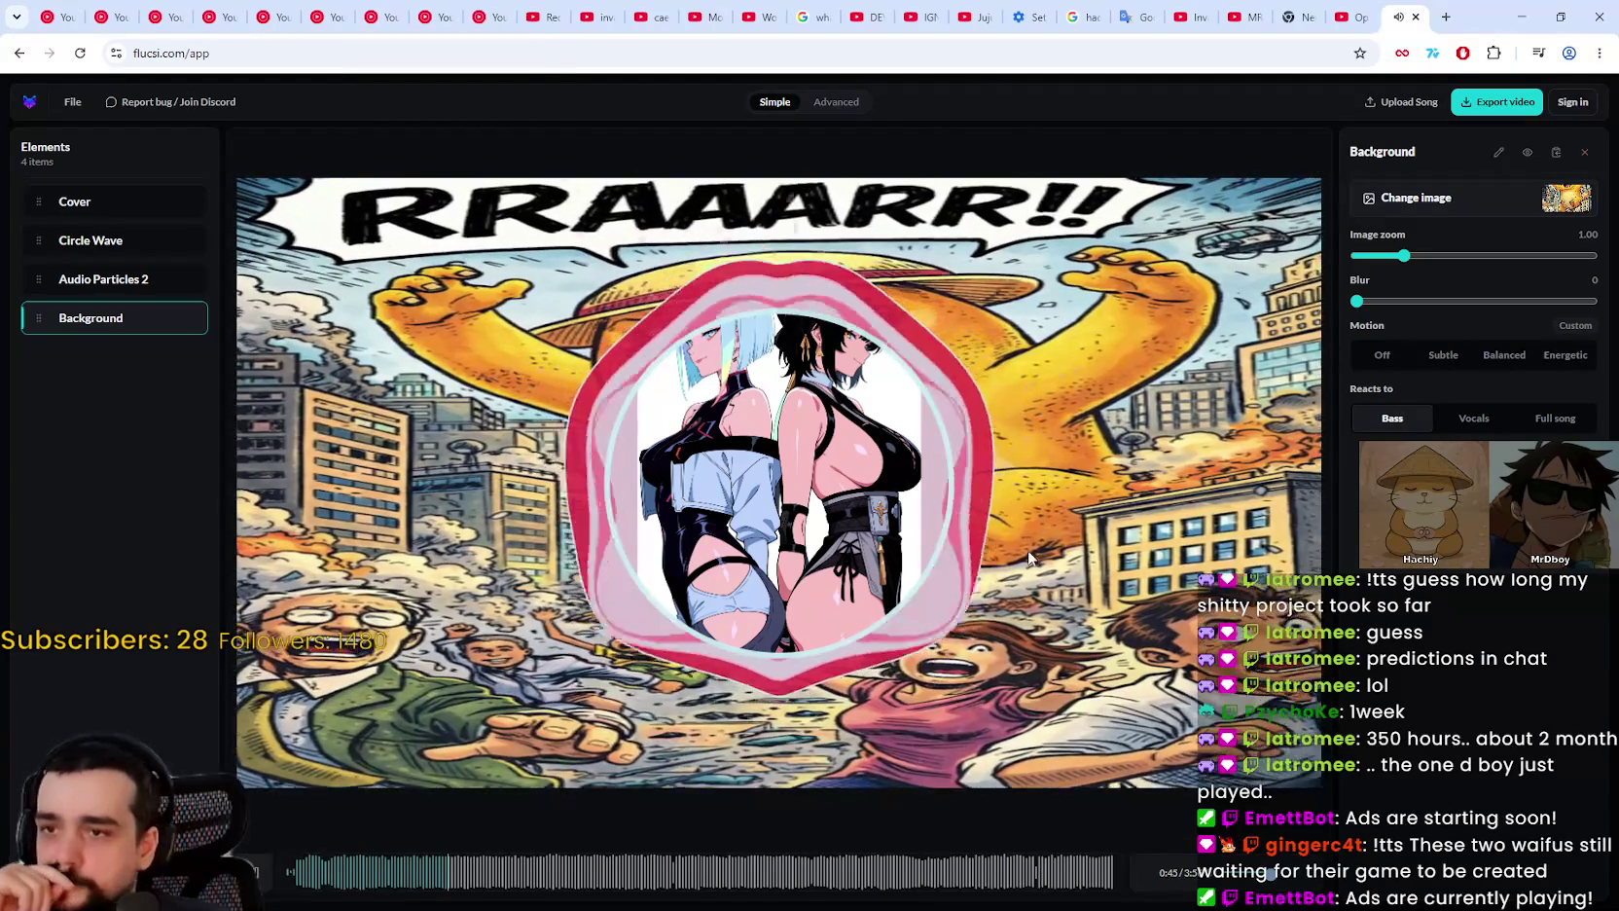
Step: Shrink the comic background image's zoom to 0.76 so it fits the frame
{"action": "mouse_move", "coordinate": [1404, 256]}
{"action": "left_mouse_down"}
{"action": "mouse_move", "coordinate": [1381, 256]}
{"action": "mouse_move", "coordinate": [1353, 302]}
{"action": "left_mouse_up"}
Step: Try Vocals and Bass reactions, set Blur to 0, and zoom the background image in
{"action": "left_click", "coordinate": [1385, 301]}
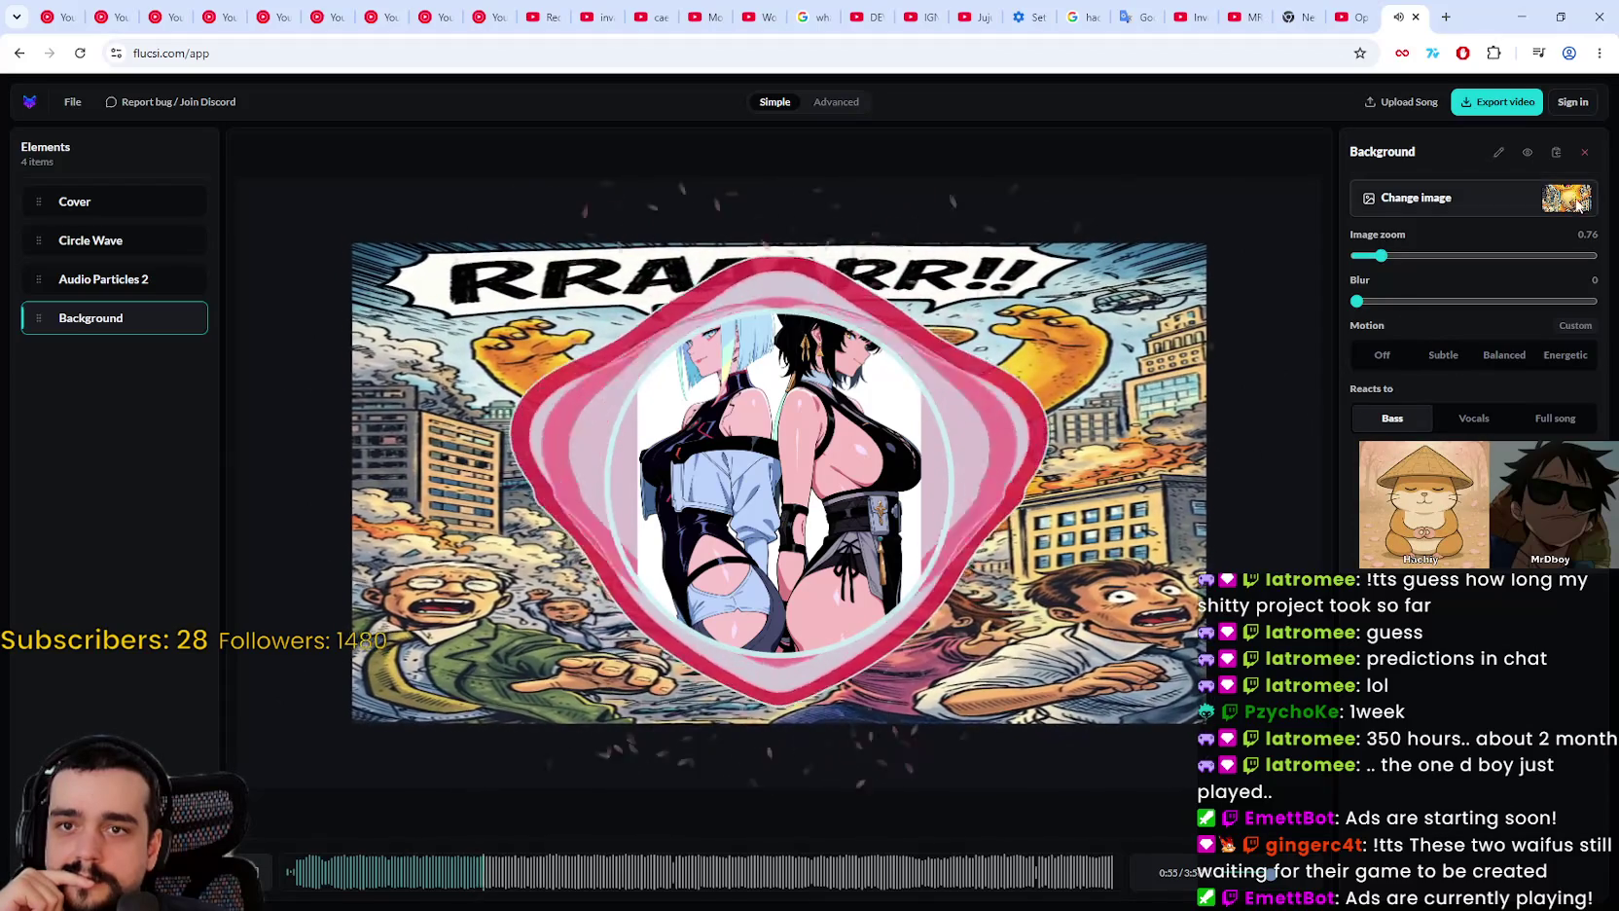
{"action": "left_click", "coordinate": [1467, 419]}
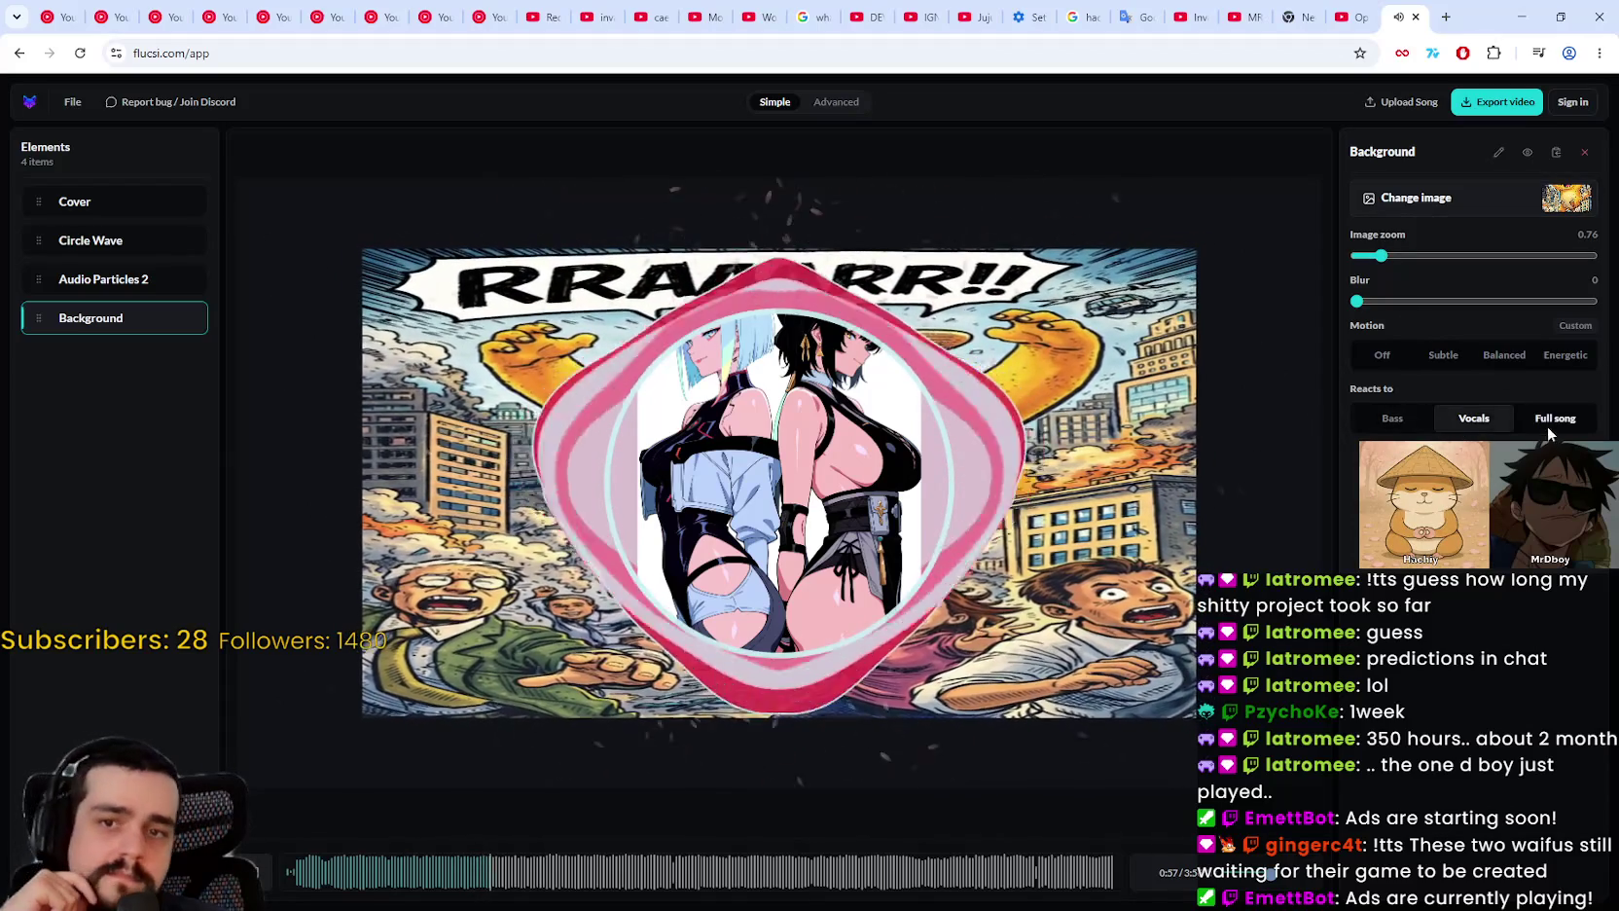
{"action": "left_click", "coordinate": [1377, 419]}
{"action": "left_click", "coordinate": [1372, 302]}
{"action": "left_click", "coordinate": [1356, 302]}
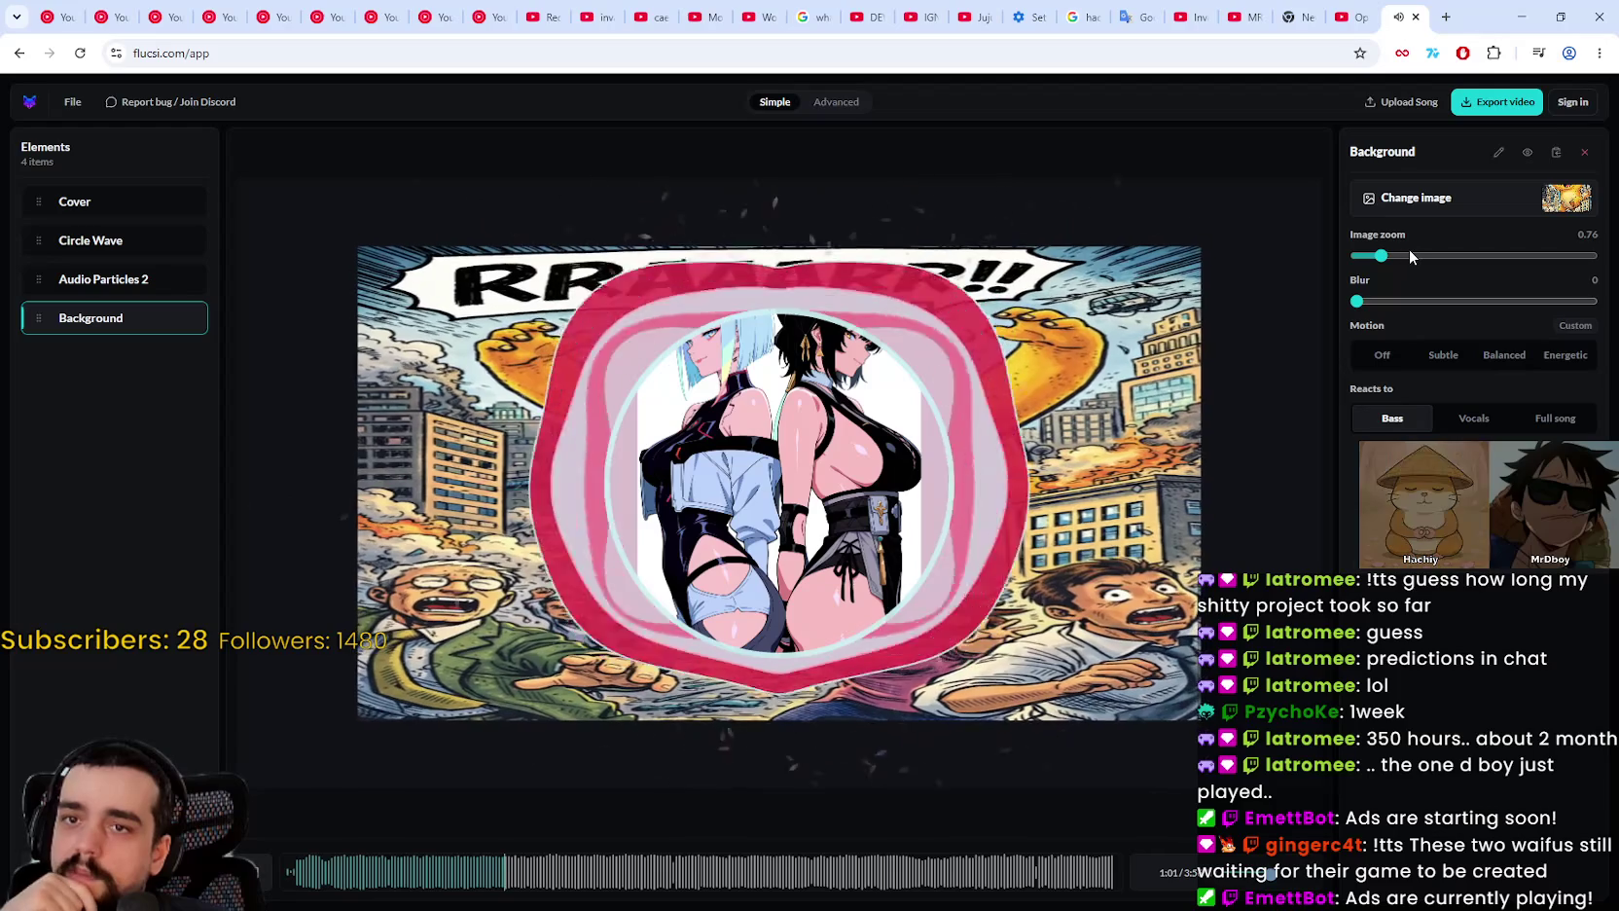
{"action": "mouse_move", "coordinate": [1411, 255]}
{"action": "left_mouse_down"}
{"action": "mouse_move", "coordinate": [1563, 268]}
{"action": "mouse_move", "coordinate": [1437, 274]}
{"action": "left_mouse_up"}
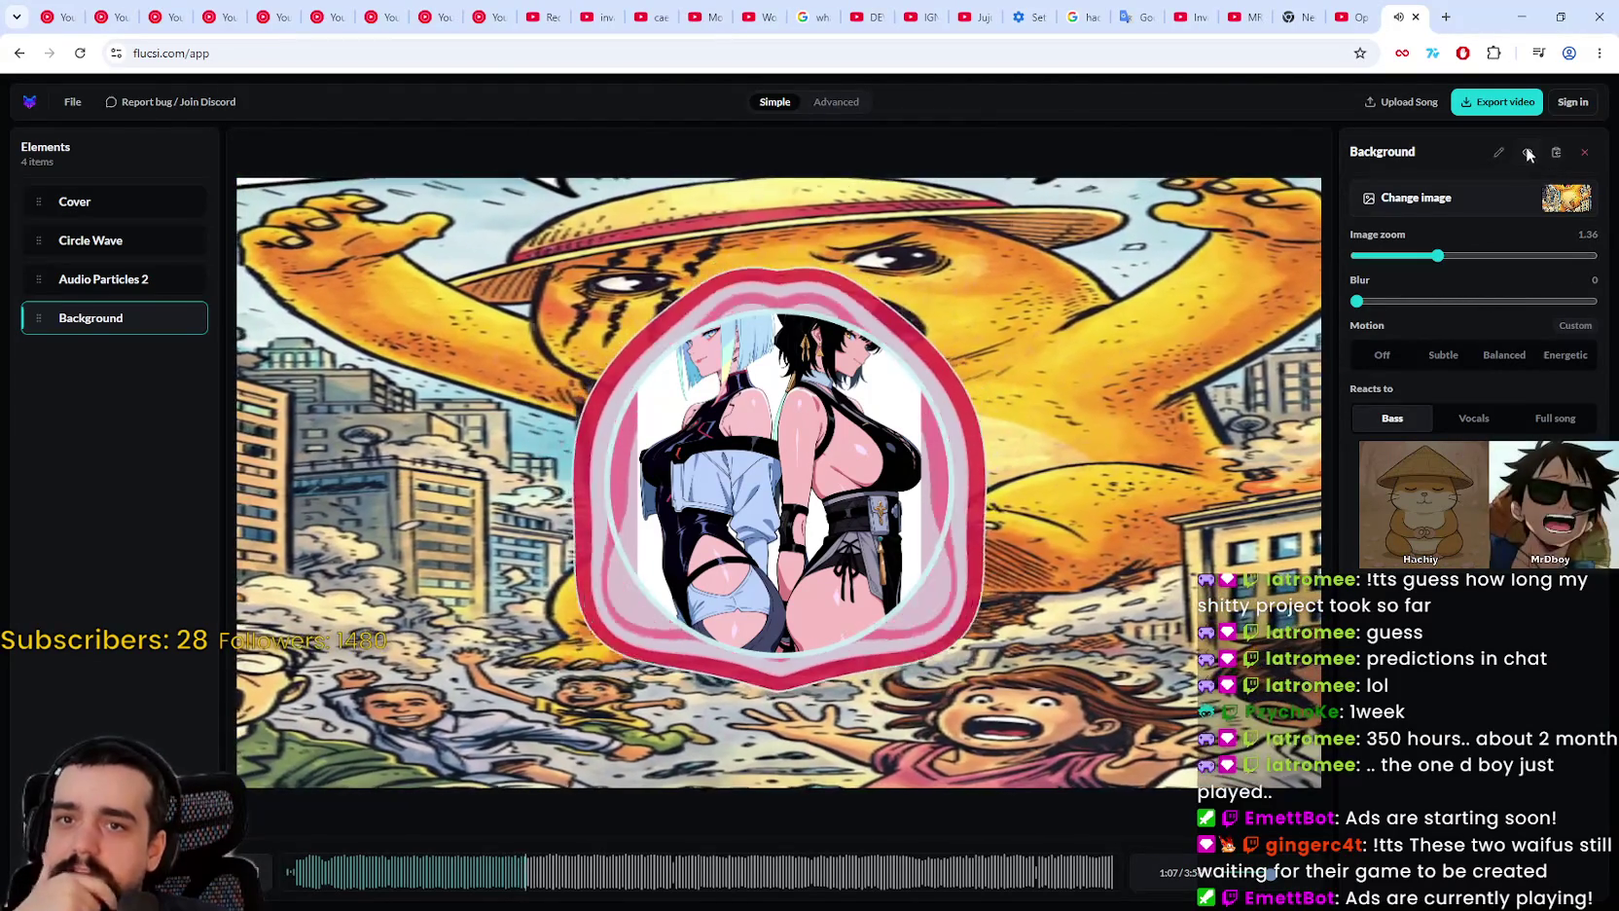
Step: Hide and re-show the background, then cycle through the elements back to Background
{"action": "left_click", "coordinate": [1498, 152]}
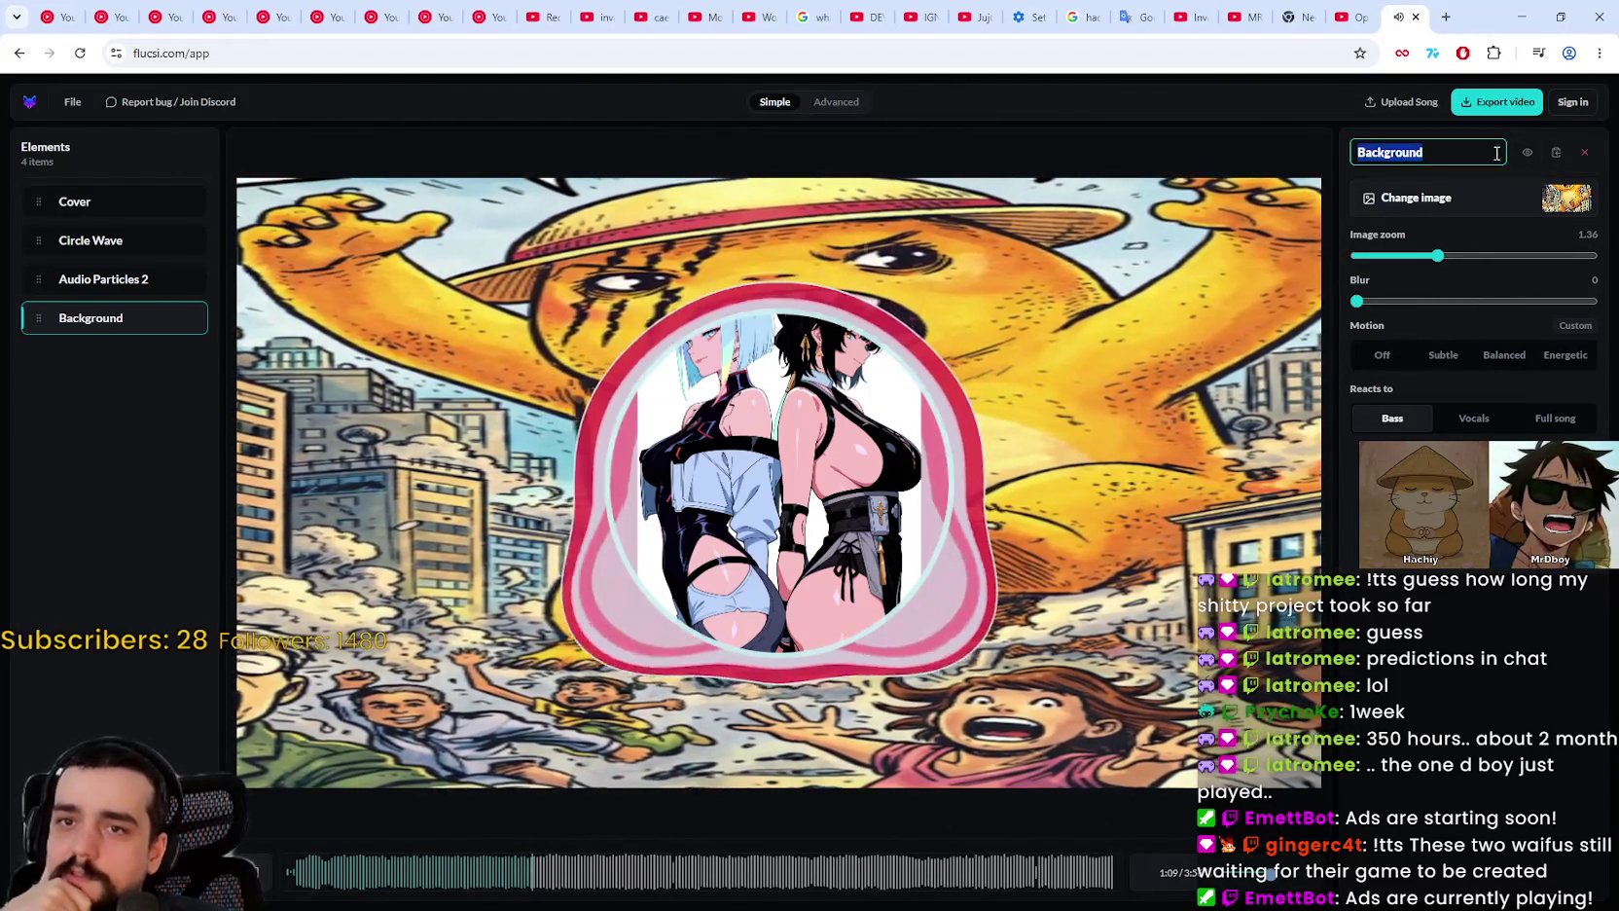
{"action": "left_click", "coordinate": [1526, 153]}
{"action": "left_click", "coordinate": [1526, 153]}
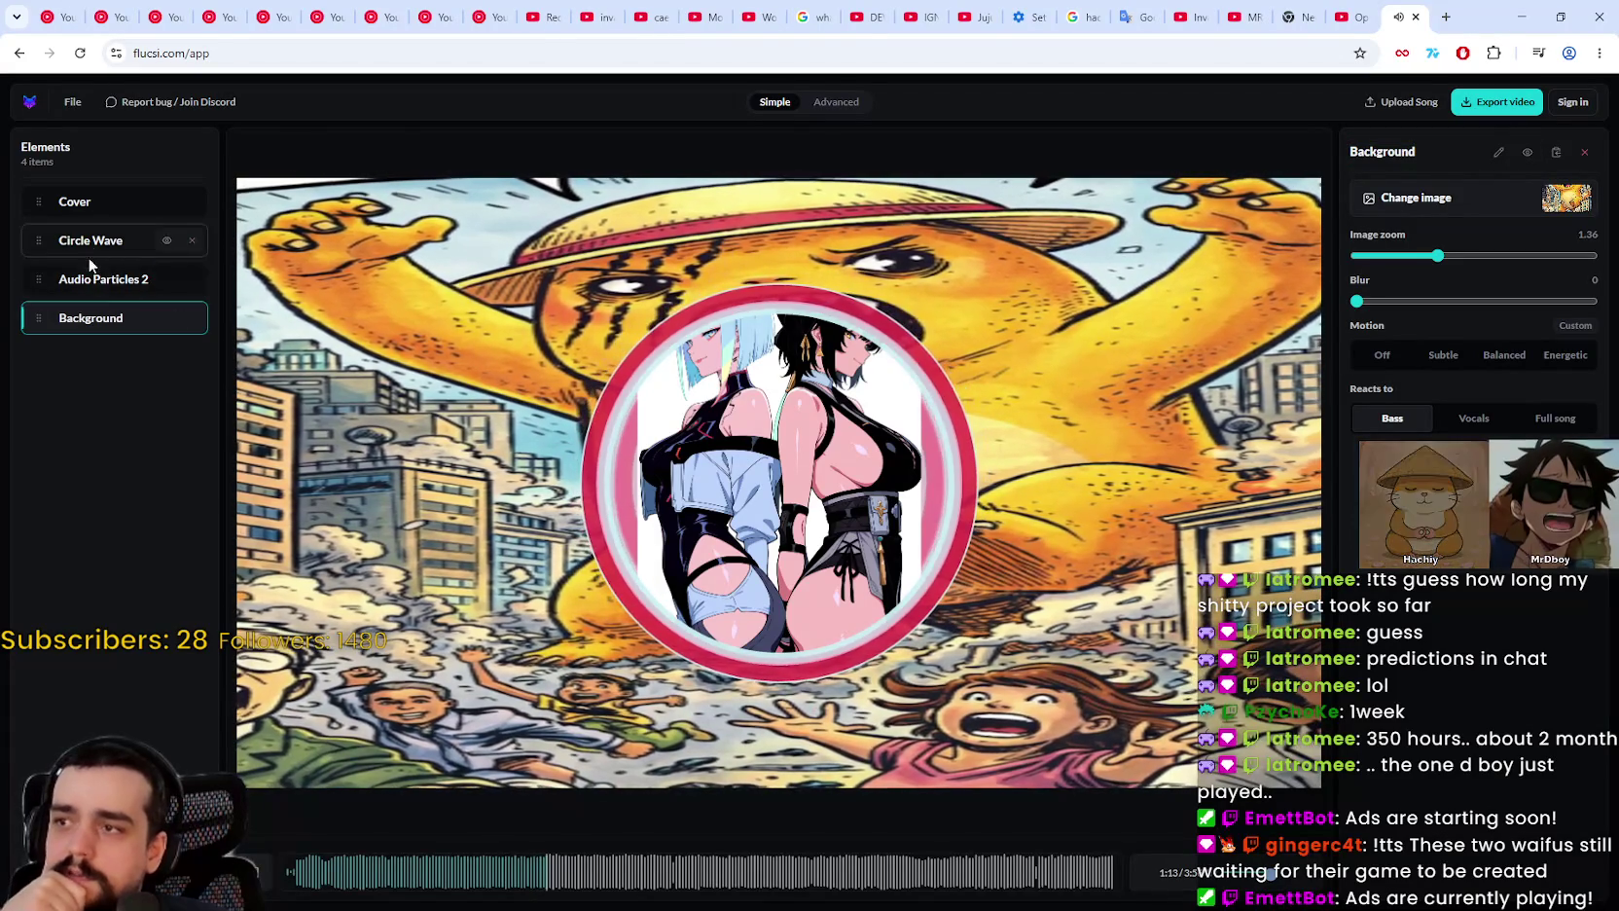
{"action": "left_click", "coordinate": [92, 278]}
{"action": "left_click", "coordinate": [84, 235]}
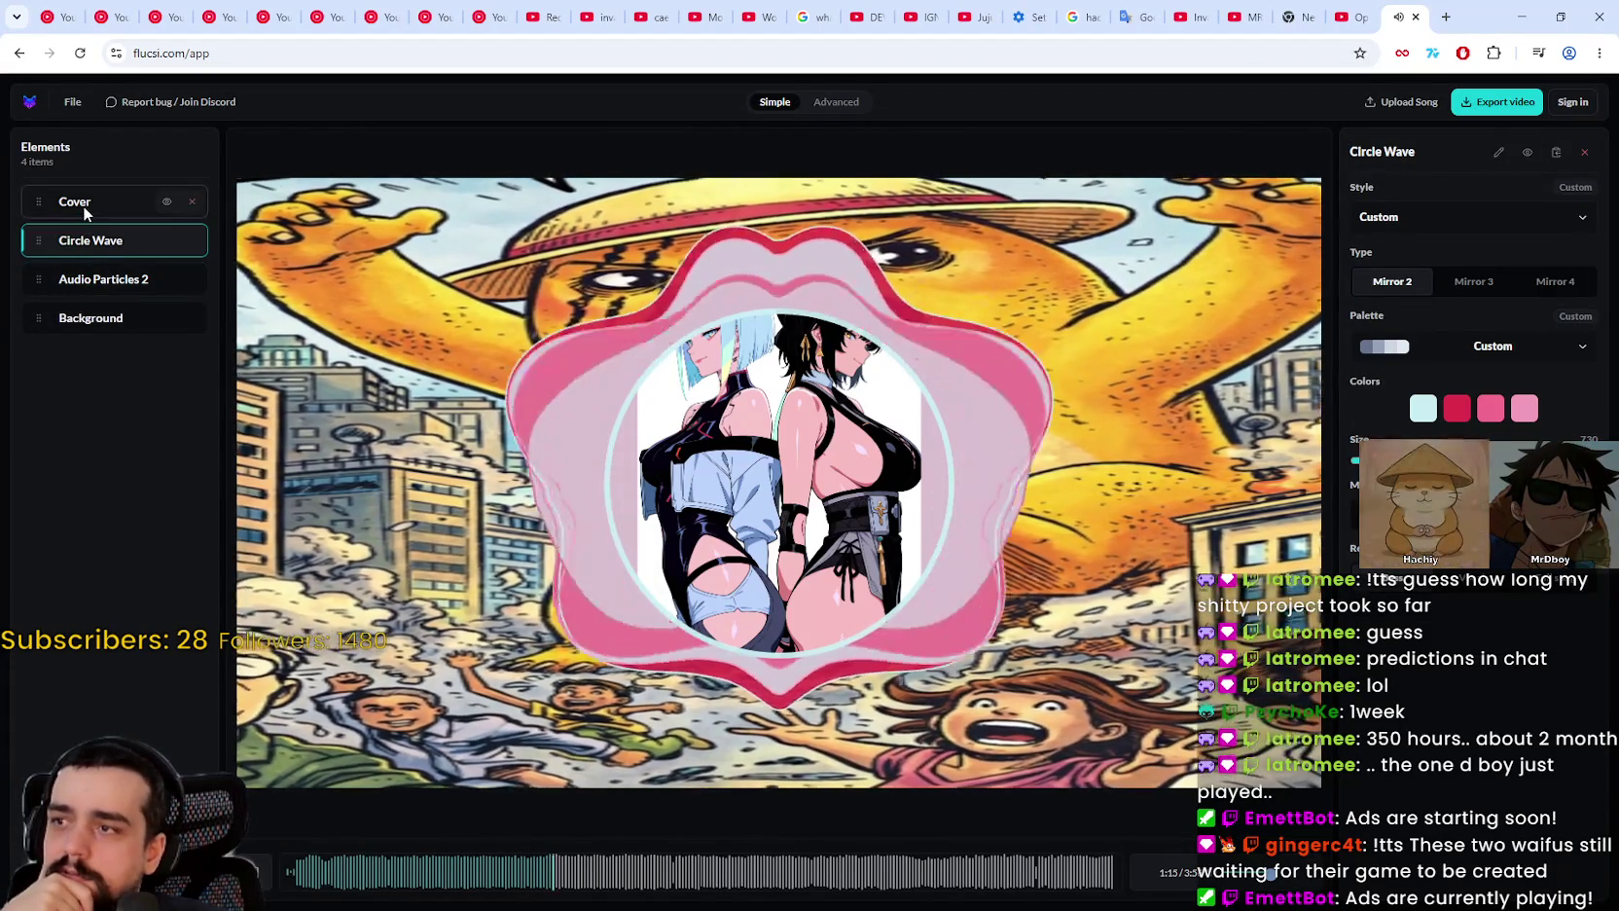
{"action": "left_click", "coordinate": [84, 205]}
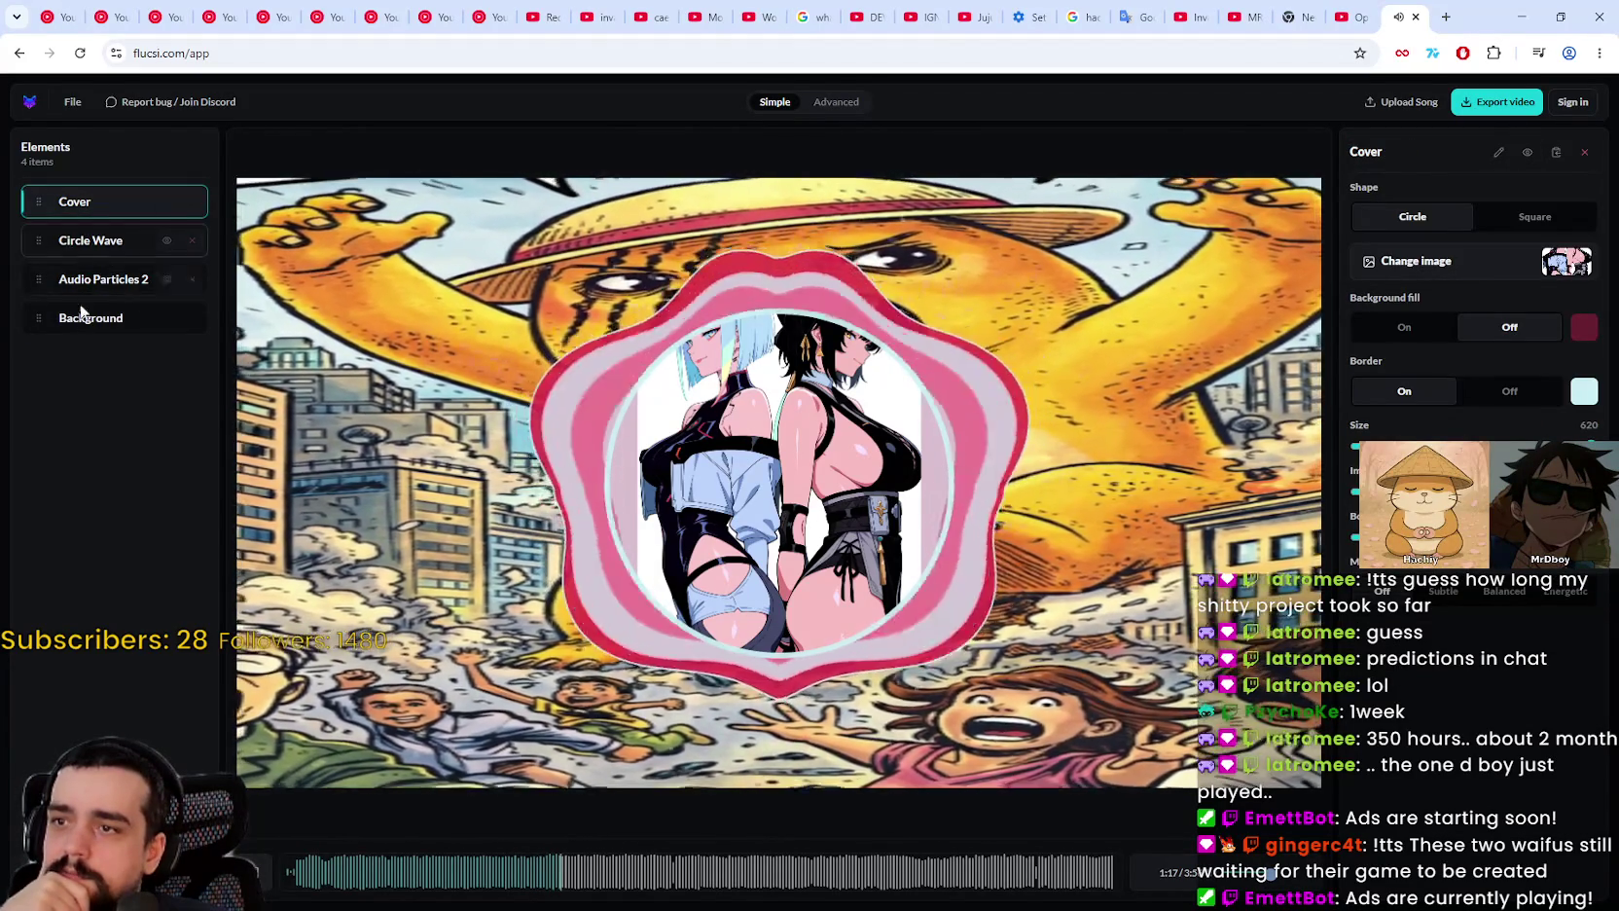
{"action": "left_click", "coordinate": [89, 283]}
{"action": "left_click", "coordinate": [80, 318]}
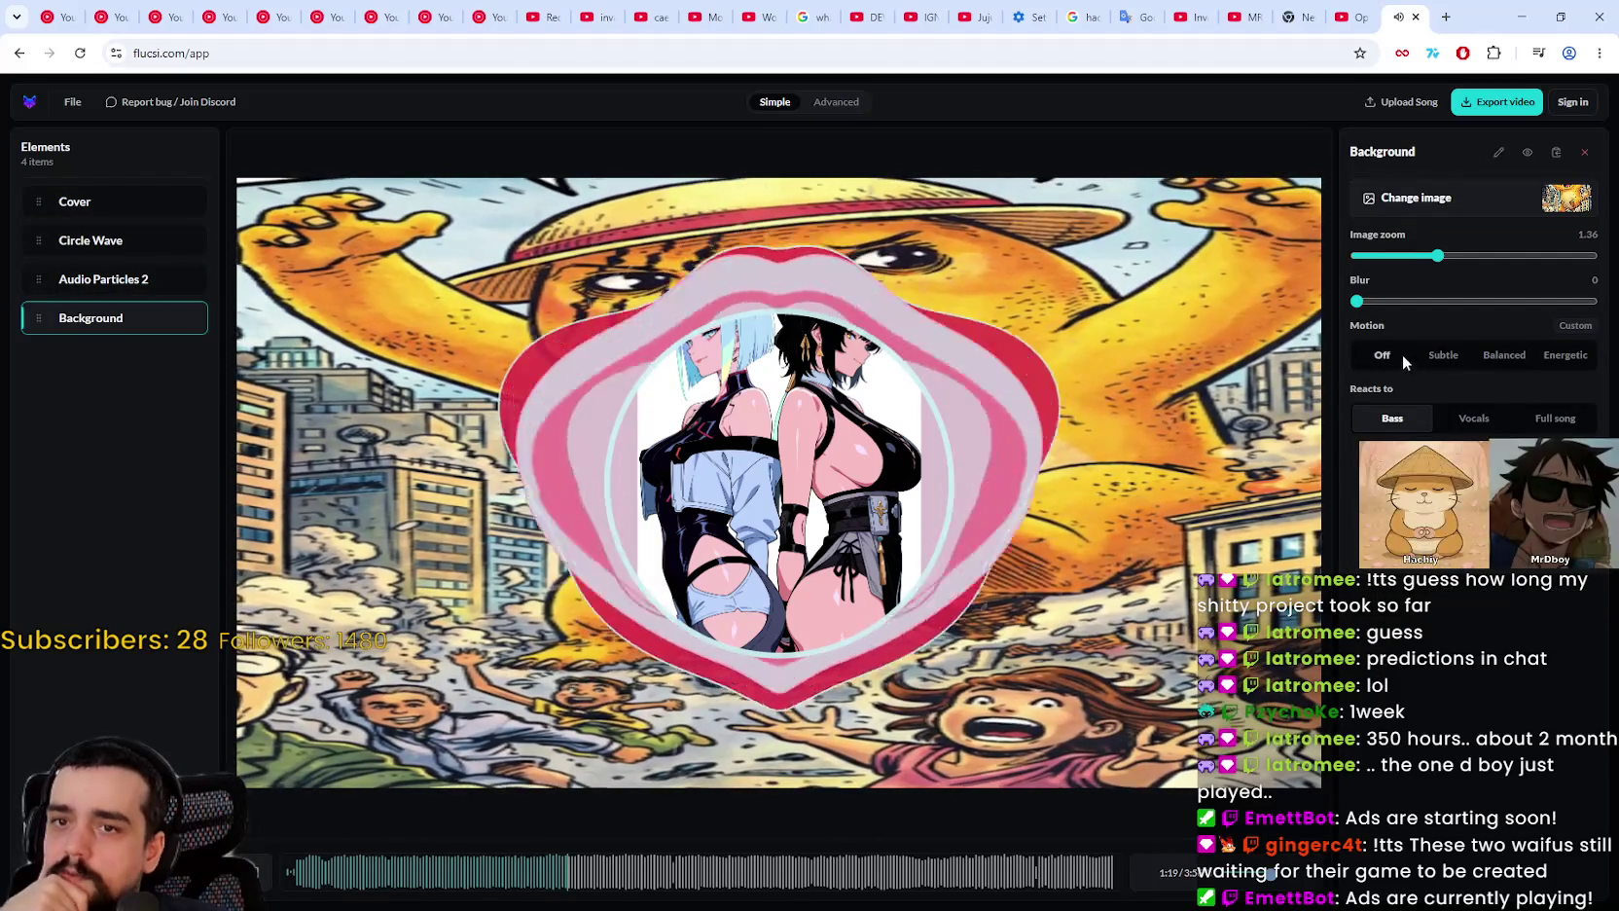
Step: Set the background's Motion to Energetic, reacting to the Full song
{"action": "left_click", "coordinate": [1476, 423]}
{"action": "left_click", "coordinate": [1555, 360]}
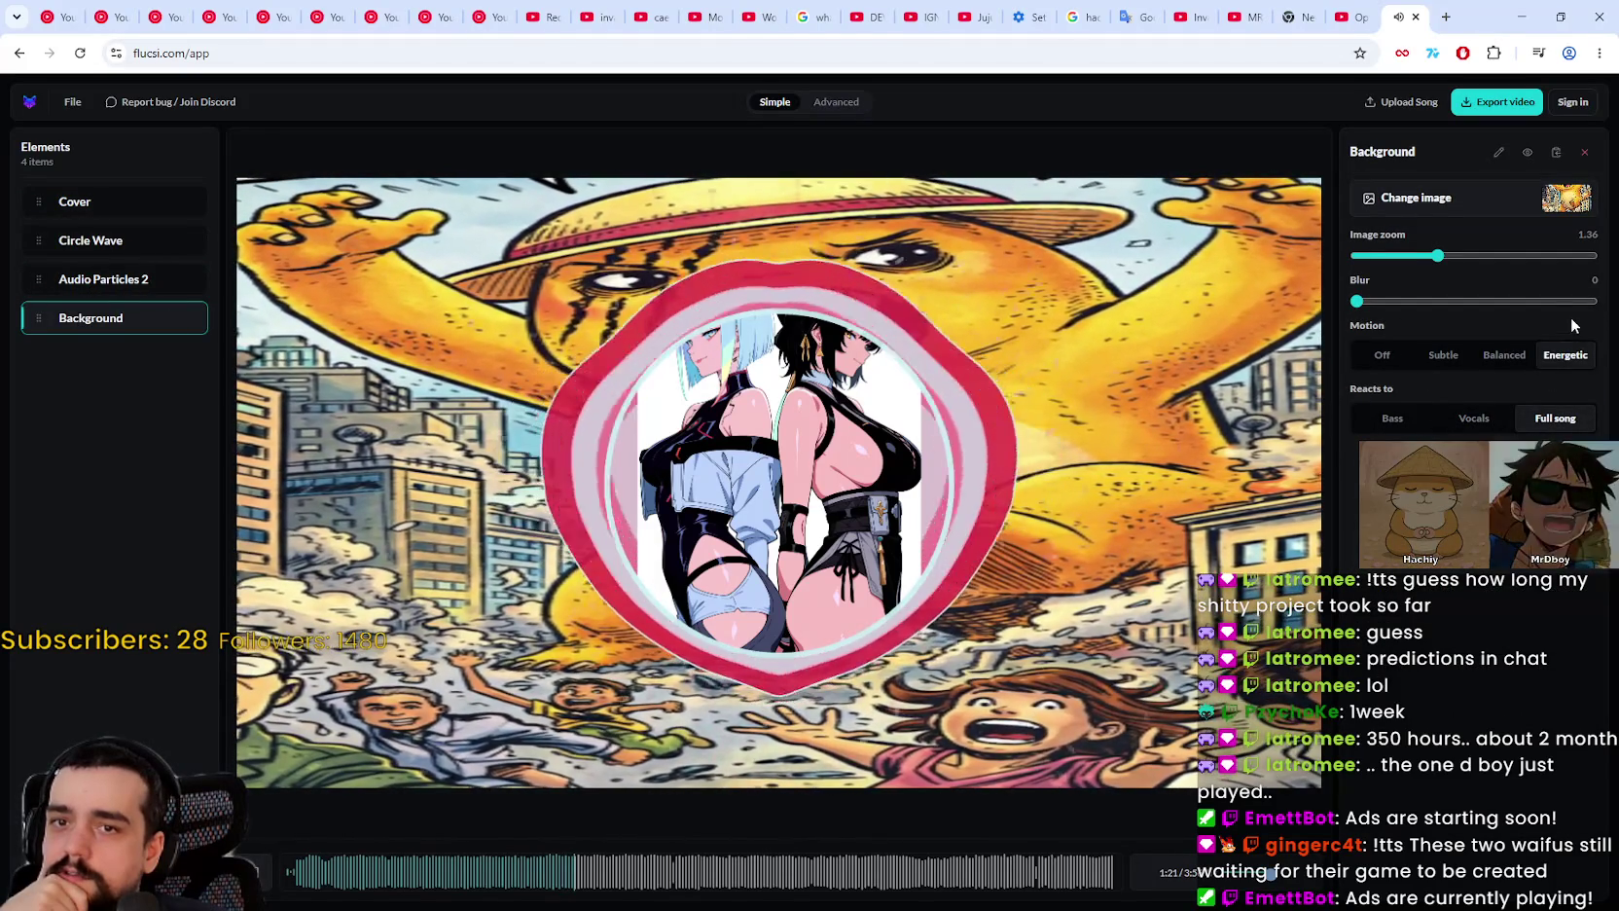
{"action": "left_click", "coordinate": [1378, 355]}
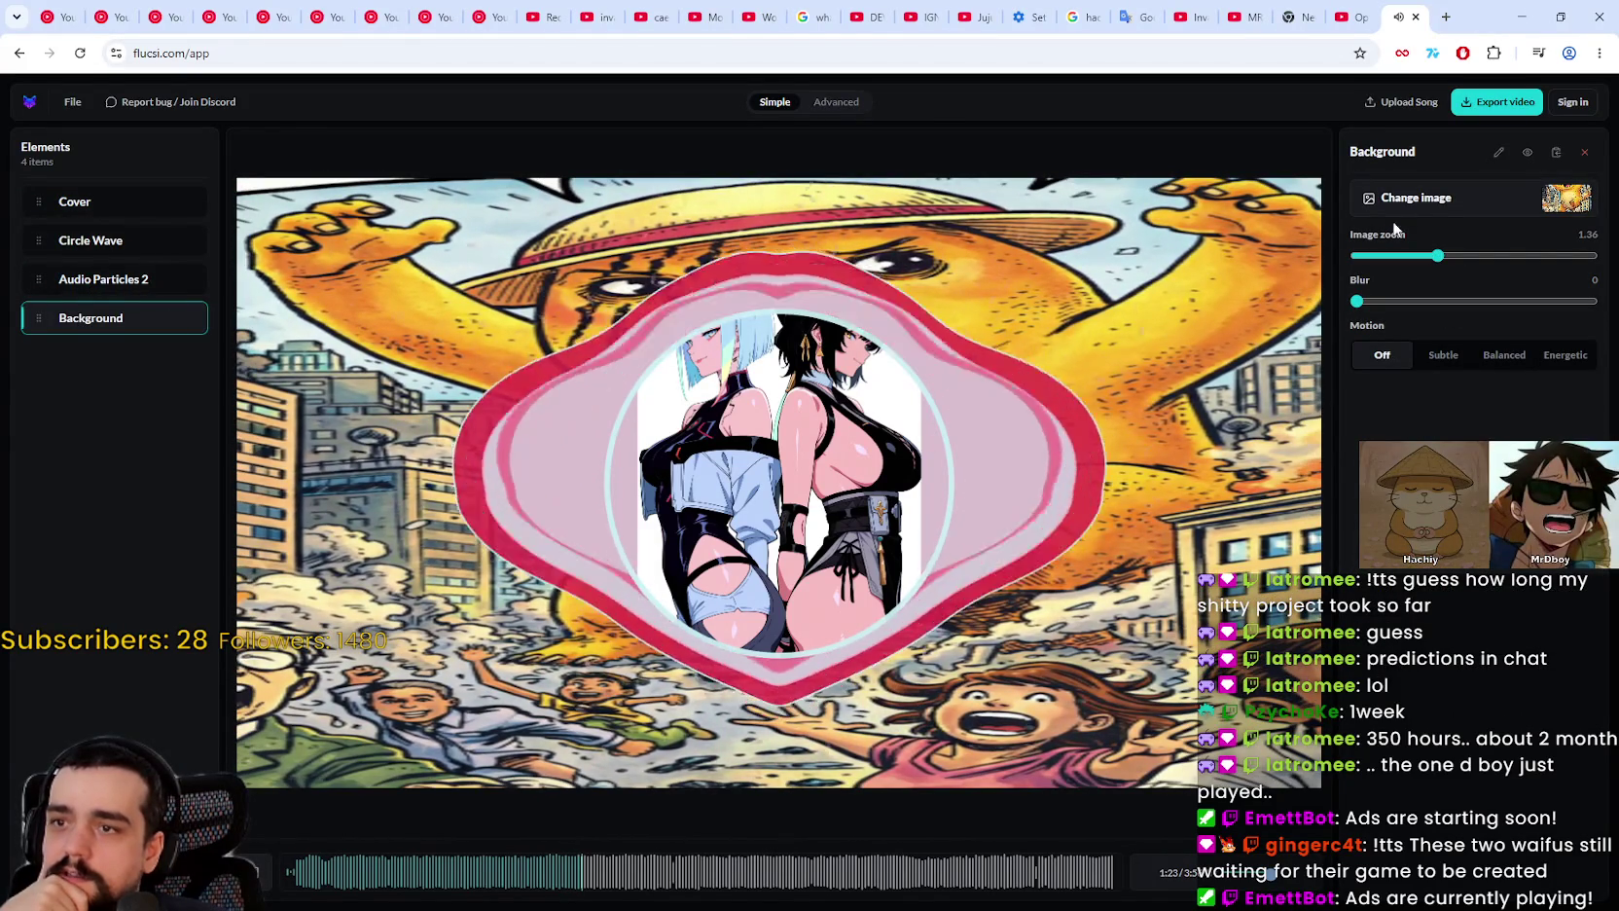
{"action": "left_click", "coordinate": [1569, 360]}
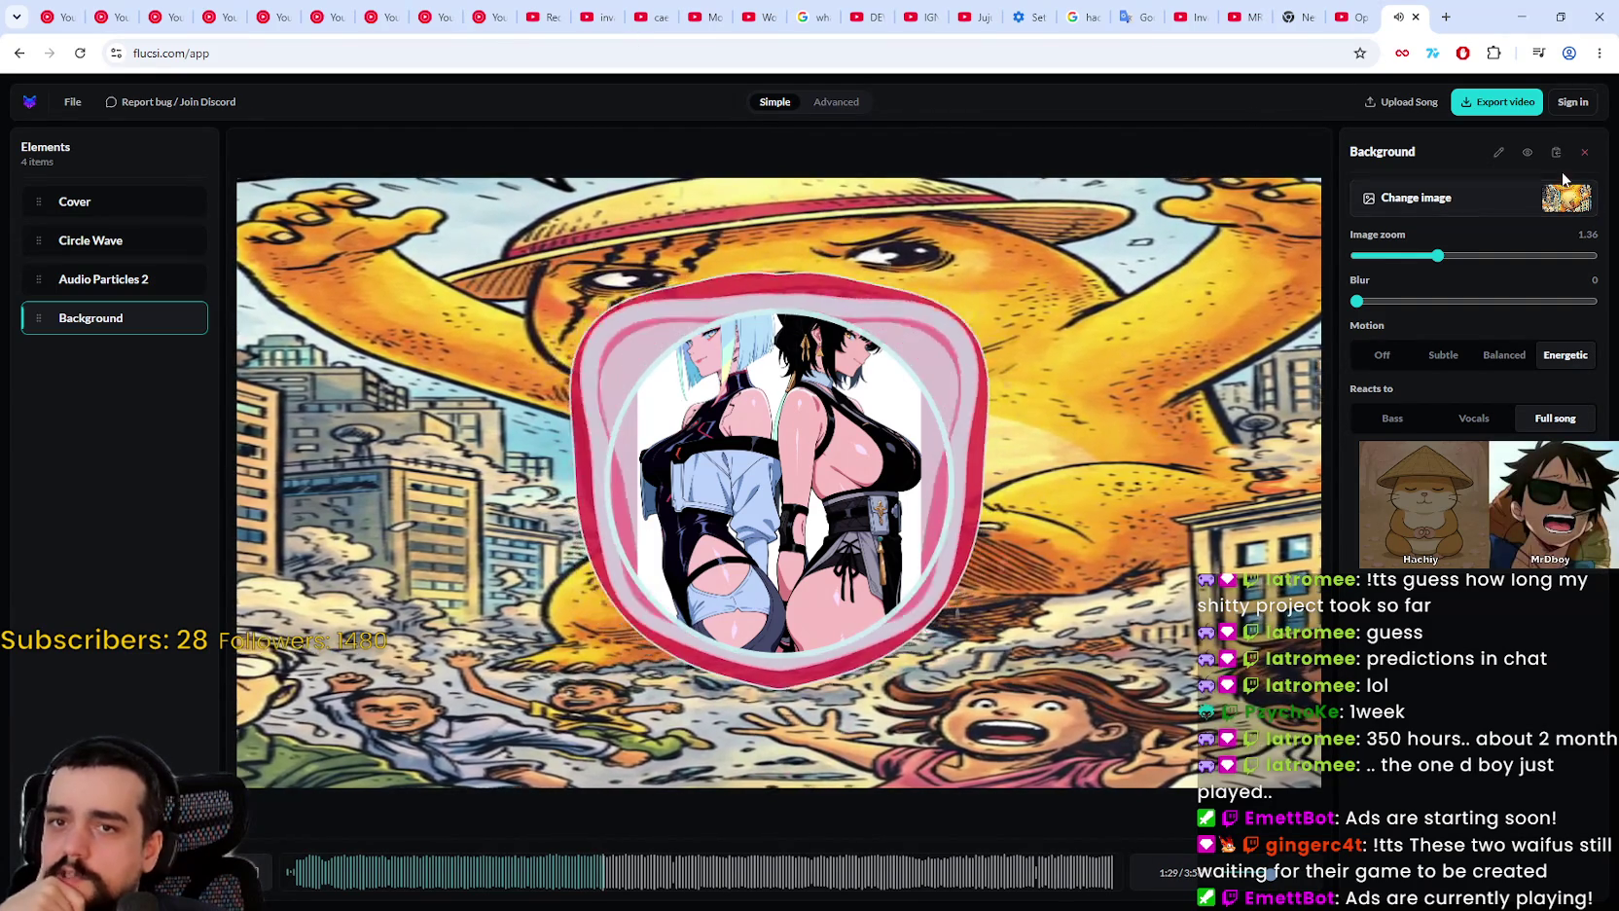
Step: Adjust the background Image zoom, overshooting to 0.99, and settle at about 0.84
{"action": "left_click_drag", "start_coordinate": [1436, 256], "coordinate": [1385, 256]}
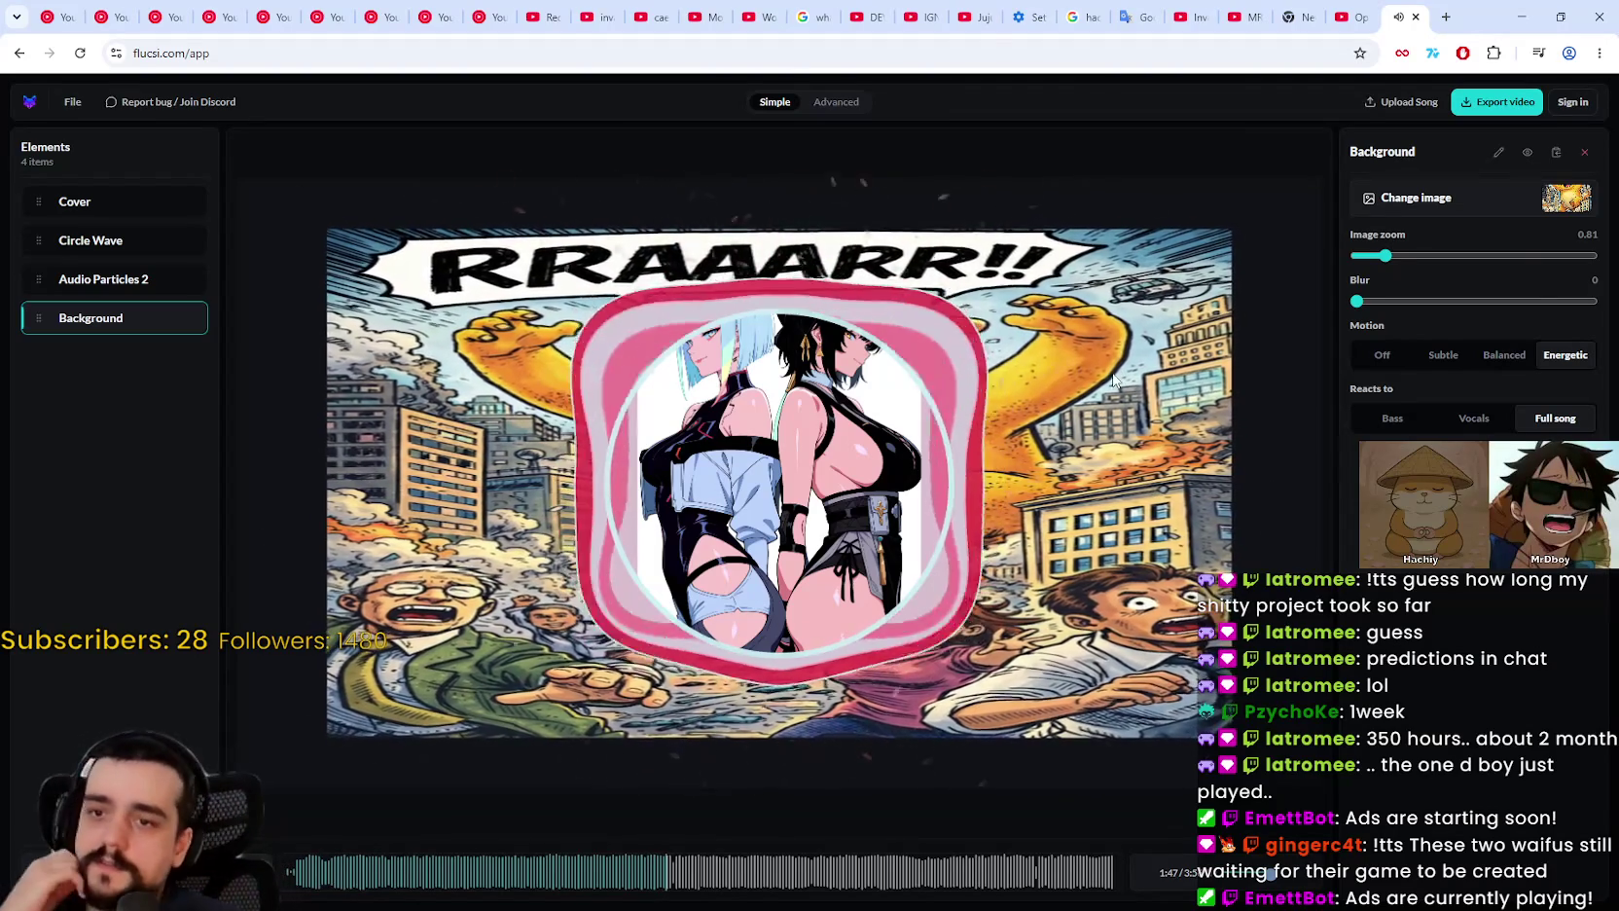
{"action": "mouse_move", "coordinate": [1385, 255]}
{"action": "left_mouse_down"}
{"action": "mouse_move", "coordinate": [1353, 261]}
{"action": "mouse_move", "coordinate": [1374, 256]}
{"action": "left_mouse_up"}
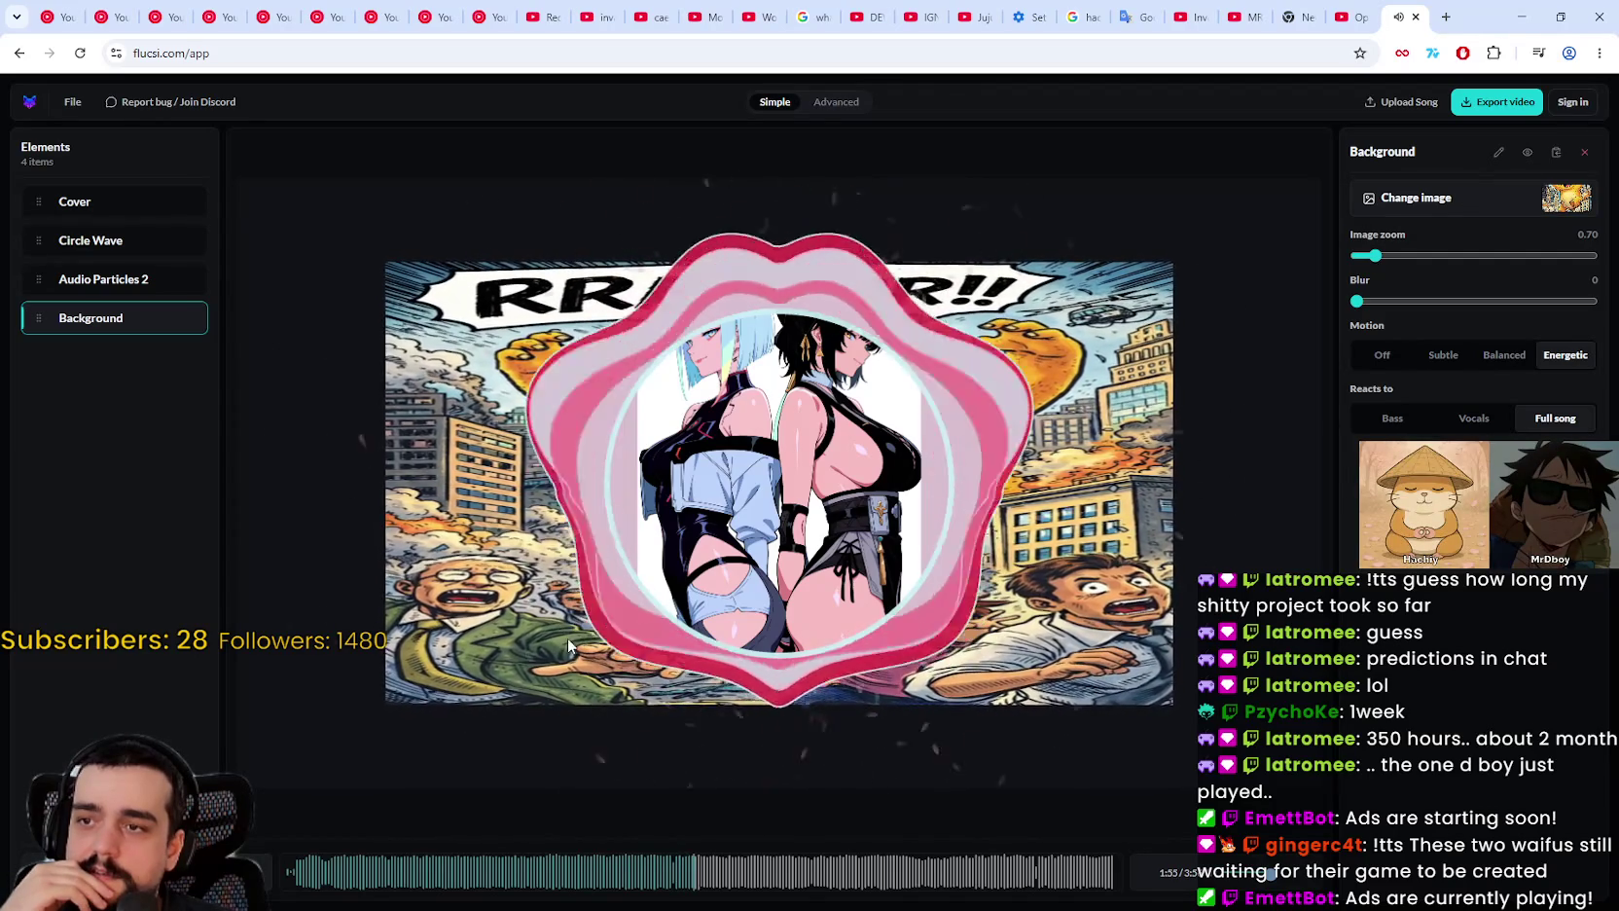
{"action": "mouse_move", "coordinate": [1374, 256]}
{"action": "left_mouse_down"}
{"action": "mouse_move", "coordinate": [1471, 252]}
{"action": "mouse_move", "coordinate": [1395, 237]}
{"action": "mouse_move", "coordinate": [1383, 258]}
{"action": "left_mouse_up"}
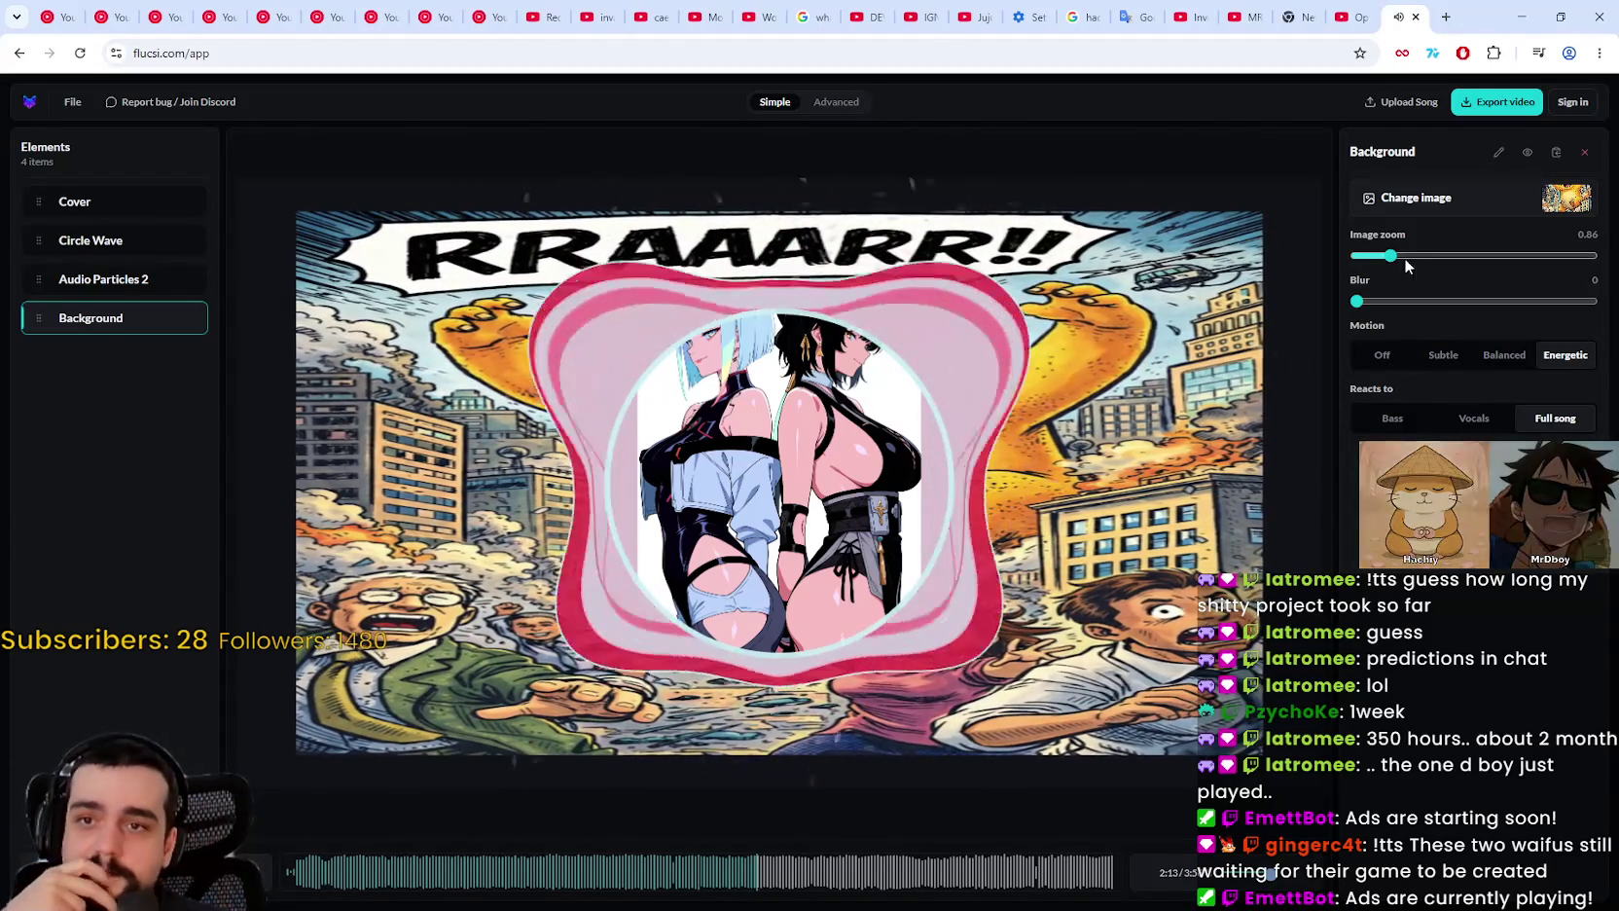
{"action": "left_click", "coordinate": [1388, 251]}
{"action": "left_click_drag", "start_coordinate": [1388, 251], "coordinate": [1401, 253]}
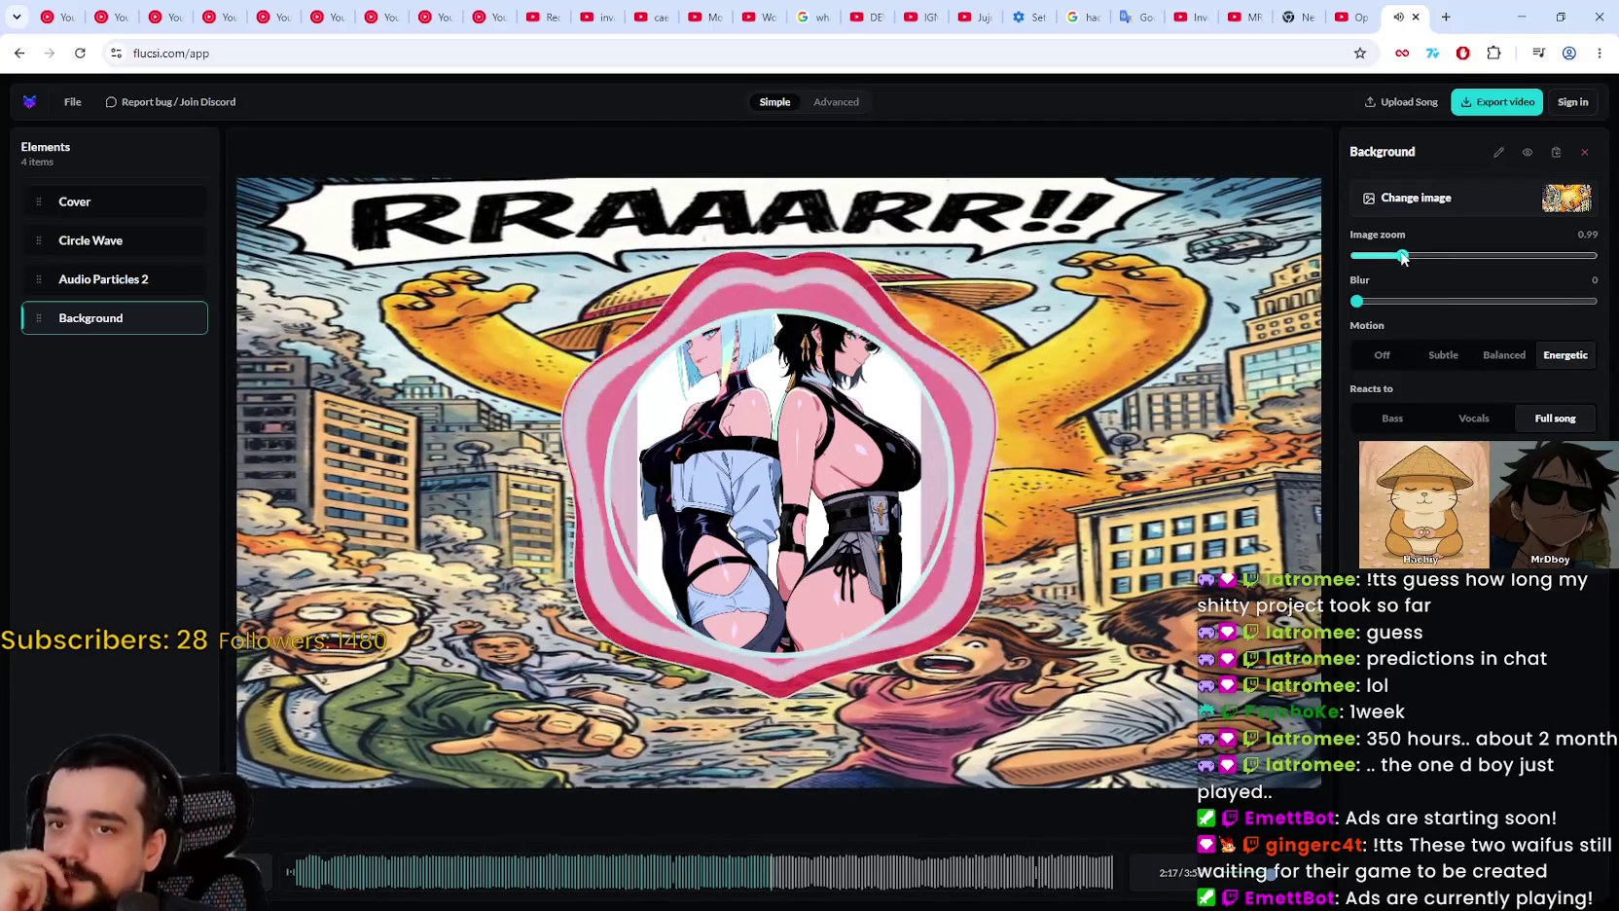
{"action": "left_click_drag", "start_coordinate": [1401, 255], "coordinate": [1388, 254]}
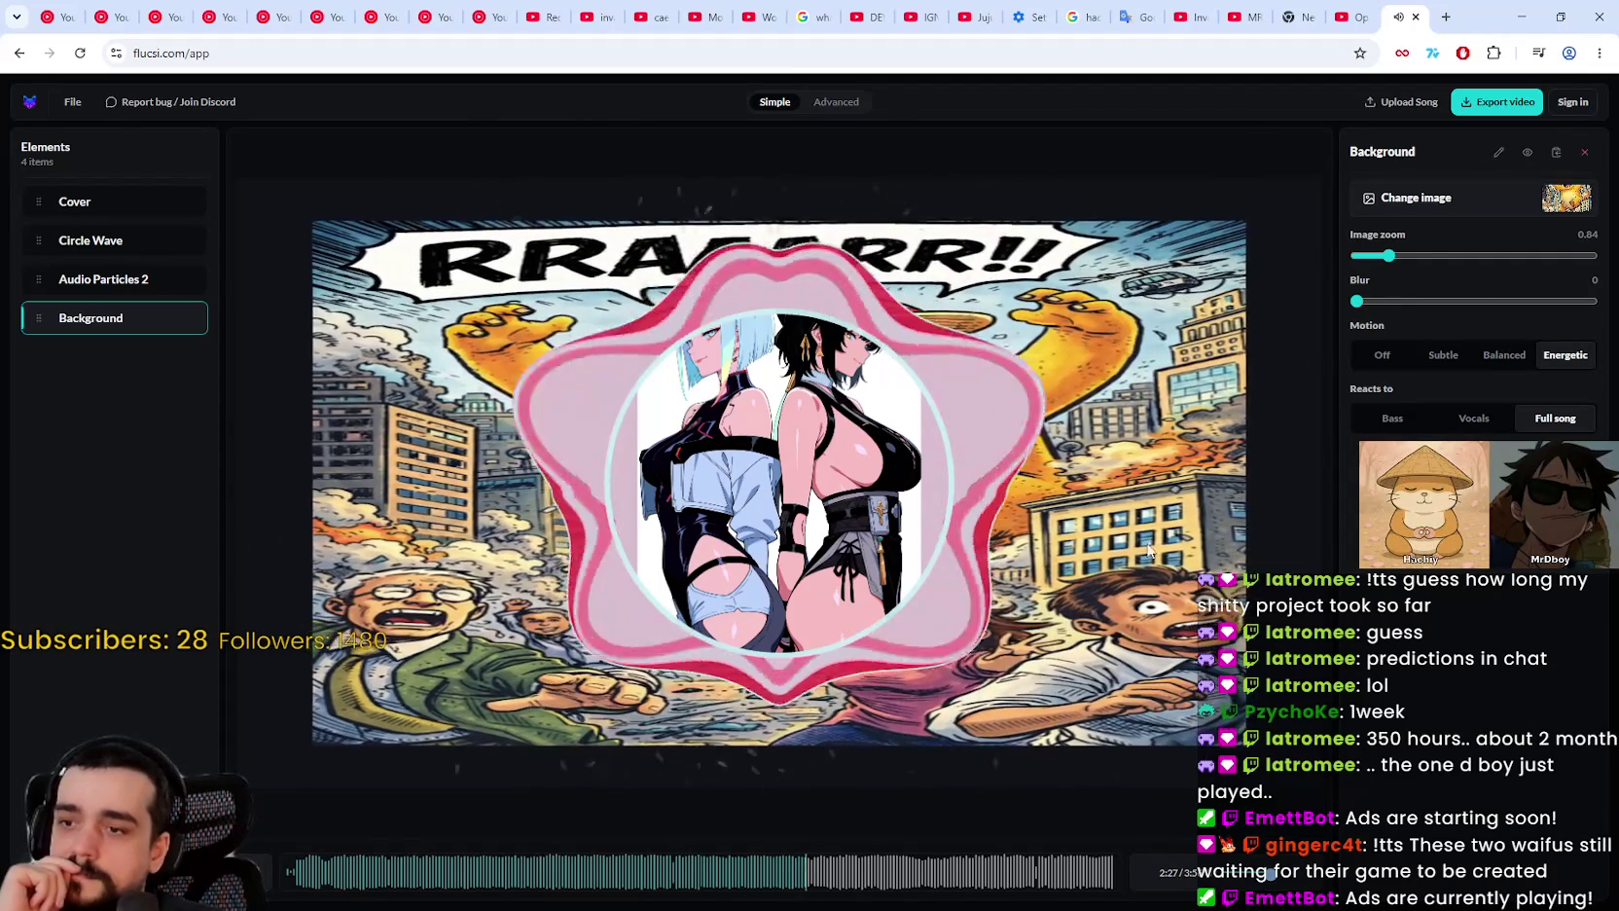
{"action": "left_click", "coordinate": [835, 103]}
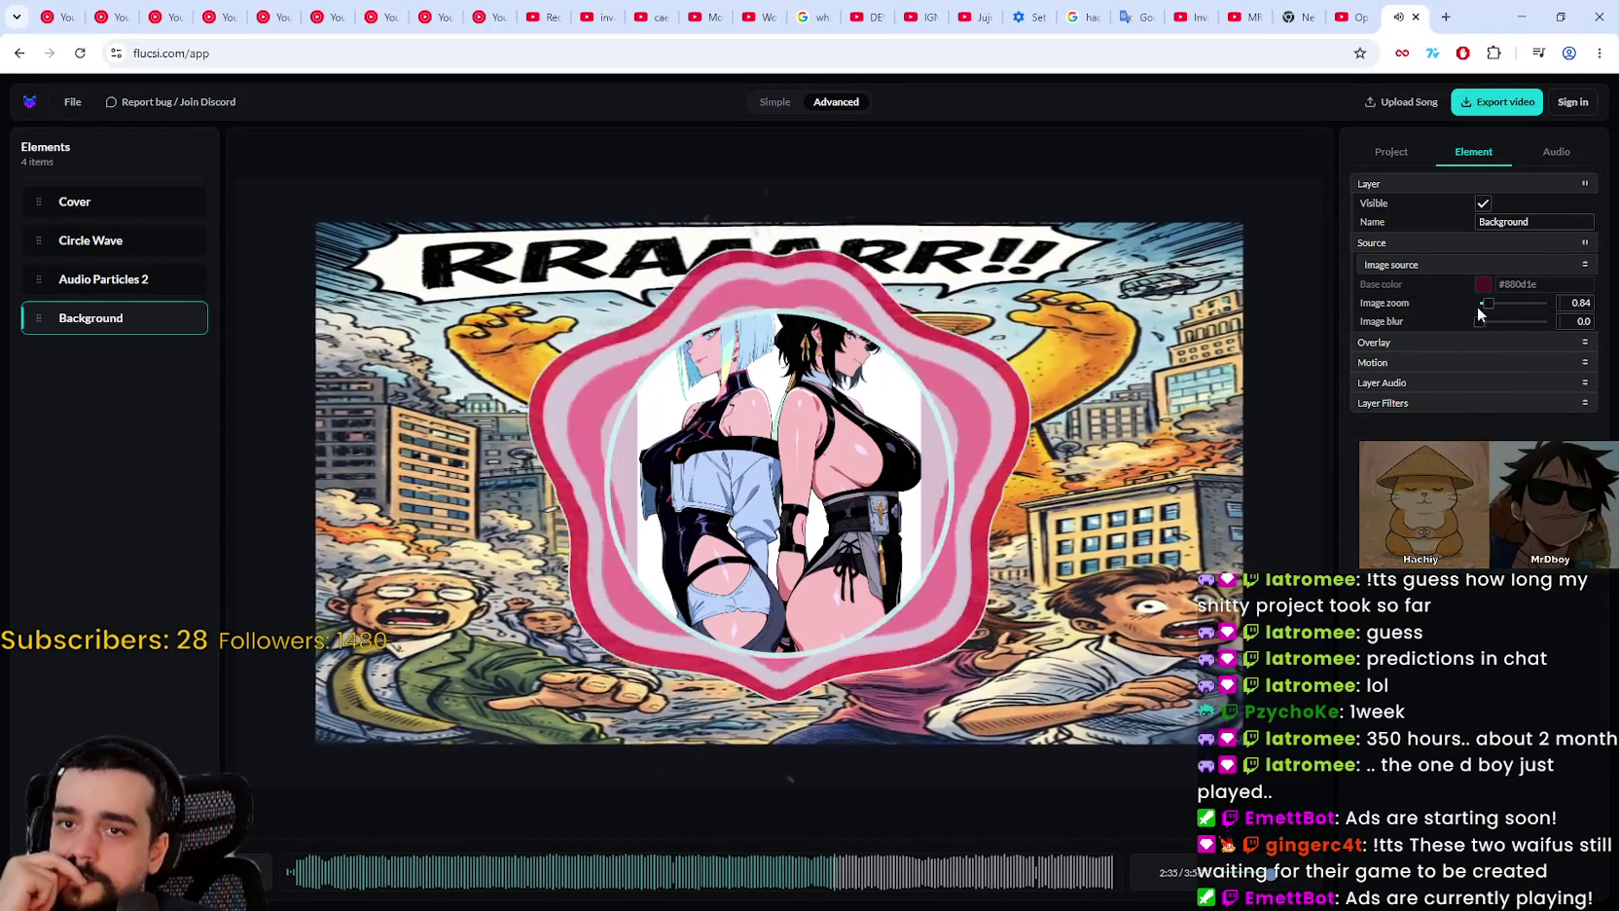
Step: In Advanced mode, expand Overlay, Motion and Layer Audio, set Image zoom to 1.00, and return to Simple
{"action": "left_click", "coordinate": [1430, 342]}
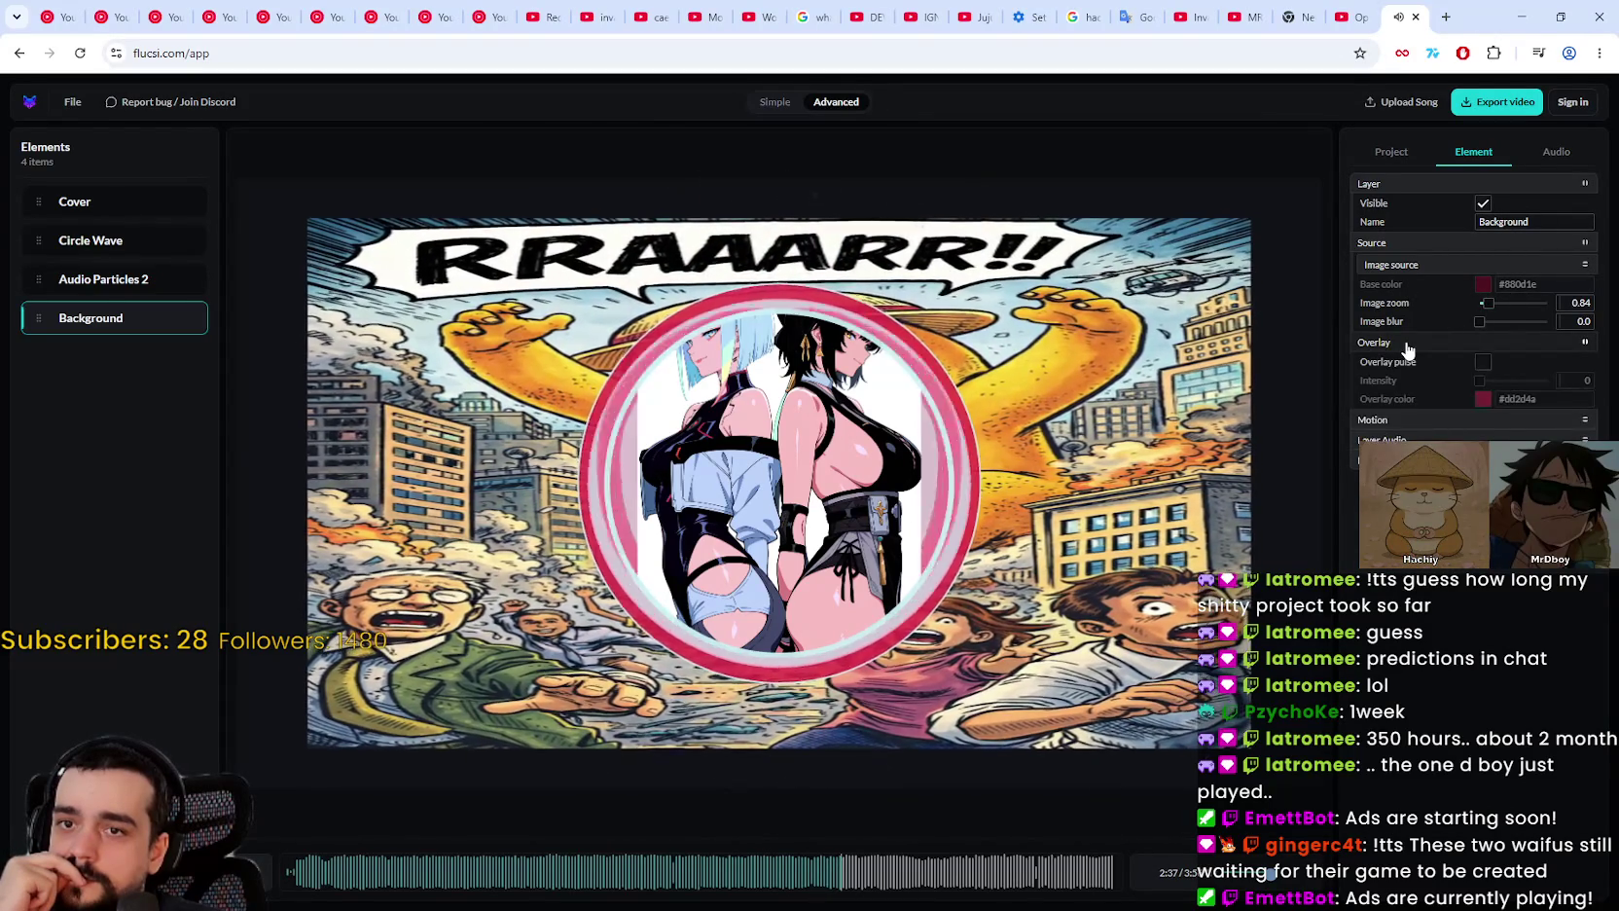
{"action": "left_click", "coordinate": [1397, 421]}
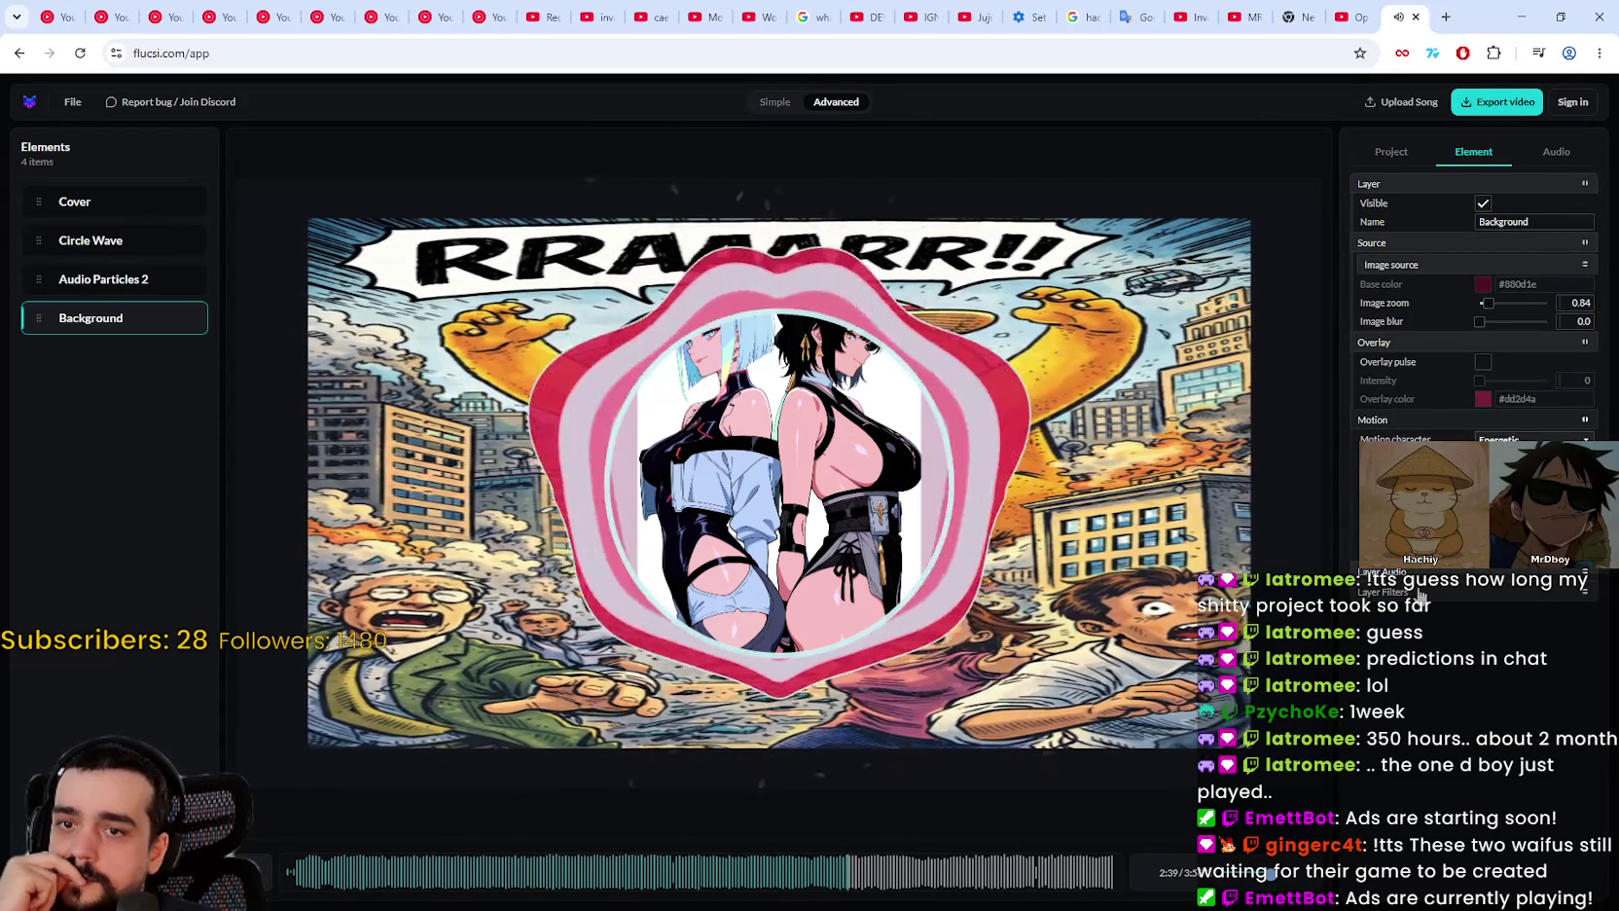
{"action": "left_click", "coordinate": [1387, 572]}
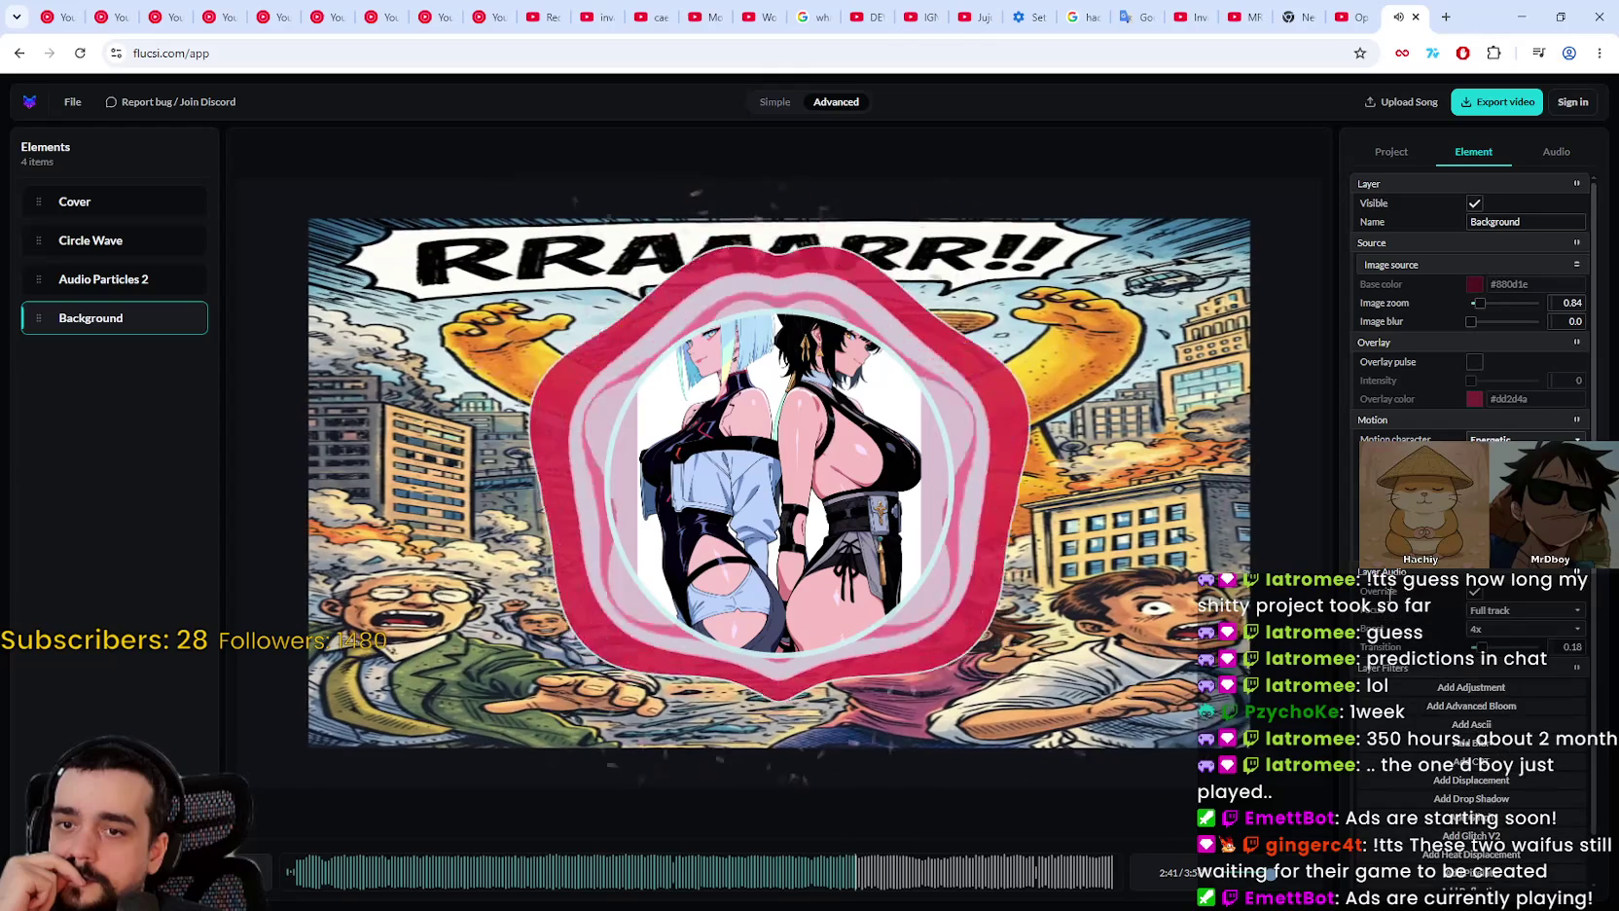
{"action": "left_click", "coordinate": [1390, 673]}
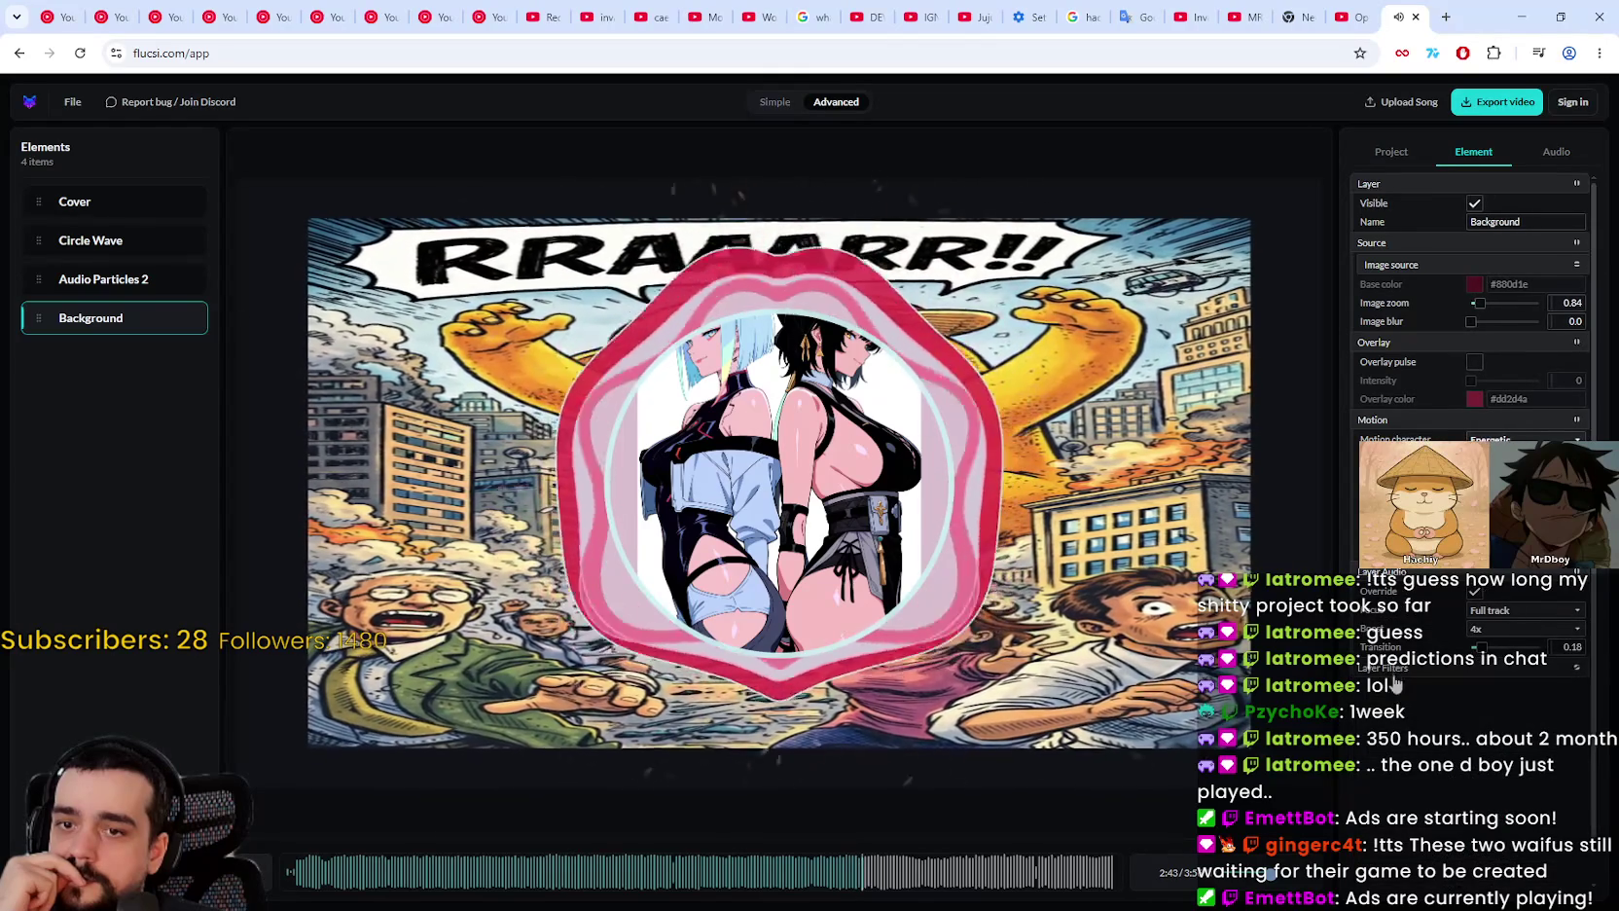
{"action": "scroll", "coordinate": [1479, 825], "scroll_direction": "down", "scroll_amount": 1}
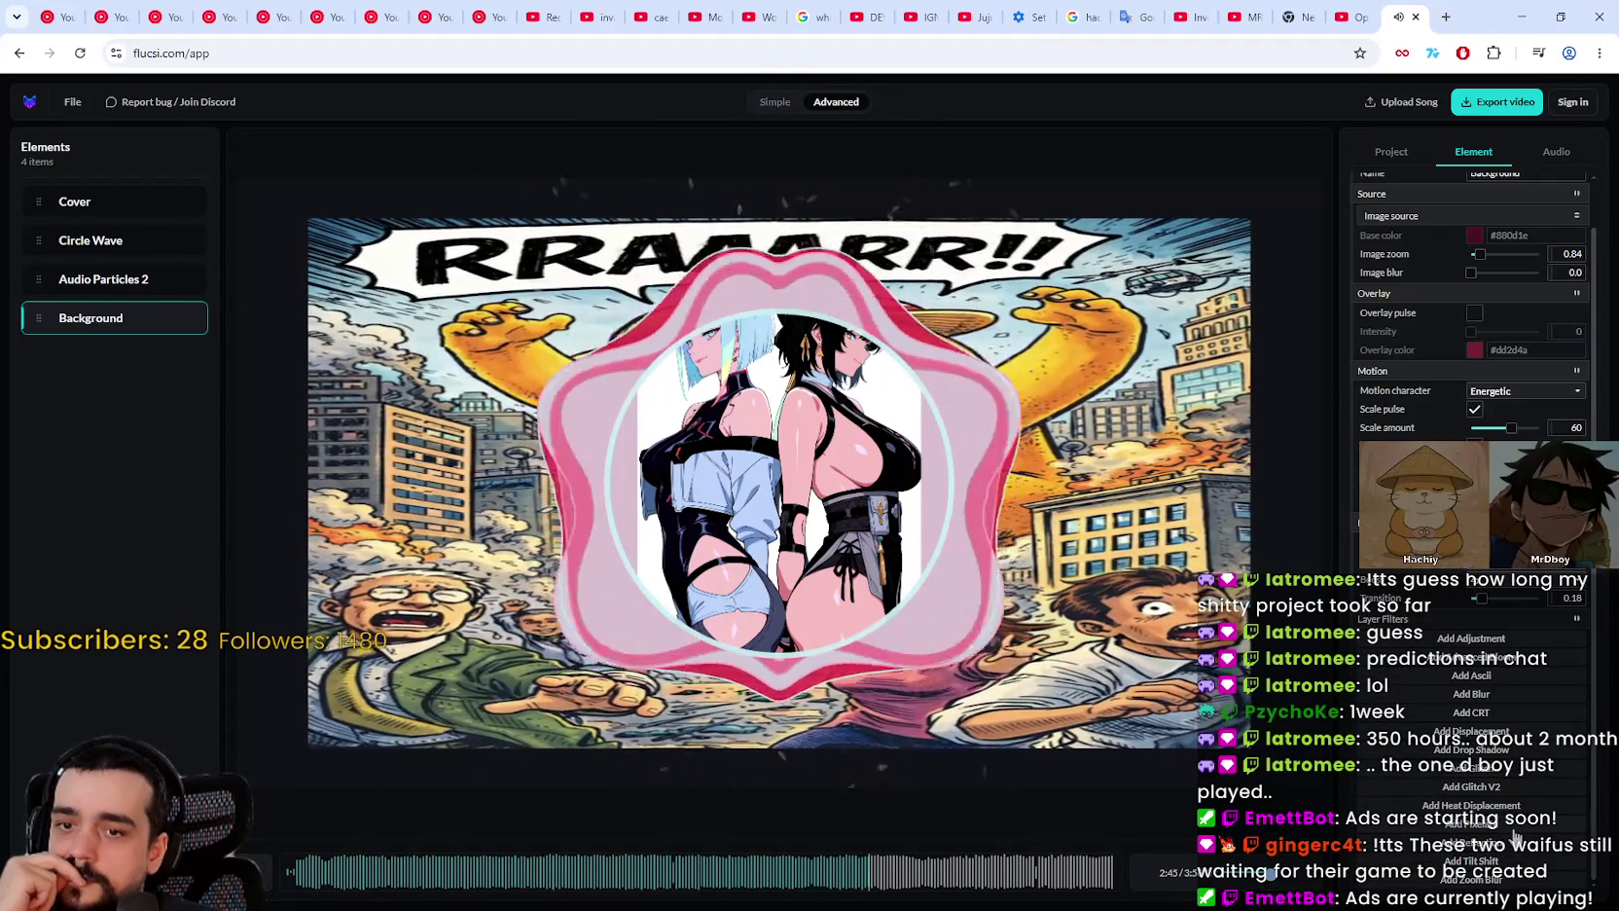
{"action": "scroll", "coordinate": [1514, 839], "scroll_direction": "up", "scroll_amount": 1}
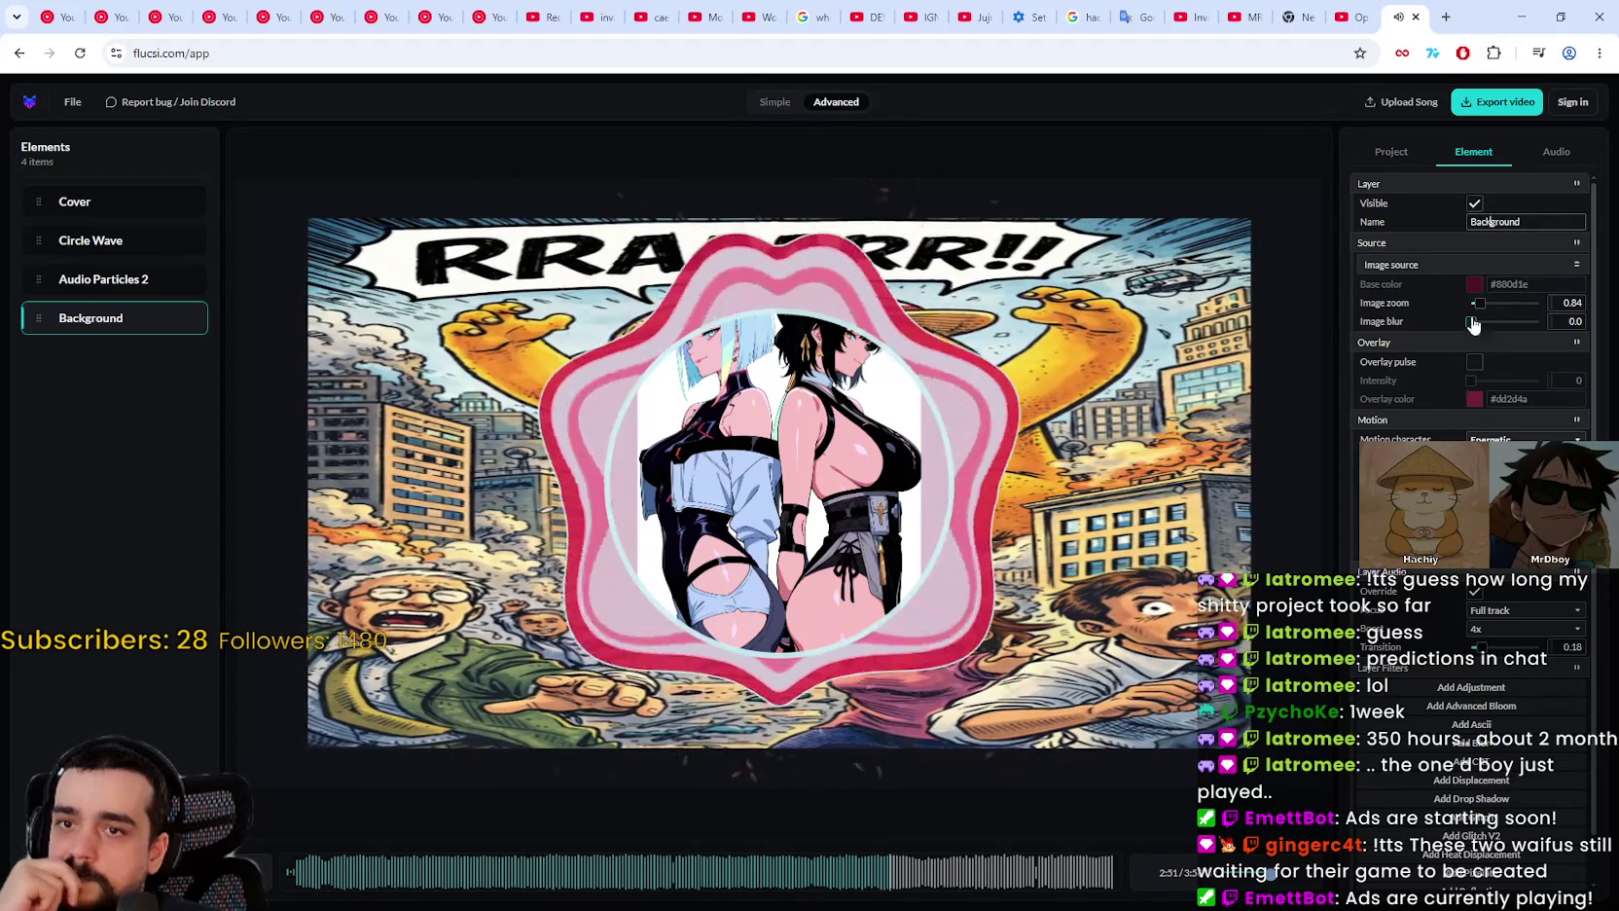
{"action": "left_click_drag", "start_coordinate": [1478, 303], "coordinate": [1484, 304]}
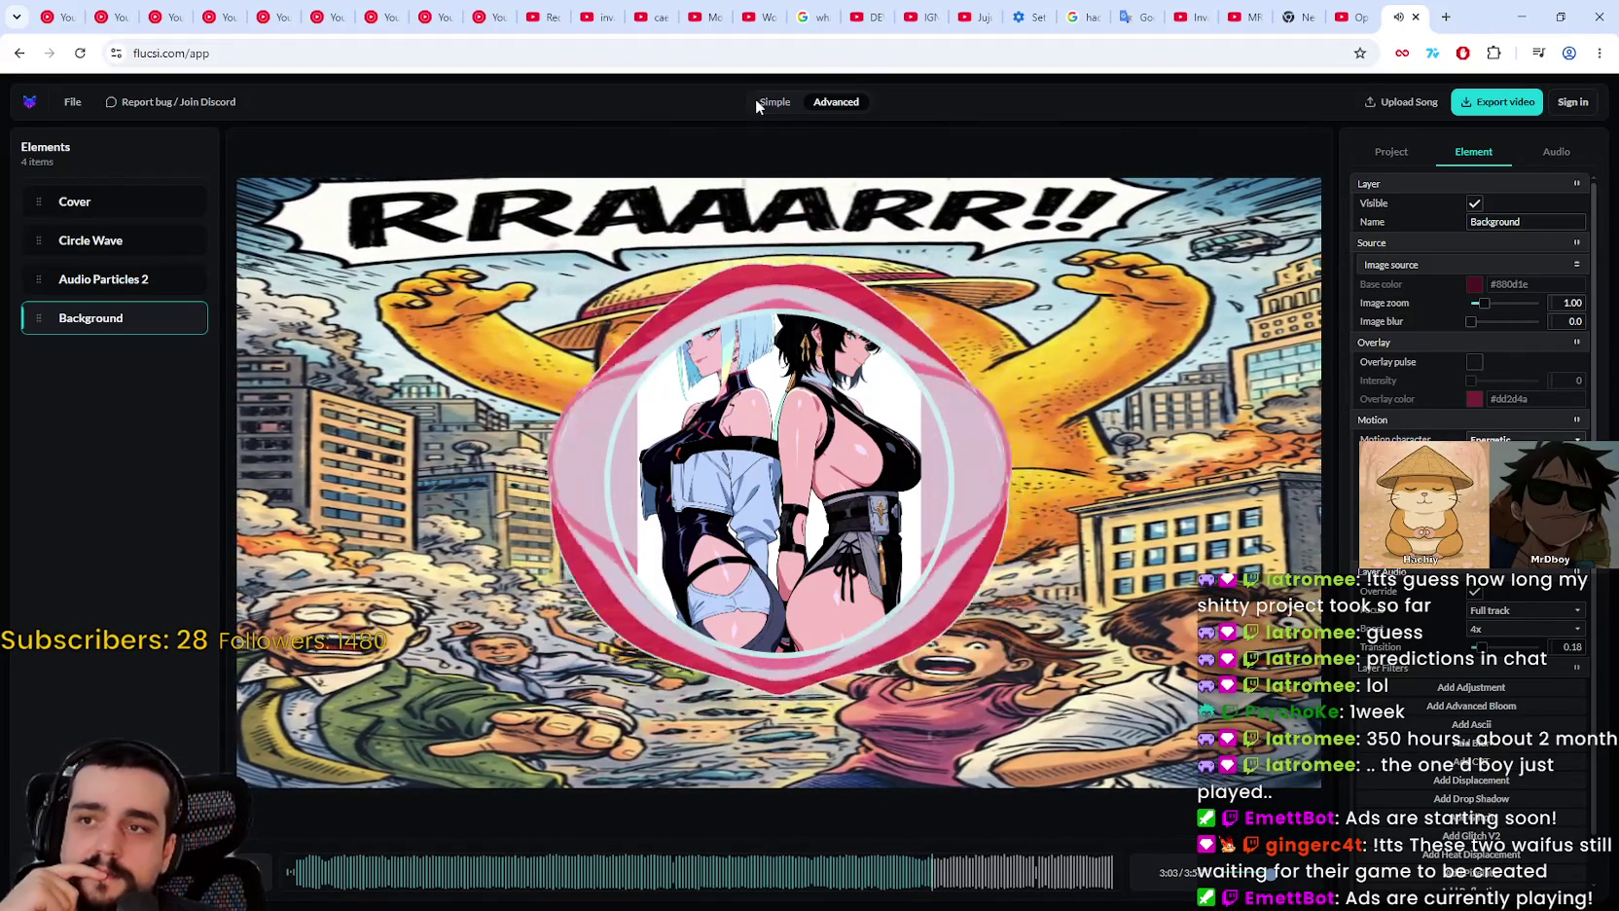
{"action": "left_click", "coordinate": [768, 101]}
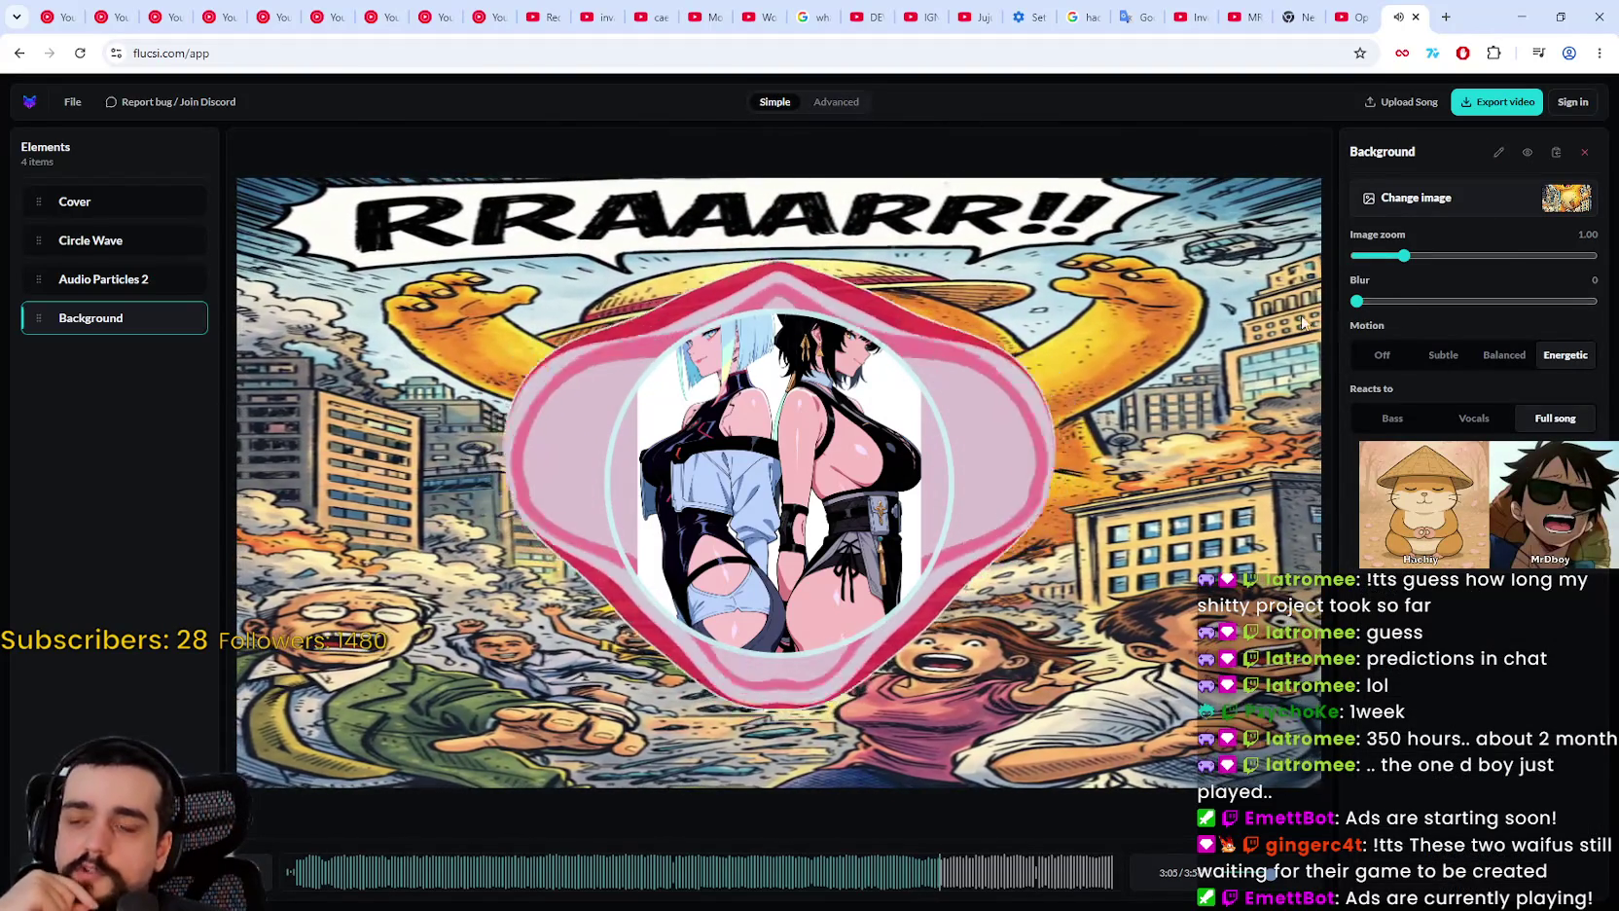
Step: Try background image zoom values between 0.63 and 0.82
{"action": "mouse_move", "coordinate": [1388, 258]}
{"action": "left_mouse_down"}
{"action": "mouse_move", "coordinate": [1370, 258]}
{"action": "mouse_move", "coordinate": [1383, 255]}
{"action": "left_mouse_up"}
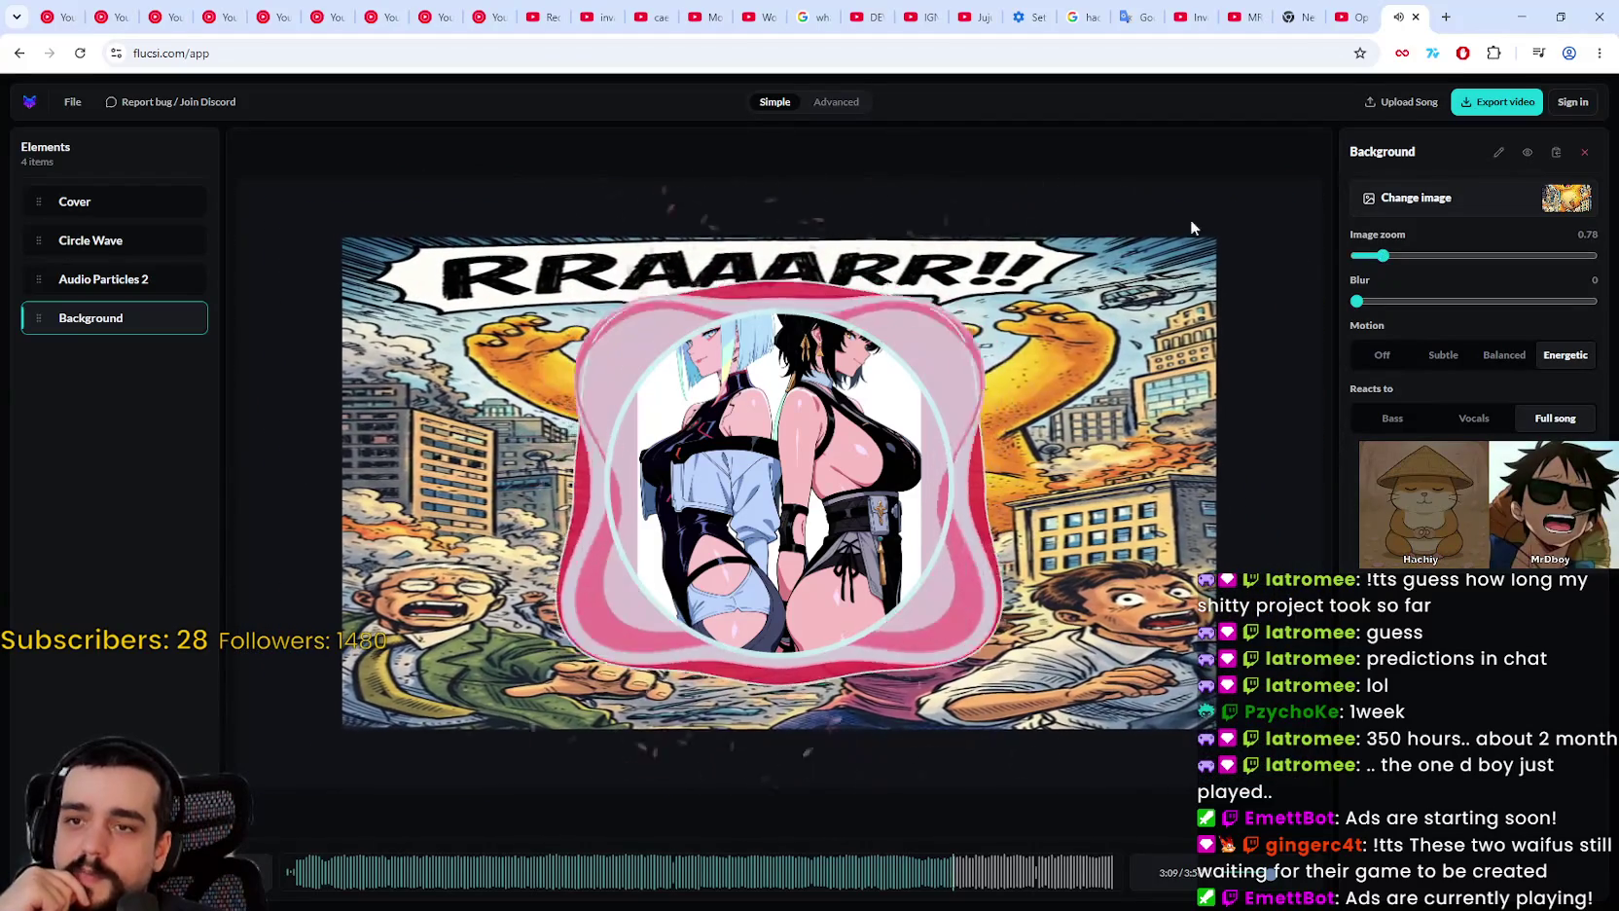
{"action": "left_click", "coordinate": [1381, 257]}
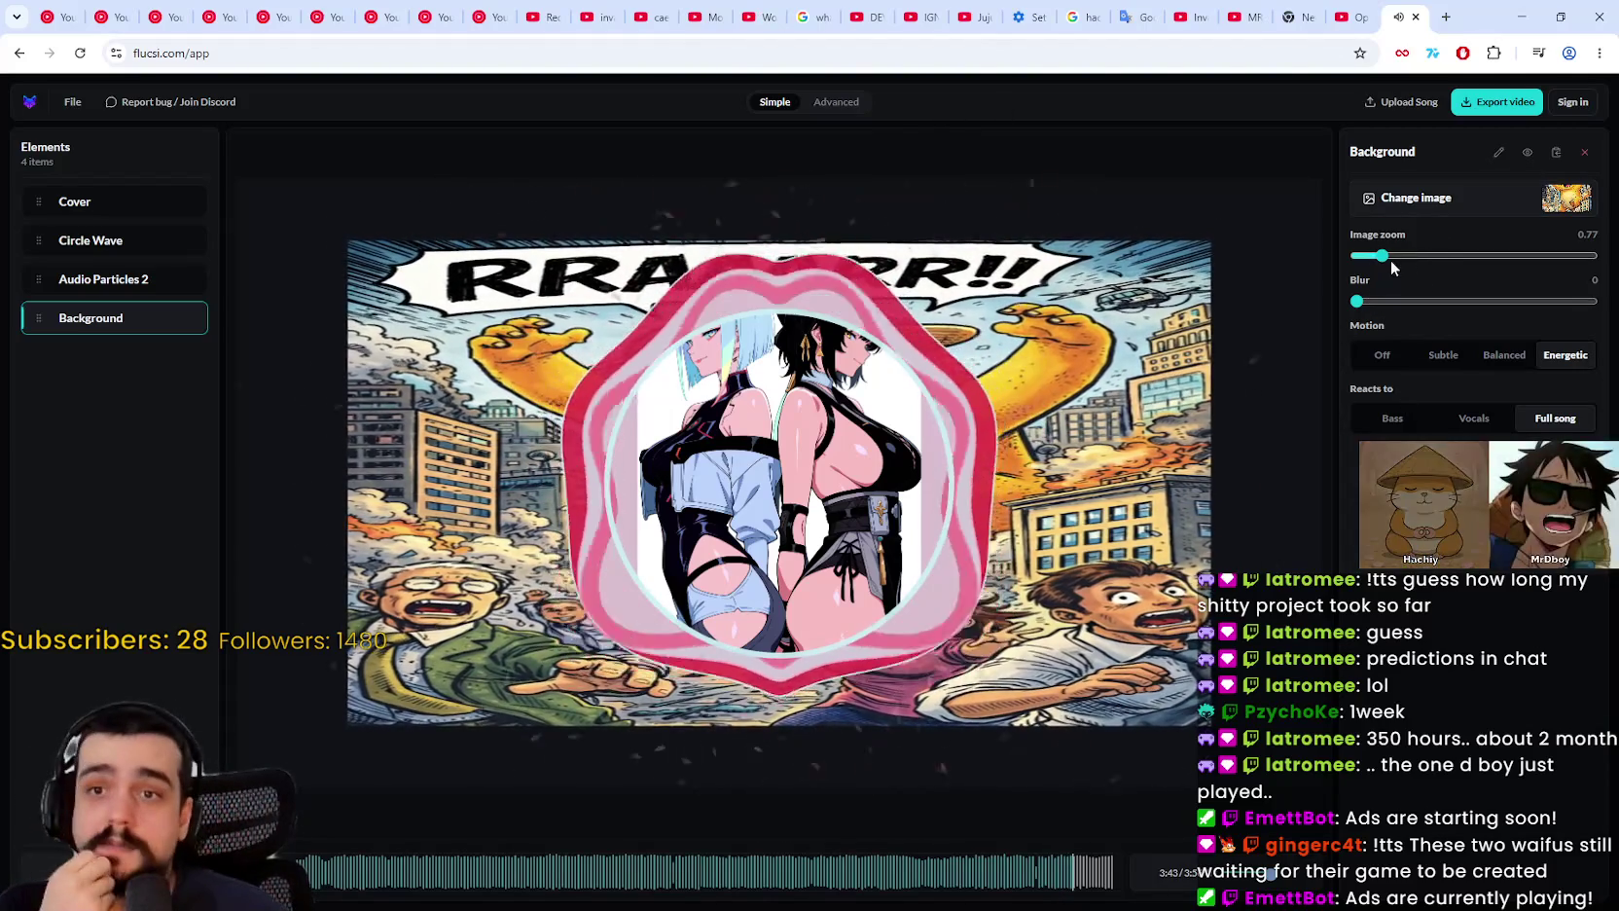
{"action": "left_click", "coordinate": [1370, 257]}
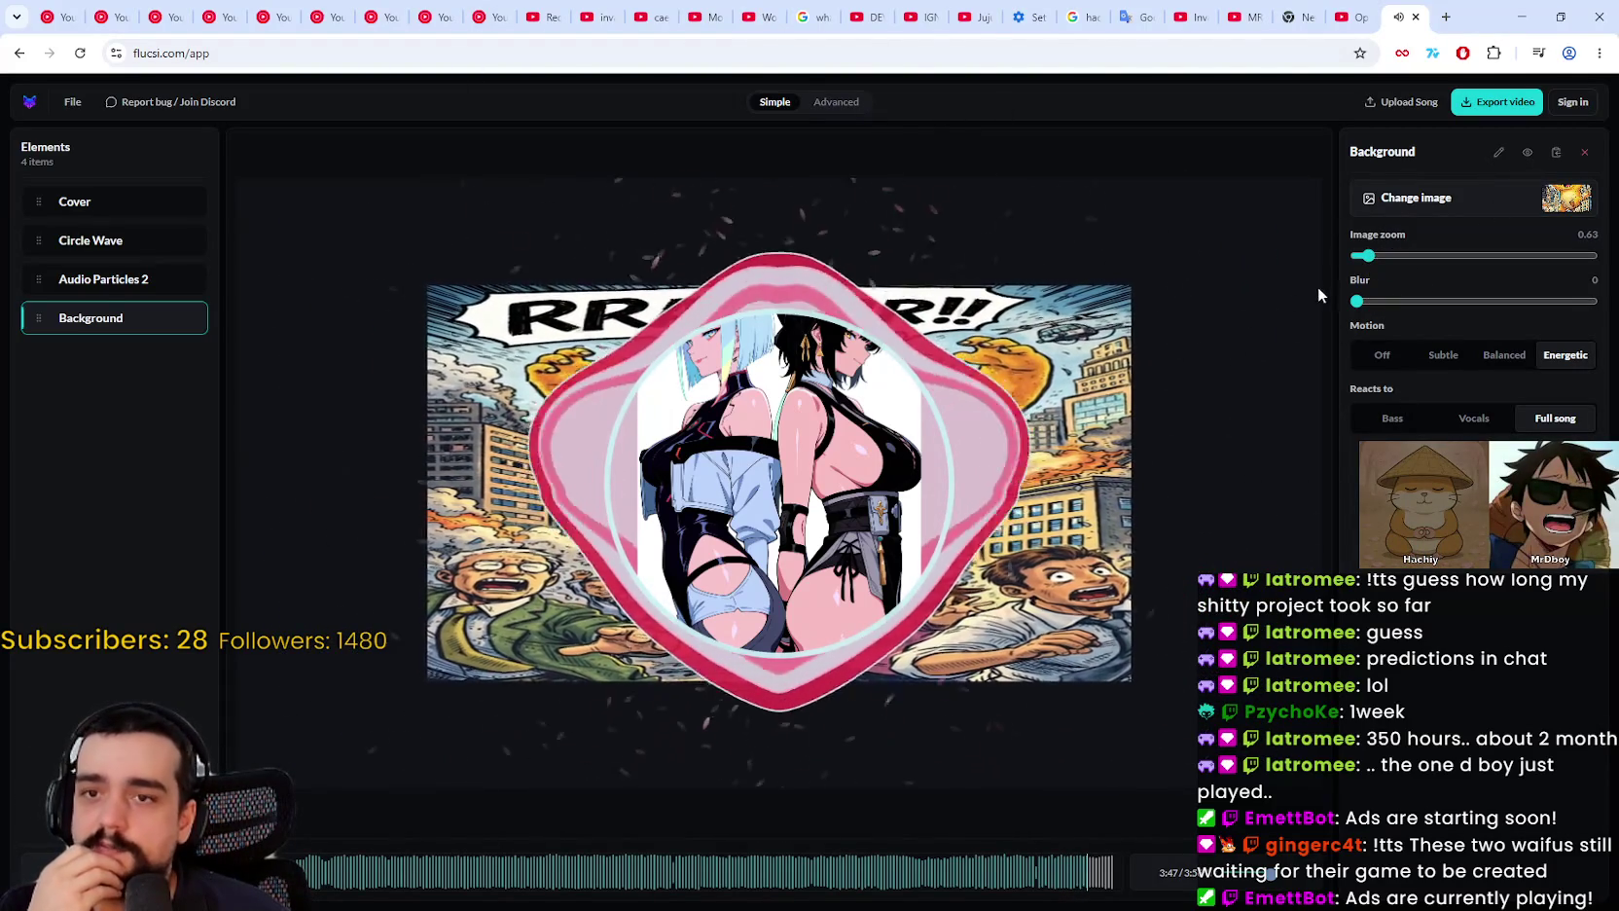
{"action": "mouse_move", "coordinate": [1375, 260]}
{"action": "left_mouse_down"}
{"action": "mouse_move", "coordinate": [1413, 256]}
{"action": "mouse_move", "coordinate": [1379, 259]}
{"action": "left_mouse_up"}
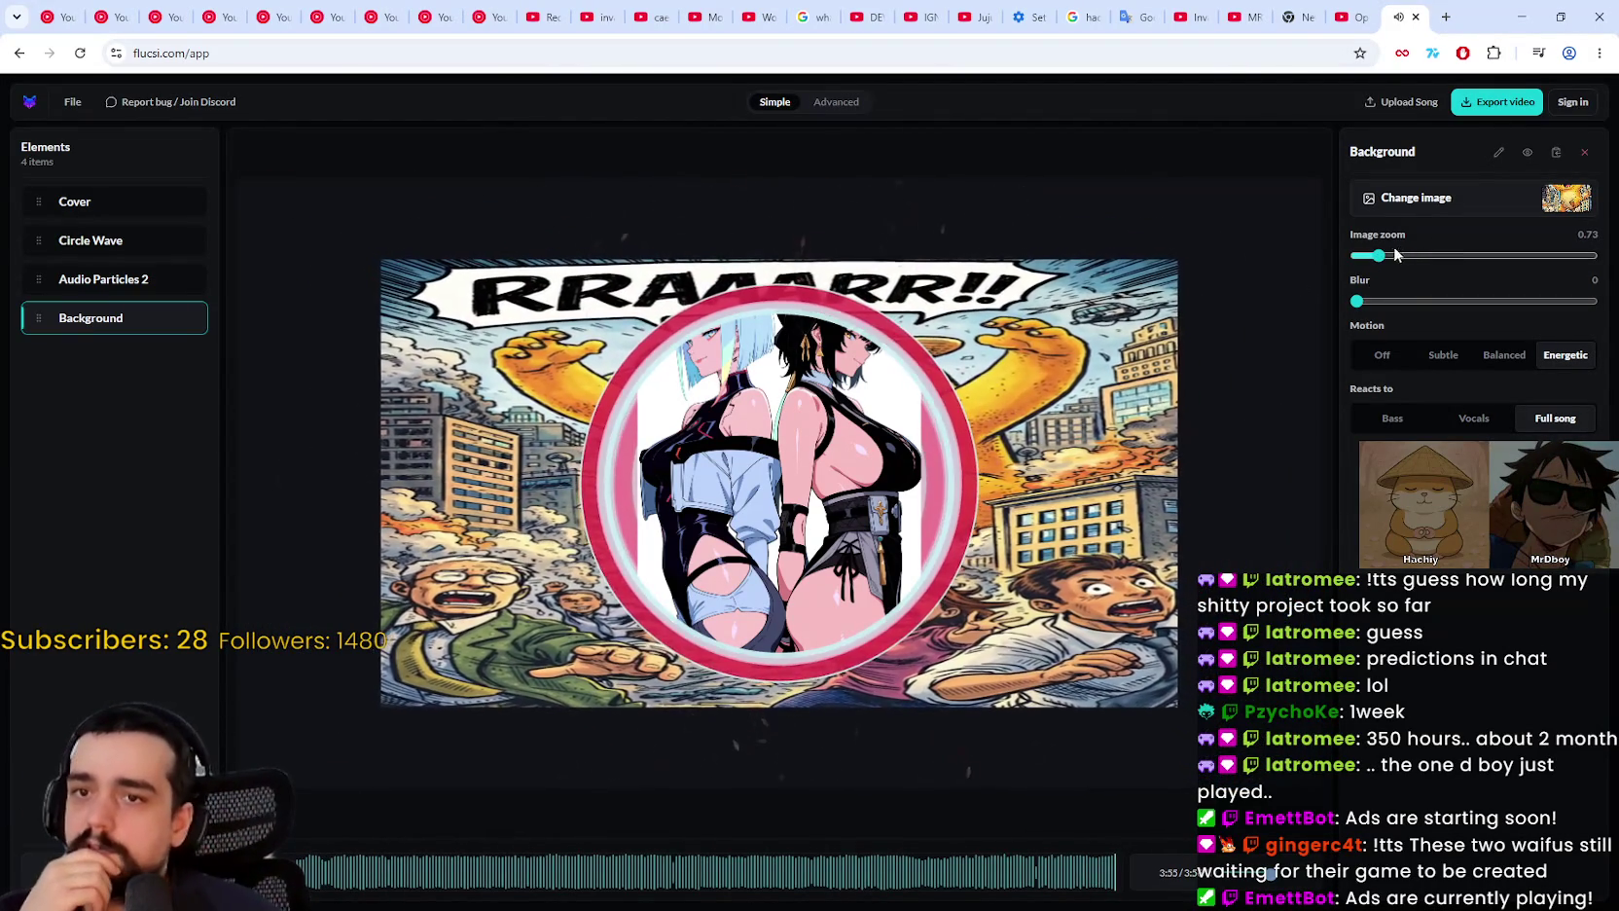
{"action": "mouse_move", "coordinate": [1380, 256]}
{"action": "left_mouse_down"}
{"action": "mouse_move", "coordinate": [1395, 258]}
{"action": "mouse_move", "coordinate": [1379, 257]}
{"action": "left_mouse_up"}
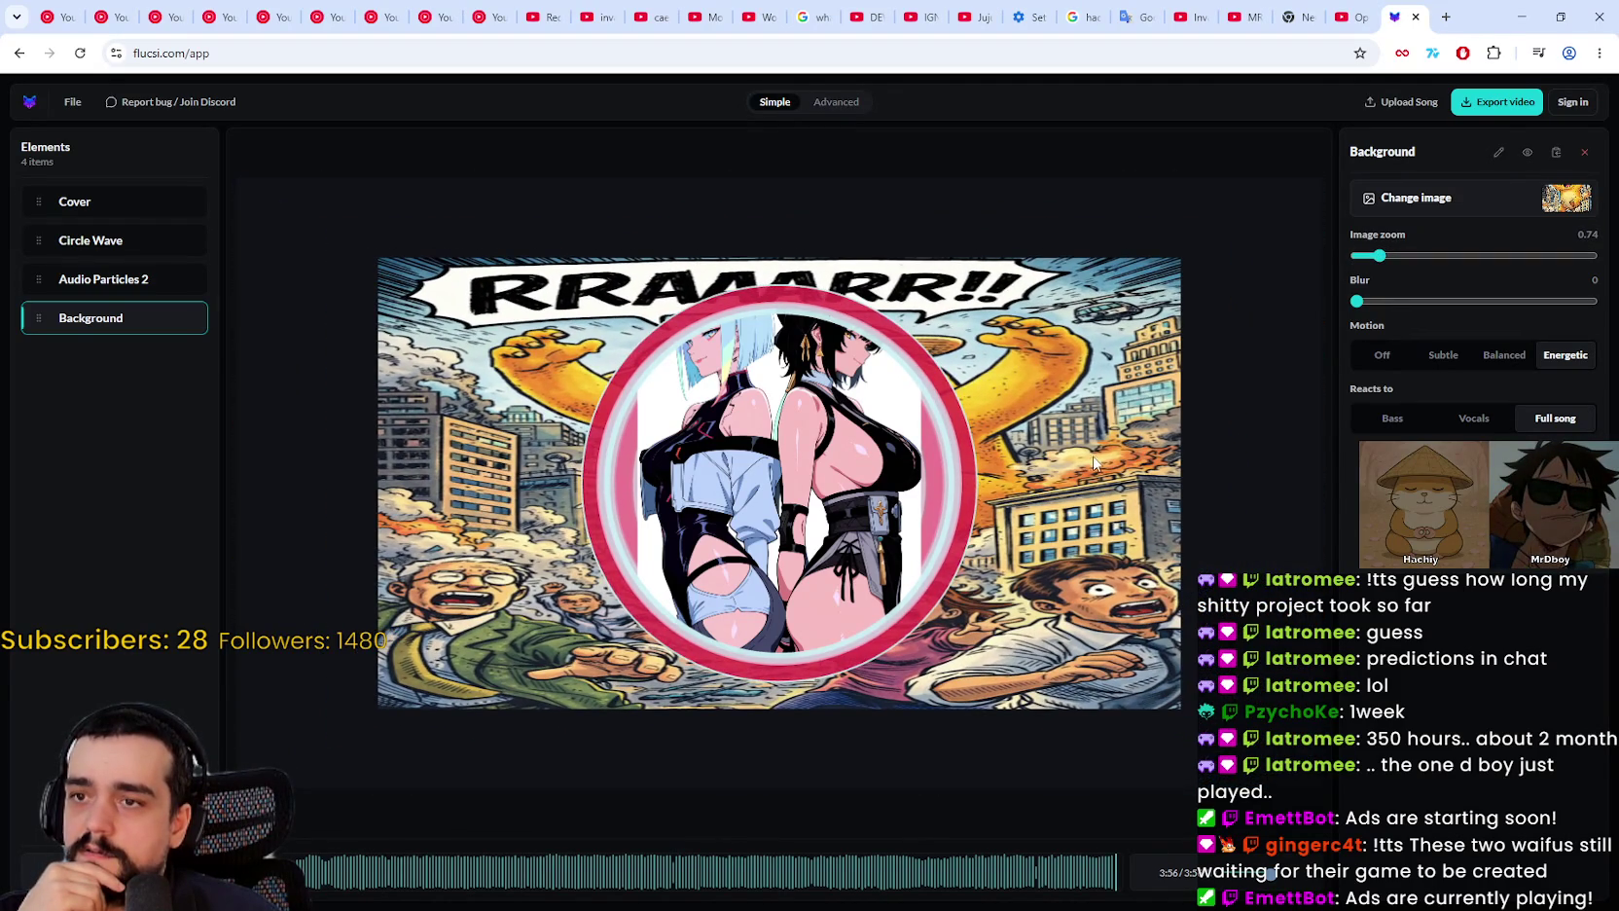
Step: Rewind near the start, set blur to 0 and image zoom to 0.87, then open Advanced
{"action": "left_click", "coordinate": [323, 879]}
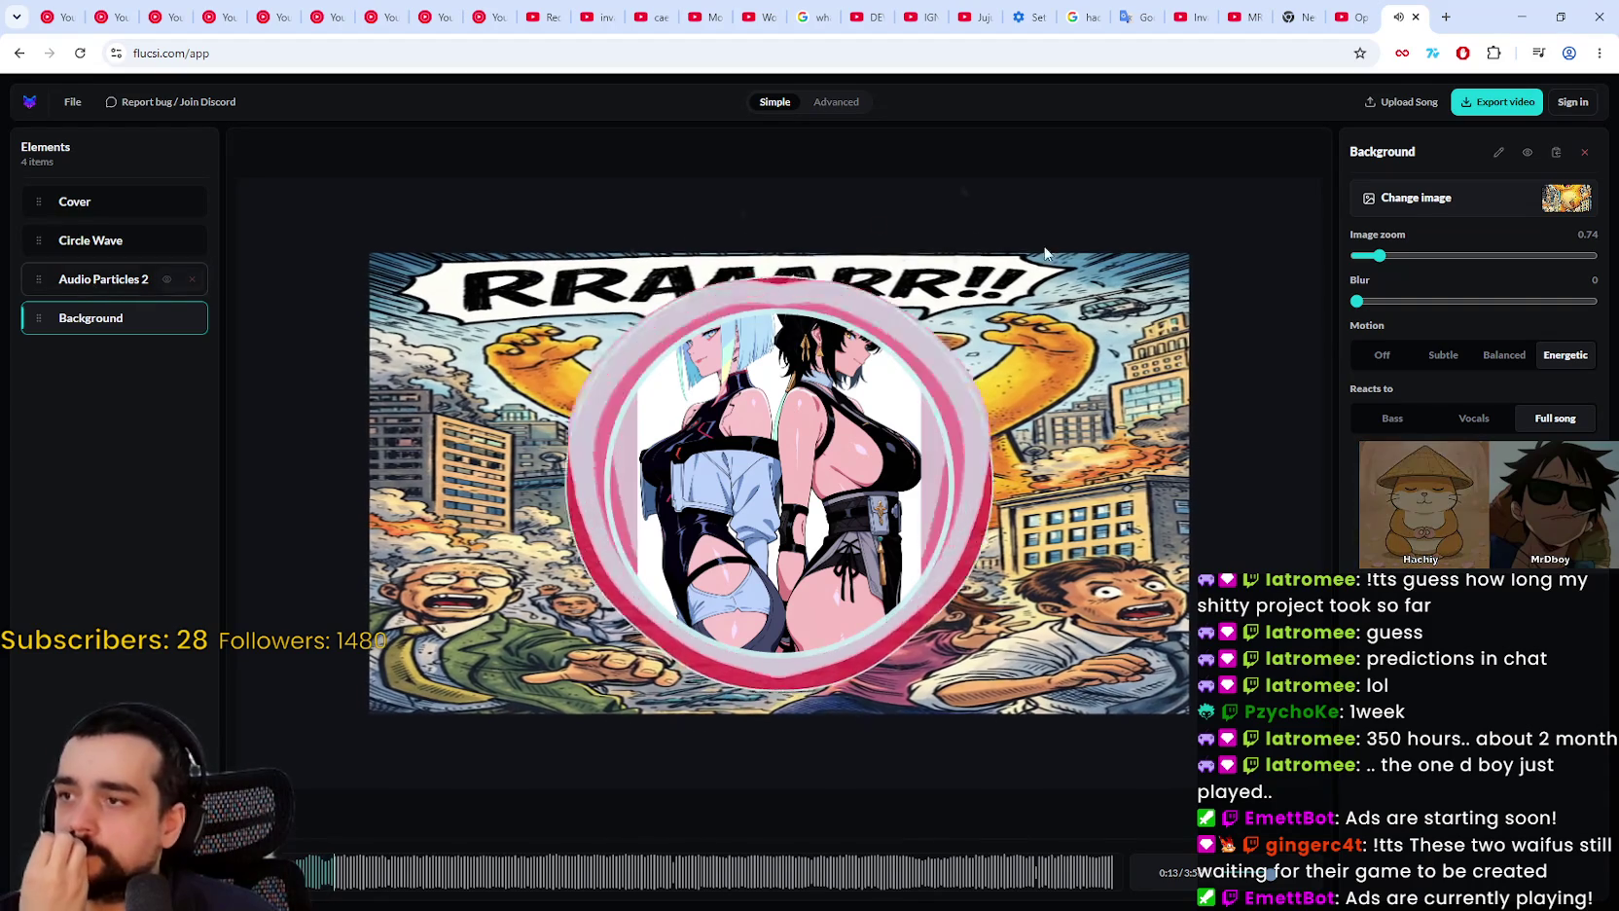
{"action": "left_click_drag", "start_coordinate": [1380, 256], "coordinate": [1370, 302]}
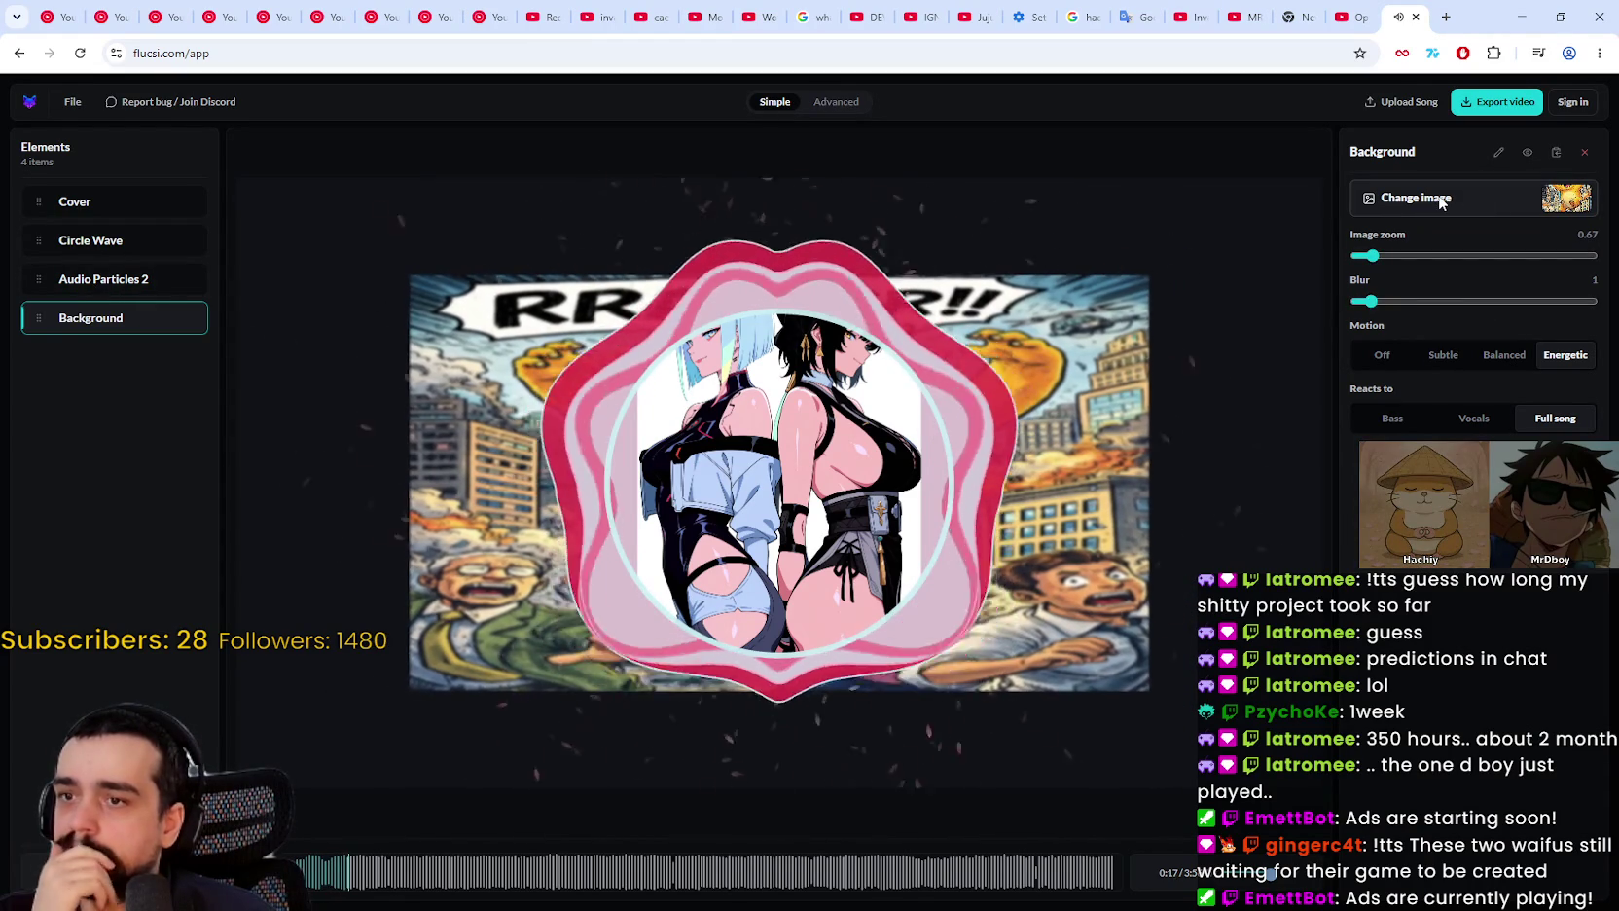
{"action": "left_click_drag", "start_coordinate": [1370, 302], "coordinate": [1347, 308]}
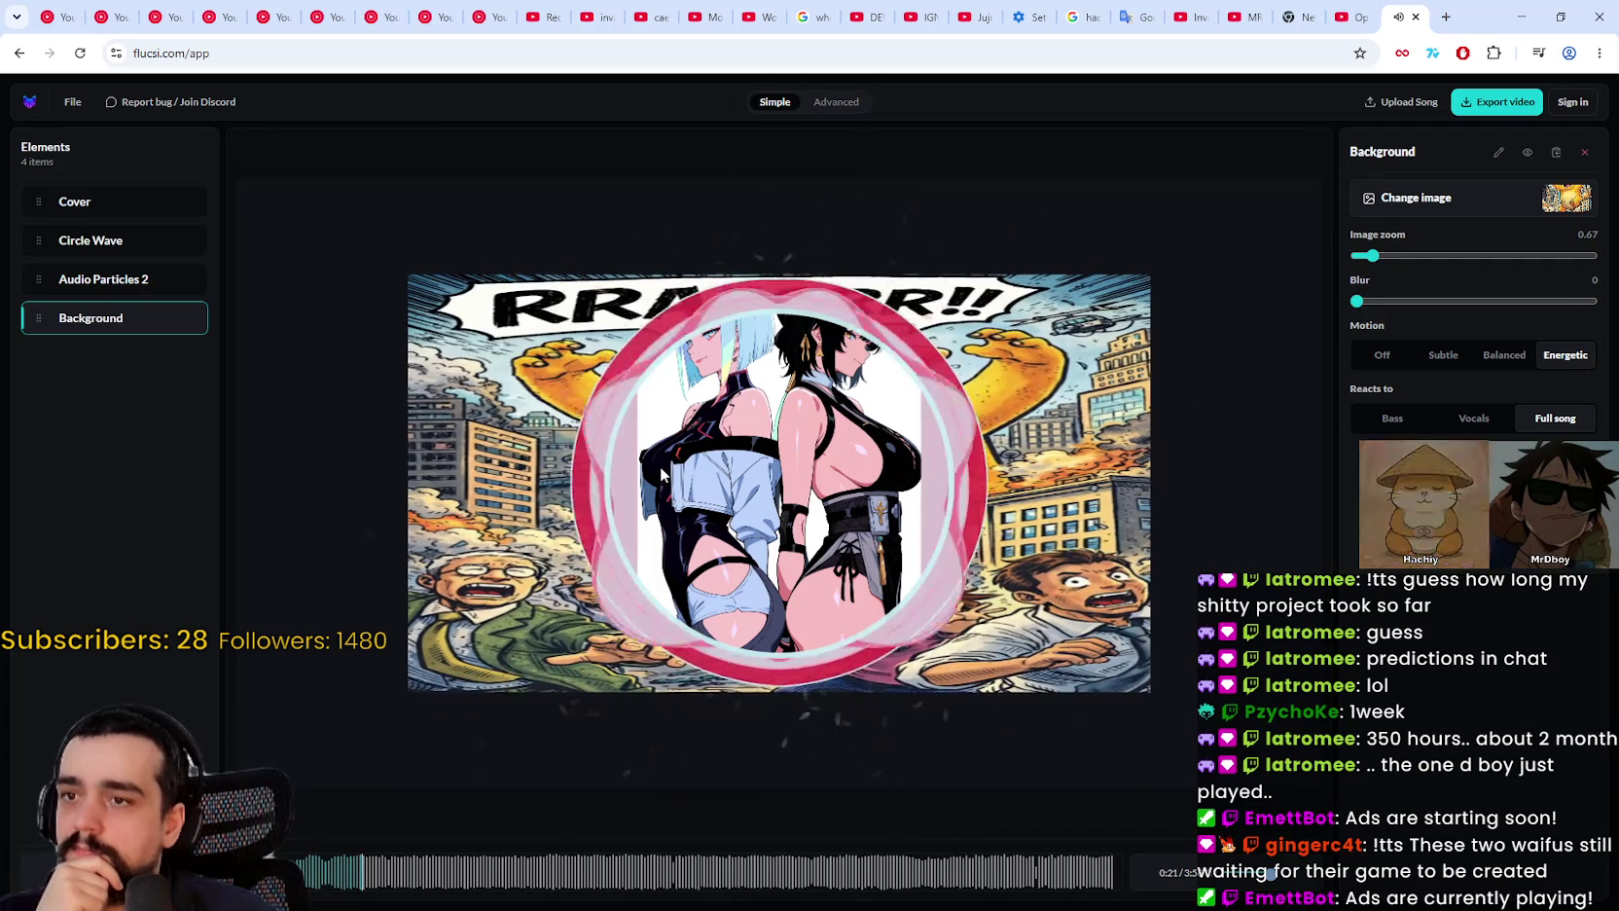
{"action": "left_click_drag", "start_coordinate": [1372, 255], "coordinate": [1392, 255]}
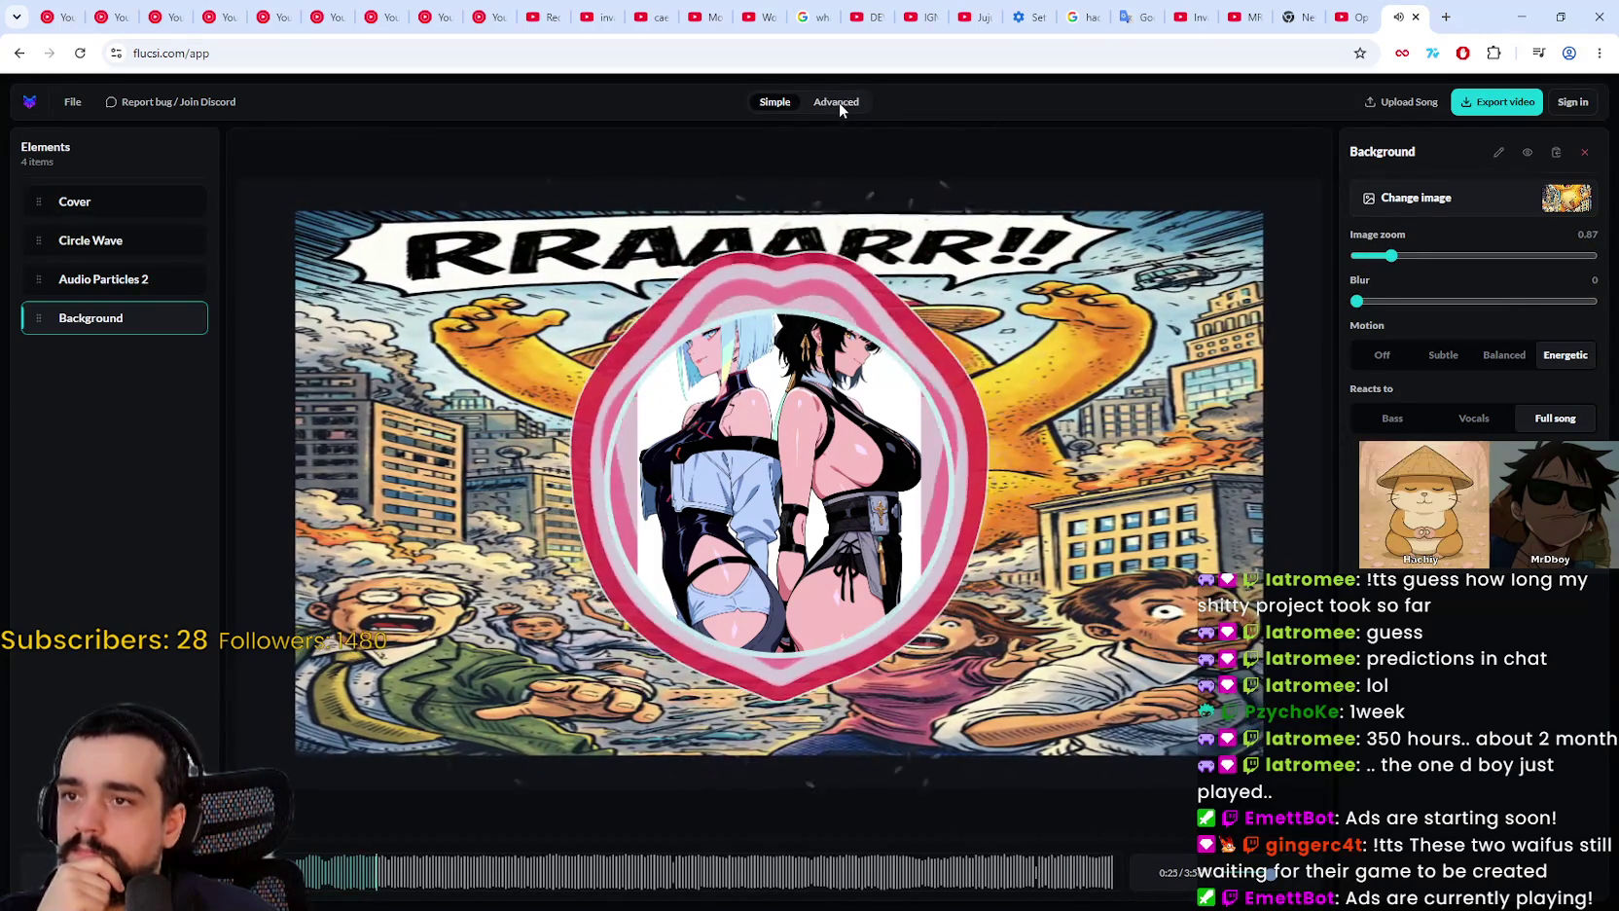
{"action": "left_click", "coordinate": [837, 101]}
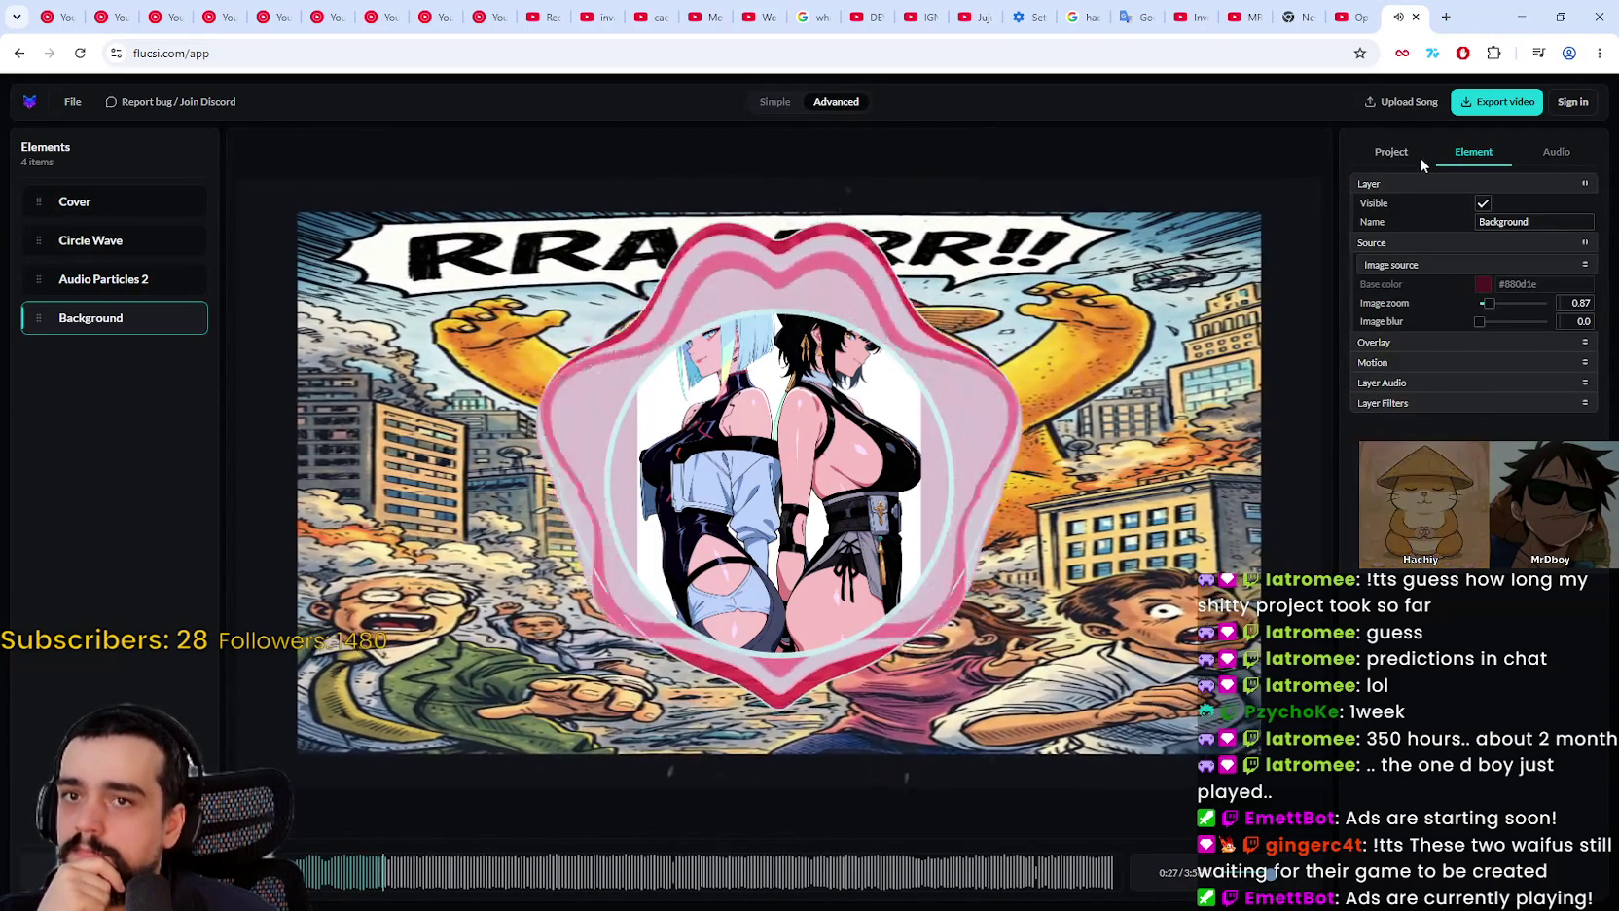
Step: Show the Project settings, keeping the generator mode at Balanced
{"action": "left_click", "coordinate": [1413, 156]}
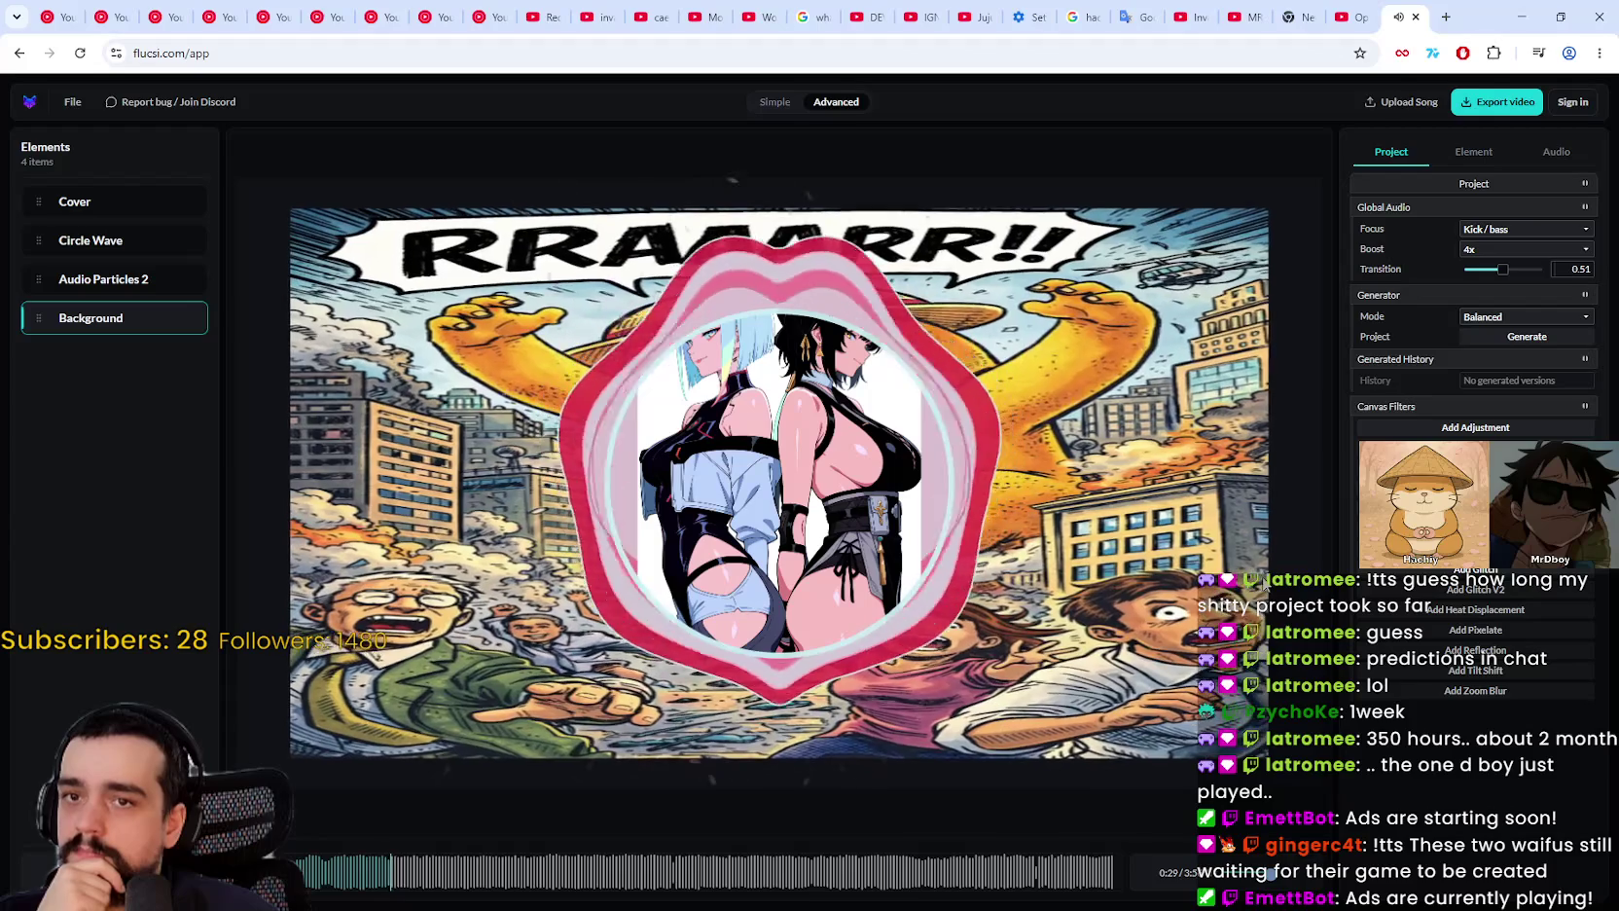
{"action": "left_click", "coordinate": [1500, 318]}
{"action": "left_click", "coordinate": [1500, 318]}
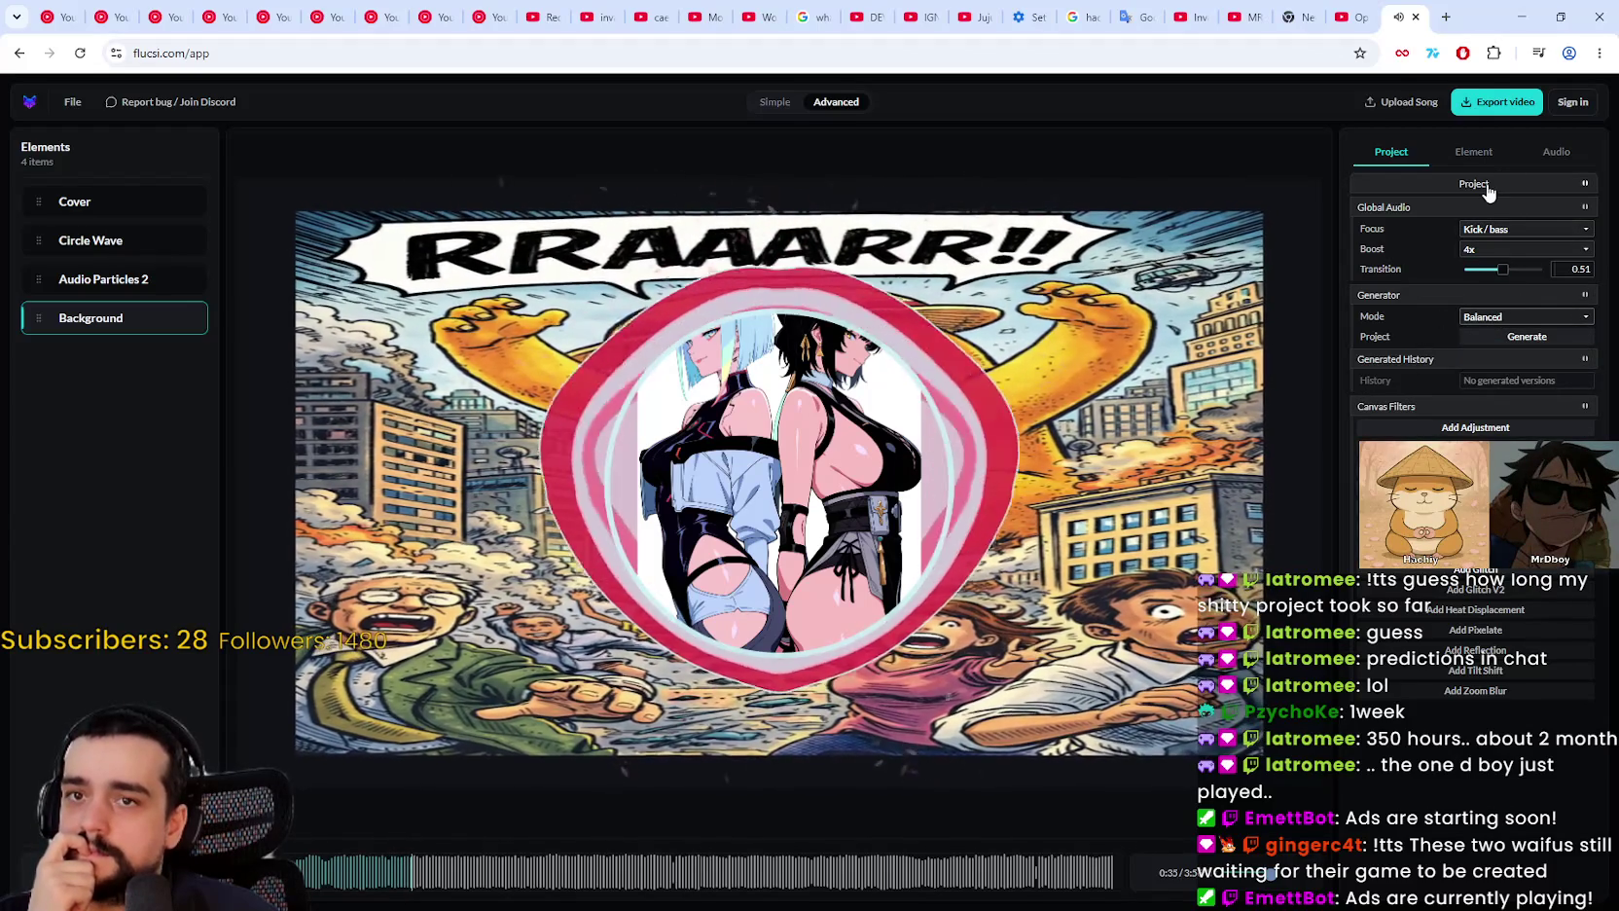
{"action": "left_click", "coordinate": [1481, 186]}
{"action": "left_click", "coordinate": [1482, 187]}
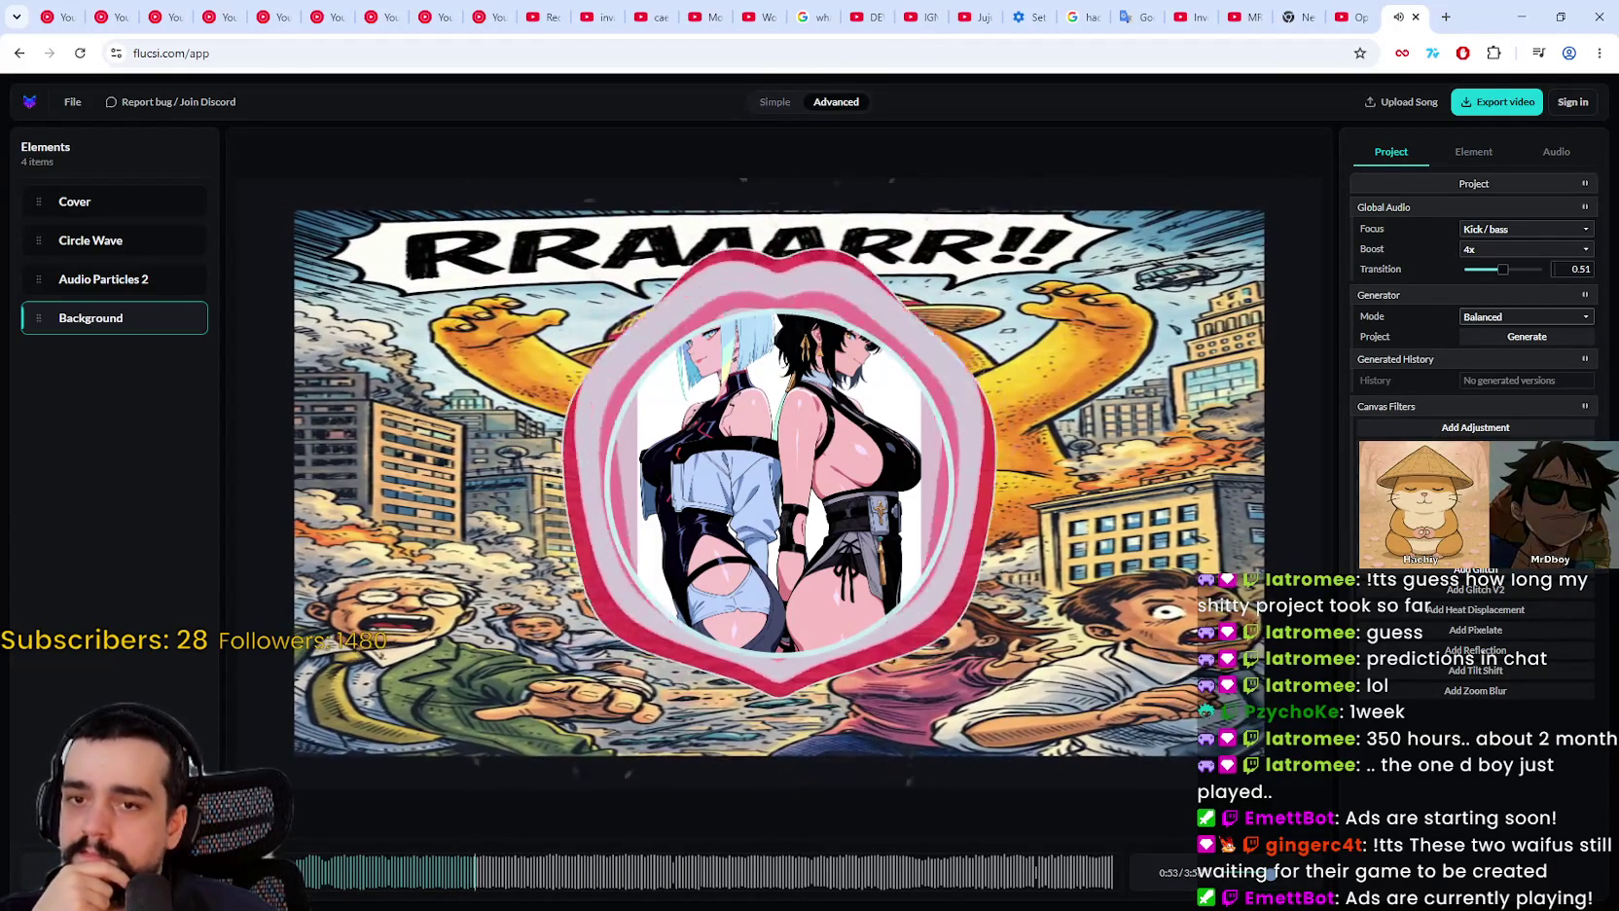
Step: Add an Adjustment canvas filter and scroll down to the CRT filter settings
{"action": "left_click", "coordinate": [1473, 430]}
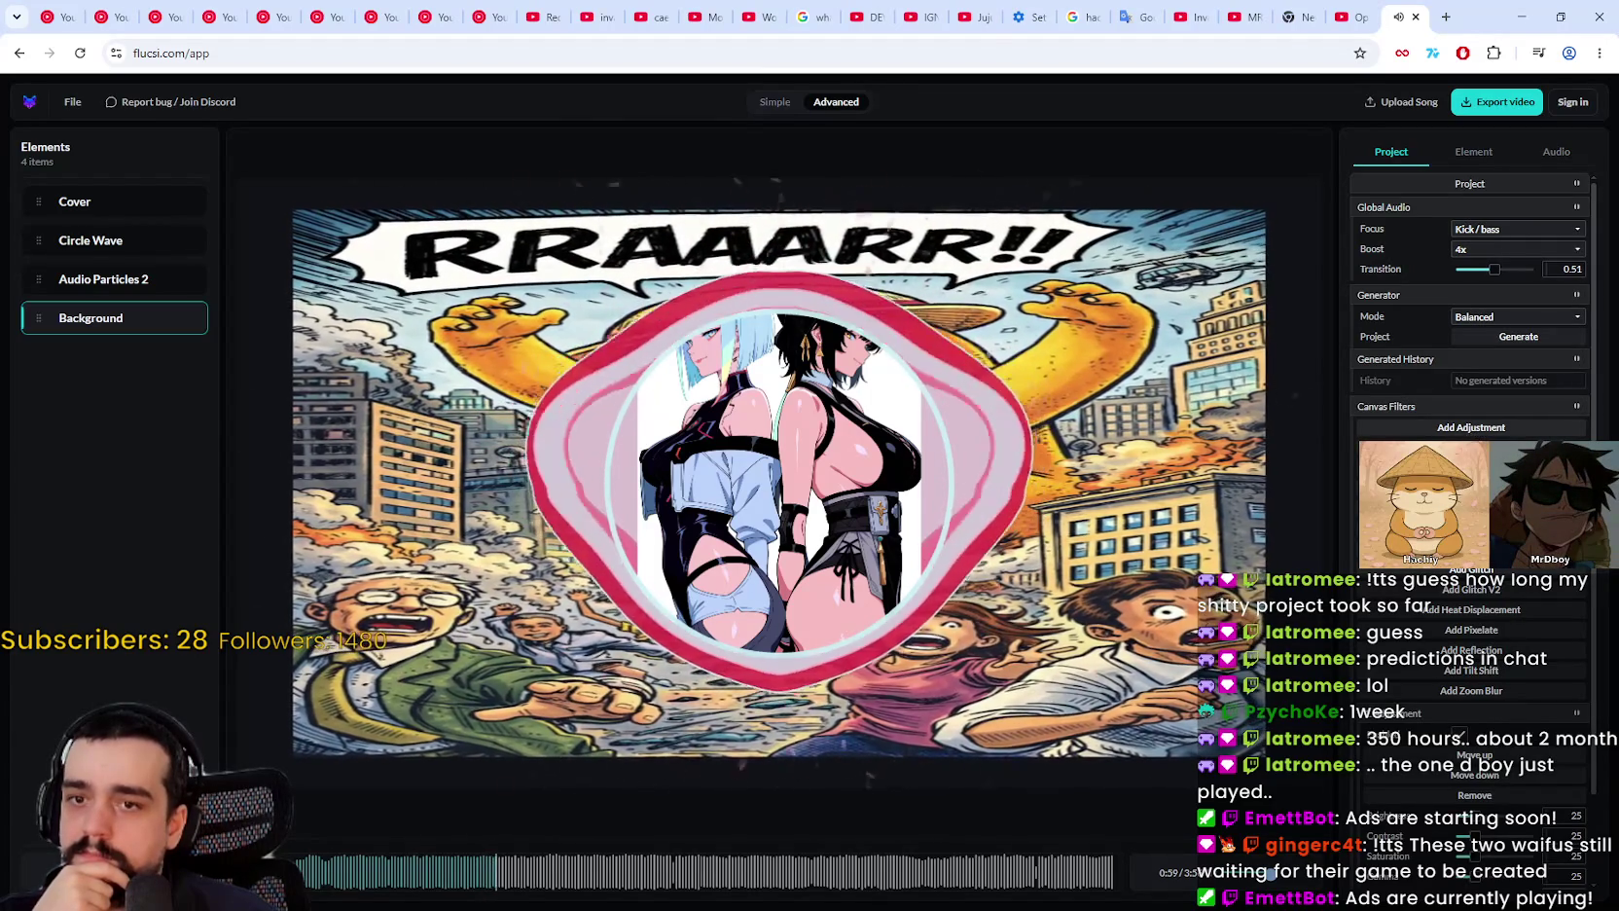
{"action": "scroll", "coordinate": [1471, 292], "scroll_direction": "down", "scroll_amount": 1}
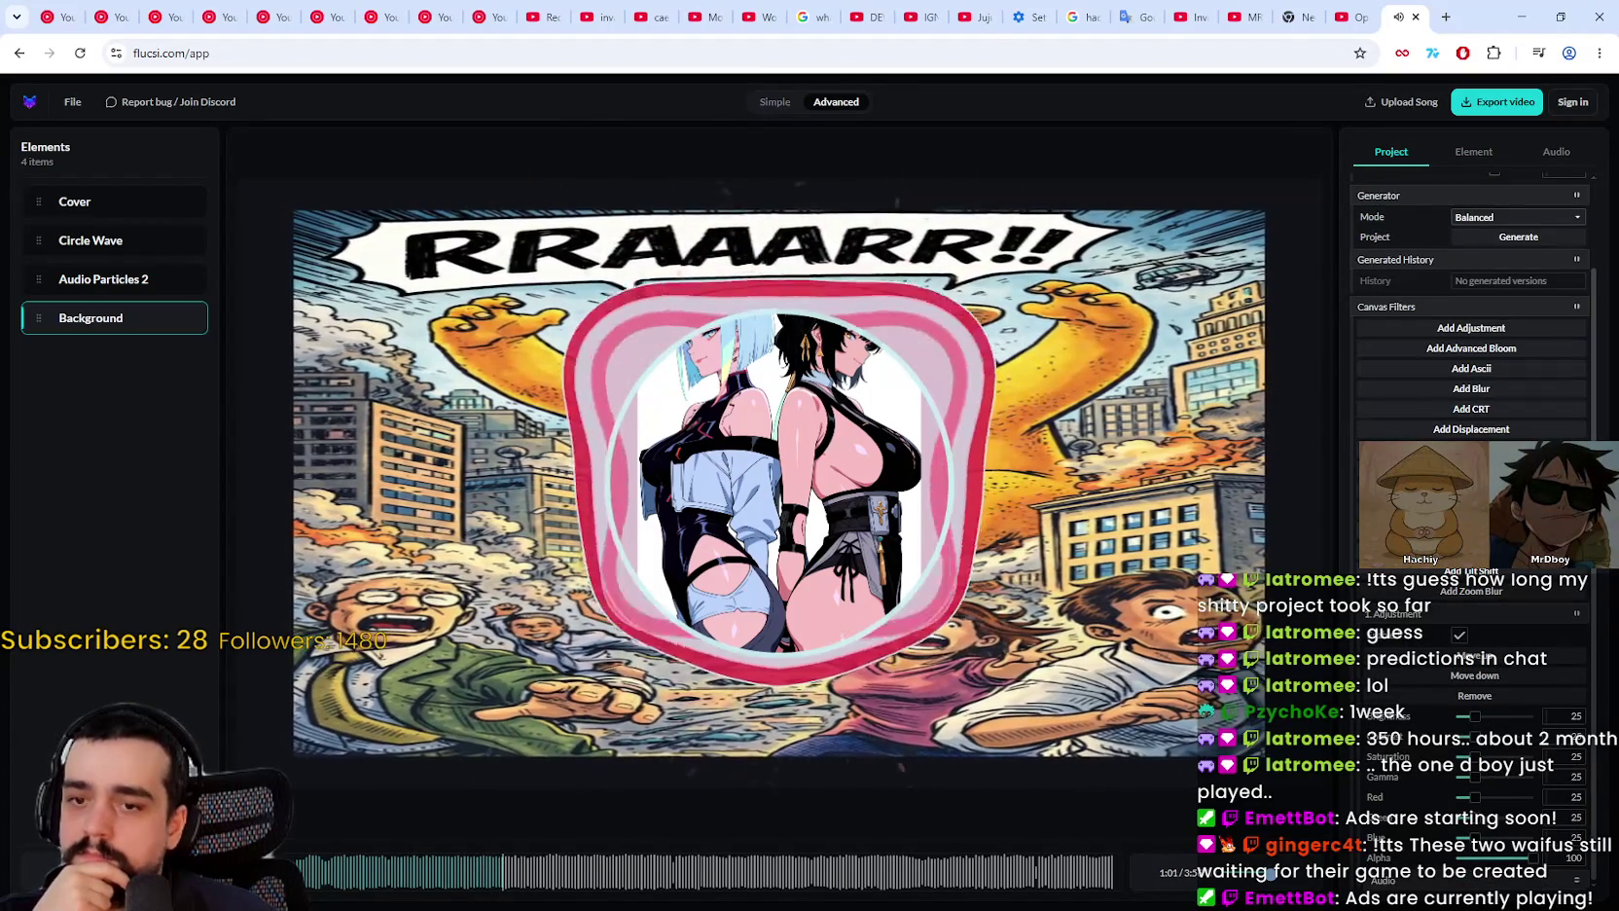
{"action": "scroll", "coordinate": [1471, 292], "scroll_direction": "up", "scroll_amount": 1}
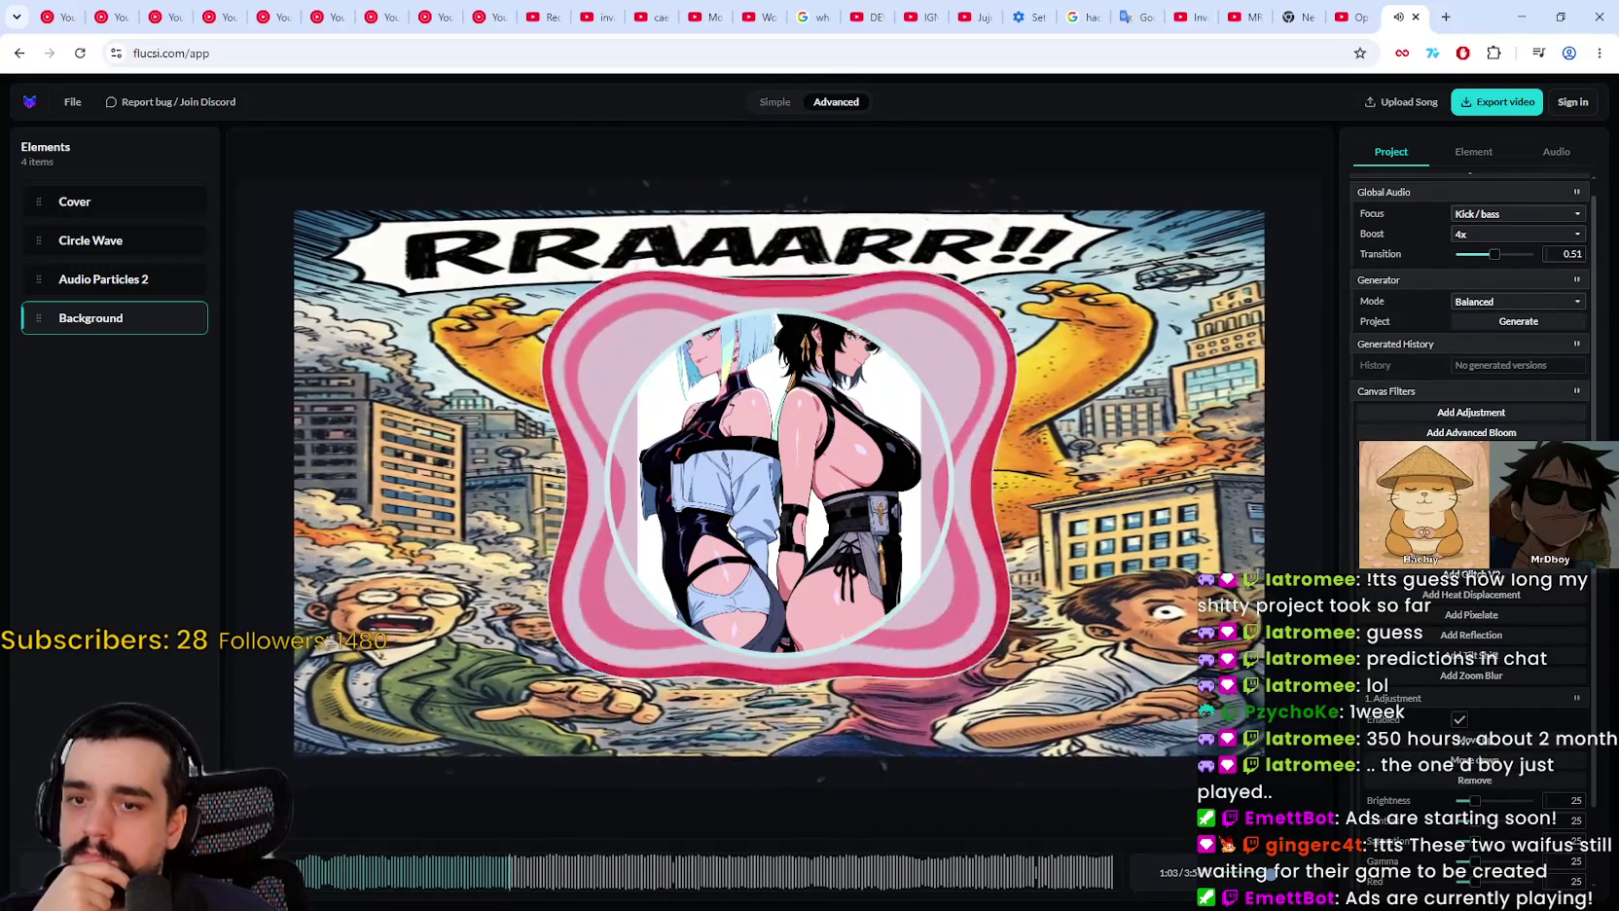
{"action": "scroll", "coordinate": [1468, 634], "scroll_direction": "down", "scroll_amount": 3}
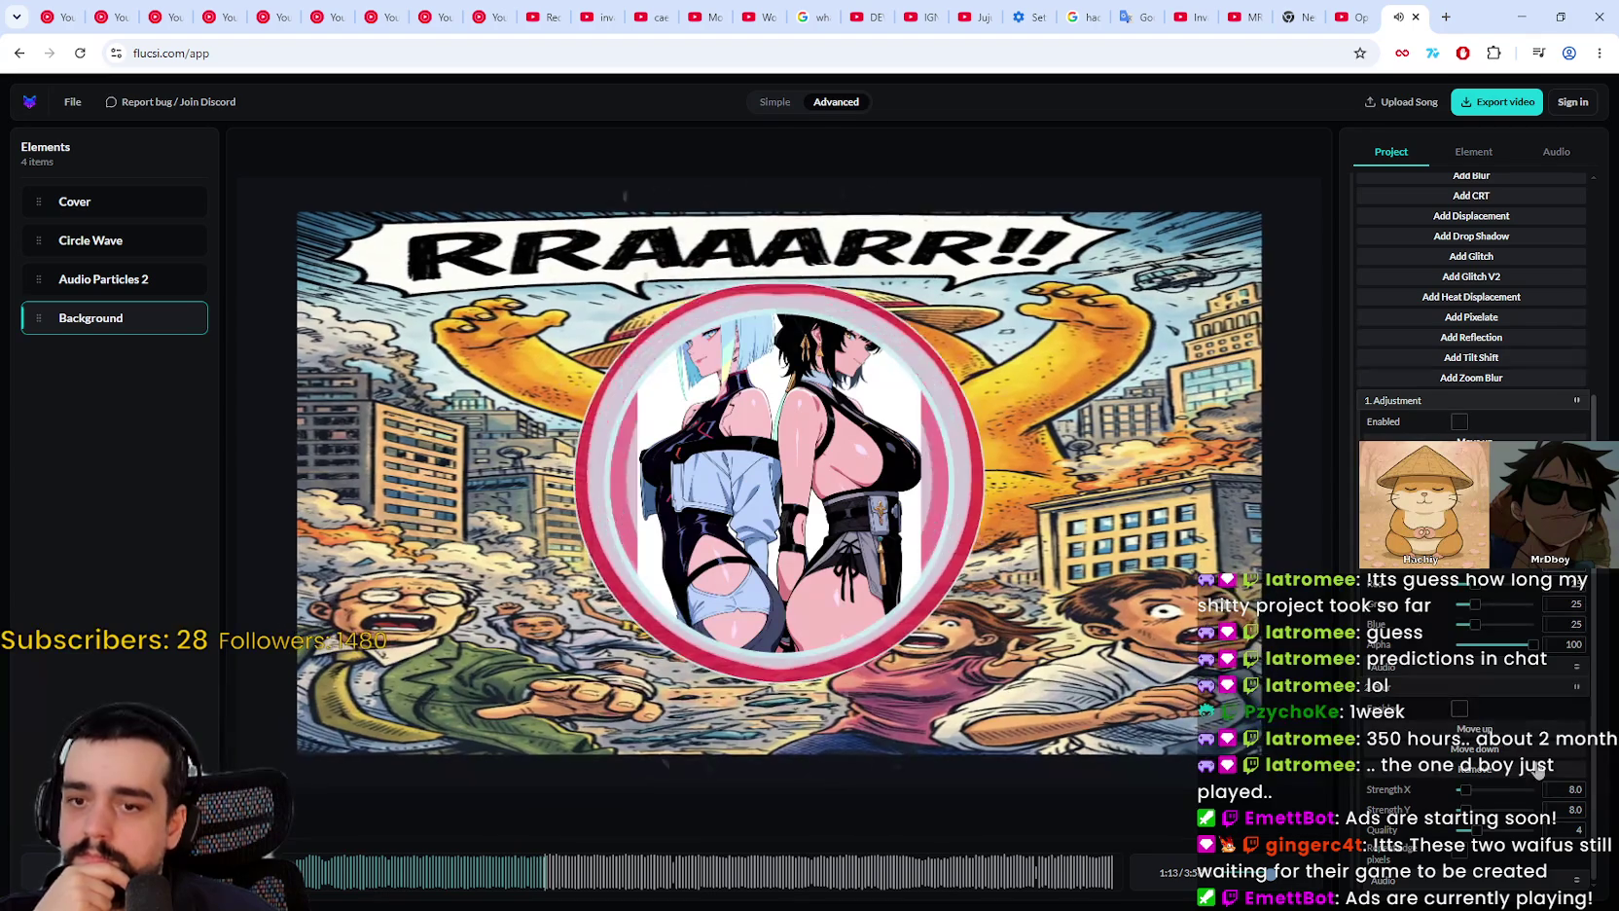
{"action": "scroll", "coordinate": [1553, 717], "scroll_direction": "up", "scroll_amount": 3}
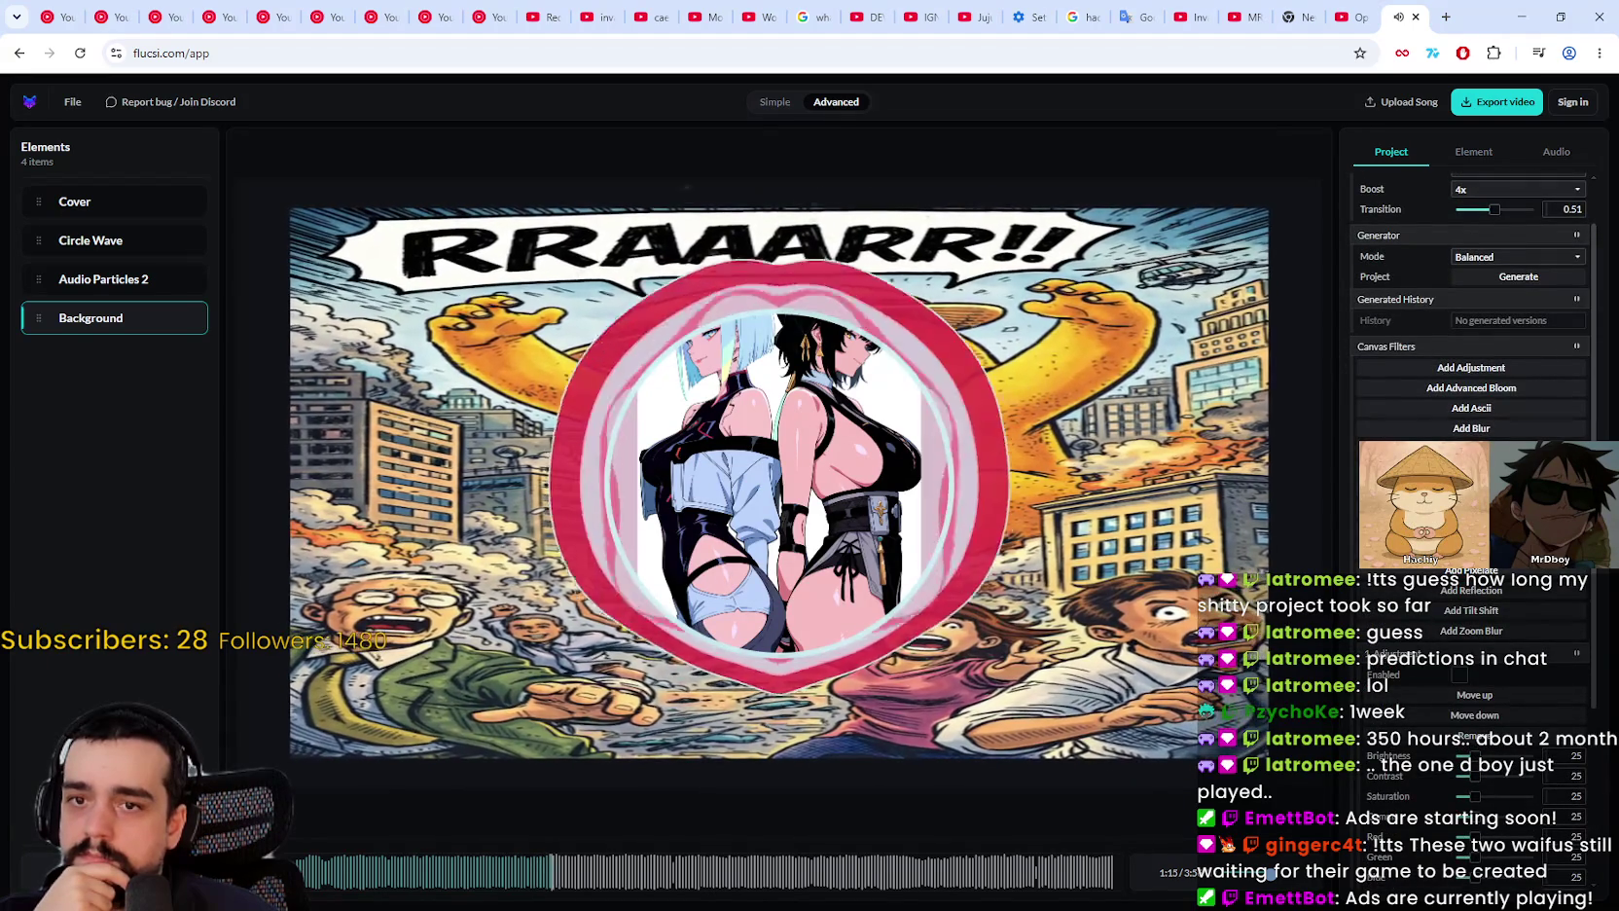
{"action": "scroll", "coordinate": [1496, 786], "scroll_direction": "down", "scroll_amount": 6}
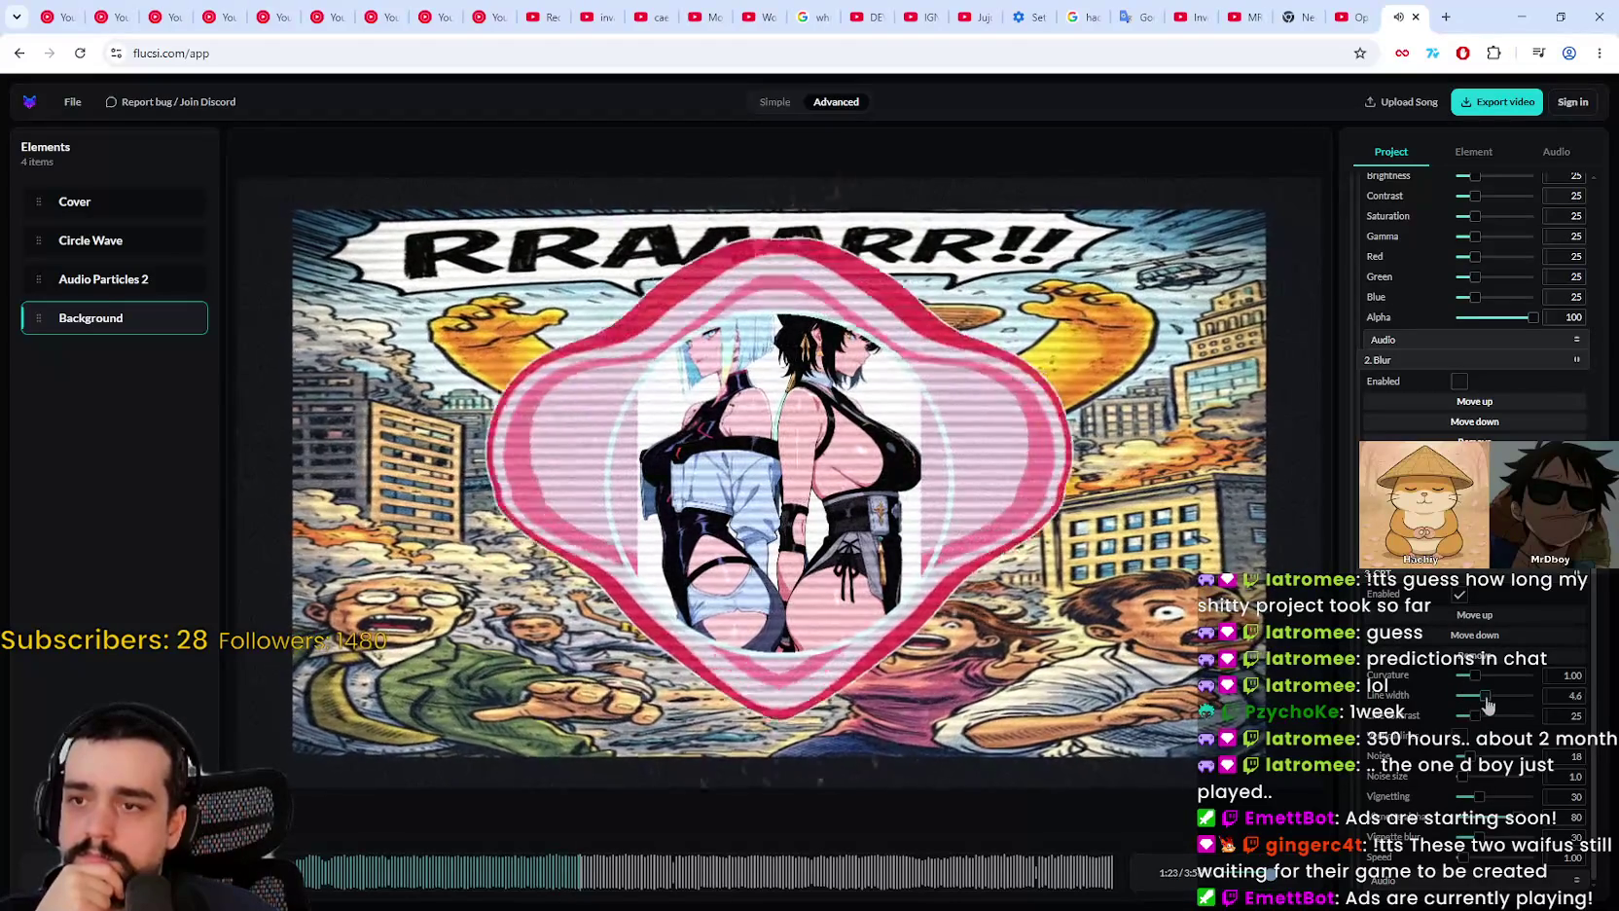
Step: Raise the CRT curvature to 2.30 and enable the CRT scanline effect
{"action": "mouse_move", "coordinate": [1475, 675]}
{"action": "left_mouse_down"}
{"action": "mouse_move", "coordinate": [1501, 675]}
{"action": "mouse_move", "coordinate": [1476, 717]}
{"action": "left_mouse_up"}
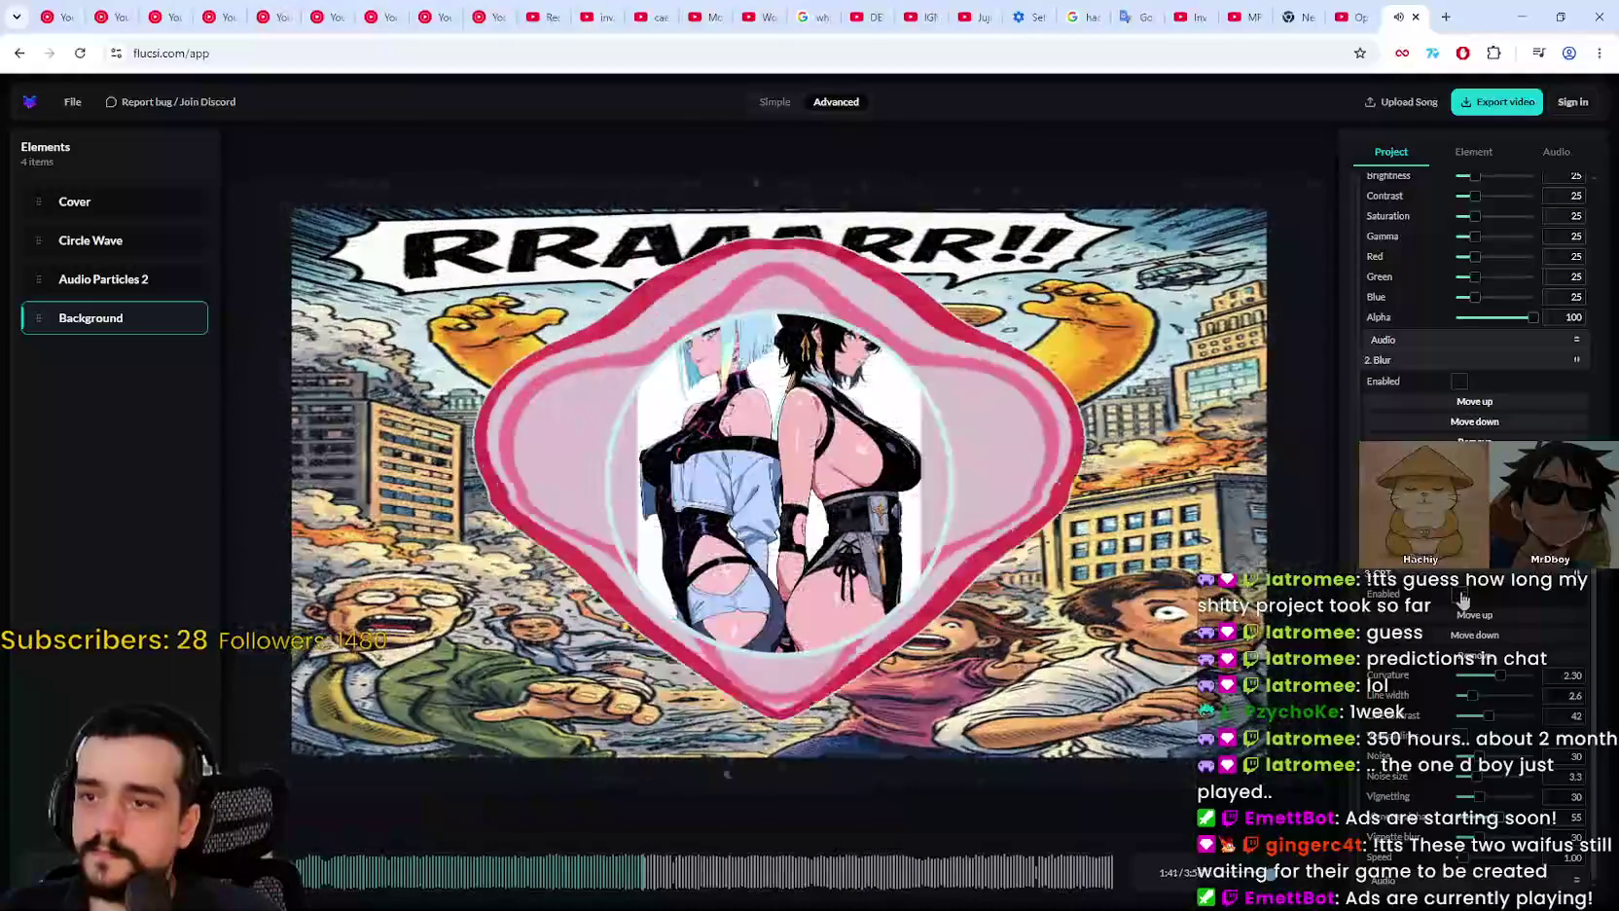
{"action": "left_click", "coordinate": [1459, 596]}
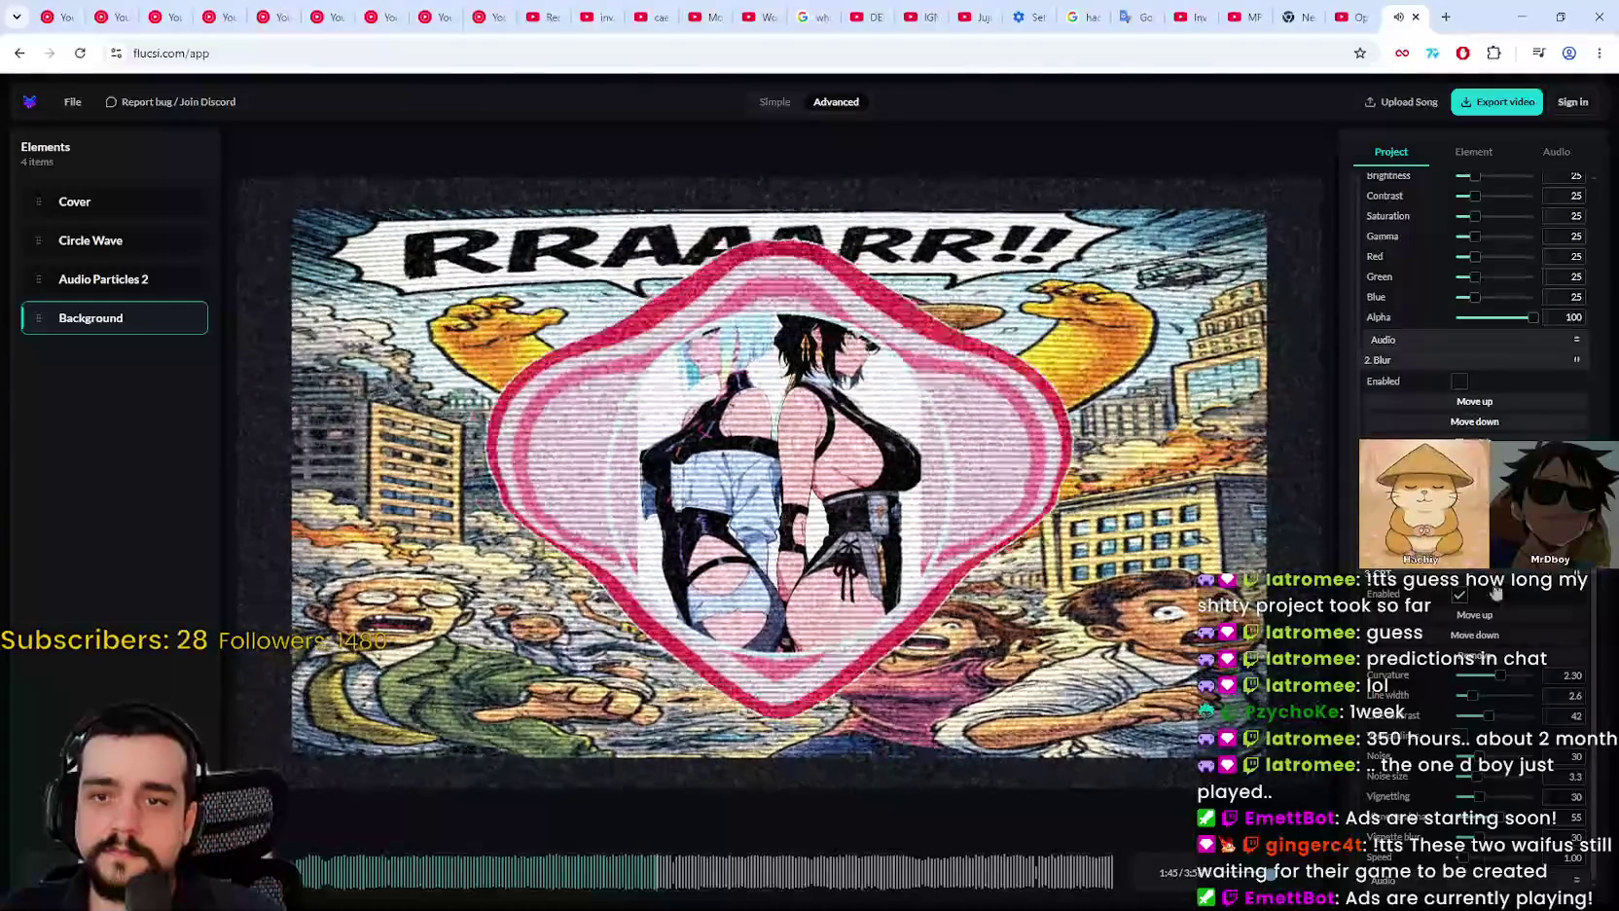
{"action": "scroll", "coordinate": [1498, 591], "scroll_direction": "up", "scroll_amount": 2}
Step: Bring up a canvas filter's Move/Remove options menu
{"action": "right_click", "coordinate": [1528, 742]}
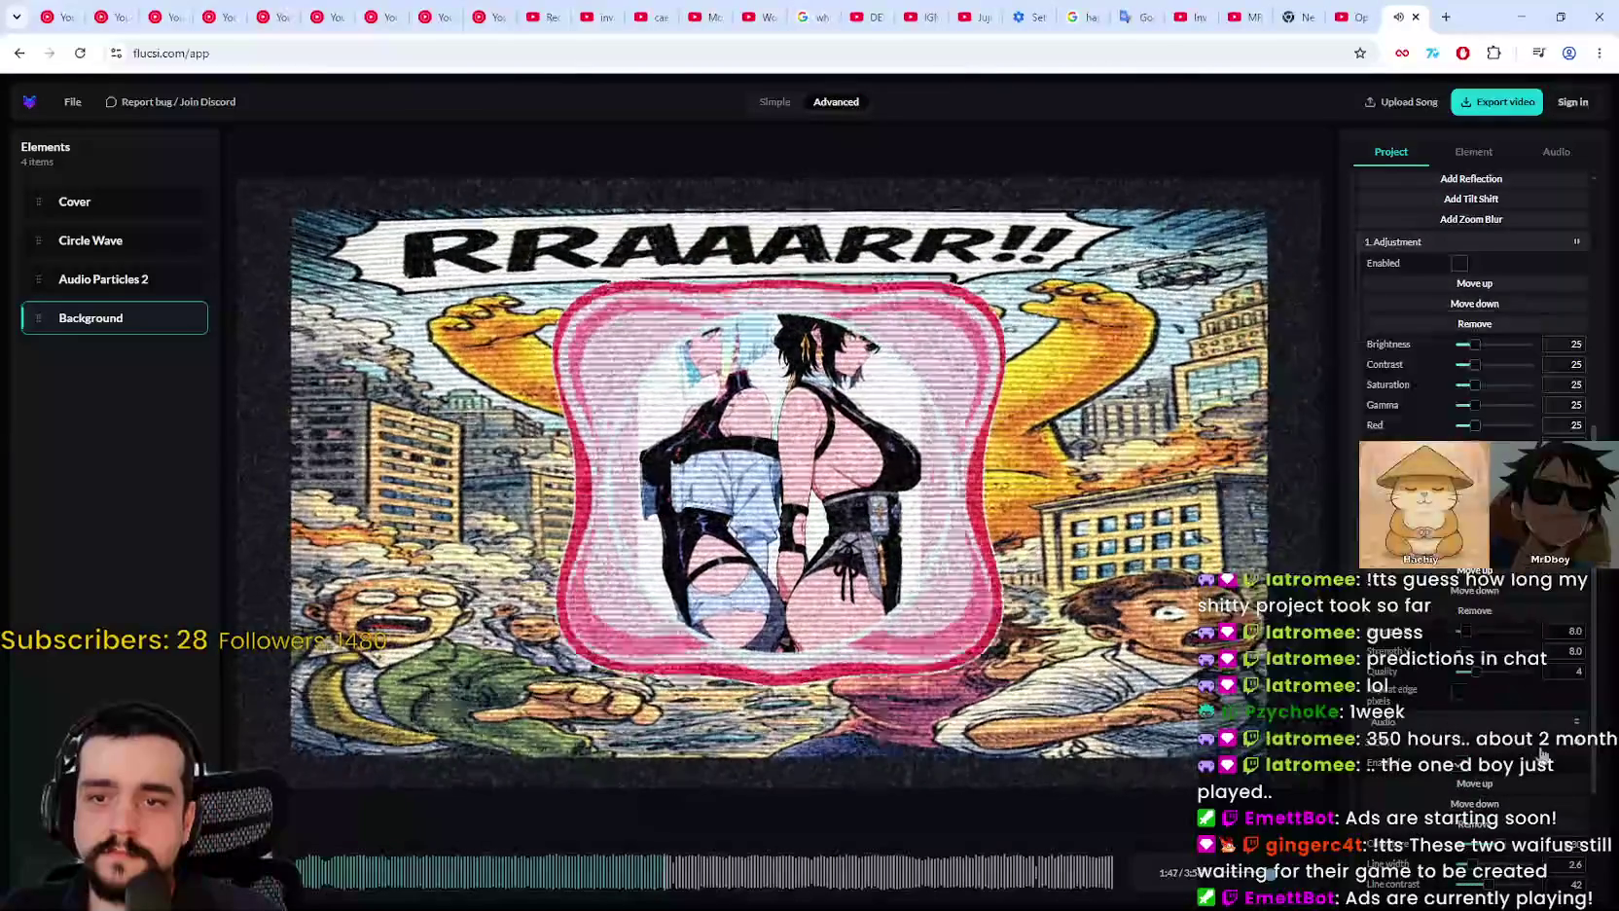
{"action": "scroll", "coordinate": [1547, 751], "scroll_direction": "up", "scroll_amount": 2}
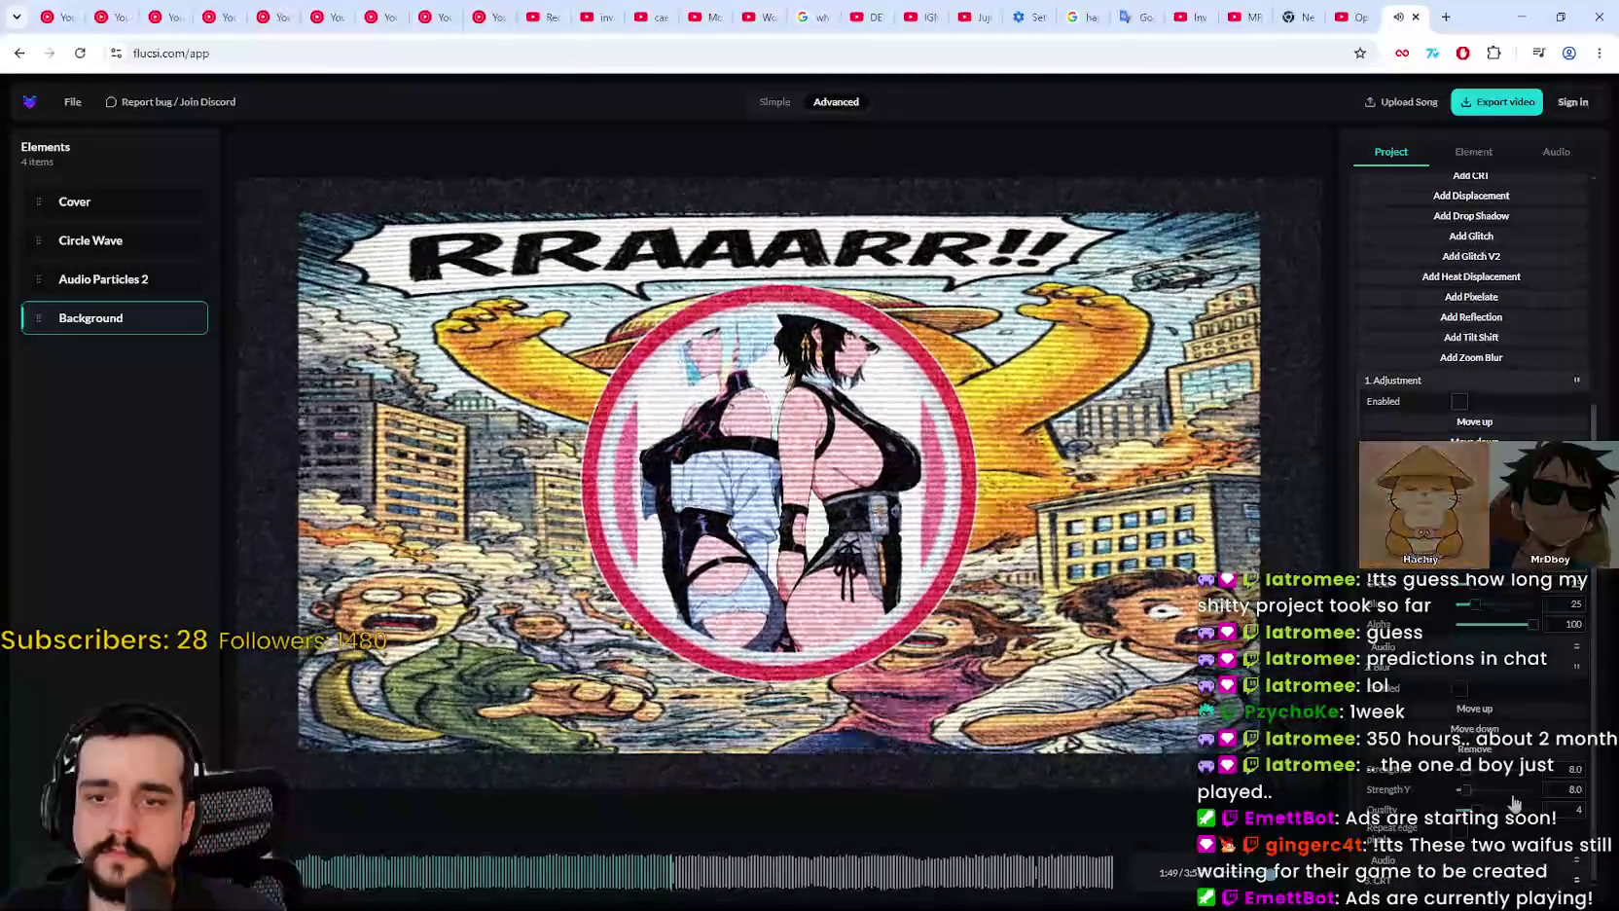
{"action": "scroll", "coordinate": [1515, 801], "scroll_direction": "up", "scroll_amount": 3}
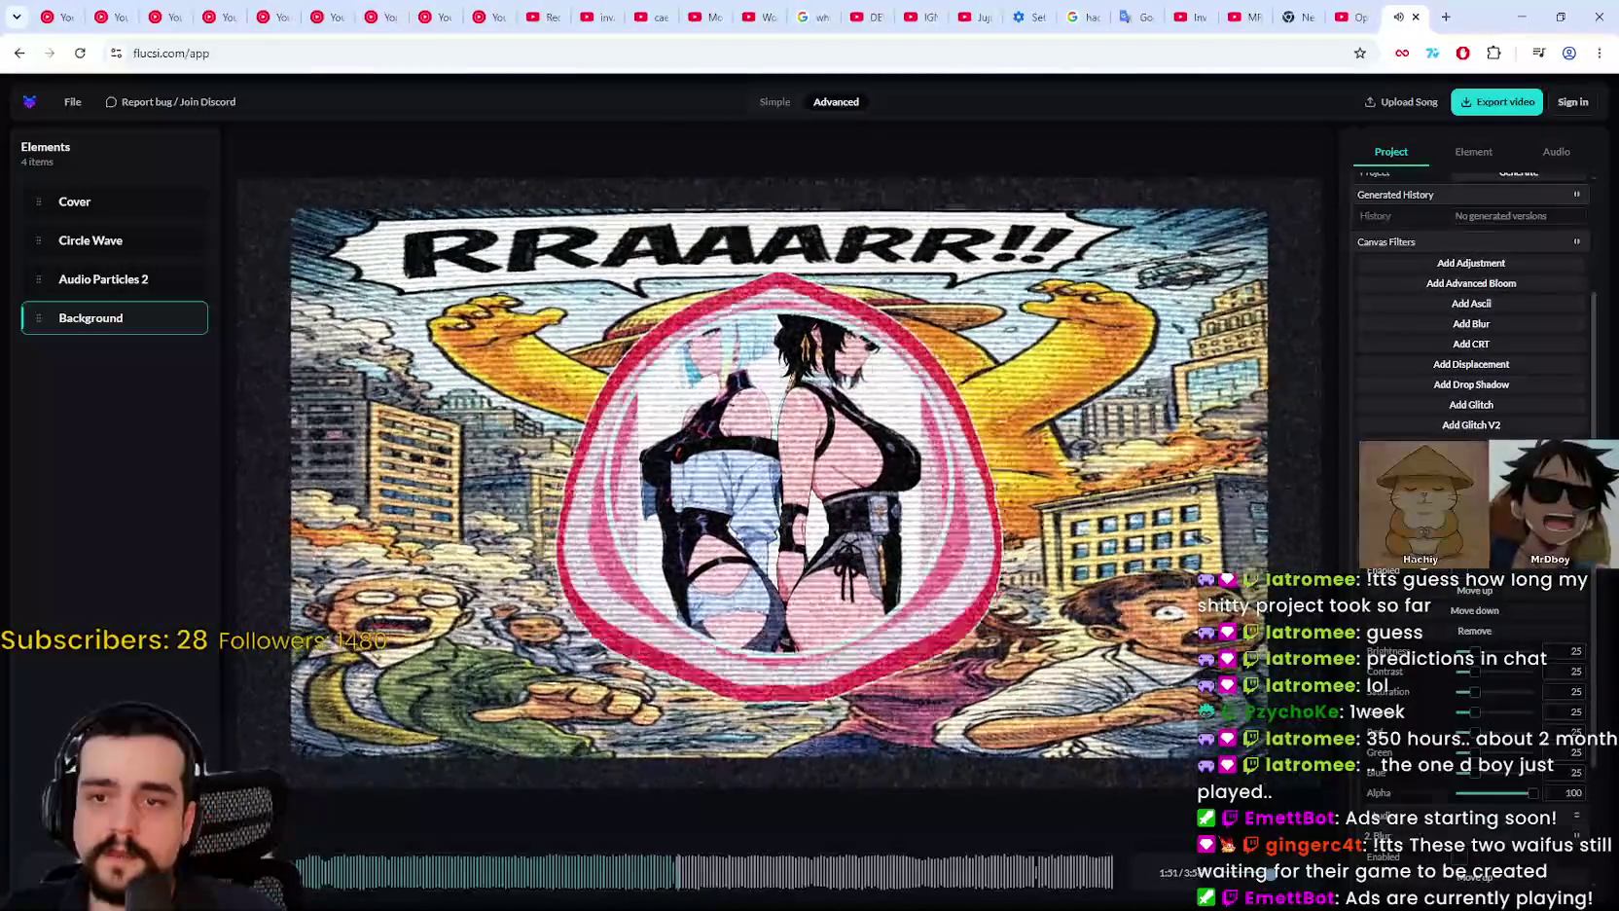
{"action": "scroll", "coordinate": [1450, 691], "scroll_direction": "up", "scroll_amount": 2}
{"action": "scroll", "coordinate": [1420, 673], "scroll_direction": "up", "scroll_amount": 2}
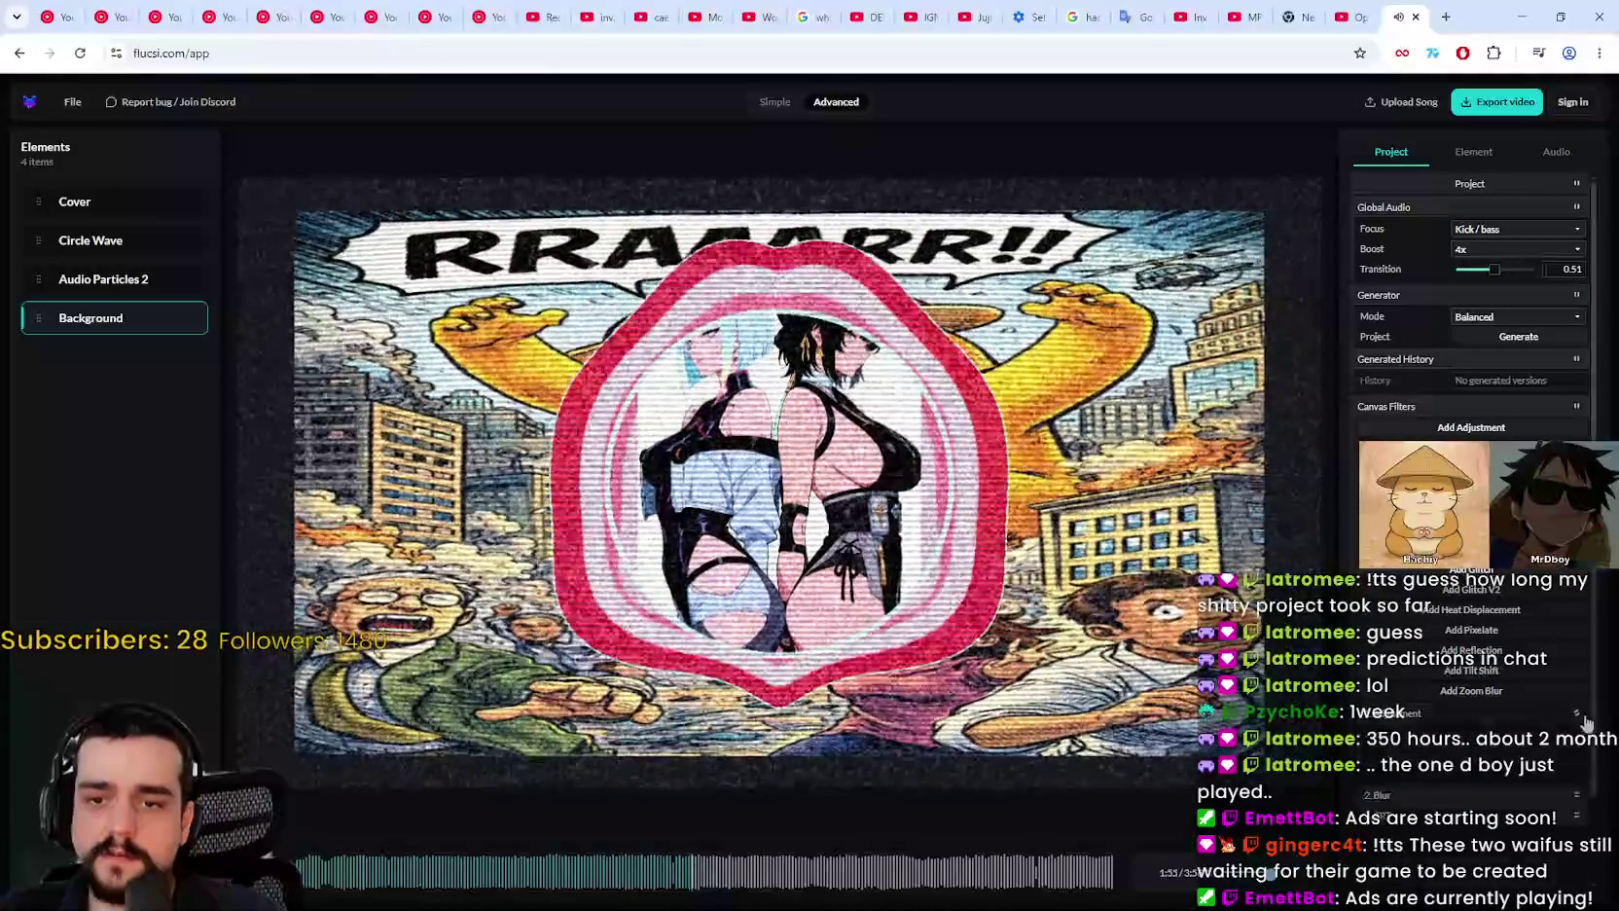
{"action": "left_click", "coordinate": [1580, 716]}
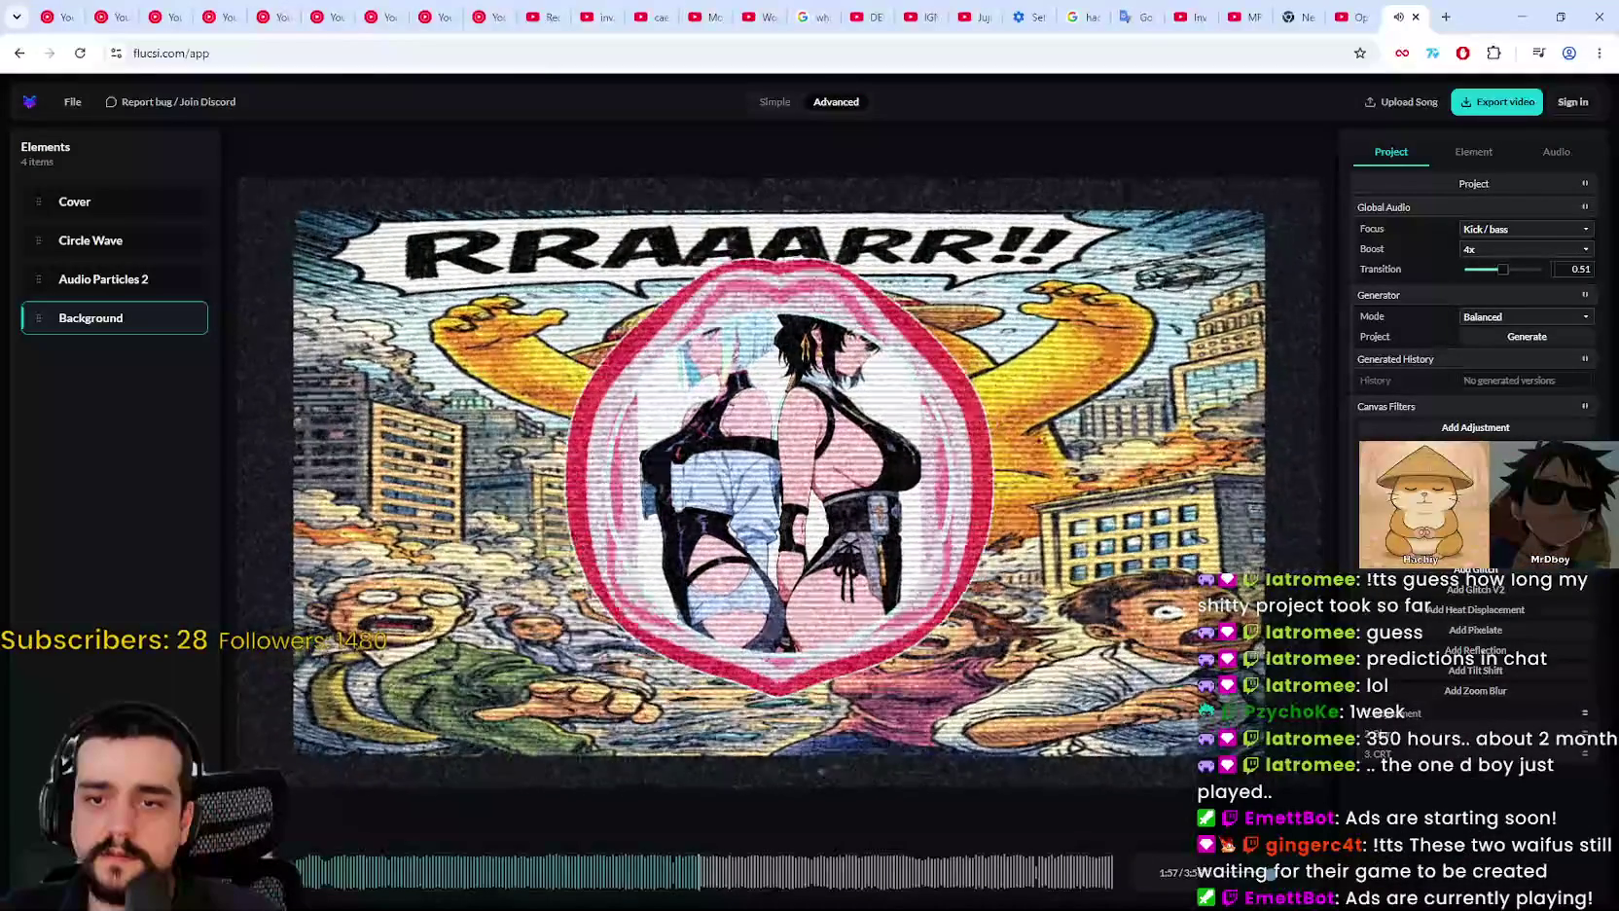
{"action": "scroll", "coordinate": [1449, 737], "scroll_direction": "down", "scroll_amount": 3}
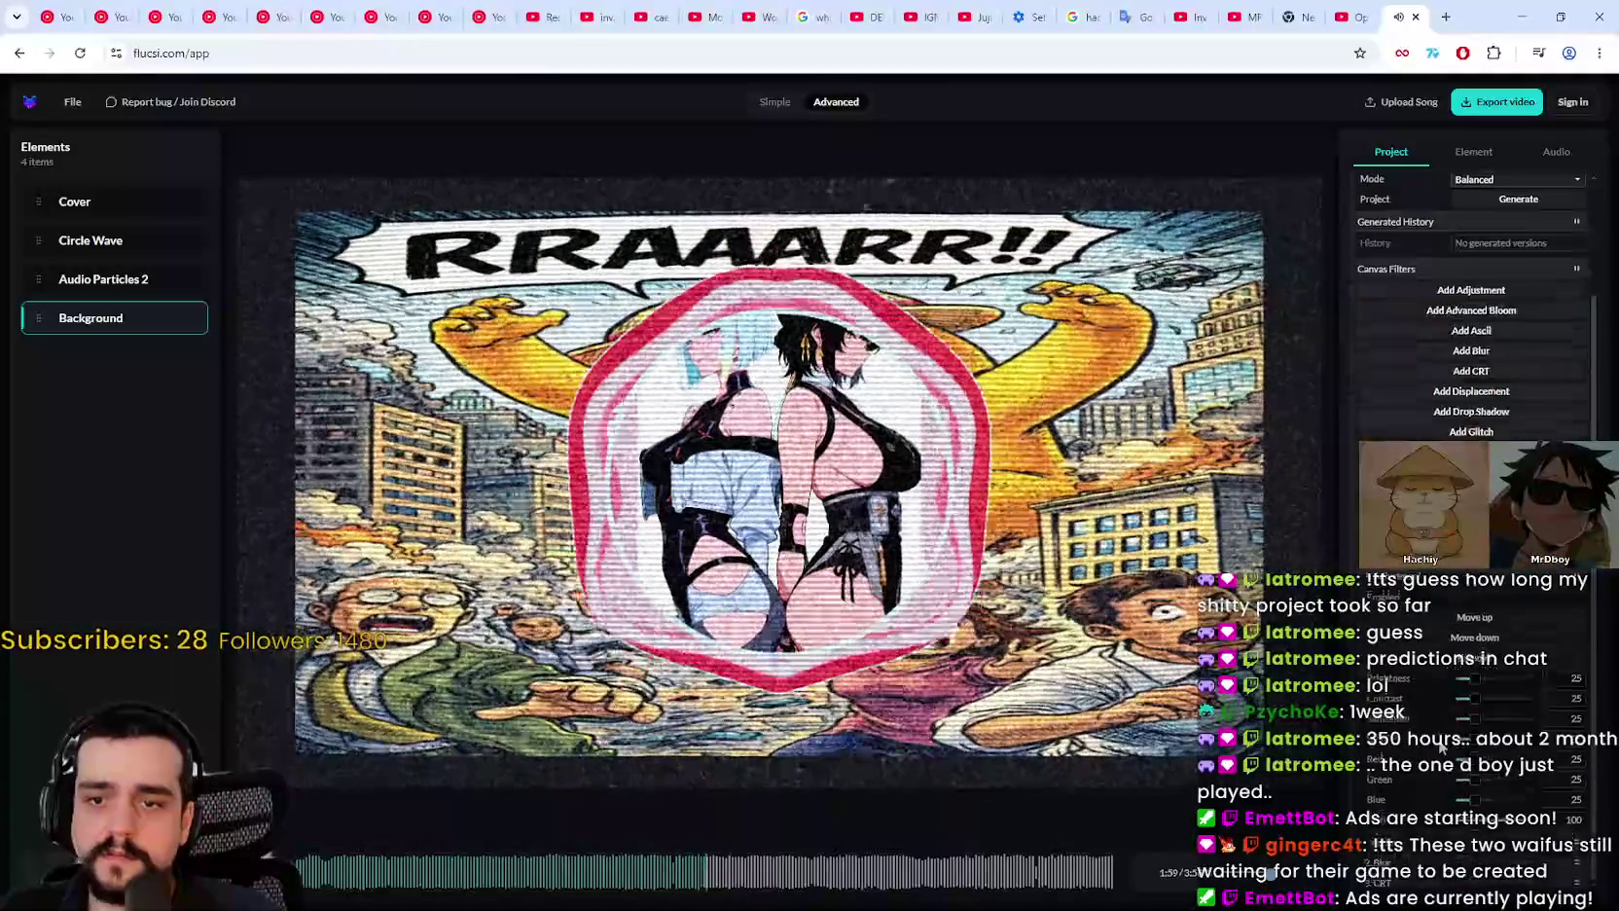
{"action": "scroll", "coordinate": [1404, 592], "scroll_direction": "up", "scroll_amount": 3}
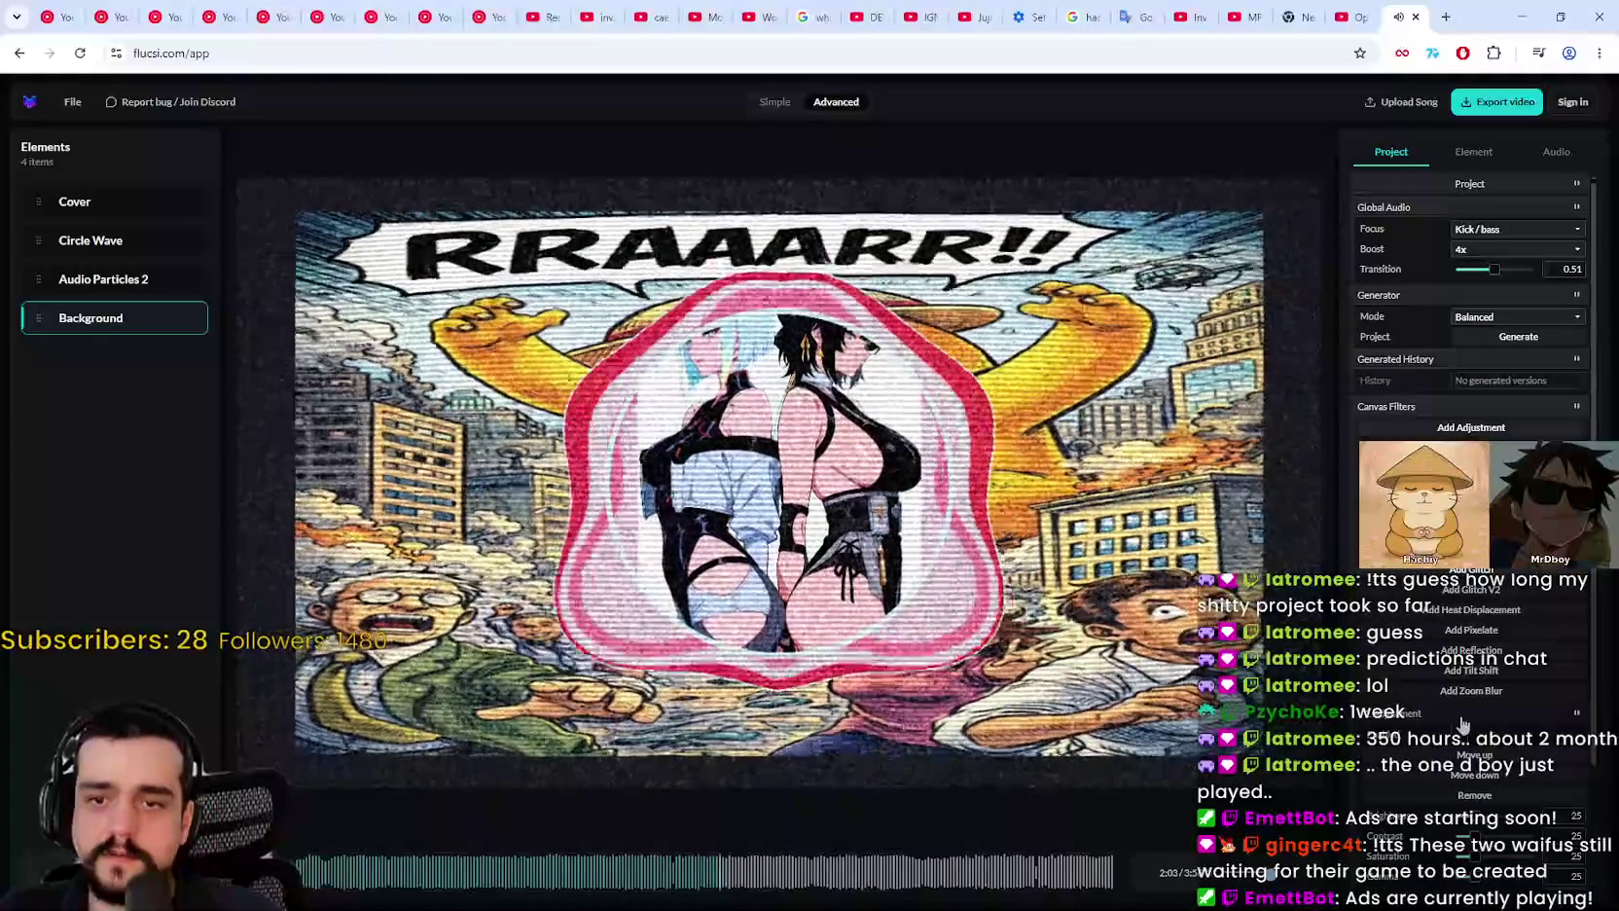
{"action": "scroll", "coordinate": [1431, 745], "scroll_direction": "down", "scroll_amount": 3}
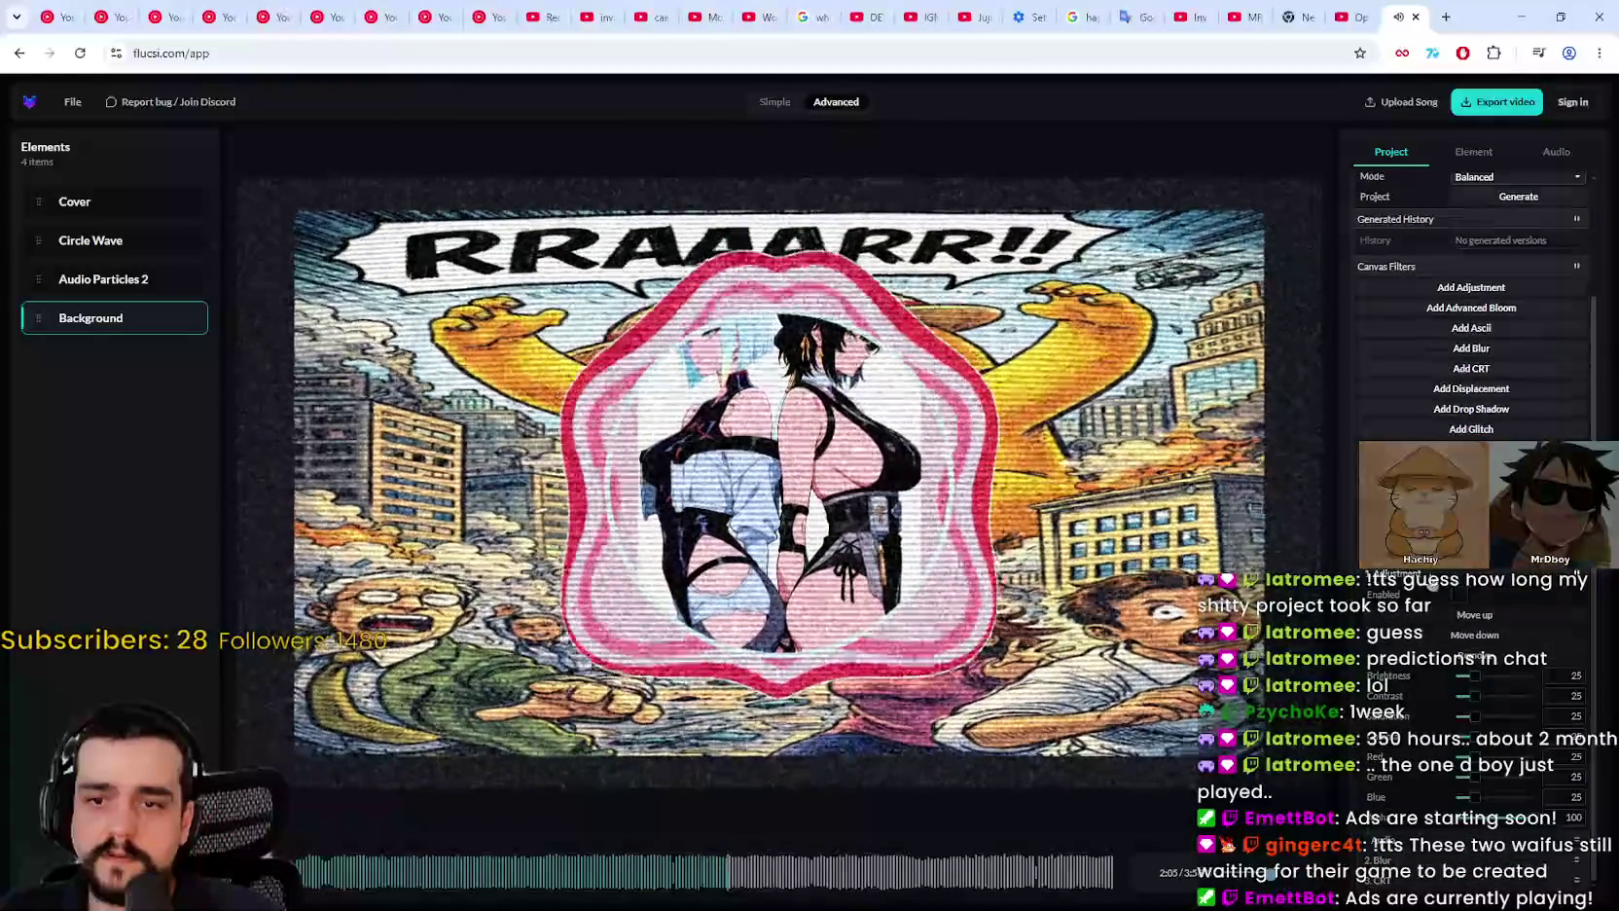
Step: Expand the Adjustment and Blur filter entries and remove the Blur filter
{"action": "scroll", "coordinate": [1578, 829], "scroll_direction": "up", "scroll_amount": 3}
{"action": "left_click", "coordinate": [1430, 790]}
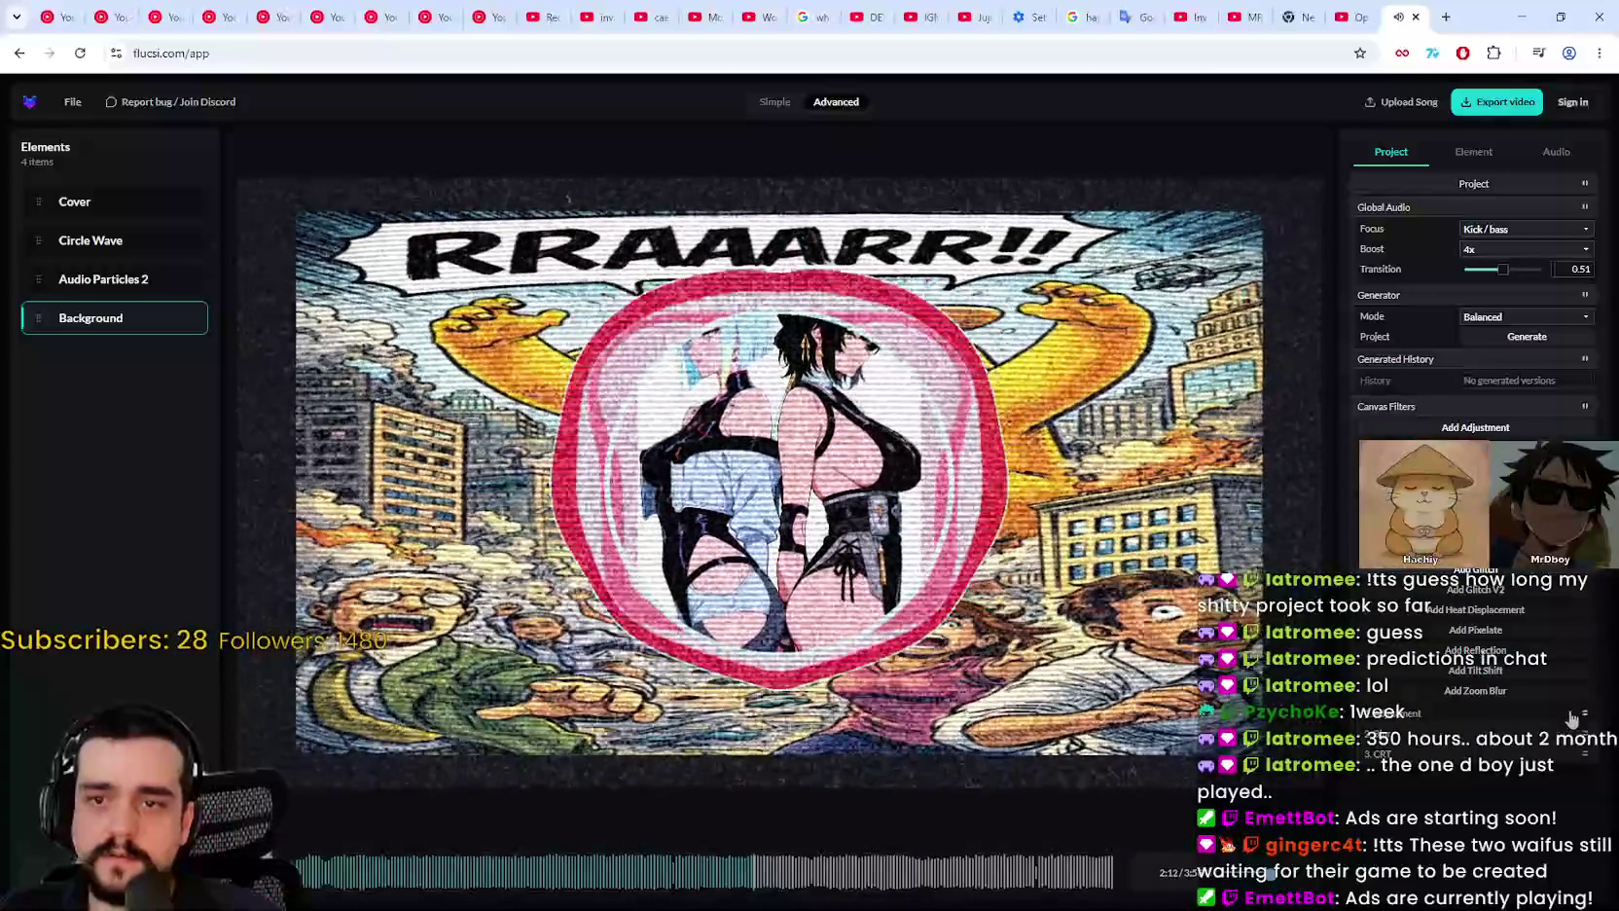
{"action": "left_click", "coordinate": [1572, 715]}
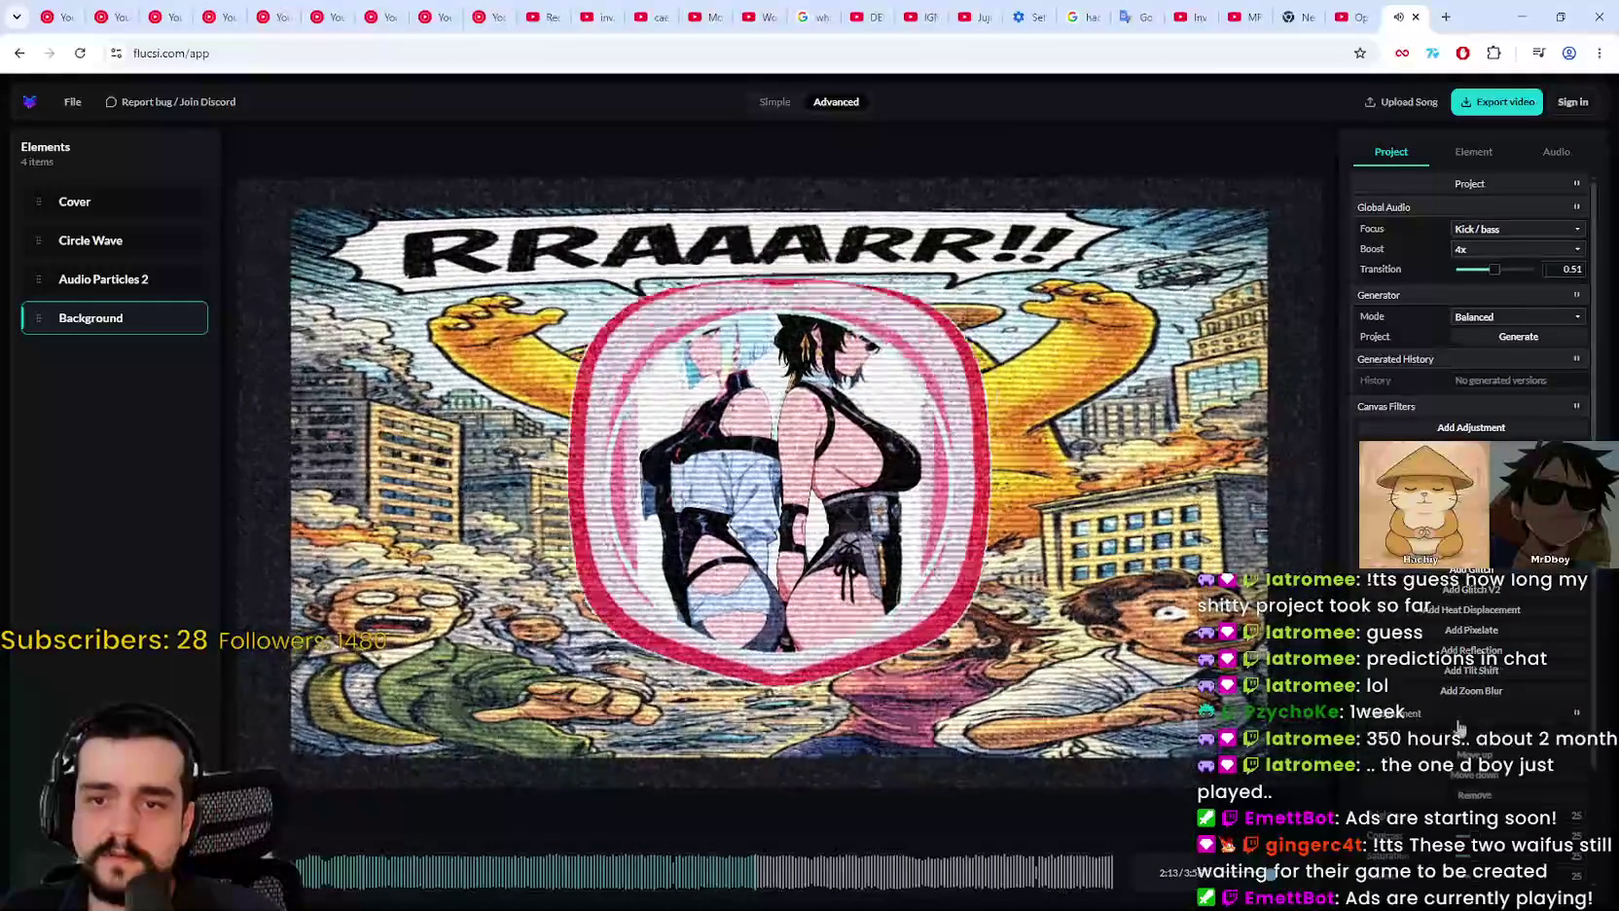
{"action": "scroll", "coordinate": [1457, 747], "scroll_direction": "down", "scroll_amount": 3}
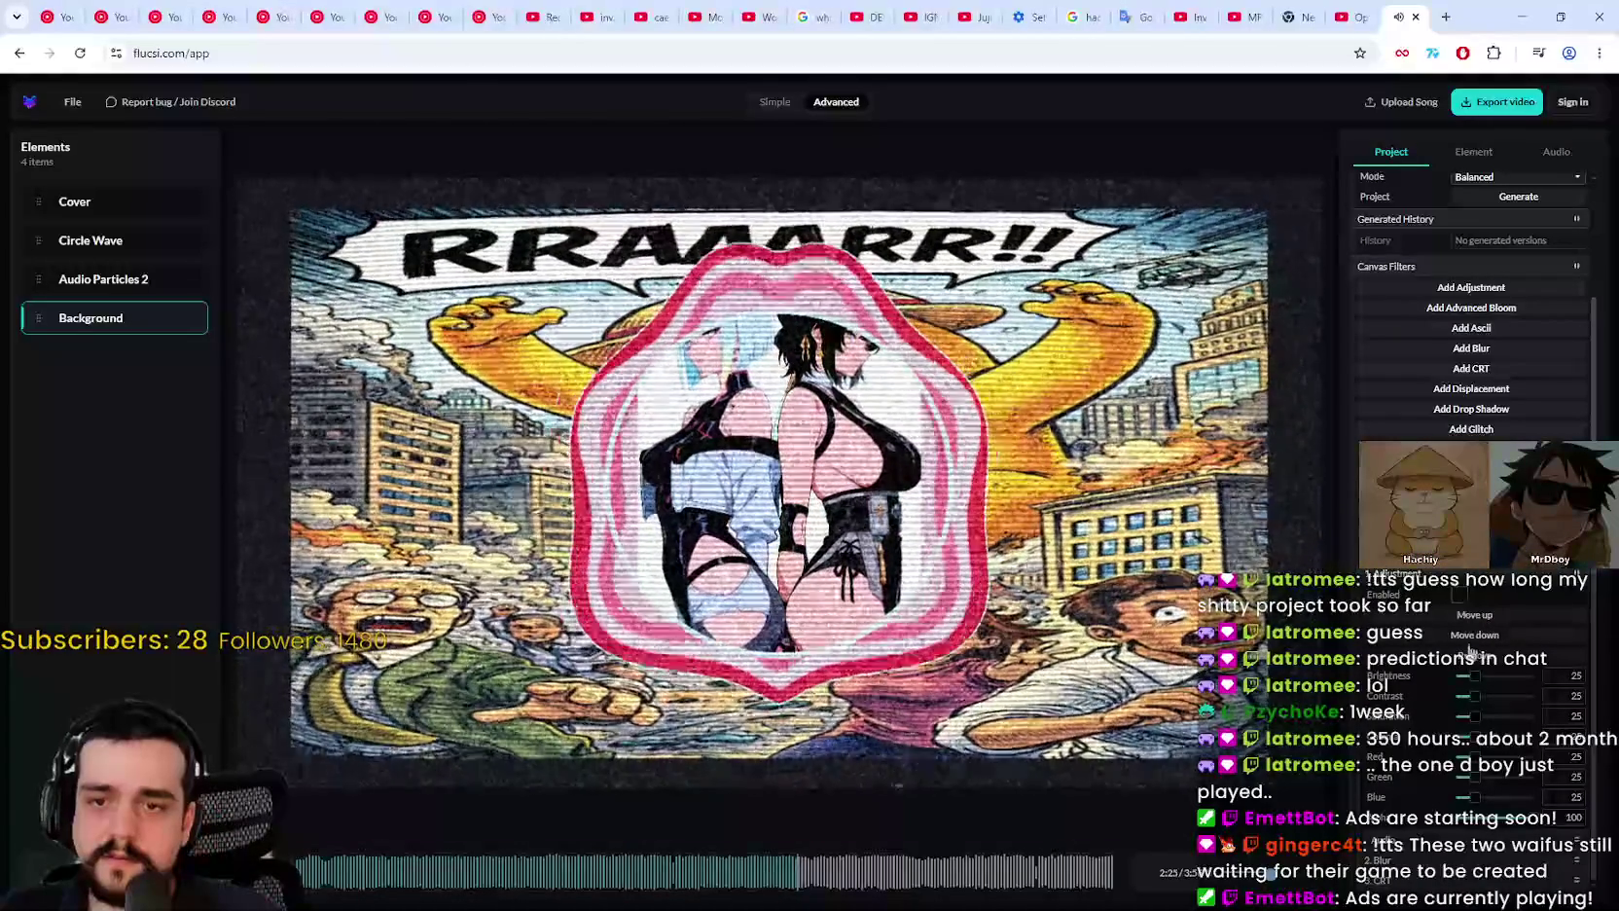
{"action": "scroll", "coordinate": [1467, 660], "scroll_direction": "up", "scroll_amount": 2}
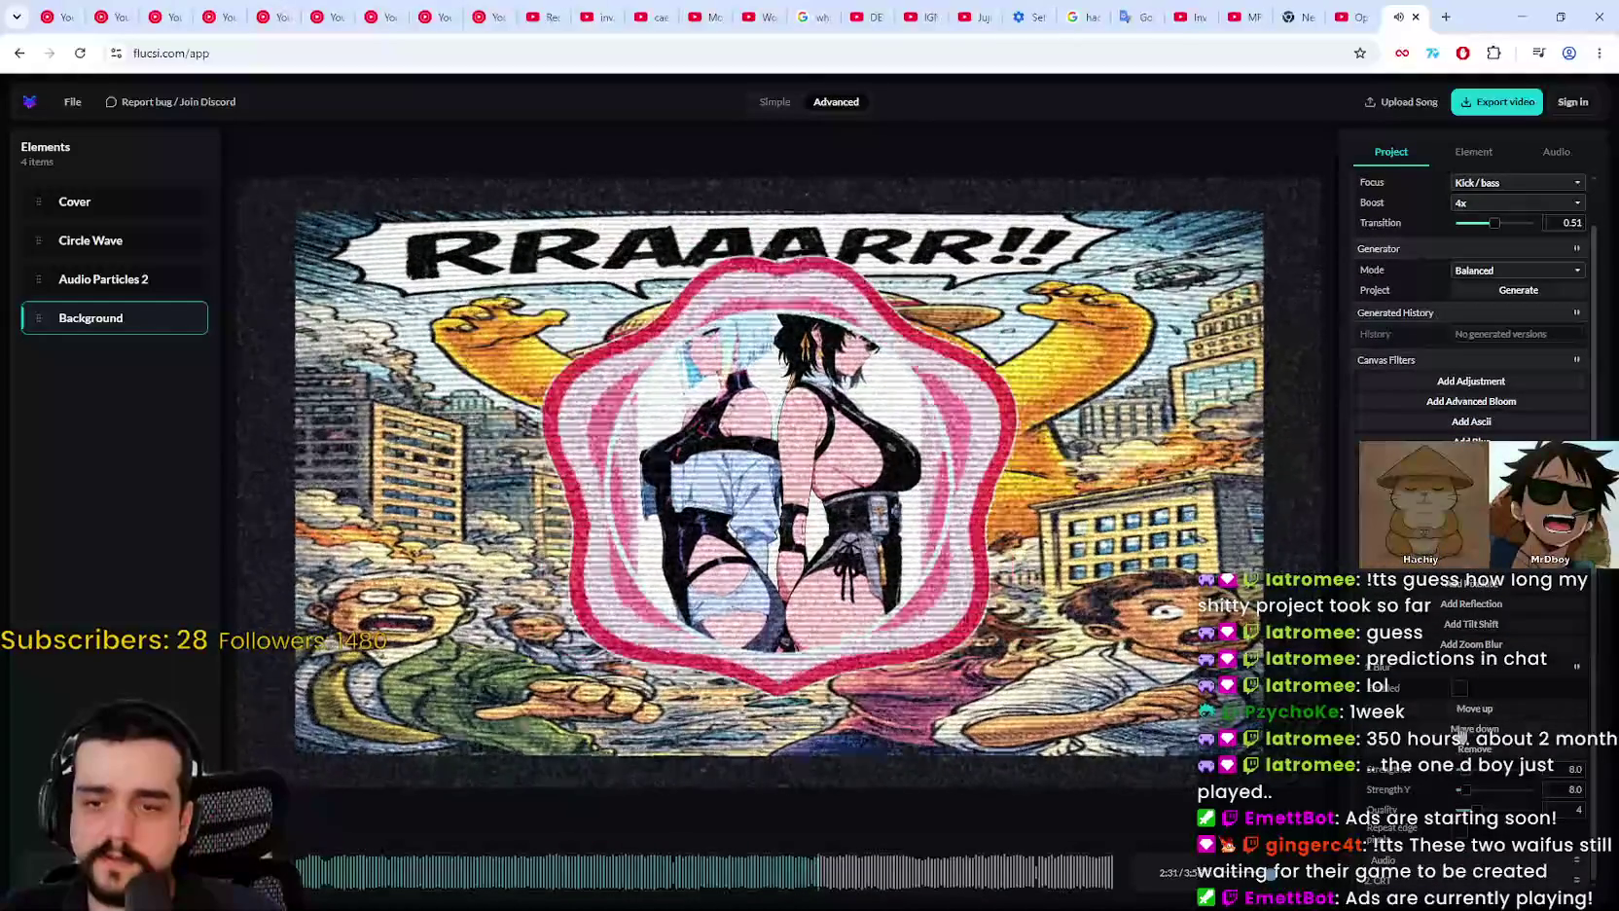
{"action": "scroll", "coordinate": [1444, 721], "scroll_direction": "up", "scroll_amount": 1}
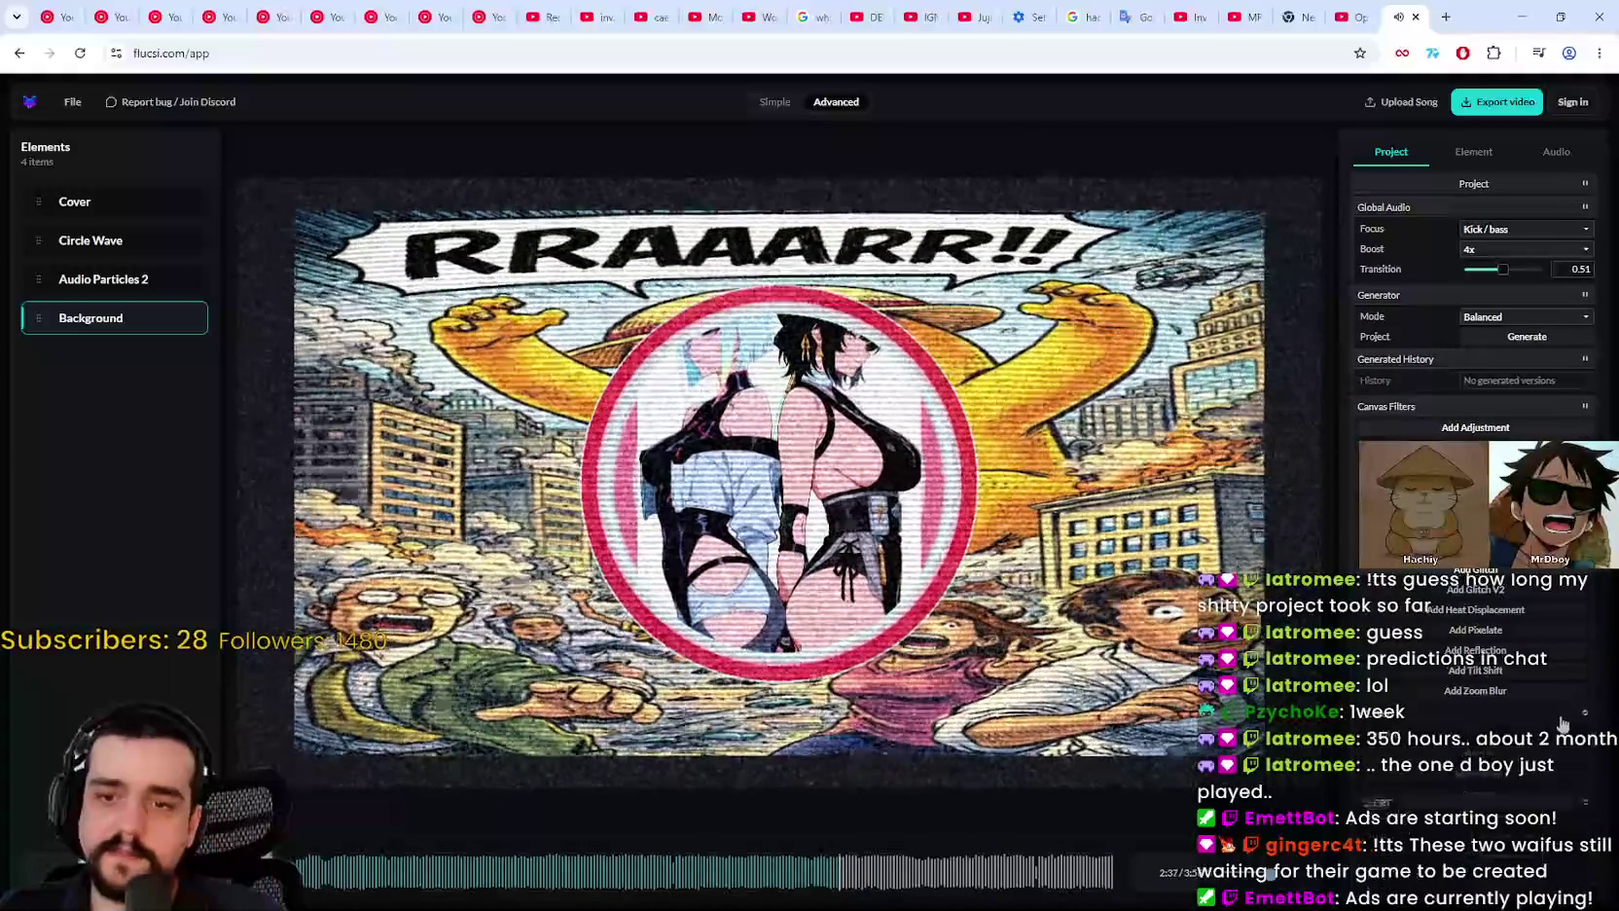
{"action": "left_click", "coordinate": [1580, 716]}
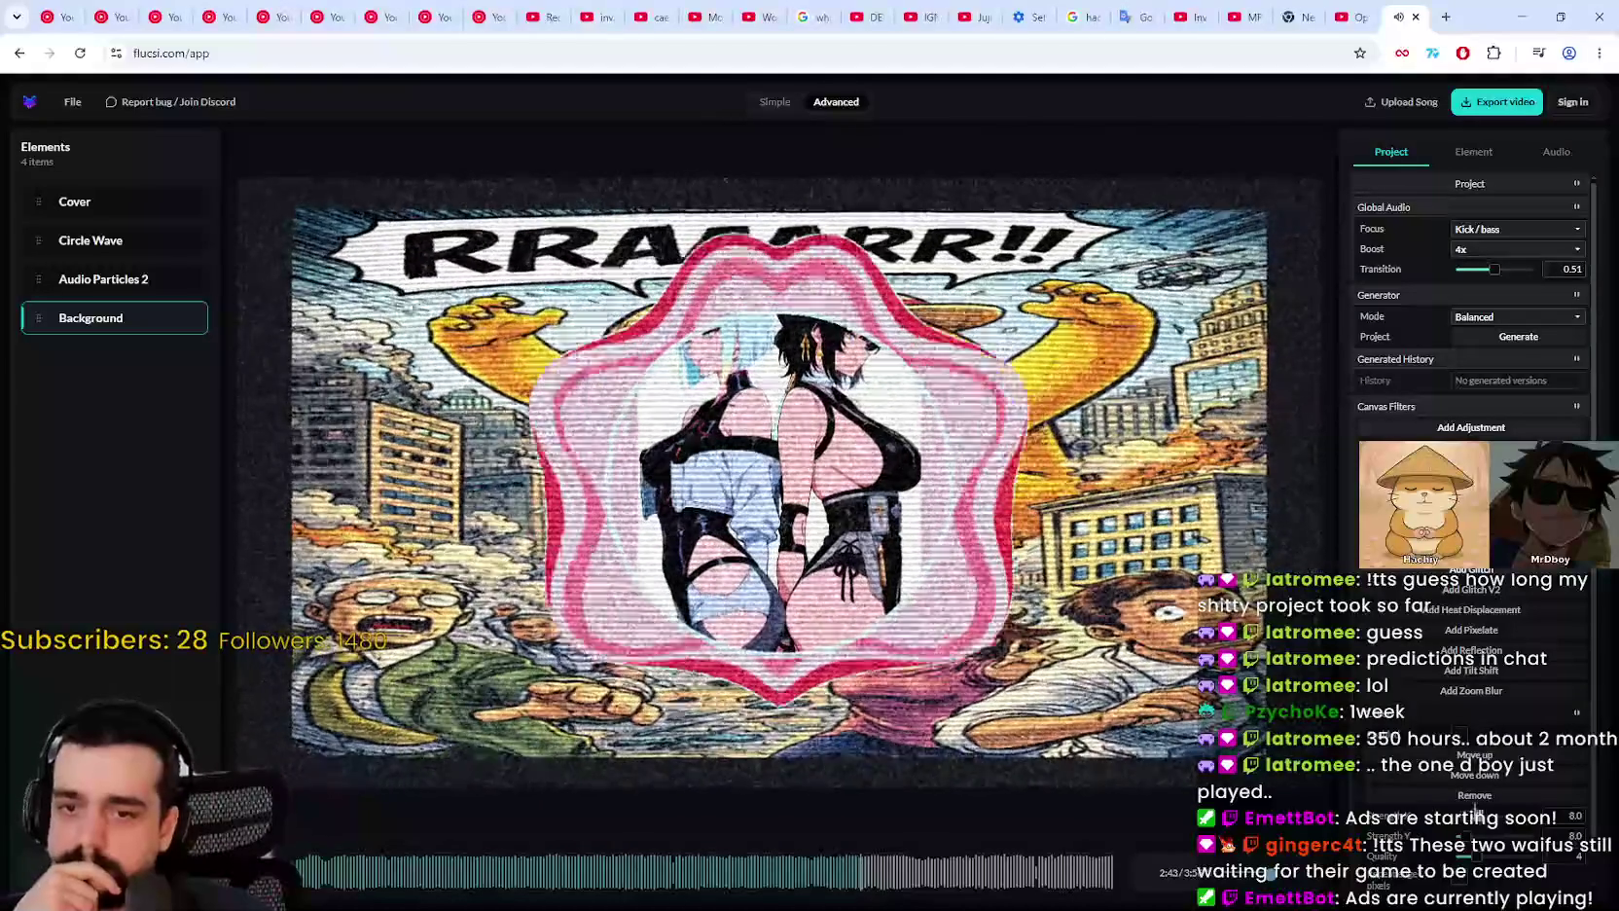
{"action": "left_click", "coordinate": [1475, 796]}
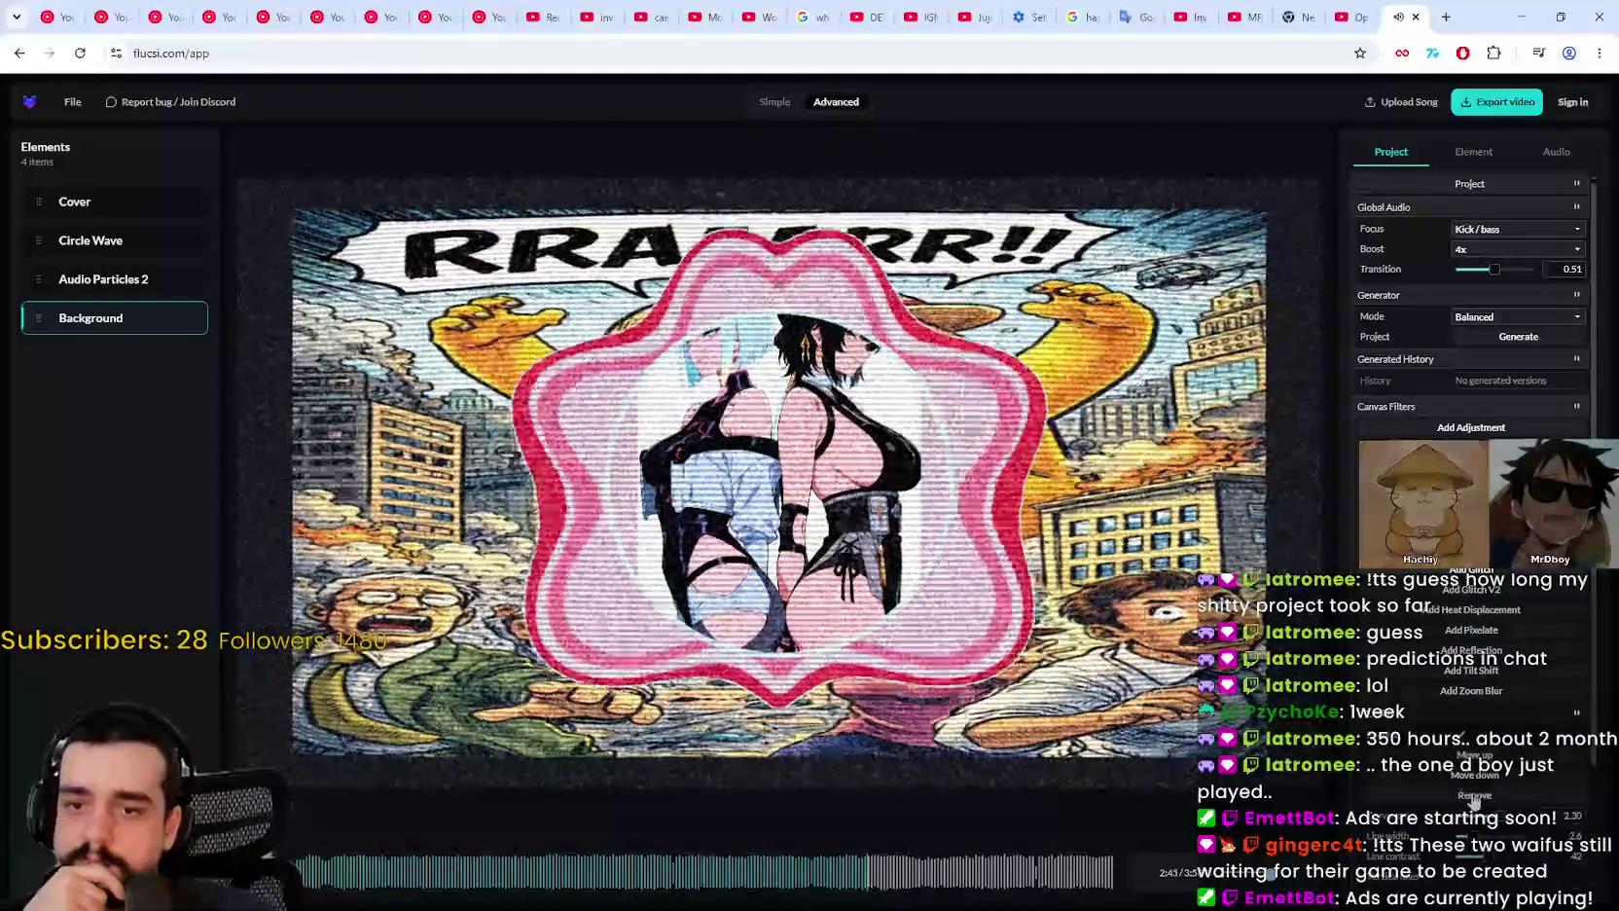
Step: Remove the CRT filter, keep generator mode Balanced, and rewind to the song's start
{"action": "left_click", "coordinate": [1472, 795]}
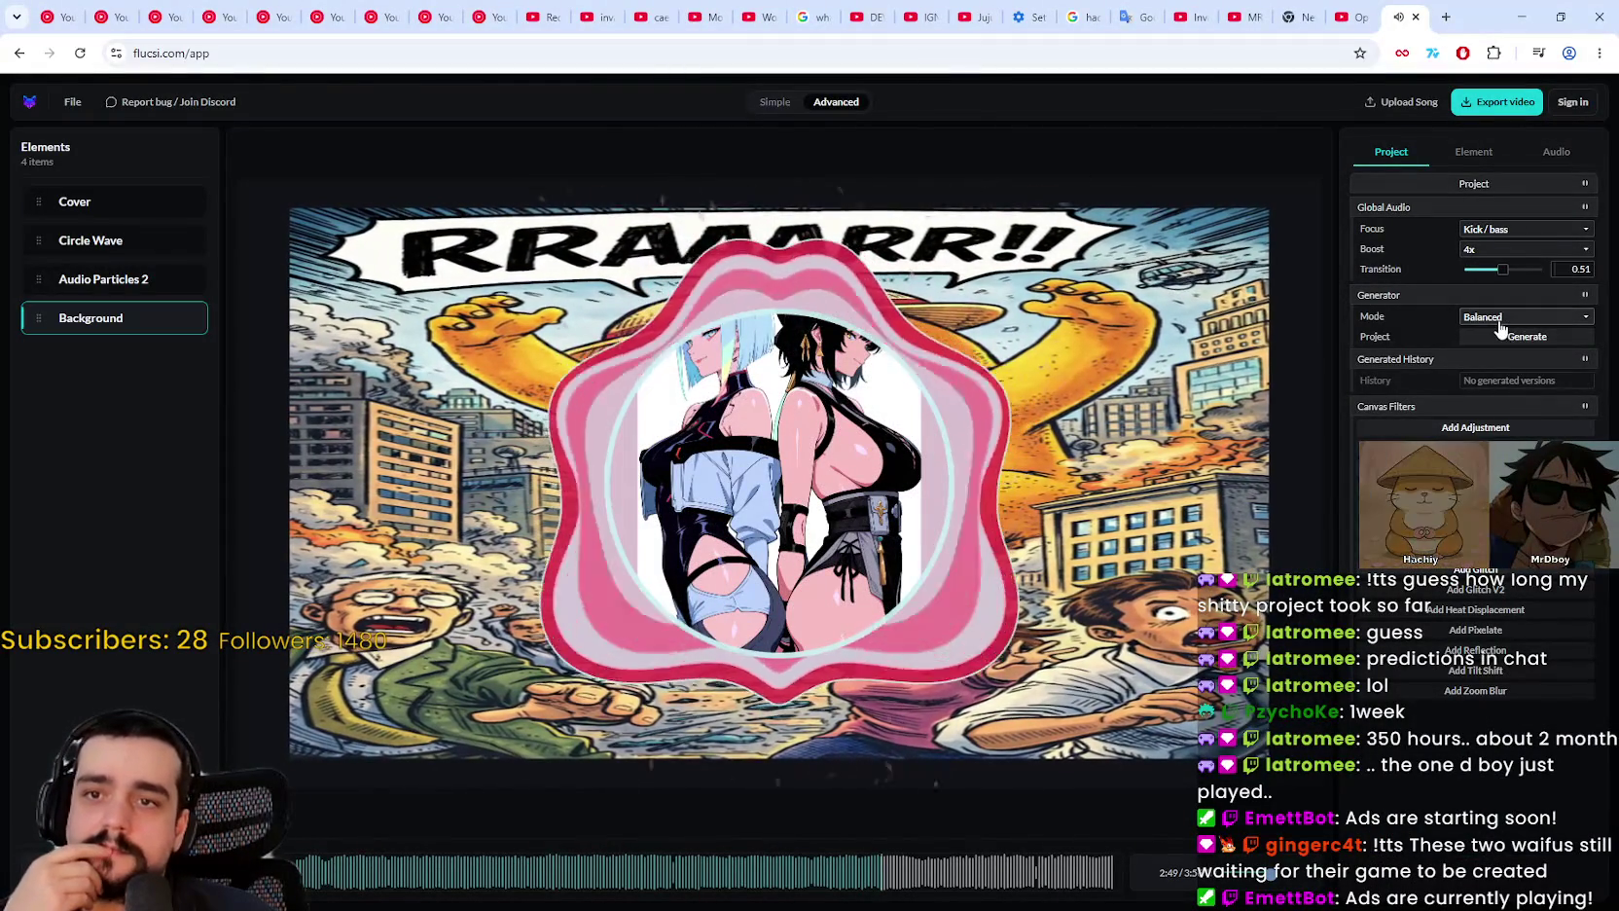
{"action": "left_click", "coordinate": [1497, 321]}
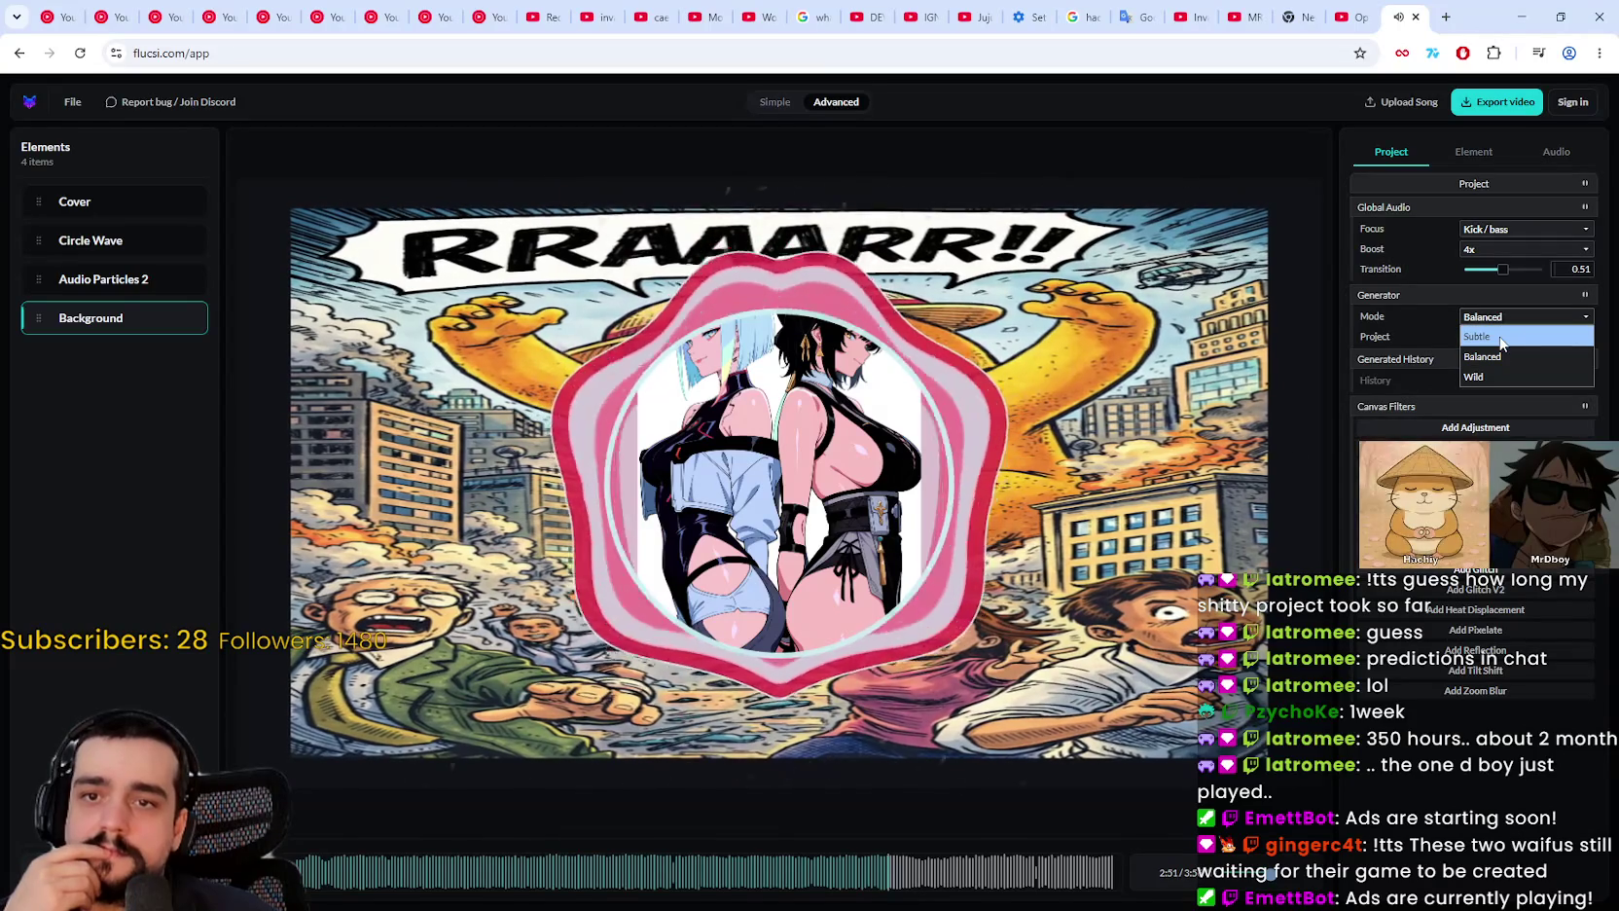
{"action": "left_click", "coordinate": [1489, 356]}
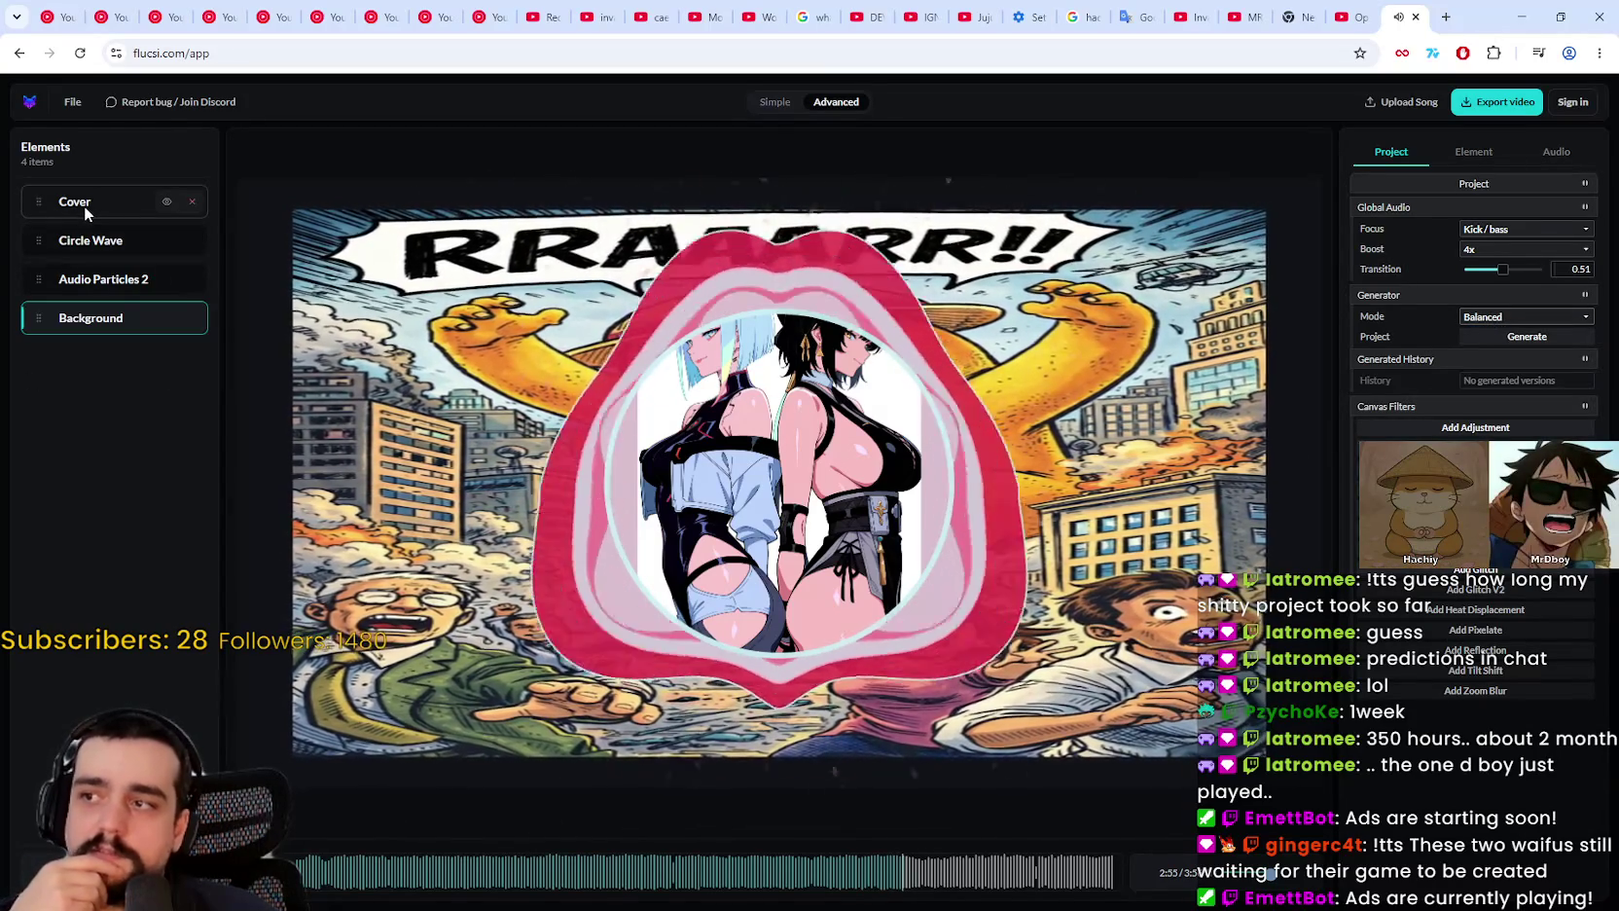
{"action": "left_click", "coordinate": [303, 856]}
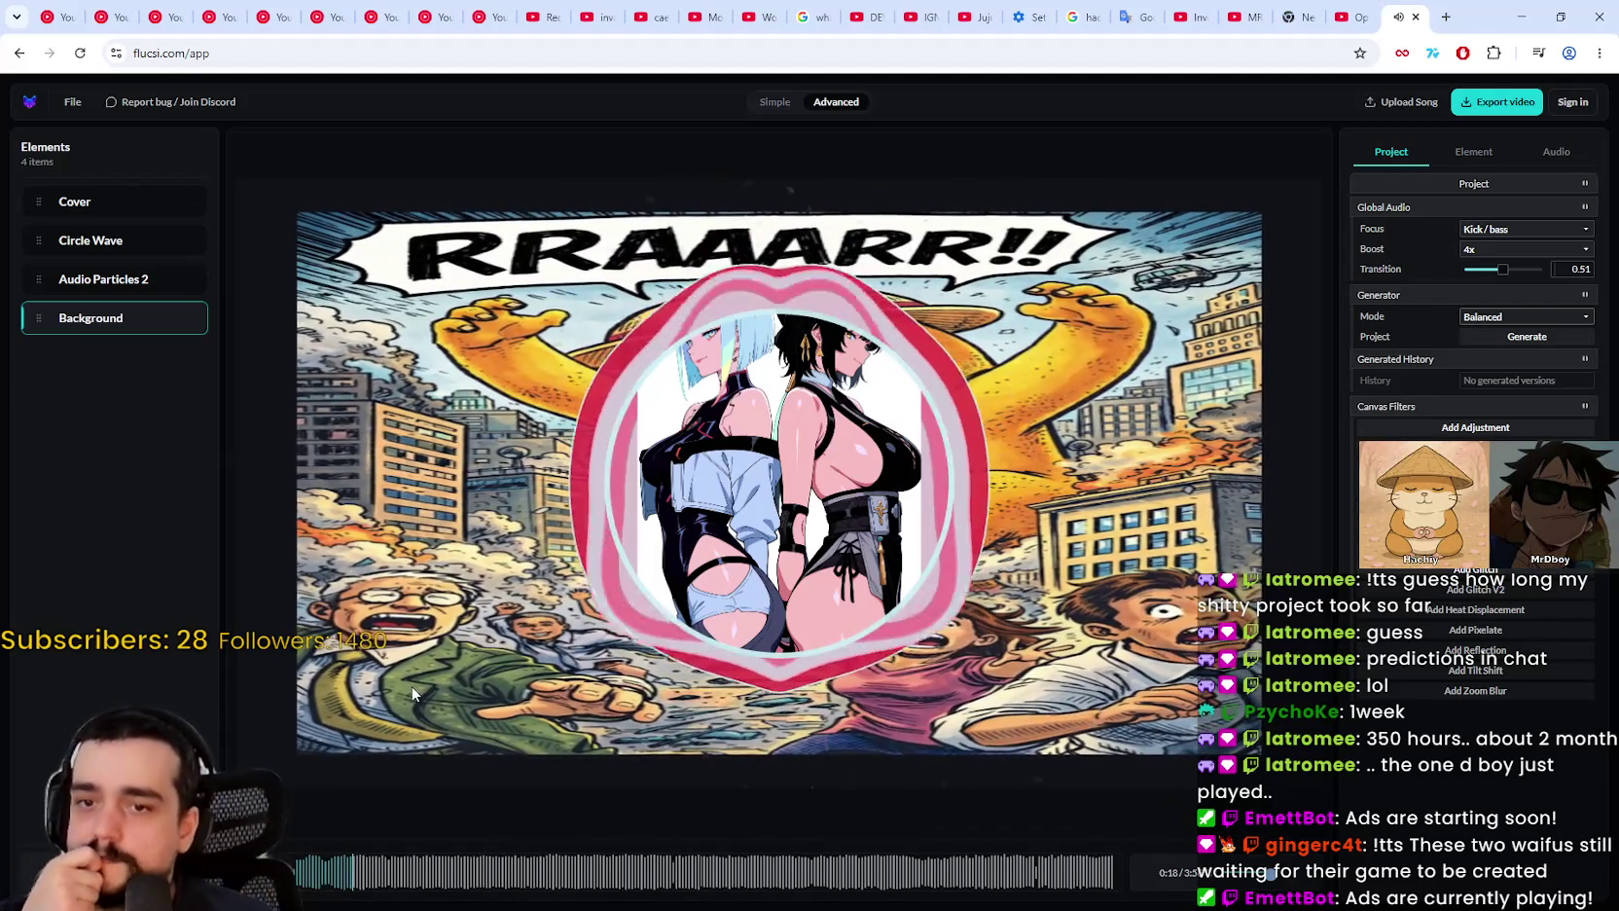
Step: Add a Pixelate canvas filter and leave its pixel size at 2
{"action": "left_click", "coordinate": [1476, 629]}
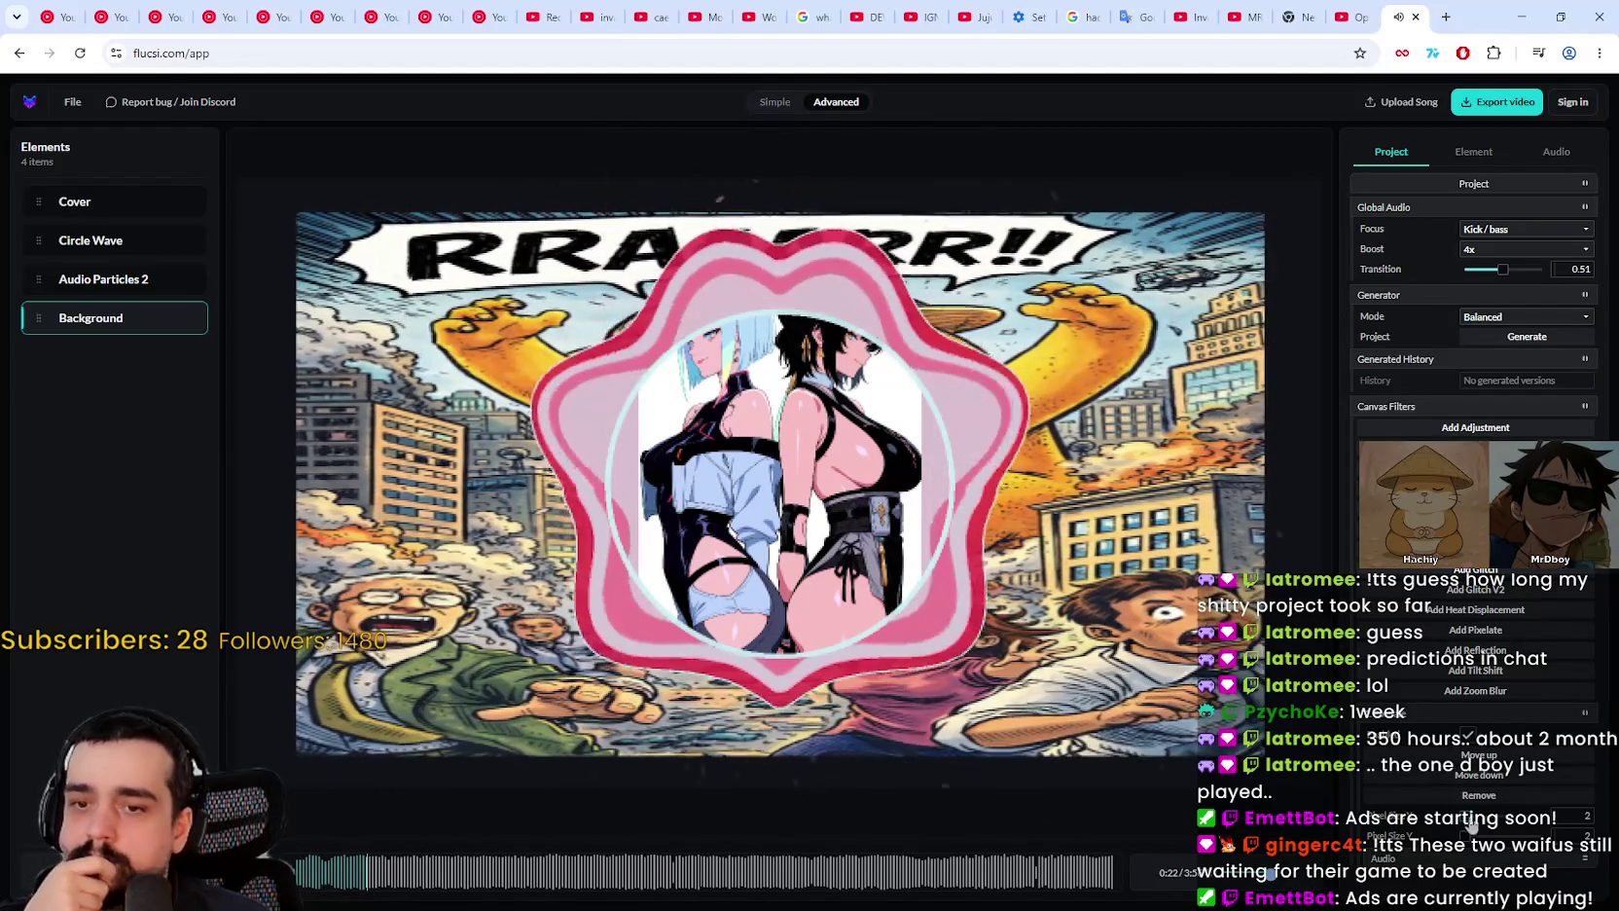
{"action": "mouse_move", "coordinate": [1469, 822]}
{"action": "left_mouse_down"}
{"action": "mouse_move", "coordinate": [1520, 849]}
{"action": "mouse_move", "coordinate": [1472, 851]}
{"action": "mouse_move", "coordinate": [1472, 827]}
{"action": "left_mouse_up"}
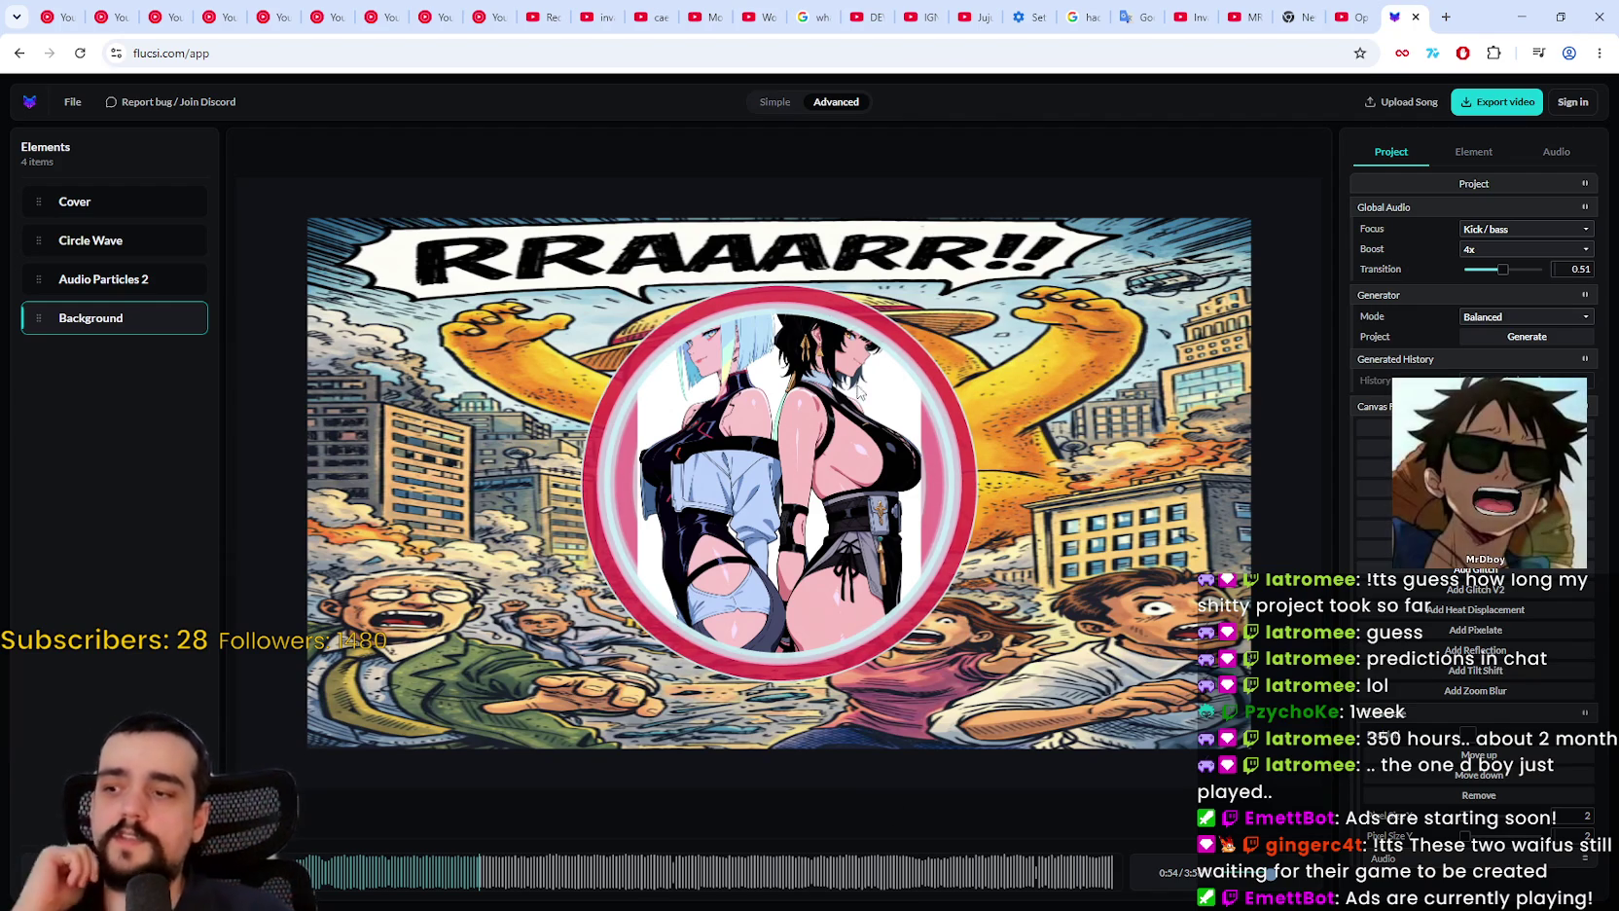
Step: Play the song preview, then bring up the Circle Wave element's settings
{"action": "left_click", "coordinate": [61, 853]}
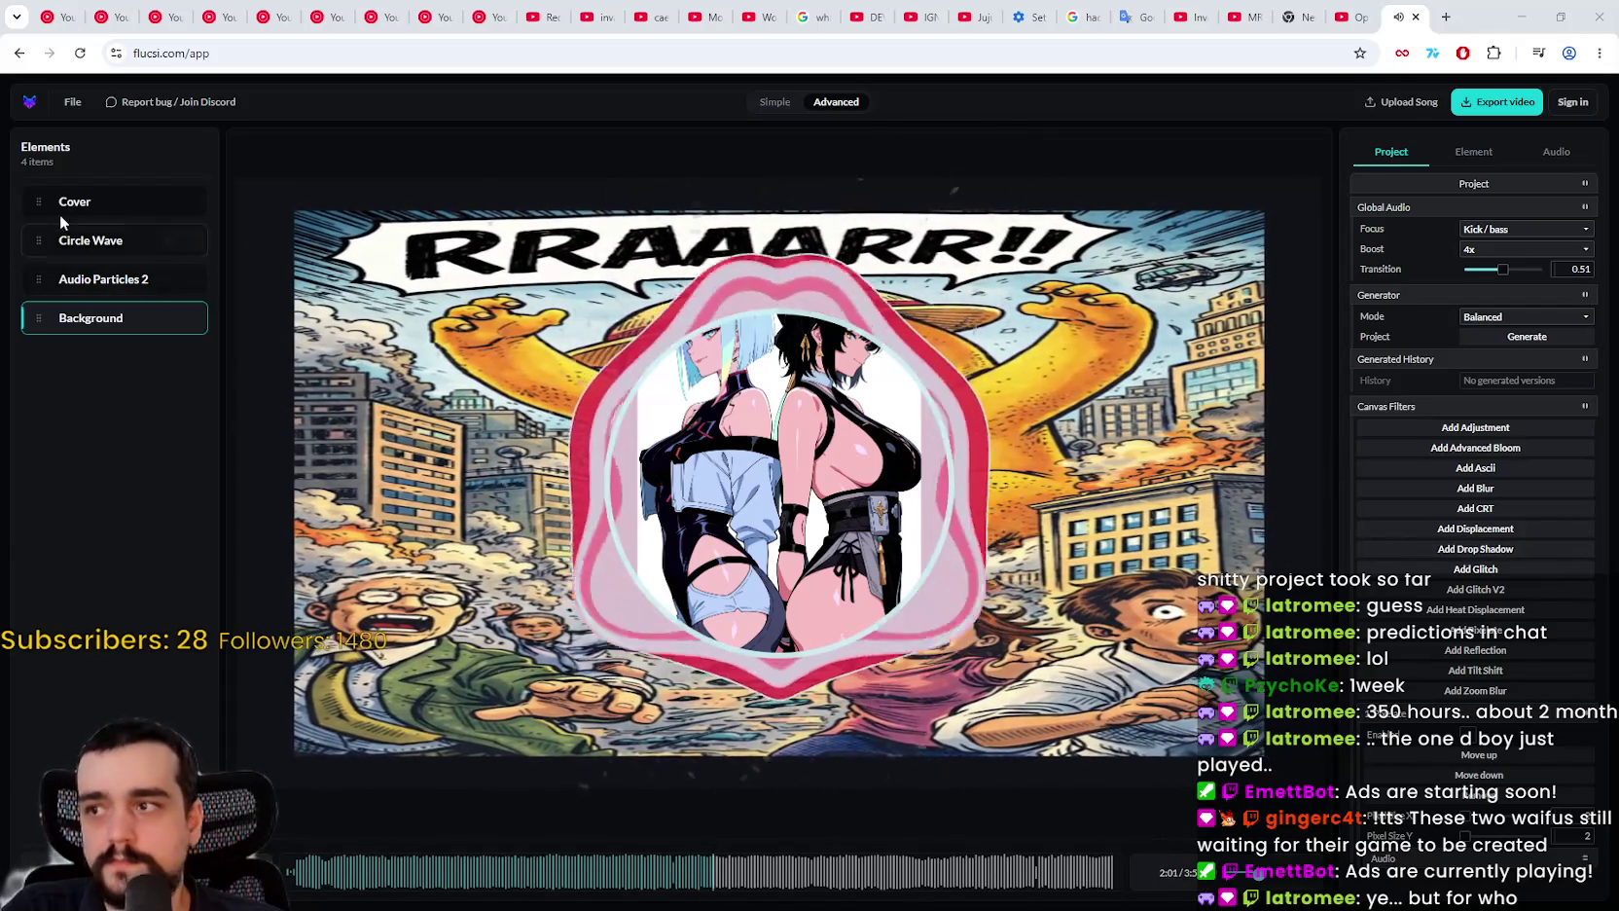
{"action": "left_click", "coordinate": [155, 244]}
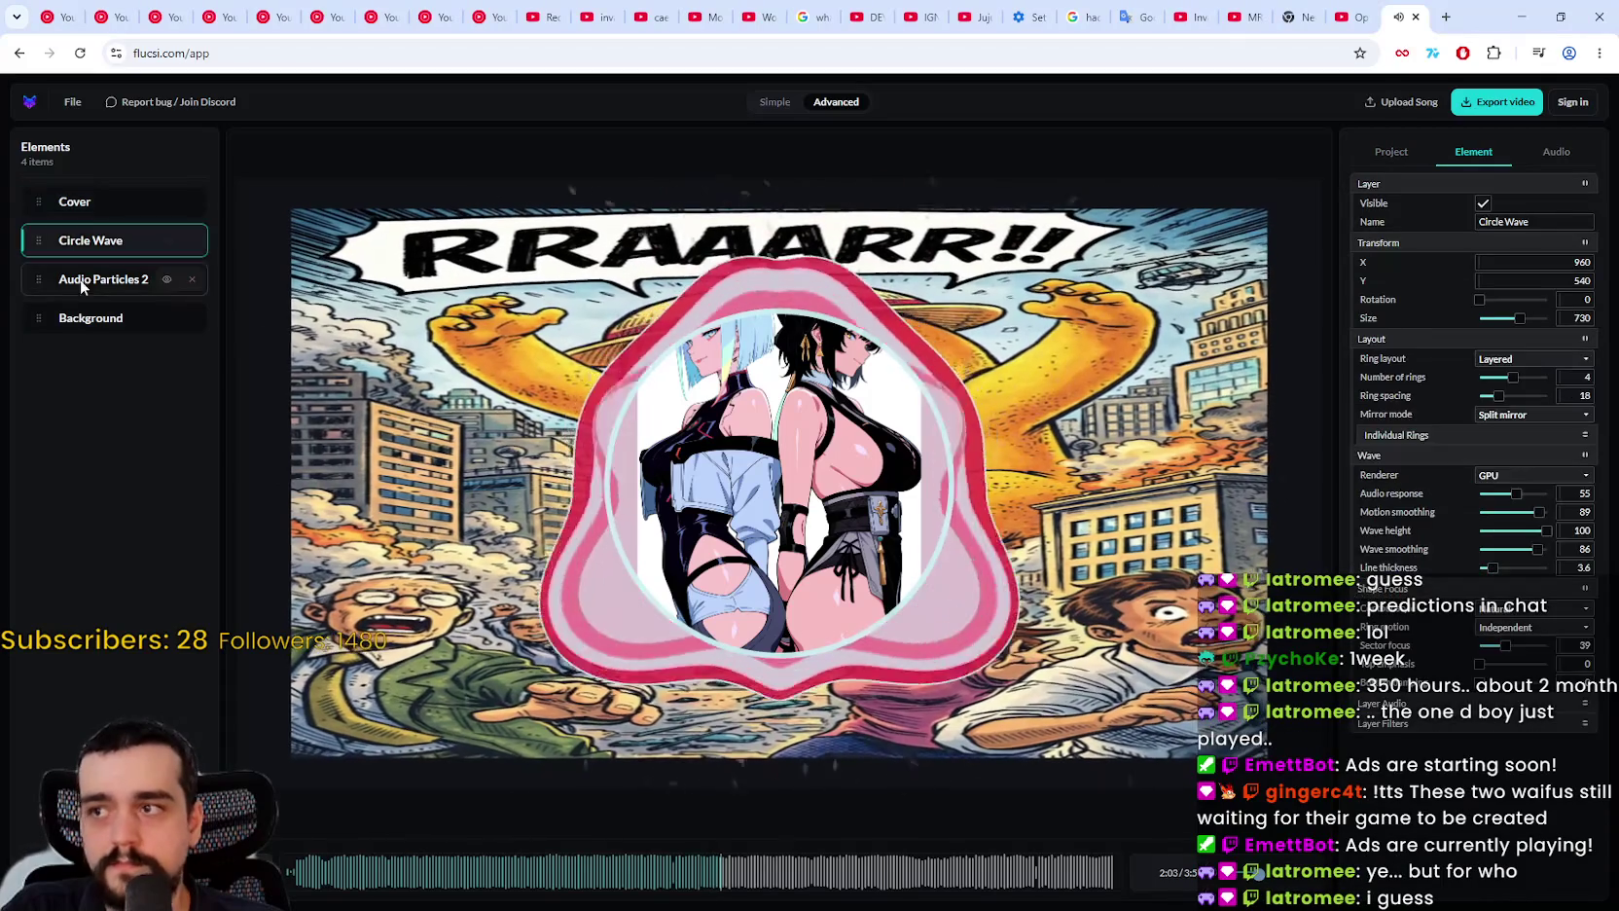
Step: Seek the song preview to several points and select the Circle Wave element
{"action": "left_click", "coordinate": [80, 279]}
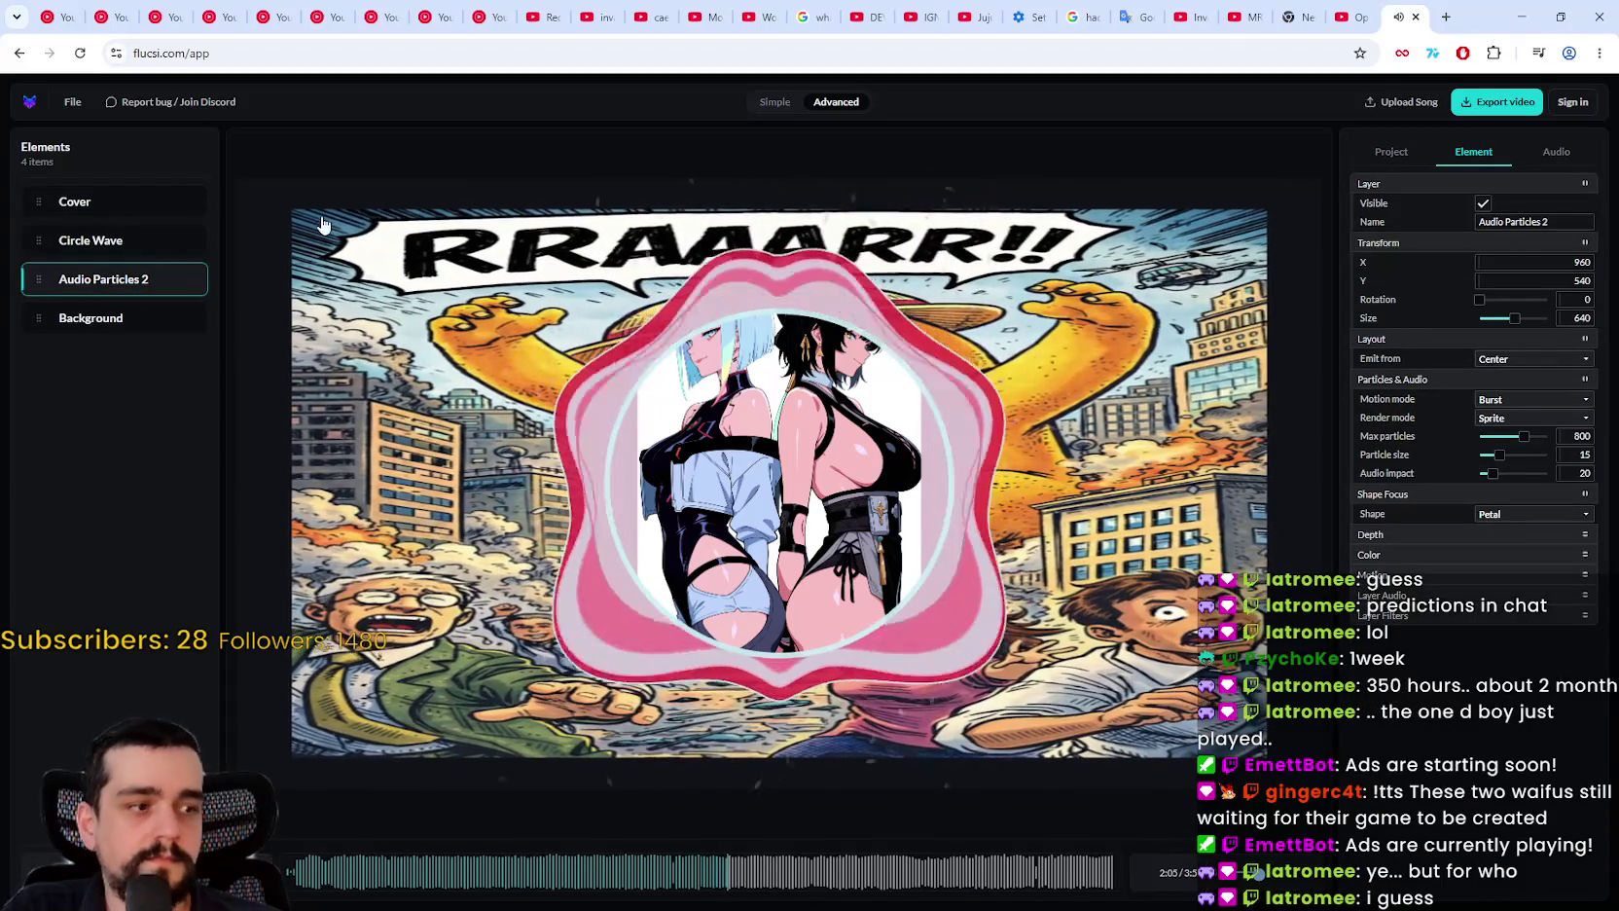
{"action": "left_click", "coordinate": [351, 873]}
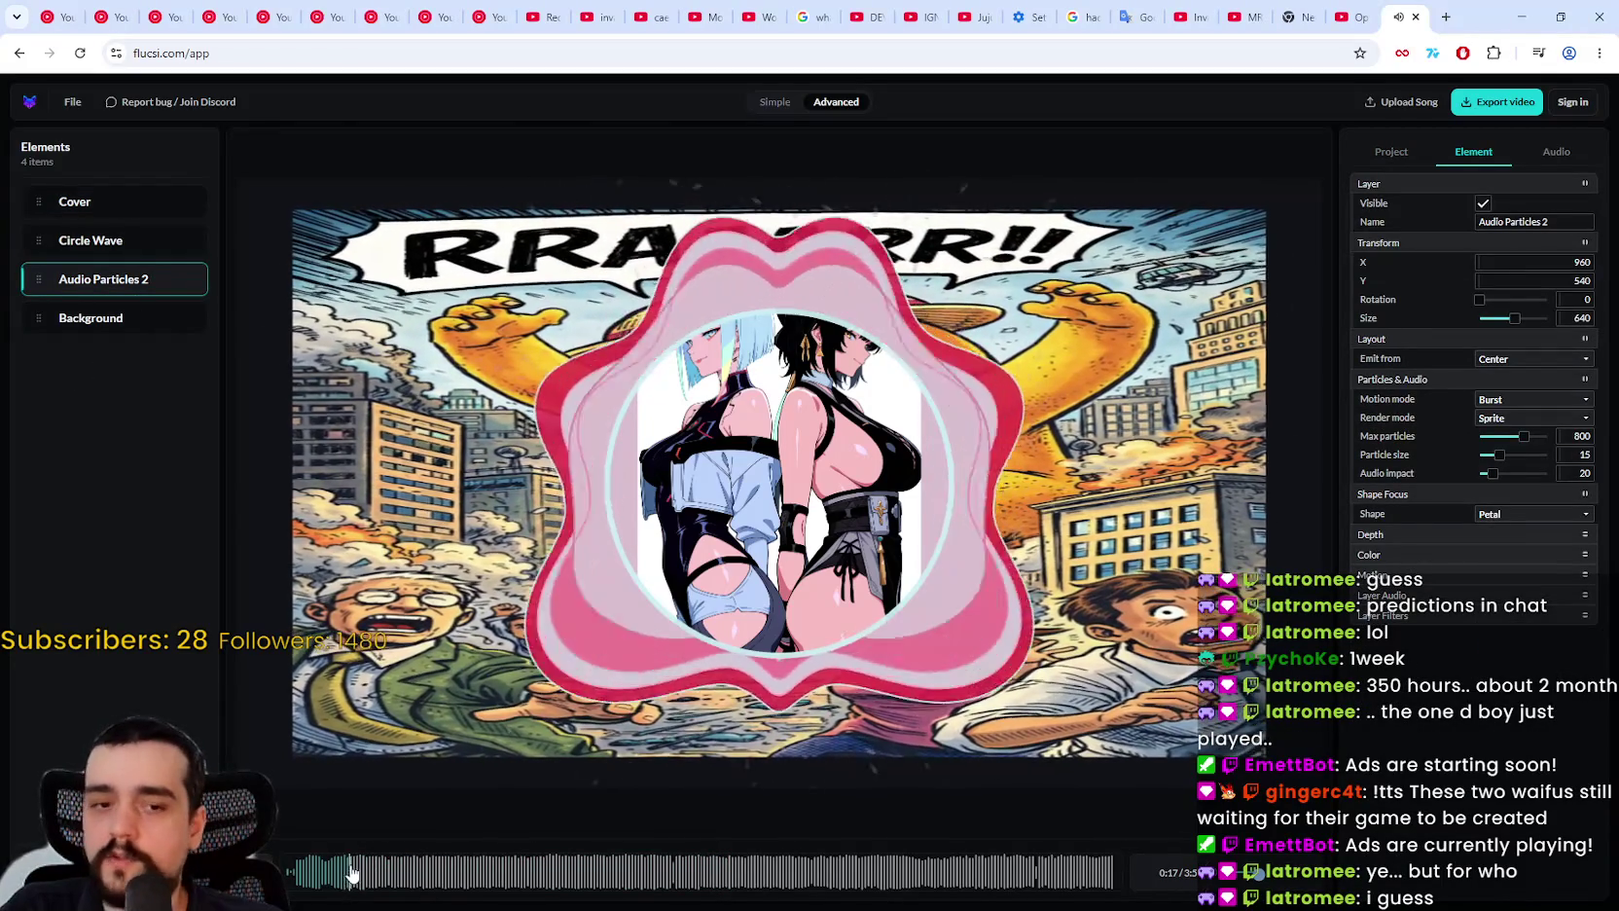
{"action": "left_click", "coordinate": [535, 872]}
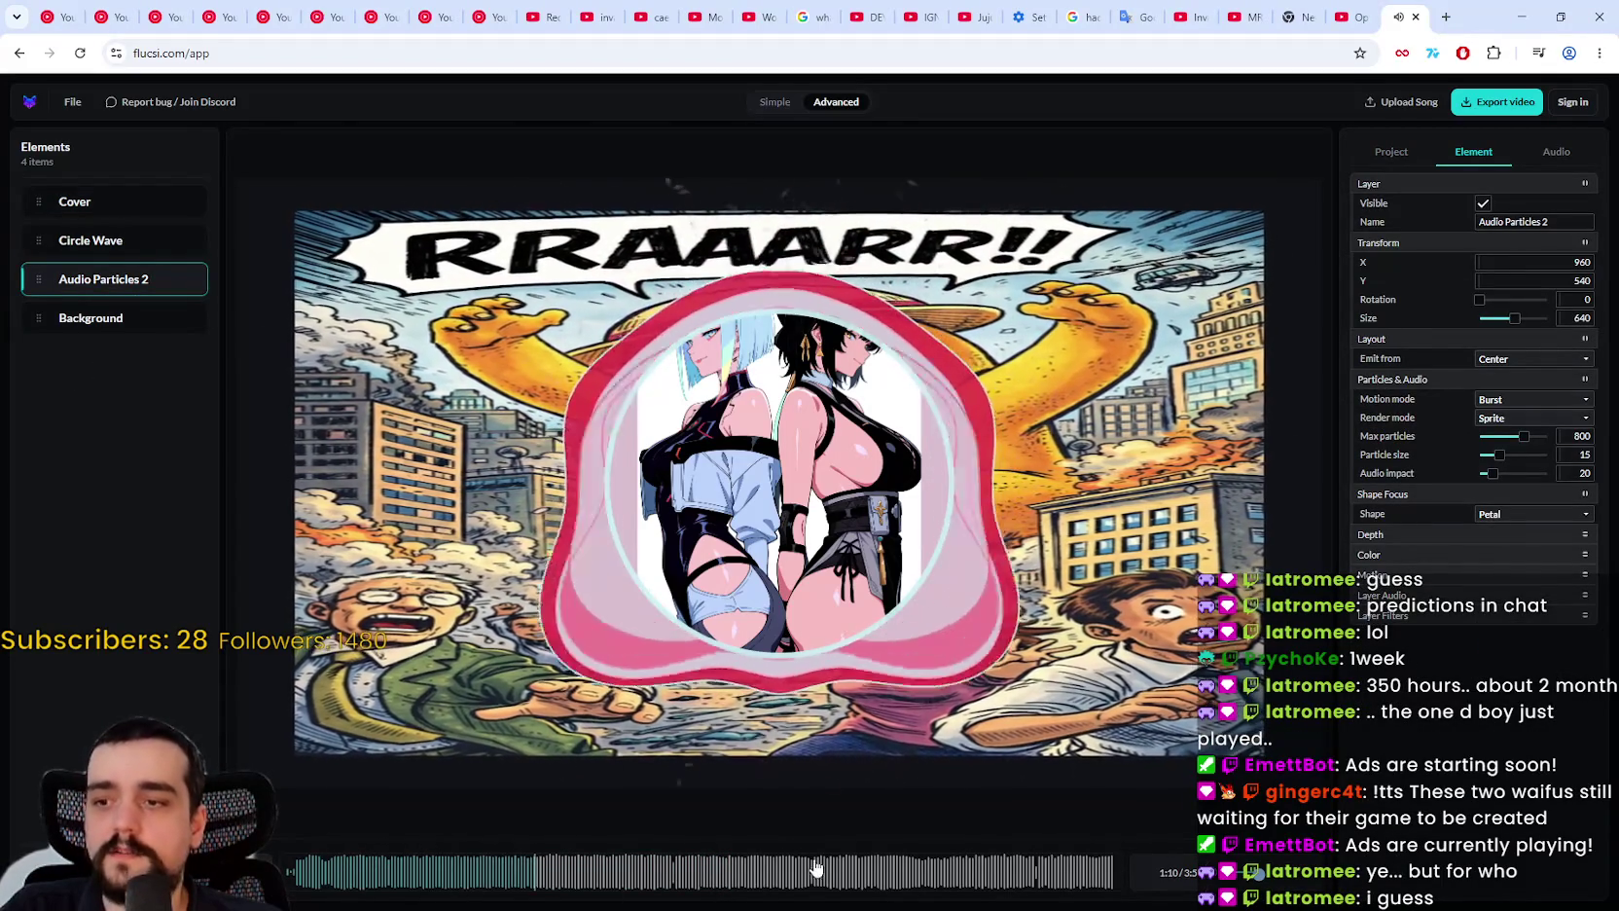
{"action": "left_click", "coordinate": [436, 871]}
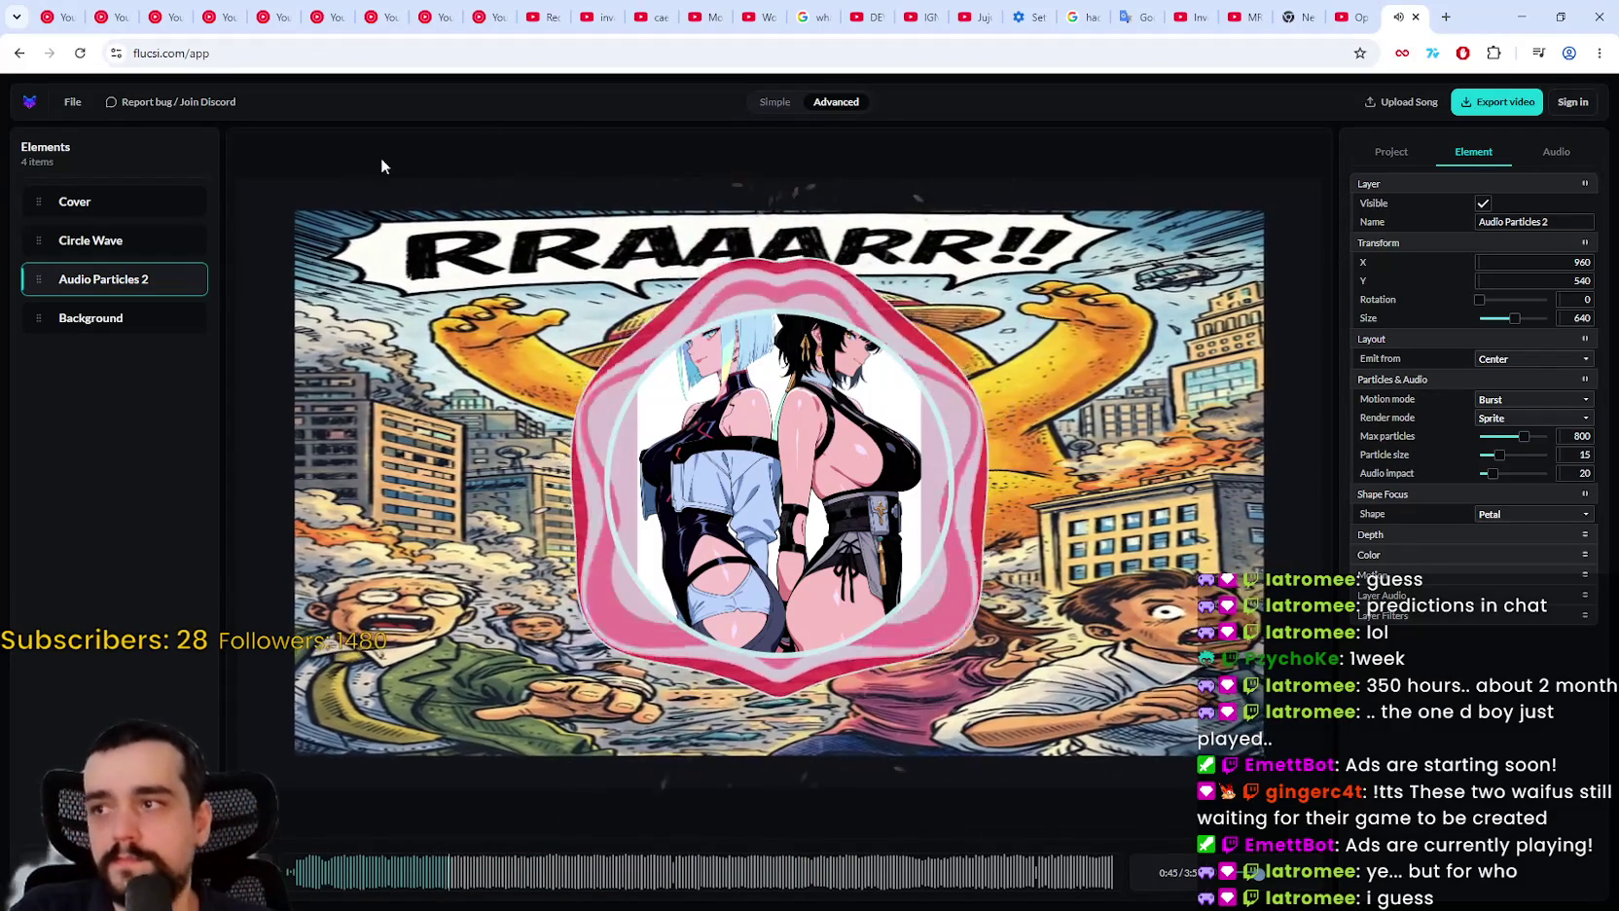
{"action": "left_click", "coordinate": [91, 203]}
{"action": "left_click", "coordinate": [80, 239]}
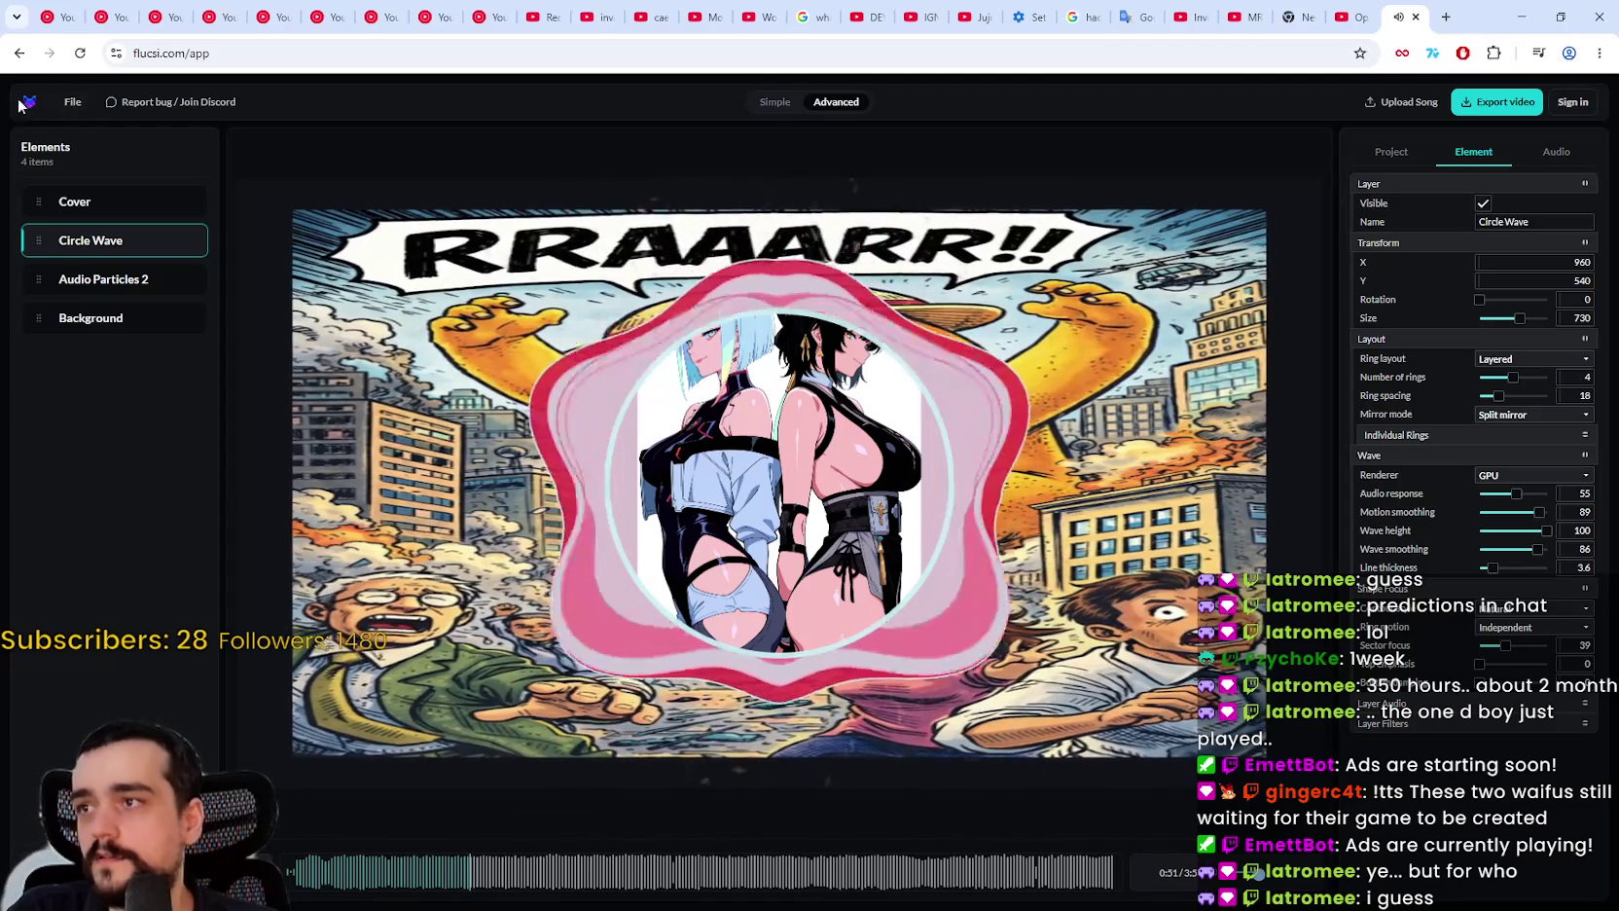
{"action": "left_click", "coordinate": [72, 101]}
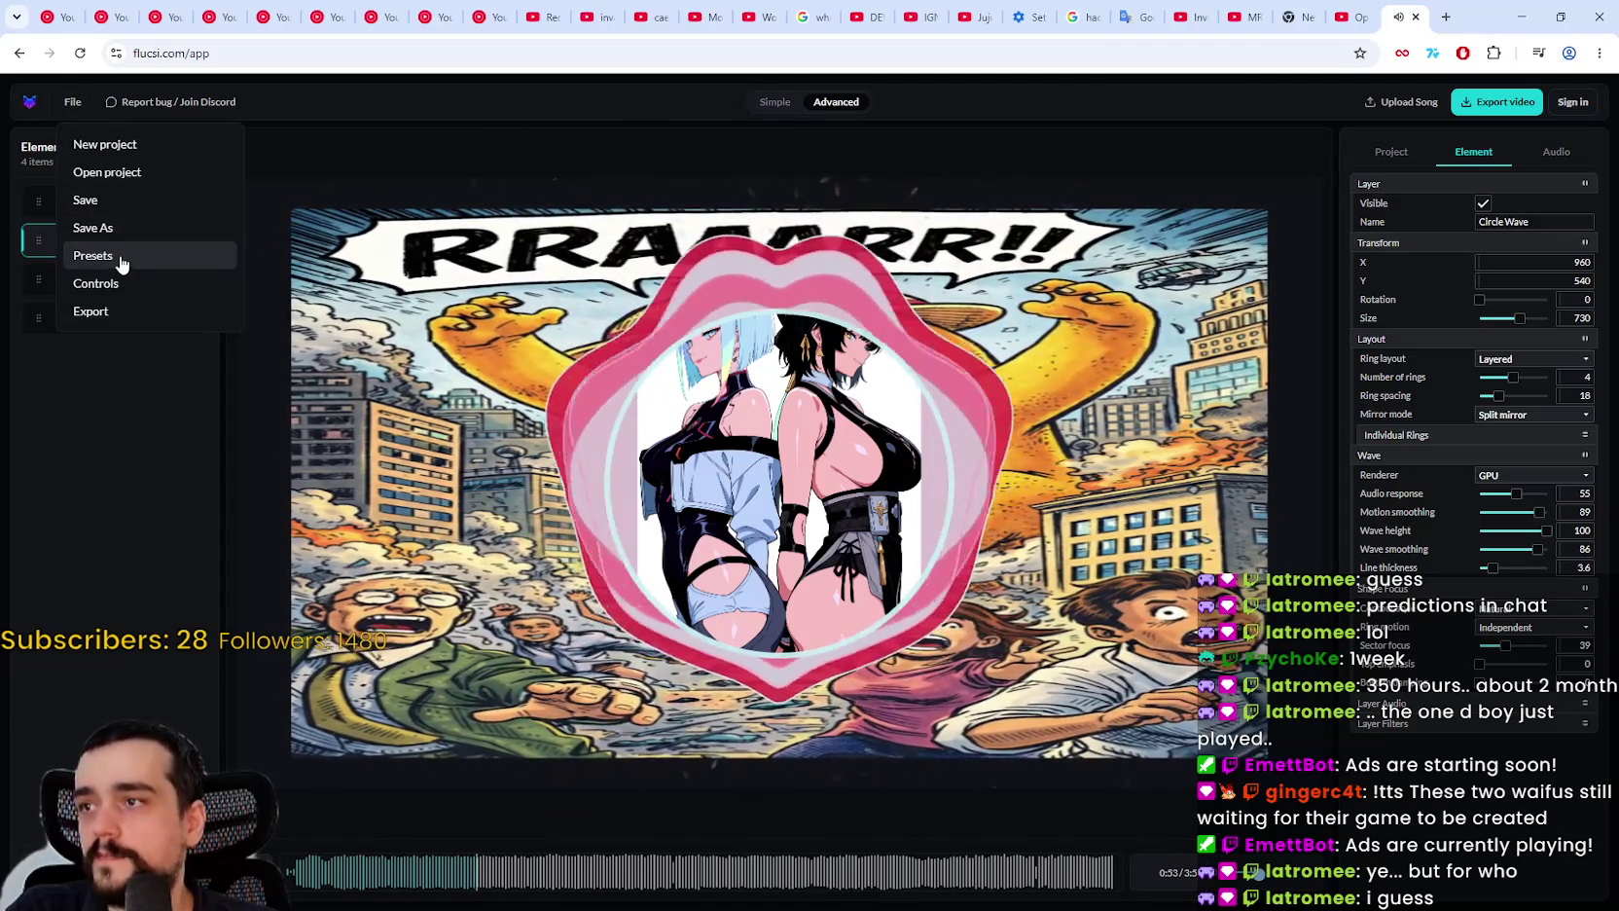
Step: Load the Default preset, then minimize Chrome to return to the Godot editor
{"action": "left_click", "coordinate": [121, 257]}
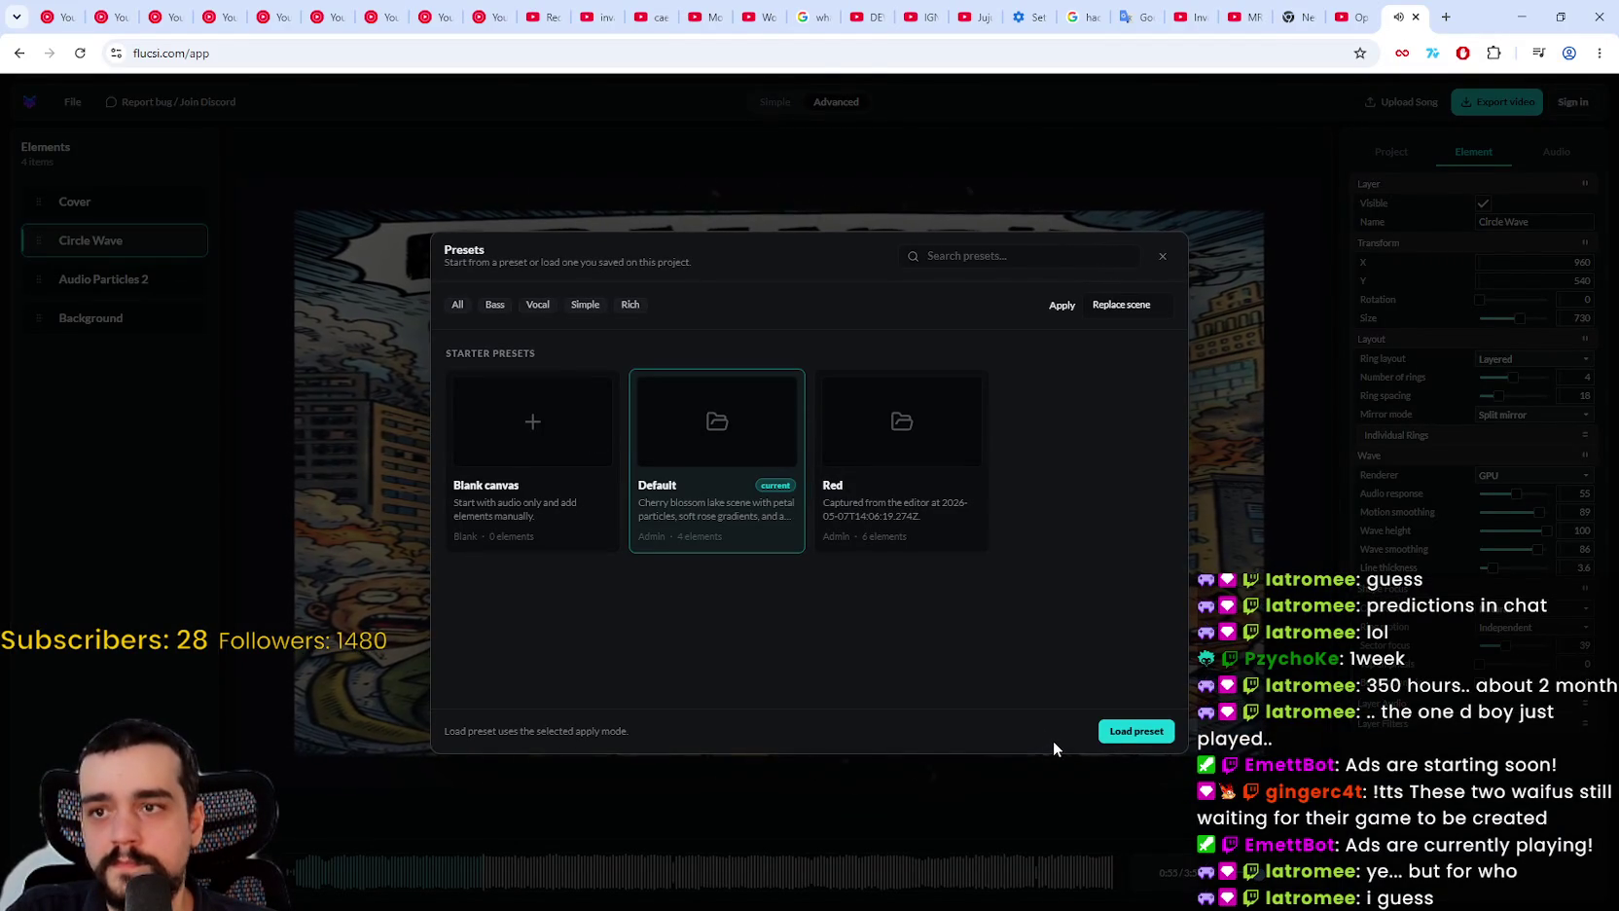
{"action": "left_click", "coordinate": [1135, 731]}
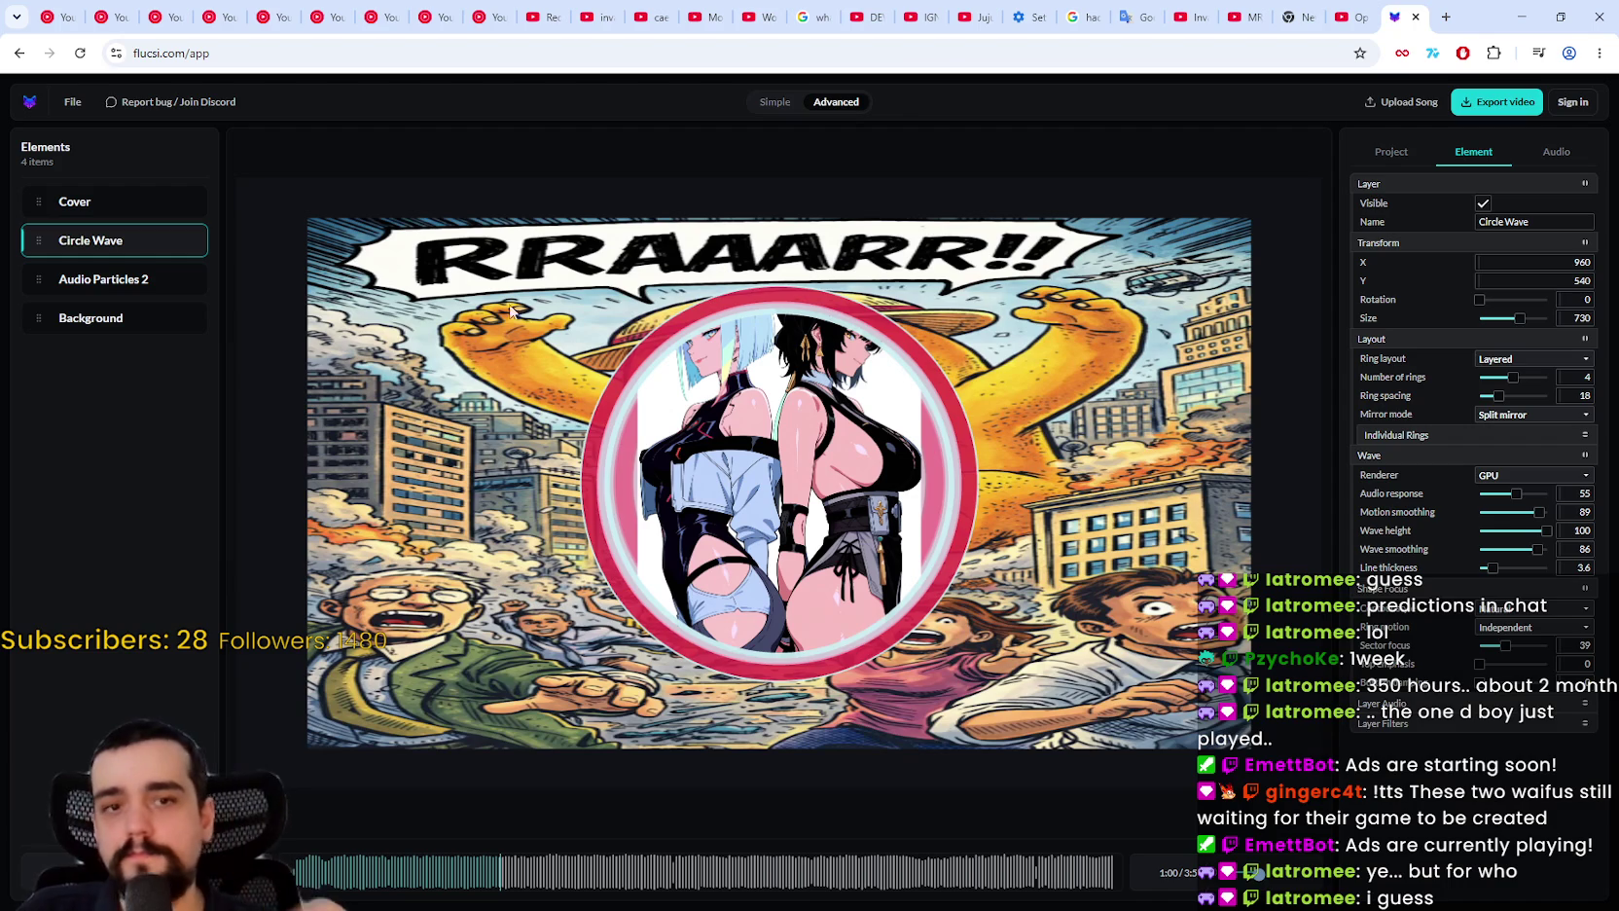
{"action": "left_click", "coordinate": [1568, 29]}
{"action": "left_click", "coordinate": [1202, 26]}
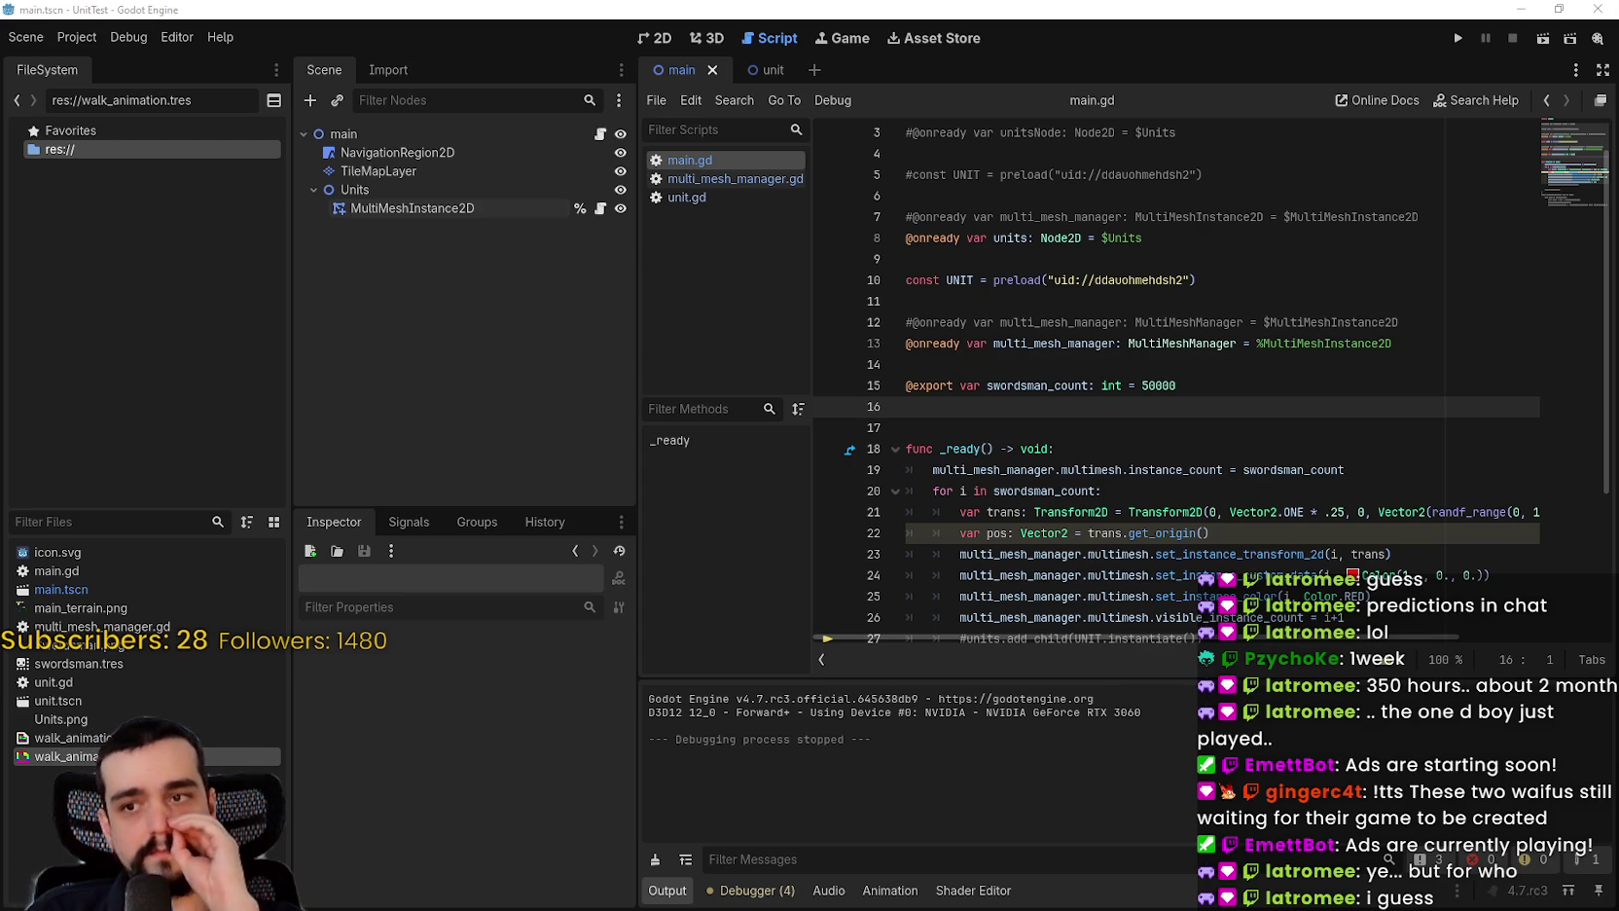
Step: Scroll through the swordsman spawning loop in main.gd, then start the MultiMesh tutorial video in Chrome
{"action": "scroll", "coordinate": [1207, 379], "scroll_direction": "down", "scroll_amount": 3}
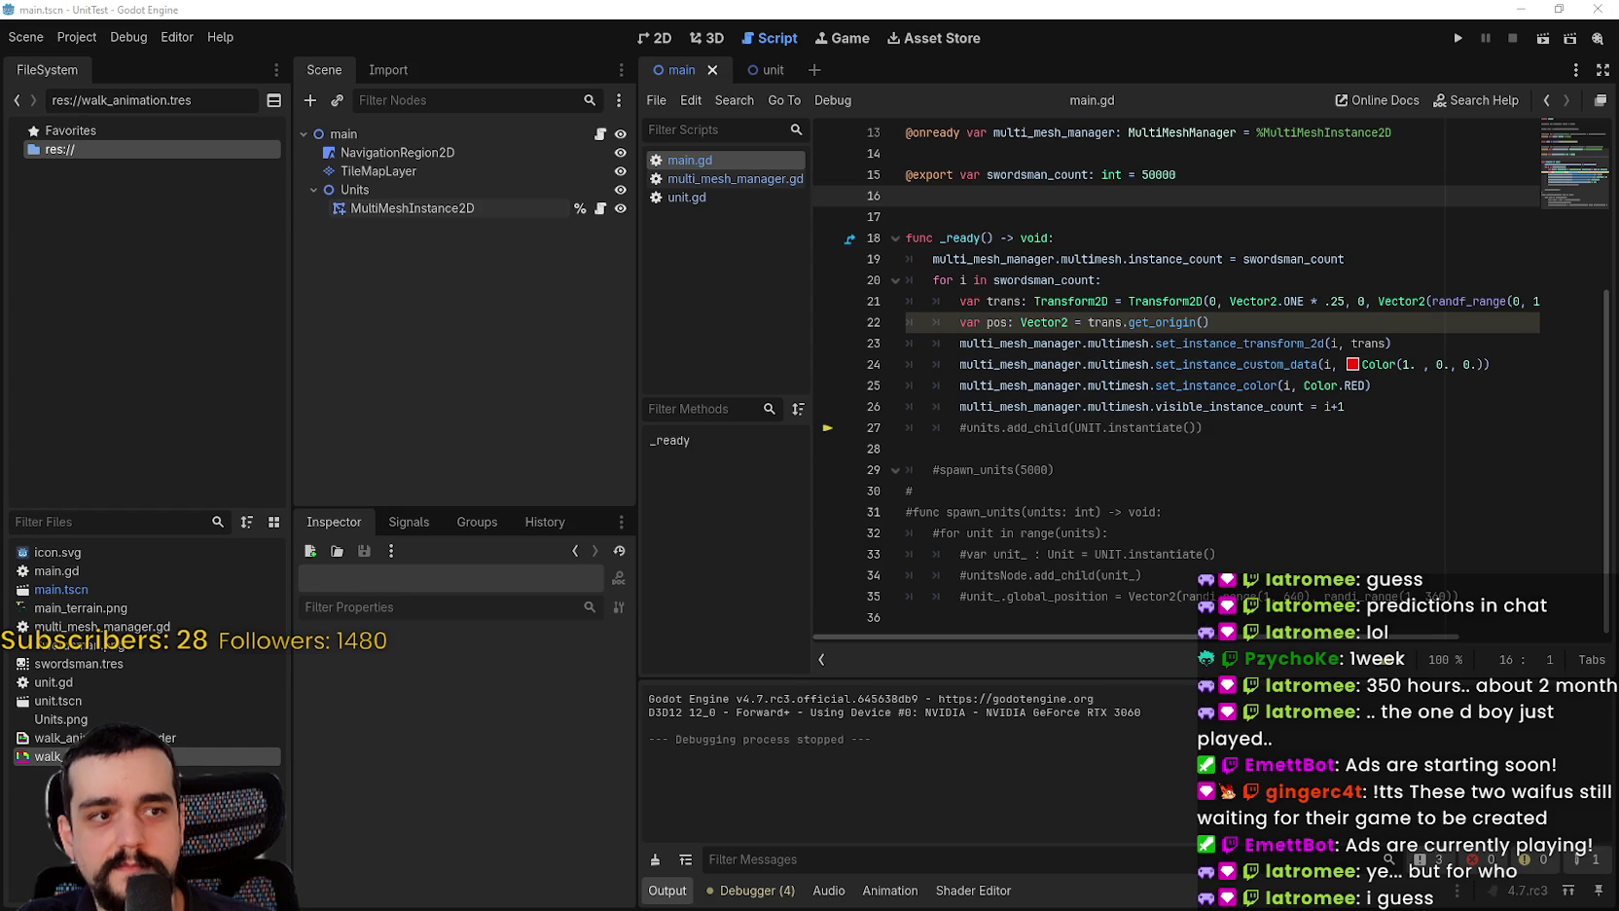
{"action": "key", "text": "alt+Tab"}
{"action": "left_click", "coordinate": [855, 471]}
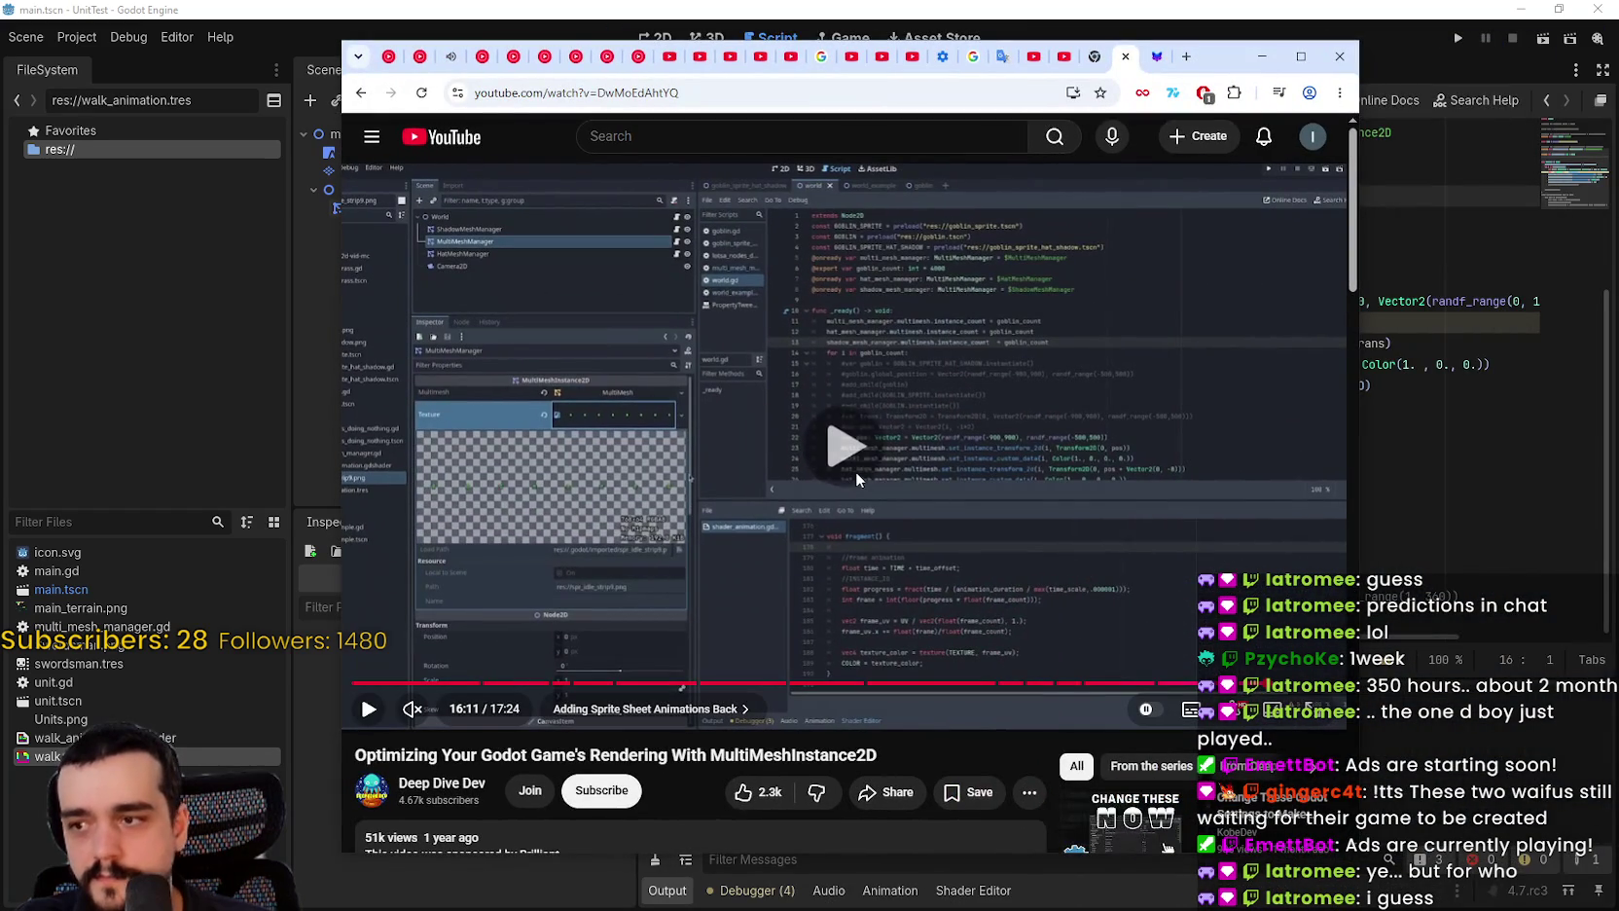
Step: Watch the MultiMesh tutorial full screen and seek back to its vertex shader caveats section
{"action": "double_click", "coordinate": [971, 438]}
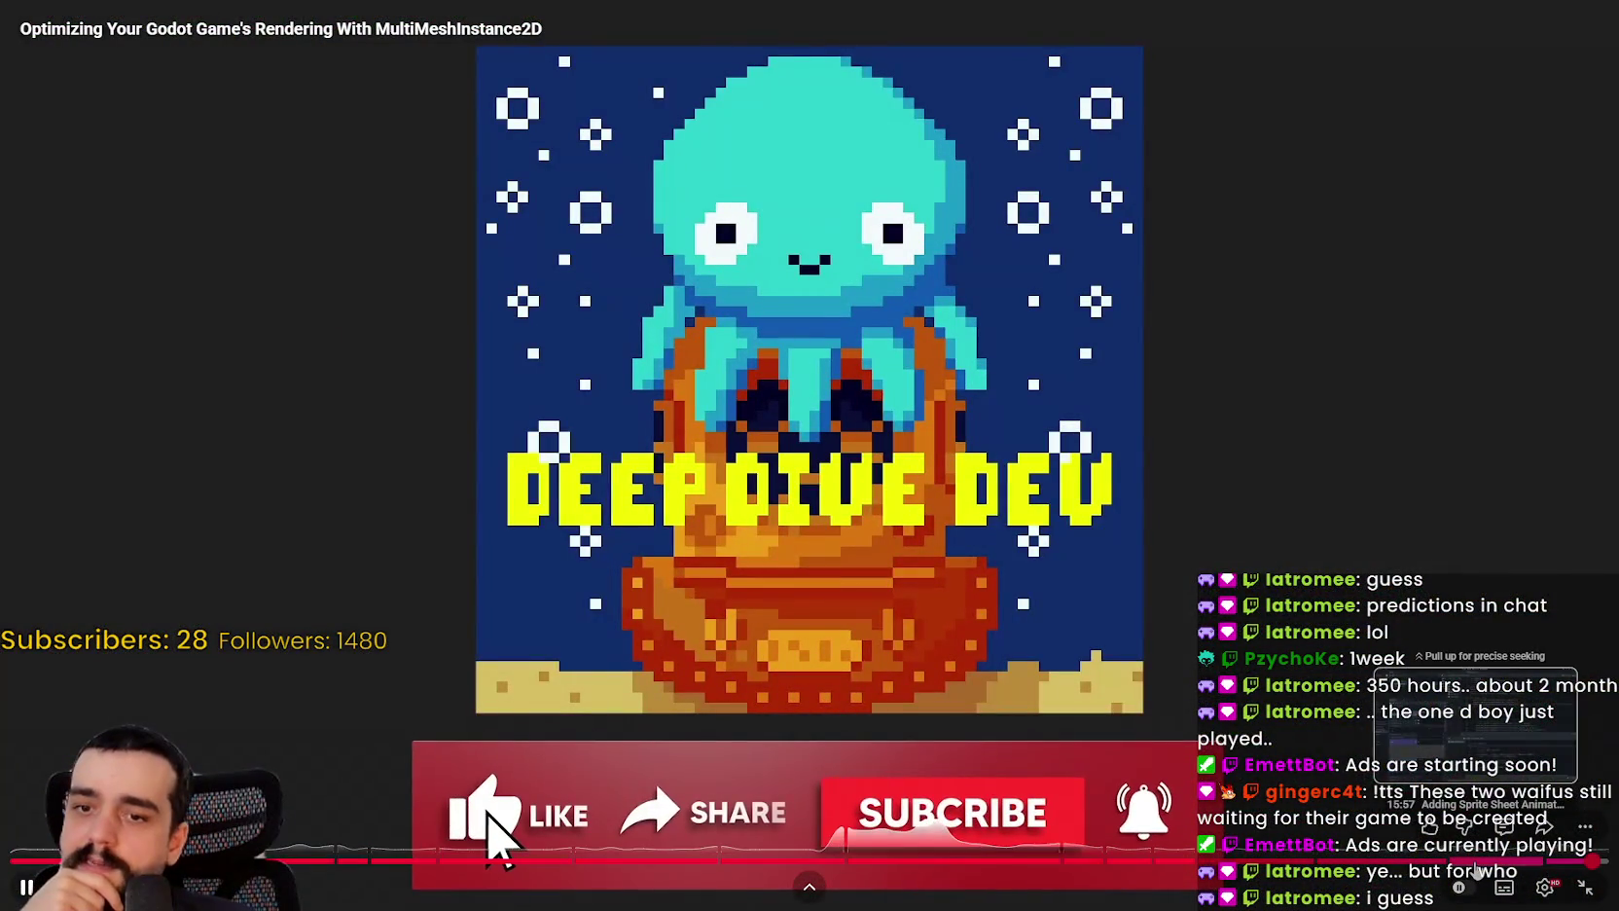
{"action": "left_click", "coordinate": [1478, 865]}
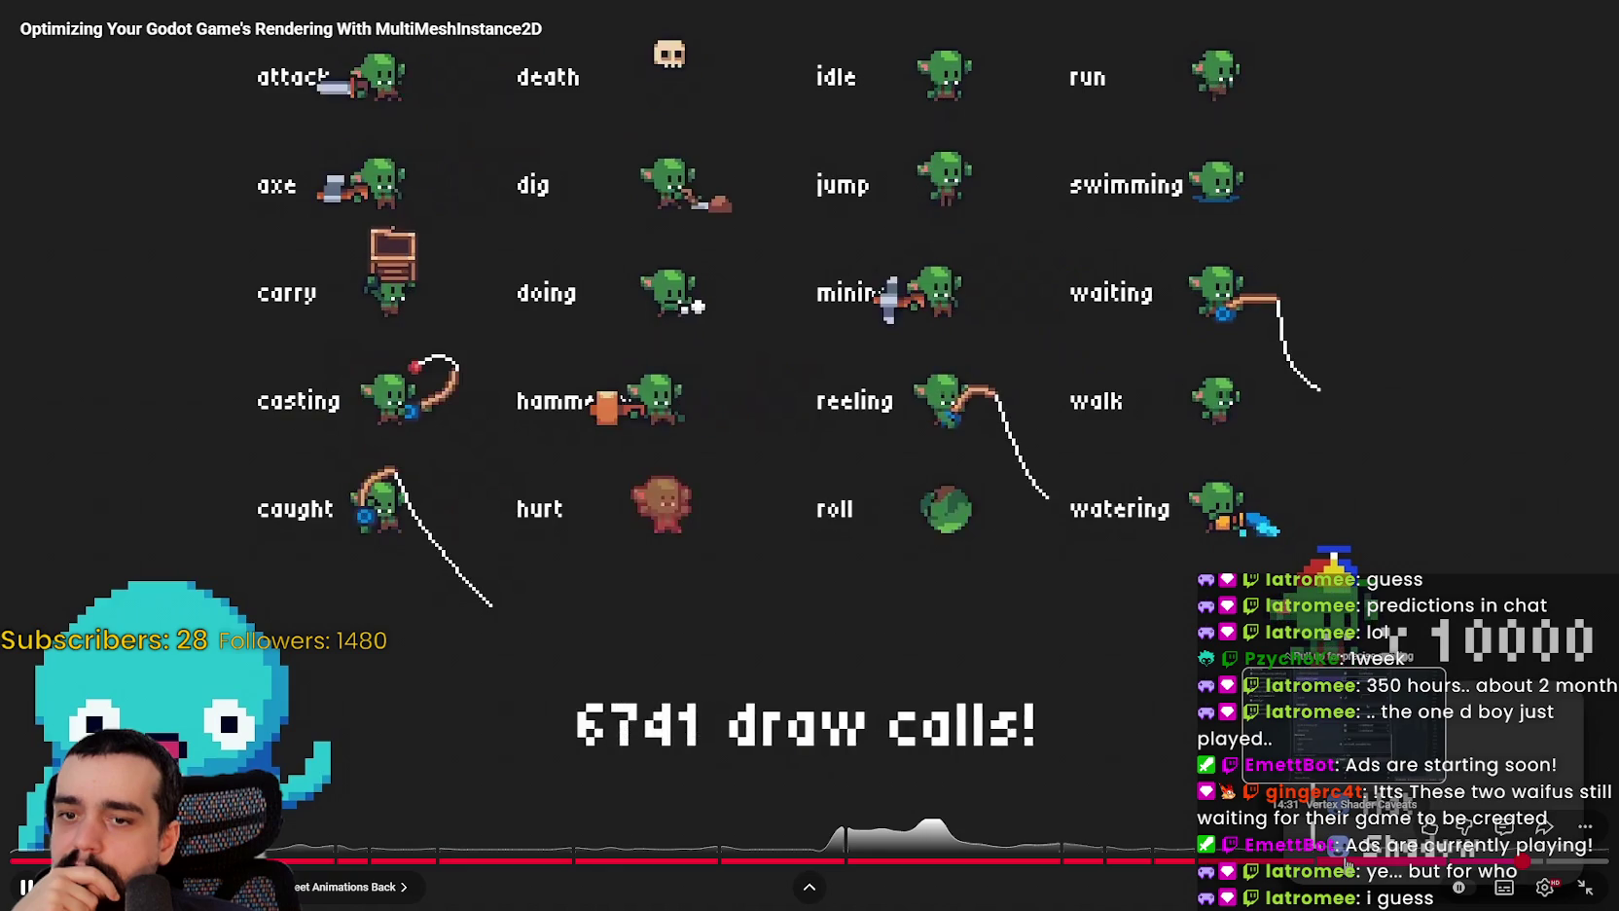
{"action": "left_click_drag", "start_coordinate": [1346, 862], "coordinate": [1369, 863]}
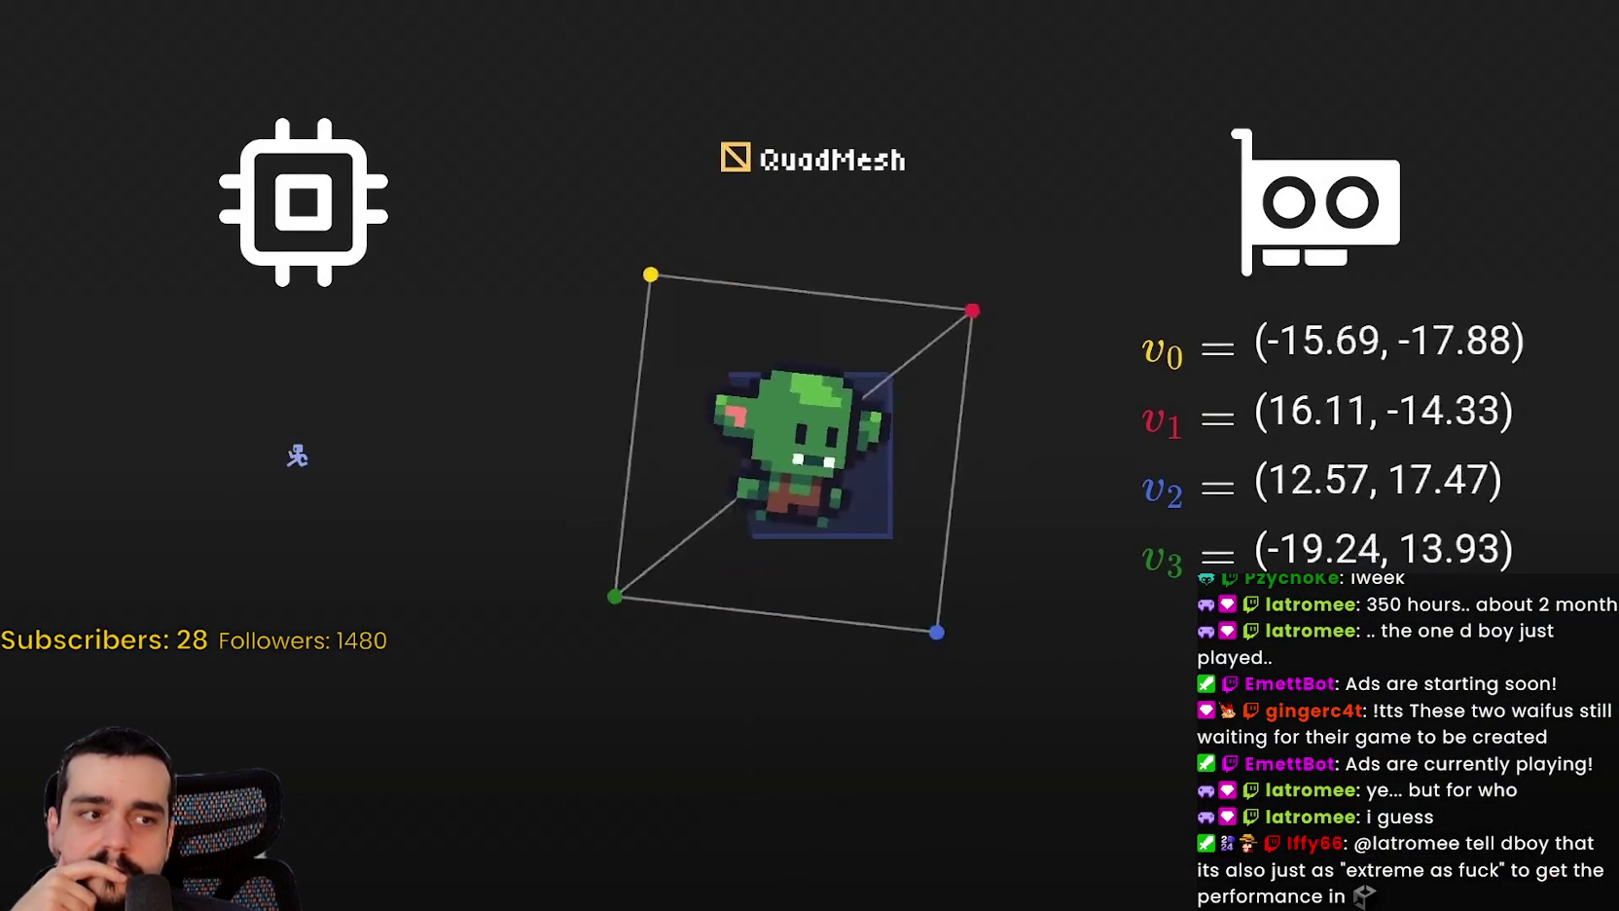
Step: Pause the tutorial and seek between its shader code, vertex() function and AnimationPlayer sections
{"action": "left_click", "coordinate": [1018, 564]}
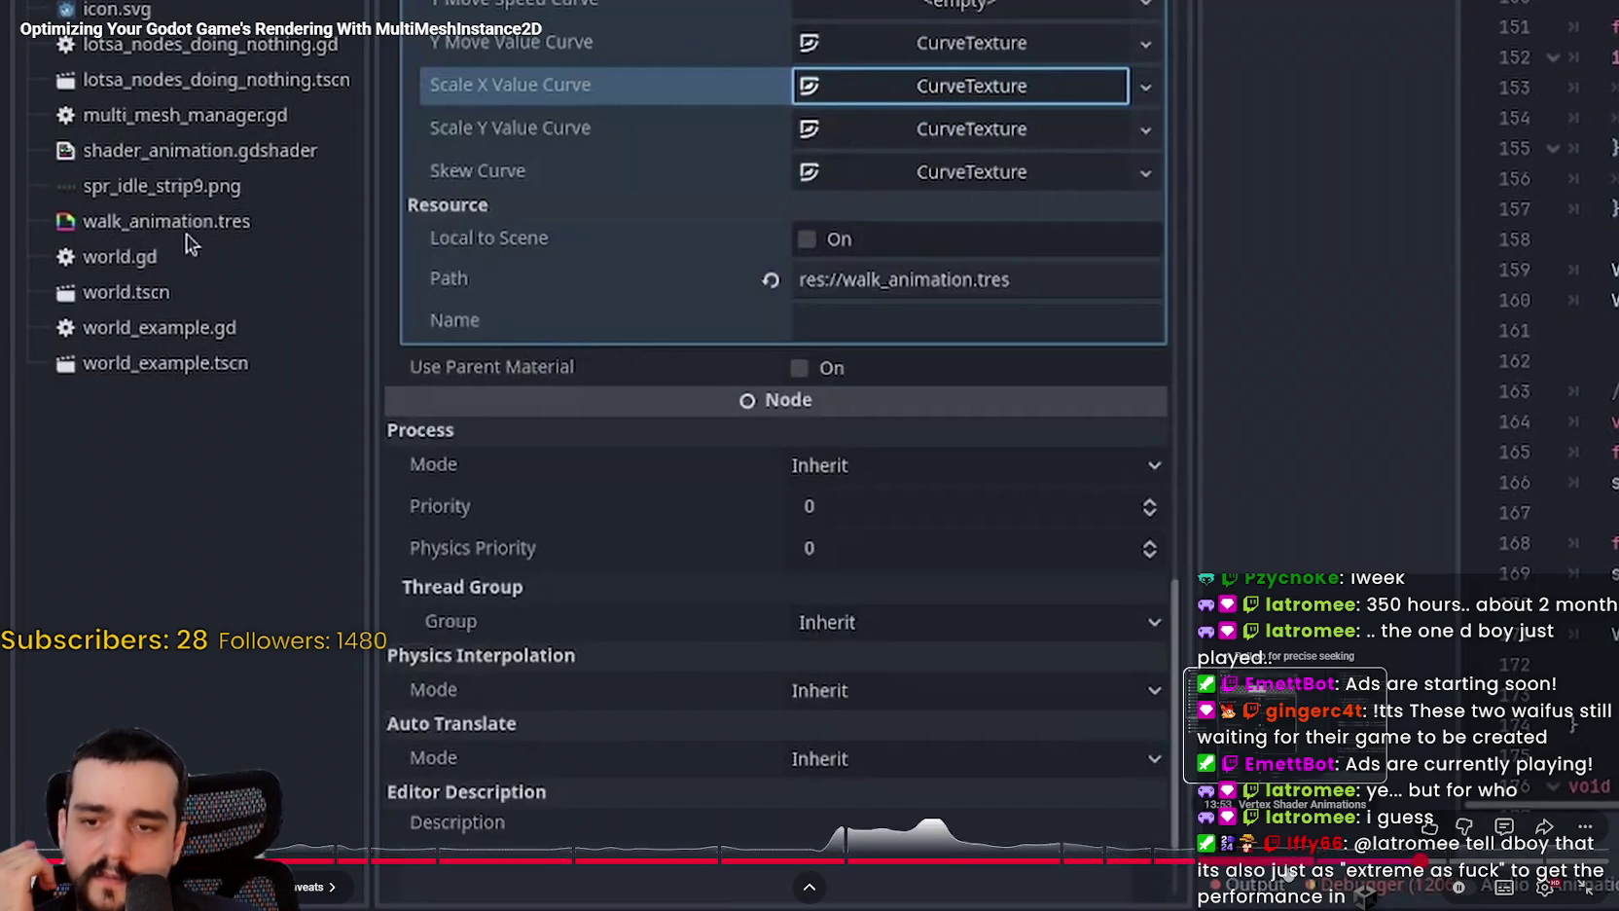
{"action": "mouse_move", "coordinate": [1246, 860]}
{"action": "left_mouse_down"}
{"action": "mouse_move", "coordinate": [1228, 860]}
{"action": "mouse_move", "coordinate": [1246, 861]}
{"action": "left_mouse_up"}
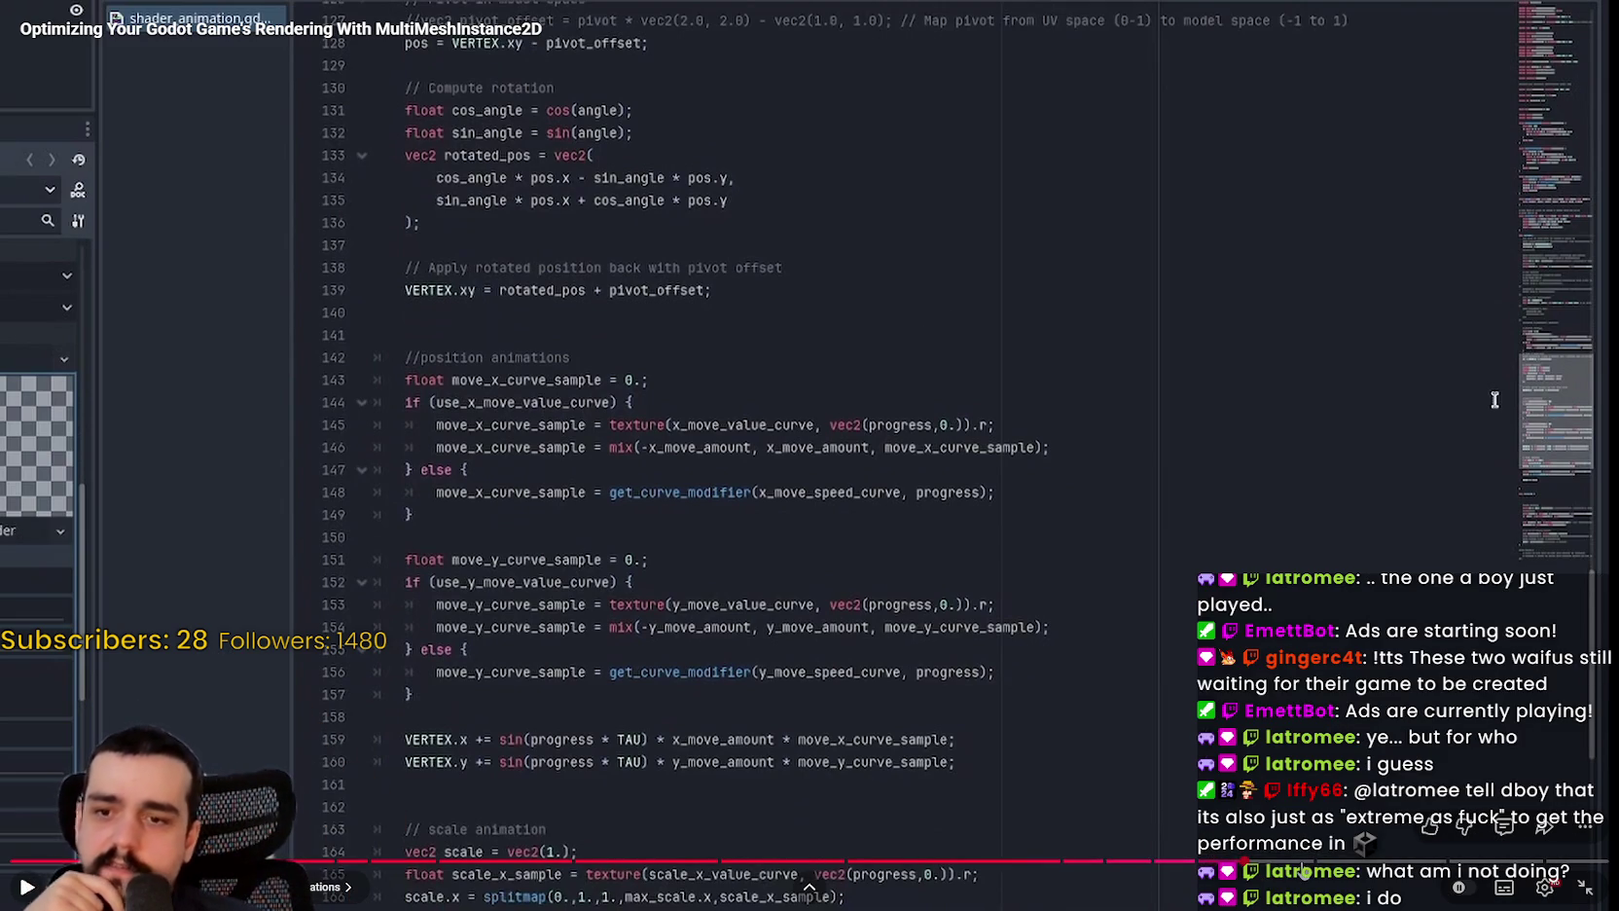
{"action": "left_click", "coordinate": [1286, 855]}
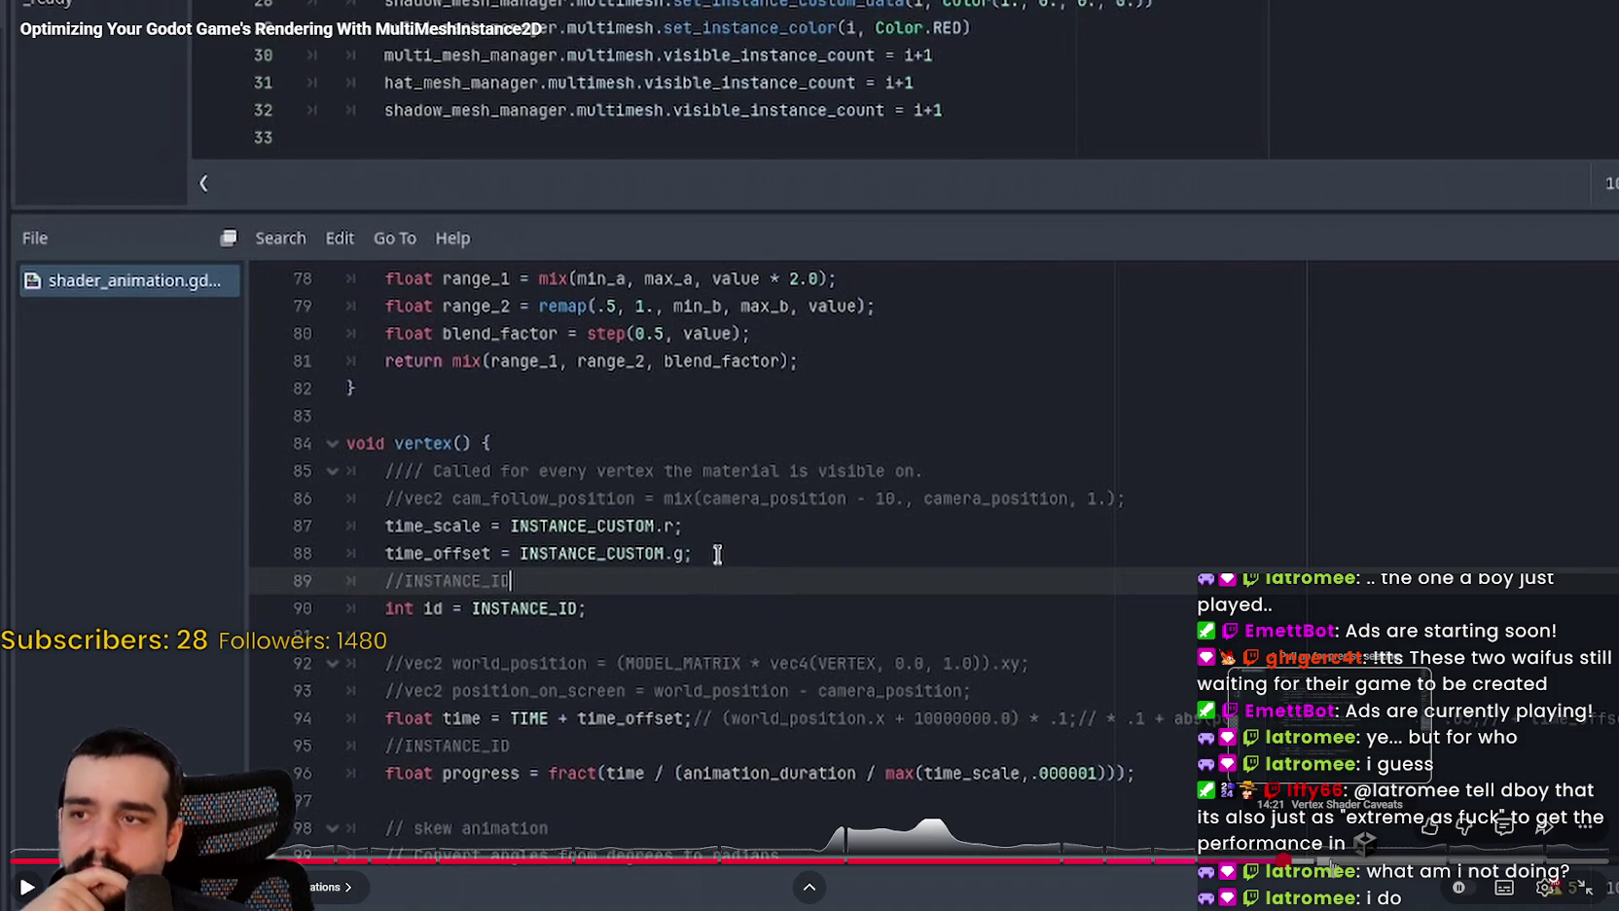
{"action": "left_click", "coordinate": [1331, 860]}
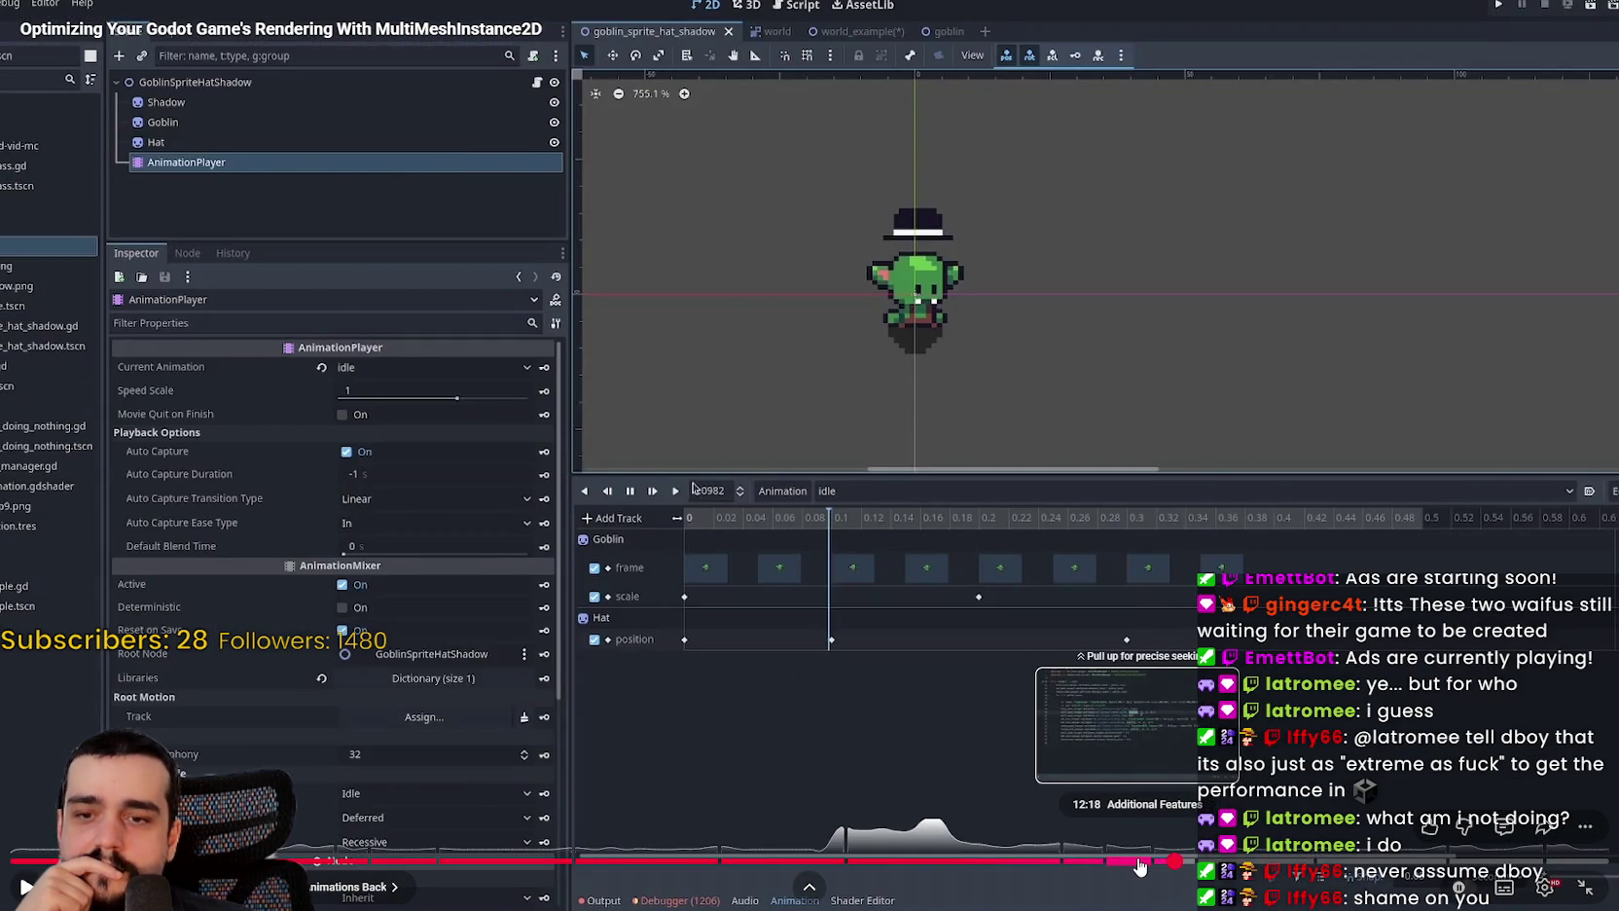
{"action": "left_click", "coordinate": [1138, 861]}
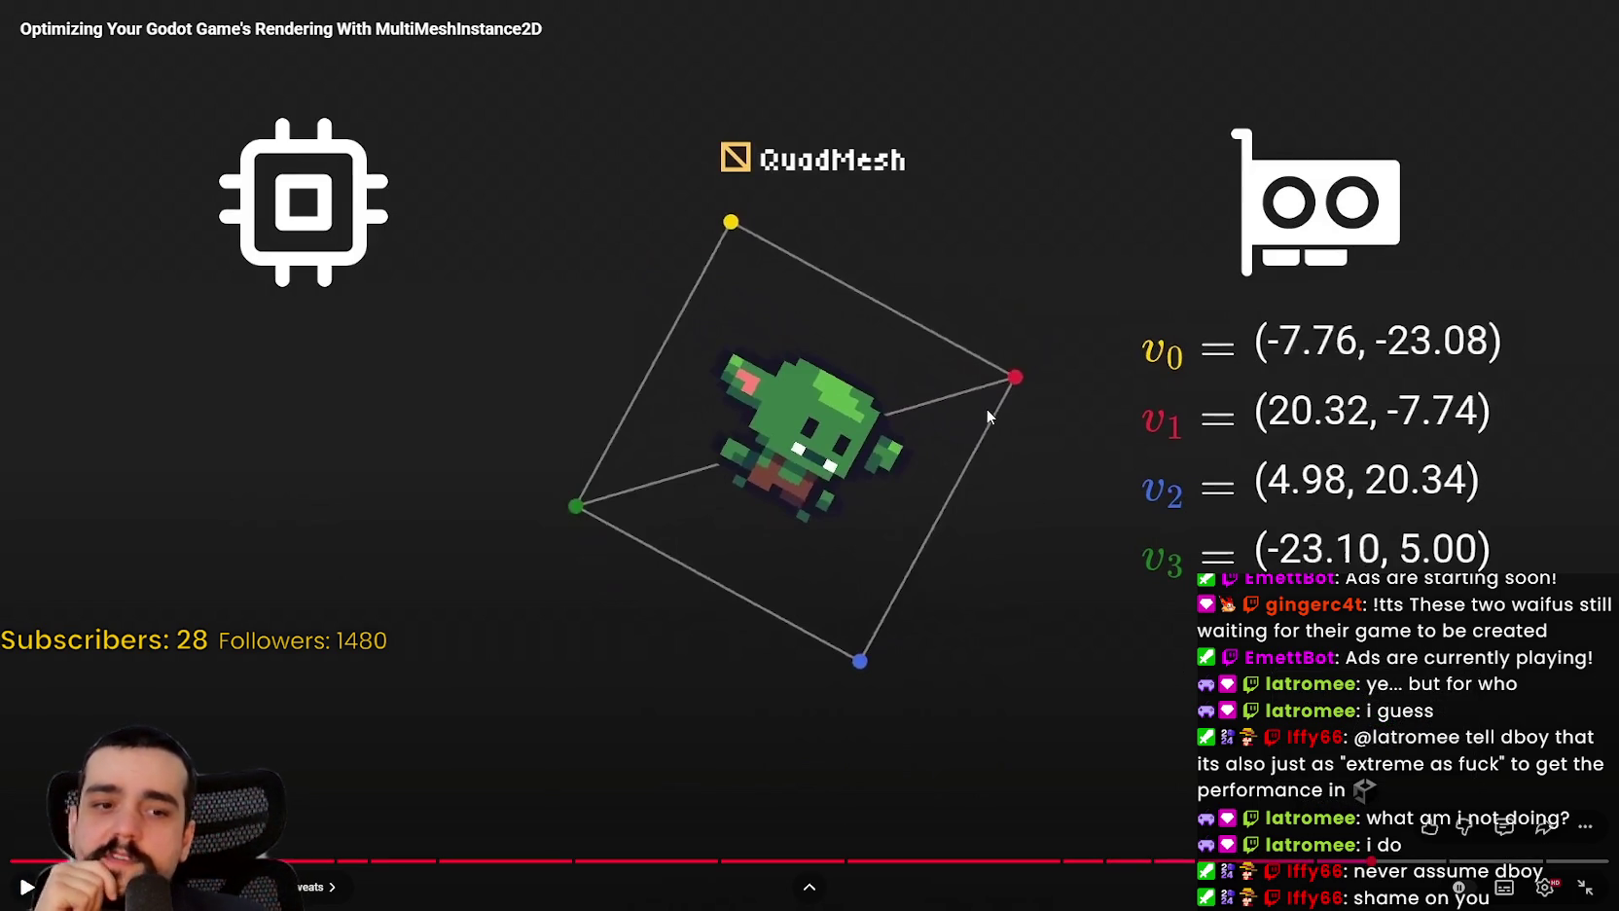
Step: Replay the rotating-quad explanation, pausing on the quad vertices, then resume playback
{"action": "left_click", "coordinate": [1031, 486]}
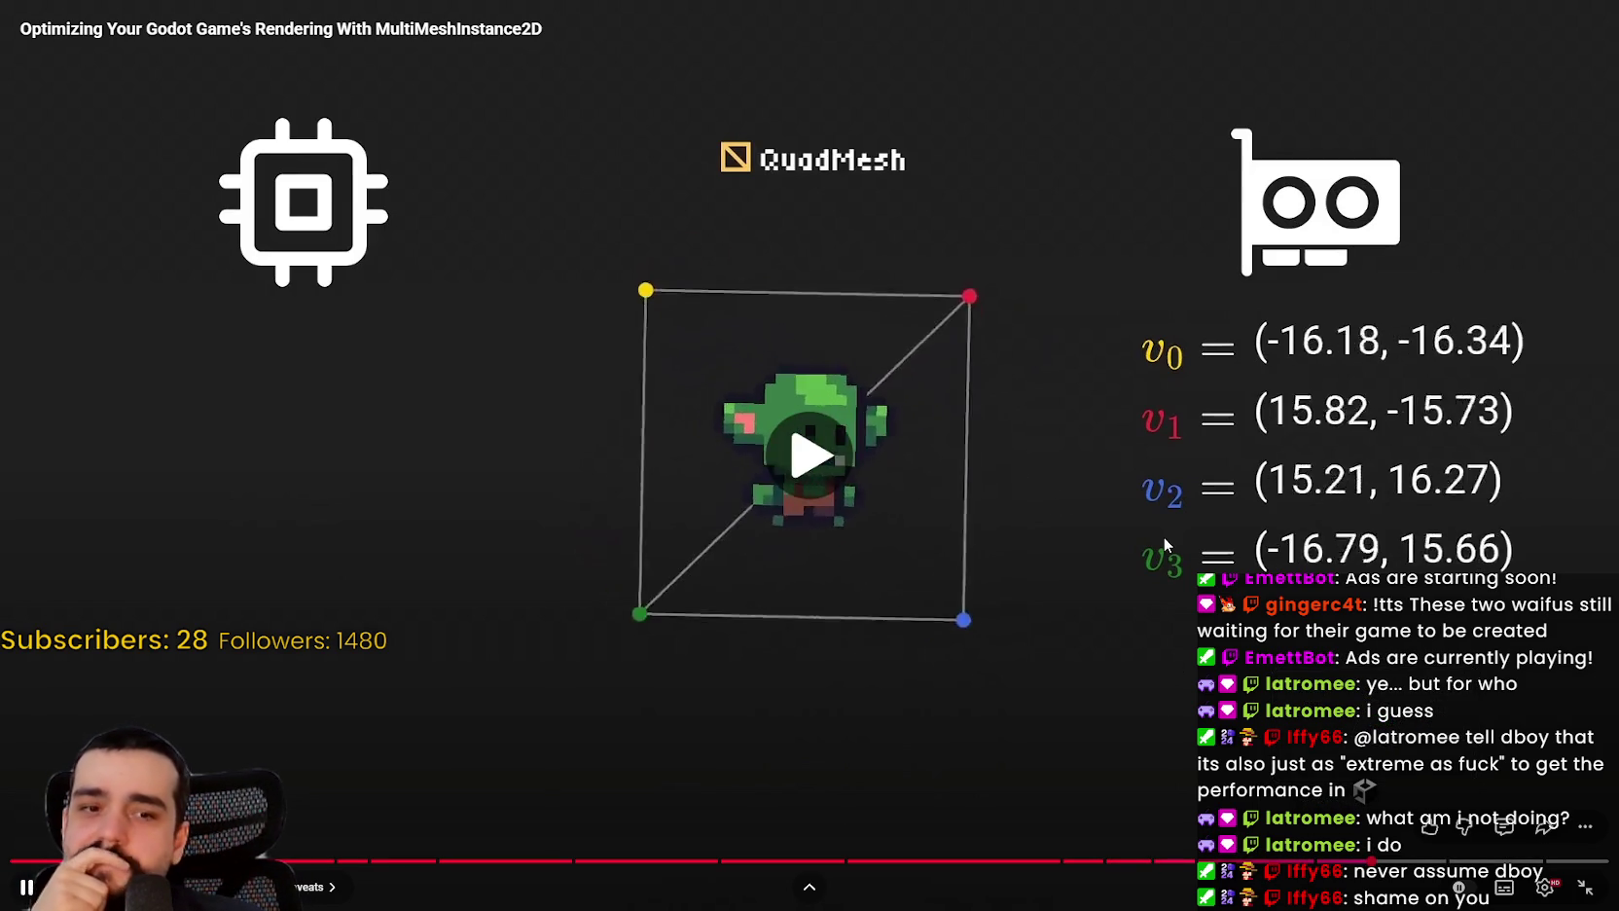
{"action": "left_click", "coordinate": [1091, 469]}
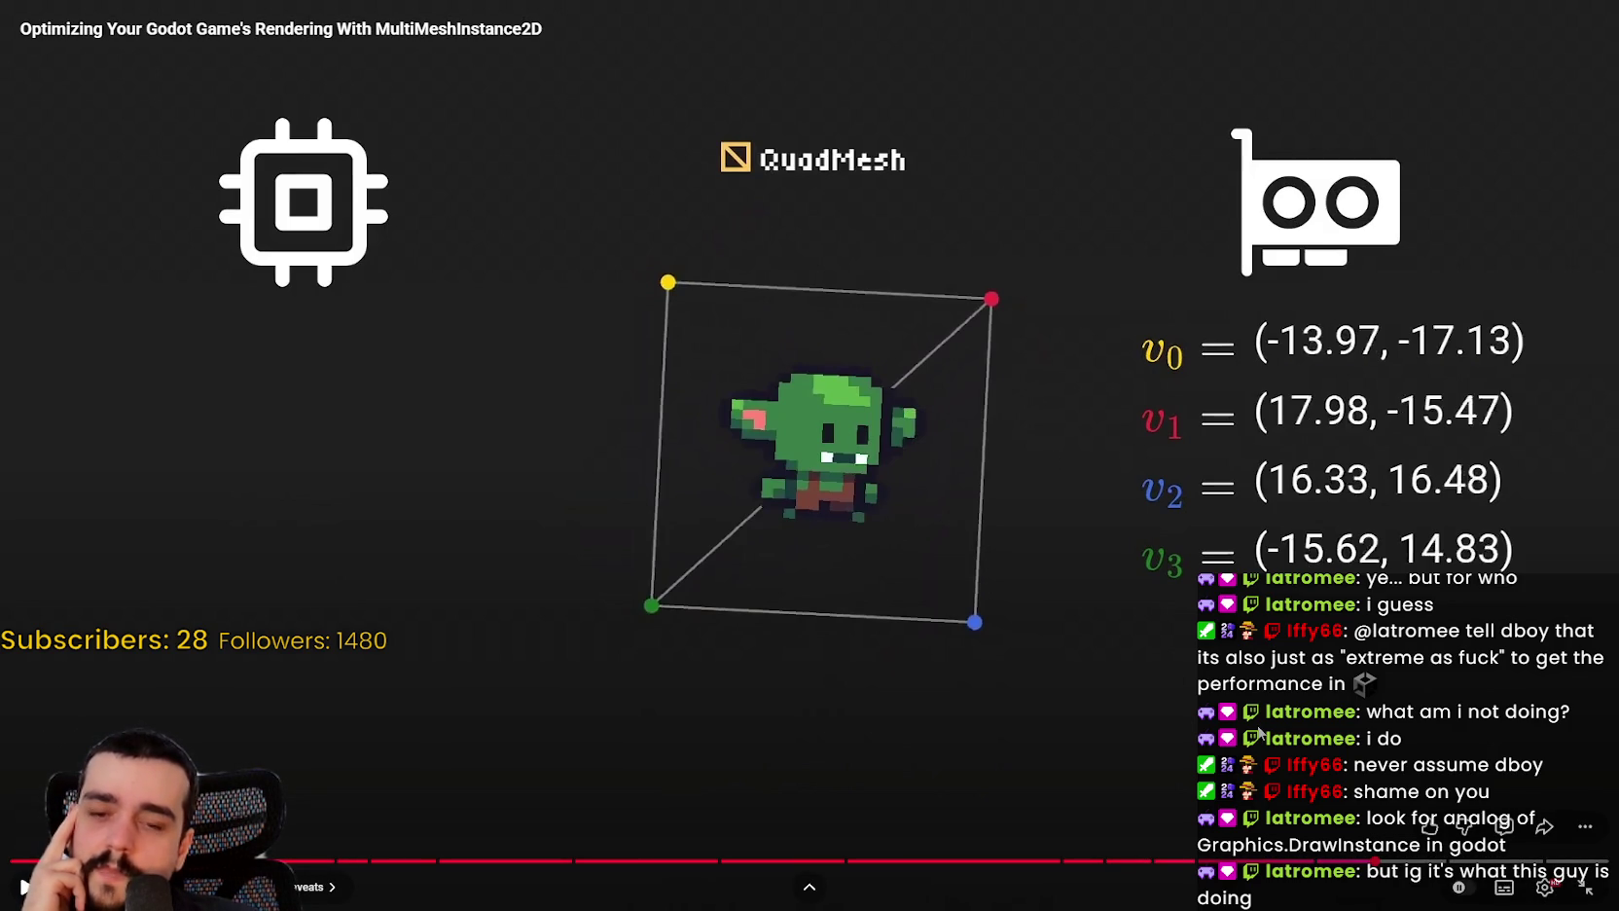
{"action": "left_click", "coordinate": [1384, 861]}
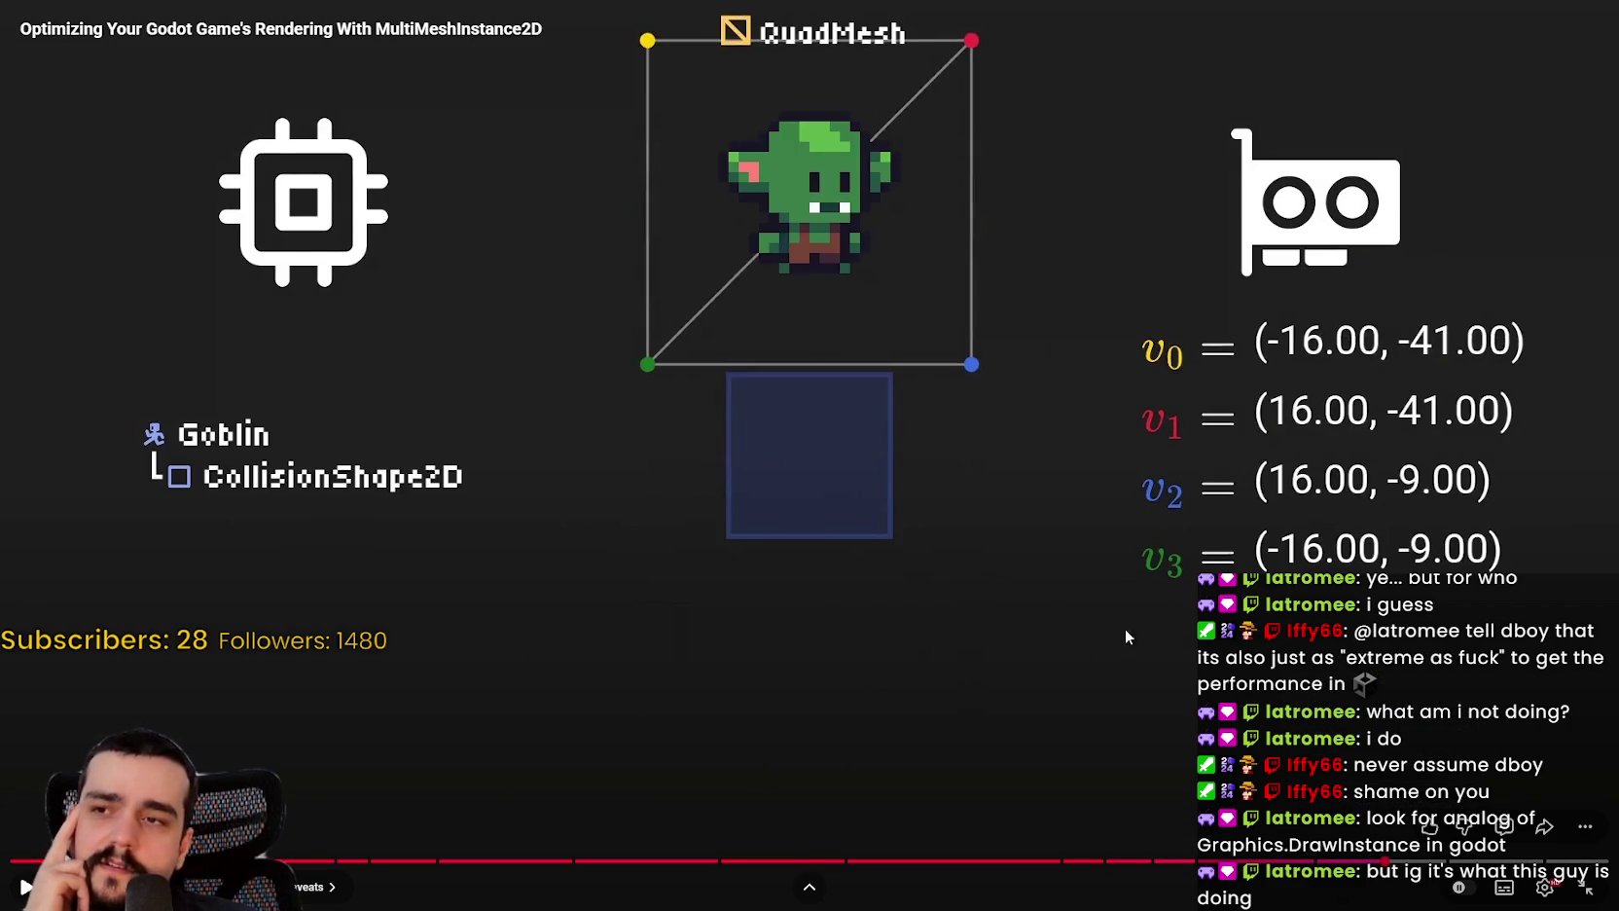
{"action": "left_click", "coordinate": [1125, 628]}
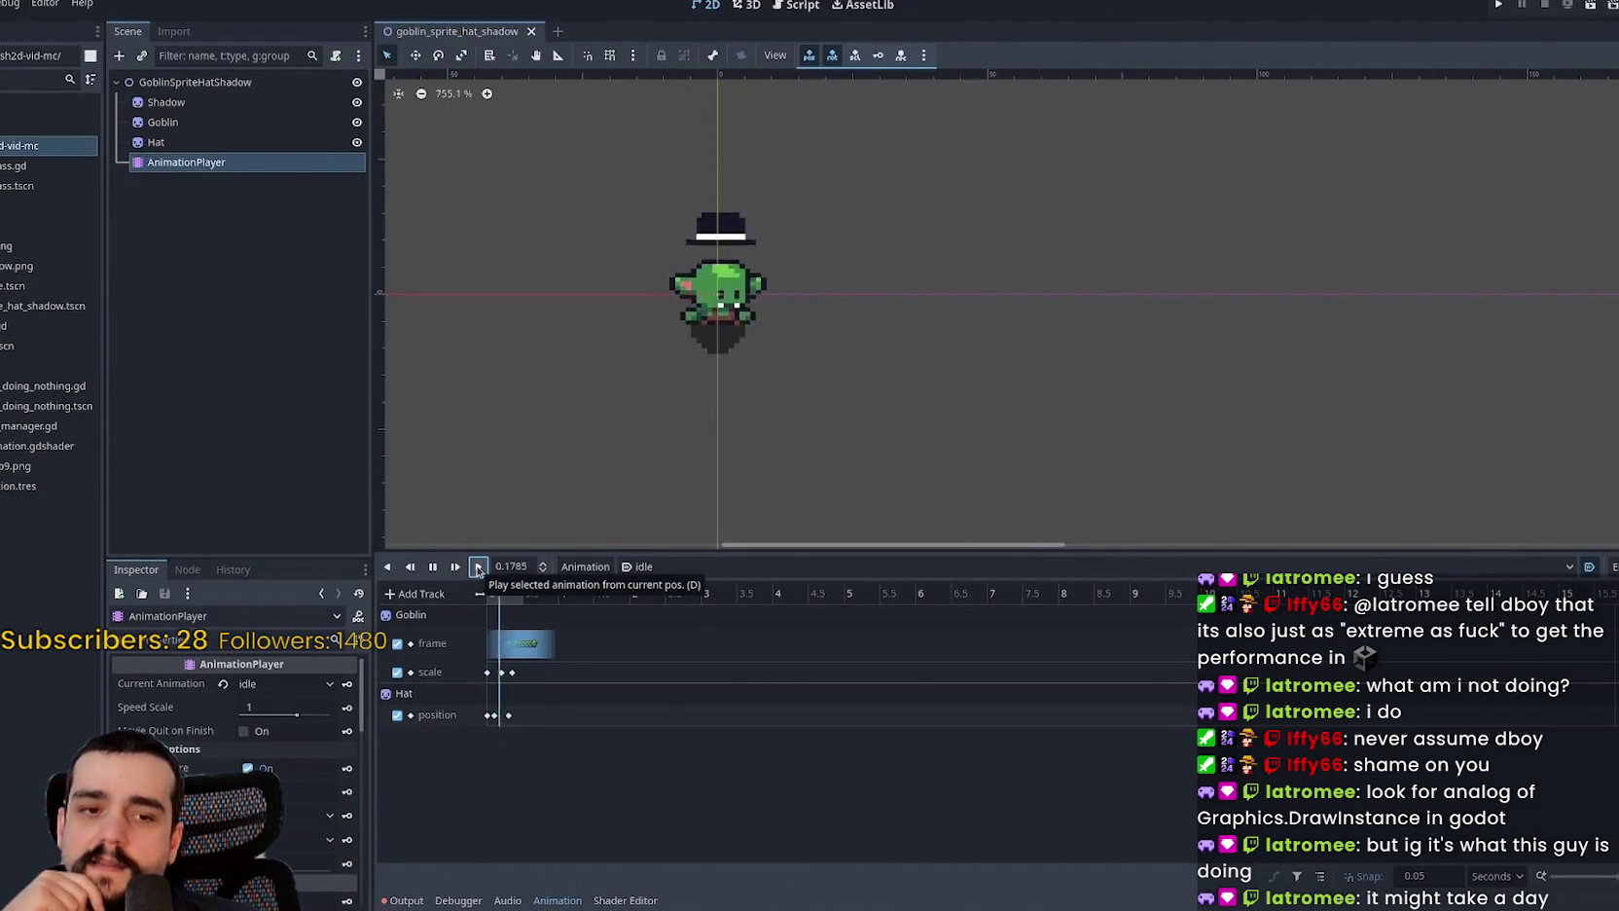
Step: Skip to the tutorial's goblin crowd, pause on its world.gd script, and exit full screen
{"action": "mouse_move", "coordinate": [765, 663]}
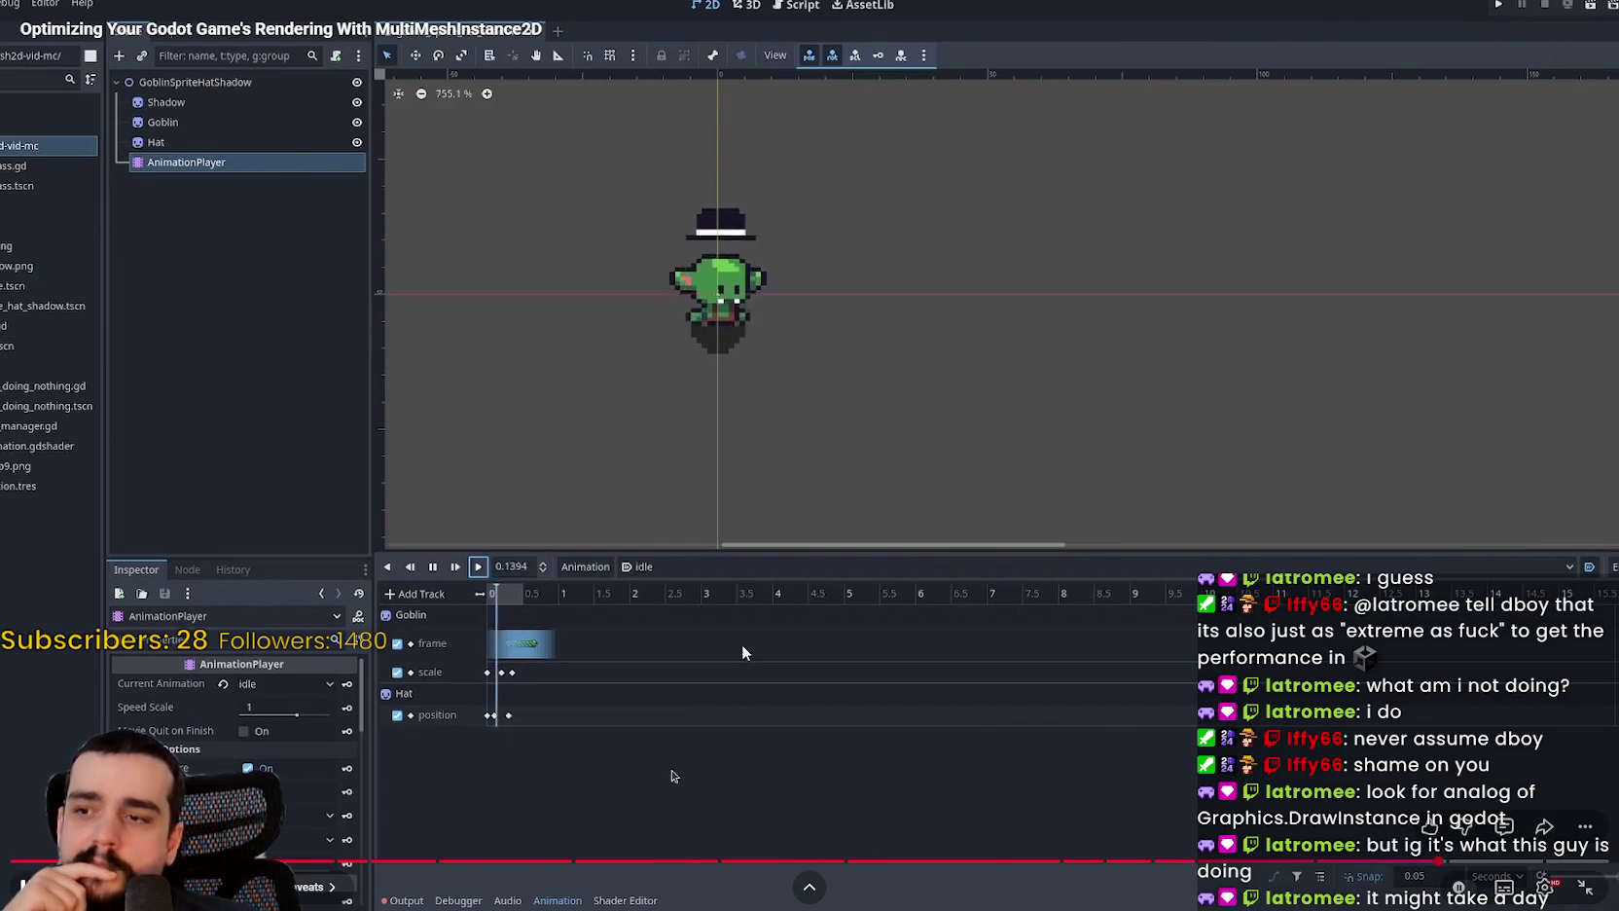
{"action": "left_click", "coordinate": [971, 420]}
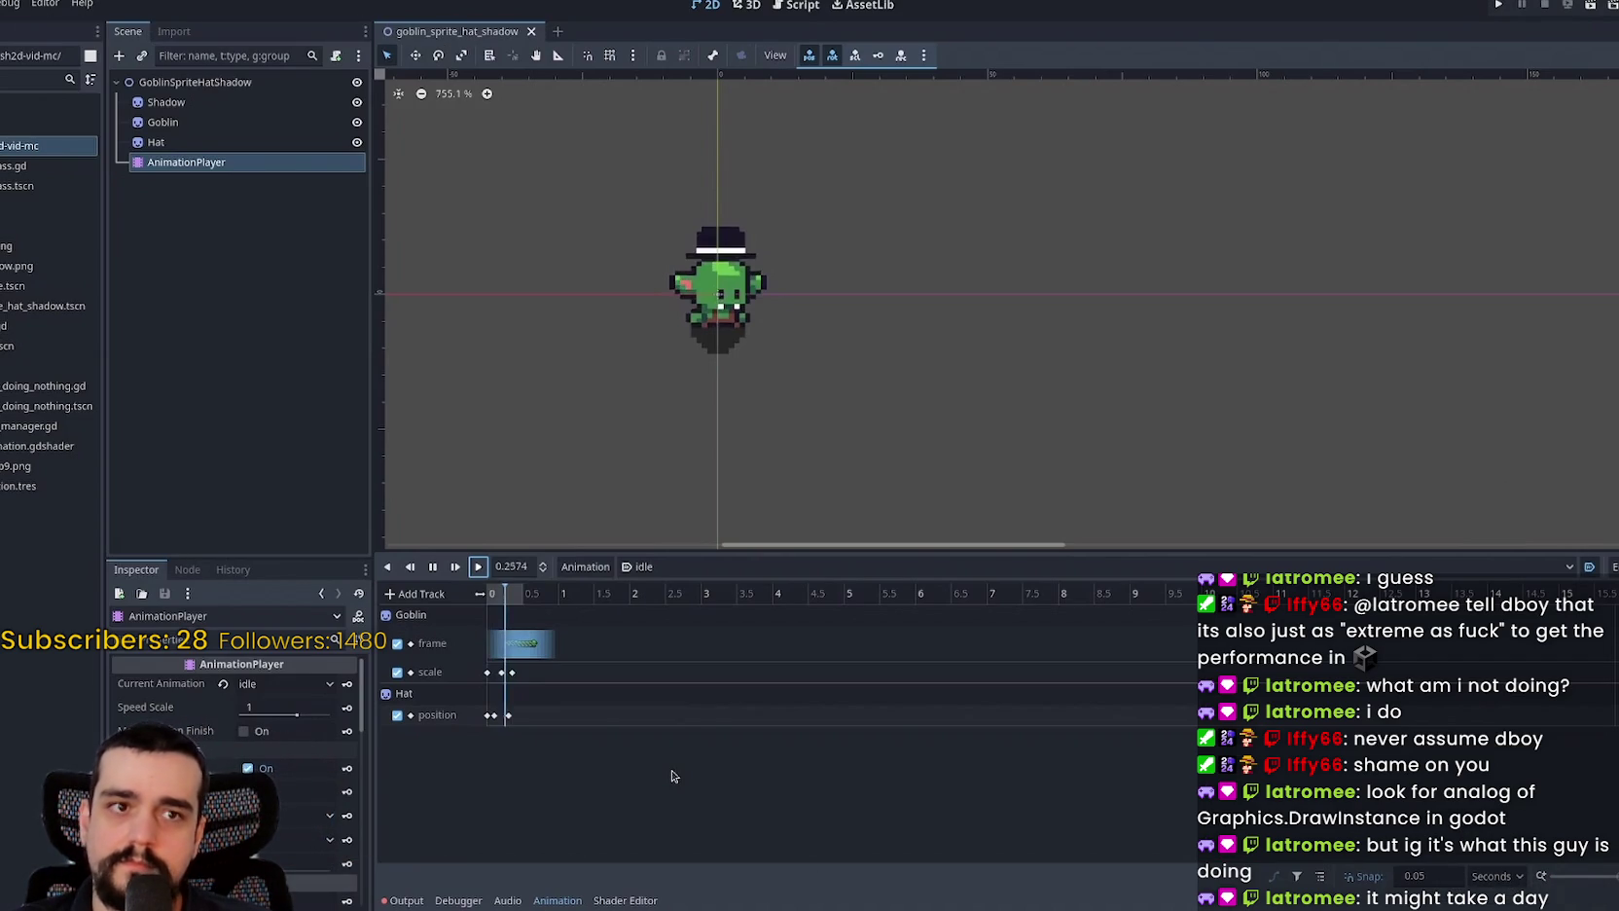
{"action": "mouse_move", "coordinate": [686, 459]}
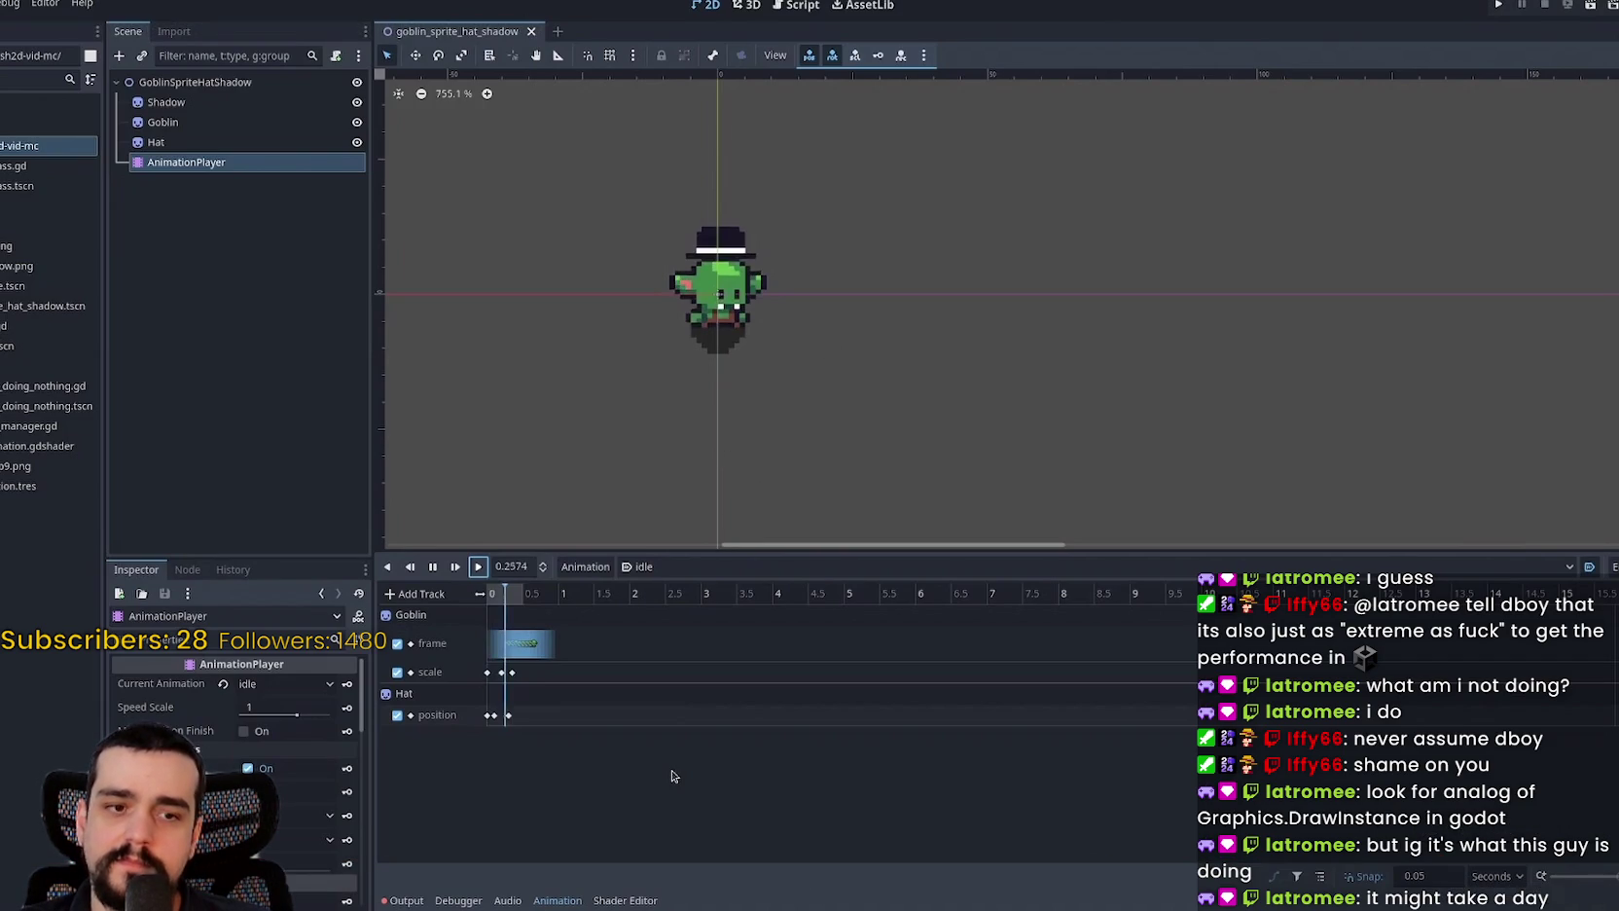
{"action": "mouse_move", "coordinate": [868, 387]}
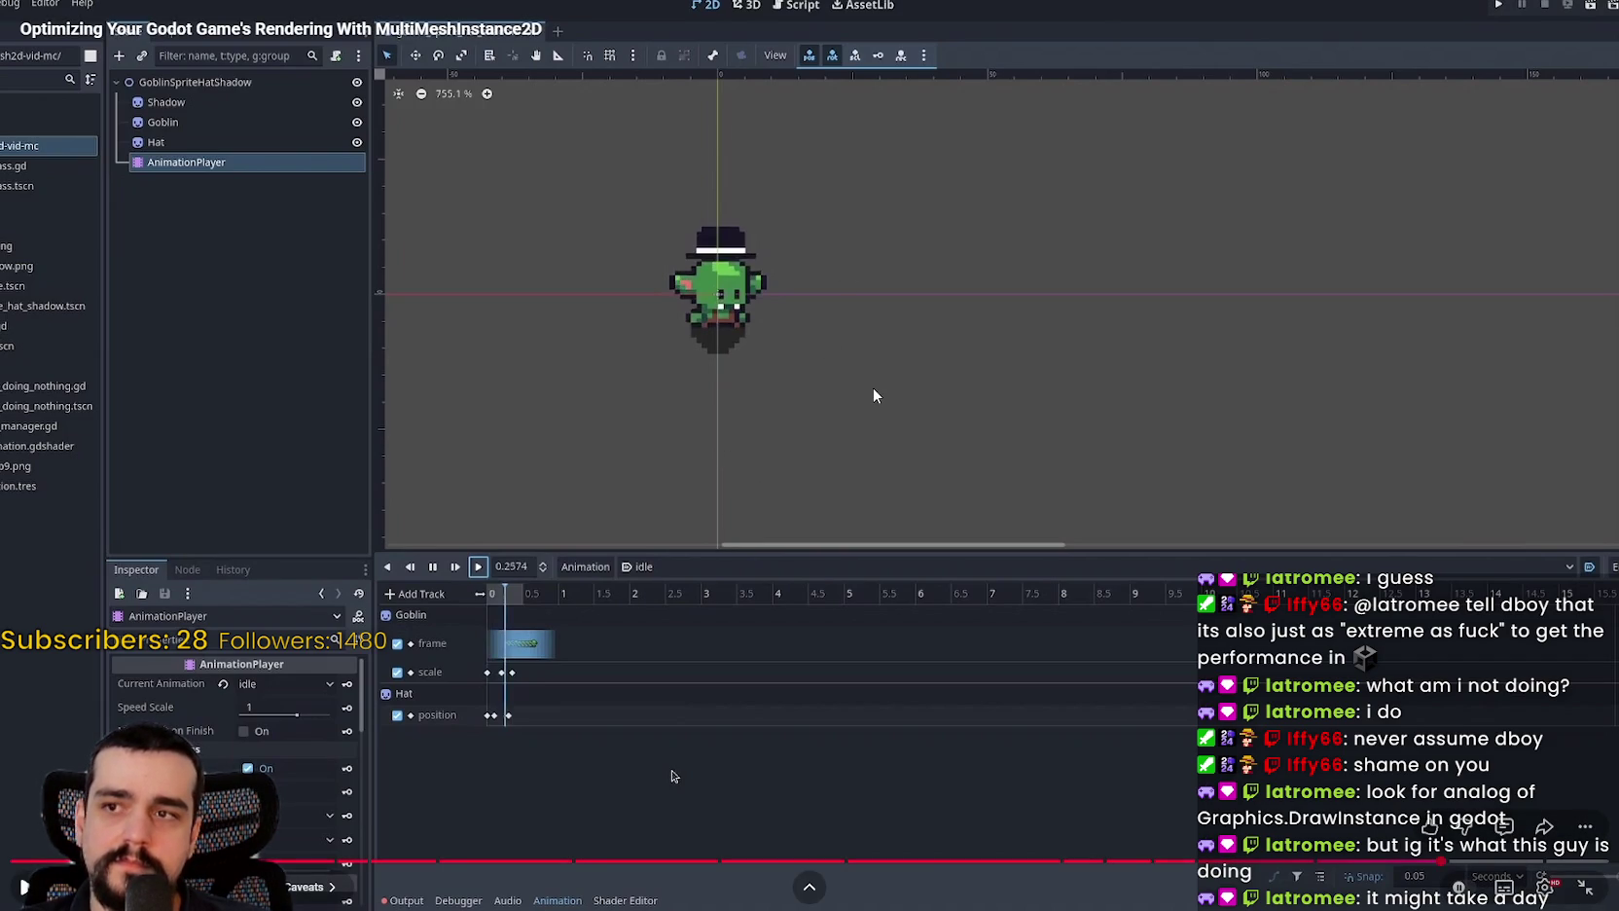
{"action": "left_click", "coordinate": [1456, 863]}
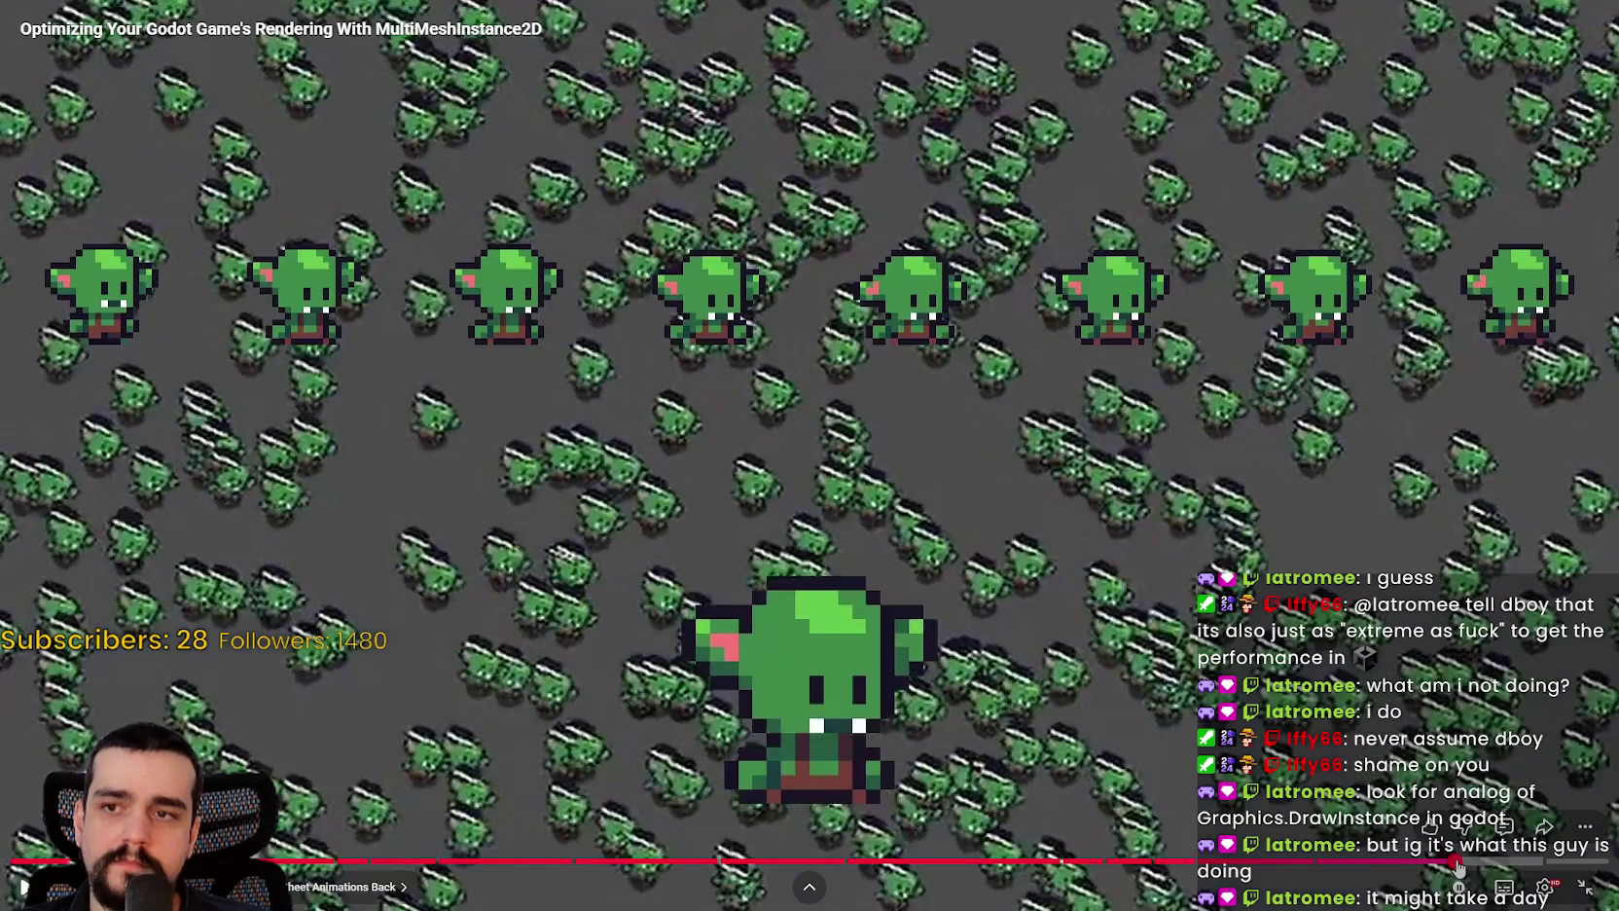
{"action": "left_click", "coordinate": [1170, 563]}
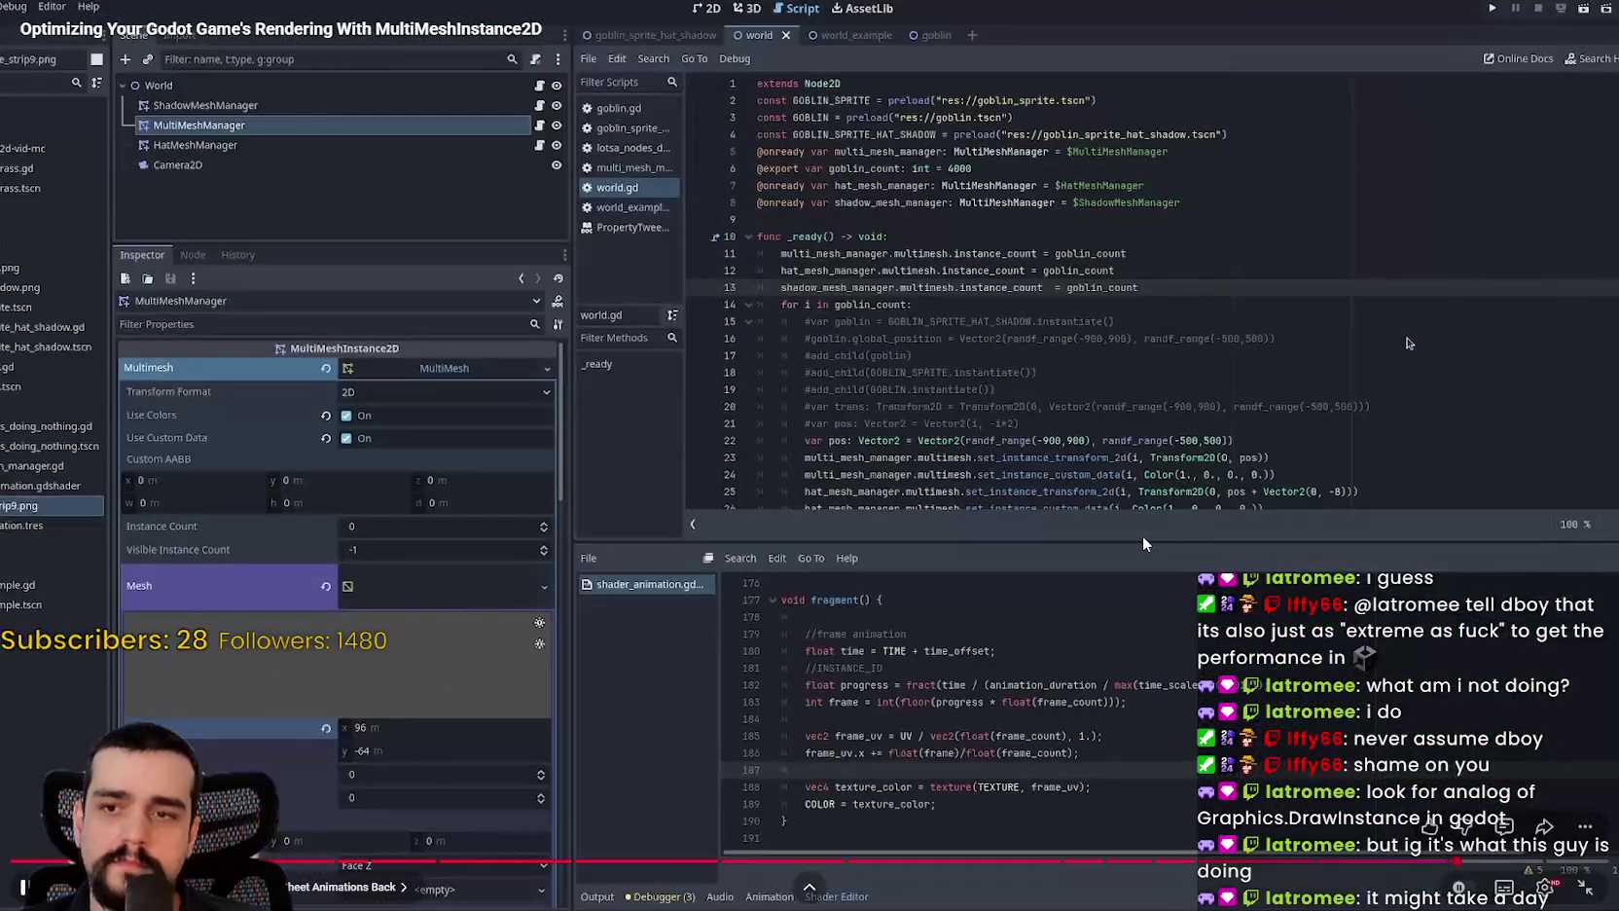
{"action": "left_click", "coordinate": [1088, 502]}
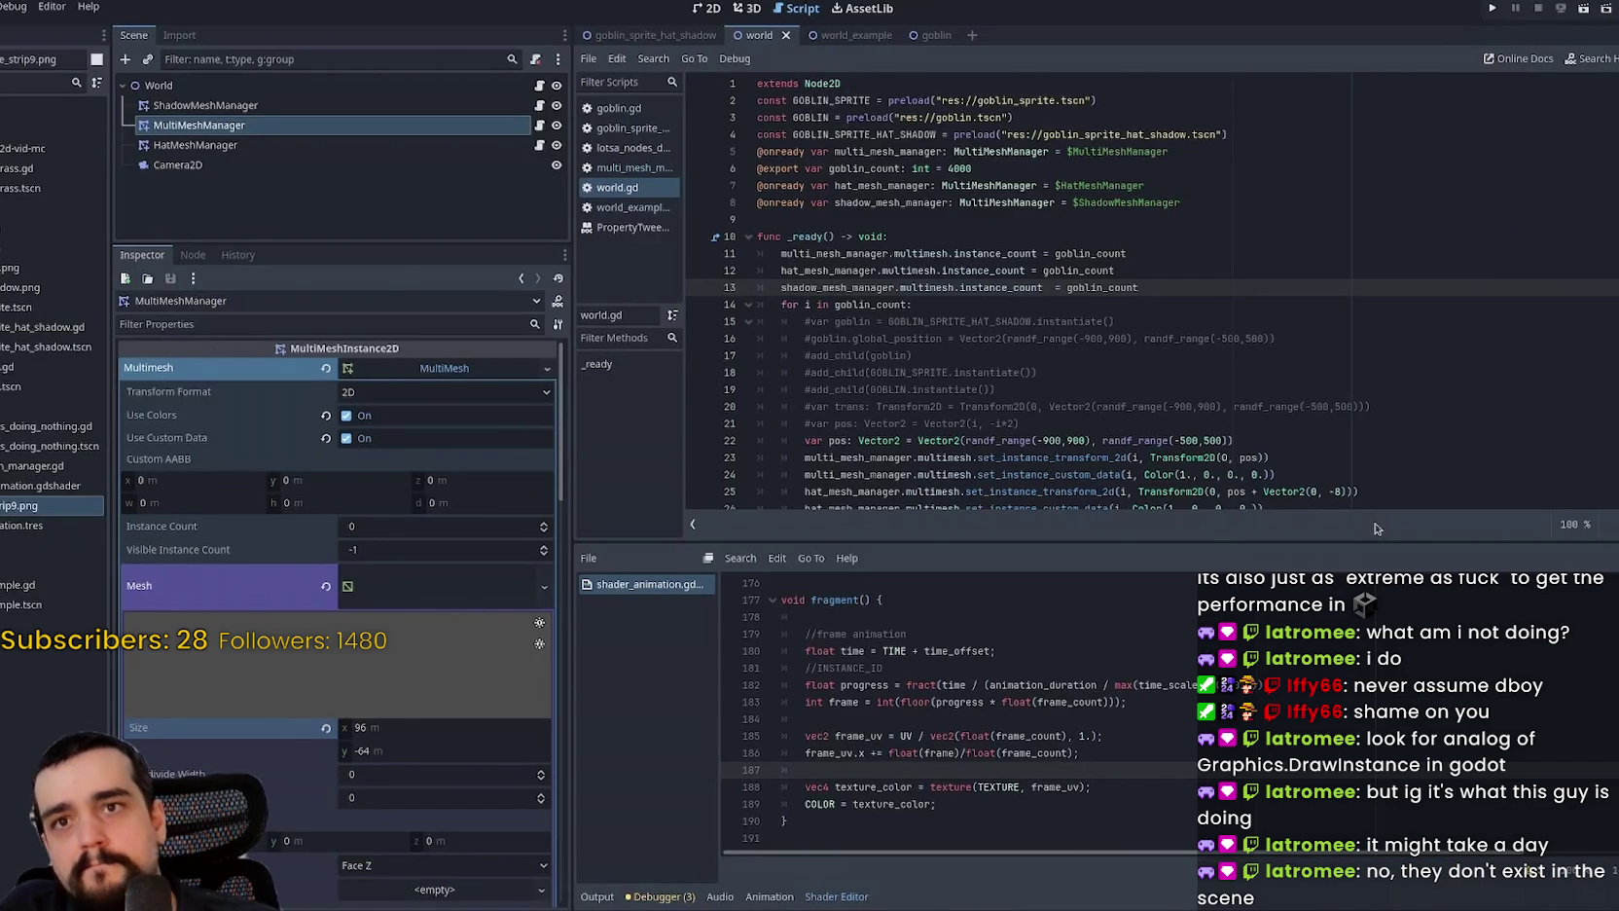
{"action": "double_click", "coordinate": [806, 451]}
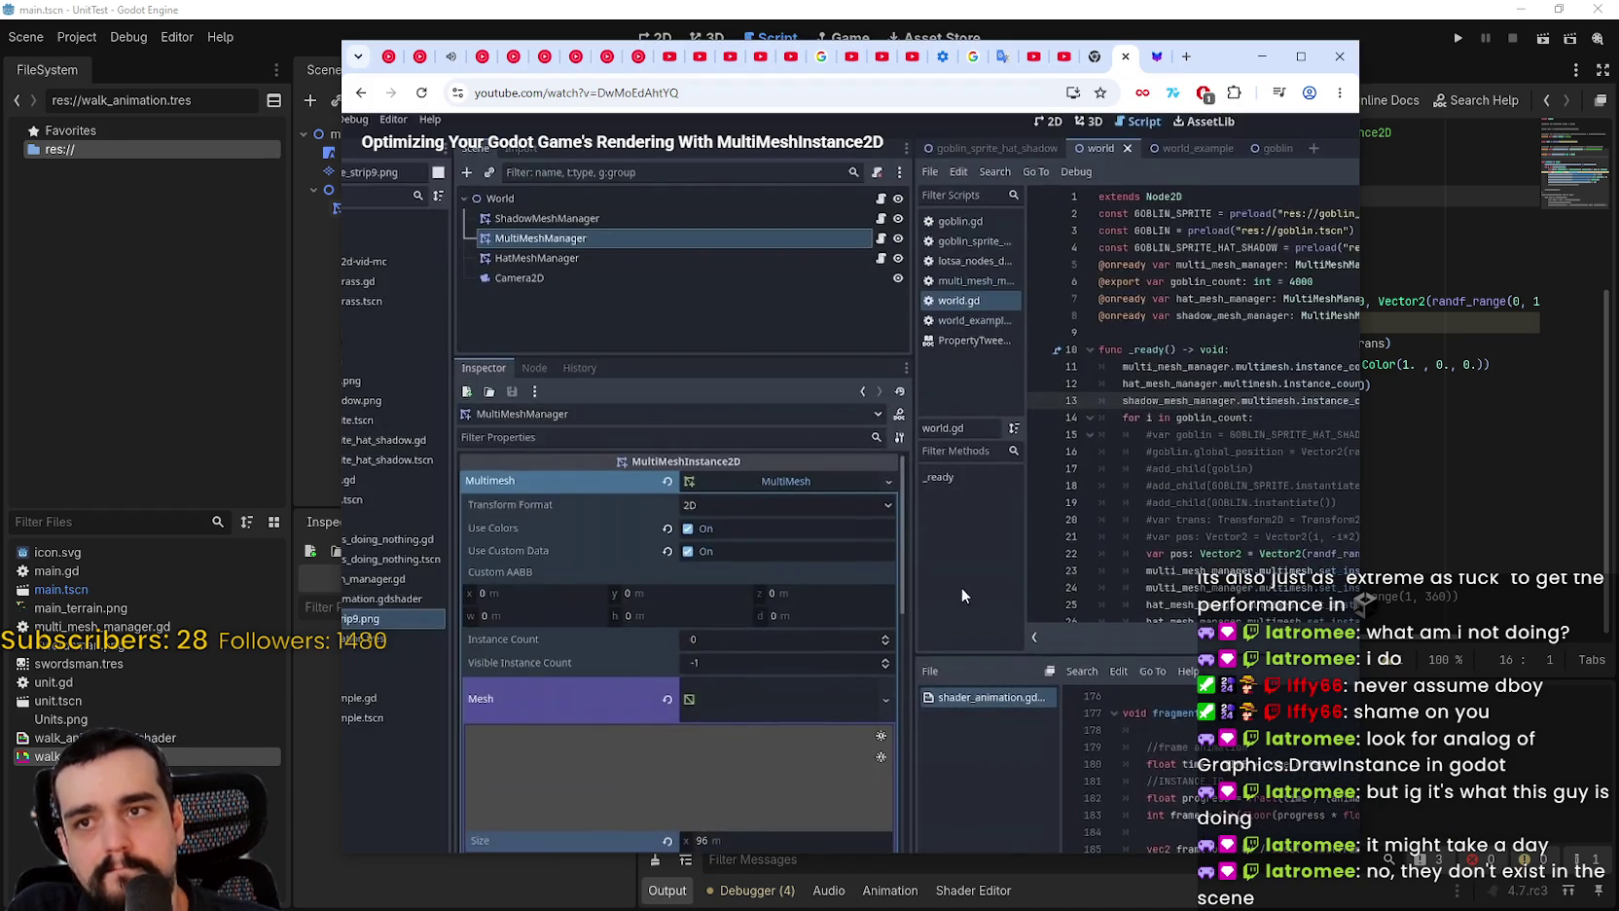
Step: Return to Godot, show the performance monitors and inspect the MultiMeshInstance2D node
{"action": "key", "text": "Escape"}
{"action": "left_click", "coordinate": [1401, 407]}
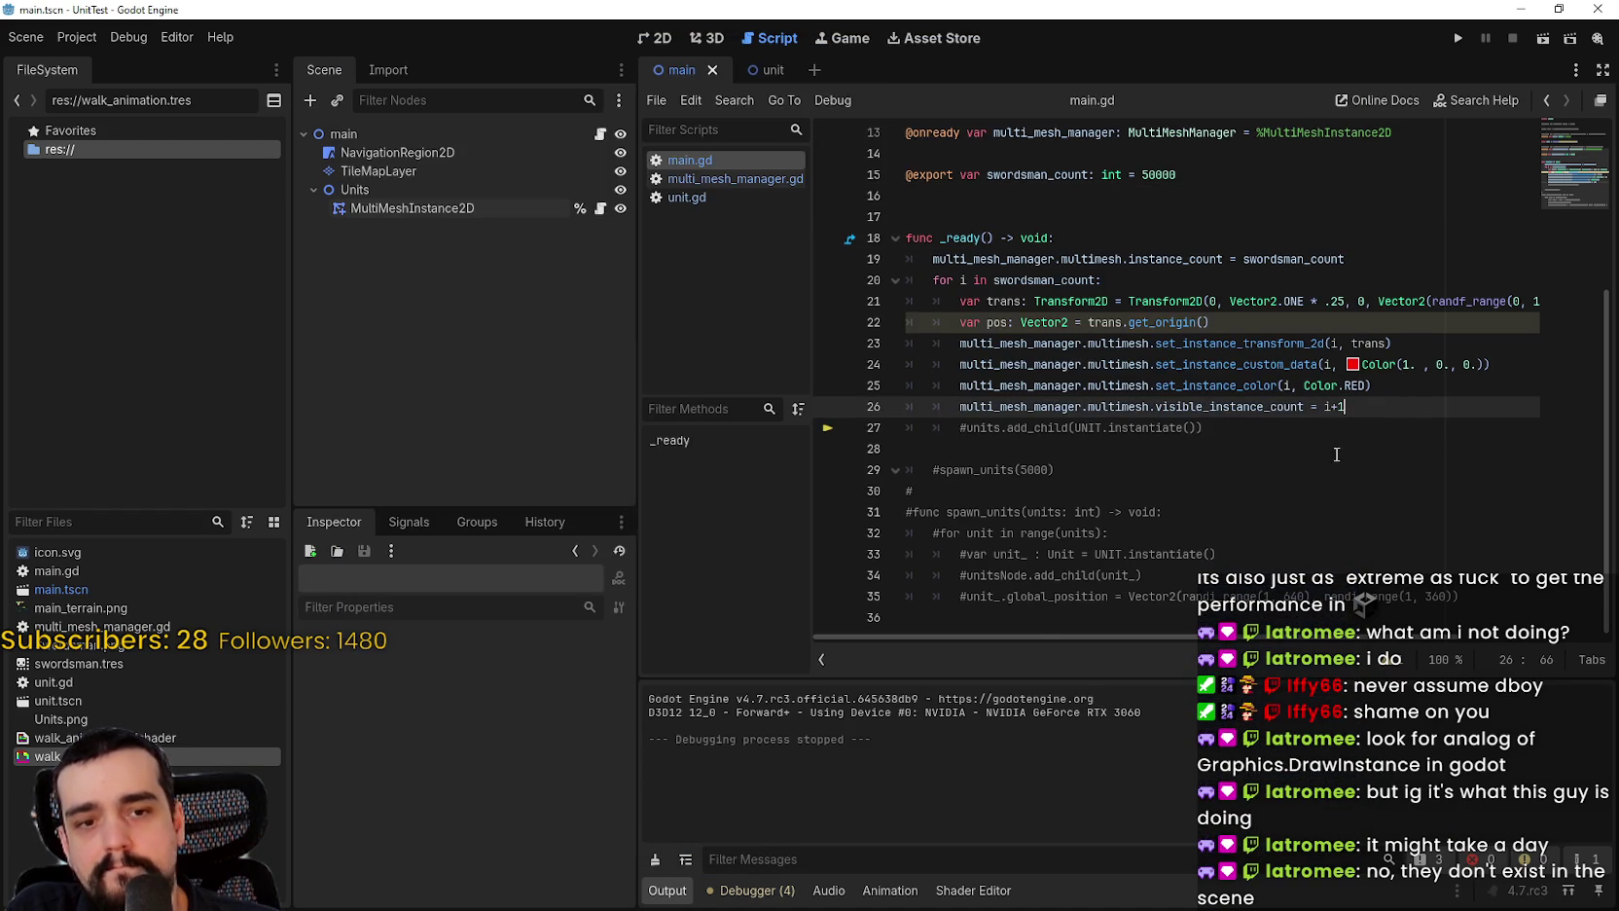
{"action": "left_click", "coordinate": [747, 890]}
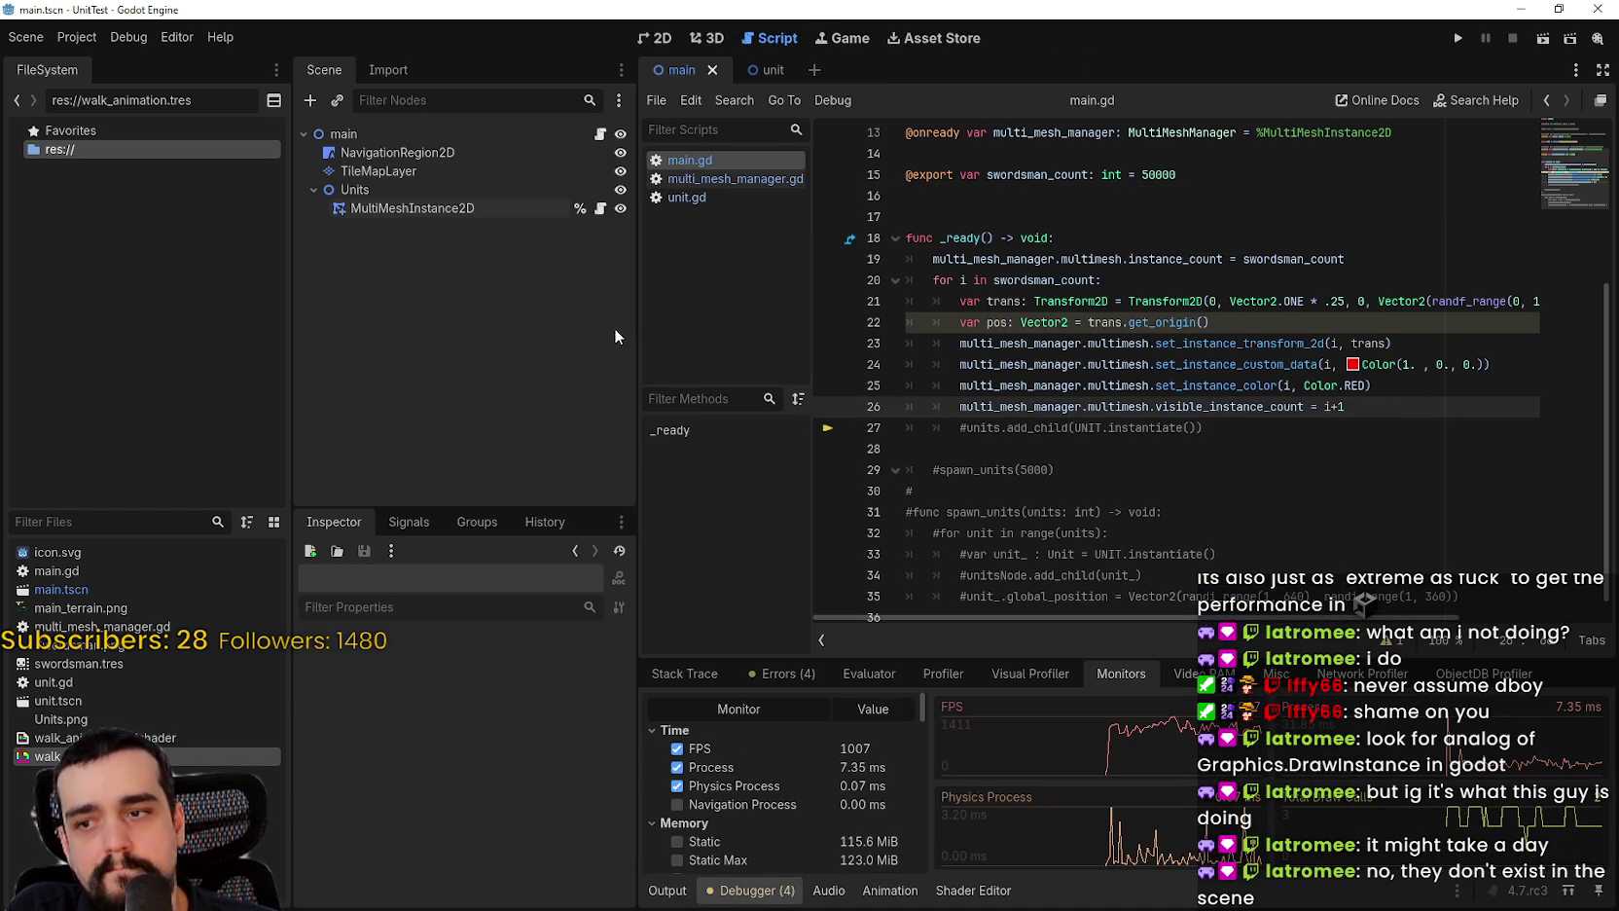
{"action": "left_click", "coordinate": [414, 207]}
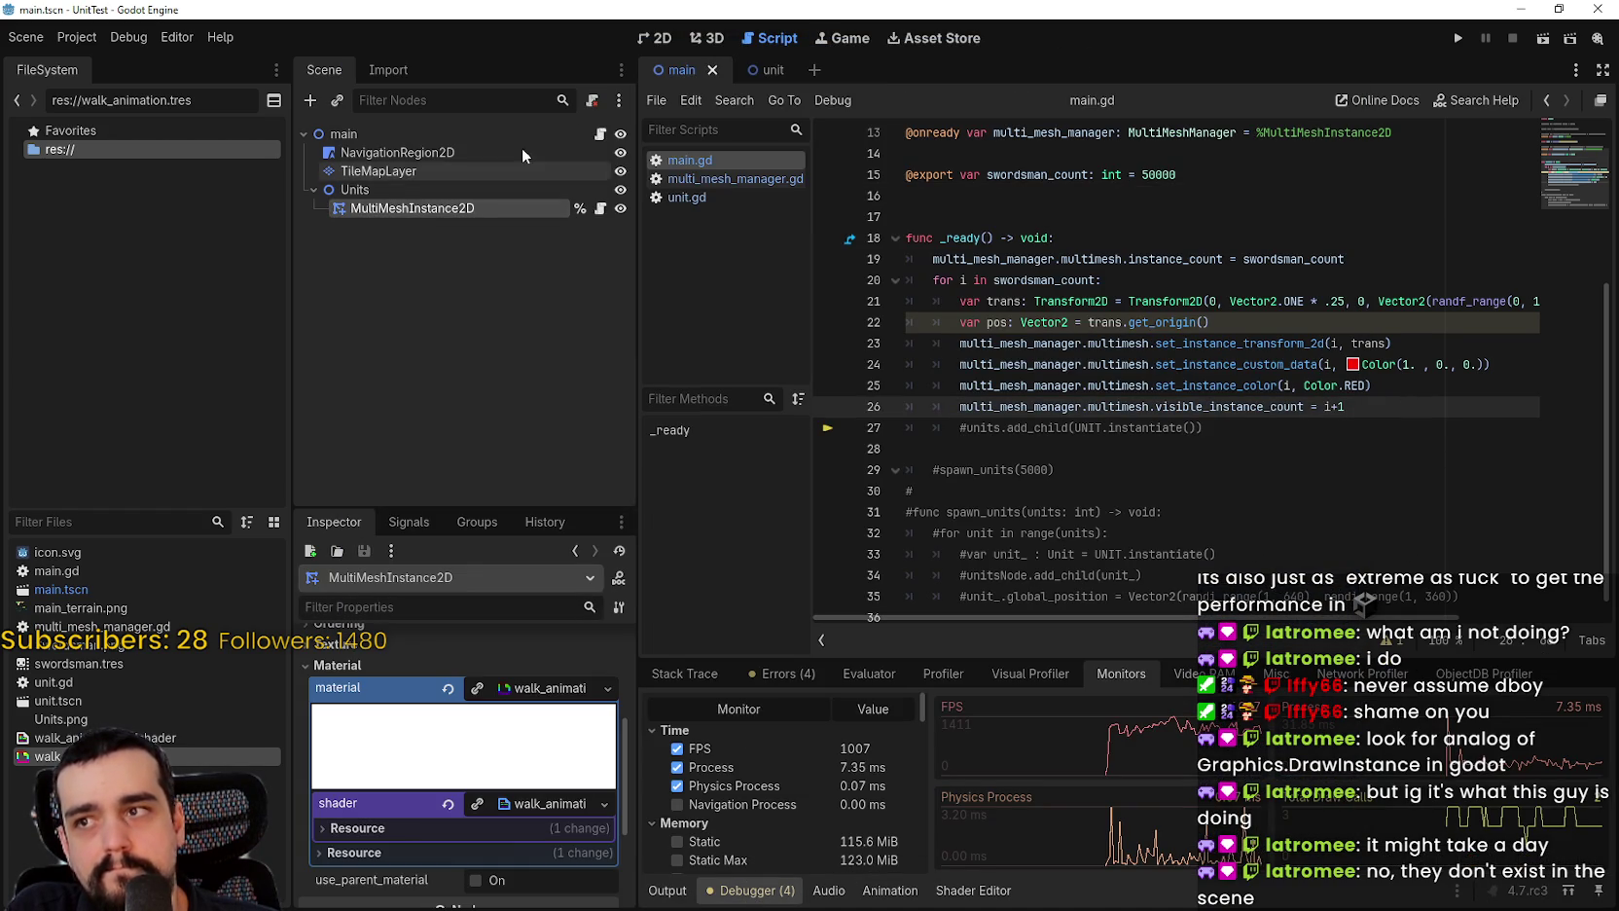
{"action": "left_click", "coordinate": [541, 687]}
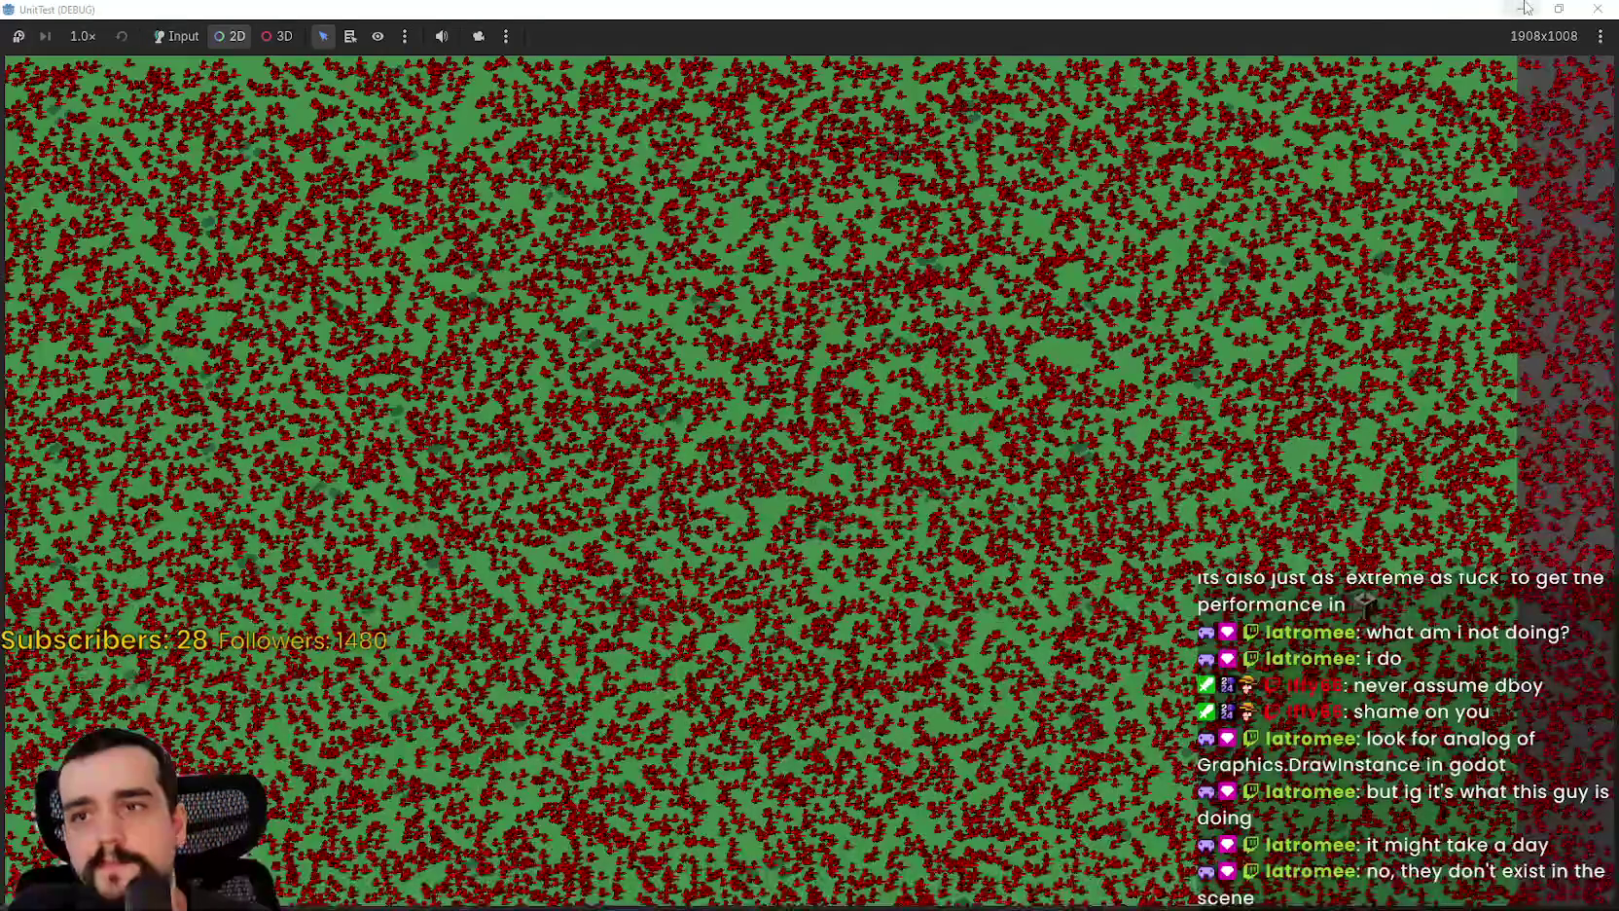
Step: Inspect the running game's remote MultiMeshInstance2D under Units with a taller Inspector
{"action": "double_click", "coordinate": [881, 7]}
{"action": "left_click", "coordinate": [882, 7]}
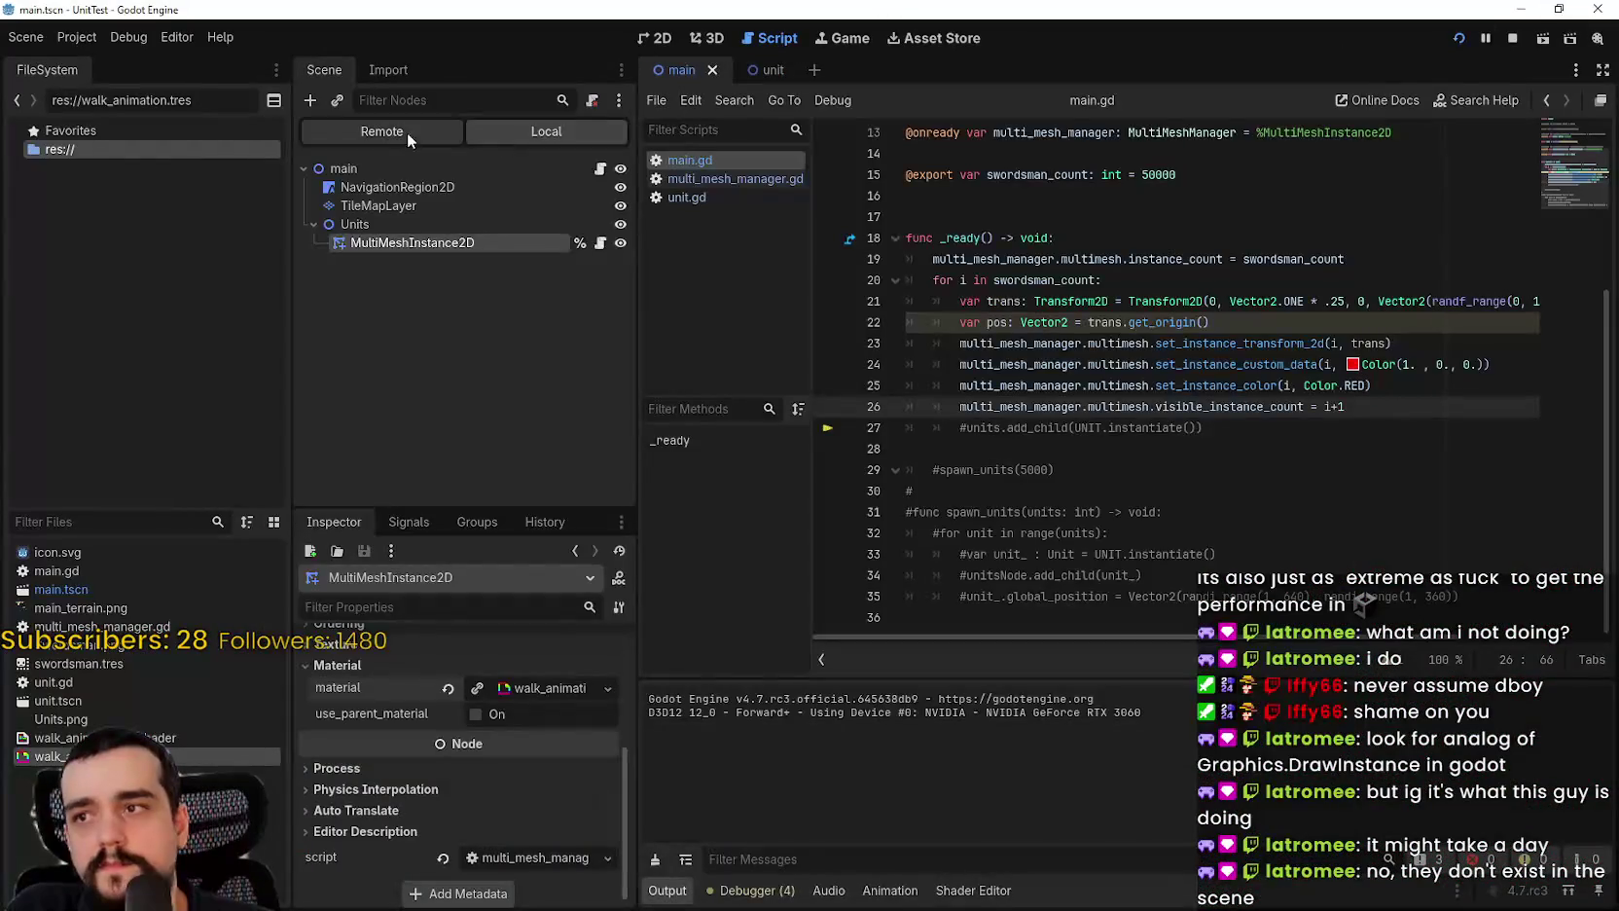
{"action": "left_click", "coordinate": [324, 243]}
{"action": "left_click", "coordinate": [418, 260]}
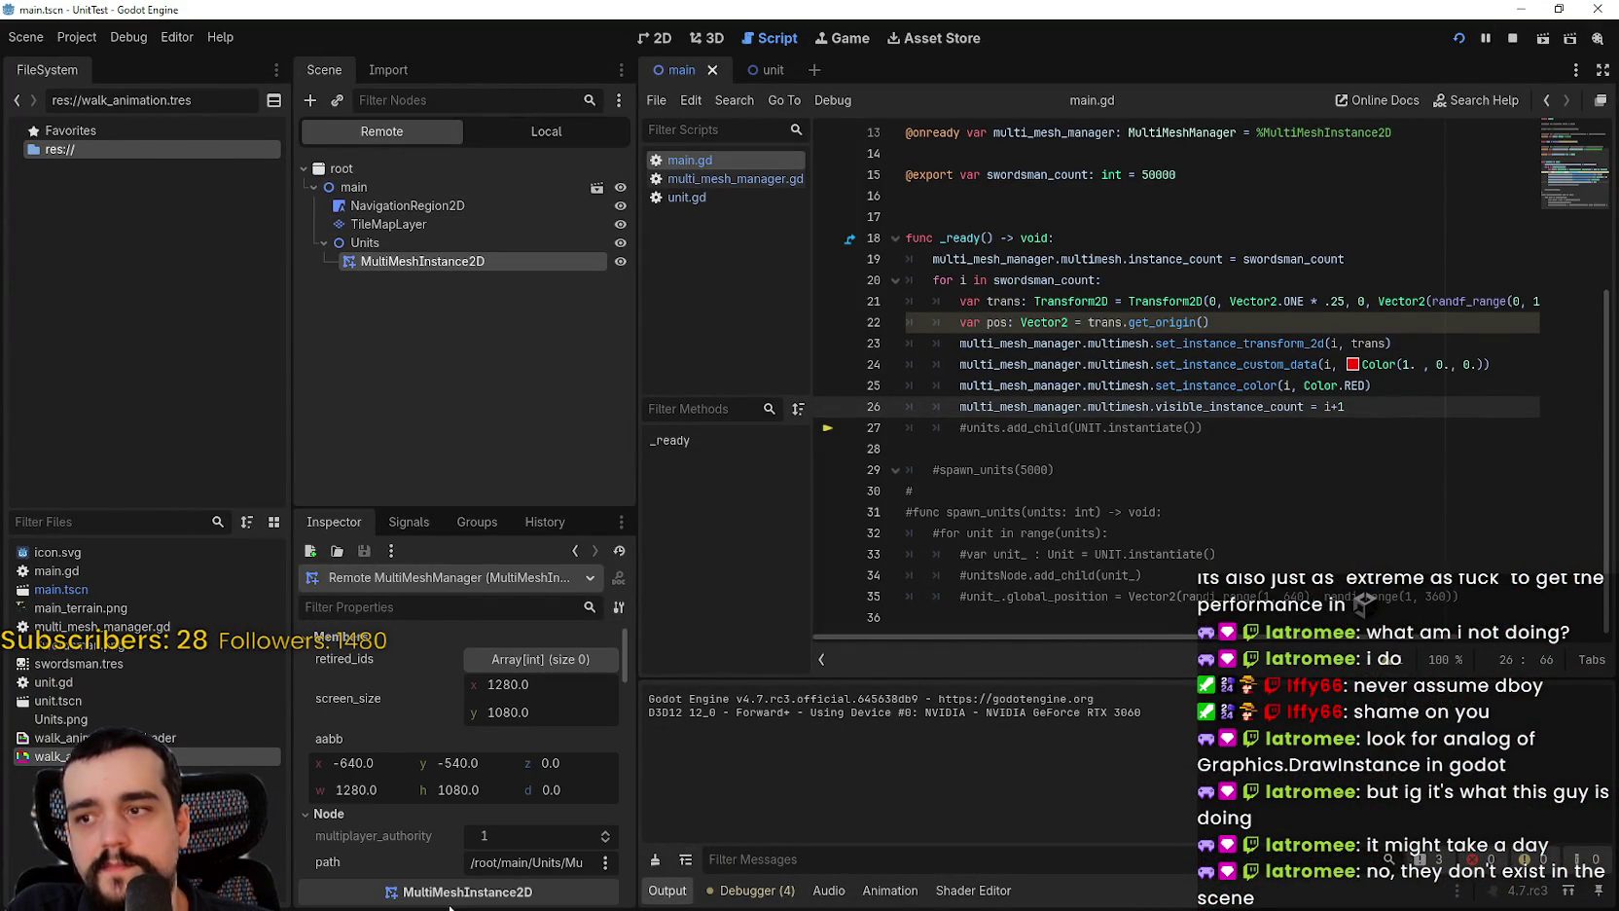
{"action": "left_click_drag", "start_coordinate": [407, 504], "coordinate": [407, 306]}
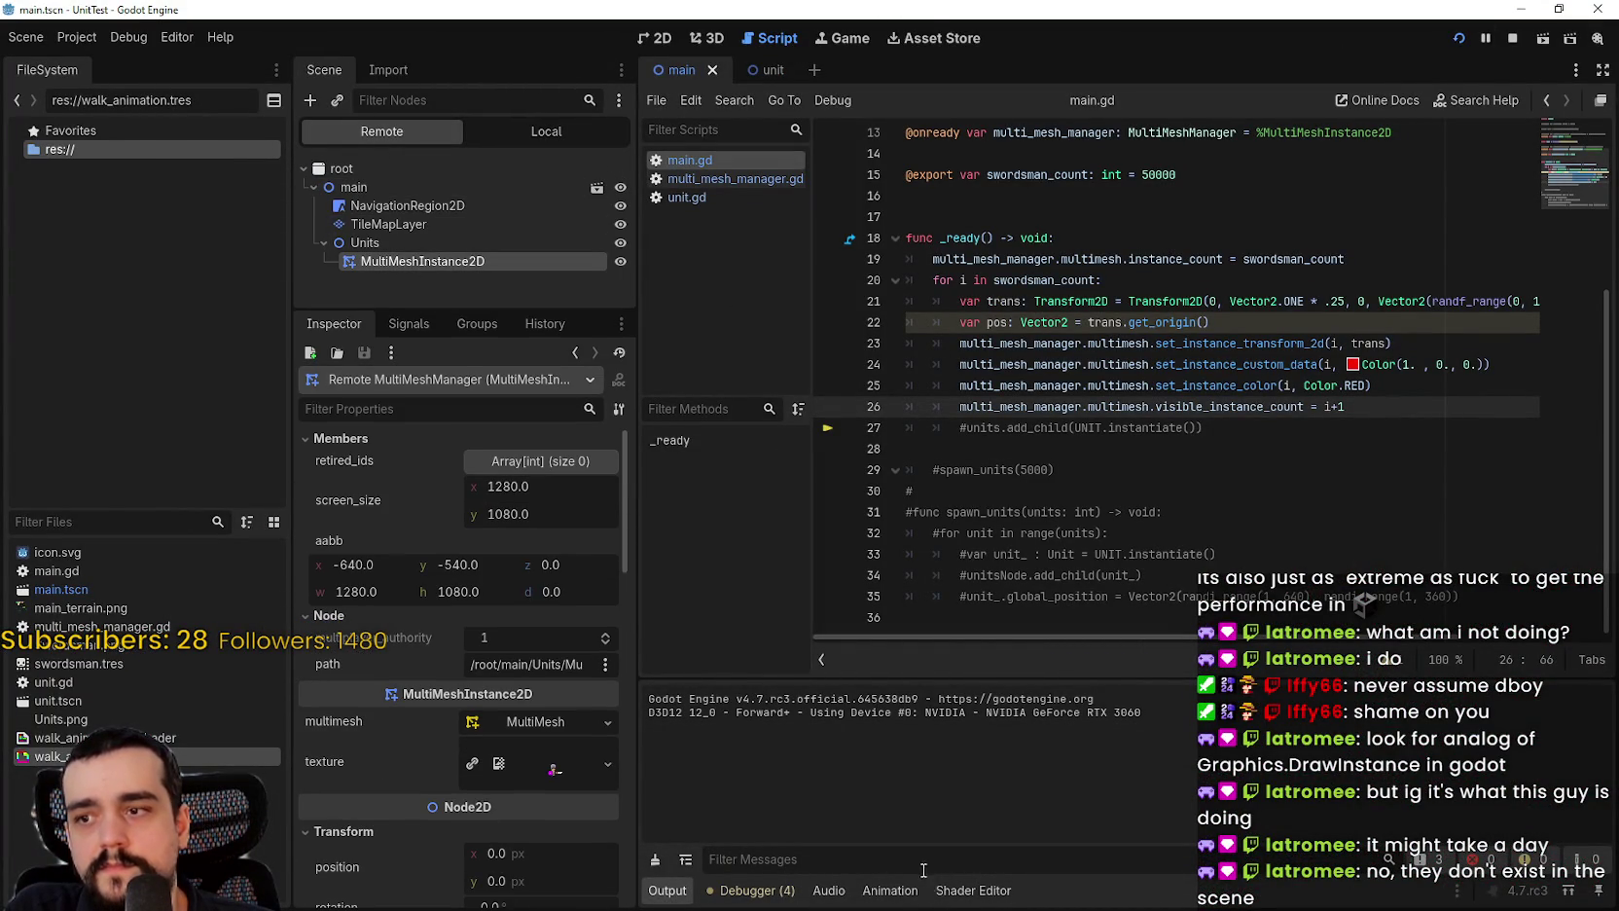
Step: Scroll the monitors down to the Raster stats showing 3 draw calls
{"action": "left_click", "coordinate": [783, 897]}
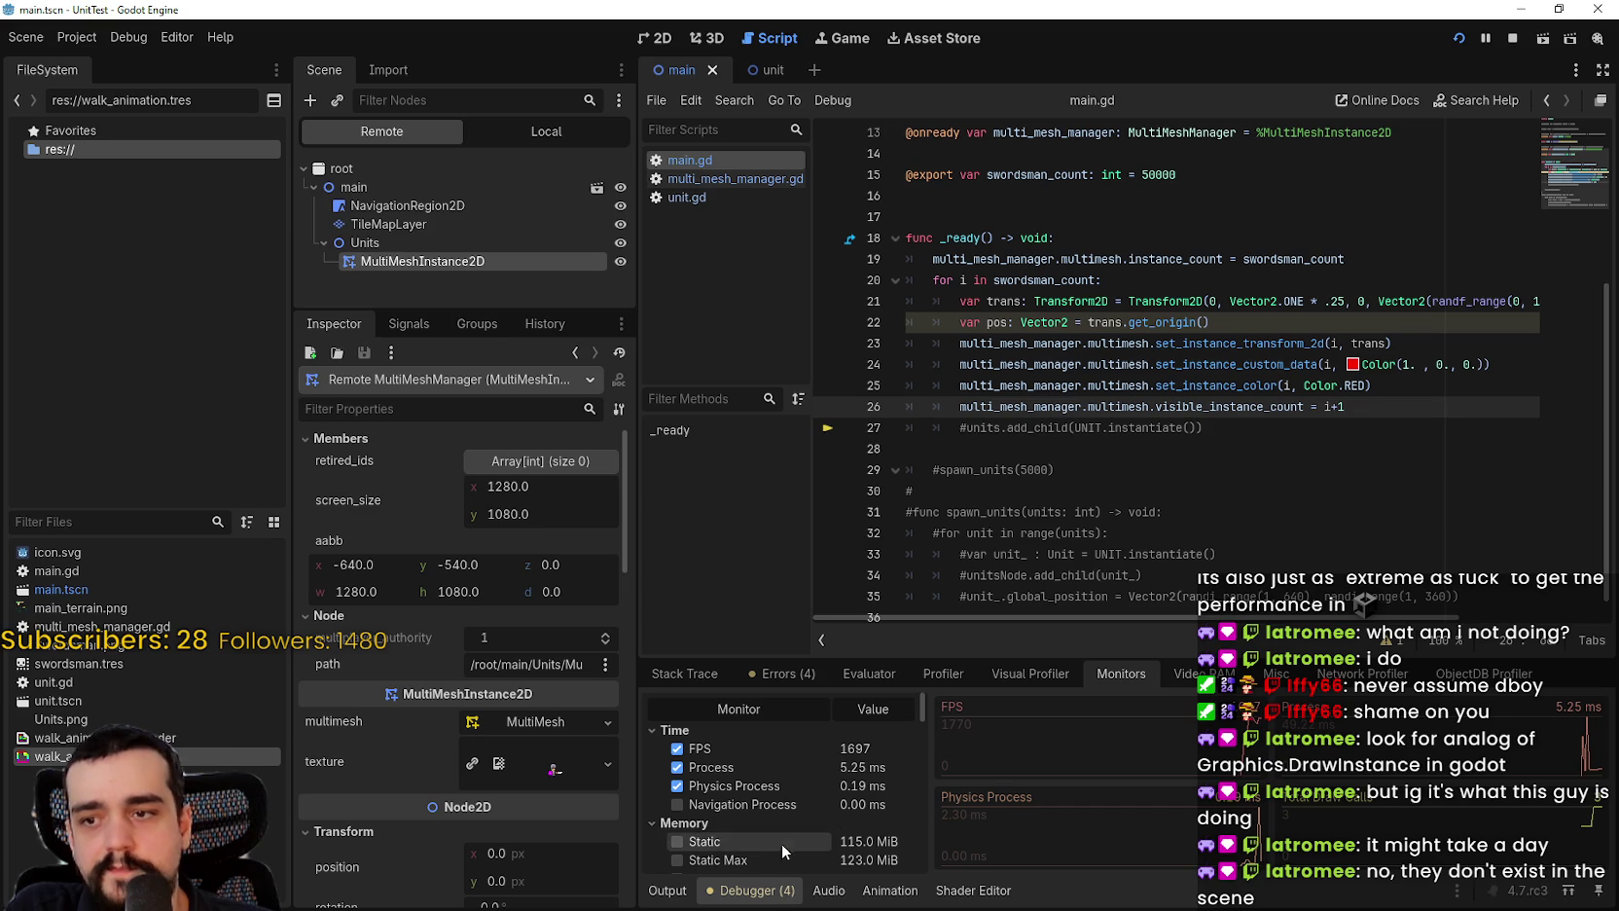
{"action": "scroll", "coordinate": [920, 714], "scroll_direction": "down", "scroll_amount": 5}
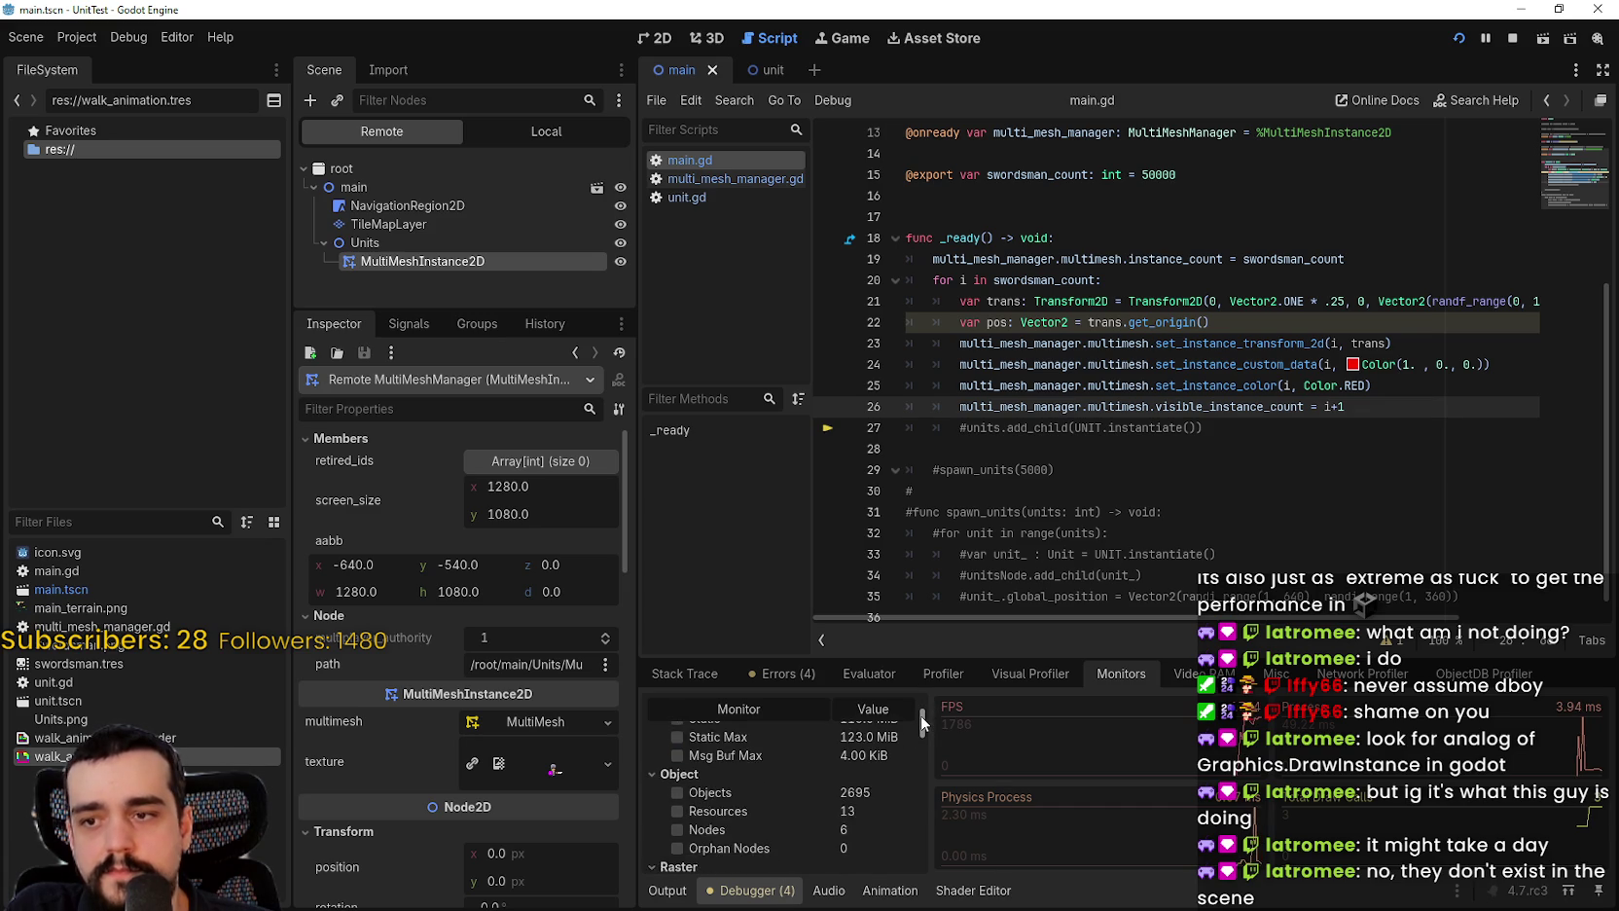
{"action": "scroll", "coordinate": [921, 716], "scroll_direction": "down", "scroll_amount": 1}
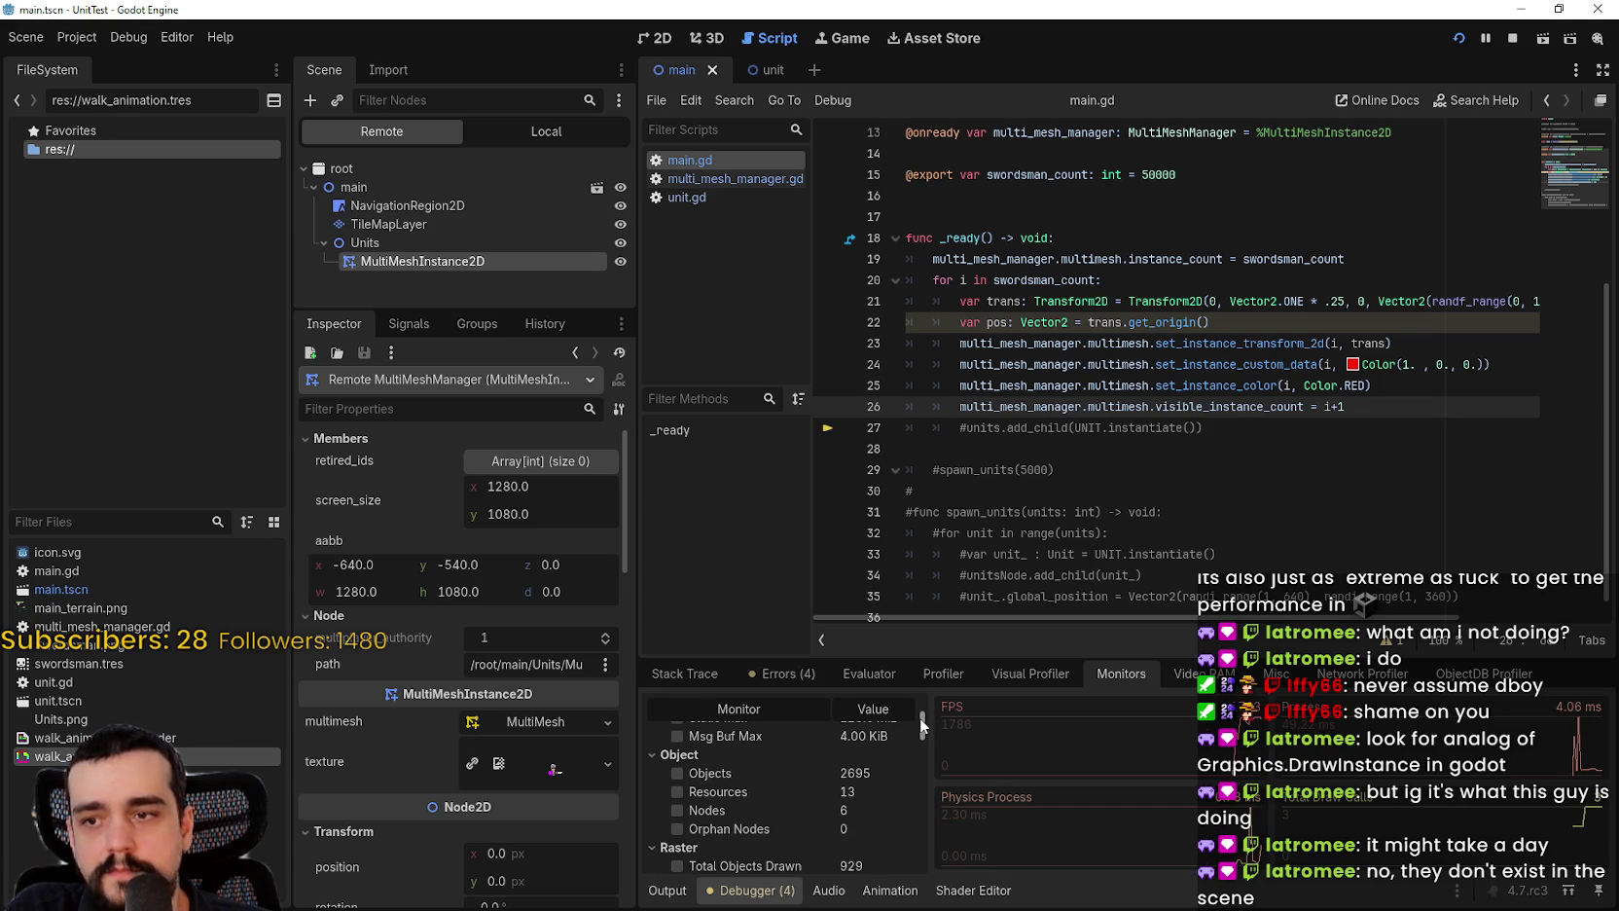
{"action": "scroll", "coordinate": [921, 718], "scroll_direction": "down", "scroll_amount": 2}
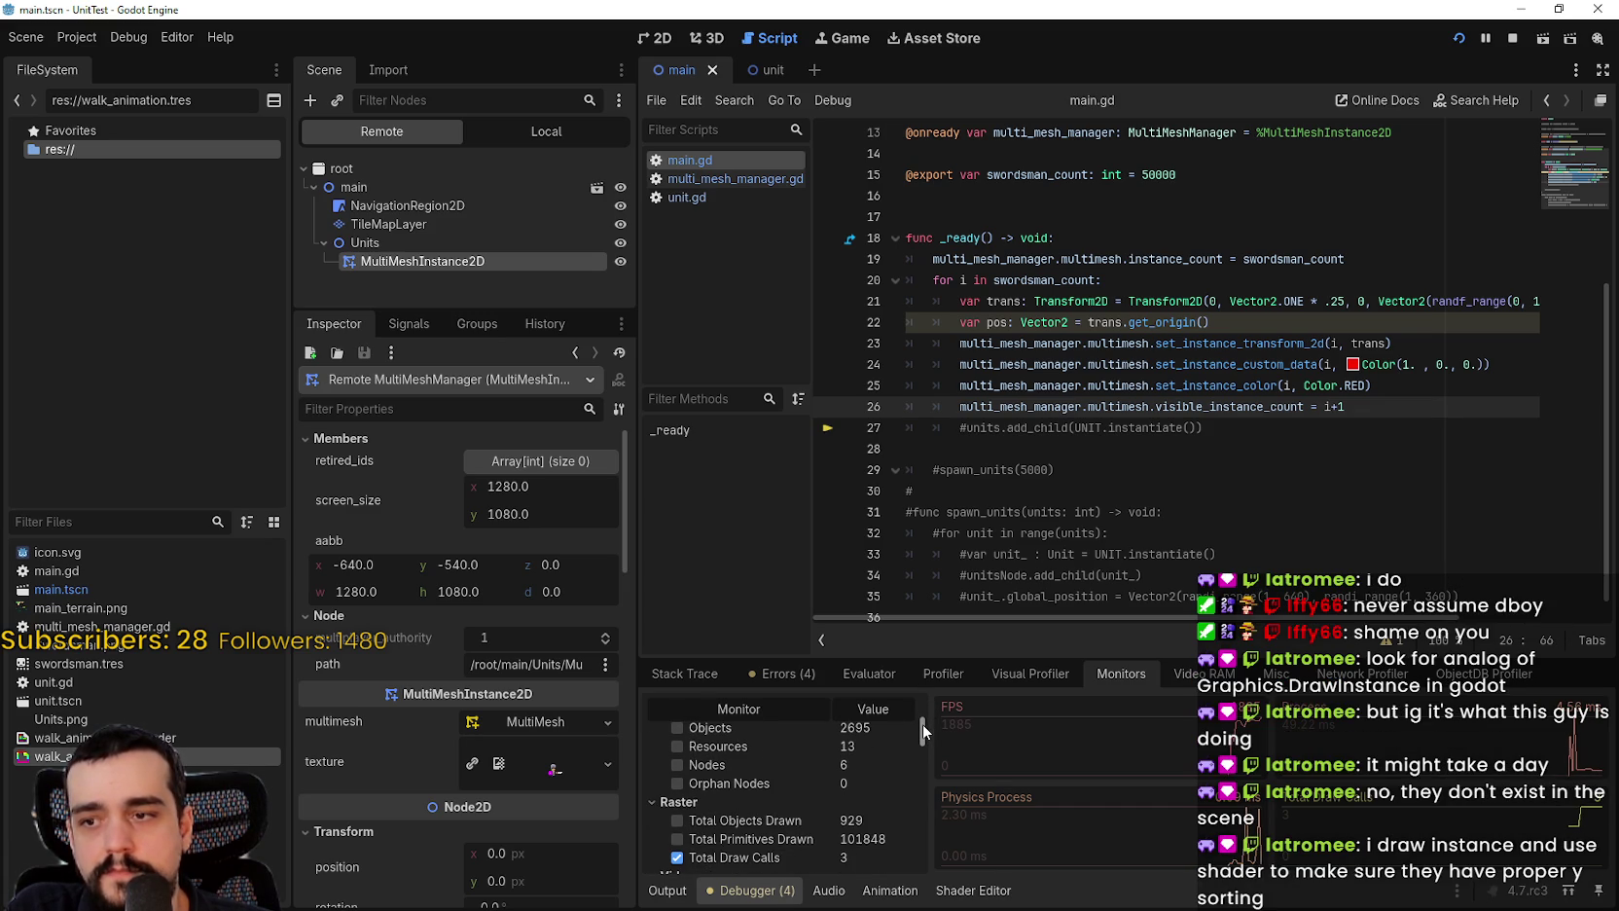
{"action": "scroll", "coordinate": [922, 724], "scroll_direction": "down", "scroll_amount": 3}
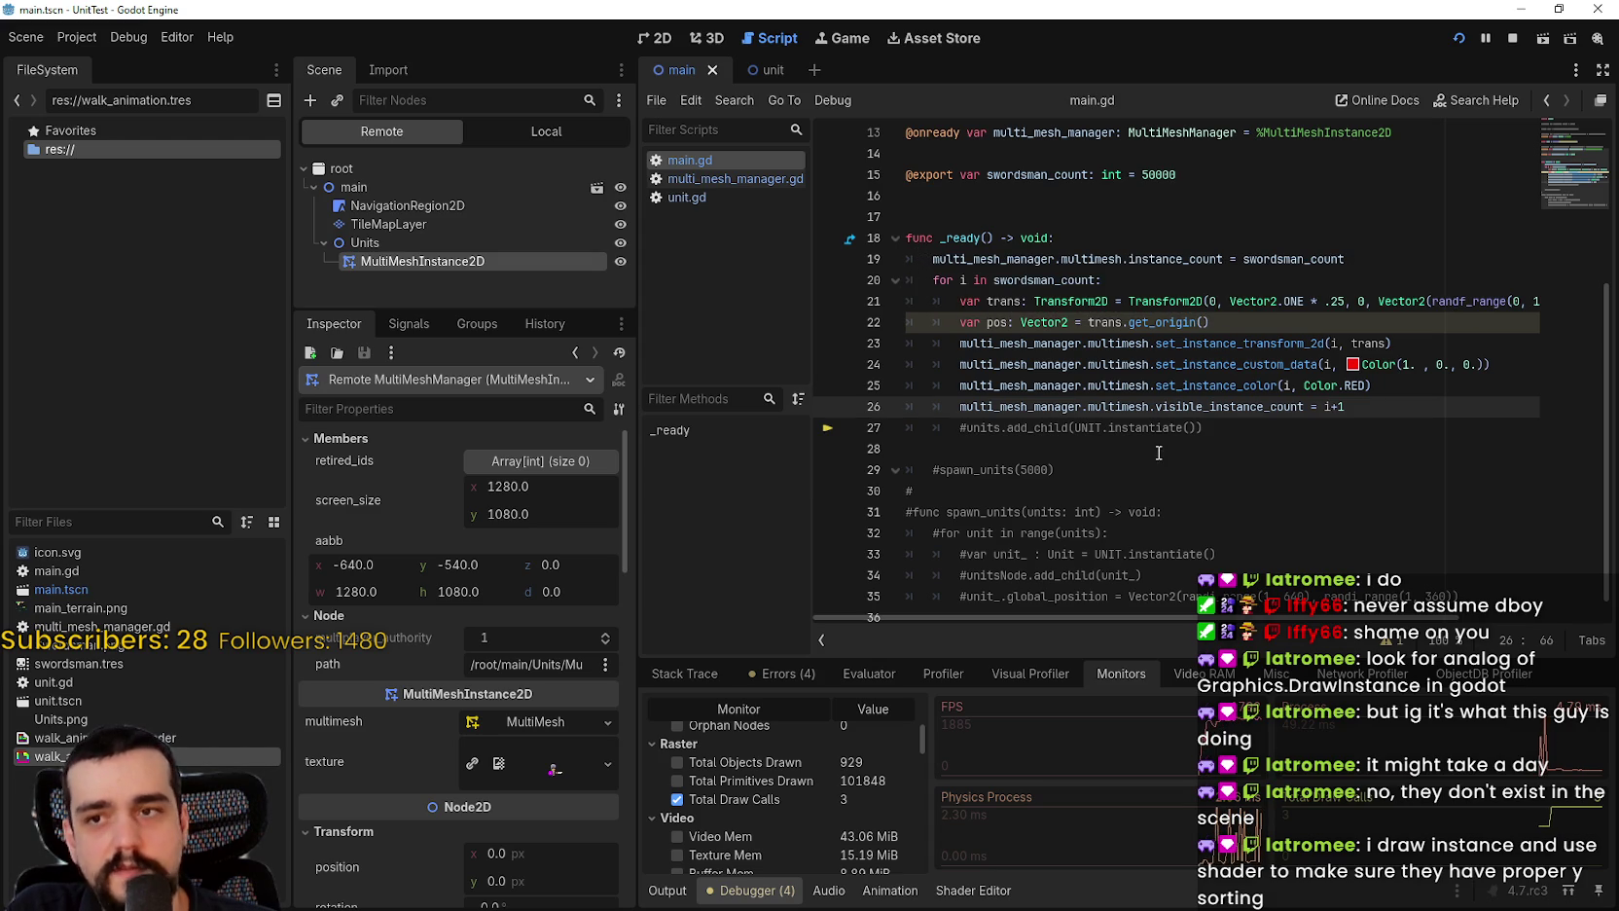
{"action": "key", "text": "Down"}
{"action": "key", "text": "Down"}
{"action": "key", "text": "Down"}
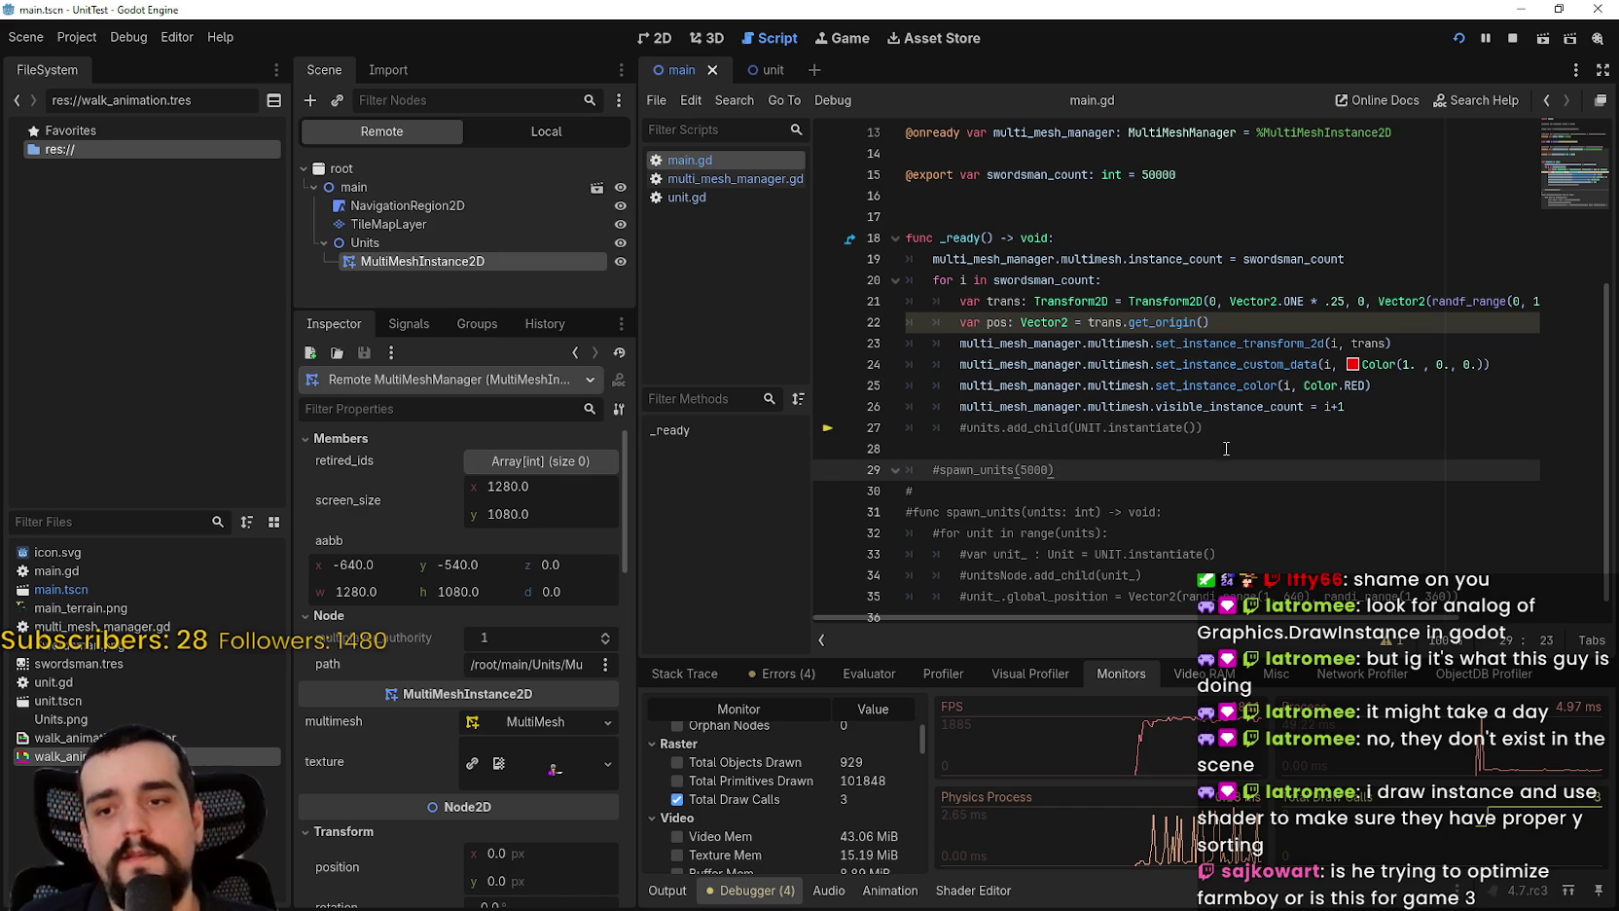
{"action": "key", "text": "alt+Tab"}
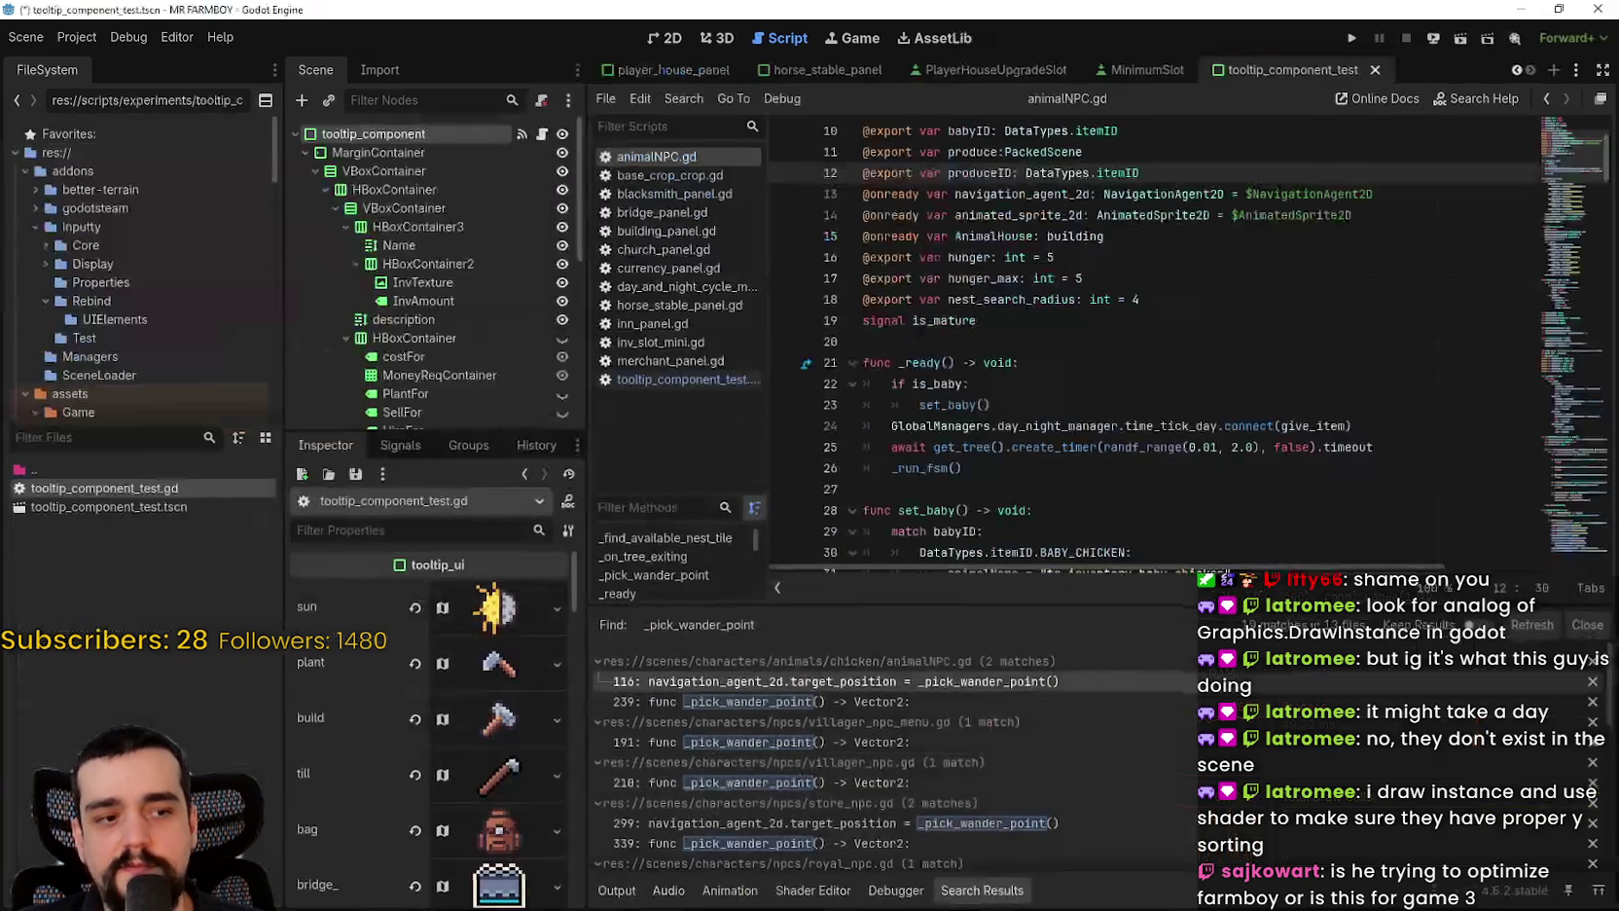
Step: Return to the unit test editor and check the walk animation shader and the Animation panel
{"action": "key", "text": "alt+Tab"}
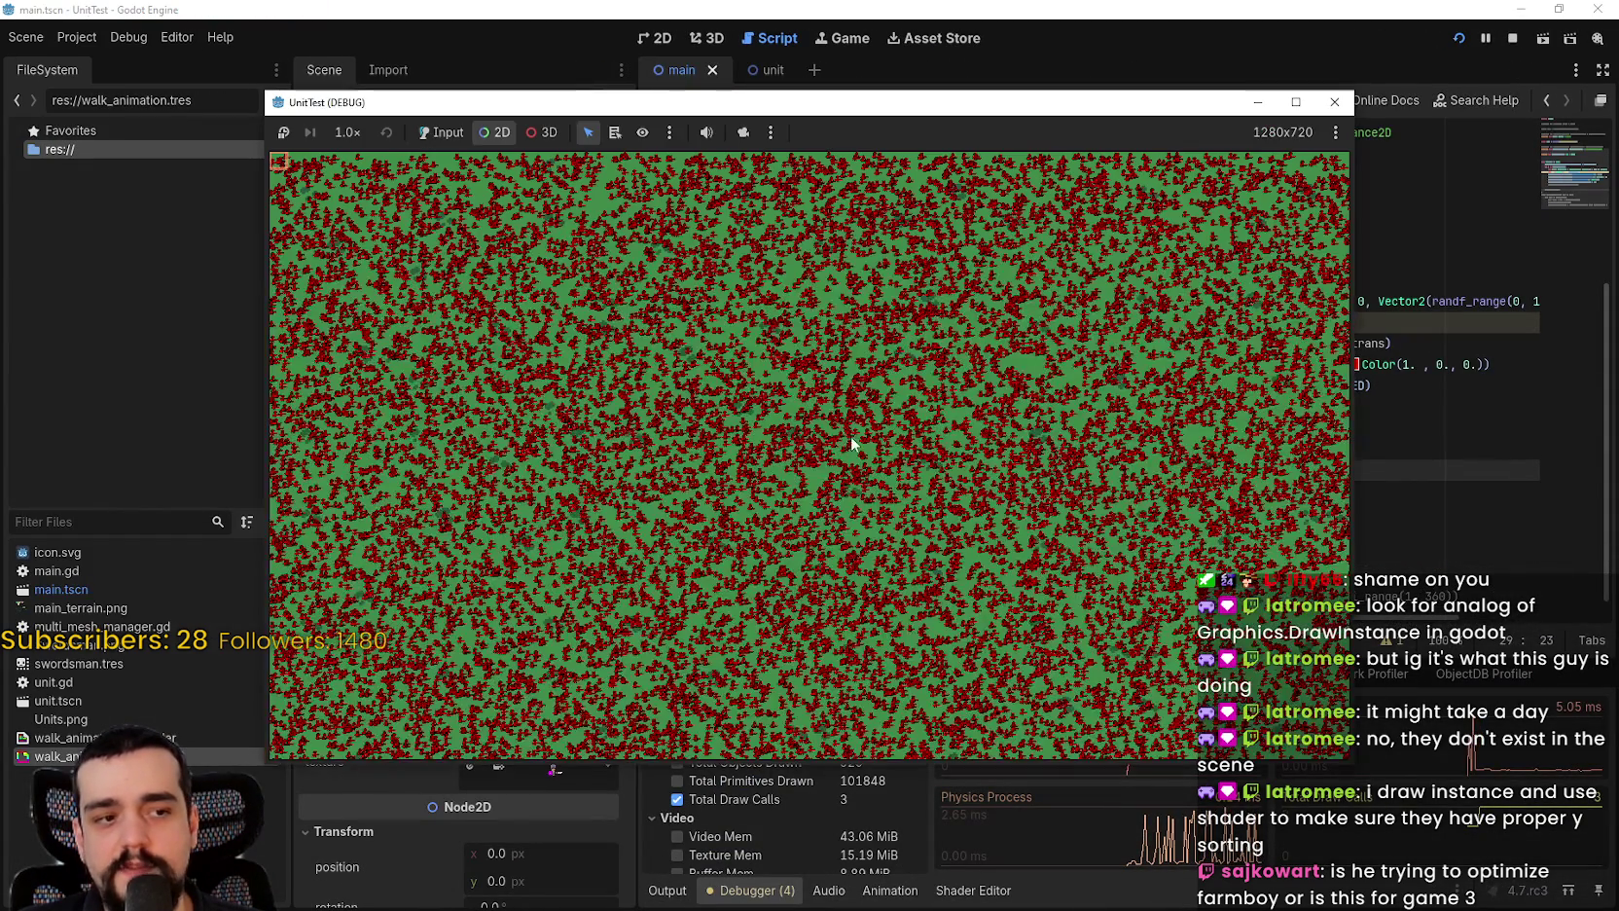
{"action": "left_click_drag", "start_coordinate": [700, 110], "coordinate": [693, 37]}
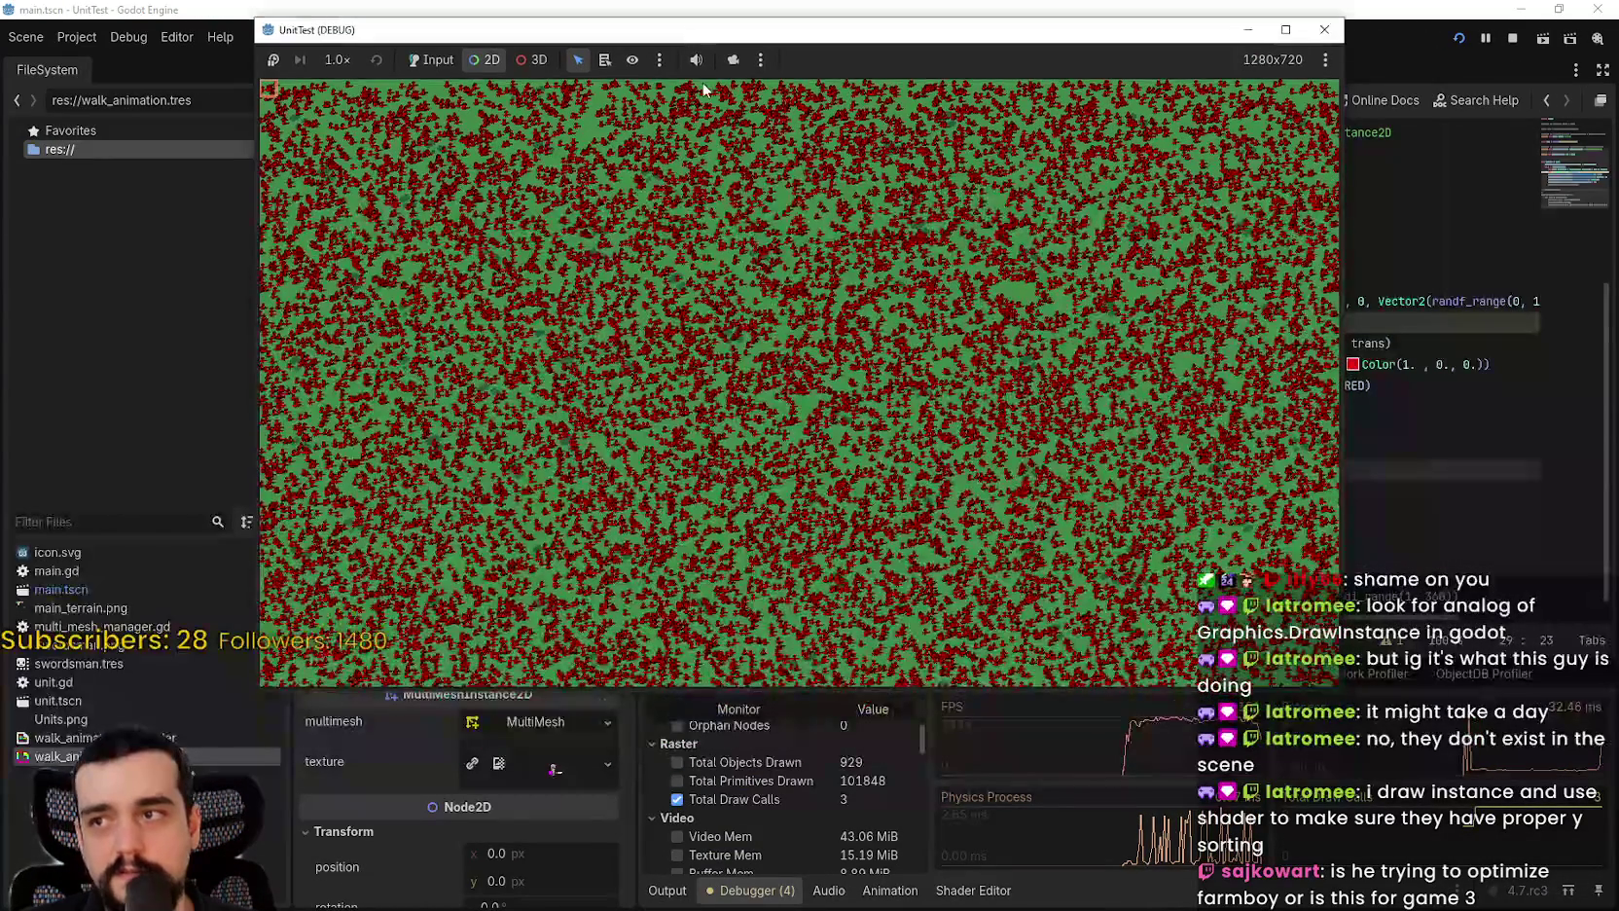
{"action": "left_click", "coordinate": [851, 893]}
{"action": "left_click", "coordinate": [992, 890]}
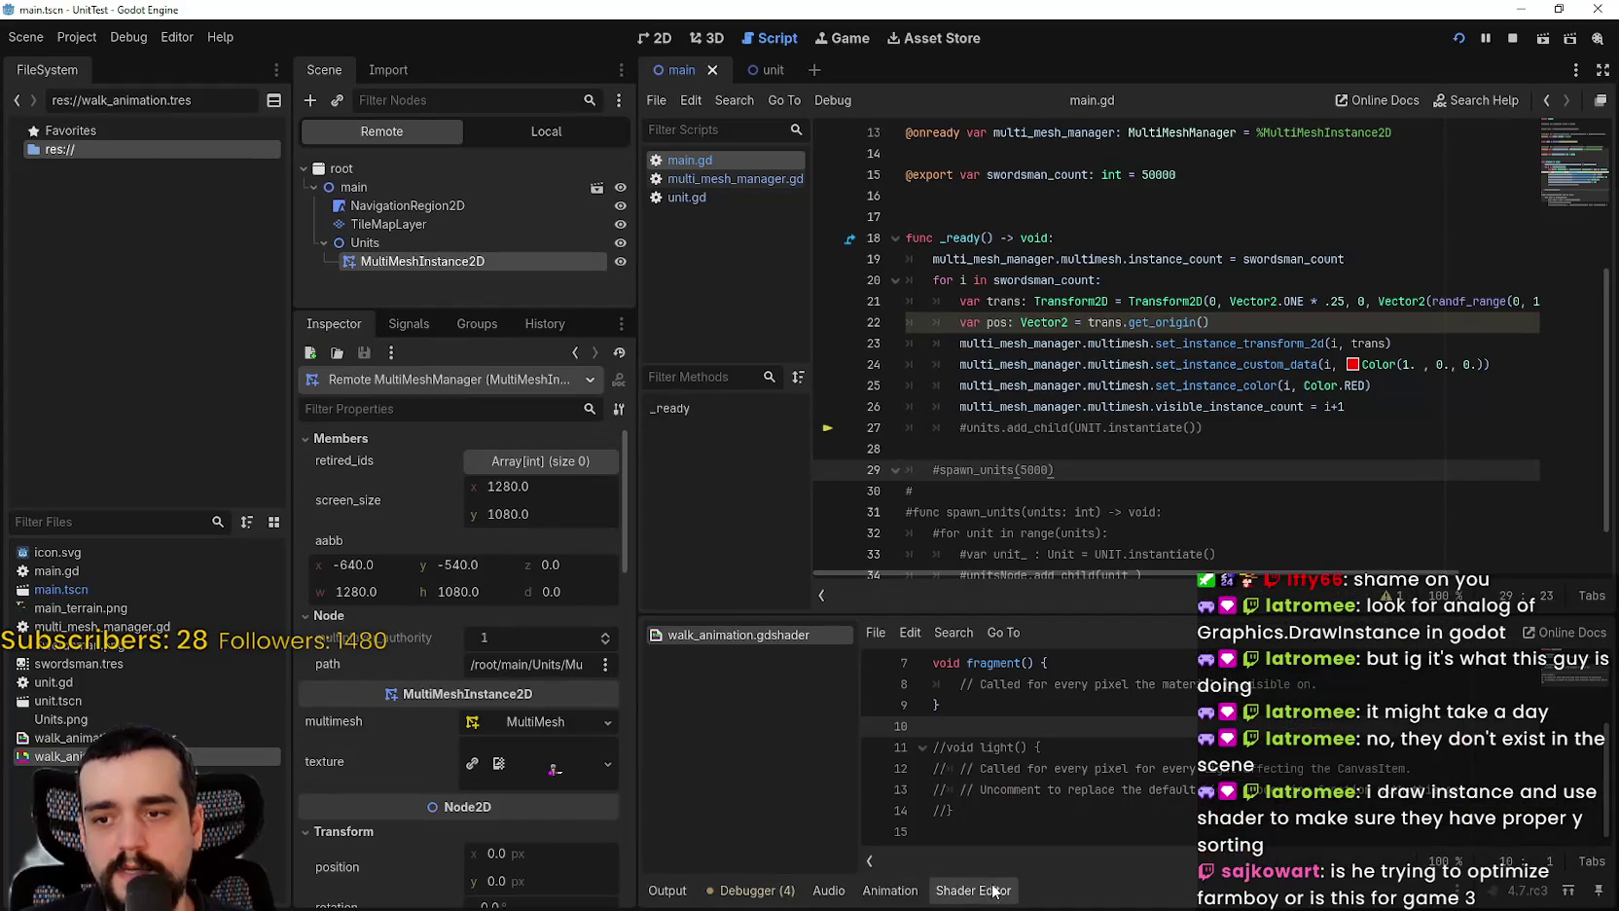
{"action": "left_click", "coordinate": [883, 885]}
{"action": "left_click", "coordinate": [779, 892]}
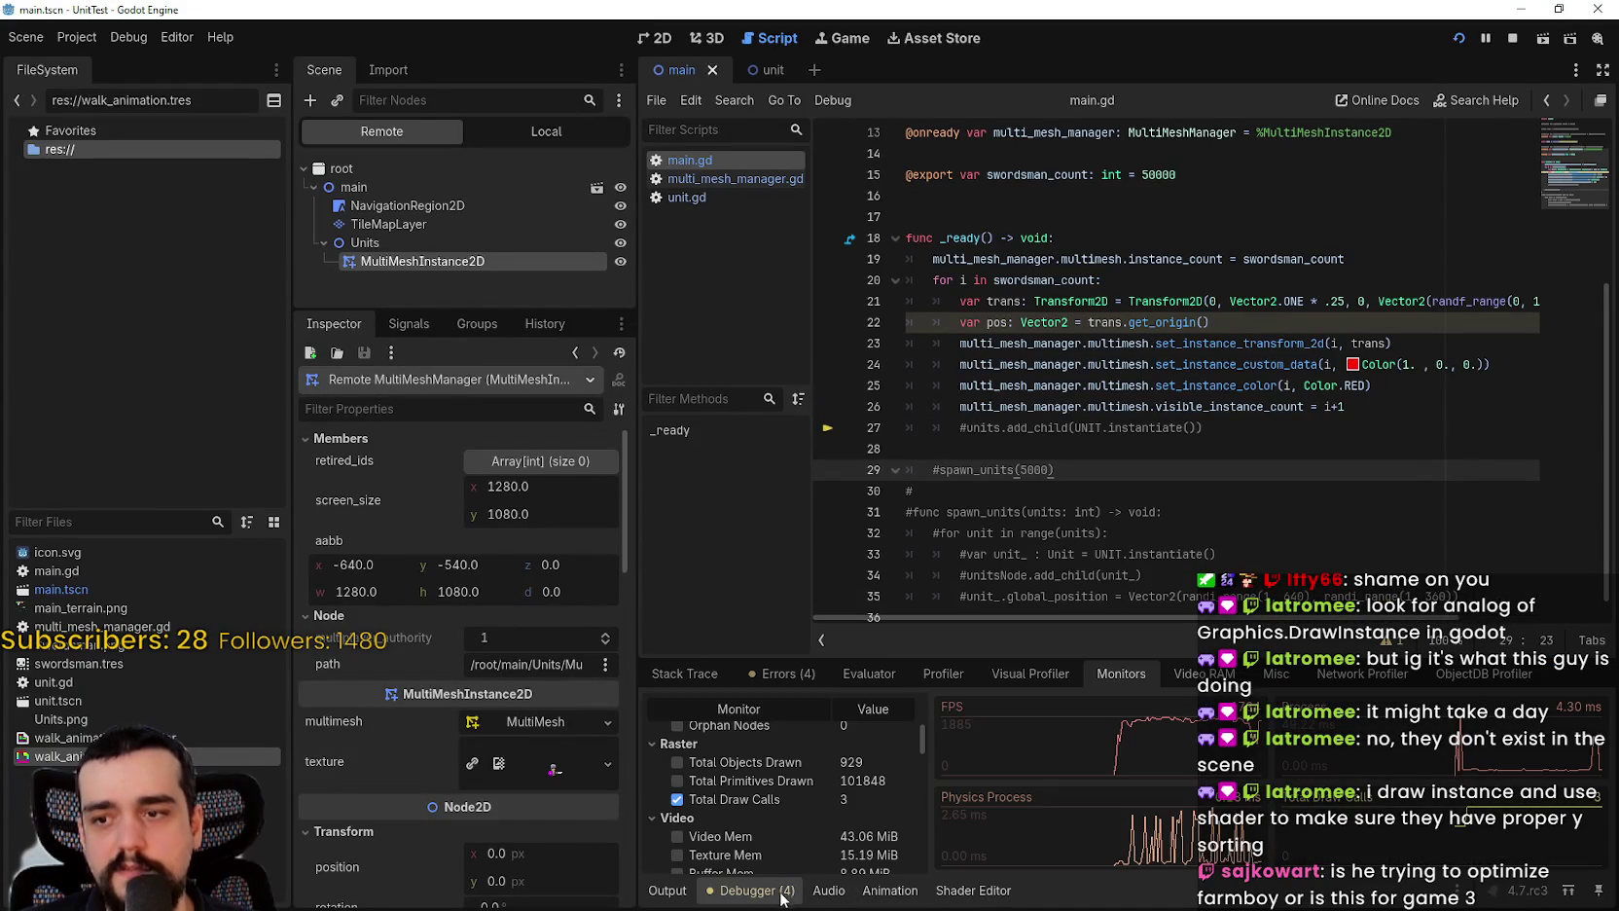
Step: Start recording in the Visual Profiler and resize its panel to read the timings
{"action": "left_click", "coordinate": [1362, 673]}
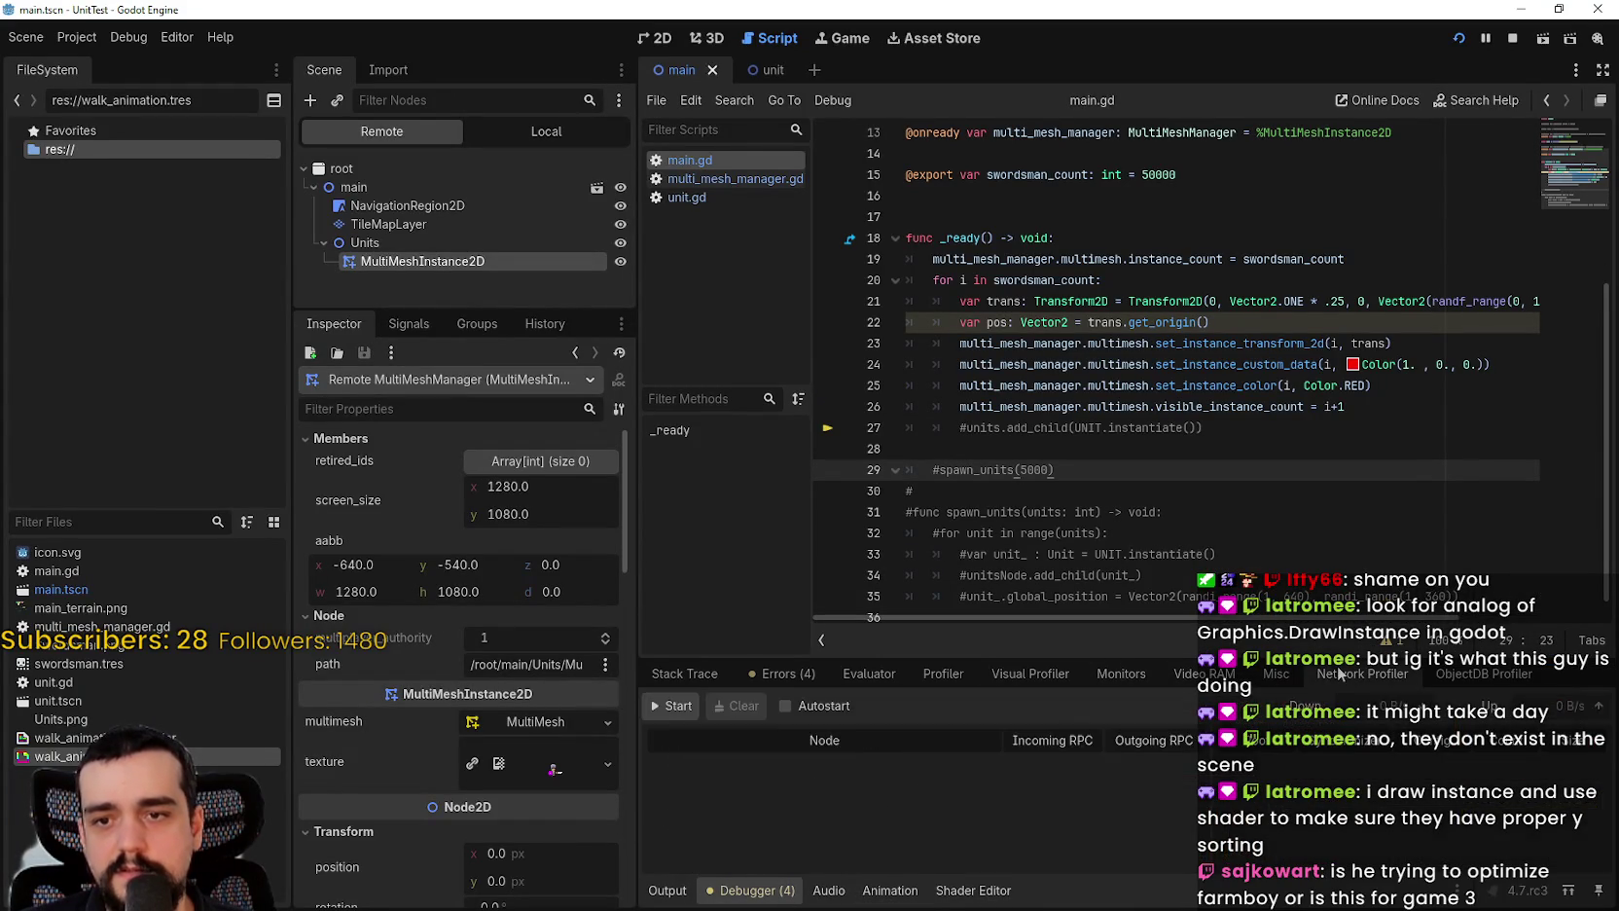
{"action": "left_click", "coordinate": [1275, 674]}
{"action": "left_click", "coordinate": [1121, 674]}
{"action": "left_click", "coordinate": [981, 680]}
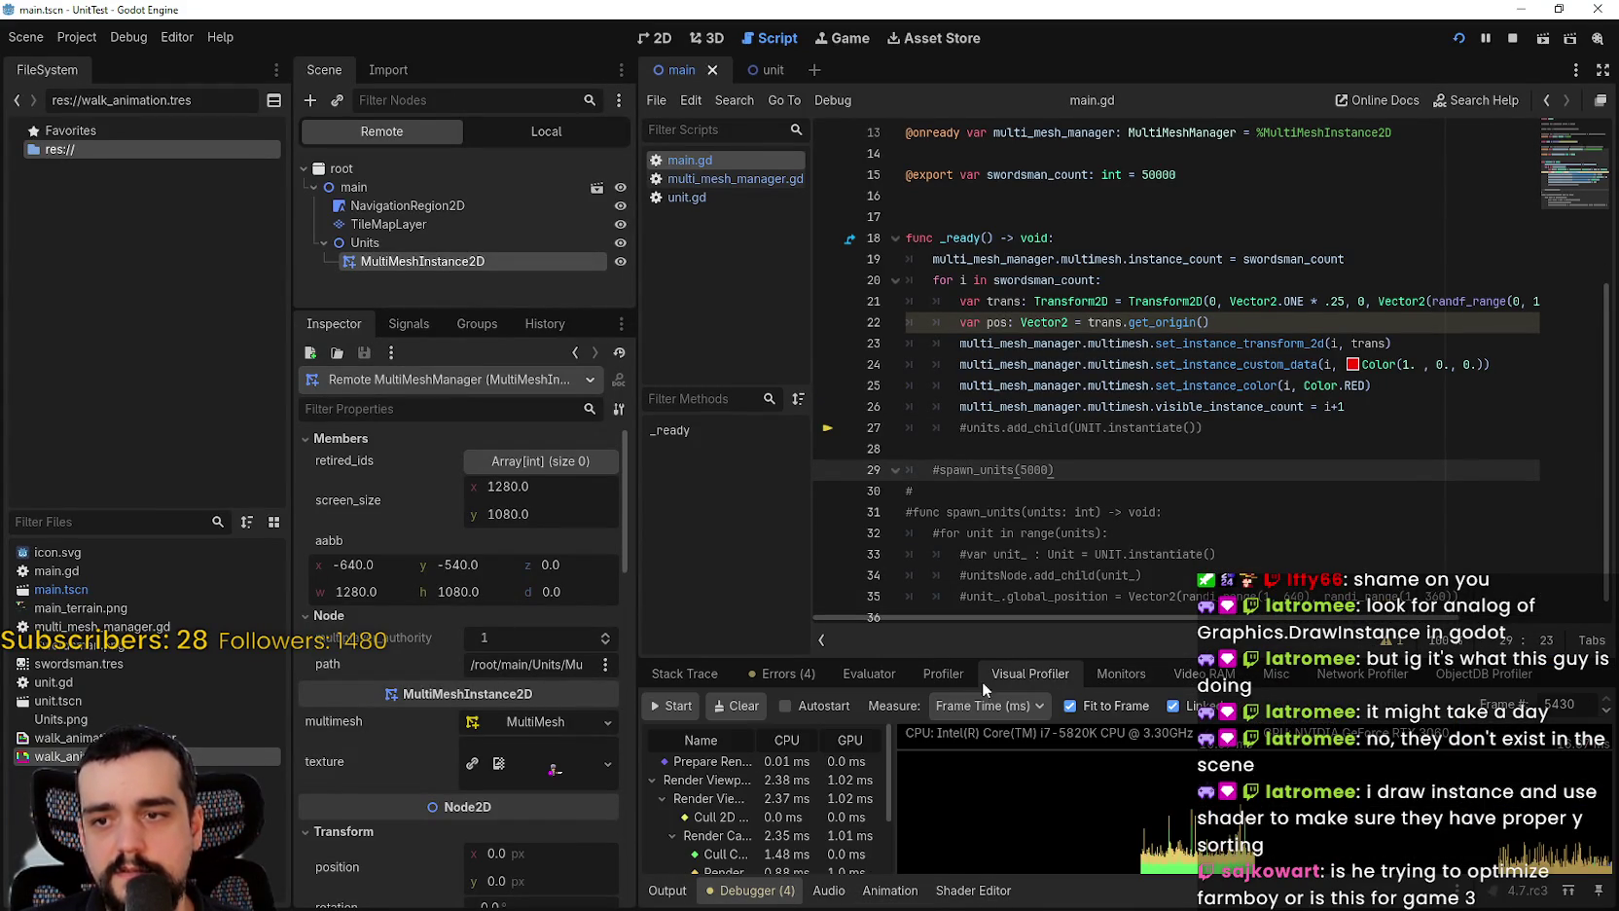
{"action": "left_click", "coordinate": [665, 706]}
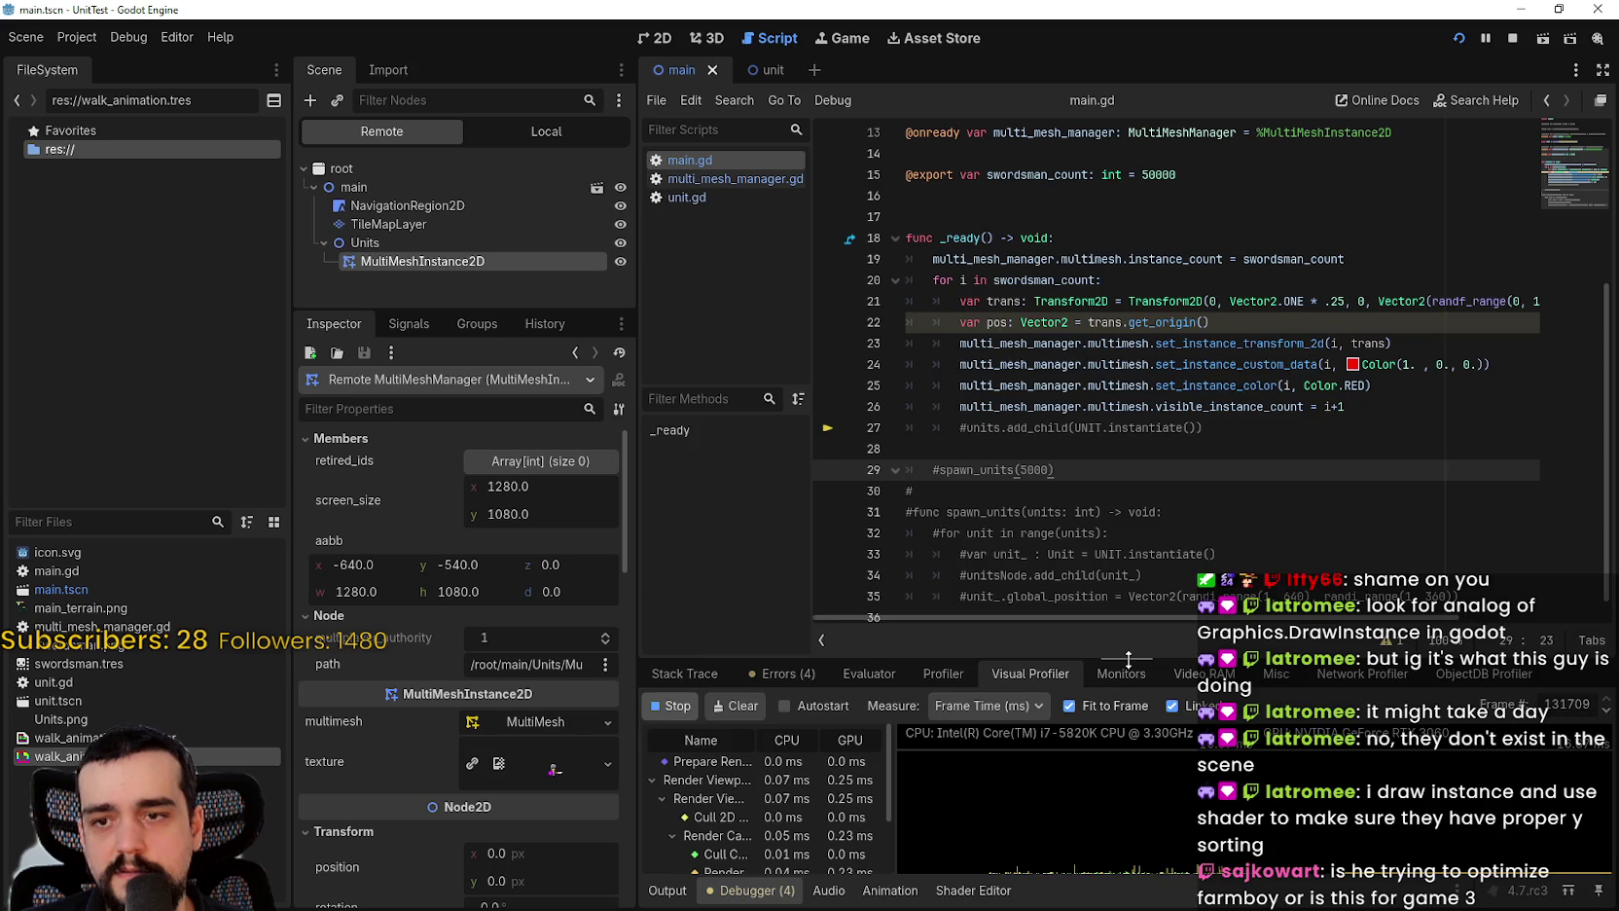
{"action": "left_click_drag", "start_coordinate": [1128, 660], "coordinate": [1129, 283]}
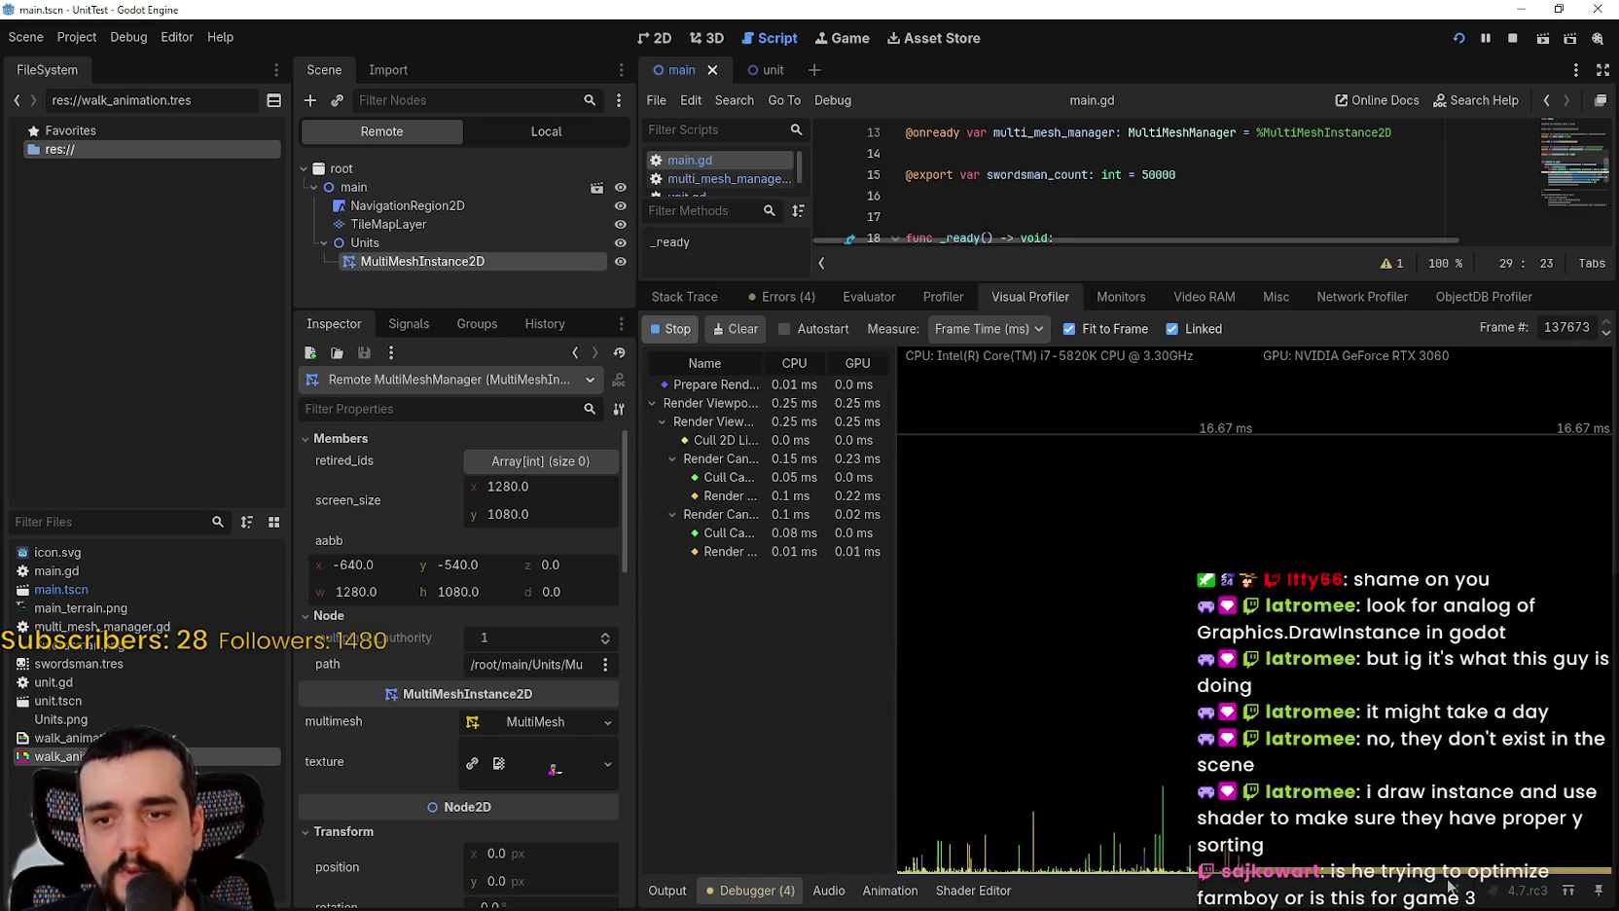
{"action": "left_click_drag", "start_coordinate": [1313, 281], "coordinate": [1313, 667]}
Step: Change the line 21 swordsman scale from .25 to 1.0, rerun, and profile with the Visual Profiler
{"action": "key", "text": "F8"}
{"action": "left_click", "coordinate": [1338, 301]}
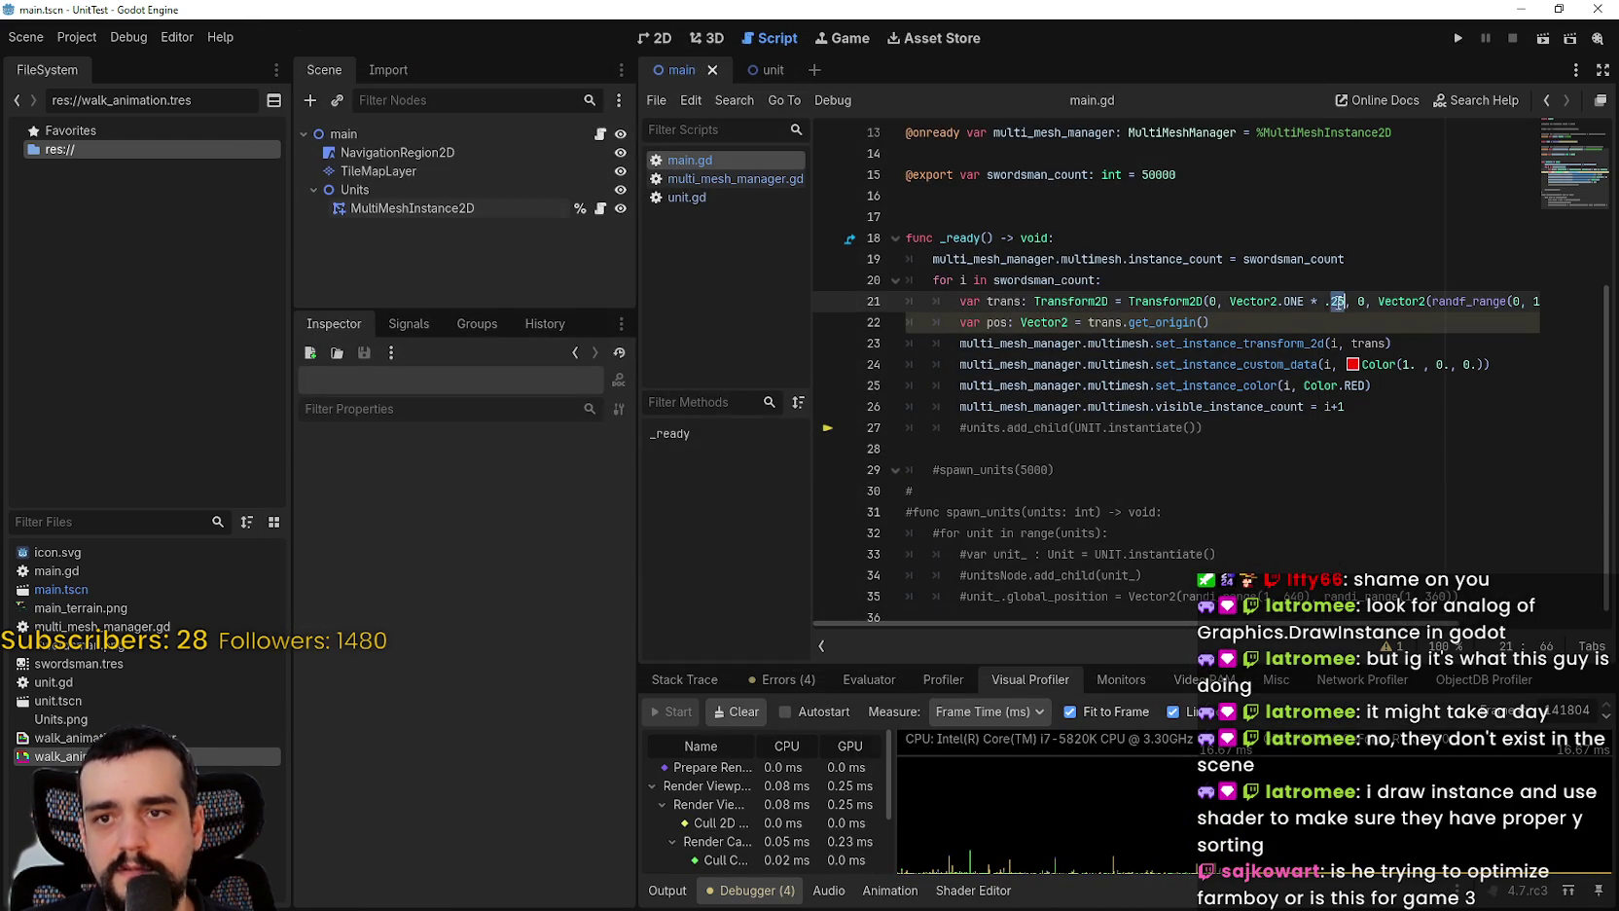
{"action": "type", "text": "1.0"}
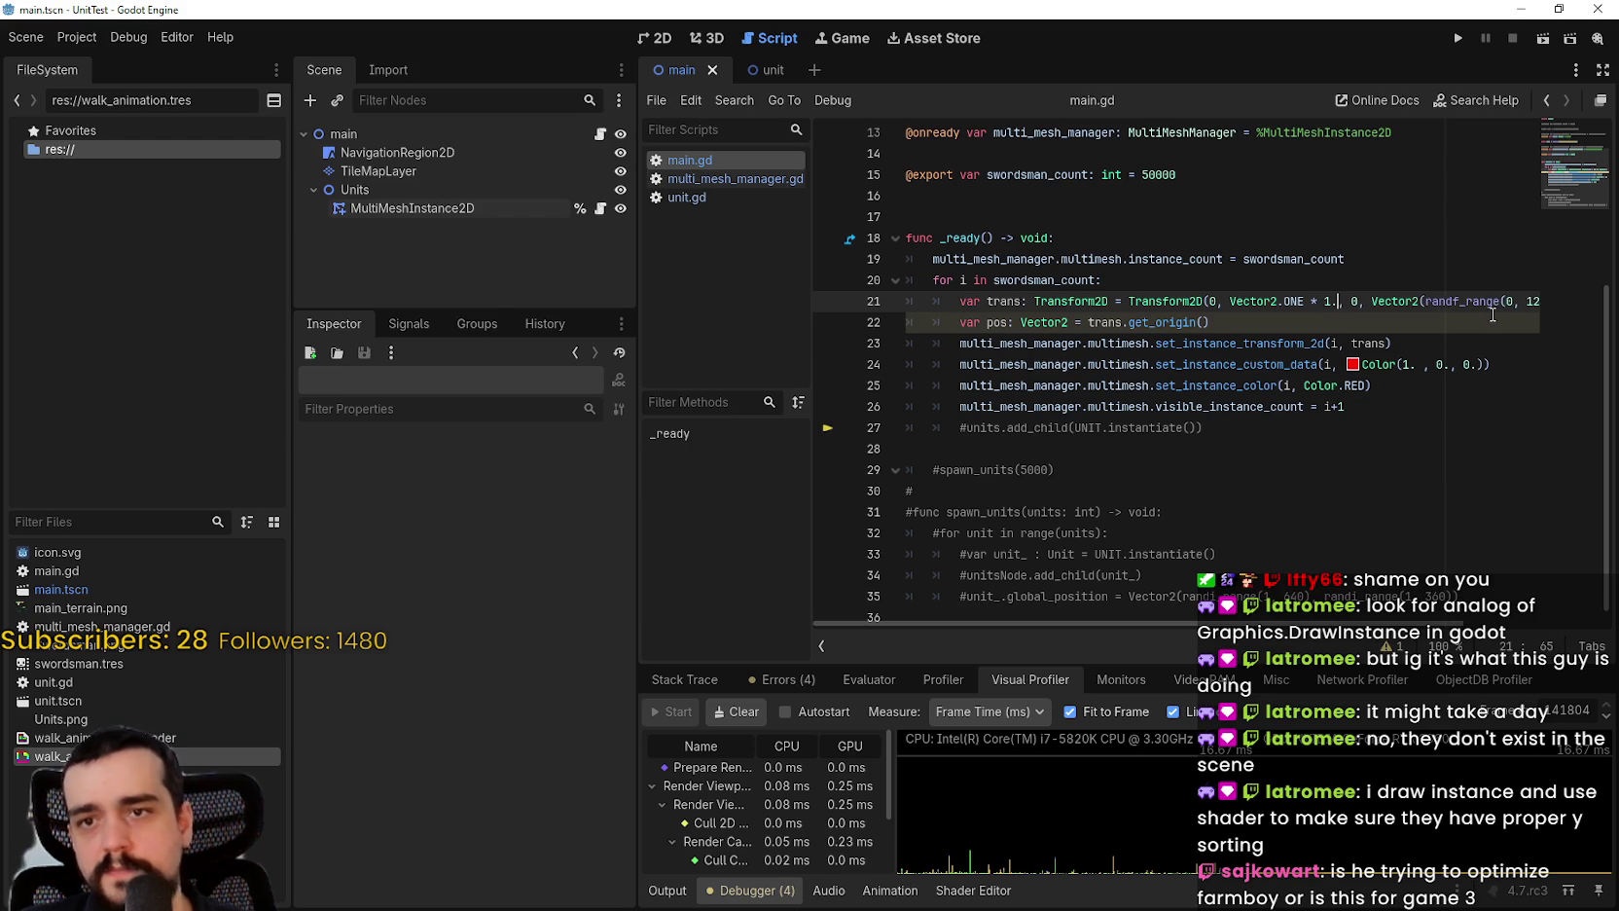
{"action": "left_click", "coordinate": [1461, 33]}
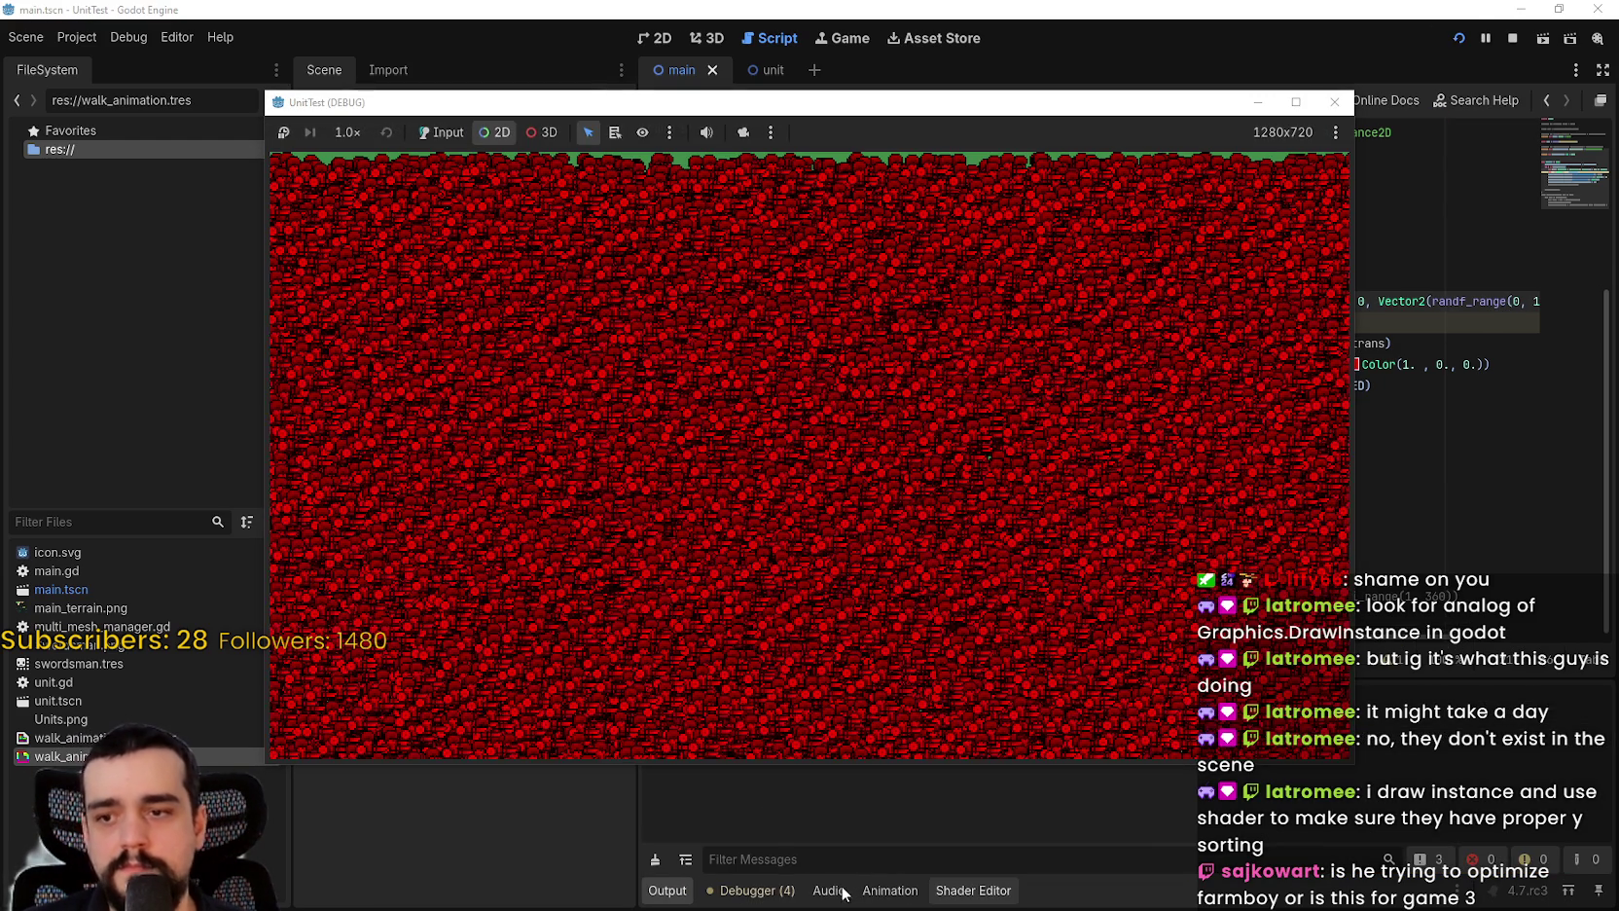
{"action": "left_click", "coordinate": [759, 891]}
{"action": "left_click", "coordinate": [686, 712]}
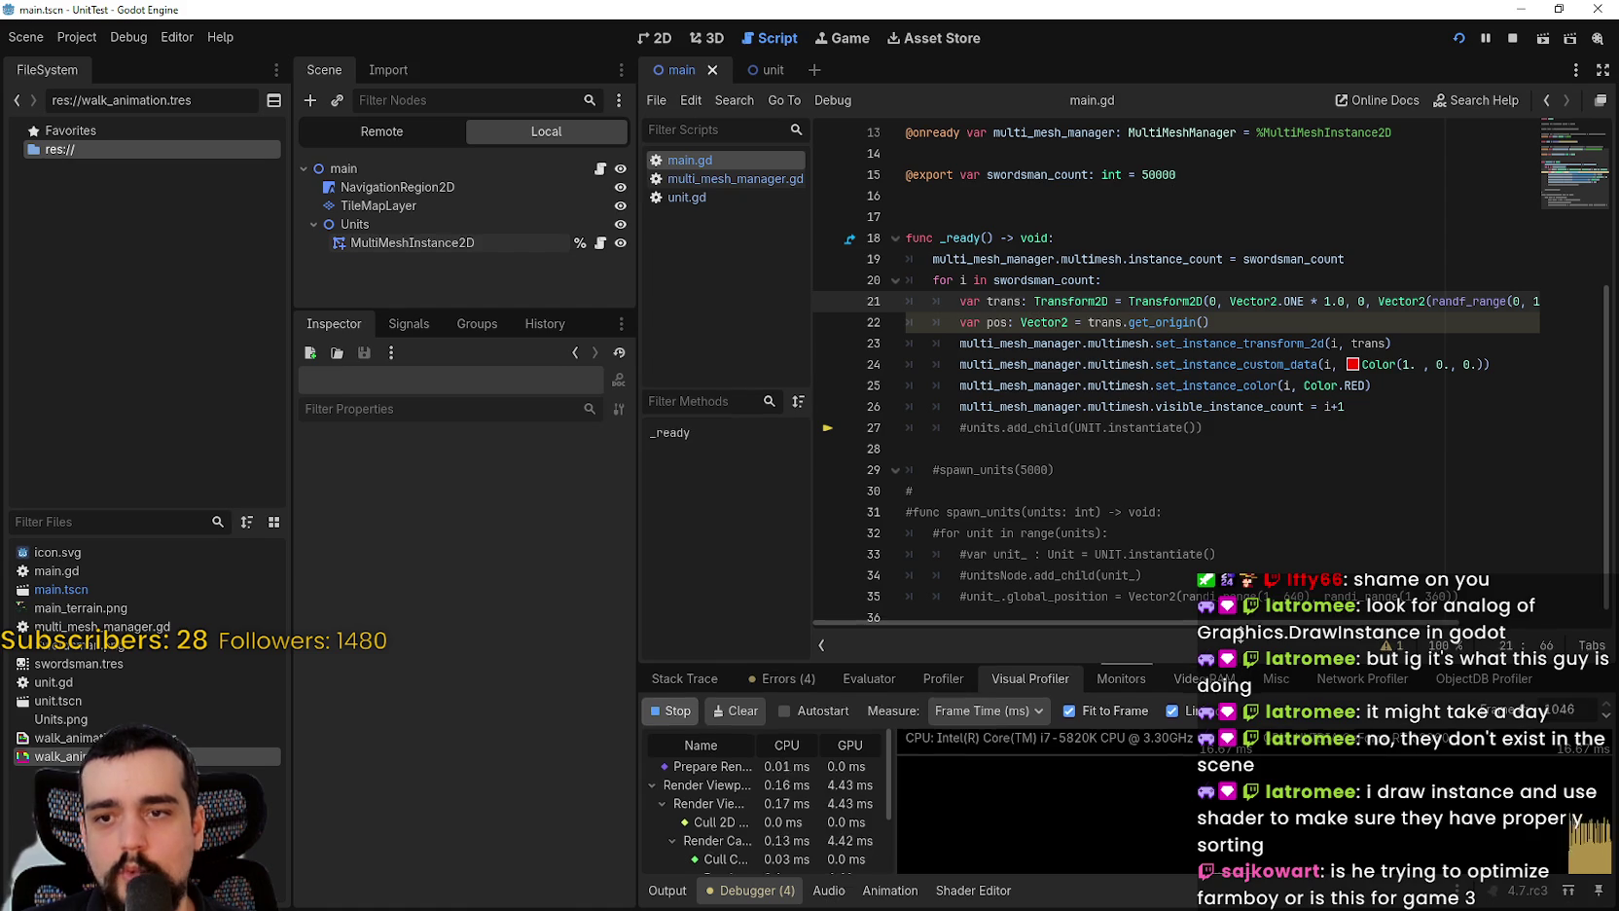
{"action": "left_click_drag", "start_coordinate": [1238, 657], "coordinate": [1158, 324]}
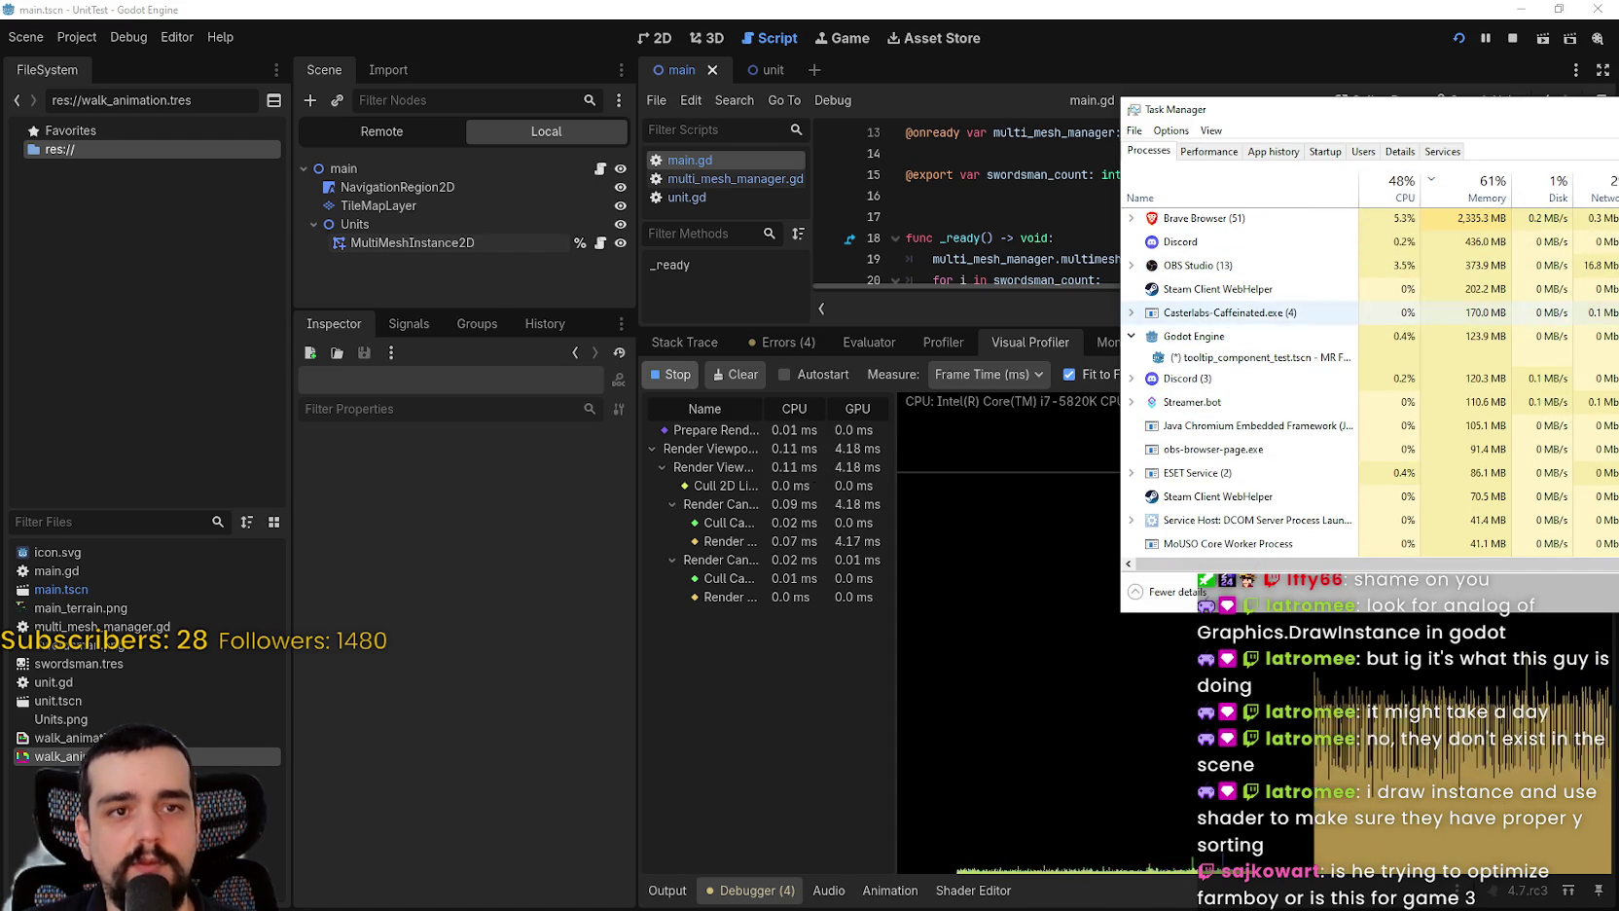
Step: Reopen Task Manager and move it left into full view
{"action": "left_click_drag", "start_coordinate": [1362, 109], "coordinate": [989, 135]}
{"action": "left_click", "coordinate": [1443, 135]}
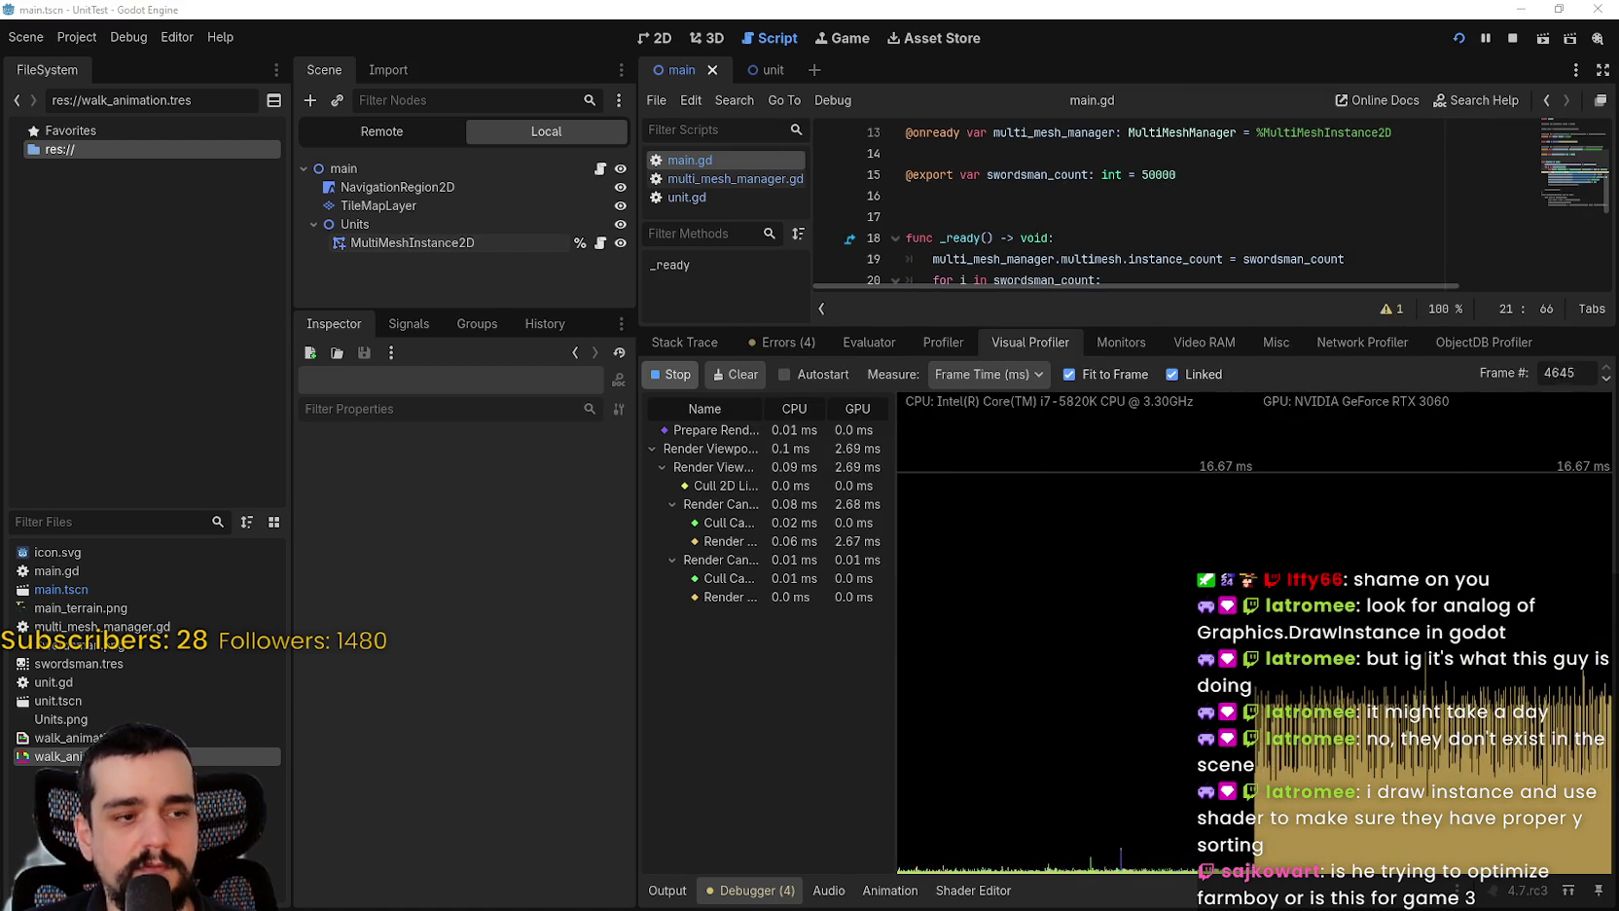
{"action": "key", "text": "ctrl+shift+Escape"}
{"action": "left_click_drag", "start_coordinate": [1155, 148], "coordinate": [921, 150]}
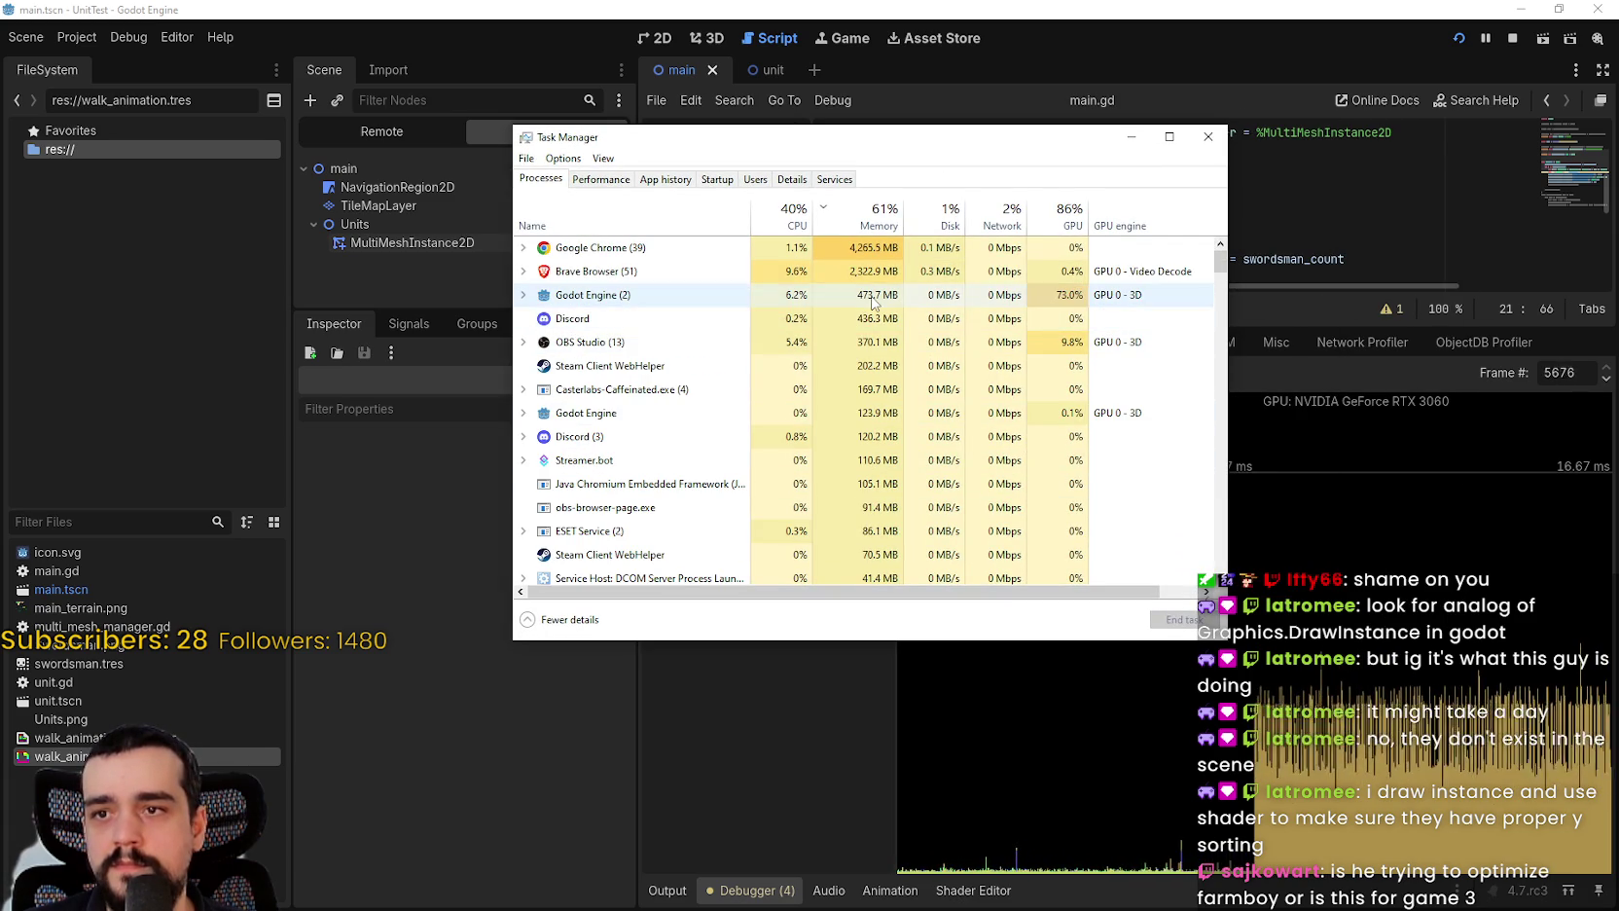
Step: Expand Godot Engine (2) and compare each child process's CPU, memory and GPU use
{"action": "left_click", "coordinate": [587, 300]}
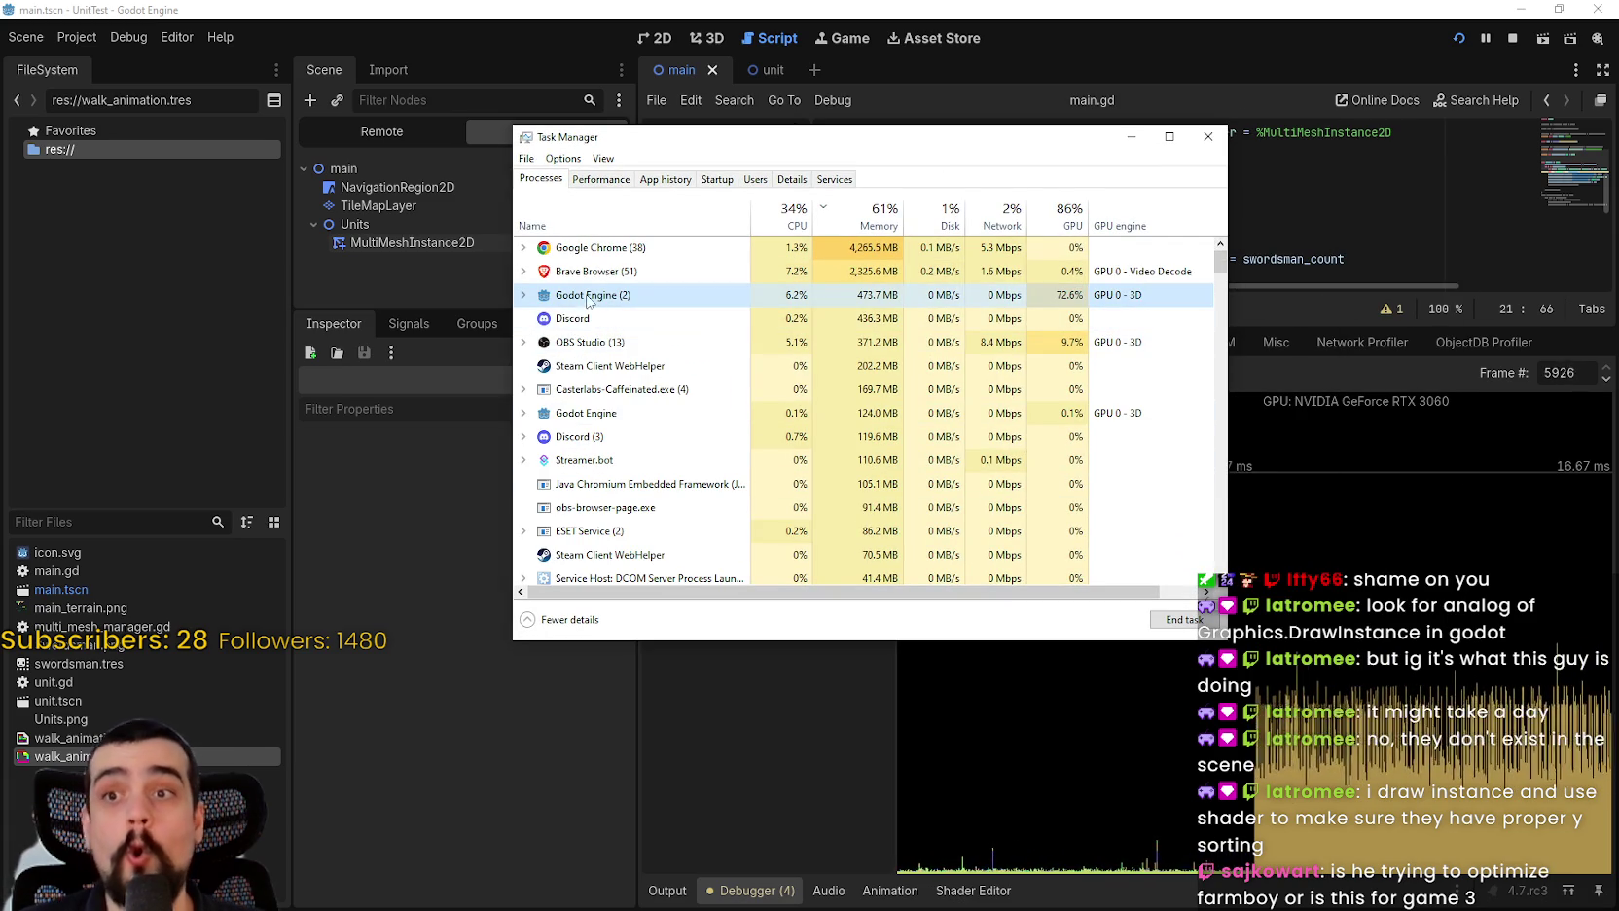
{"action": "left_click", "coordinate": [522, 294]}
{"action": "left_click", "coordinate": [587, 315]}
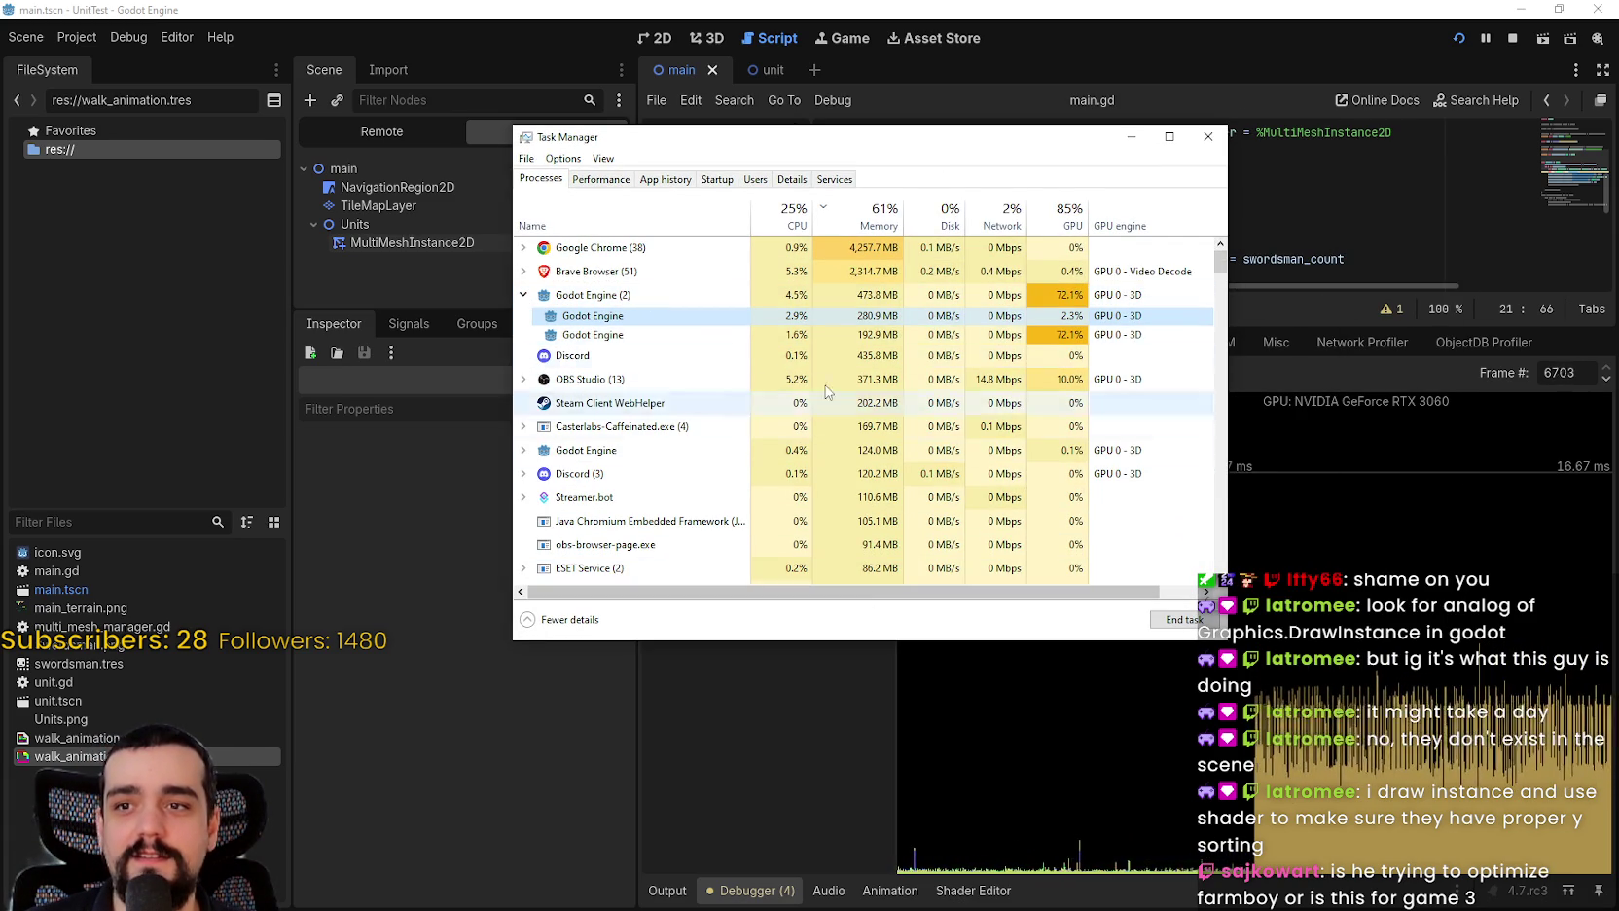
{"action": "left_click", "coordinate": [595, 334]}
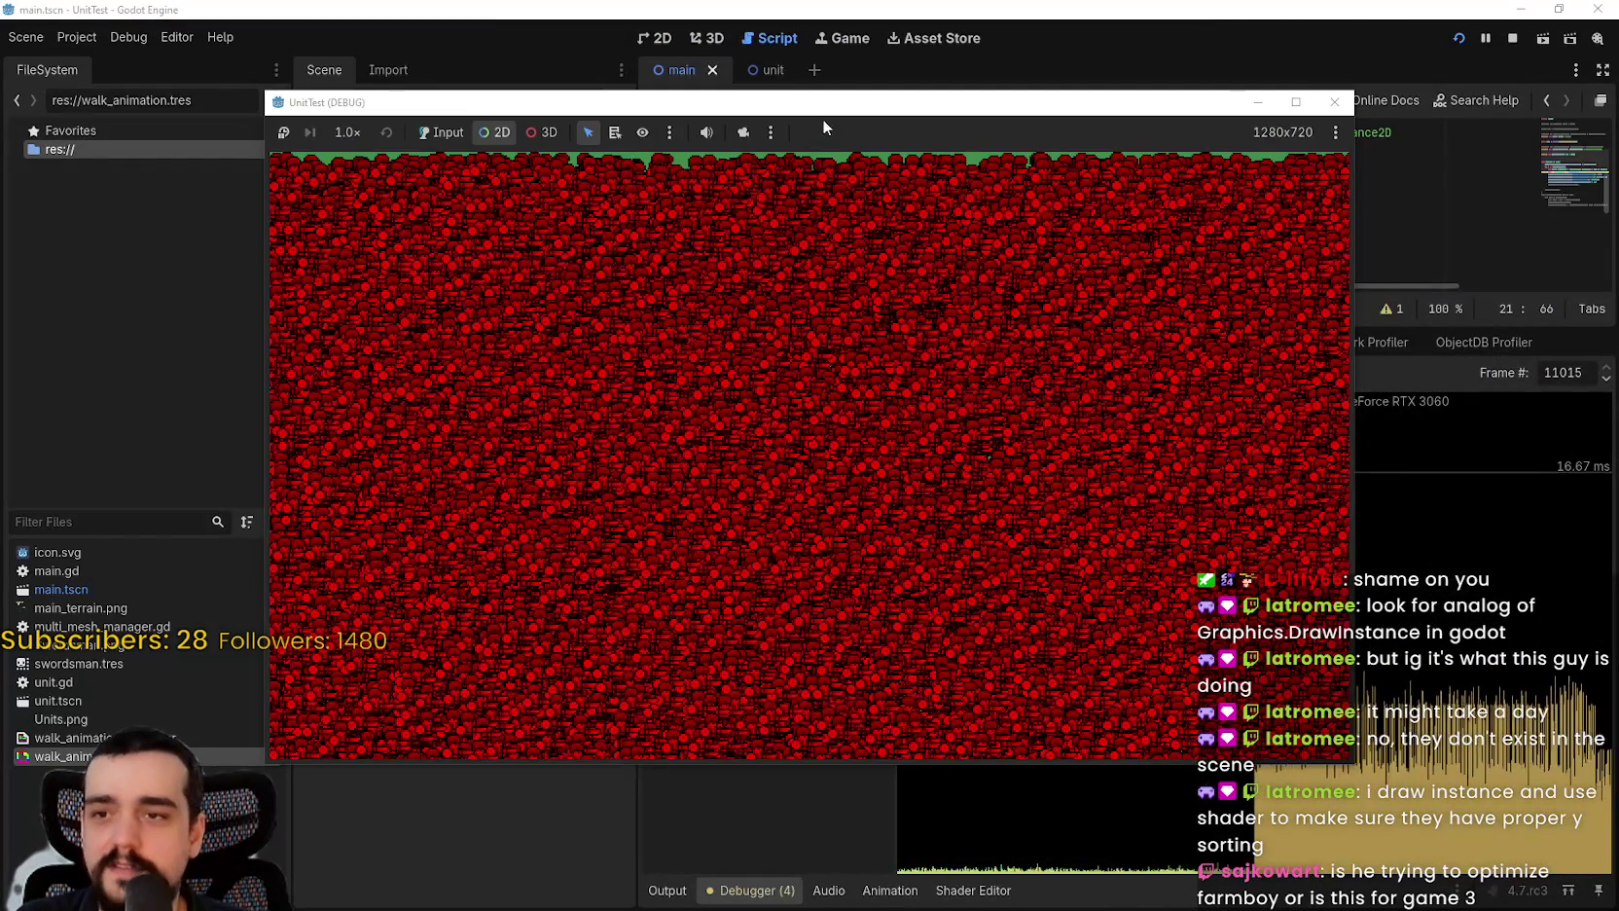
Step: Move the UnitTest window up, enable camera override, and pan across the swordsman swarm
{"action": "mouse_move", "coordinate": [822, 118]}
{"action": "left_mouse_down"}
{"action": "mouse_move", "coordinate": [681, 20]}
{"action": "mouse_move", "coordinate": [708, 14]}
{"action": "left_mouse_up"}
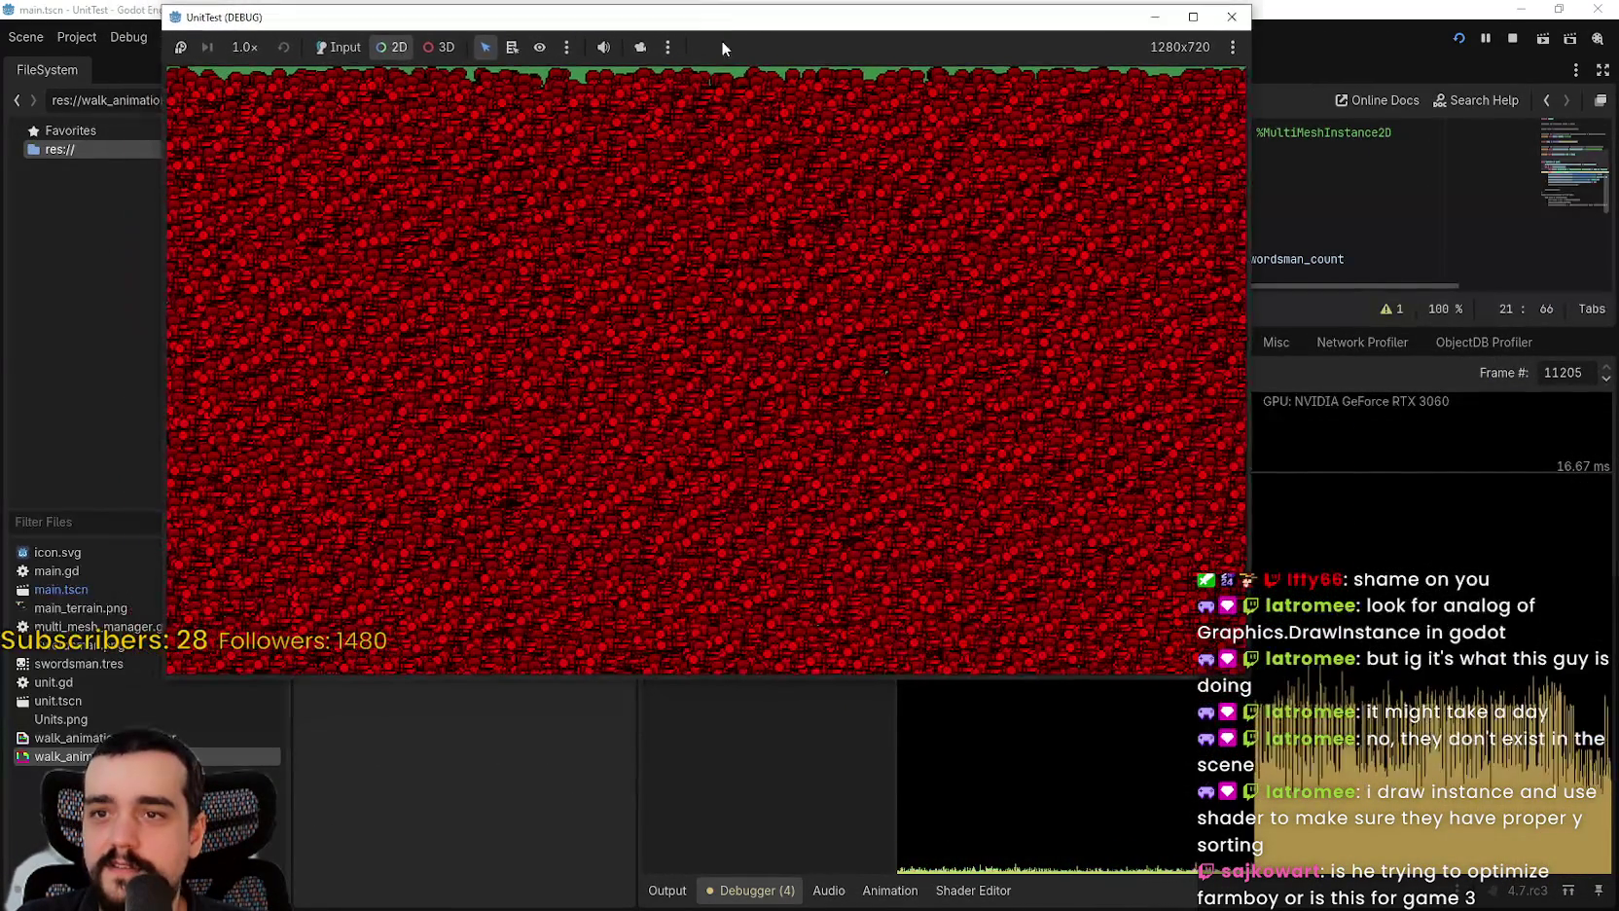
{"action": "left_click", "coordinate": [638, 46]}
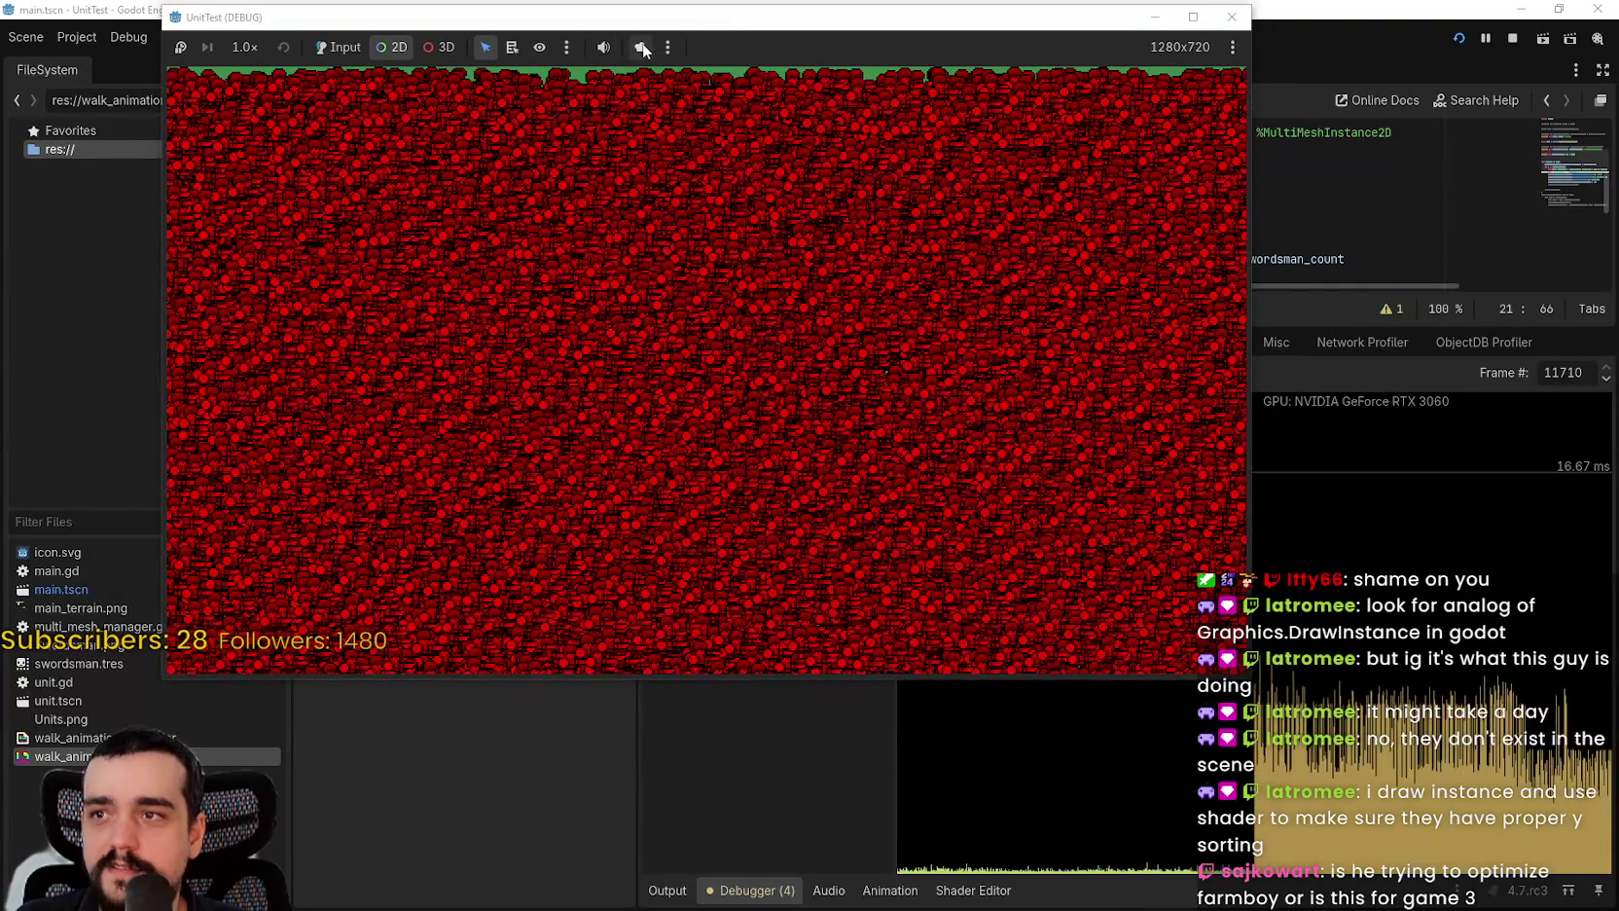
{"action": "scroll", "coordinate": [839, 374], "scroll_direction": "down", "scroll_amount": 5}
{"action": "scroll", "coordinate": [882, 389], "scroll_direction": "down", "scroll_amount": 4}
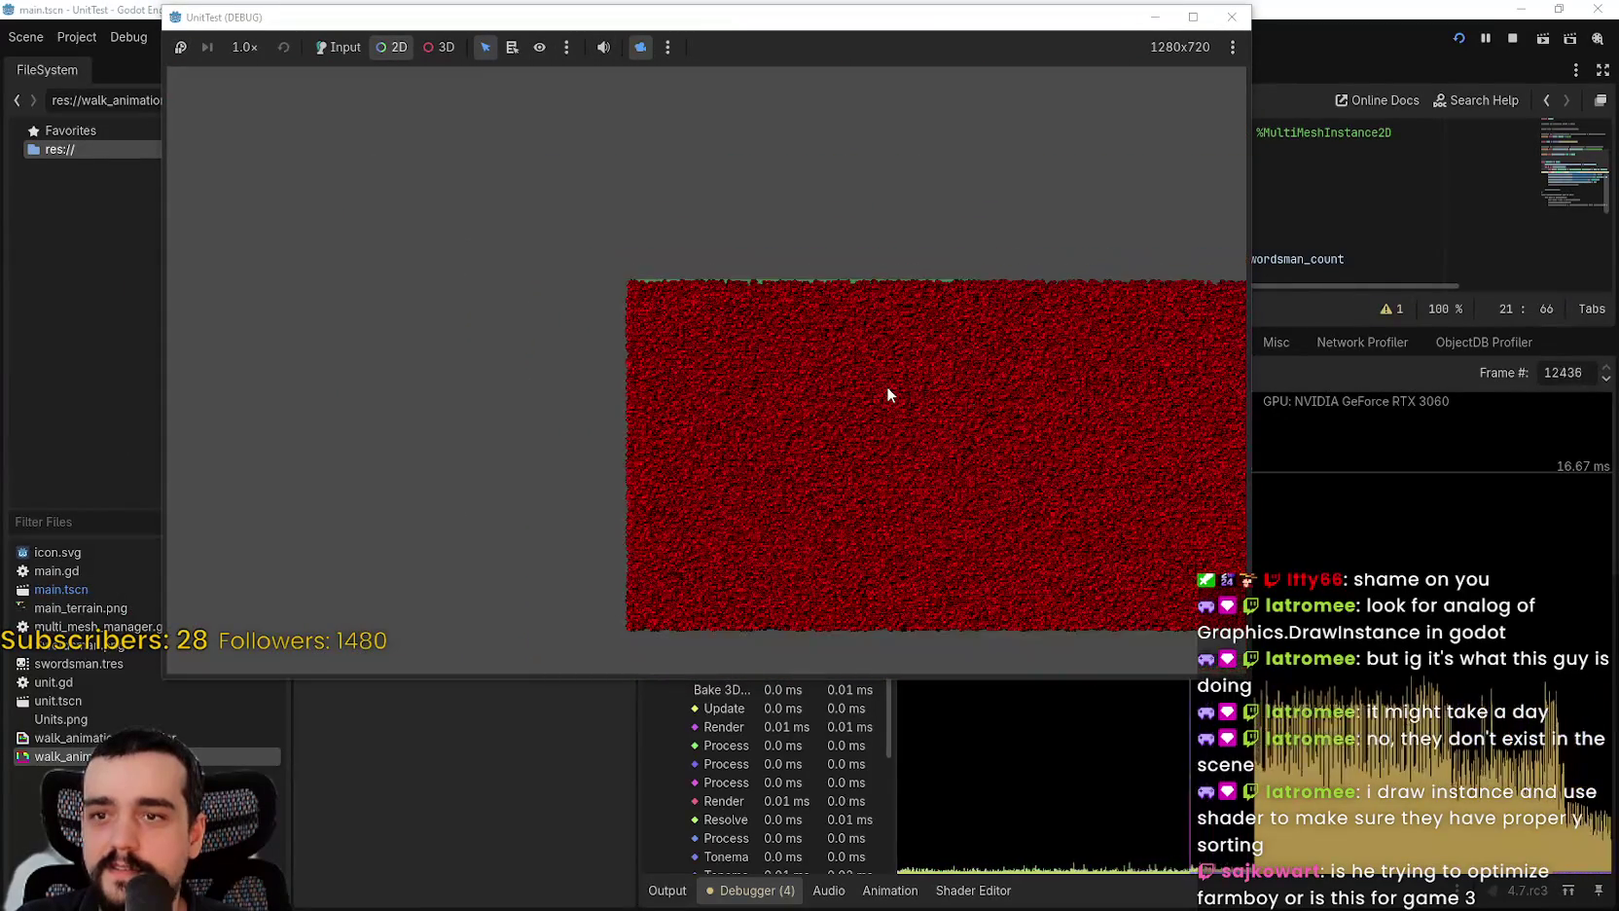
{"action": "left_click_drag", "start_coordinate": [1037, 462], "coordinate": [615, 356]}
Step: Zoom in and out on the red swordsman swarm, then stop the running game
{"action": "scroll", "coordinate": [829, 380], "scroll_direction": "up", "scroll_amount": 5}
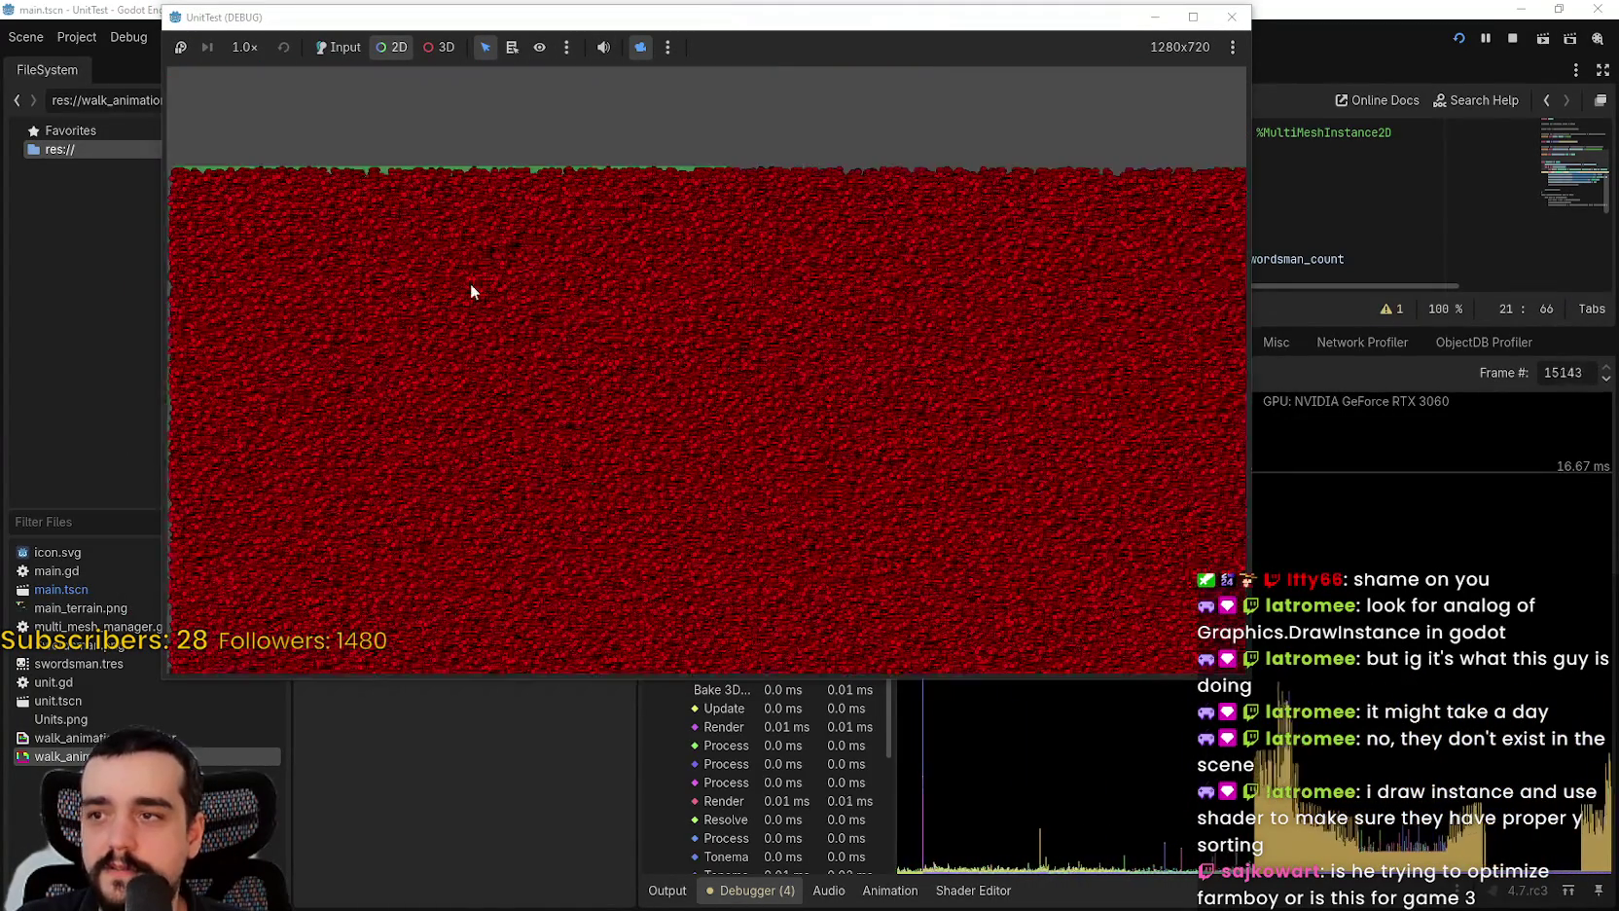
{"action": "scroll", "coordinate": [496, 288], "scroll_direction": "down", "scroll_amount": 4}
{"action": "scroll", "coordinate": [494, 258], "scroll_direction": "up", "scroll_amount": 5}
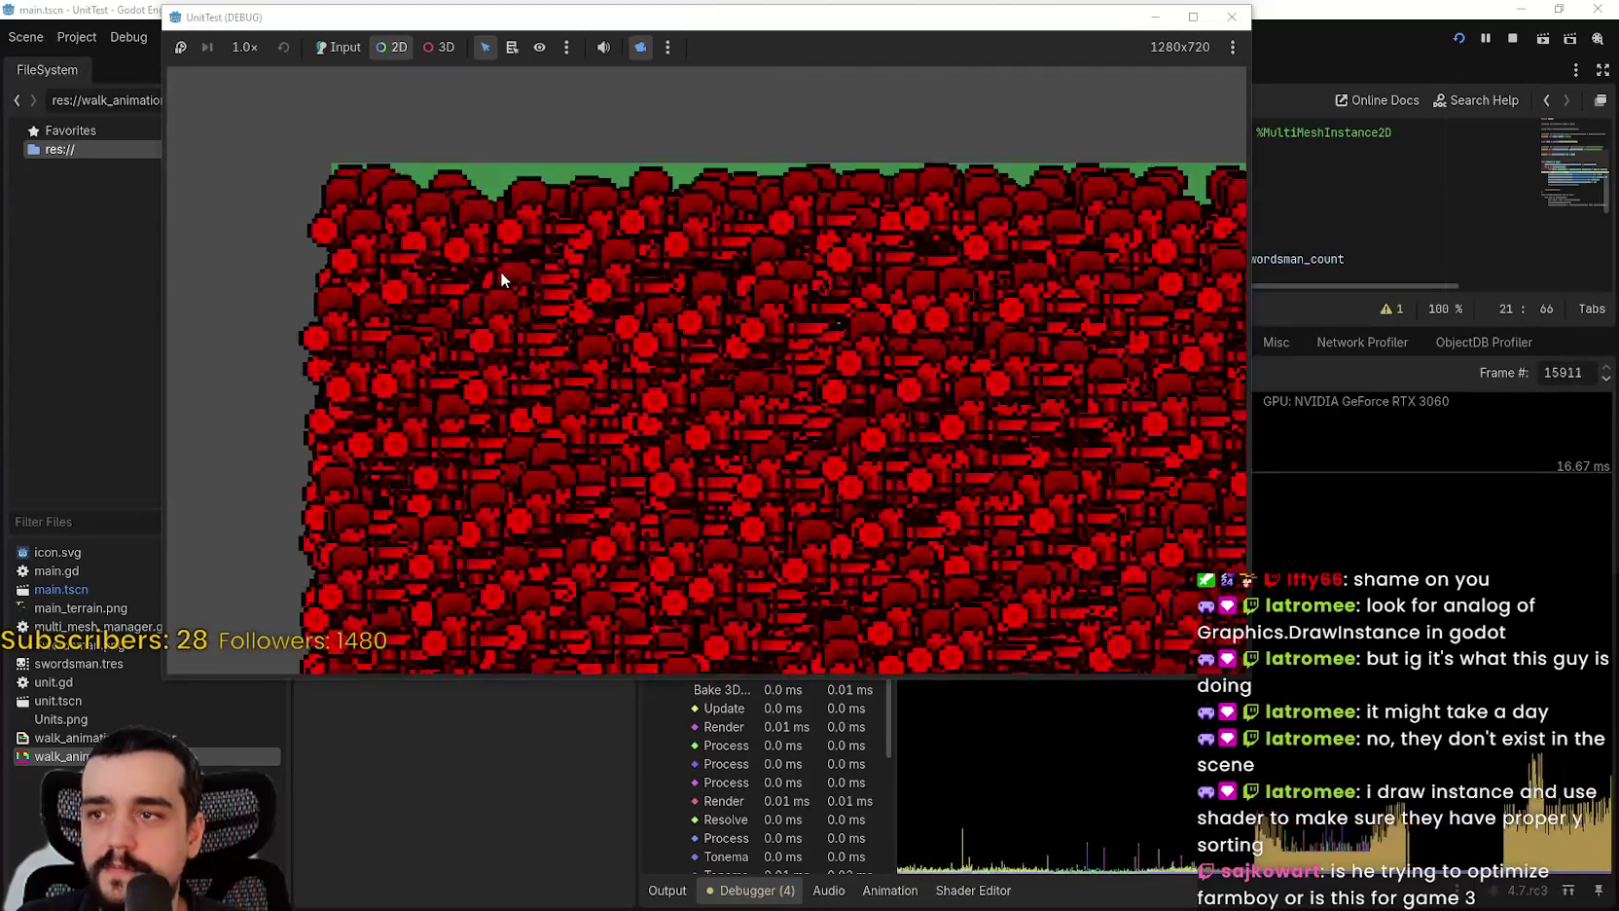
{"action": "scroll", "coordinate": [449, 305], "scroll_direction": "down", "scroll_amount": 4}
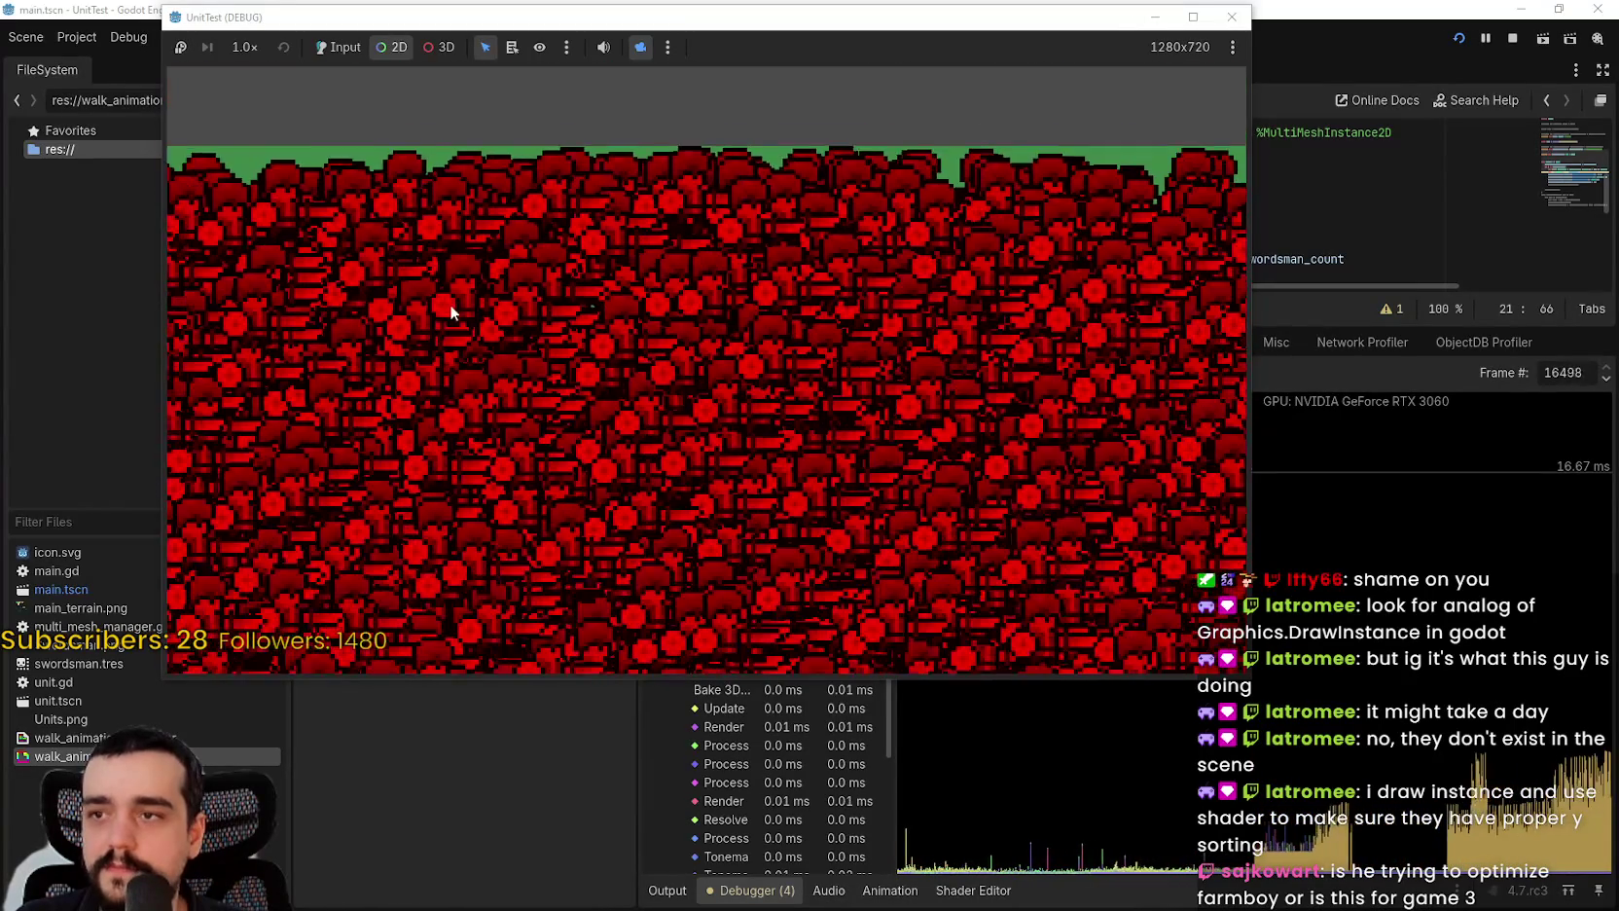
{"action": "scroll", "coordinate": [790, 366], "scroll_direction": "down", "scroll_amount": 3}
{"action": "scroll", "coordinate": [563, 206], "scroll_direction": "up", "scroll_amount": 2}
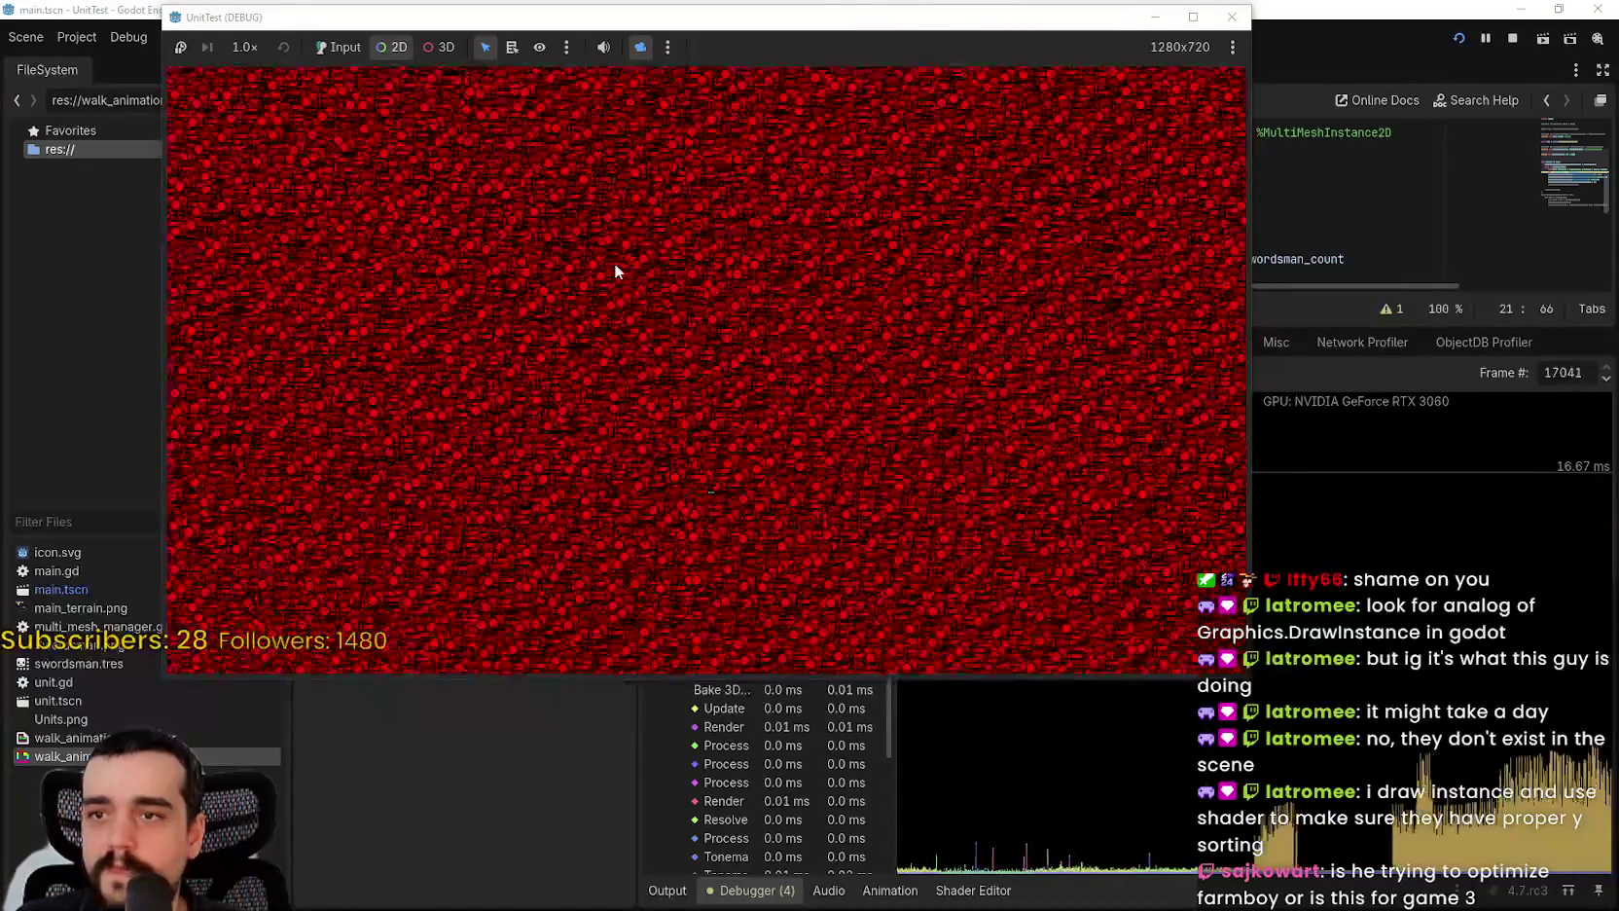
{"action": "scroll", "coordinate": [535, 368], "scroll_direction": "down", "scroll_amount": 3}
{"action": "scroll", "coordinate": [888, 298], "scroll_direction": "up", "scroll_amount": 5}
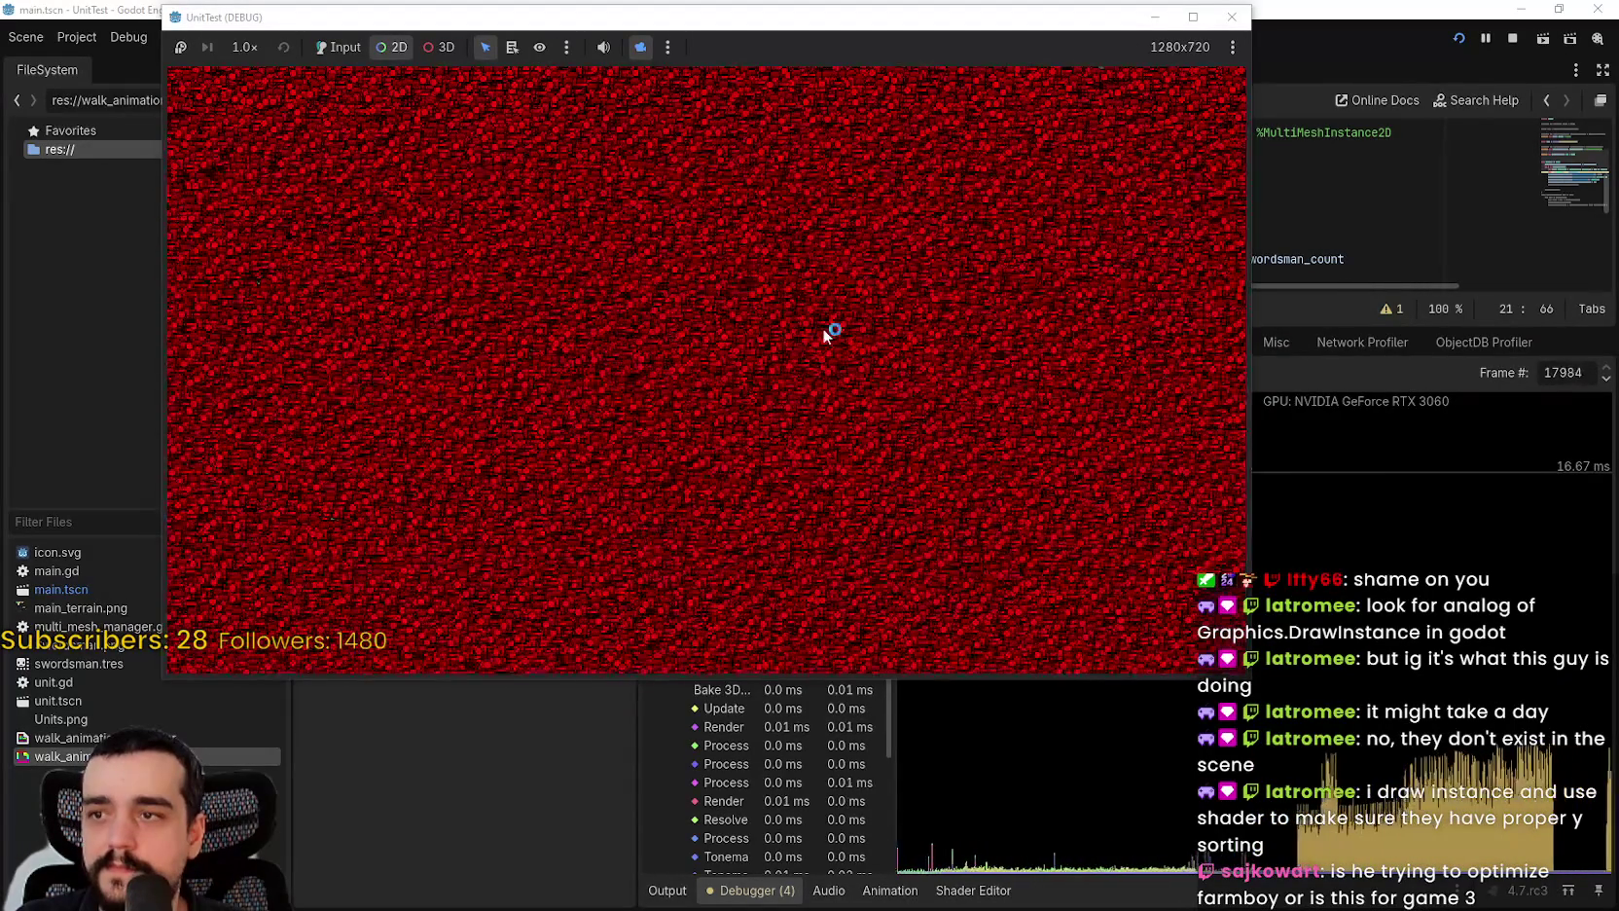
{"action": "scroll", "coordinate": [584, 418], "scroll_direction": "up", "scroll_amount": 1}
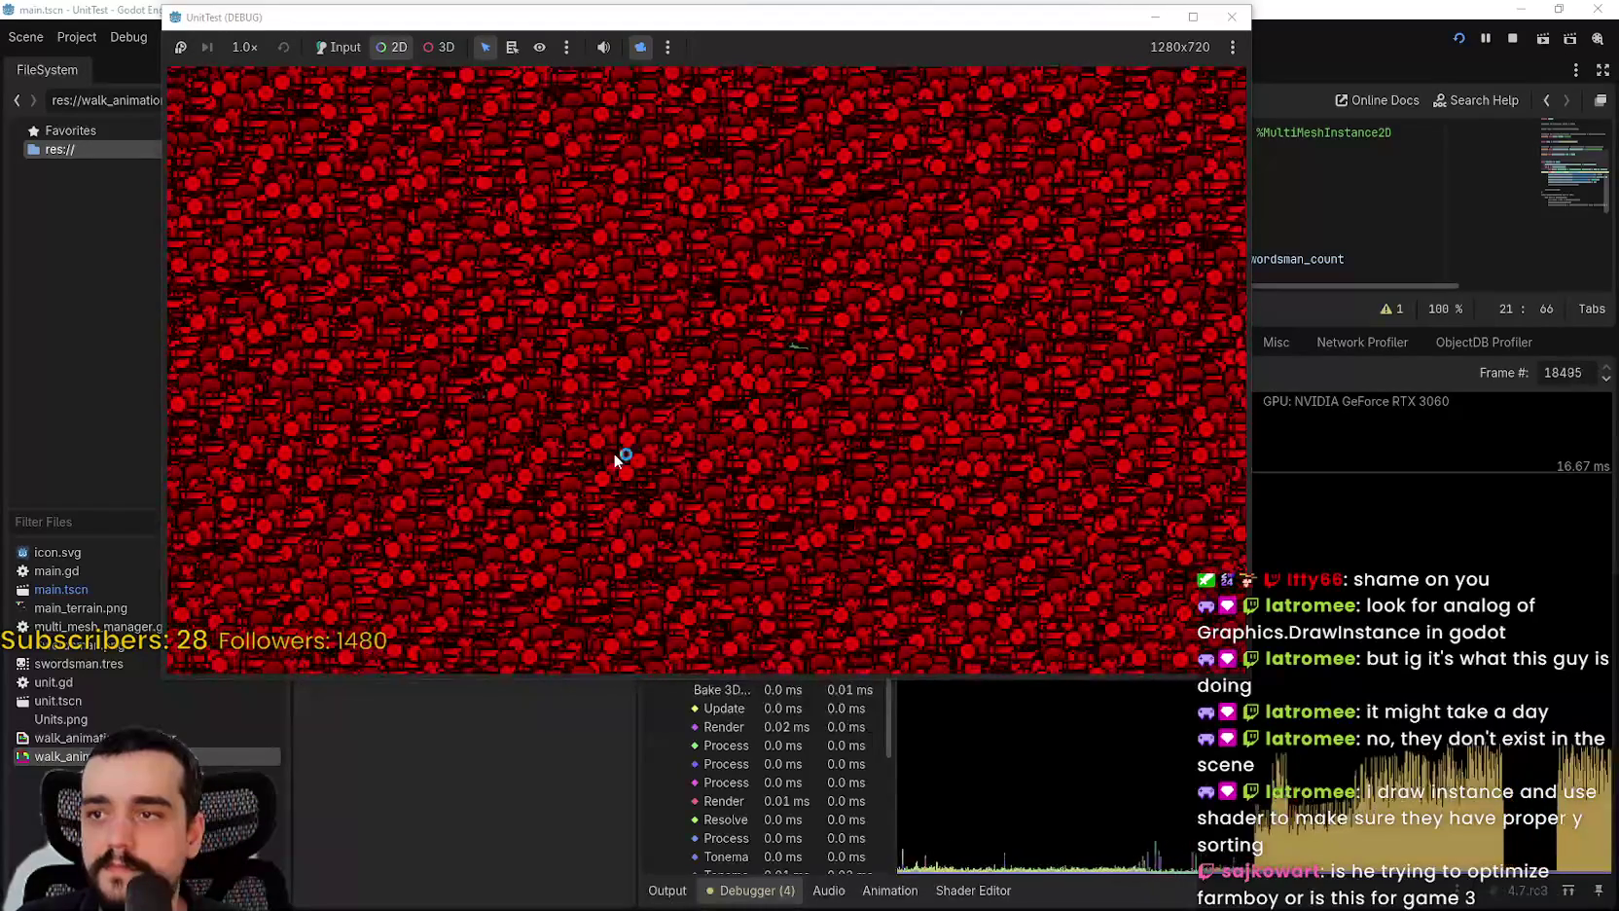
{"action": "scroll", "coordinate": [769, 190], "scroll_direction": "down", "scroll_amount": 3}
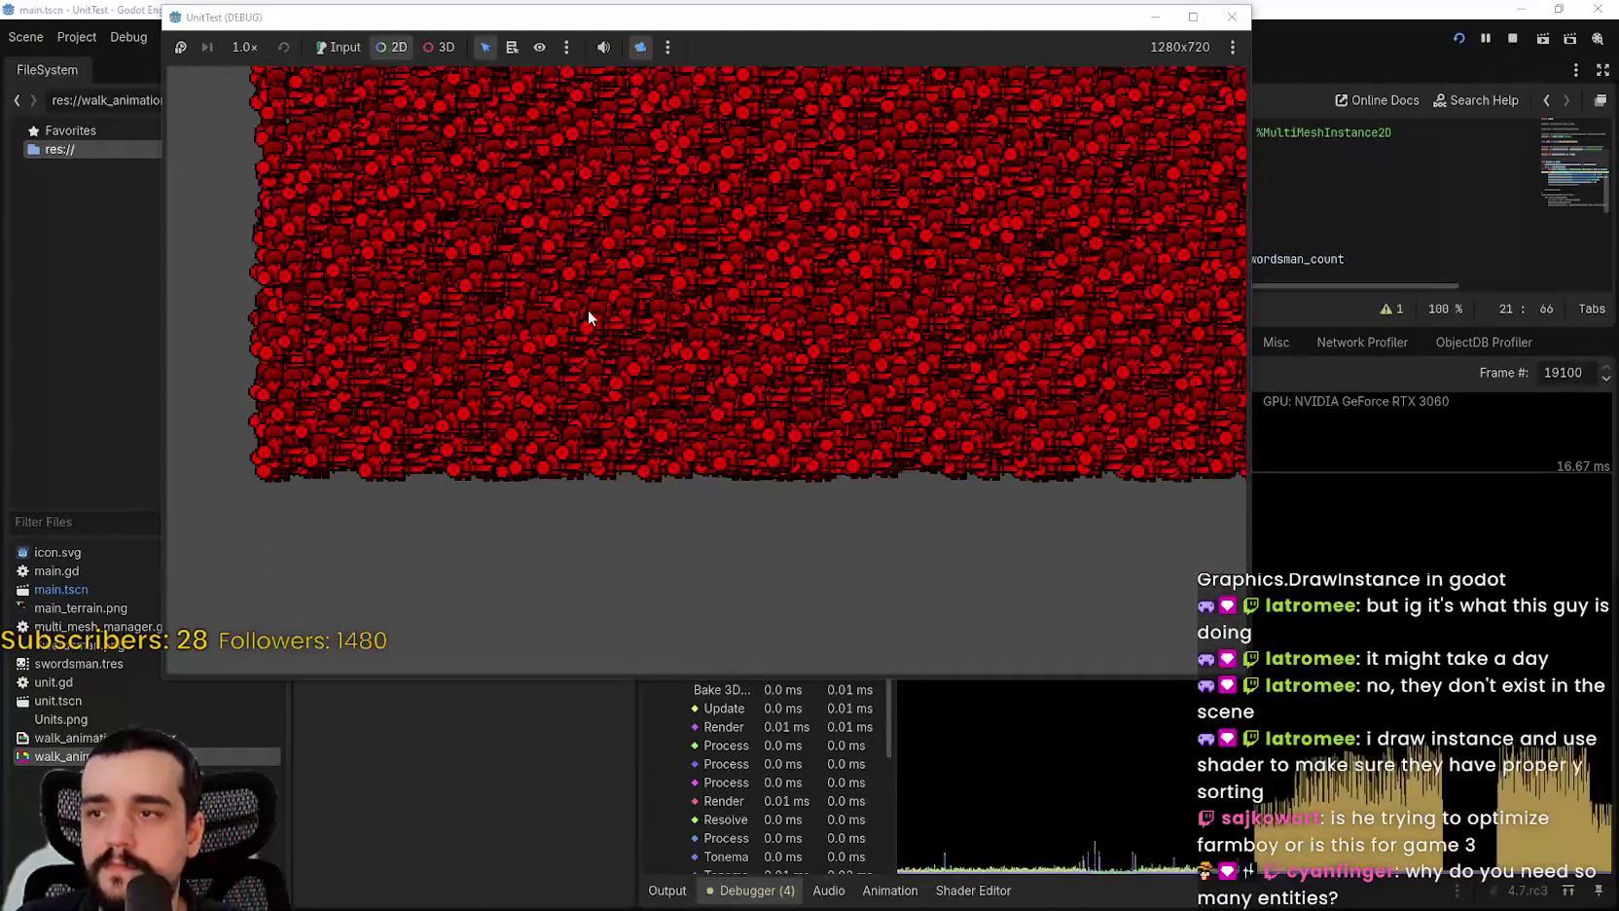
{"action": "scroll", "coordinate": [525, 360], "scroll_direction": "up", "scroll_amount": 3}
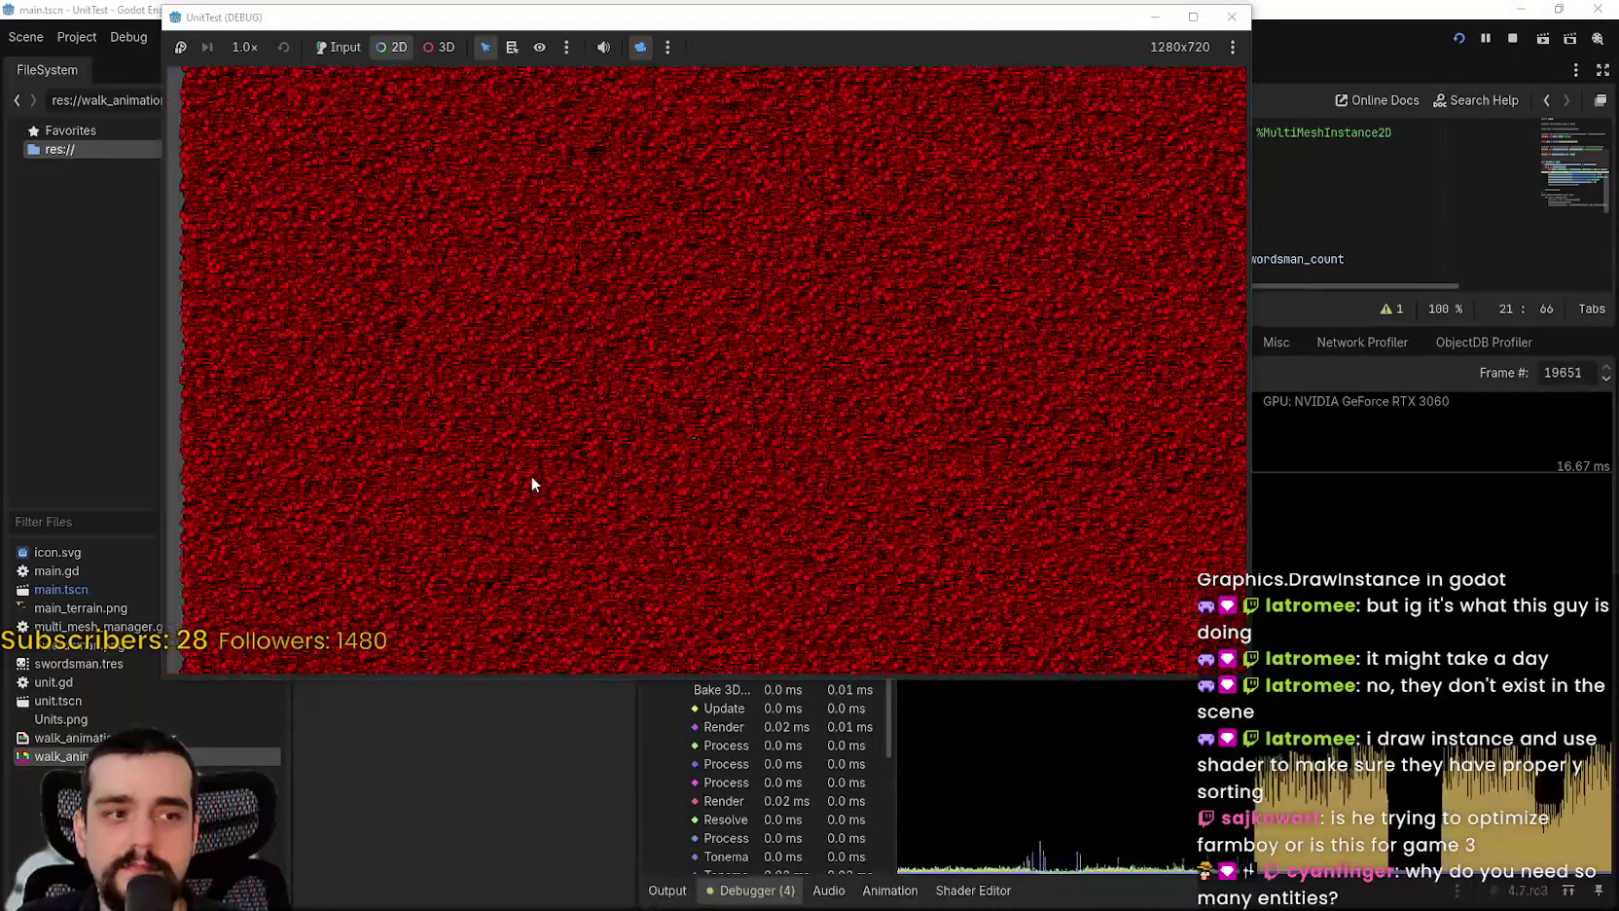
{"action": "scroll", "coordinate": [505, 490], "scroll_direction": "down", "scroll_amount": 3}
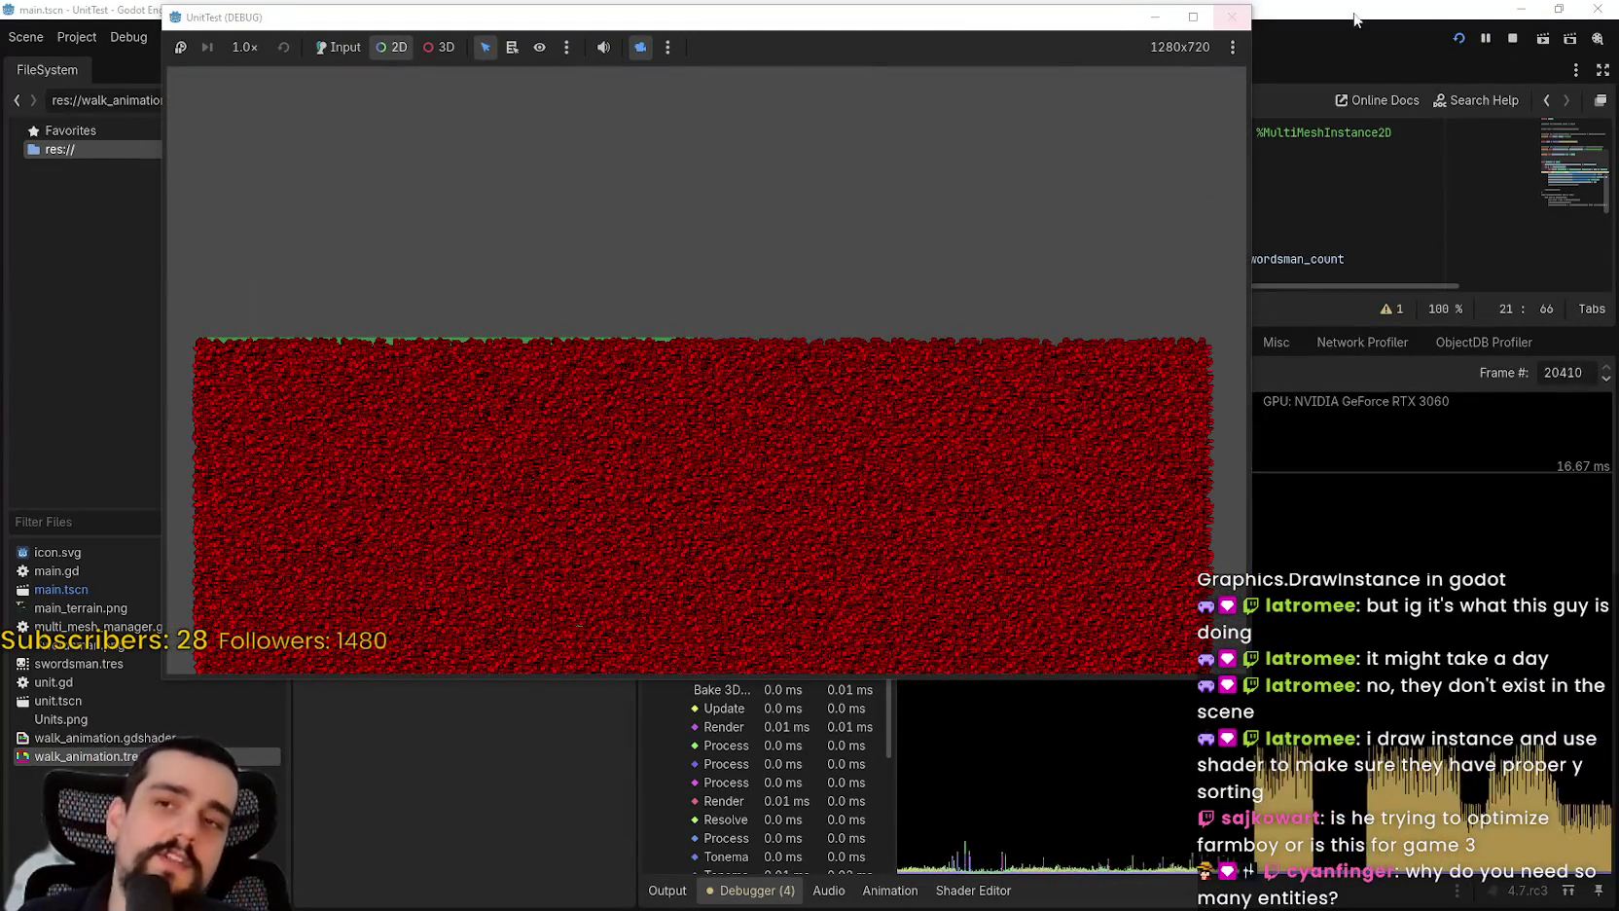
{"action": "left_click", "coordinate": [1518, 41]}
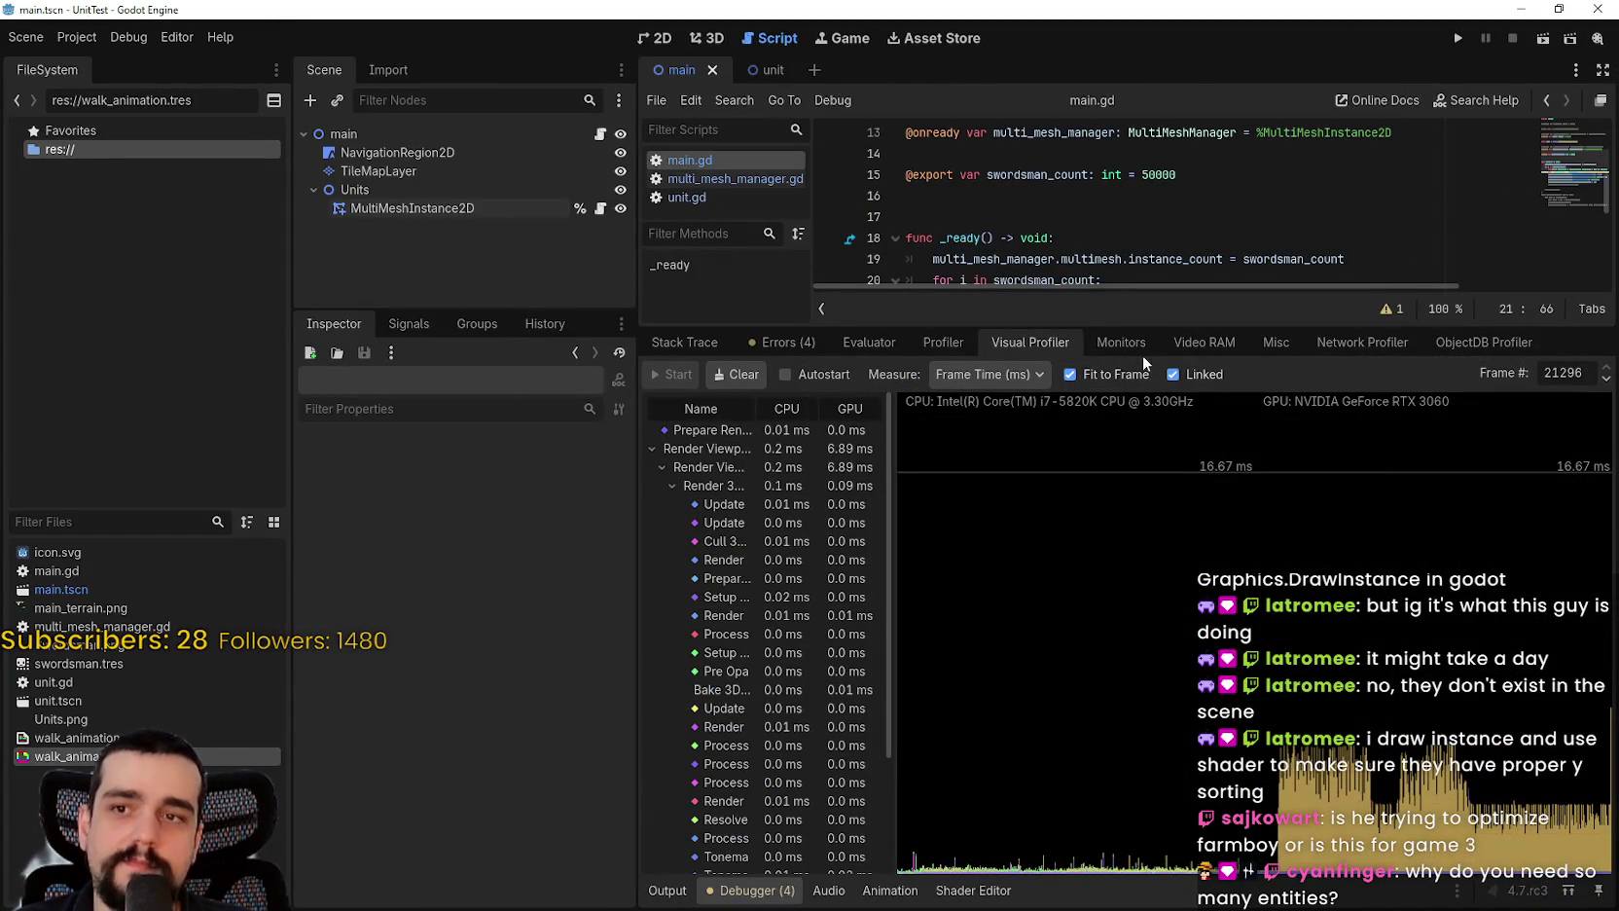
Step: Resize the debugger panel to balance script and profiler space
{"action": "left_click_drag", "start_coordinate": [1121, 327], "coordinate": [1104, 664]}
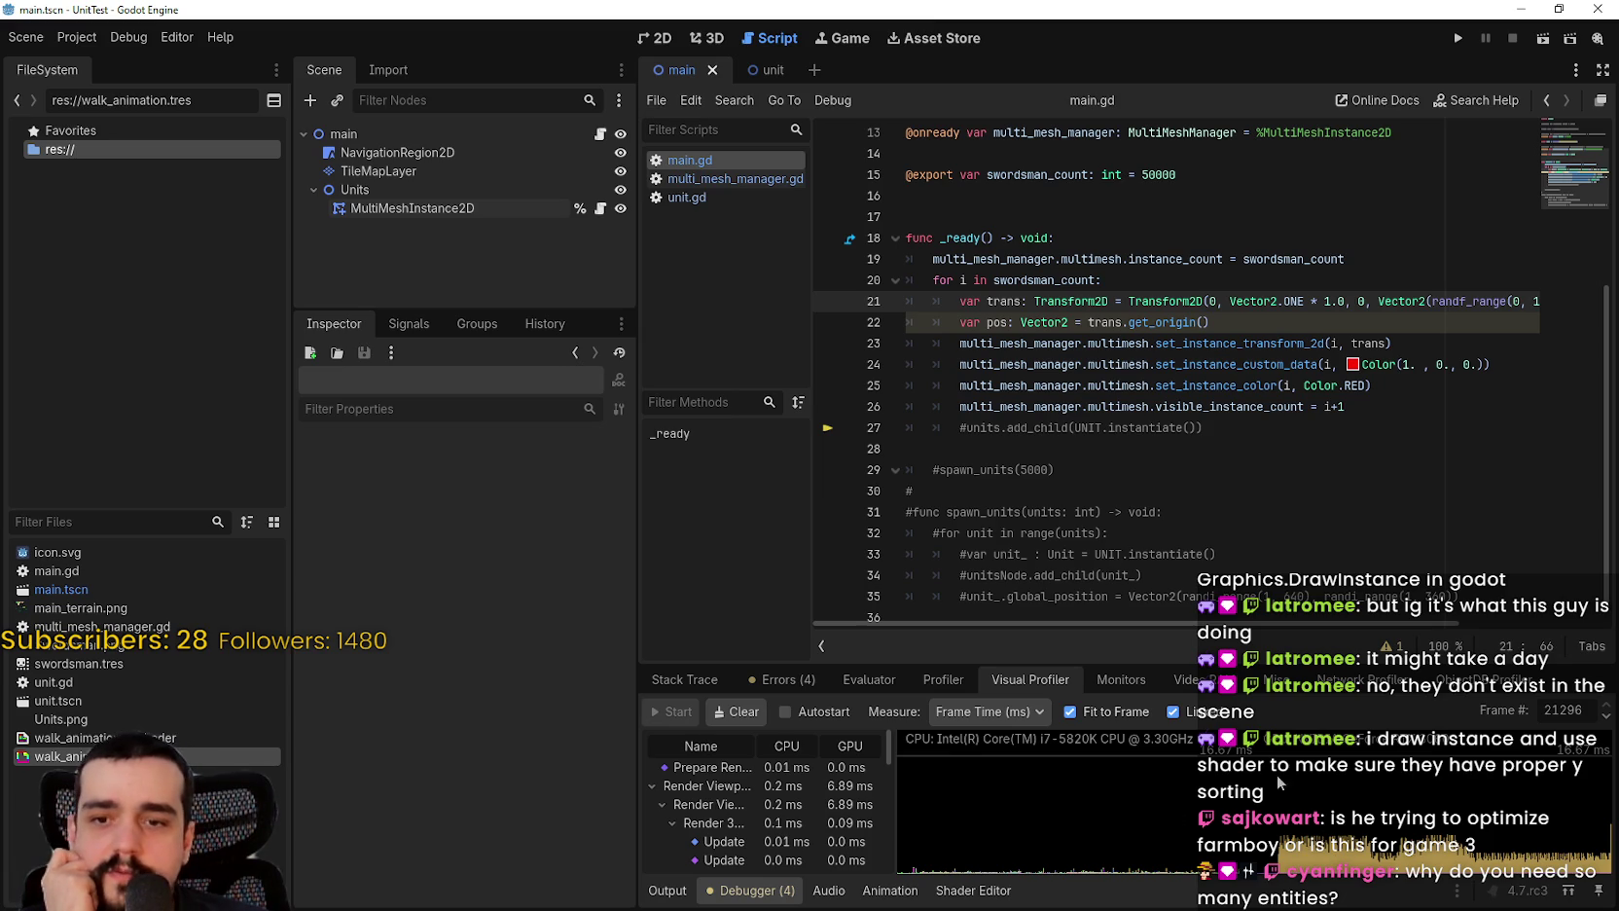
{"action": "mouse_move", "coordinate": [1127, 664]}
{"action": "left_mouse_down"}
{"action": "mouse_move", "coordinate": [1265, 460]}
{"action": "mouse_move", "coordinate": [1265, 428]}
{"action": "mouse_move", "coordinate": [1264, 450]}
{"action": "left_mouse_up"}
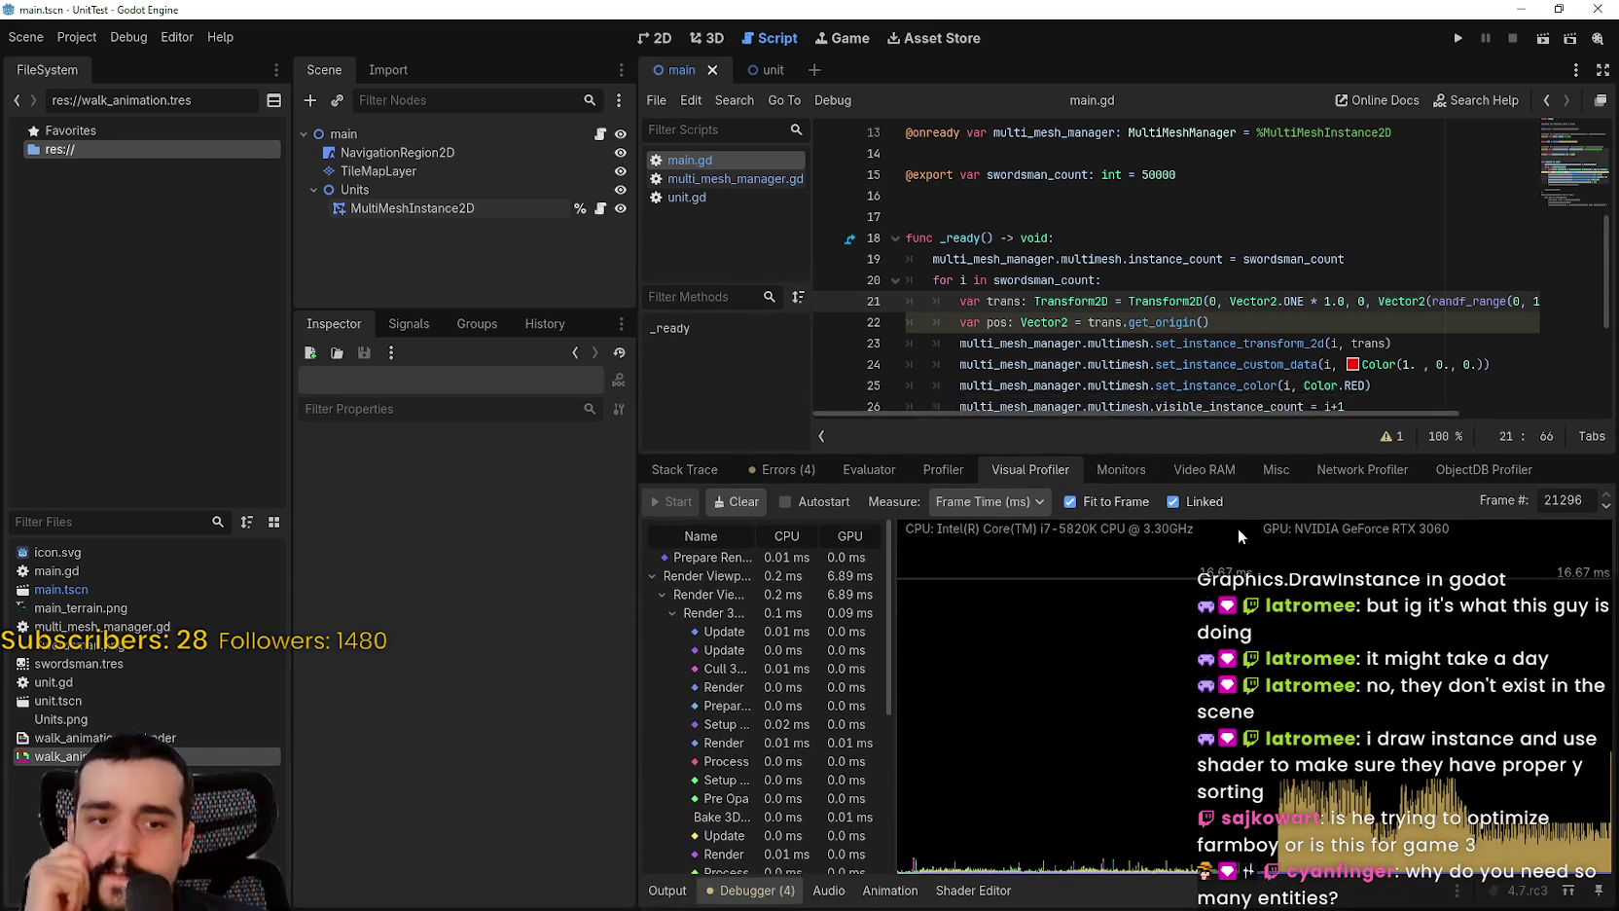
{"action": "left_click_drag", "start_coordinate": [1034, 451], "coordinate": [1089, 594]}
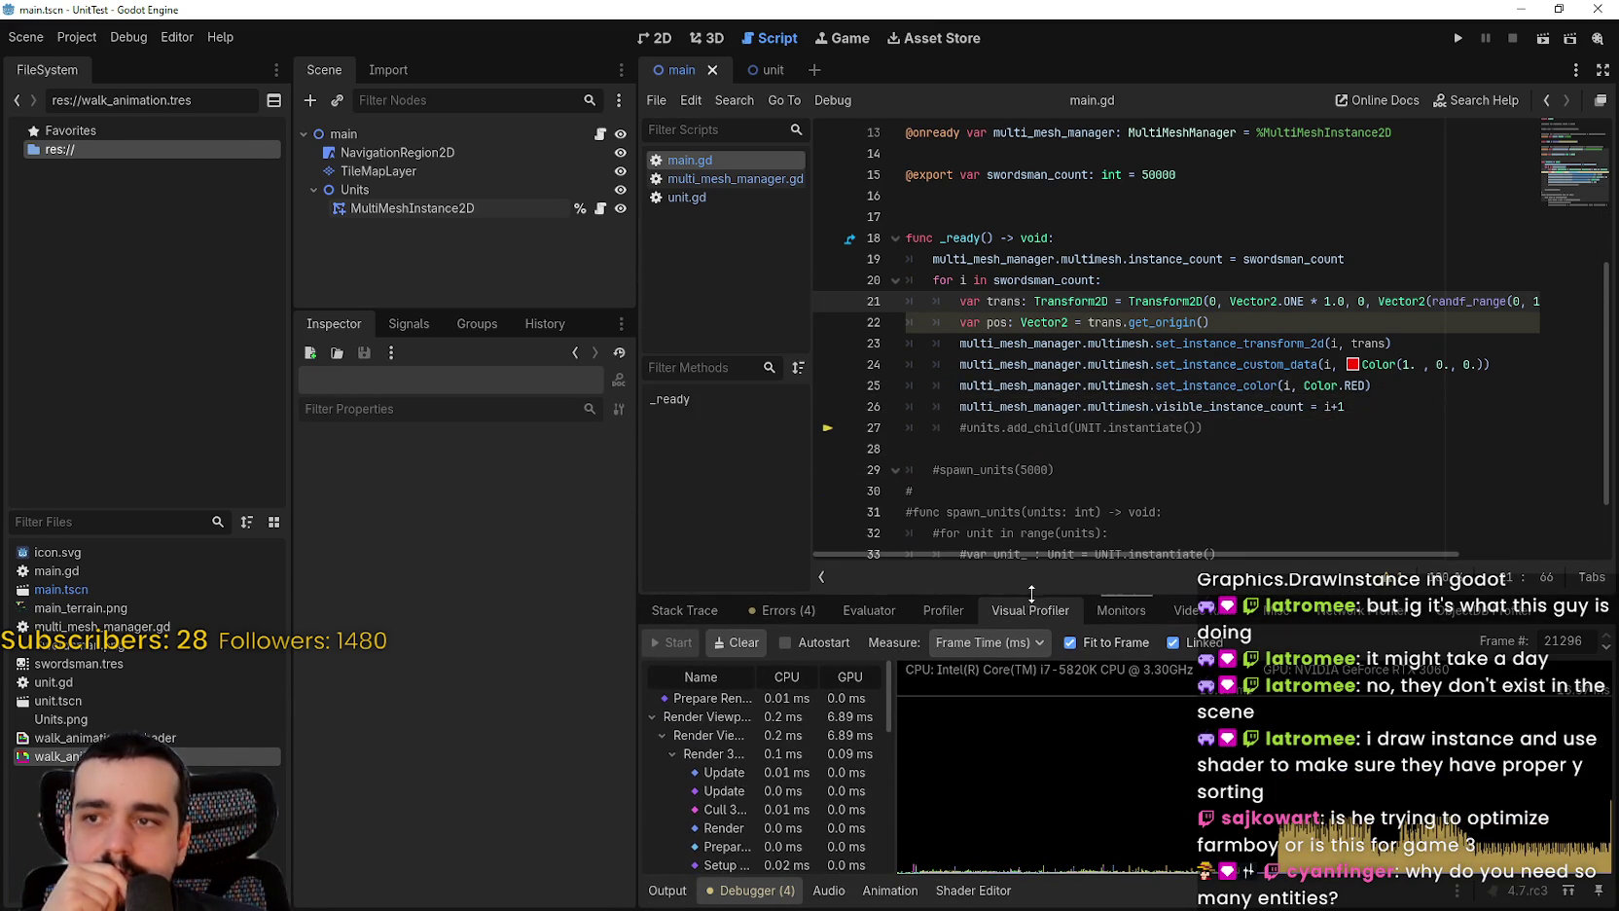
{"action": "left_click", "coordinate": [1155, 407]}
Step: Review unit.gd and multi_mesh_manager.gd, and compare the Profiler and Visual Profiler tabs
{"action": "left_click", "coordinate": [695, 197]}
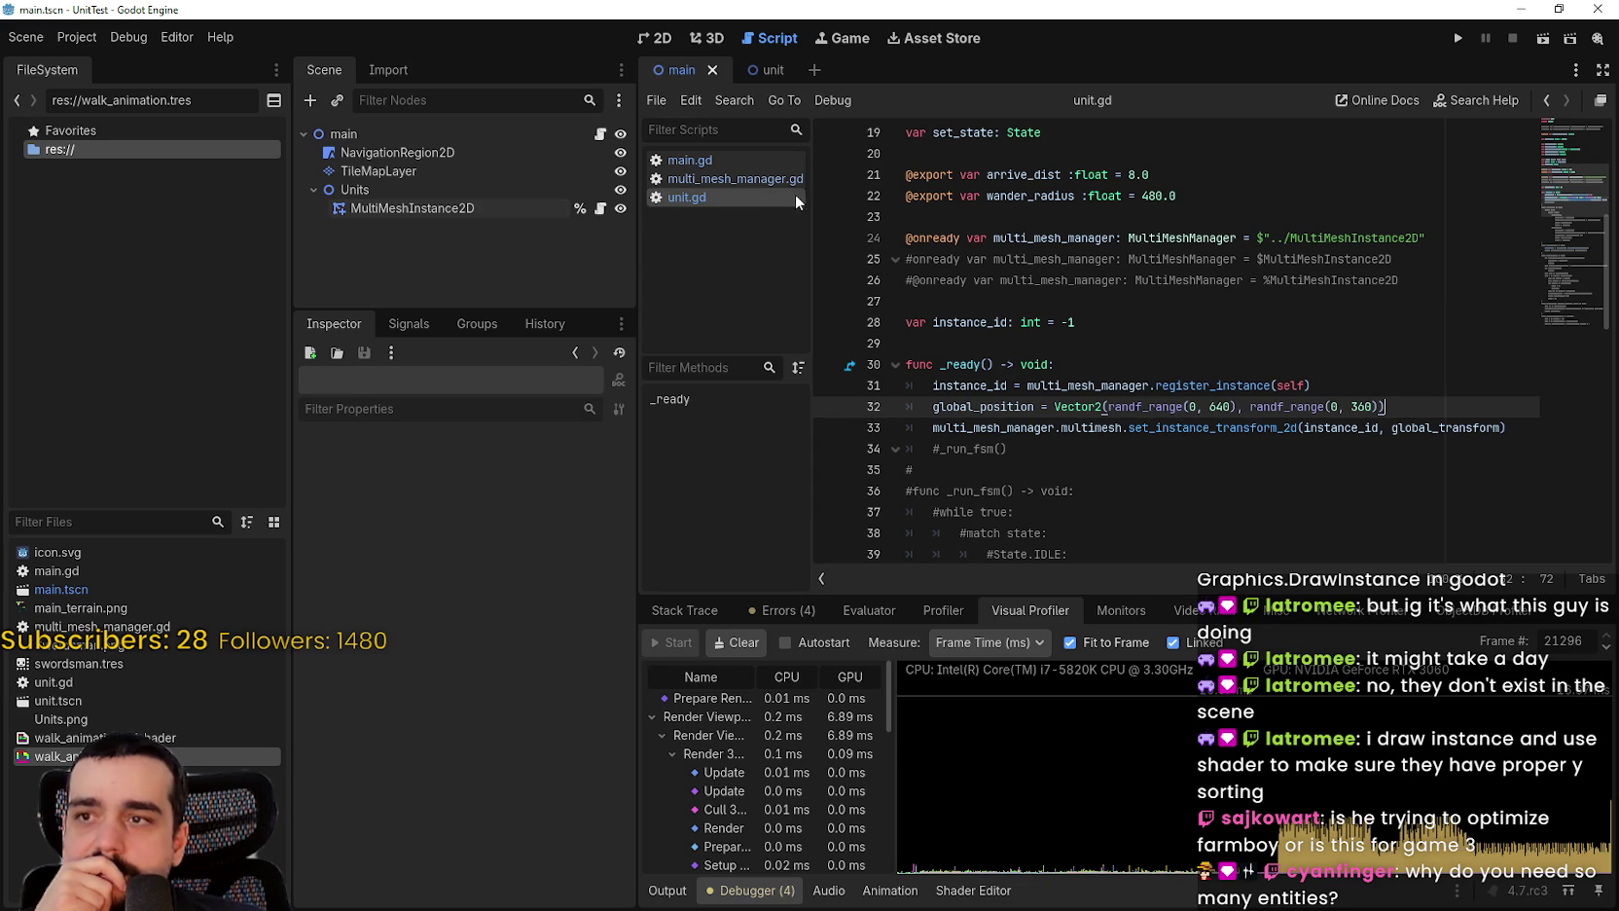
{"action": "left_click", "coordinate": [762, 178]}
{"action": "left_click", "coordinate": [720, 196]}
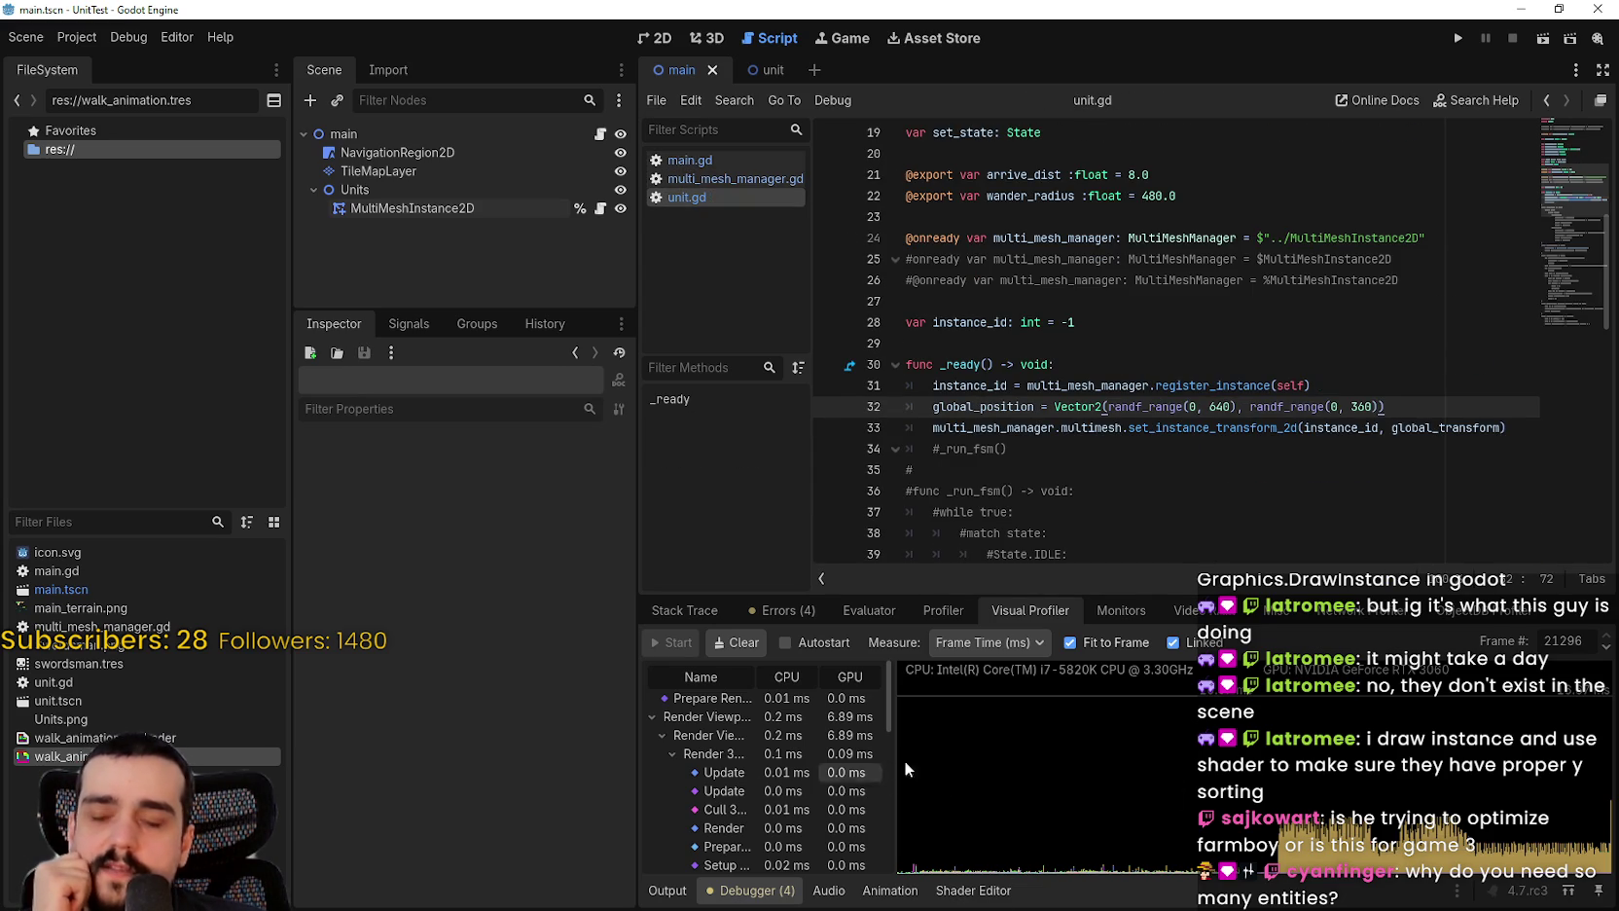
{"action": "left_click", "coordinate": [949, 610]}
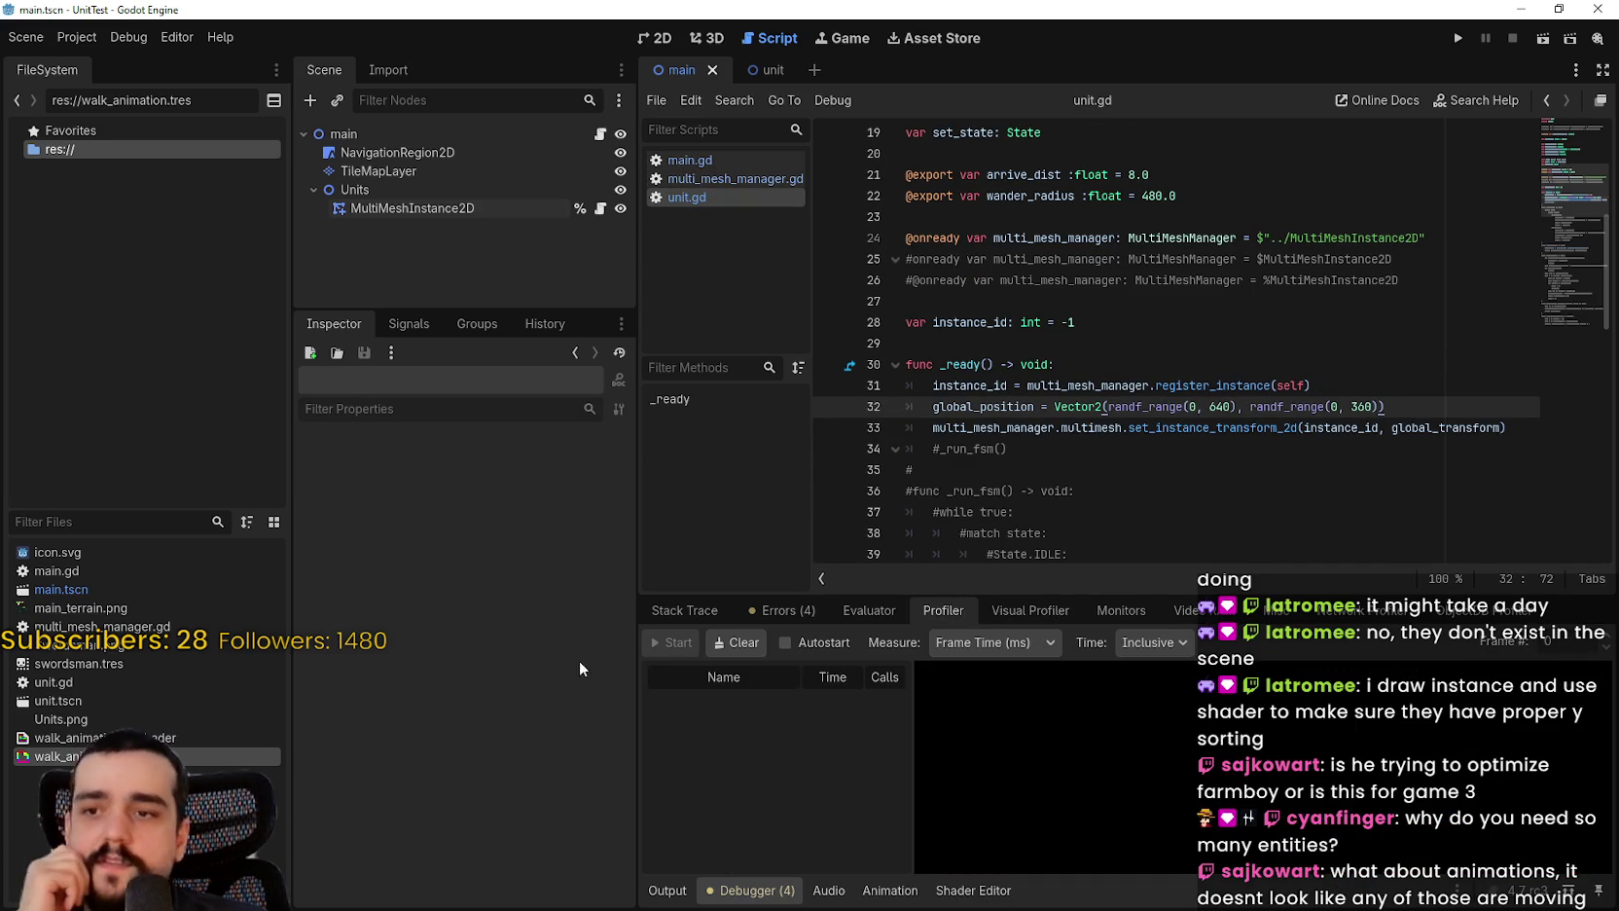
{"action": "left_click", "coordinate": [1029, 612]}
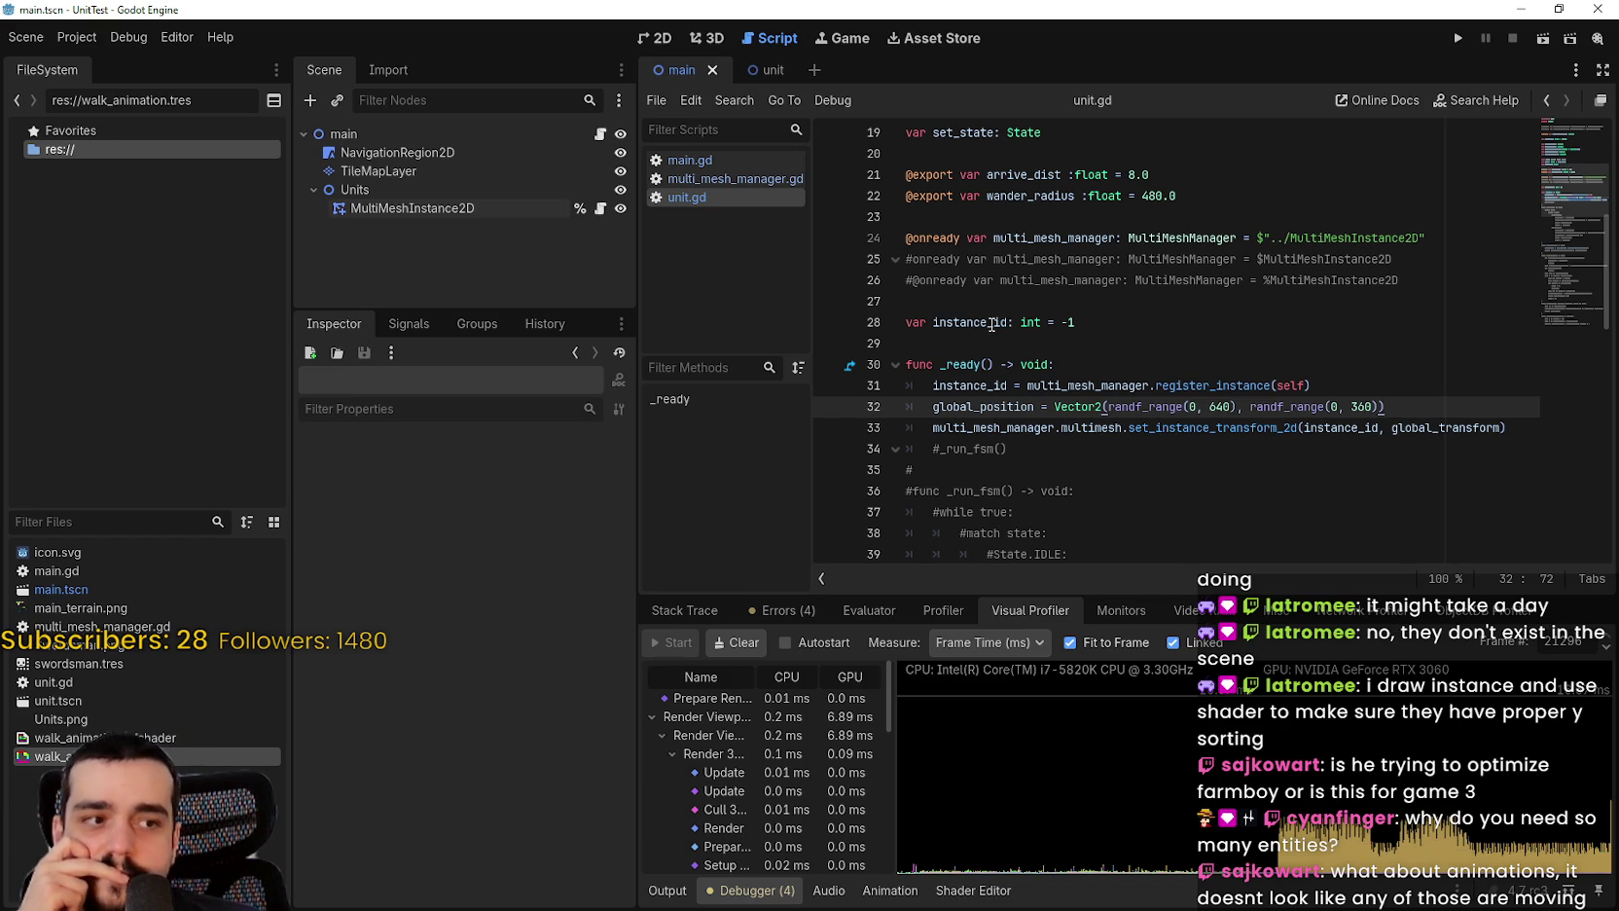
{"action": "left_click", "coordinate": [1147, 311]}
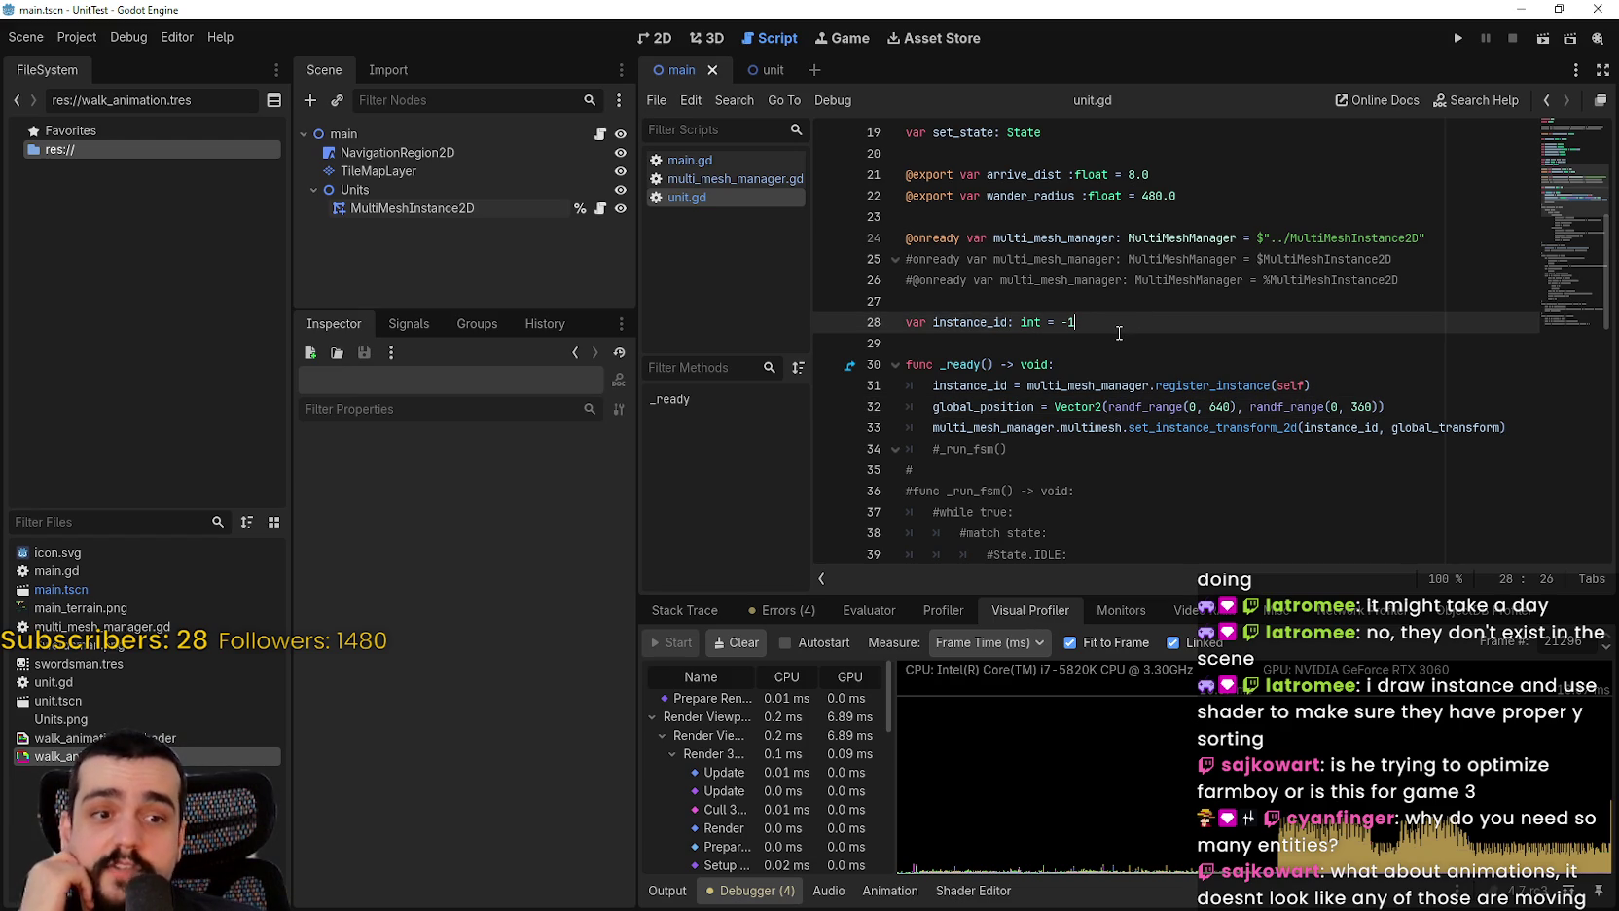
{"action": "left_click", "coordinate": [1109, 299]}
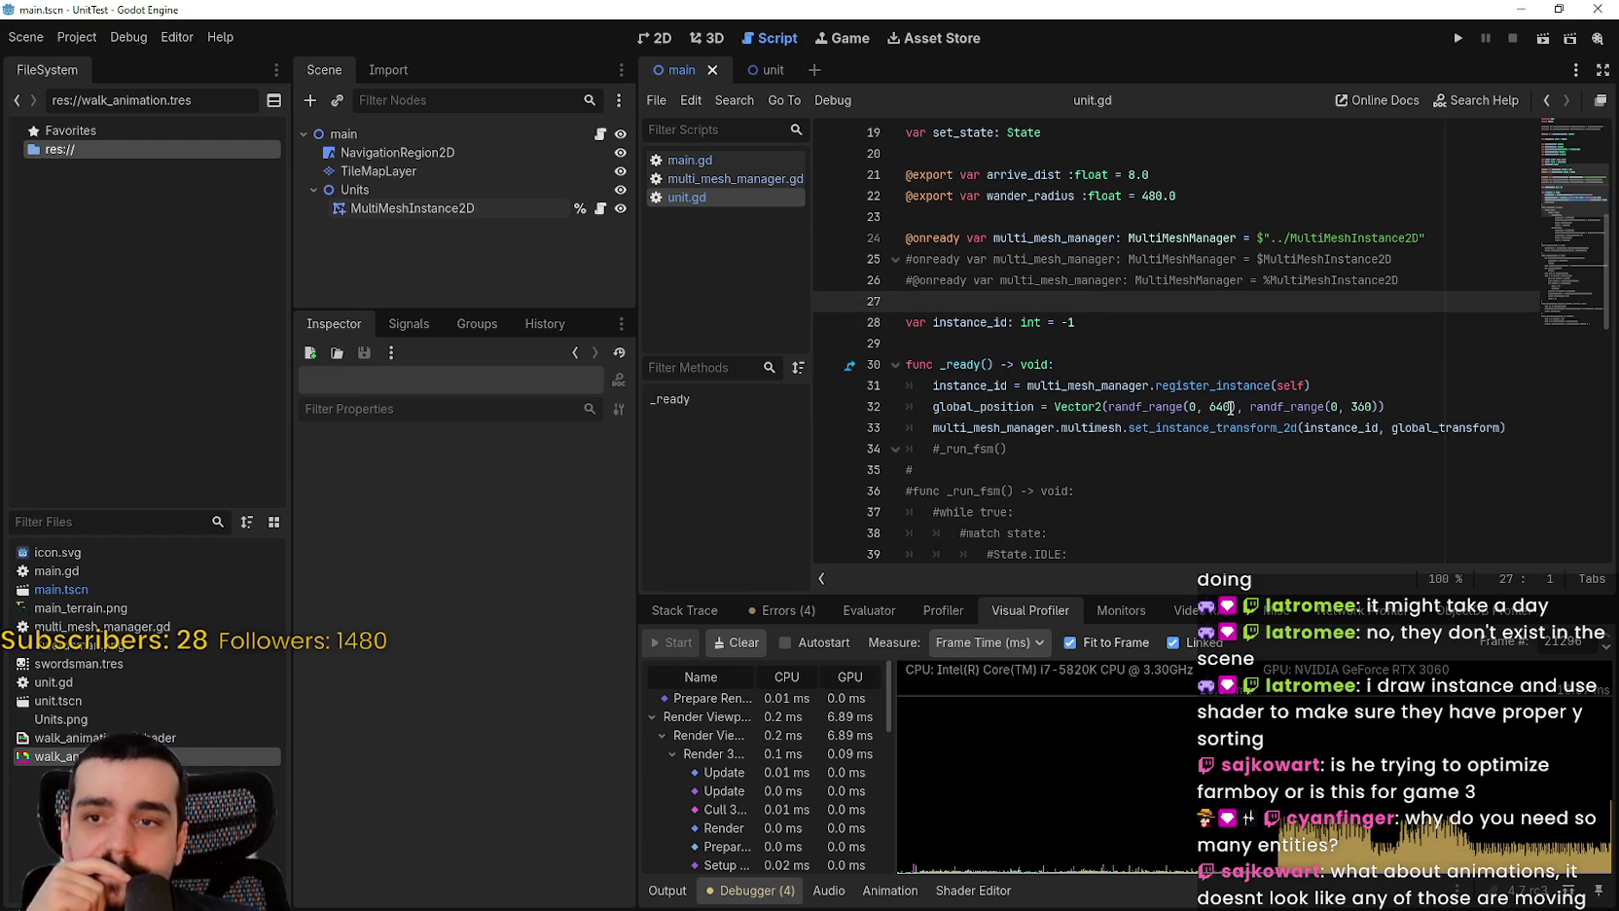
{"action": "scroll", "coordinate": [1242, 386], "scroll_direction": "up", "scroll_amount": 2}
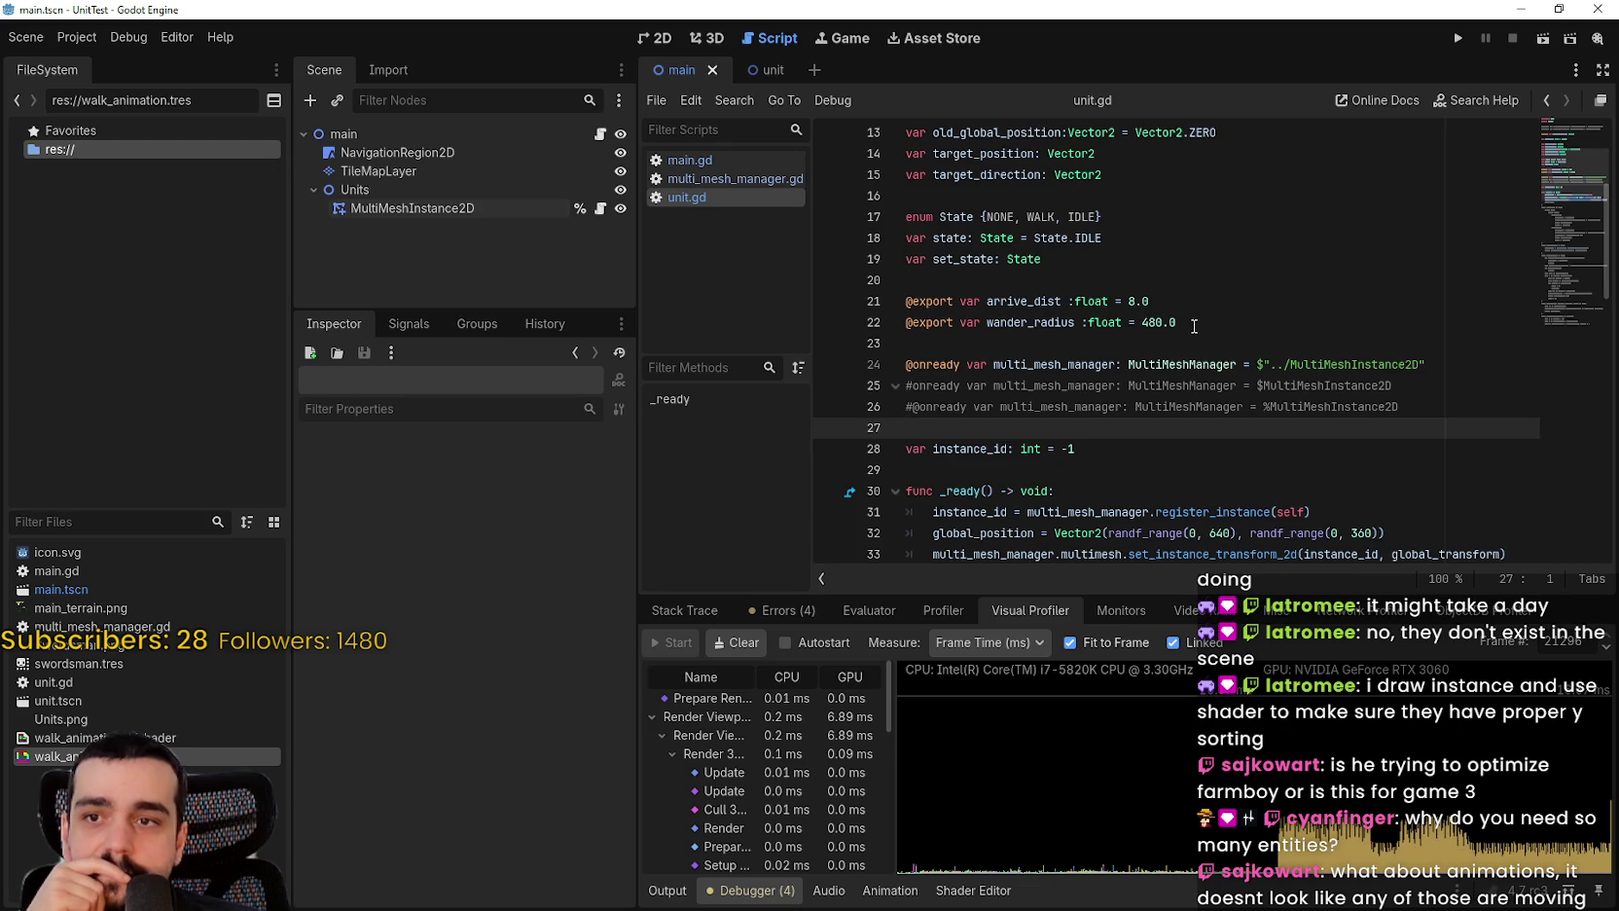
{"action": "scroll", "coordinate": [1194, 326], "scroll_direction": "up", "scroll_amount": 2}
Step: Lower swordsman_count in main.gd from 50000 to 10000 and rerun the game
{"action": "left_click", "coordinate": [689, 159]}
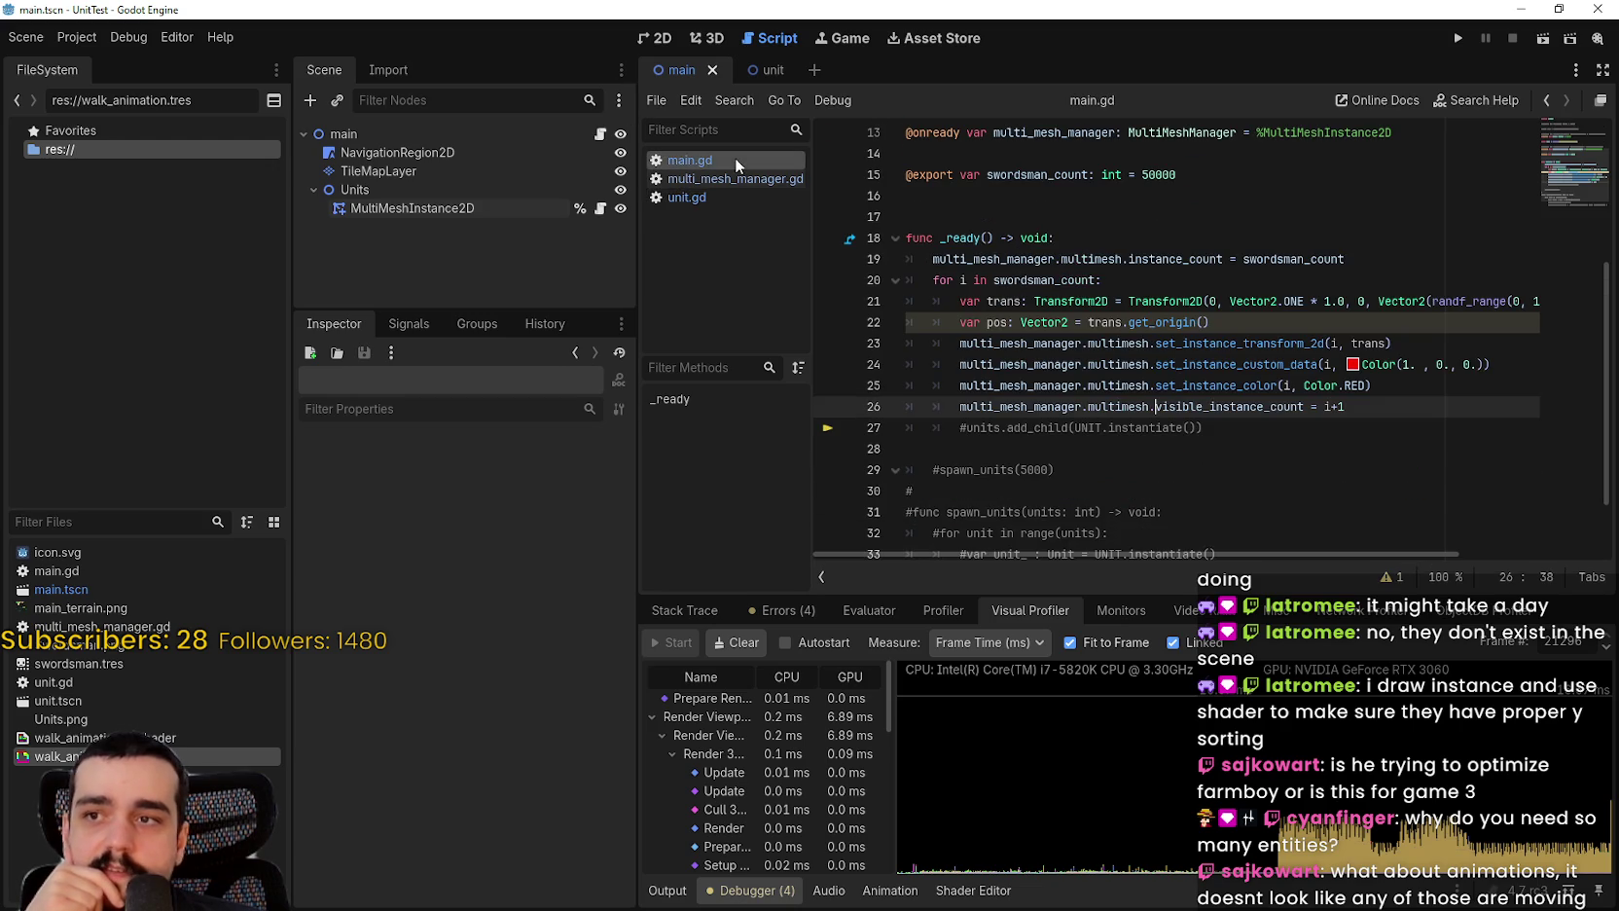
{"action": "scroll", "coordinate": [1171, 292], "scroll_direction": "down", "scroll_amount": 1}
{"action": "scroll", "coordinate": [1172, 172], "scroll_direction": "up", "scroll_amount": 3}
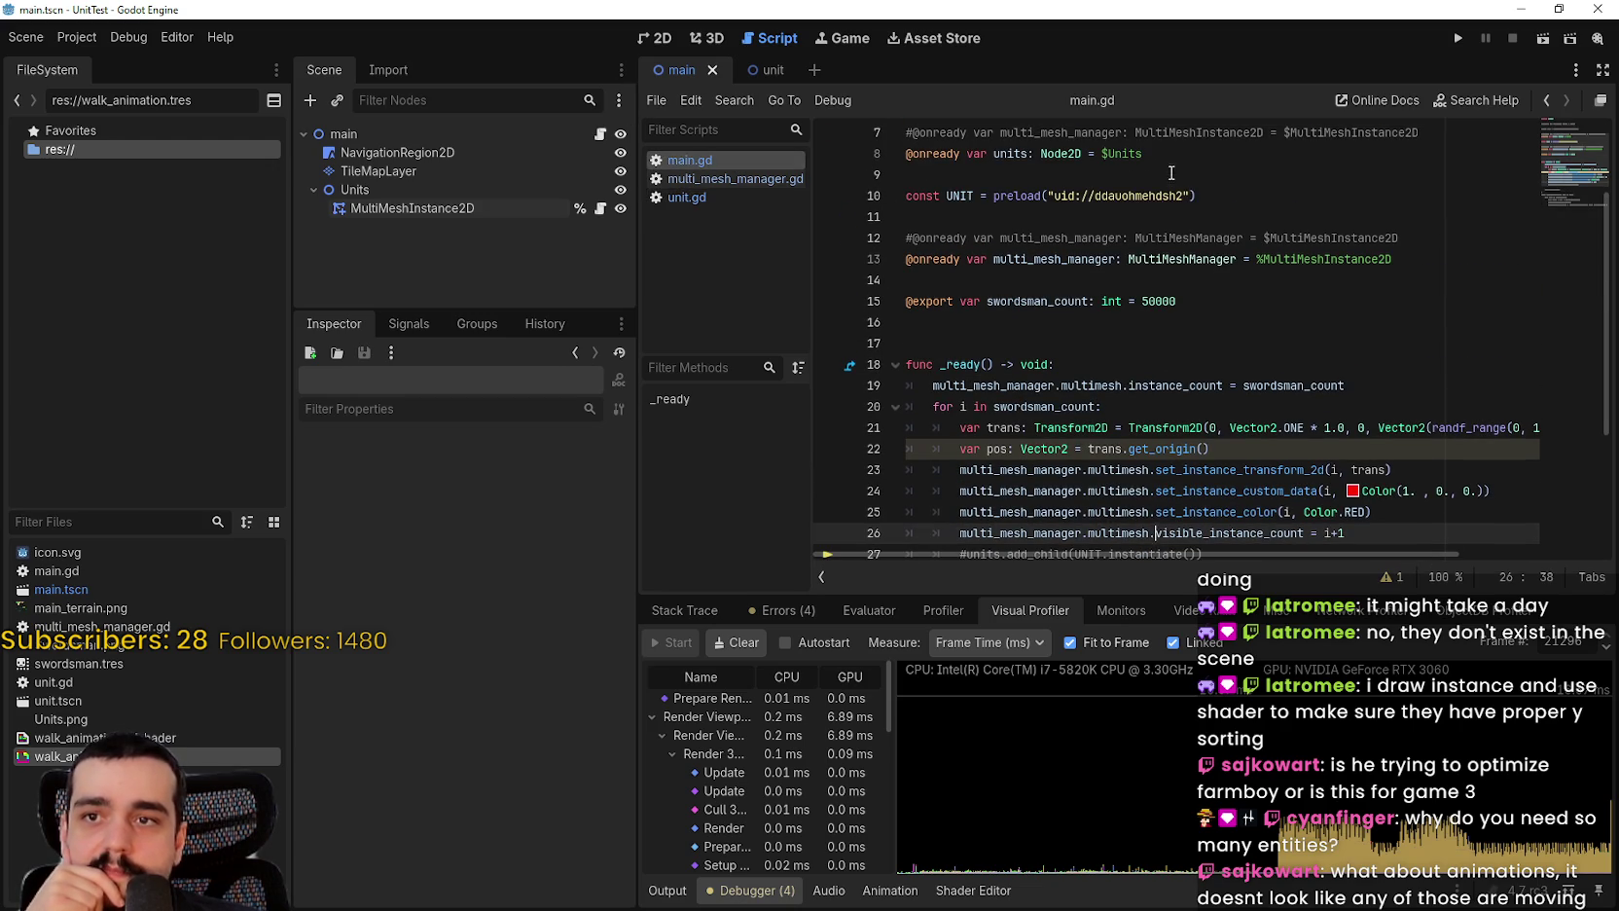
{"action": "left_click", "coordinate": [1141, 299]}
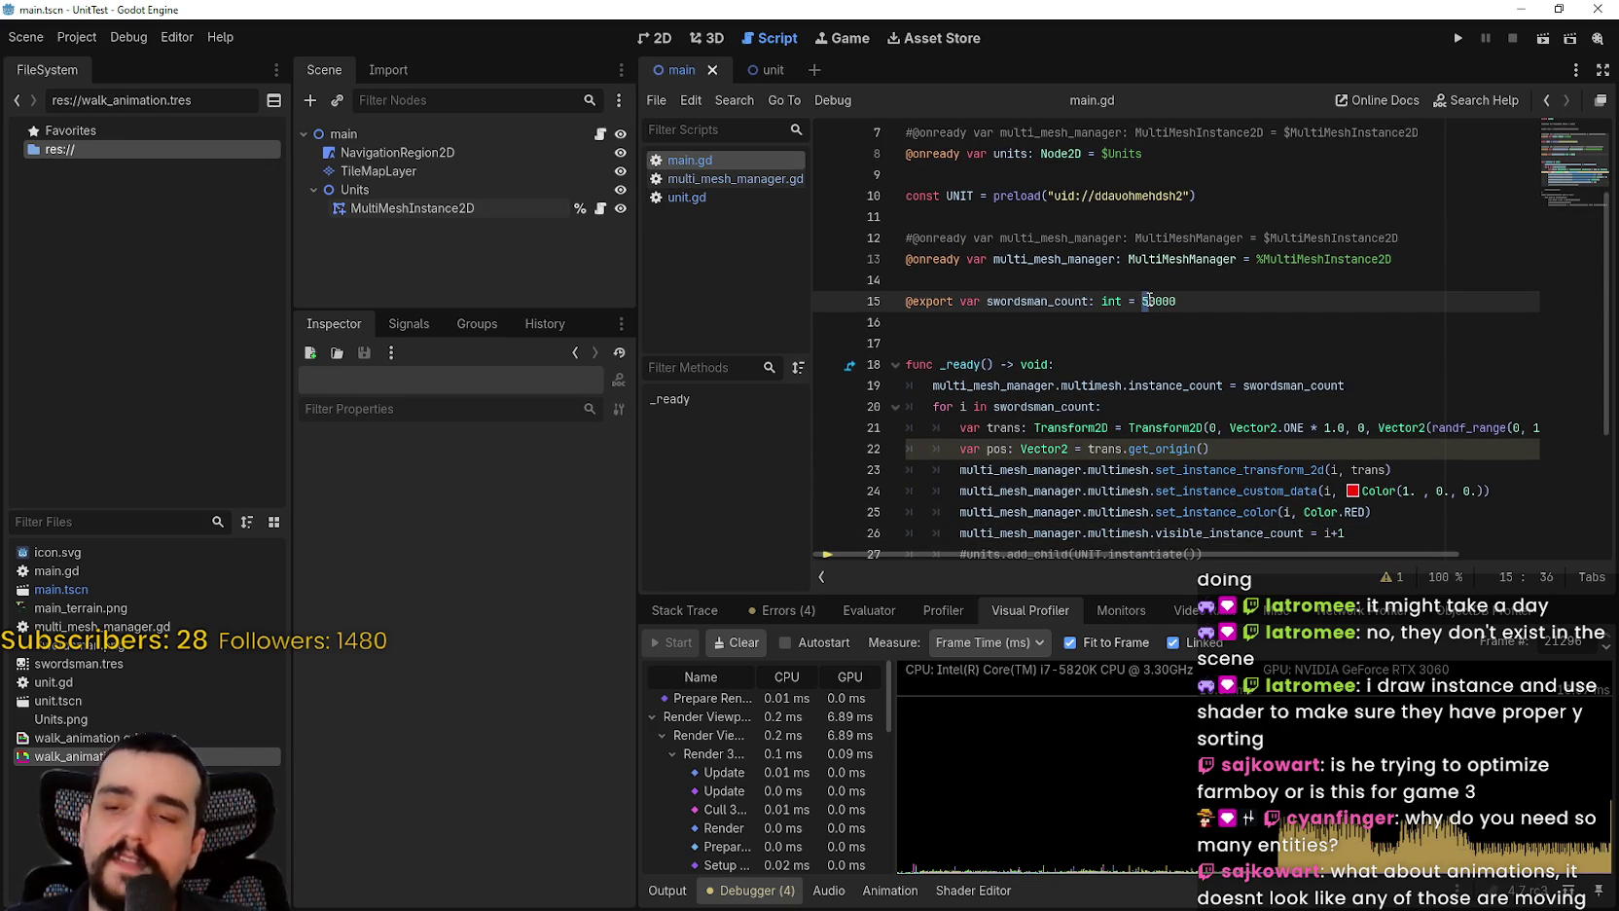
{"action": "type", "text": "1"}
{"action": "left_click", "coordinate": [1457, 38]}
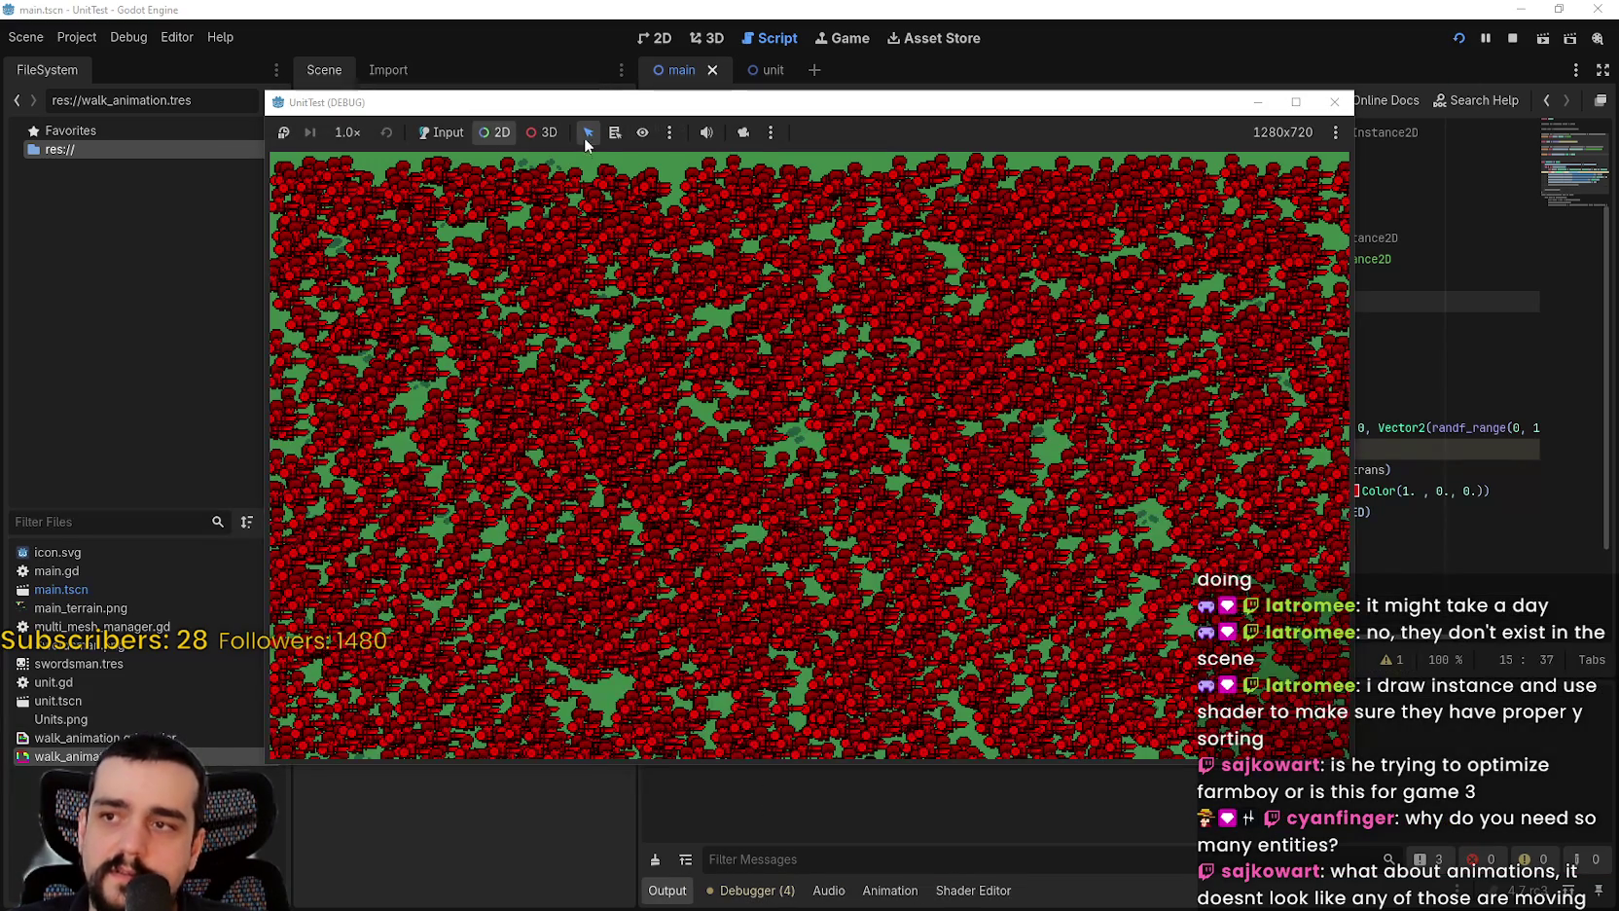
Step: Enable the game camera override and zoom out to the edge of the swordsman field
{"action": "left_click", "coordinate": [743, 133]}
{"action": "scroll", "coordinate": [664, 302], "scroll_direction": "down", "scroll_amount": 3}
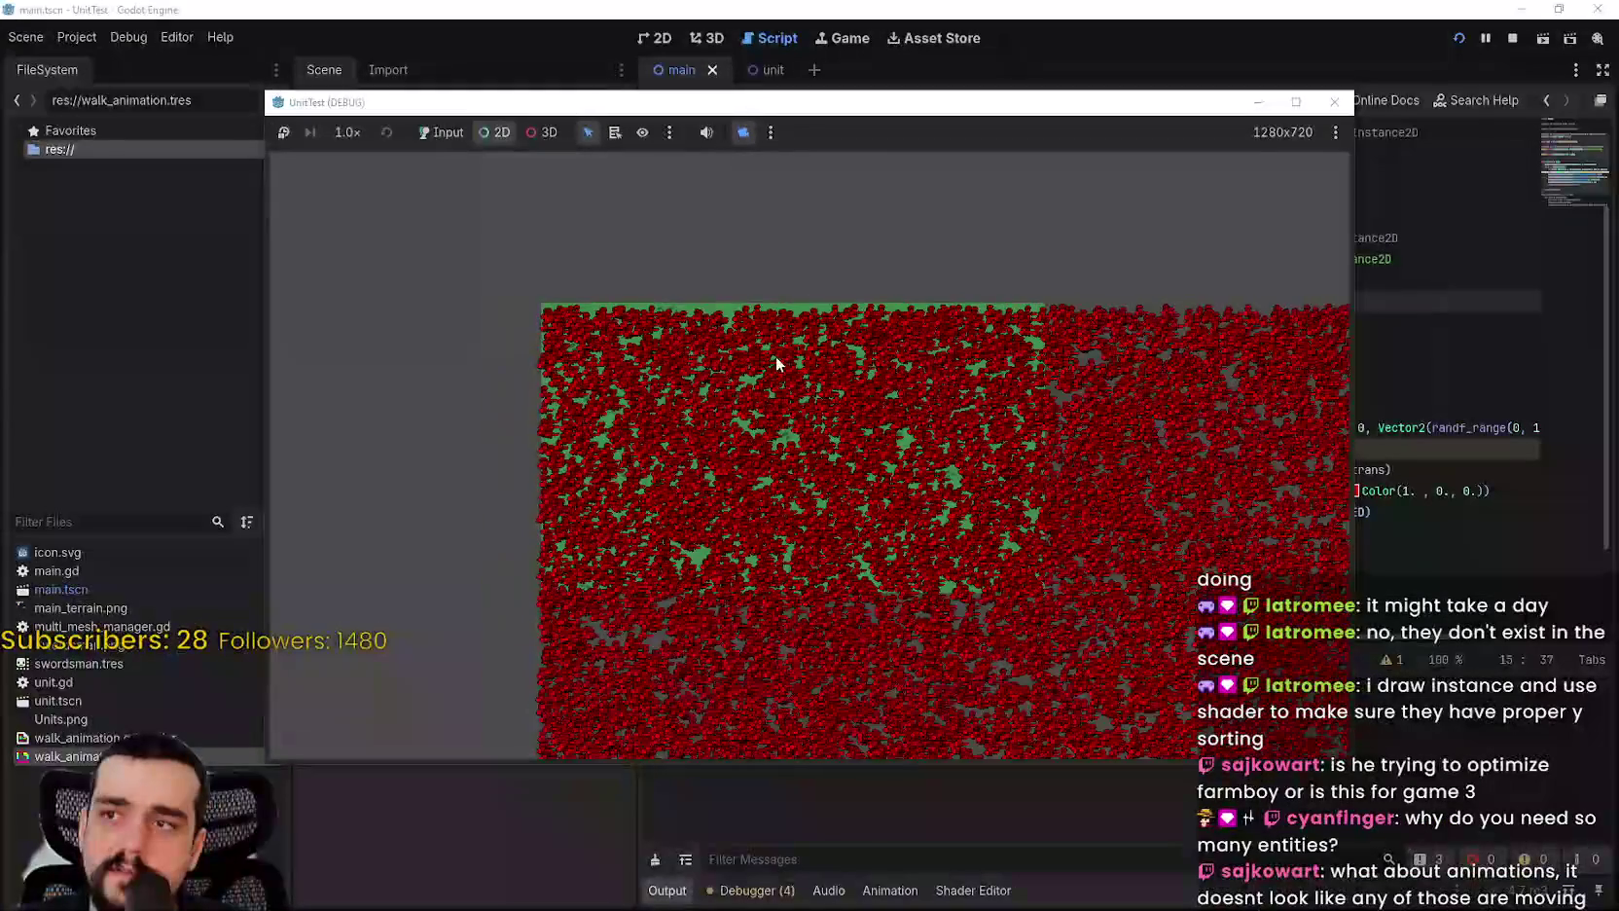
{"action": "scroll", "coordinate": [667, 429], "scroll_direction": "up", "scroll_amount": 3}
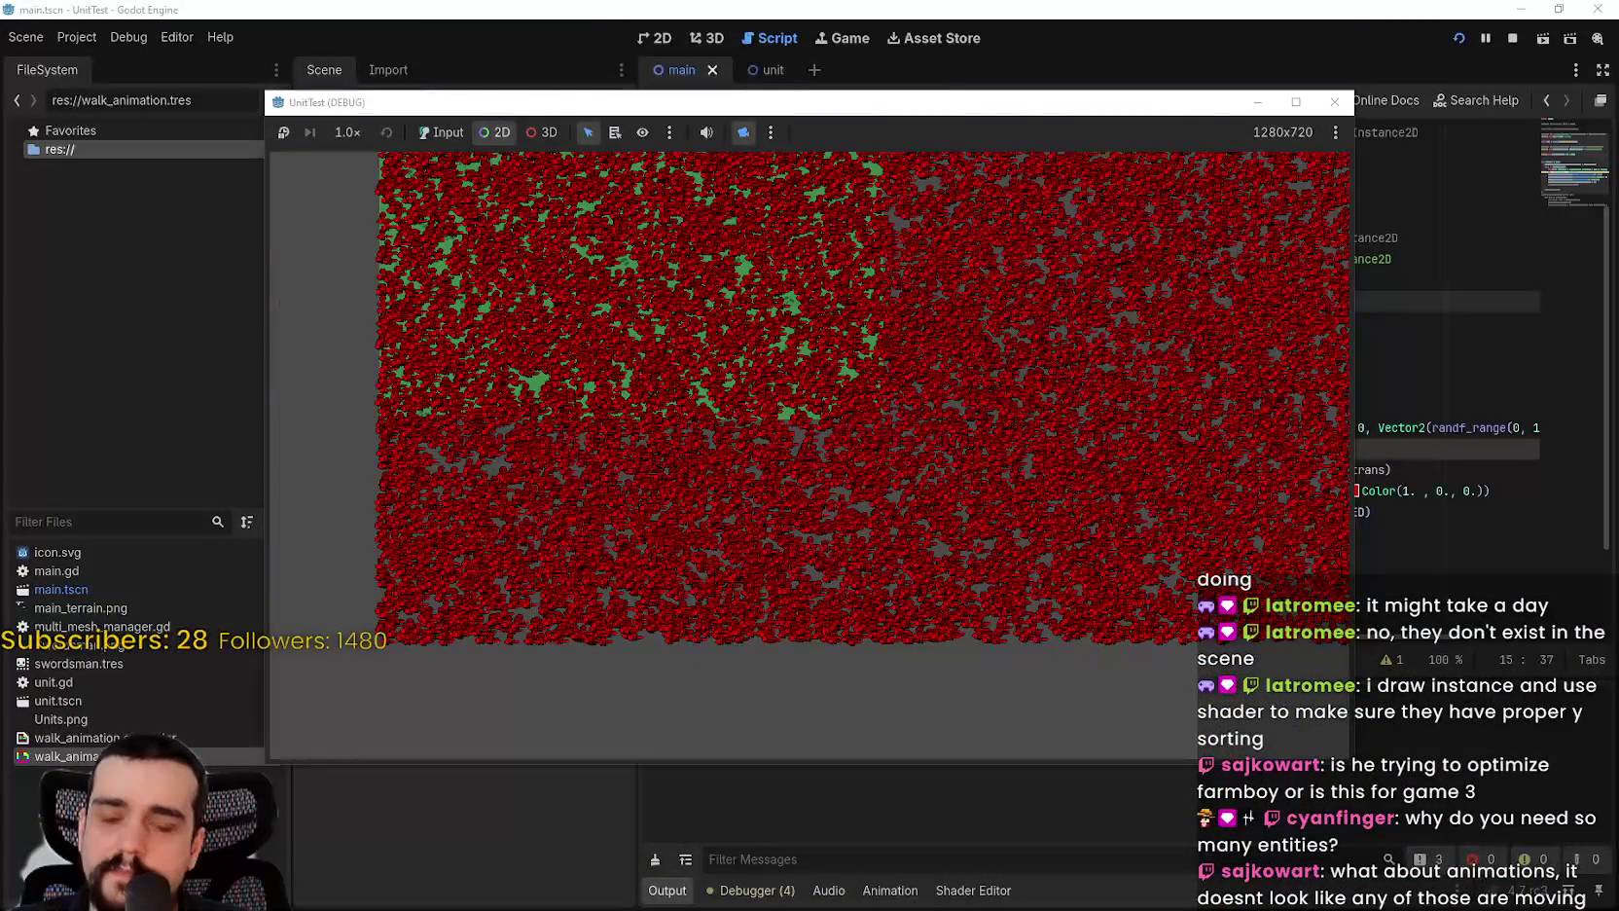
Step: Bring up Task Manager over the running 10000-swordsman test, close it, and reopen it
{"action": "key", "text": "ctrl+shift+Escape"}
{"action": "left_click", "coordinate": [1208, 137]}
{"action": "key", "text": "ctrl+shift+Escape"}
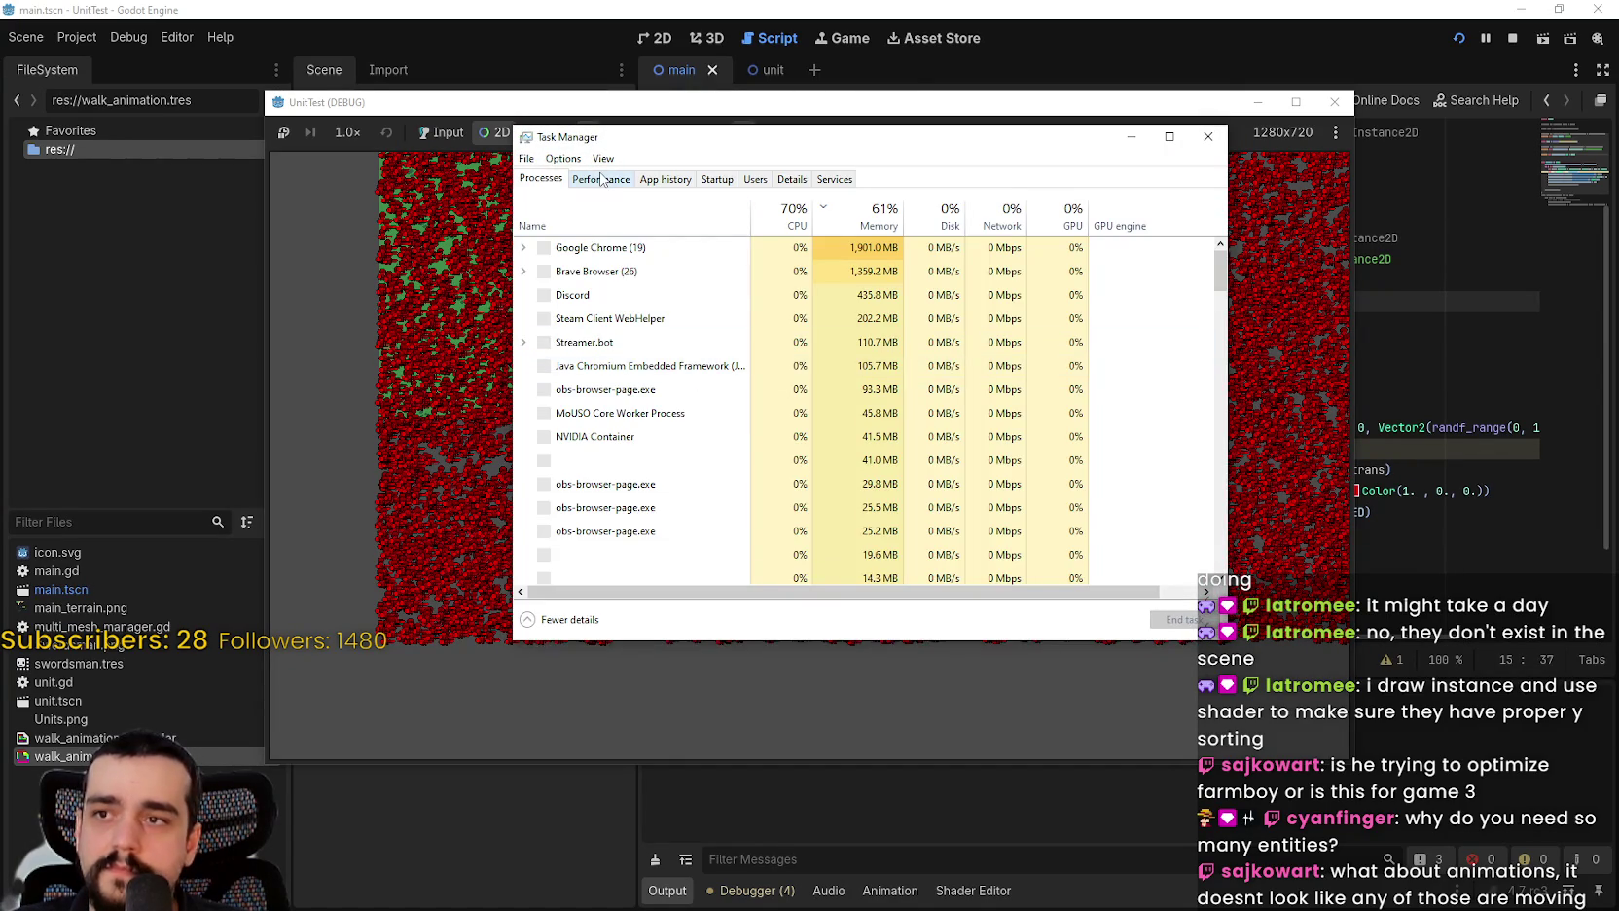
Step: Read the Godot Engine process usage in Task Manager, about 11% CPU and 65% GPU
{"action": "left_click", "coordinate": [601, 179]}
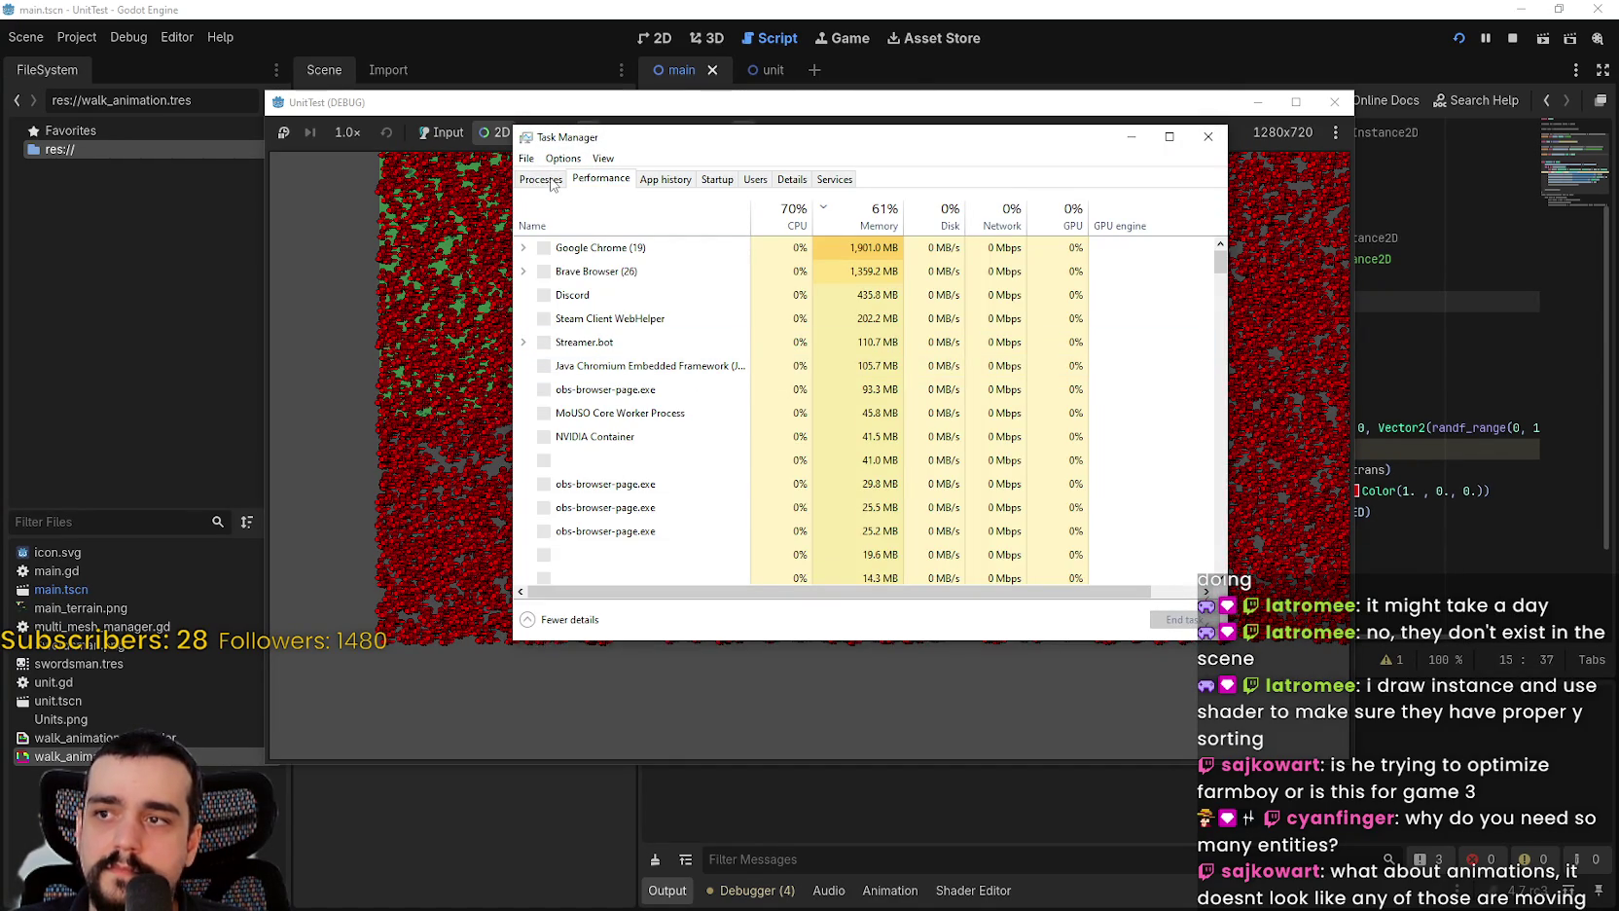
{"action": "left_click", "coordinate": [546, 184]}
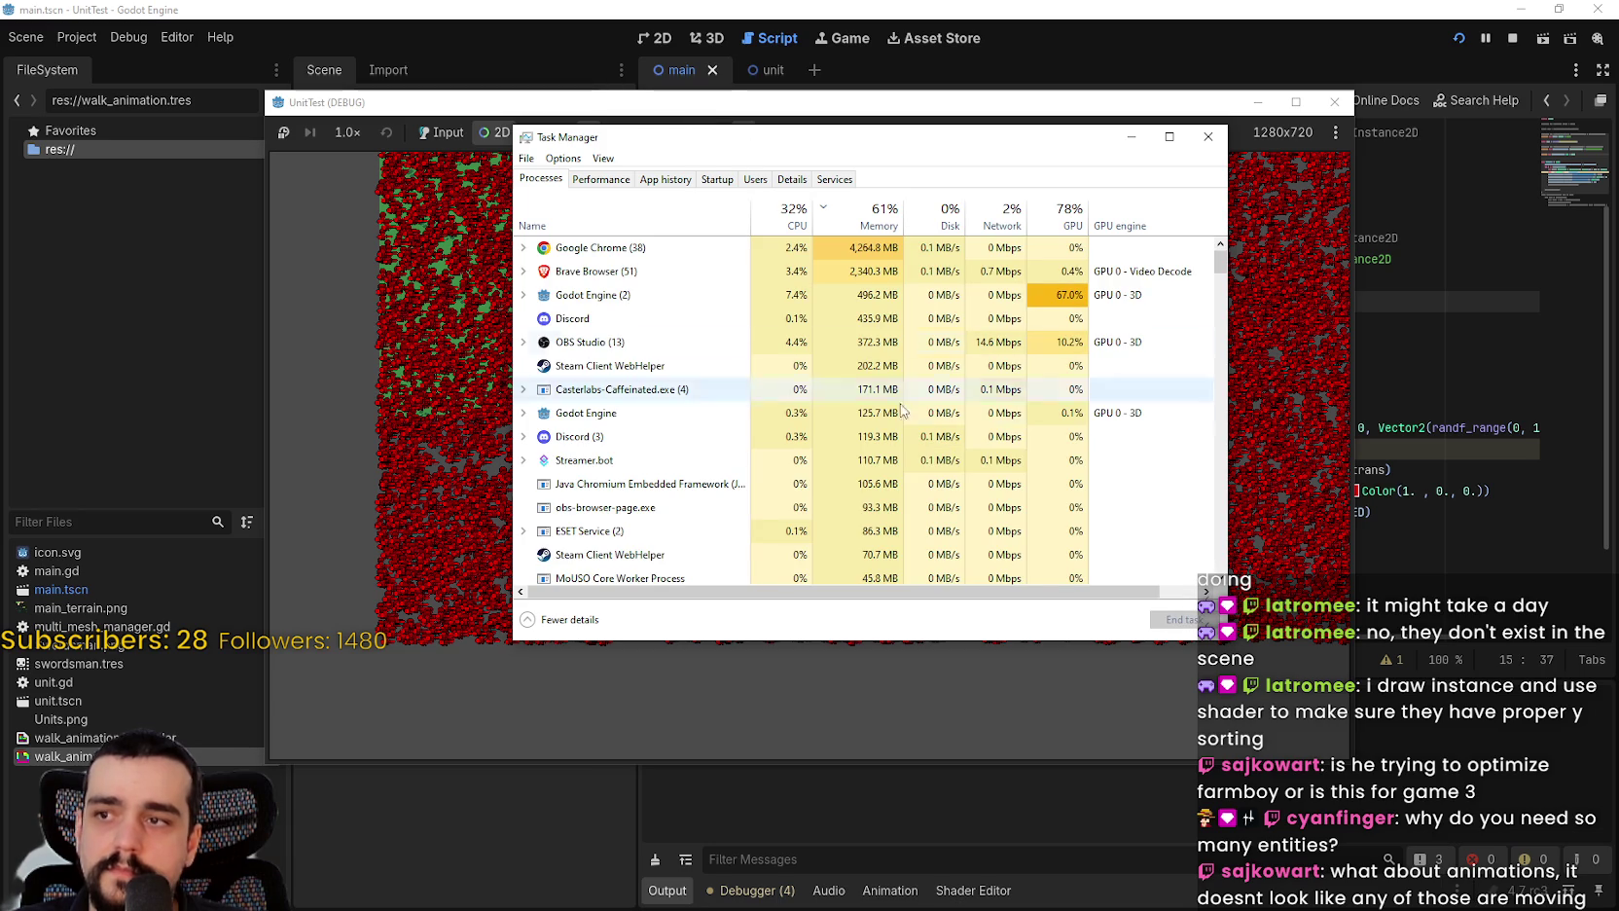
{"action": "left_click", "coordinate": [542, 297]}
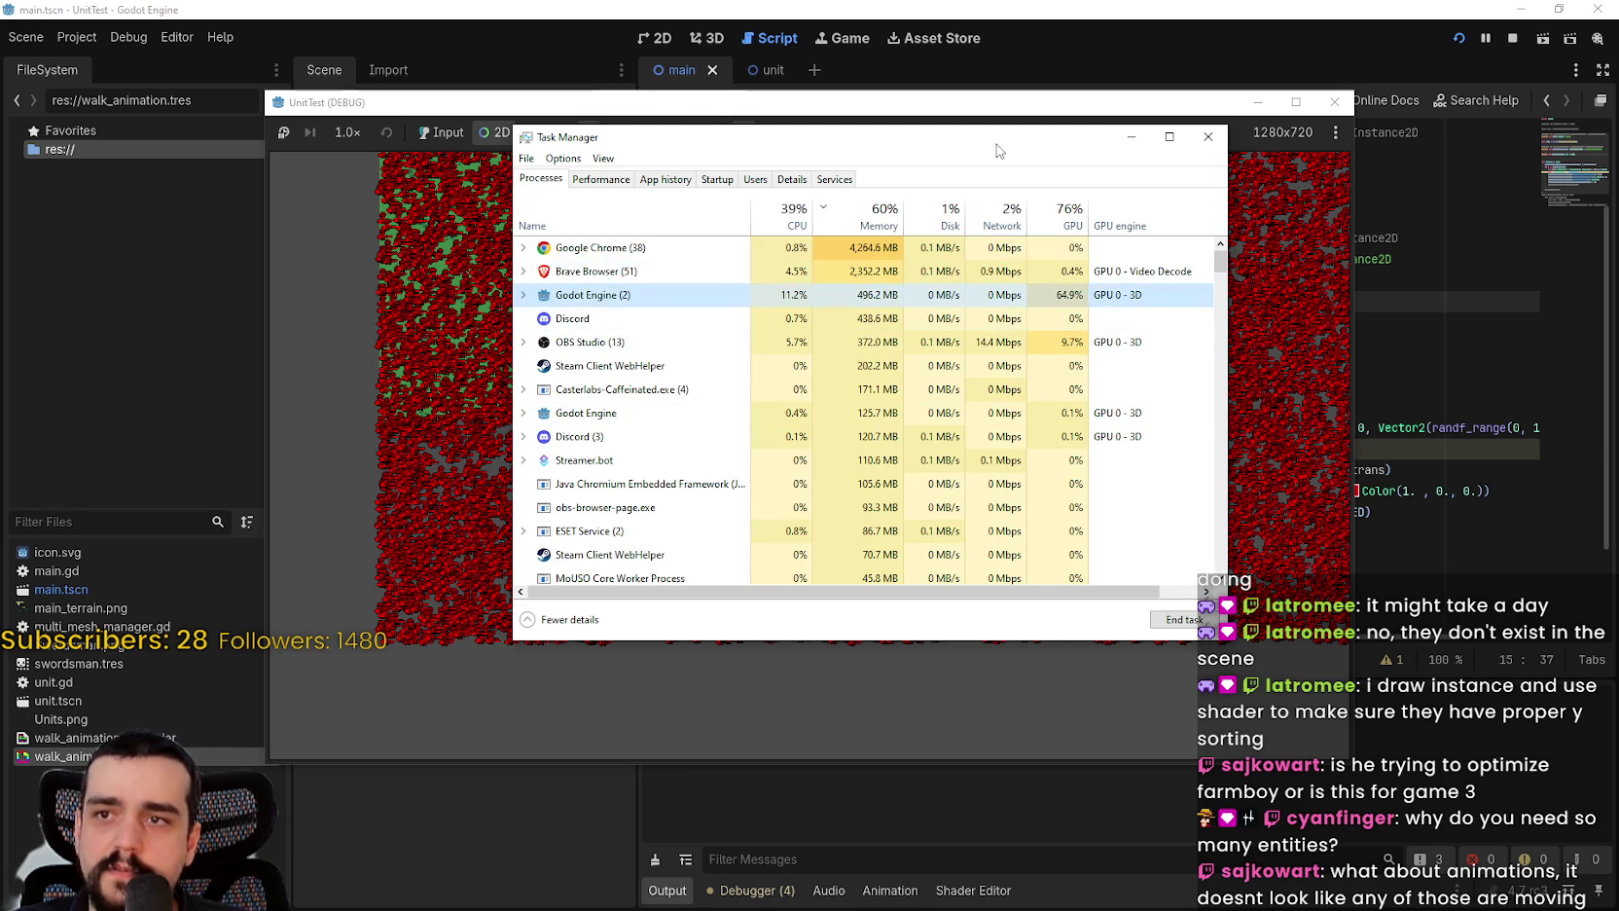
{"action": "key", "text": "alt+Tab"}
Step: Zoom in and out on the red swordsmen, then stop the running test
{"action": "scroll", "coordinate": [869, 385], "scroll_direction": "up", "scroll_amount": 3}
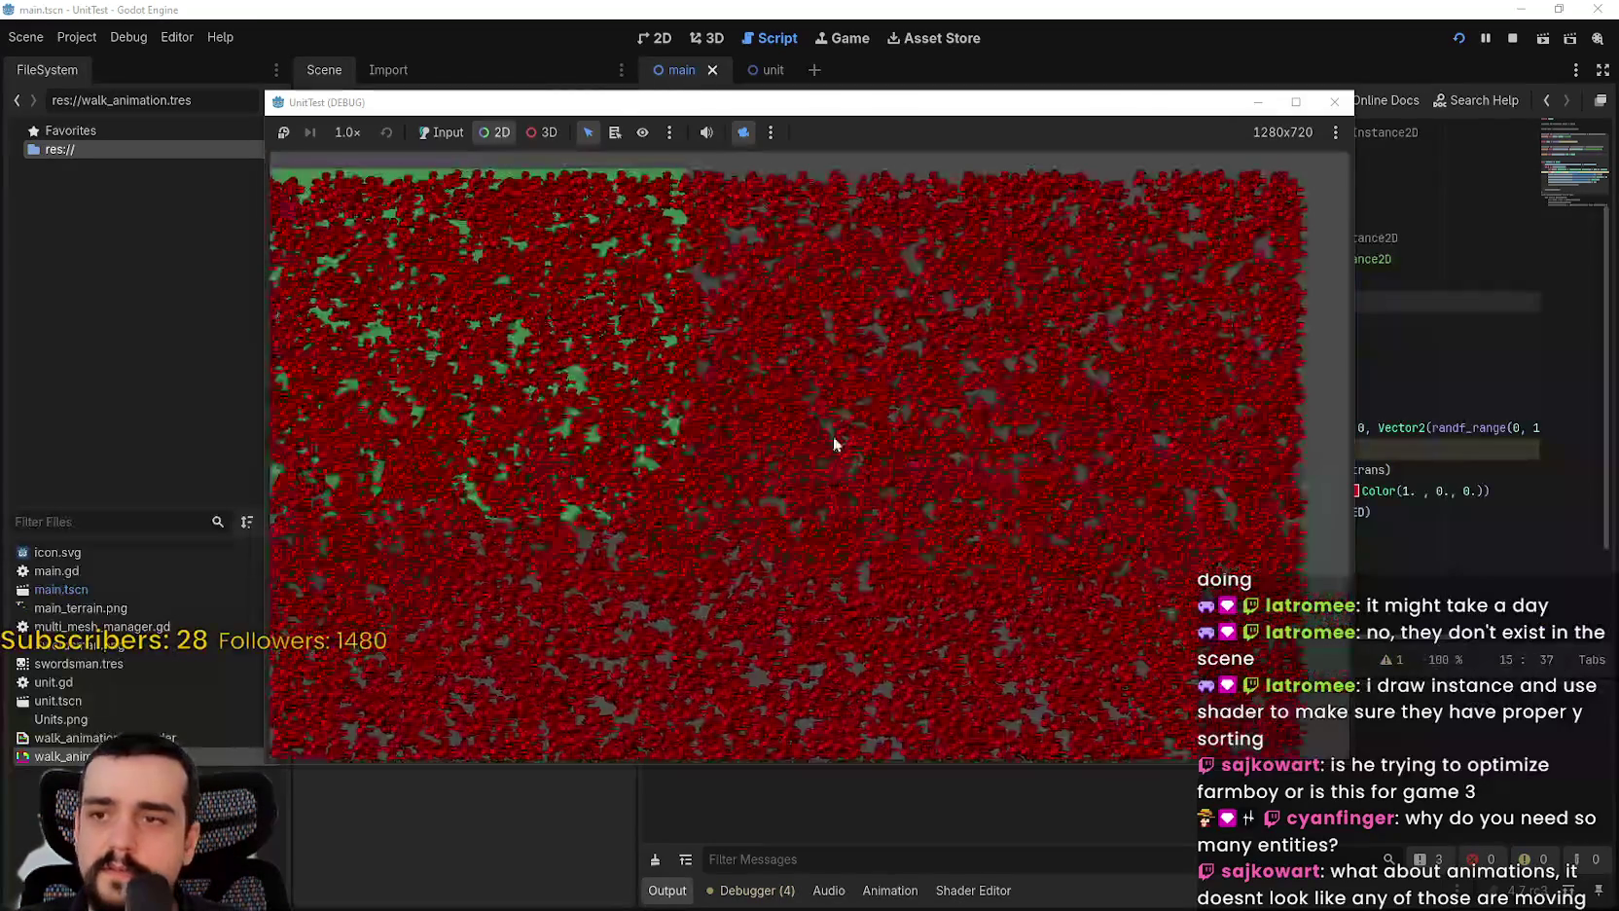
{"action": "scroll", "coordinate": [641, 274], "scroll_direction": "up", "scroll_amount": 5}
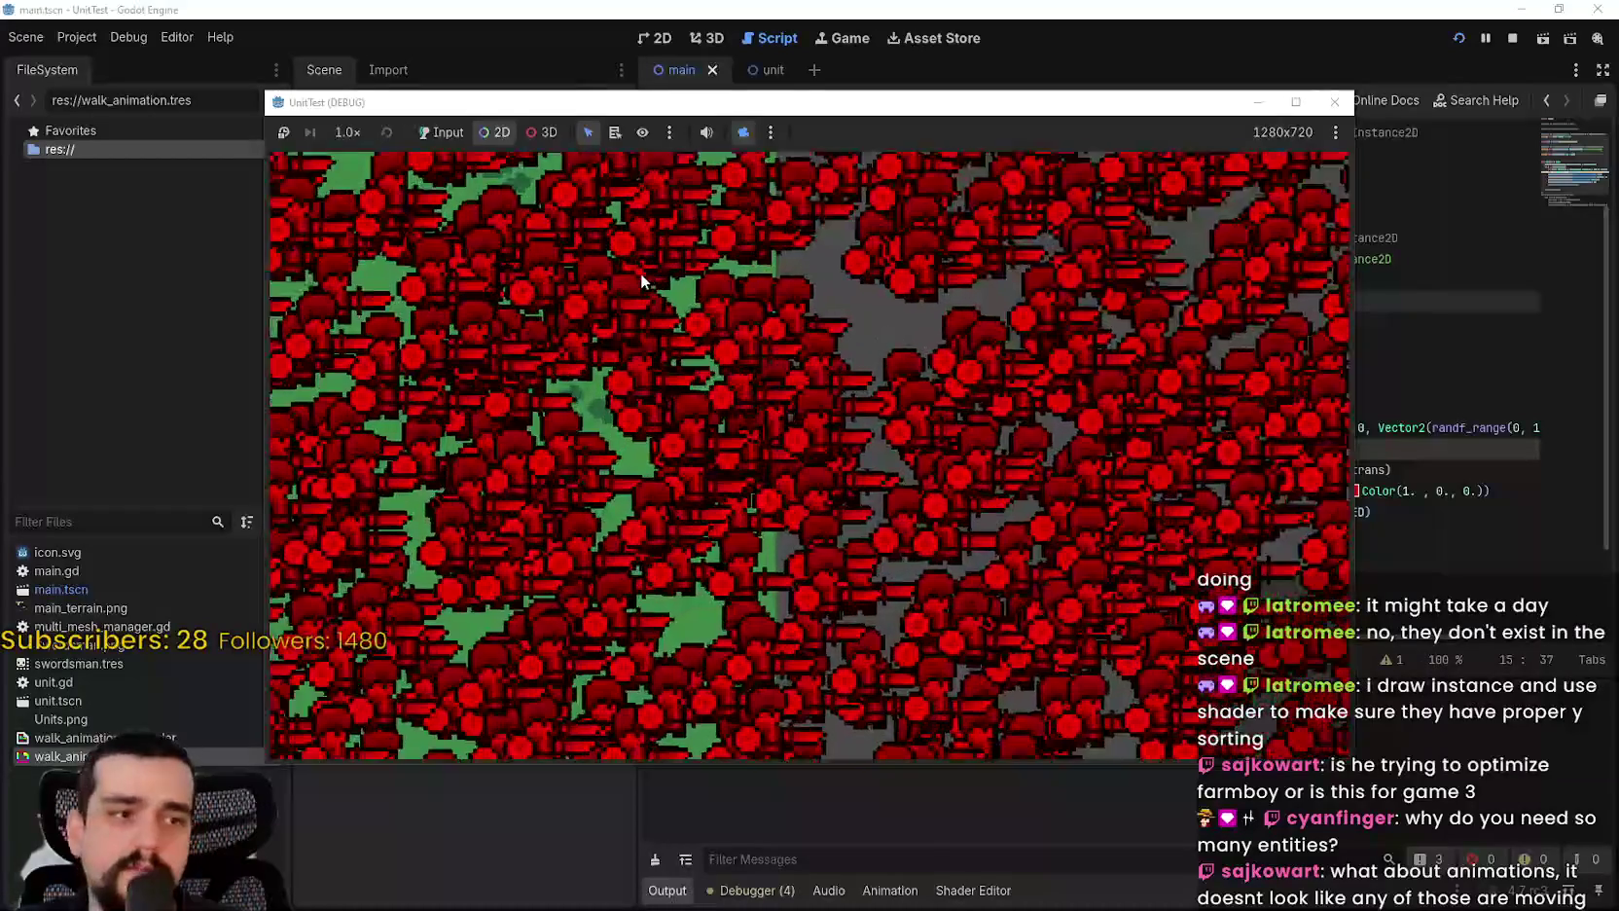
{"action": "scroll", "coordinate": [787, 481], "scroll_direction": "down", "scroll_amount": 8}
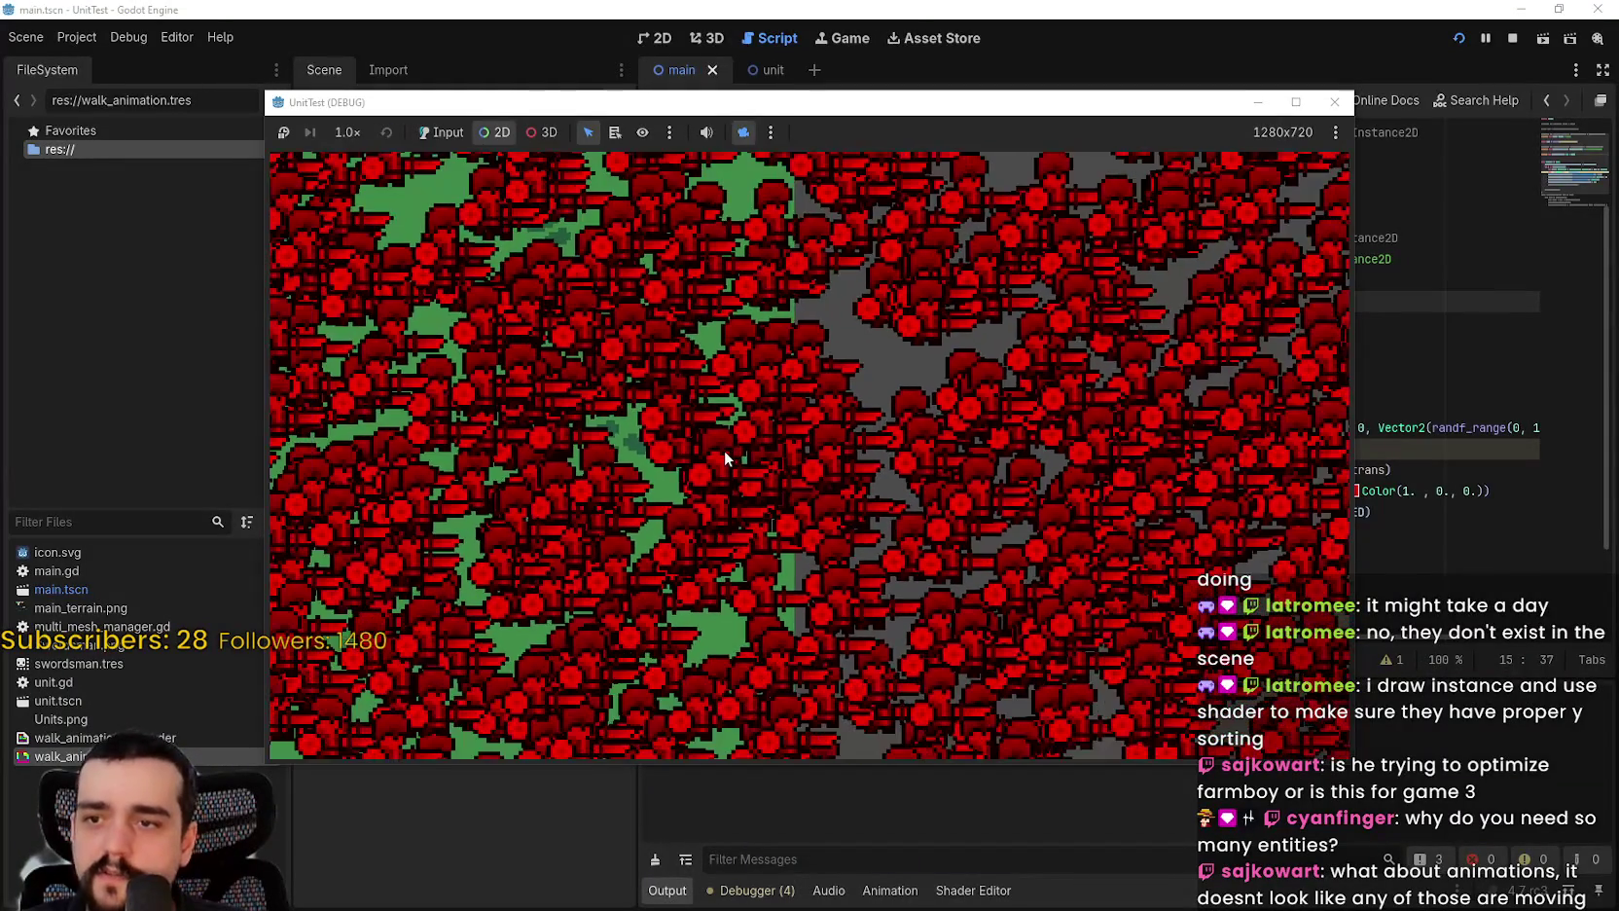
{"action": "scroll", "coordinate": [795, 361], "scroll_direction": "down", "scroll_amount": 4}
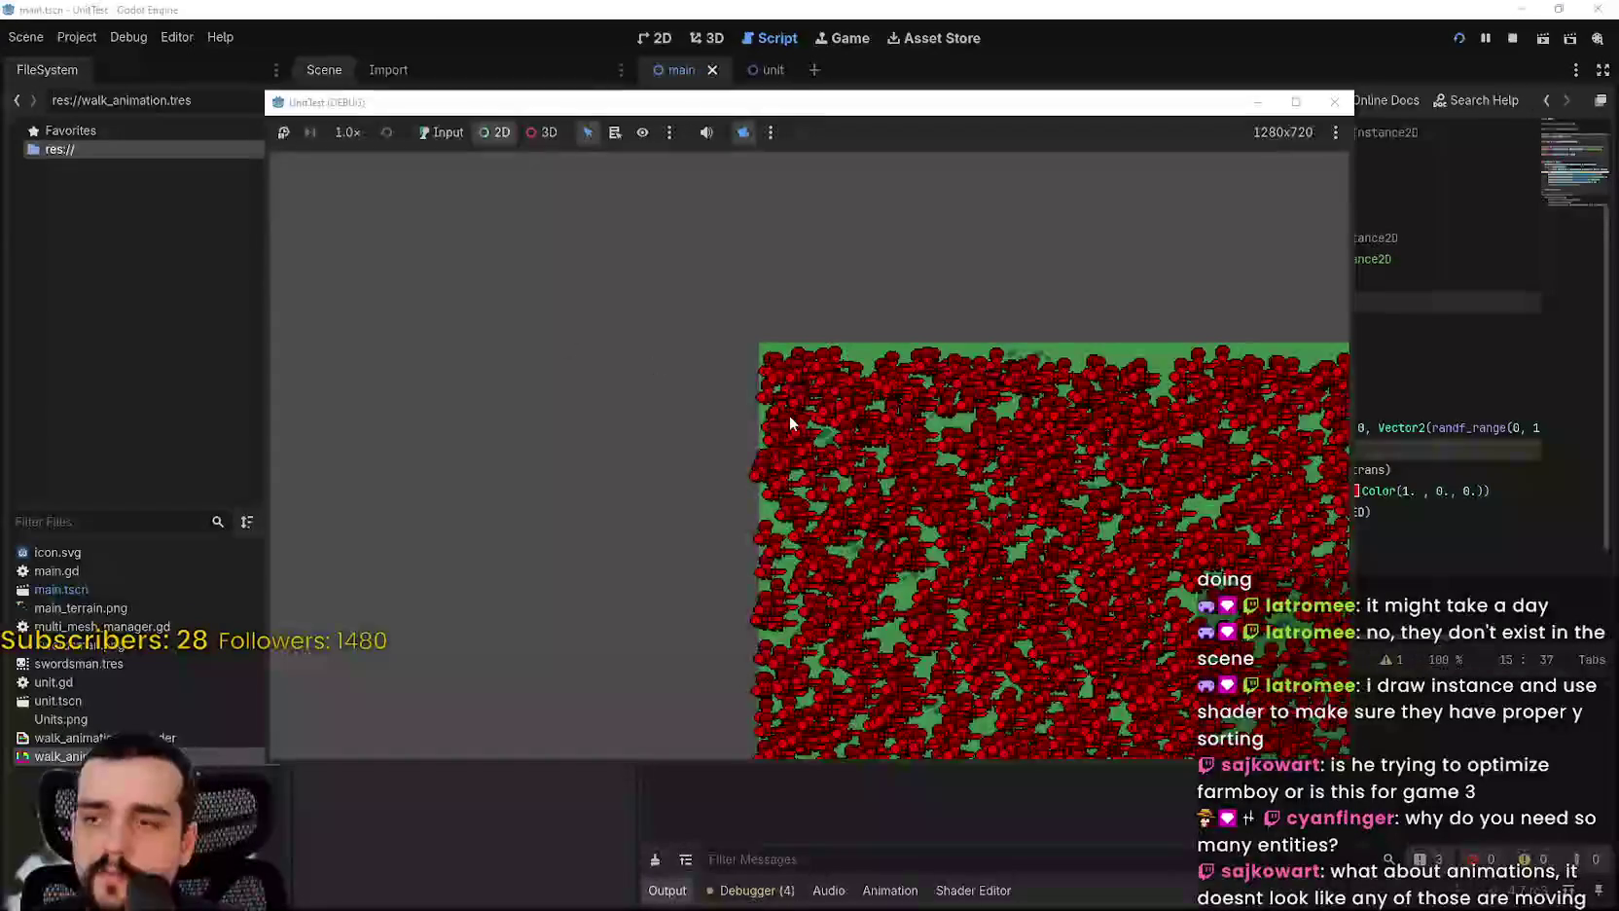
{"action": "scroll", "coordinate": [744, 397], "scroll_direction": "up", "scroll_amount": 6}
{"action": "left_click", "coordinate": [1506, 39]}
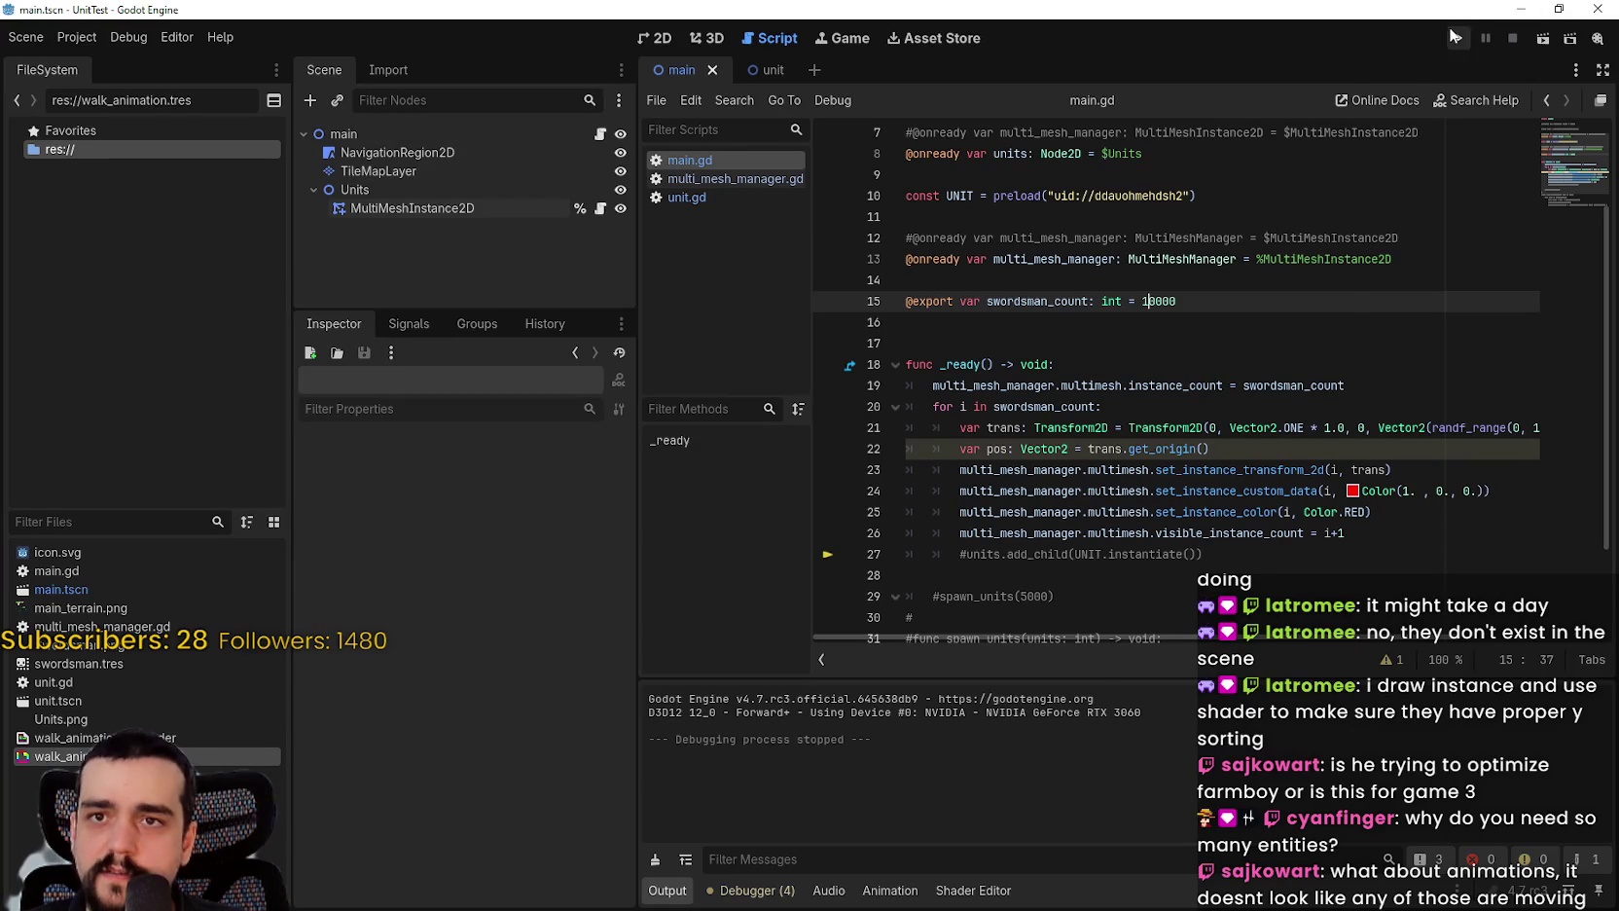
Step: Rerun the 10000-swordsman test with the Visual Profiler recording in an enlarged panel
{"action": "left_click", "coordinate": [1457, 38]}
{"action": "left_click", "coordinate": [741, 902]}
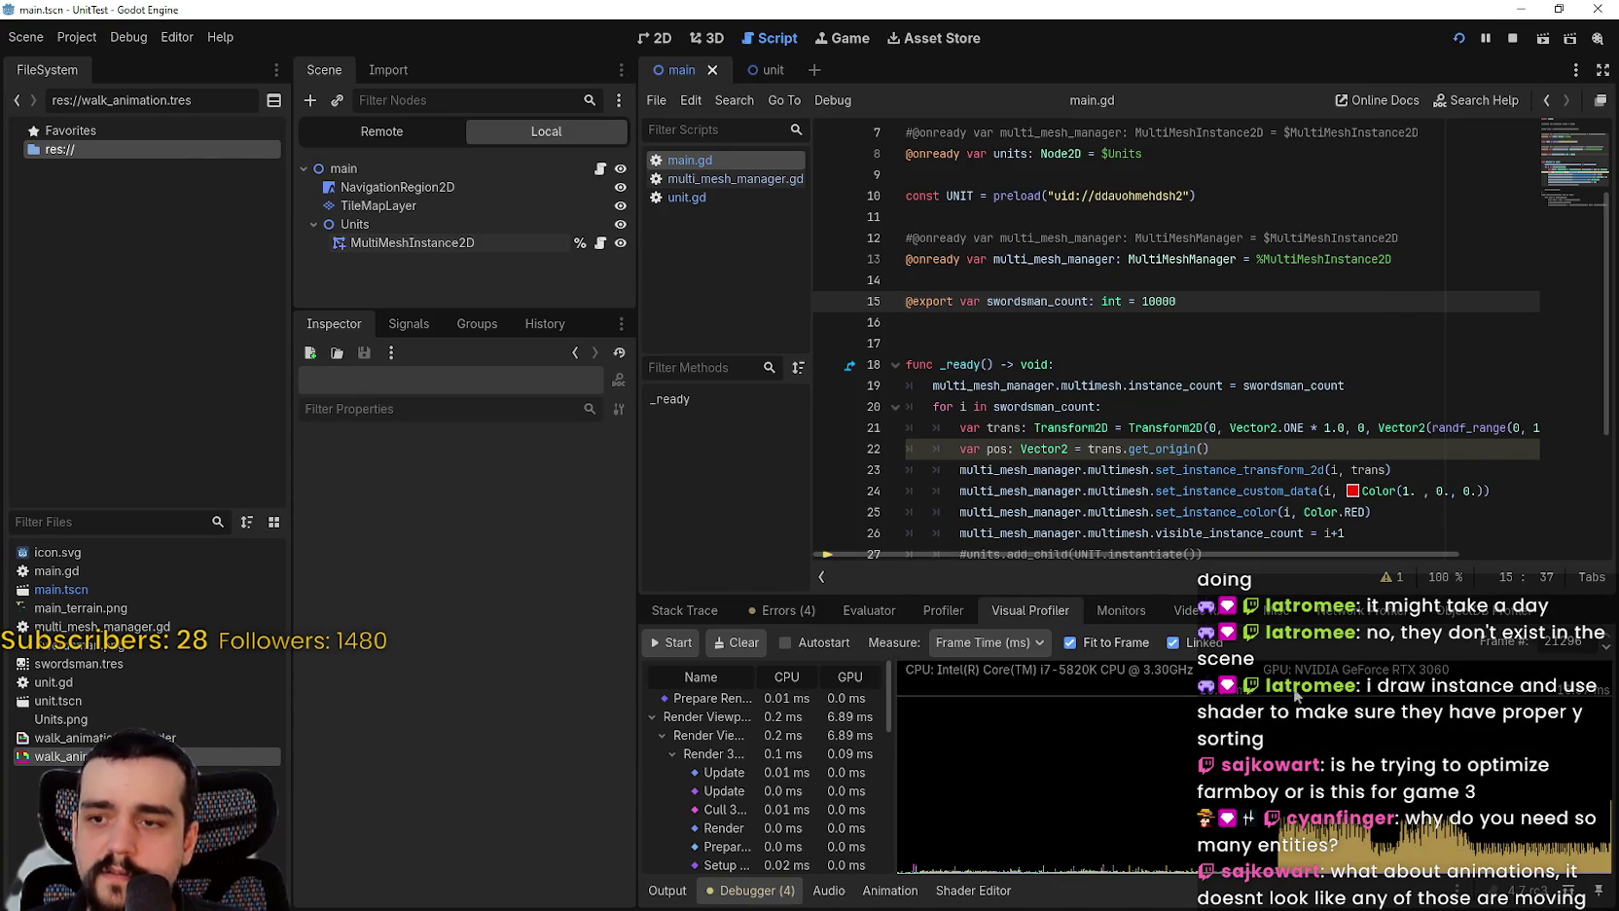
{"action": "left_click", "coordinate": [671, 642]}
{"action": "left_click_drag", "start_coordinate": [1170, 596], "coordinate": [1168, 297]}
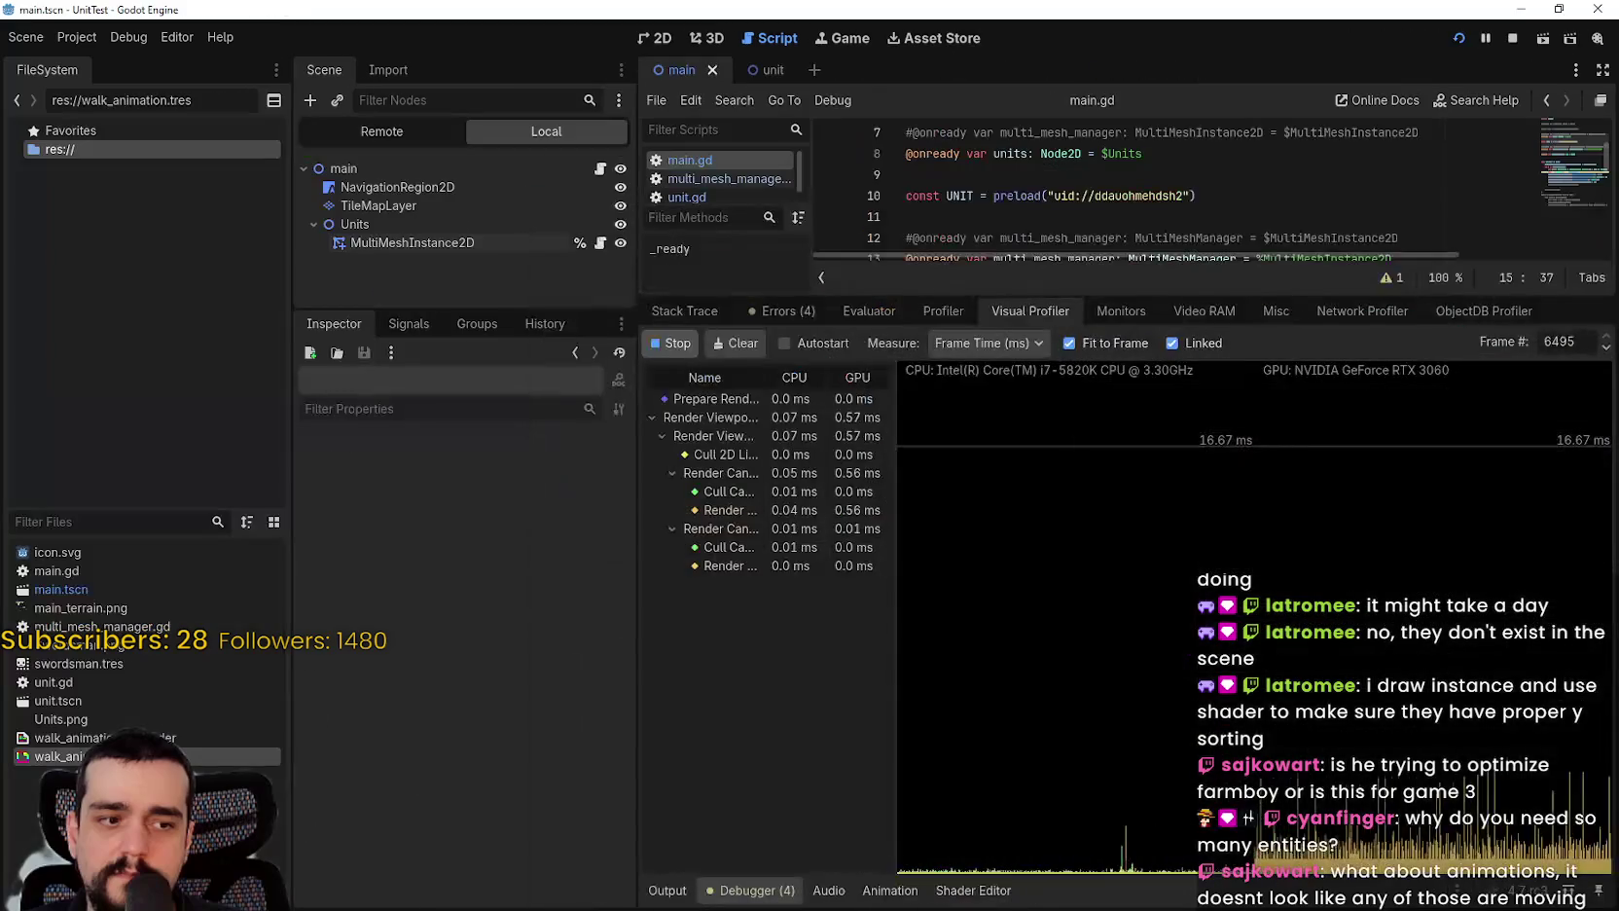
{"action": "key", "text": "alt+Tab"}
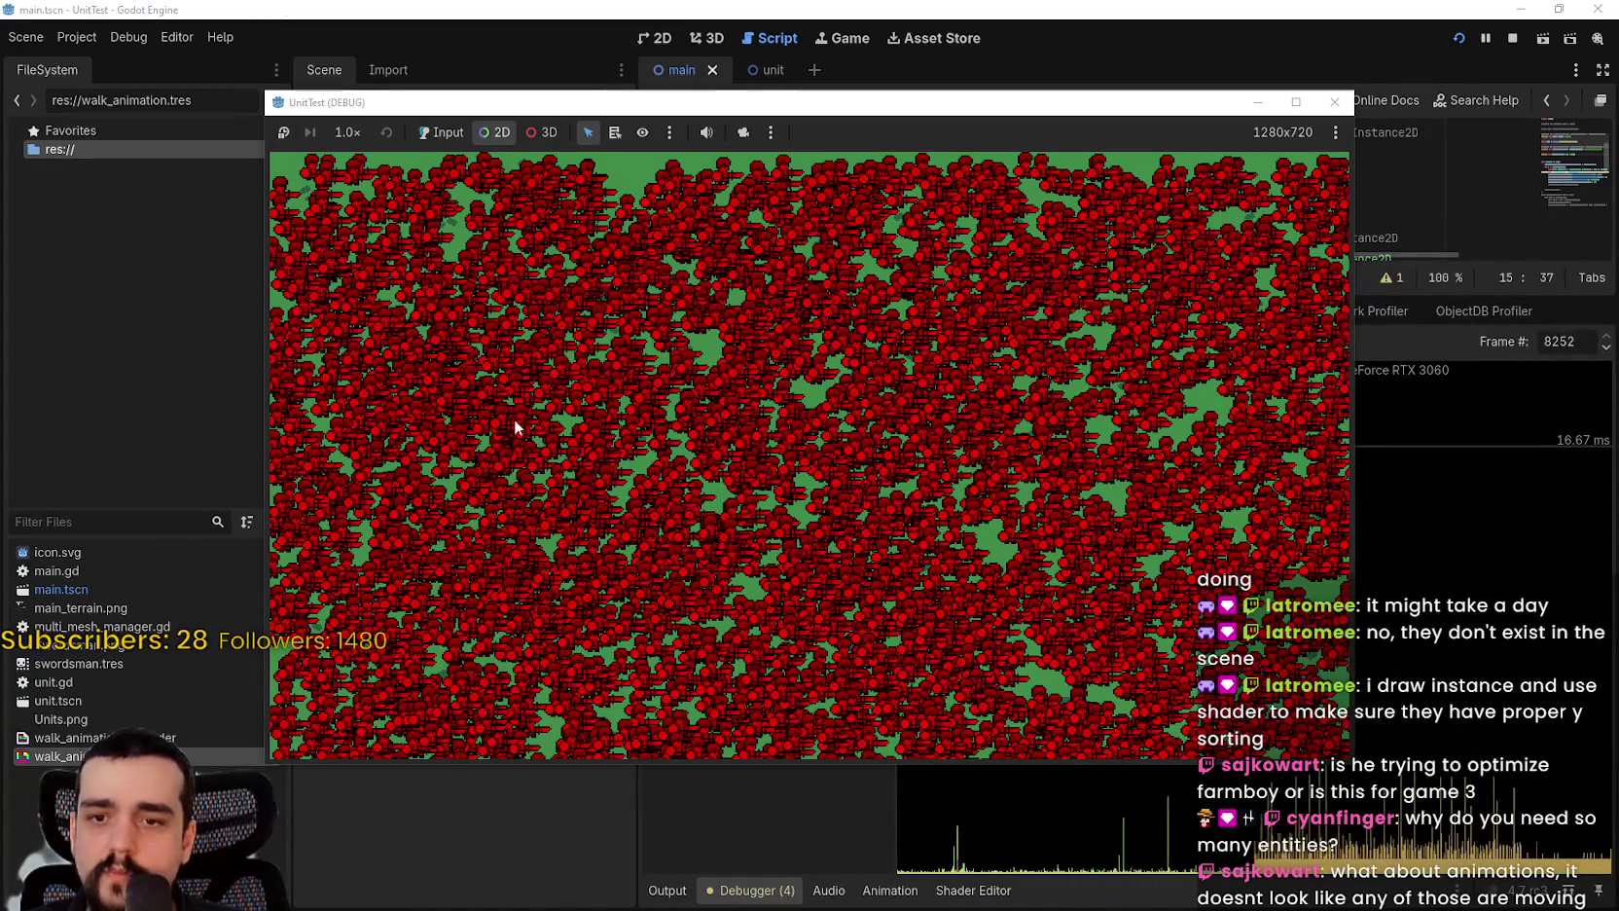
Step: Pan toward the map's bottom-left edge and zoom at various scales, then switch to the YouTube tutorial
{"action": "left_click", "coordinate": [743, 133]}
{"action": "scroll", "coordinate": [517, 370], "scroll_direction": "down", "scroll_amount": 3}
{"action": "mouse_move", "coordinate": [485, 430]}
{"action": "left_mouse_down"}
{"action": "mouse_move", "coordinate": [753, 477]}
{"action": "mouse_move", "coordinate": [531, 474]}
{"action": "mouse_move", "coordinate": [906, 470]}
{"action": "mouse_move", "coordinate": [652, 350]}
{"action": "mouse_move", "coordinate": [738, 495]}
{"action": "mouse_move", "coordinate": [535, 398]}
{"action": "mouse_move", "coordinate": [690, 456]}
{"action": "mouse_move", "coordinate": [683, 580]}
{"action": "mouse_move", "coordinate": [569, 450]}
{"action": "mouse_move", "coordinate": [844, 386]}
{"action": "mouse_move", "coordinate": [585, 312]}
{"action": "mouse_move", "coordinate": [626, 518]}
{"action": "mouse_move", "coordinate": [1141, 255]}
{"action": "left_mouse_up"}
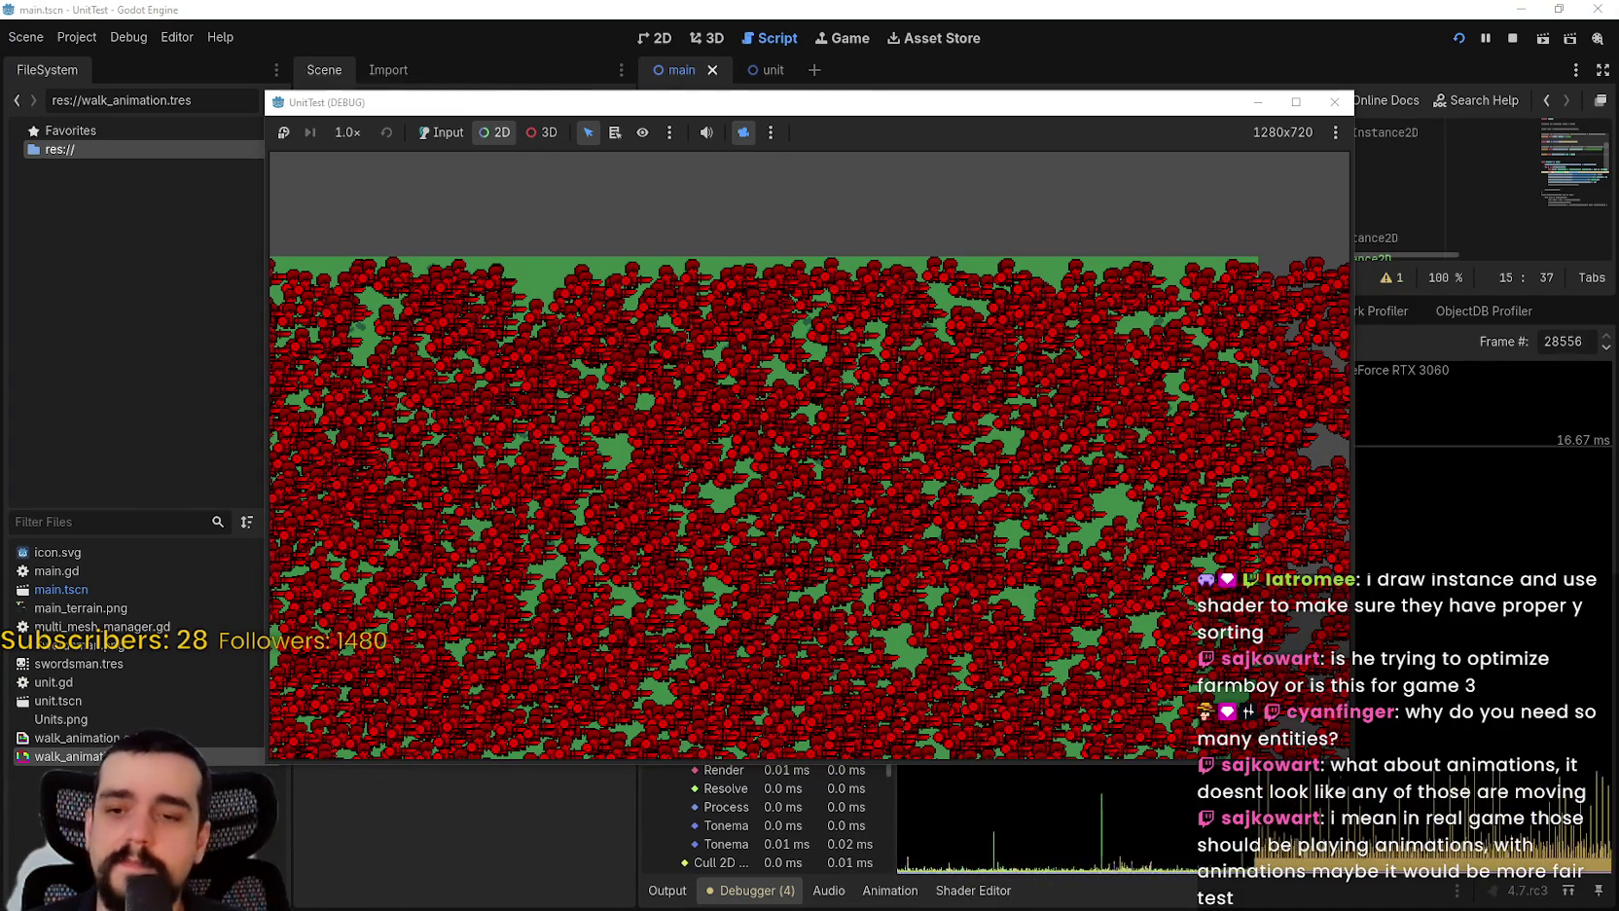
{"action": "scroll", "coordinate": [827, 510], "scroll_direction": "up", "scroll_amount": 5}
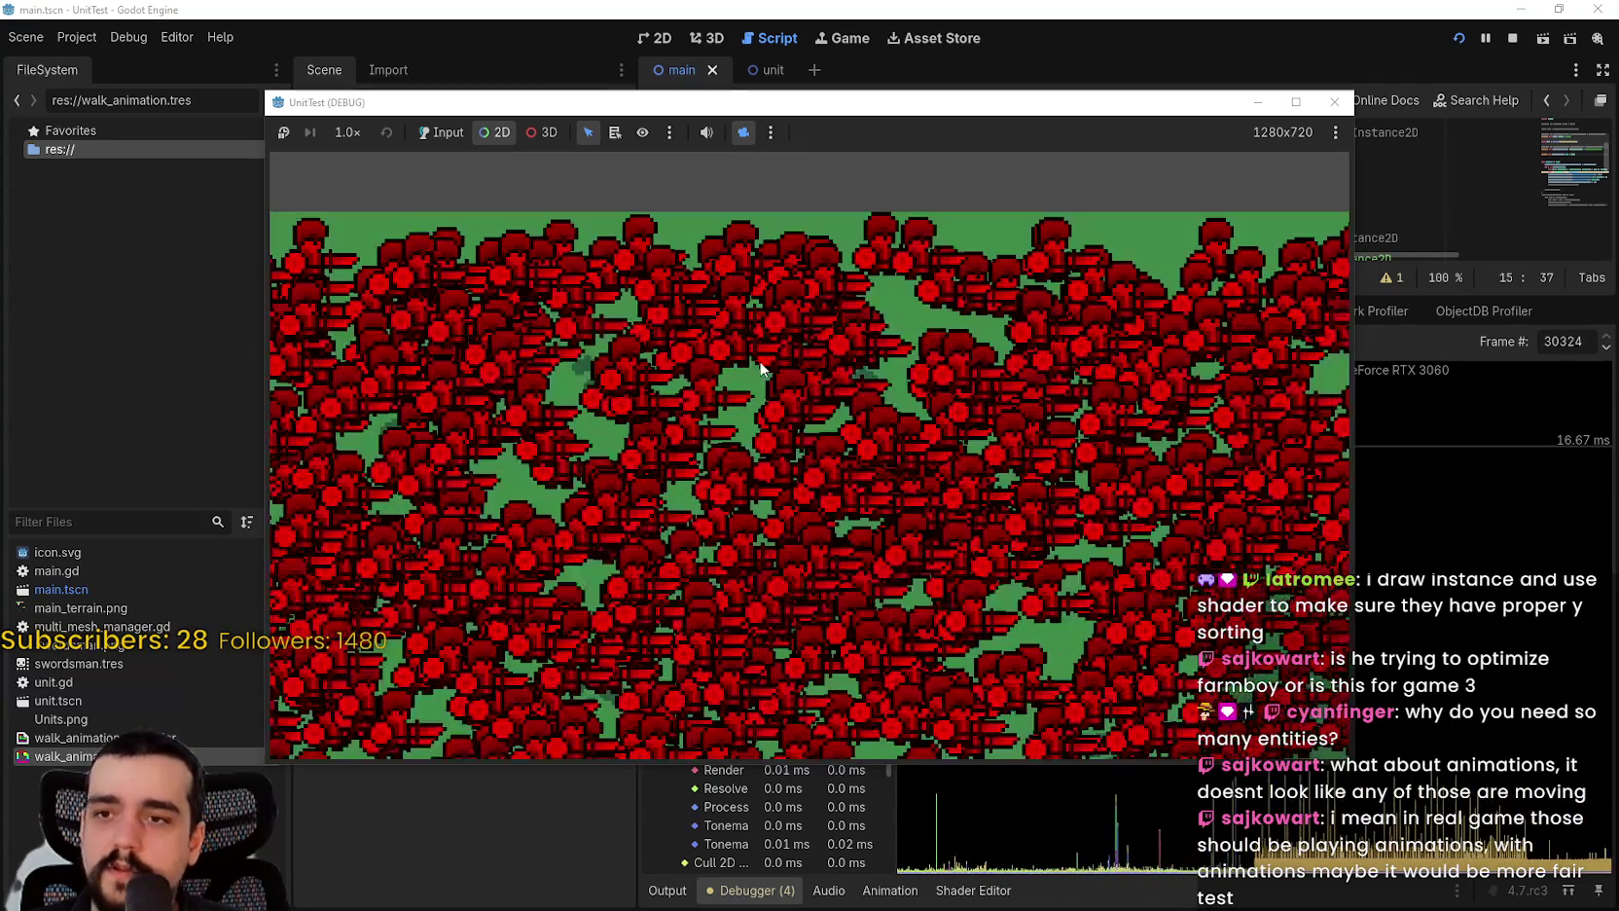
{"action": "scroll", "coordinate": [463, 552], "scroll_direction": "down", "scroll_amount": 5}
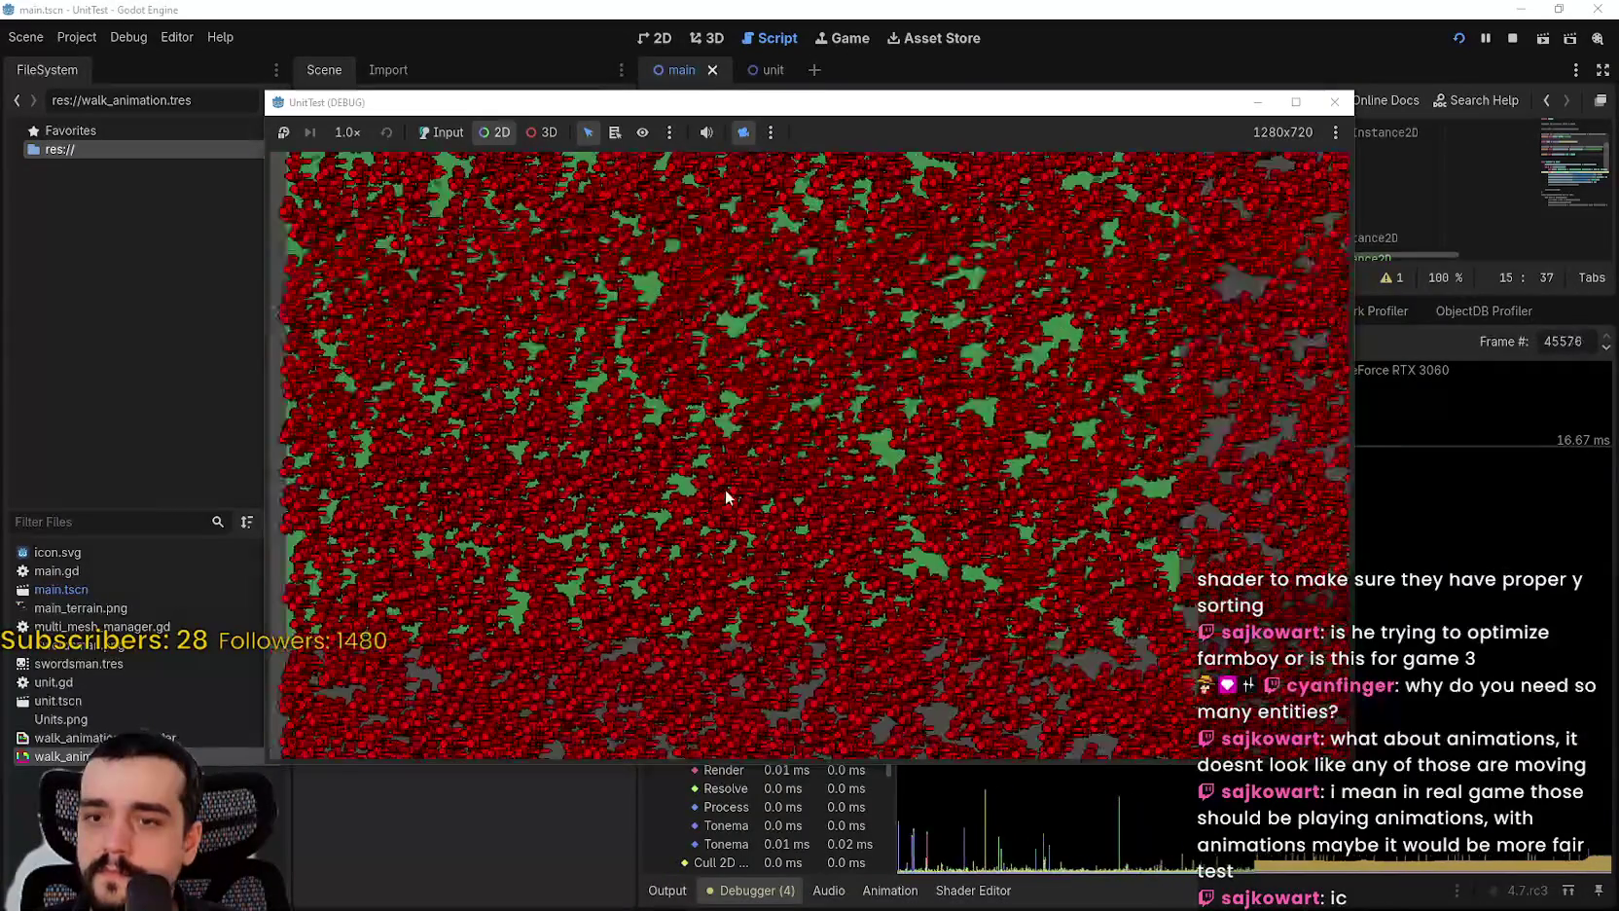
{"action": "scroll", "coordinate": [897, 492], "scroll_direction": "down", "scroll_amount": 3}
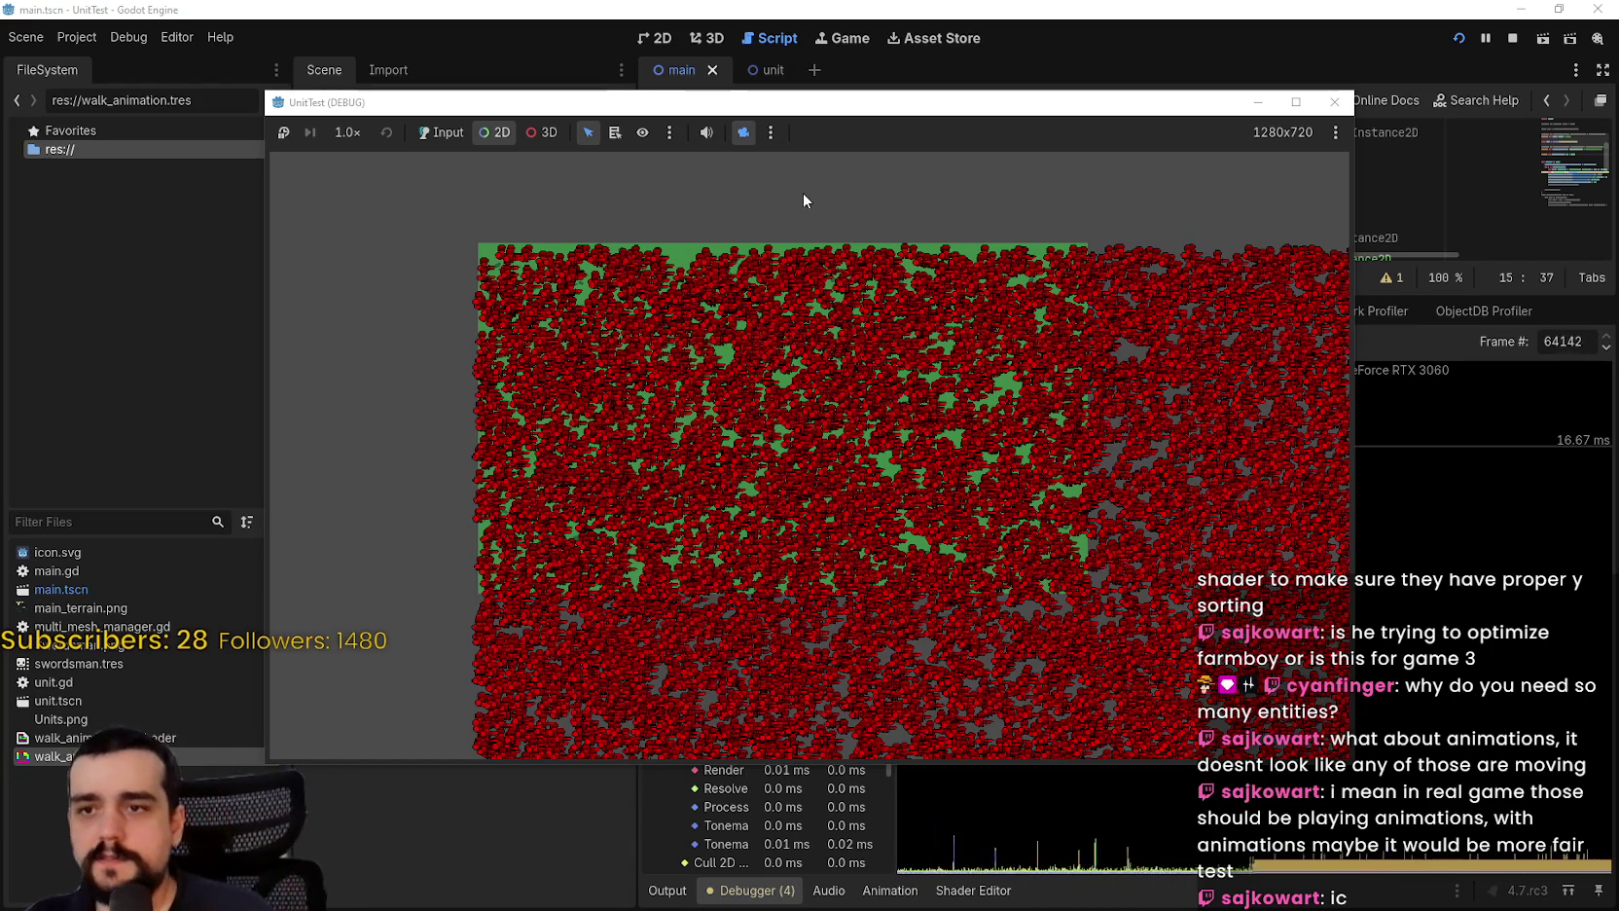
{"action": "scroll", "coordinate": [834, 391], "scroll_direction": "up", "scroll_amount": 2}
{"action": "scroll", "coordinate": [838, 312], "scroll_direction": "up", "scroll_amount": 1}
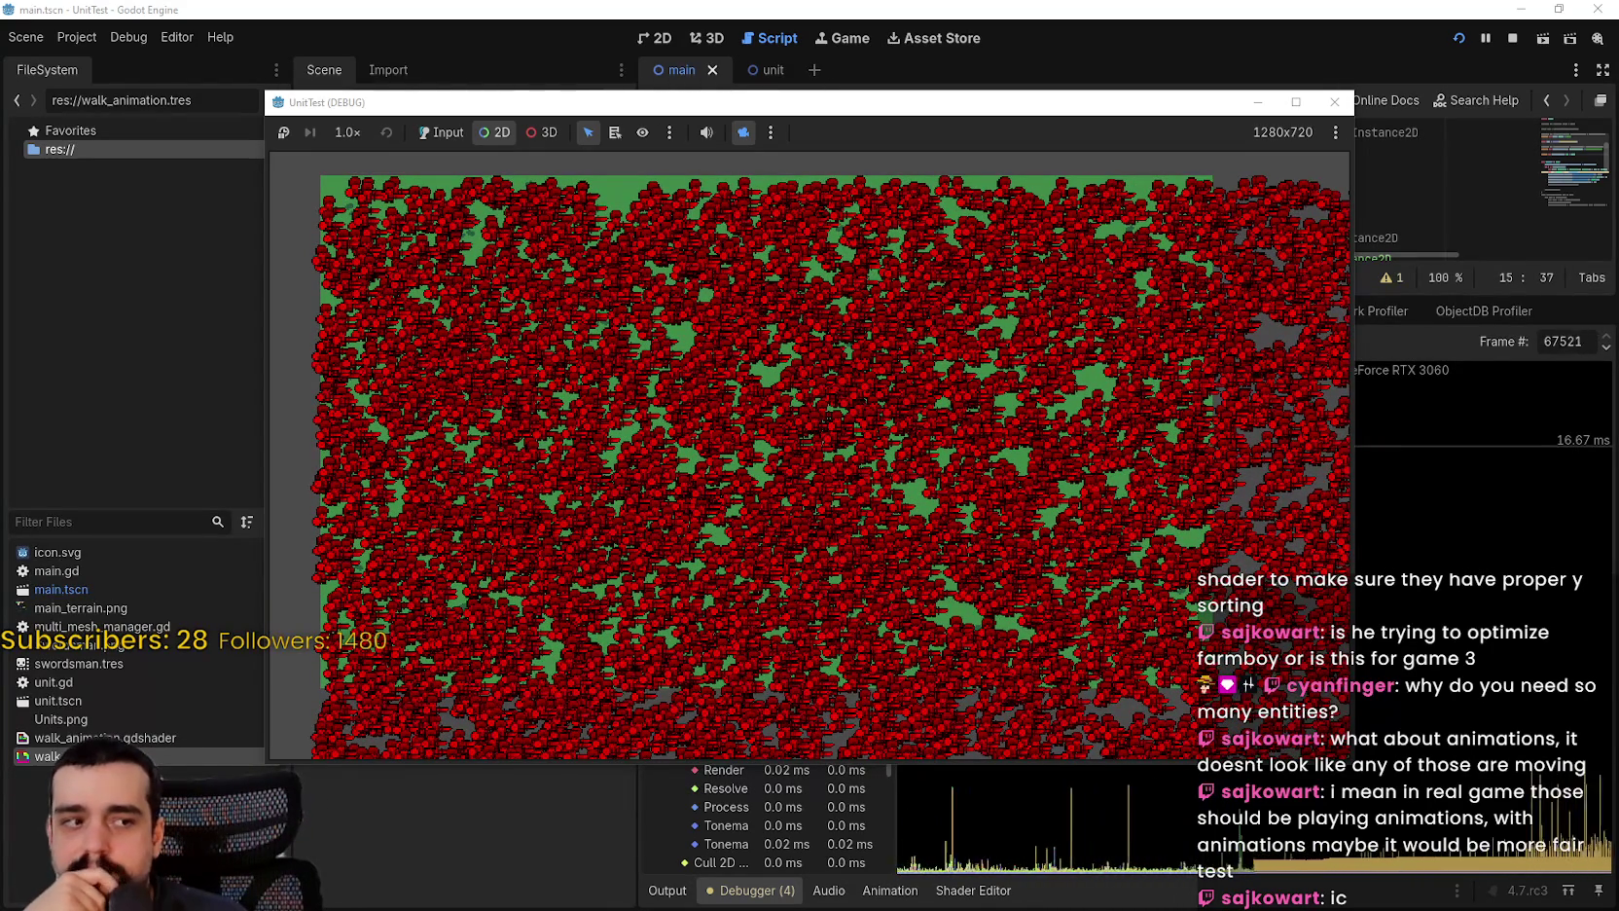
{"action": "key", "text": "alt+Tab"}
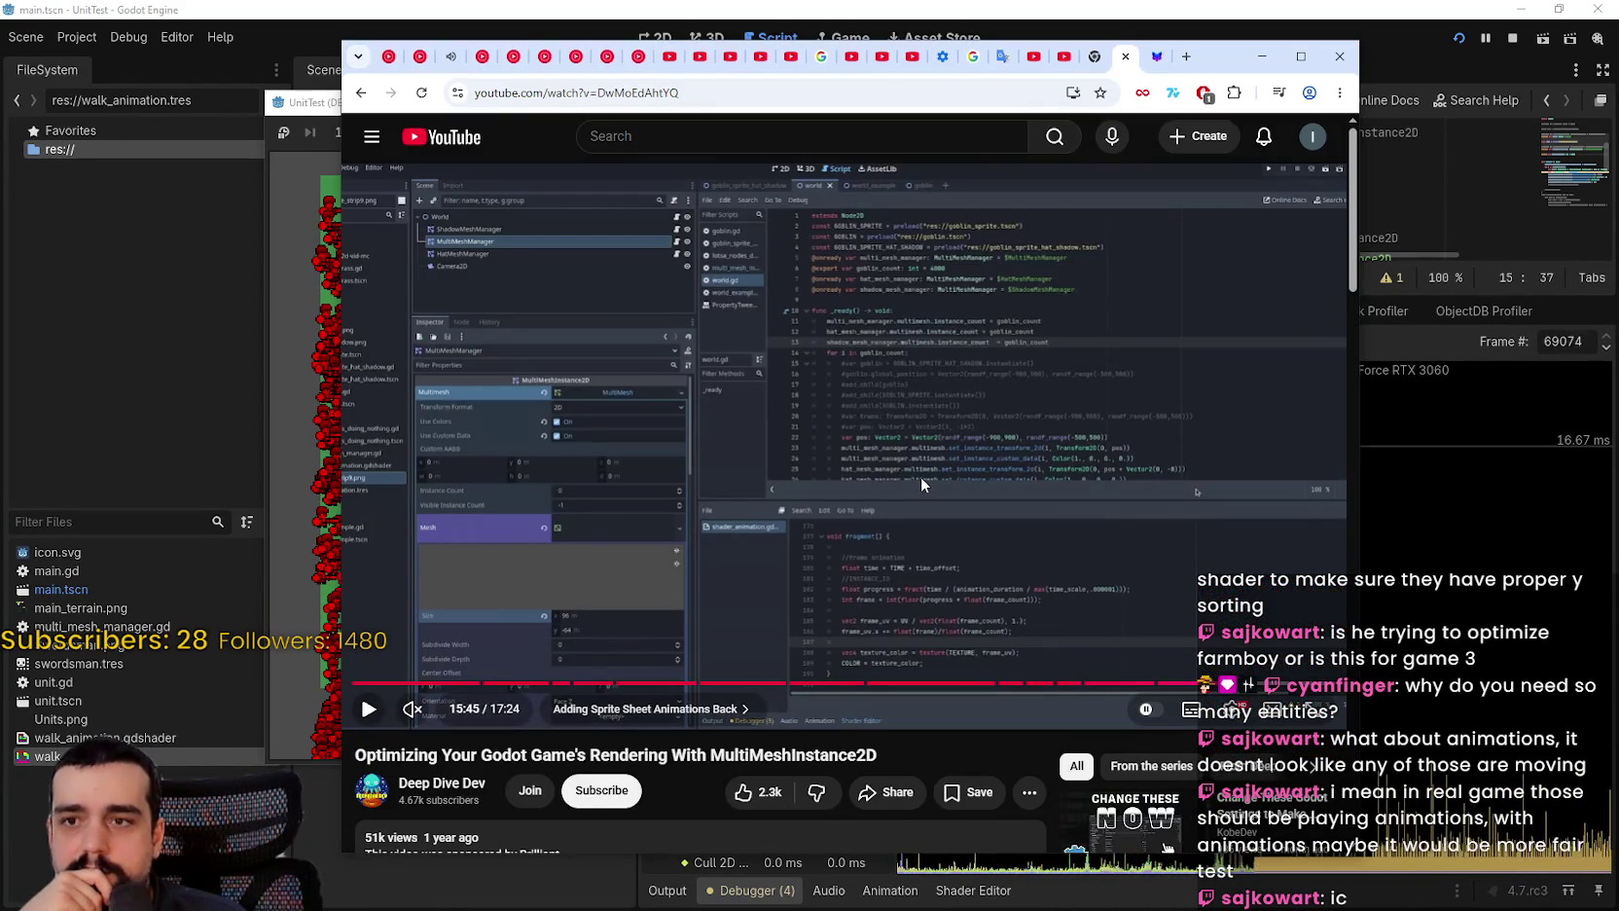
Step: Maximize Chrome, play the MultiMesh tutorial fullscreen, and seek back to its vertex shader code
{"action": "left_click", "coordinate": [1301, 55]}
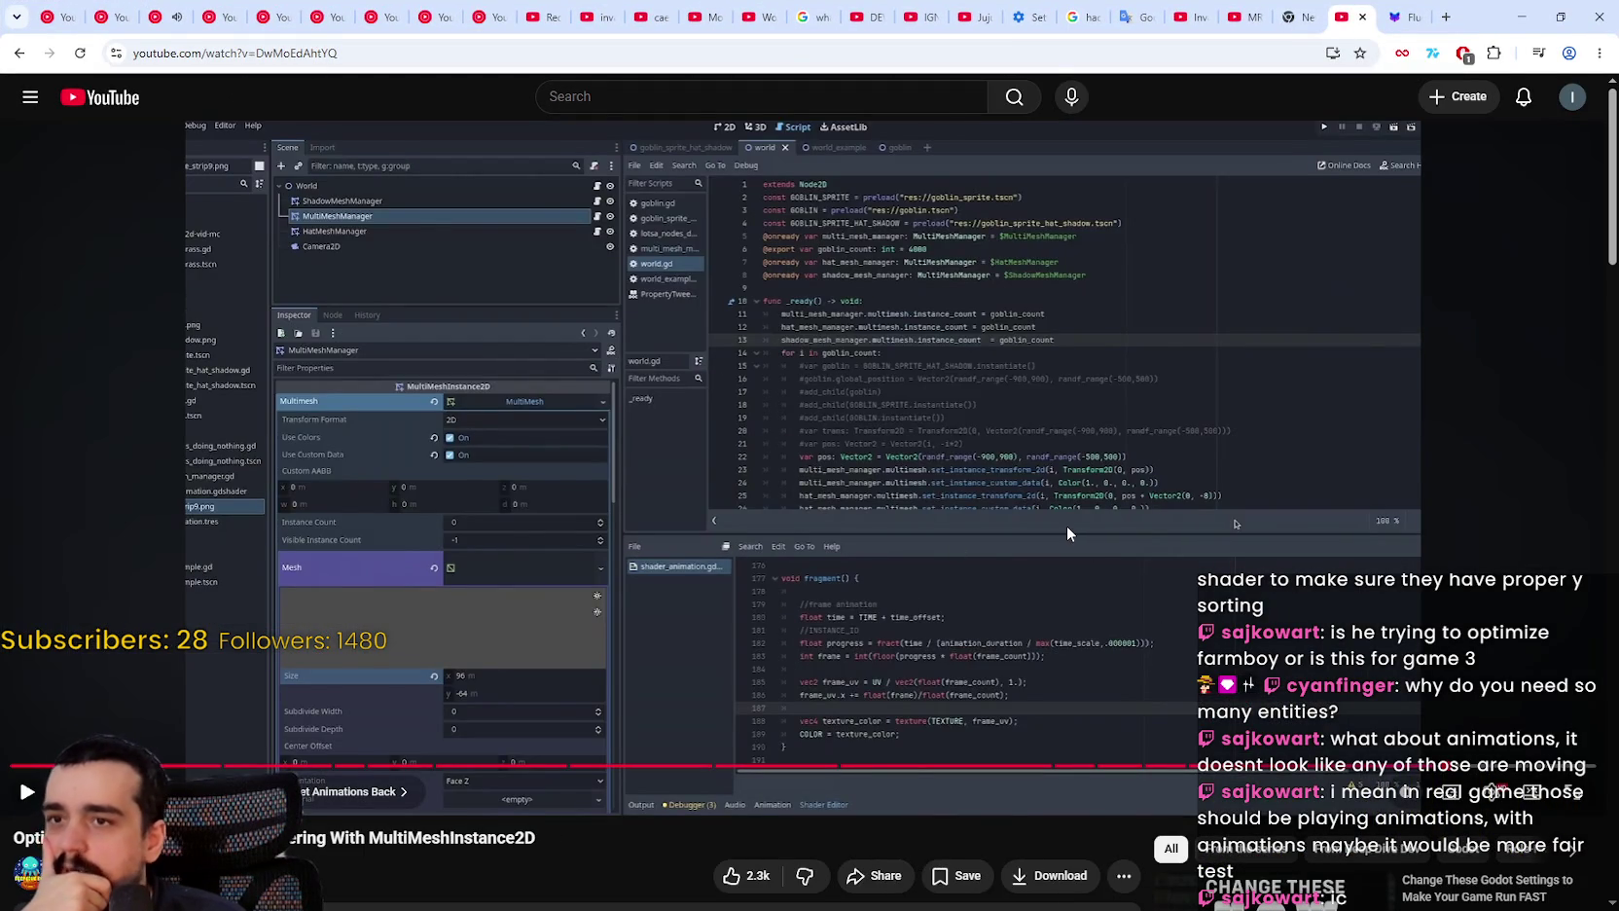
{"action": "double_click", "coordinate": [1066, 533]}
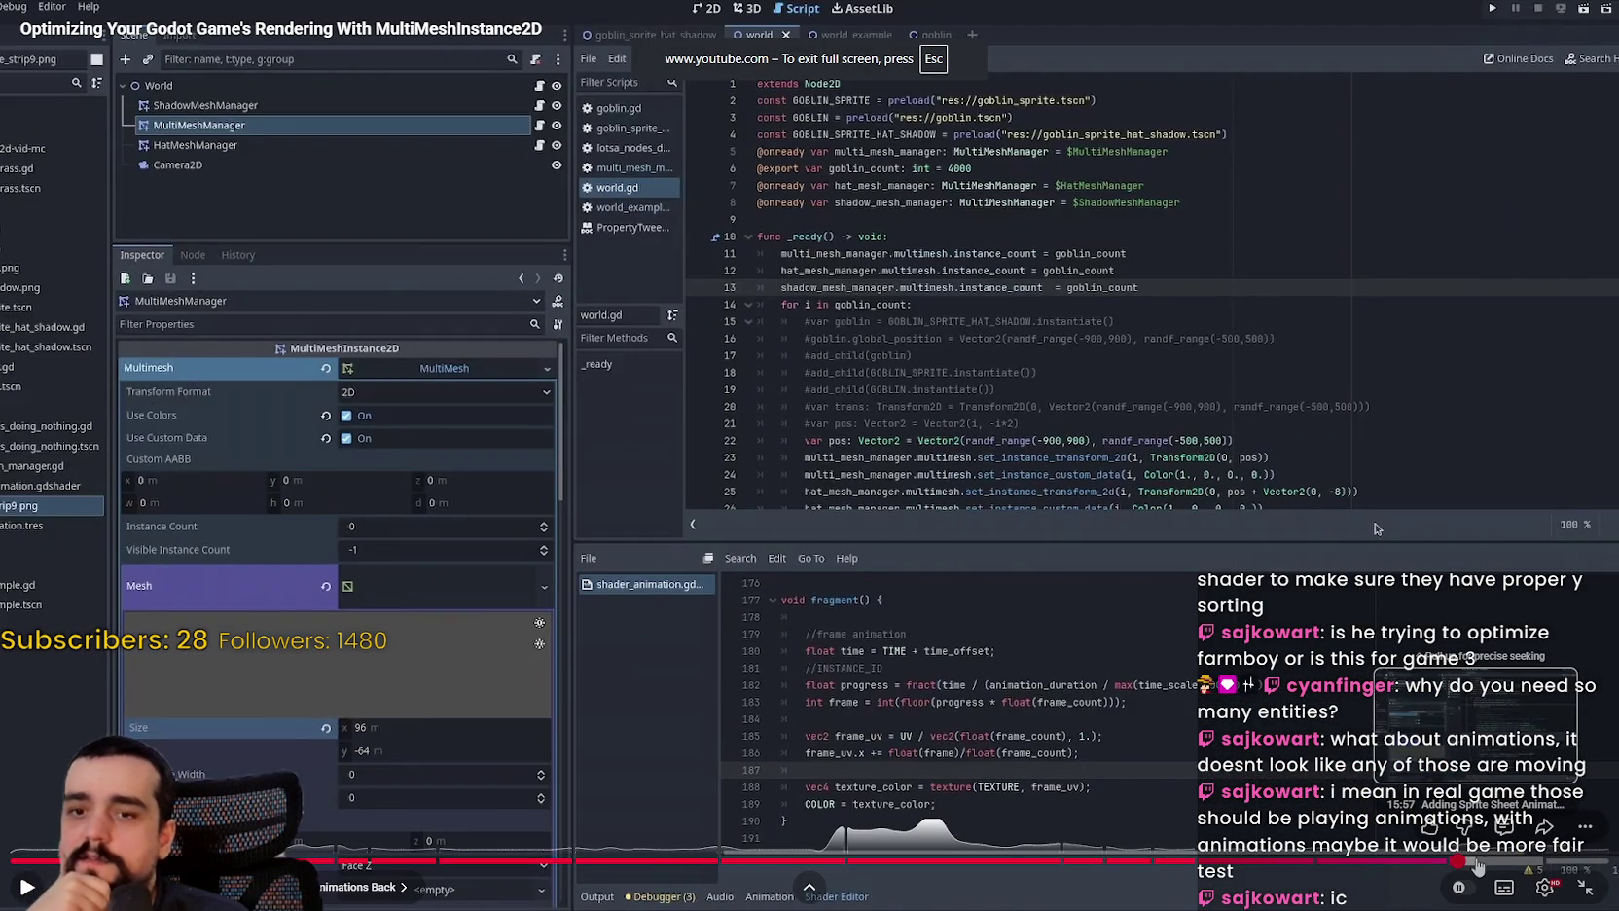
{"action": "left_click", "coordinate": [1493, 862]}
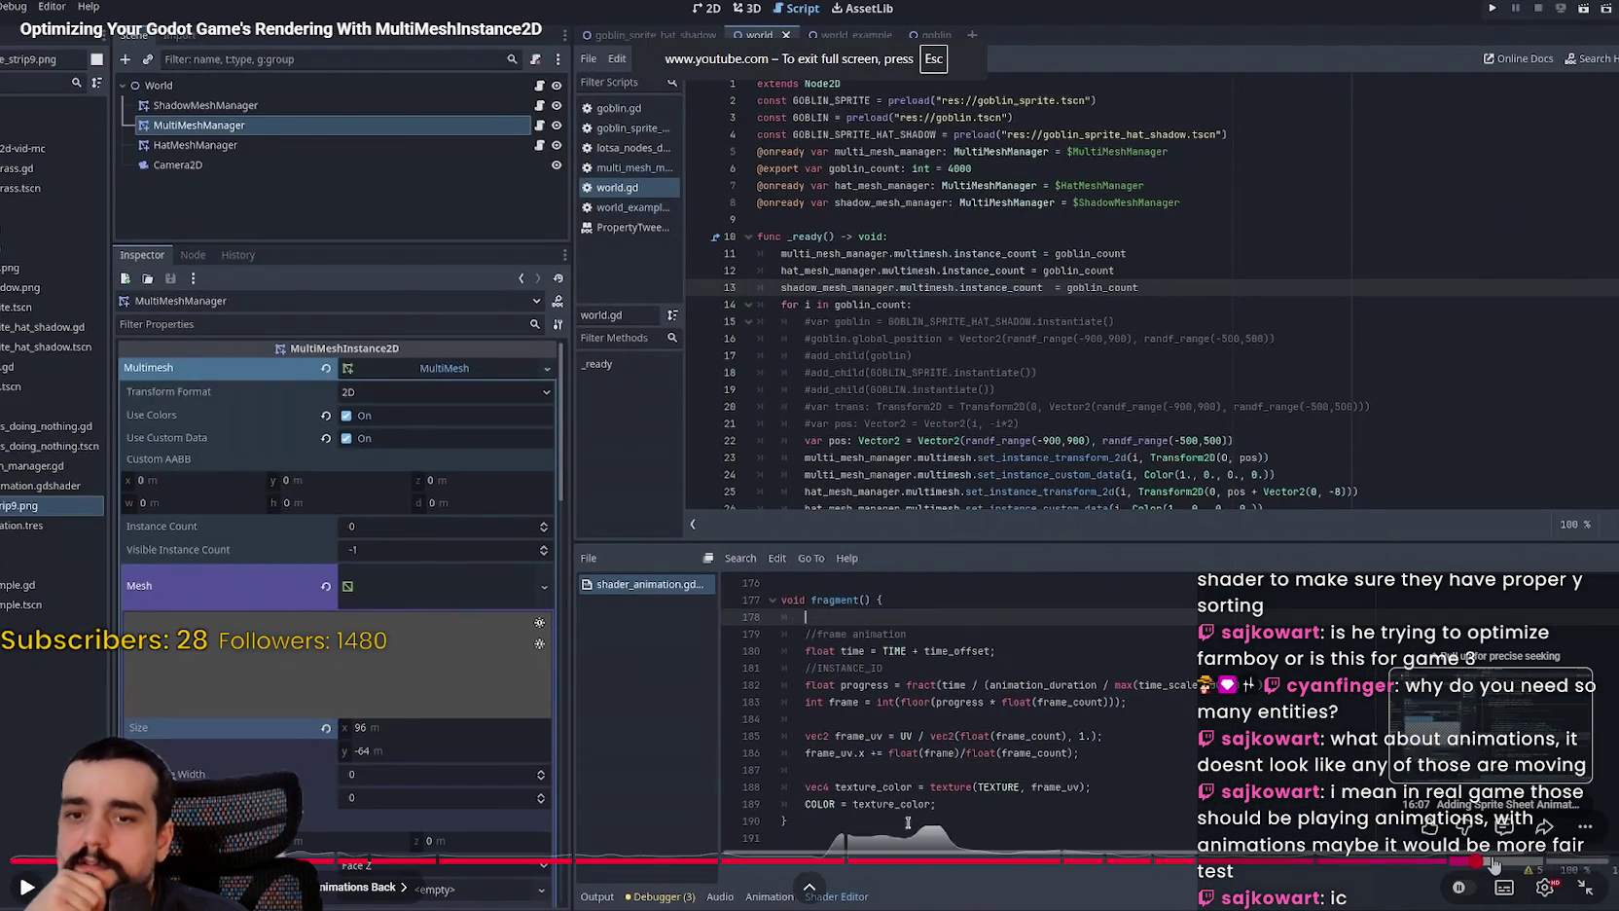
{"action": "left_click", "coordinate": [1495, 863]}
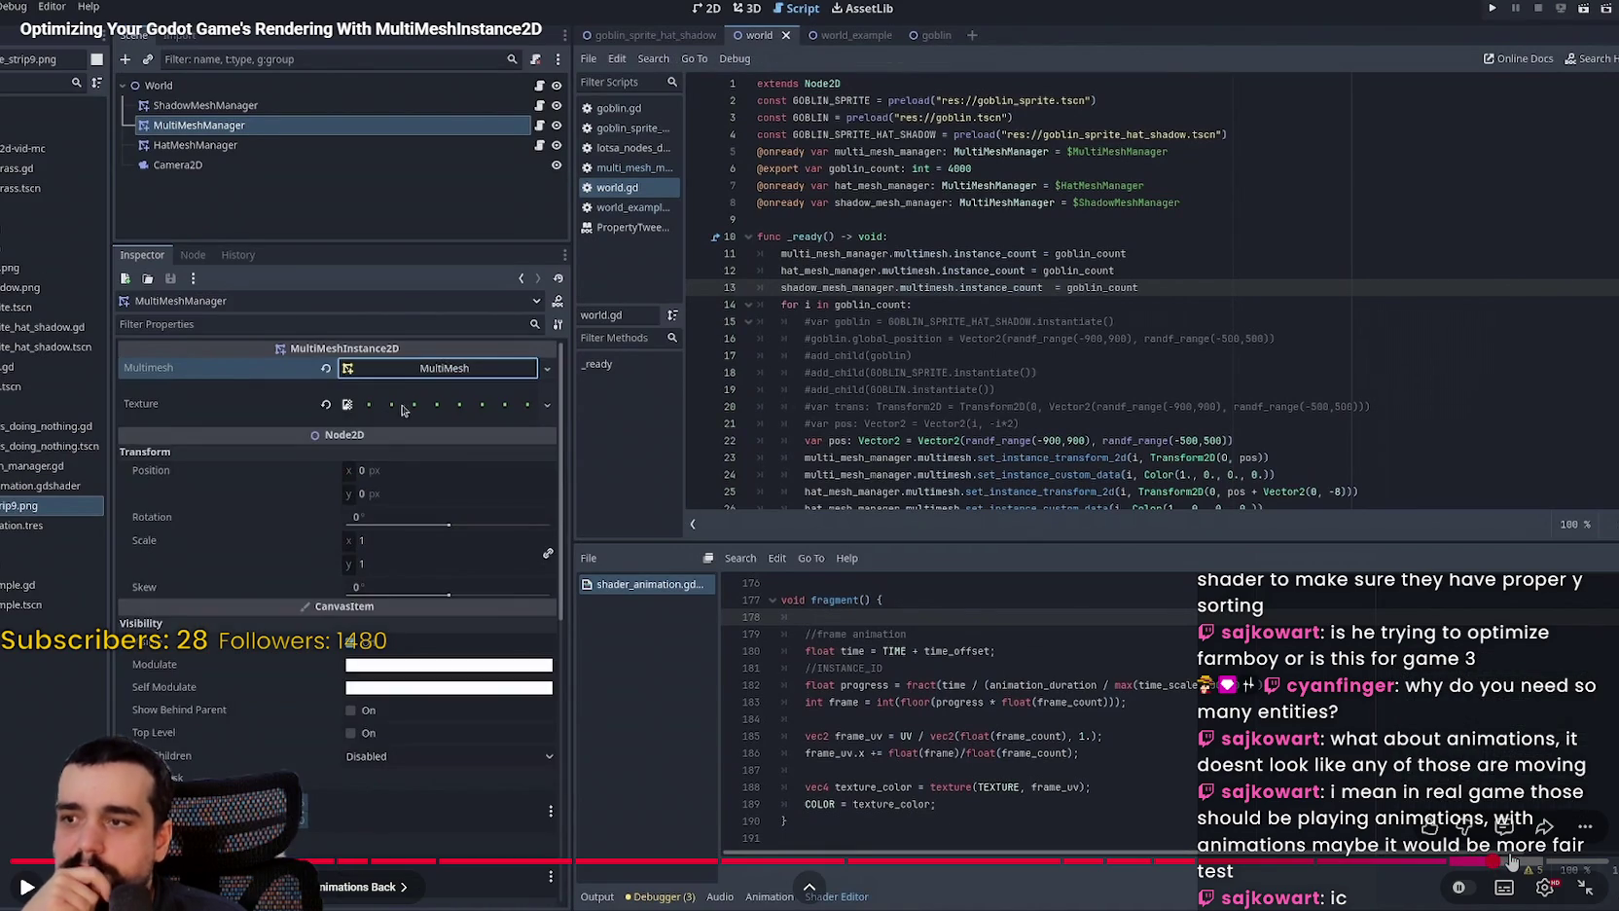
{"action": "left_click", "coordinate": [1511, 862]}
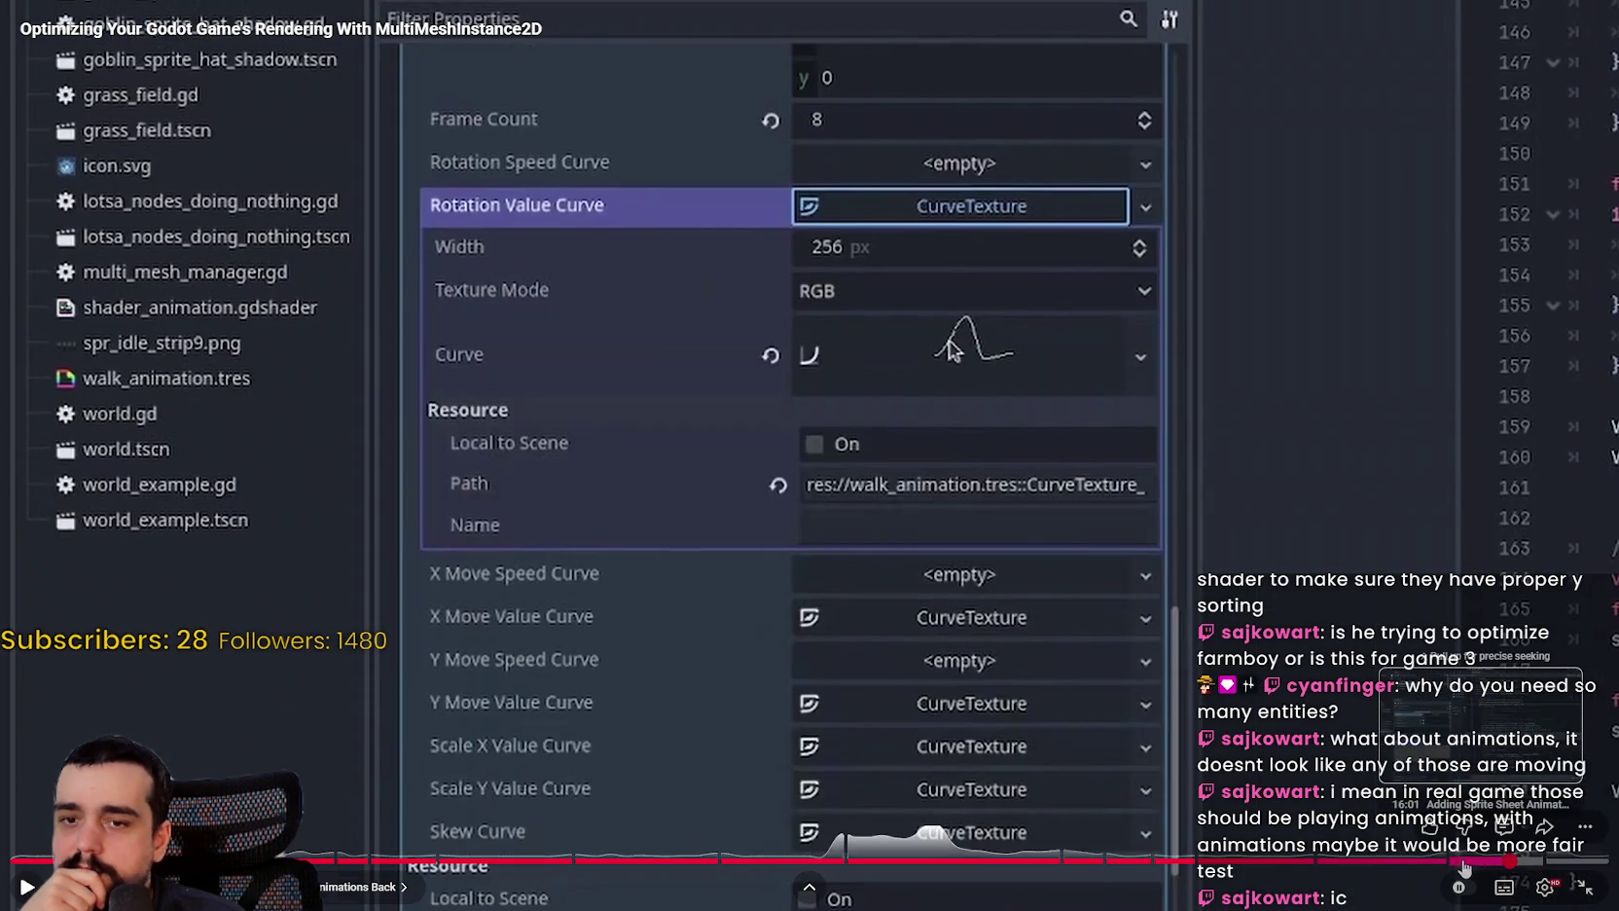
{"action": "left_click", "coordinate": [1480, 862]}
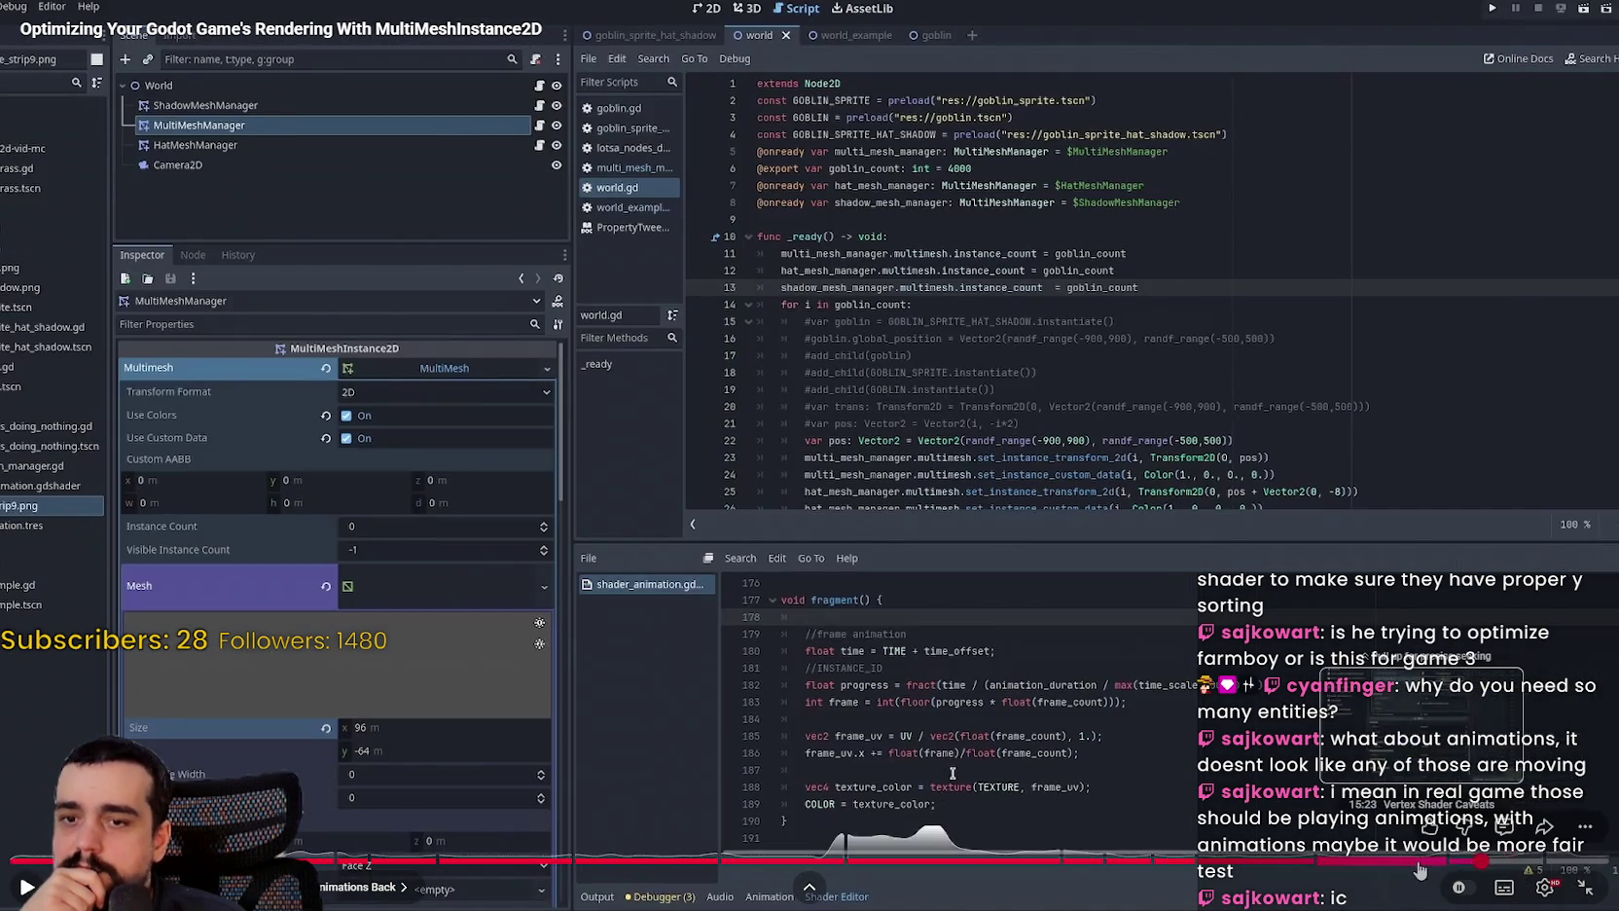
{"action": "left_click", "coordinate": [1420, 863]}
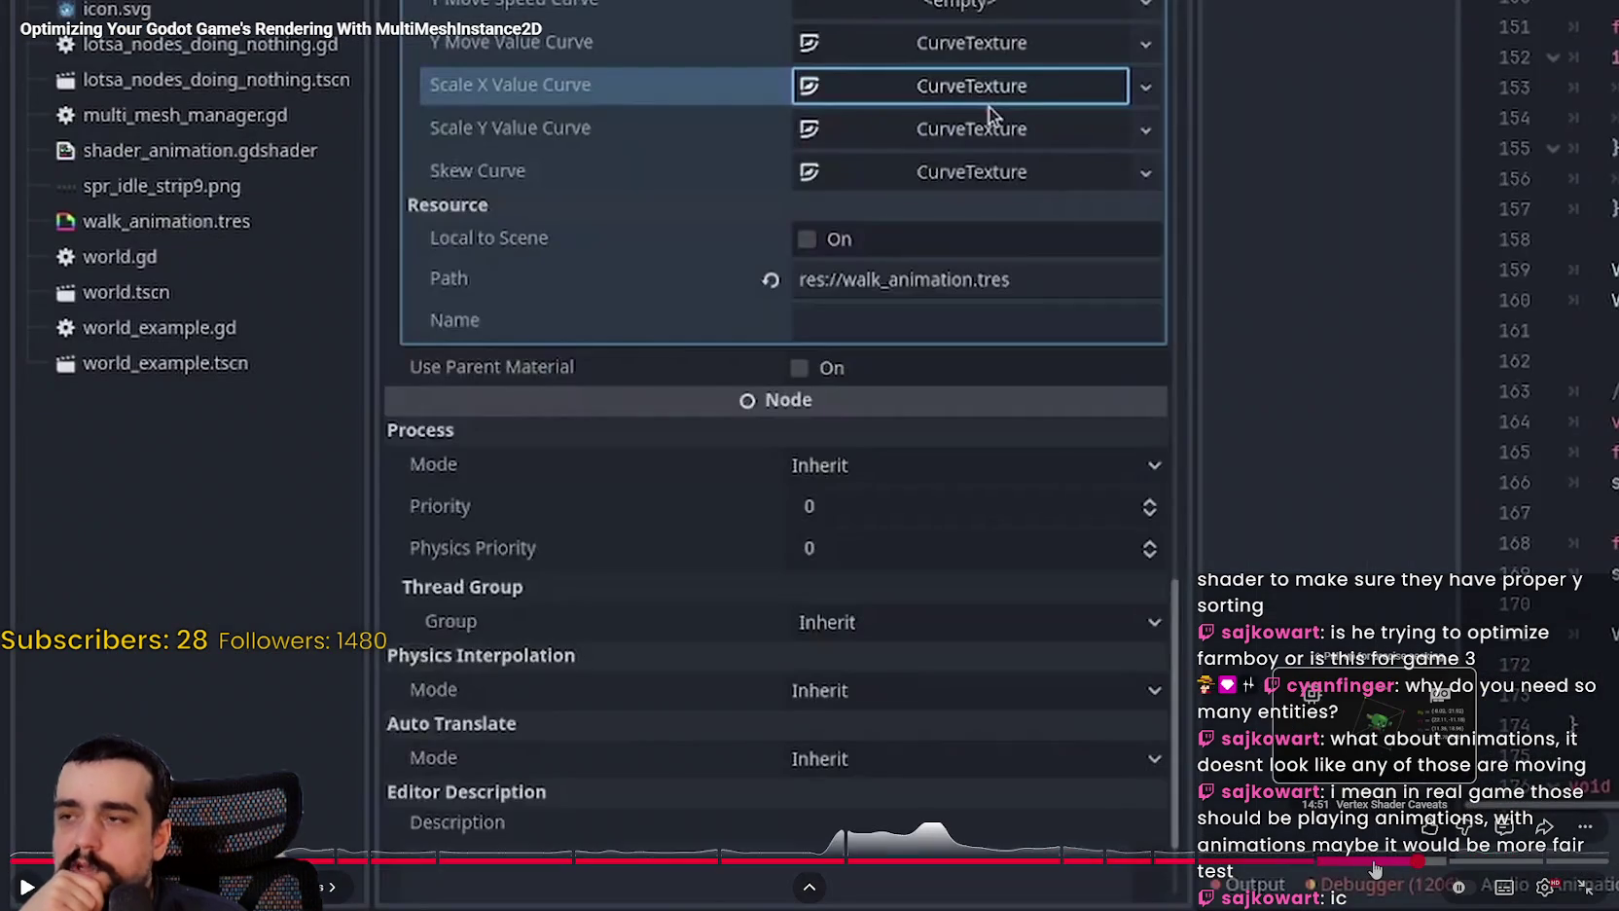
{"action": "left_click", "coordinate": [1374, 862]}
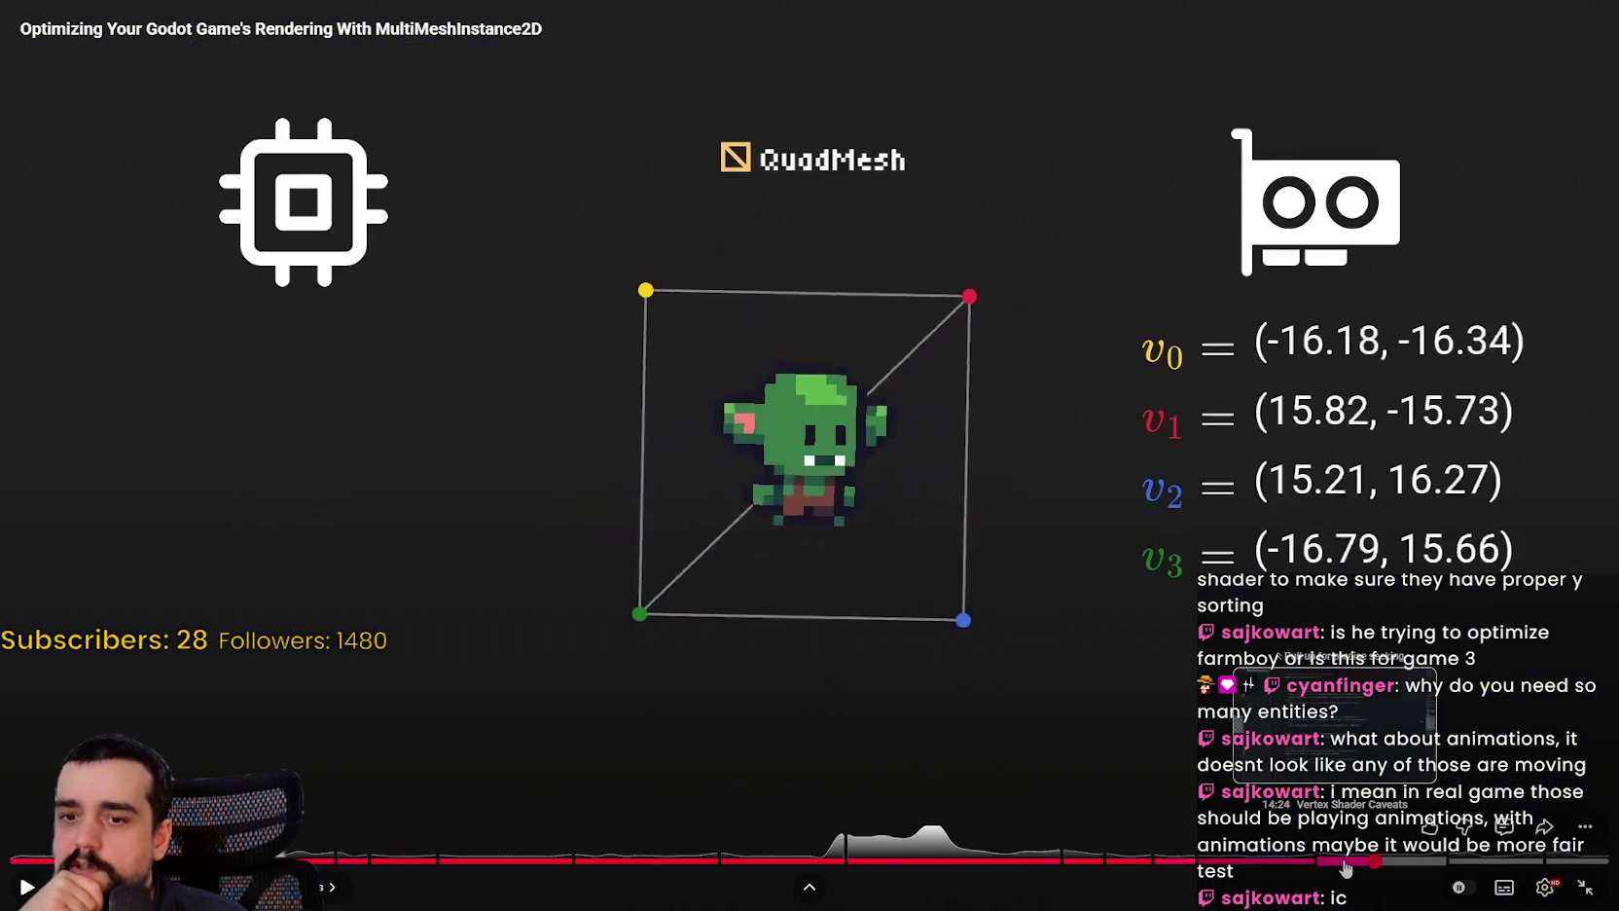
{"action": "left_click", "coordinate": [1346, 863]}
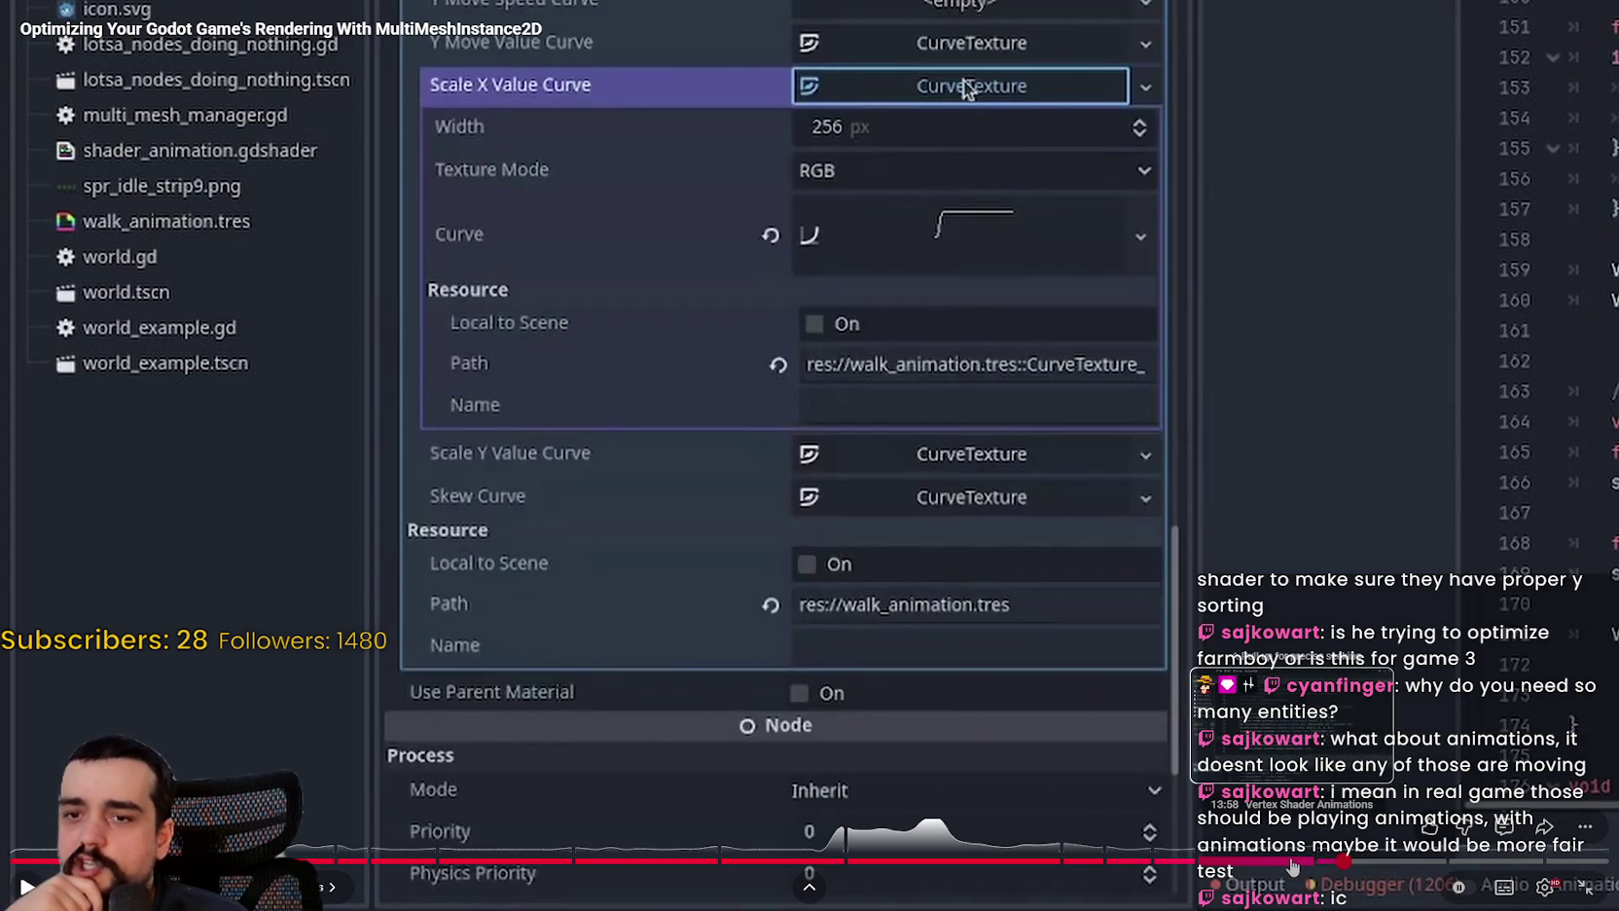
{"action": "left_click", "coordinate": [1290, 863]}
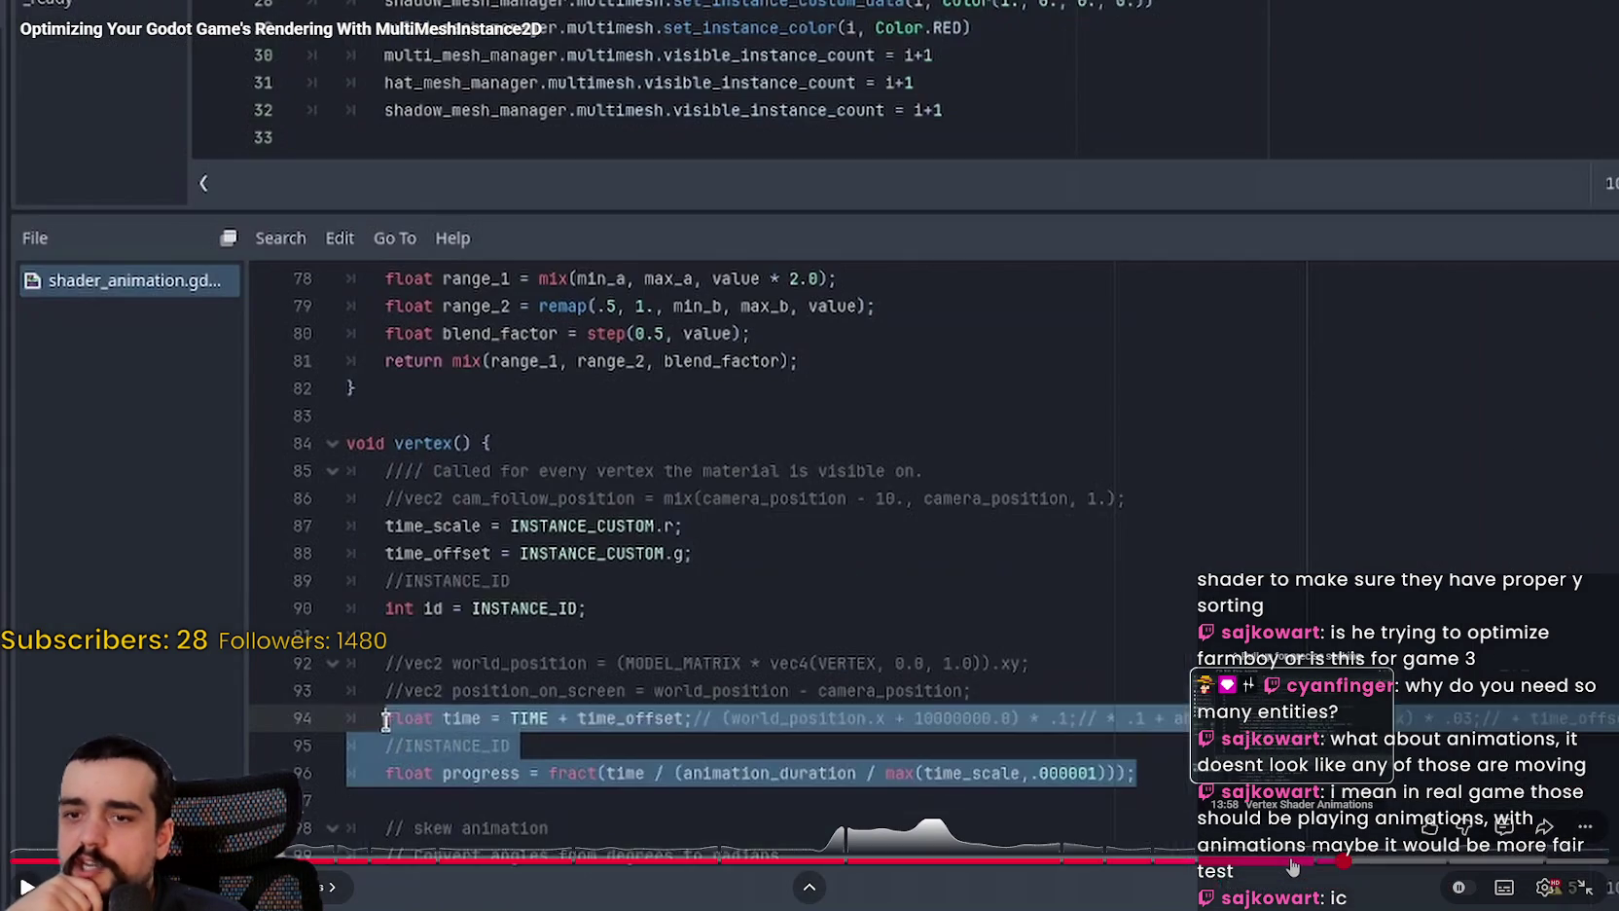
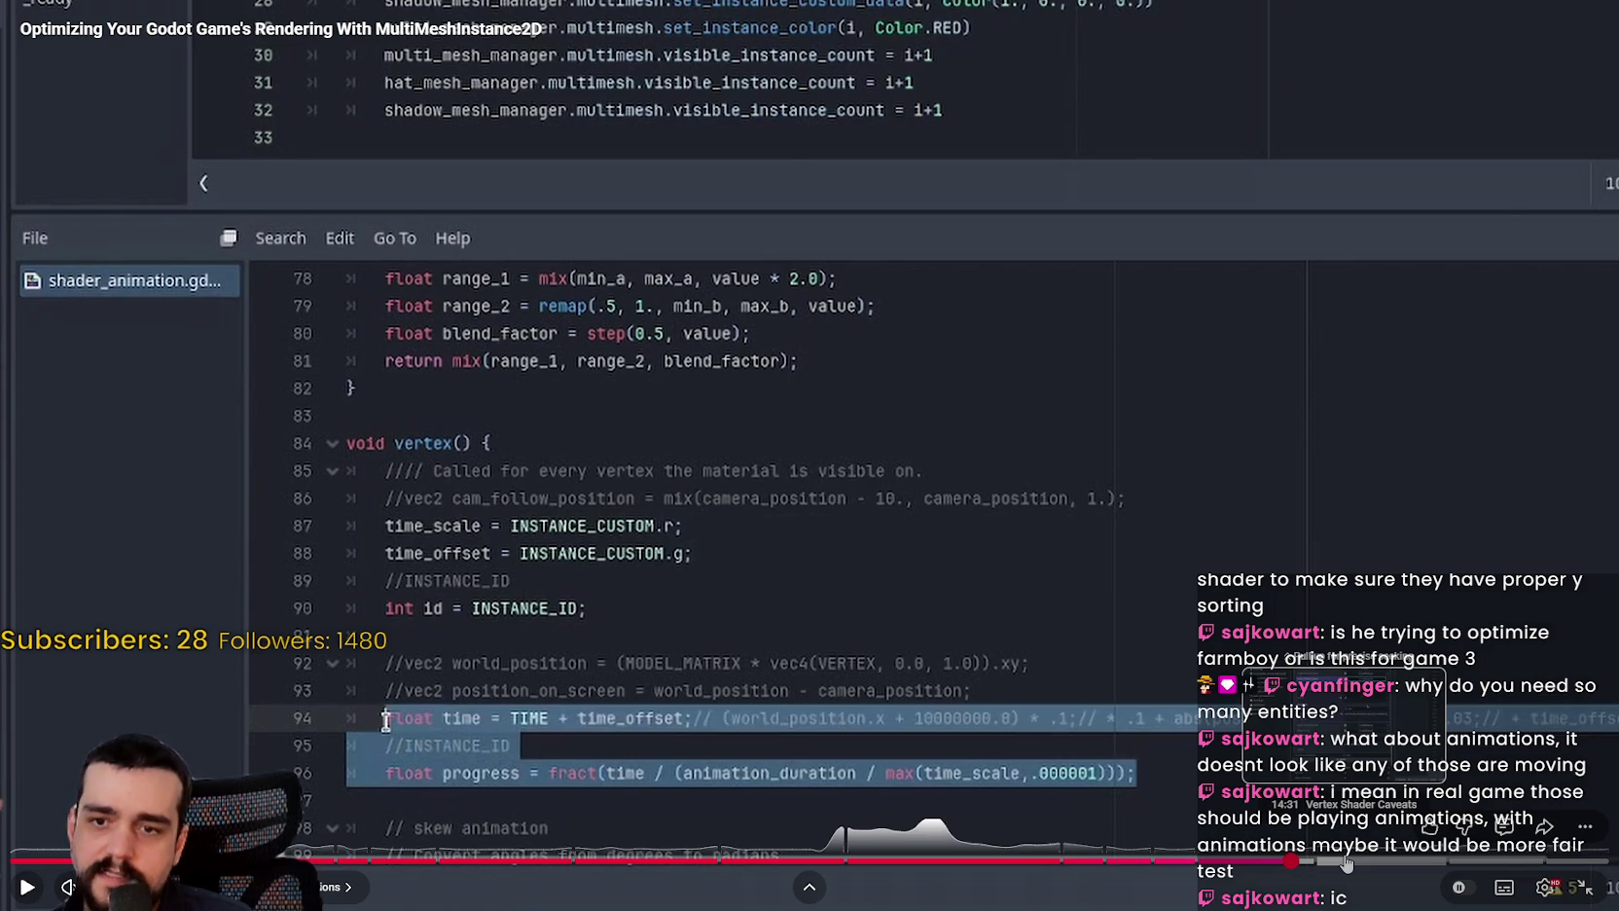
Step: Rewind the MultiMeshInstance2D video to its '2000 draw calls' goblin scene and exit fullscreen
{"action": "left_click", "coordinate": [1346, 862]}
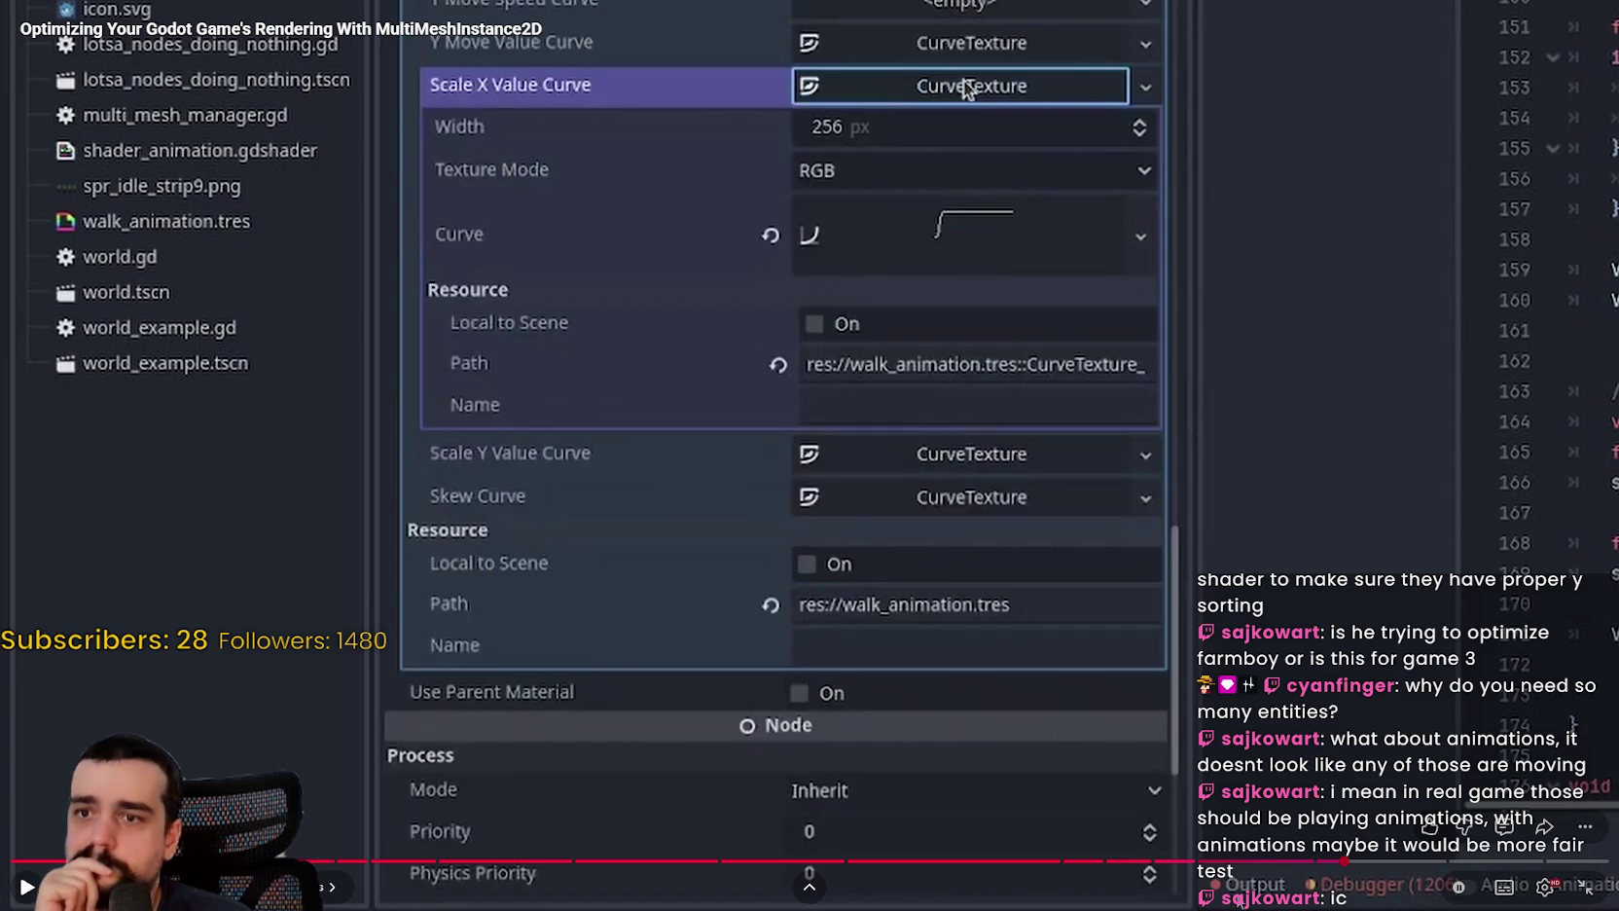
{"action": "left_click", "coordinate": [1277, 862]}
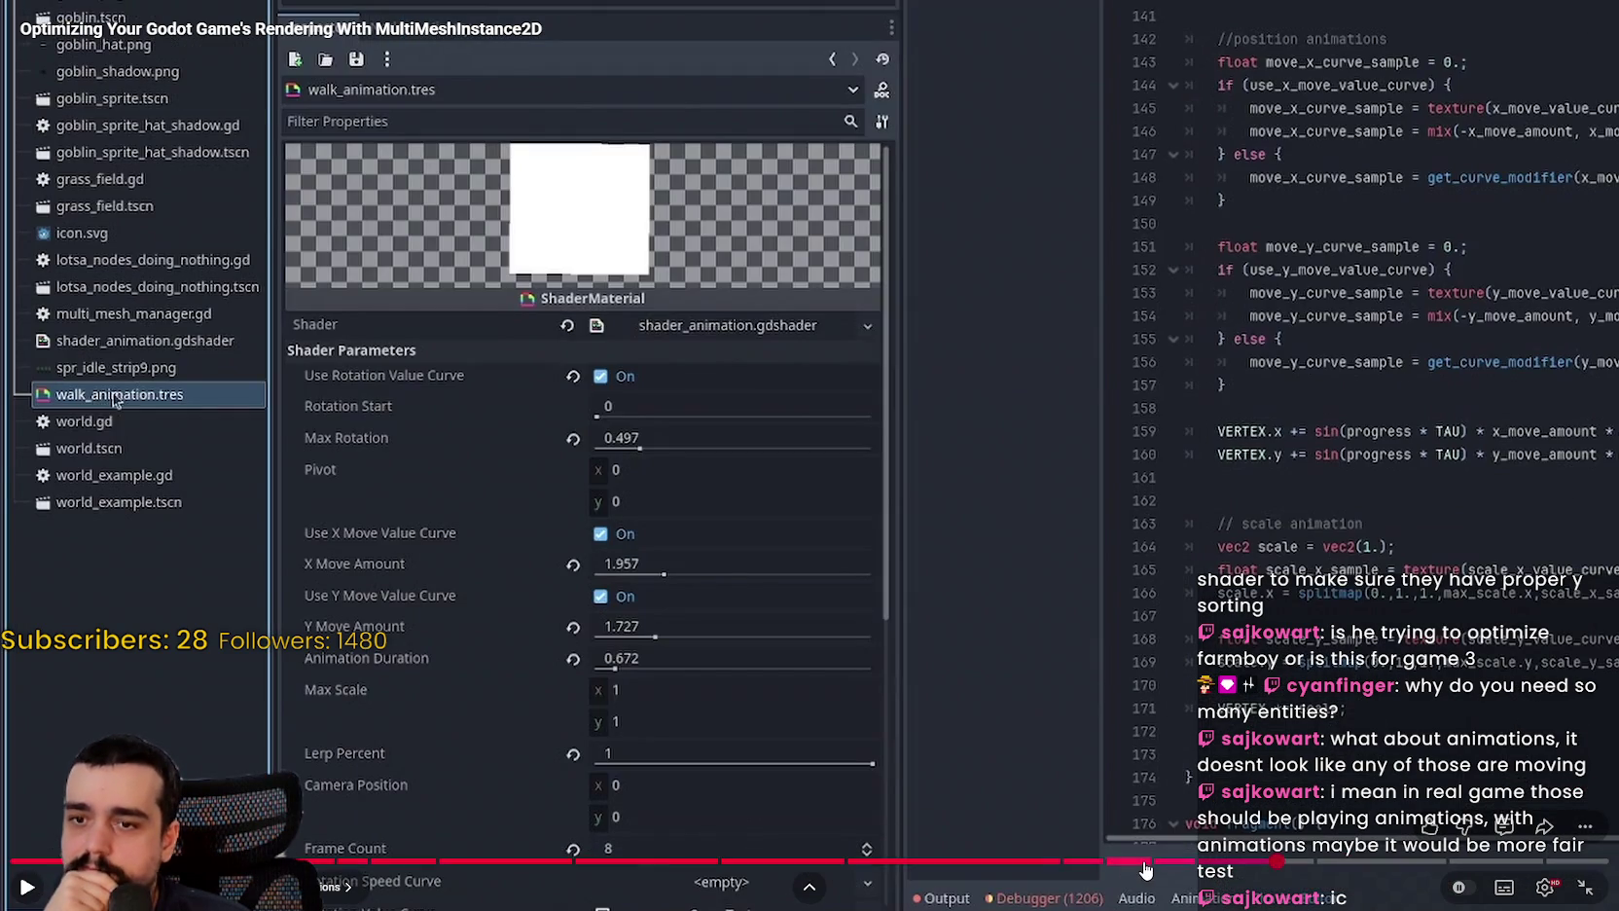
{"action": "left_click", "coordinate": [1145, 869]}
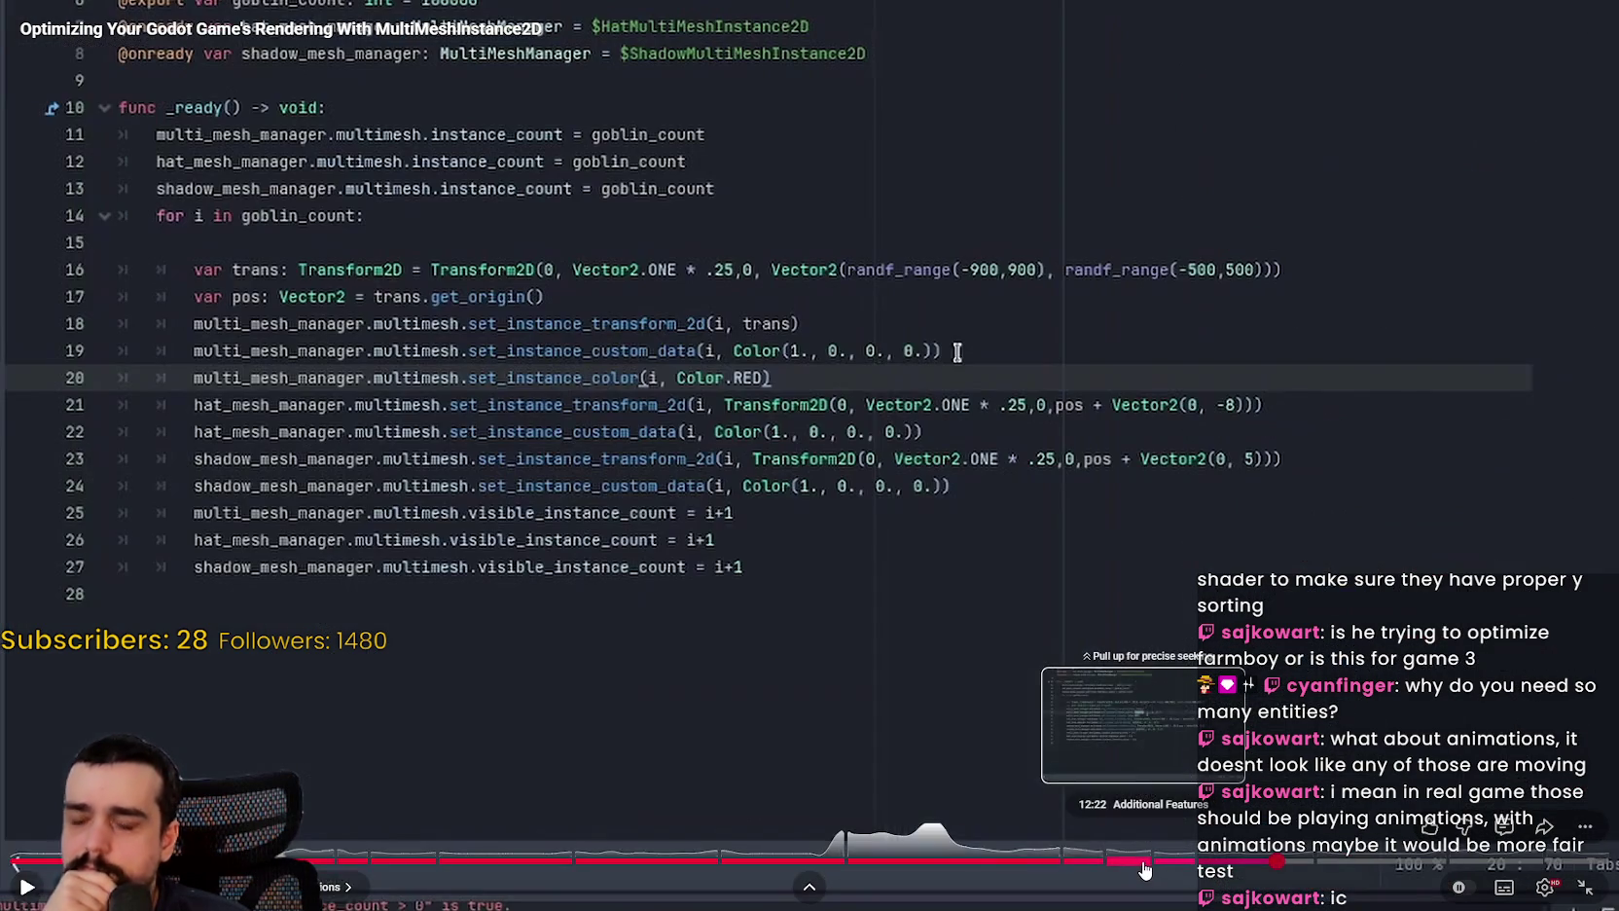
{"action": "left_click", "coordinate": [1019, 866]}
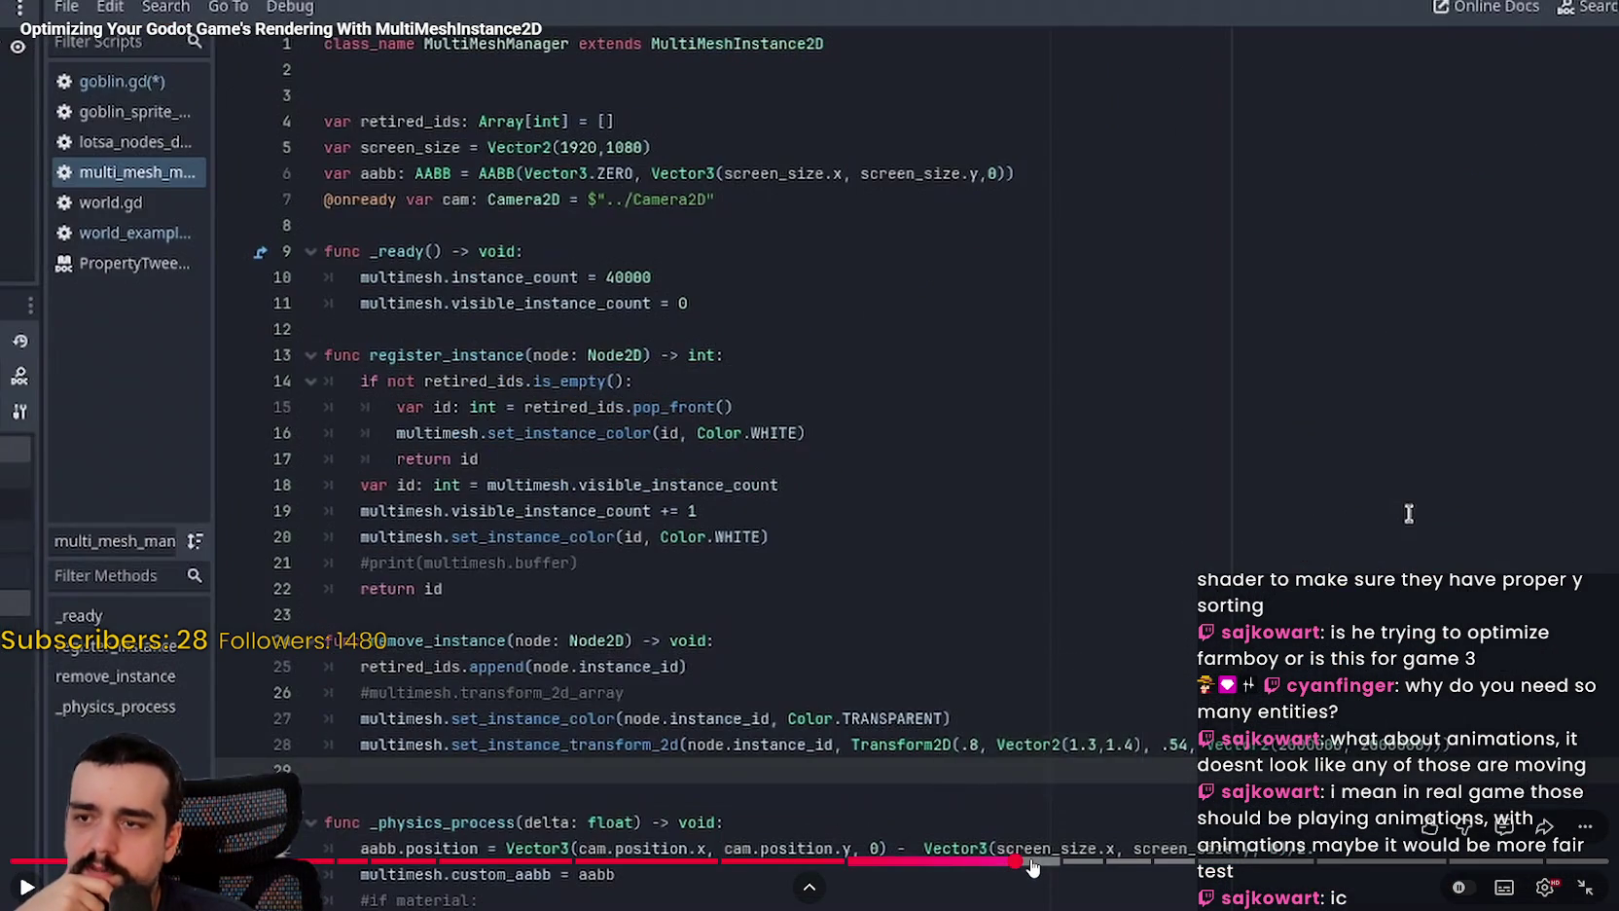
{"action": "left_click", "coordinate": [1033, 863]}
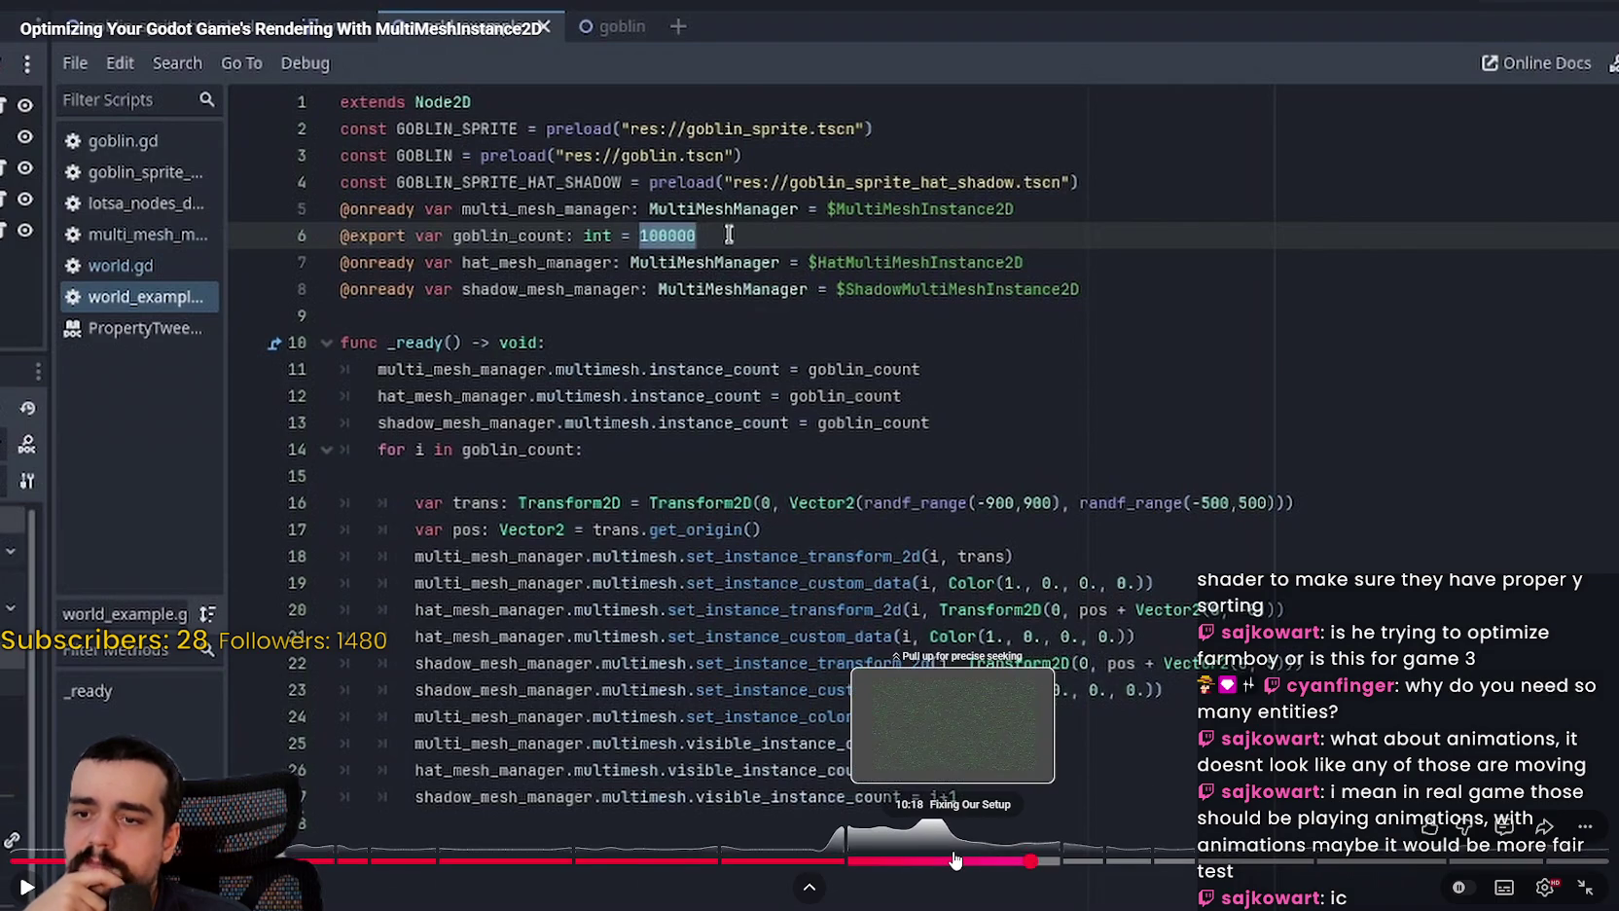
{"action": "left_click", "coordinate": [955, 861]}
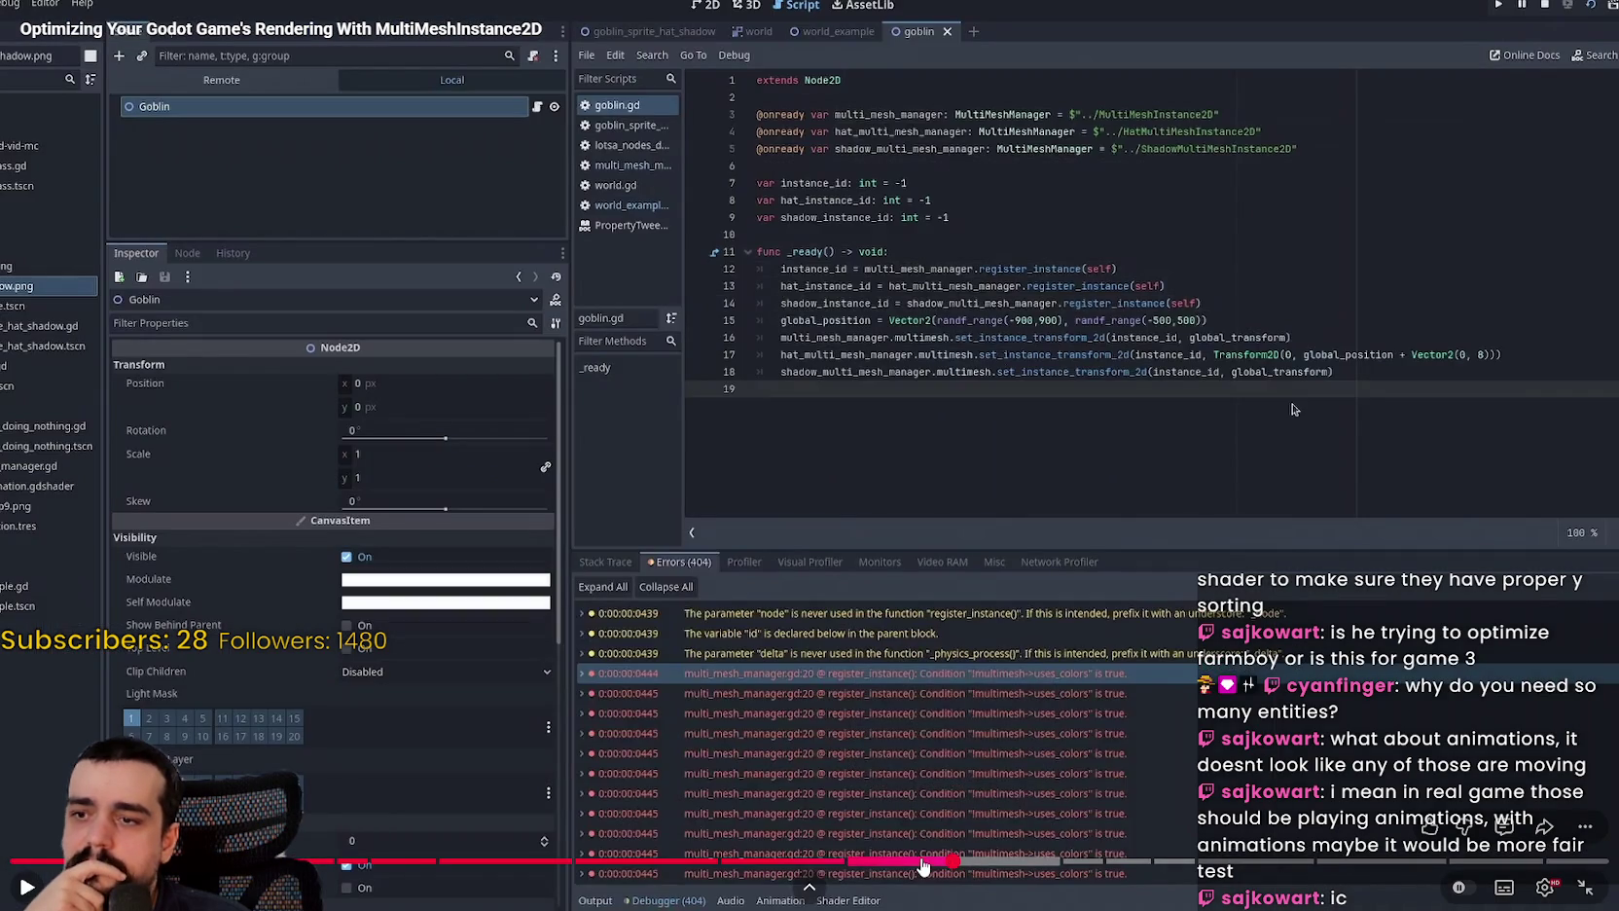
{"action": "left_click", "coordinate": [911, 862]}
{"action": "left_click", "coordinate": [888, 862]}
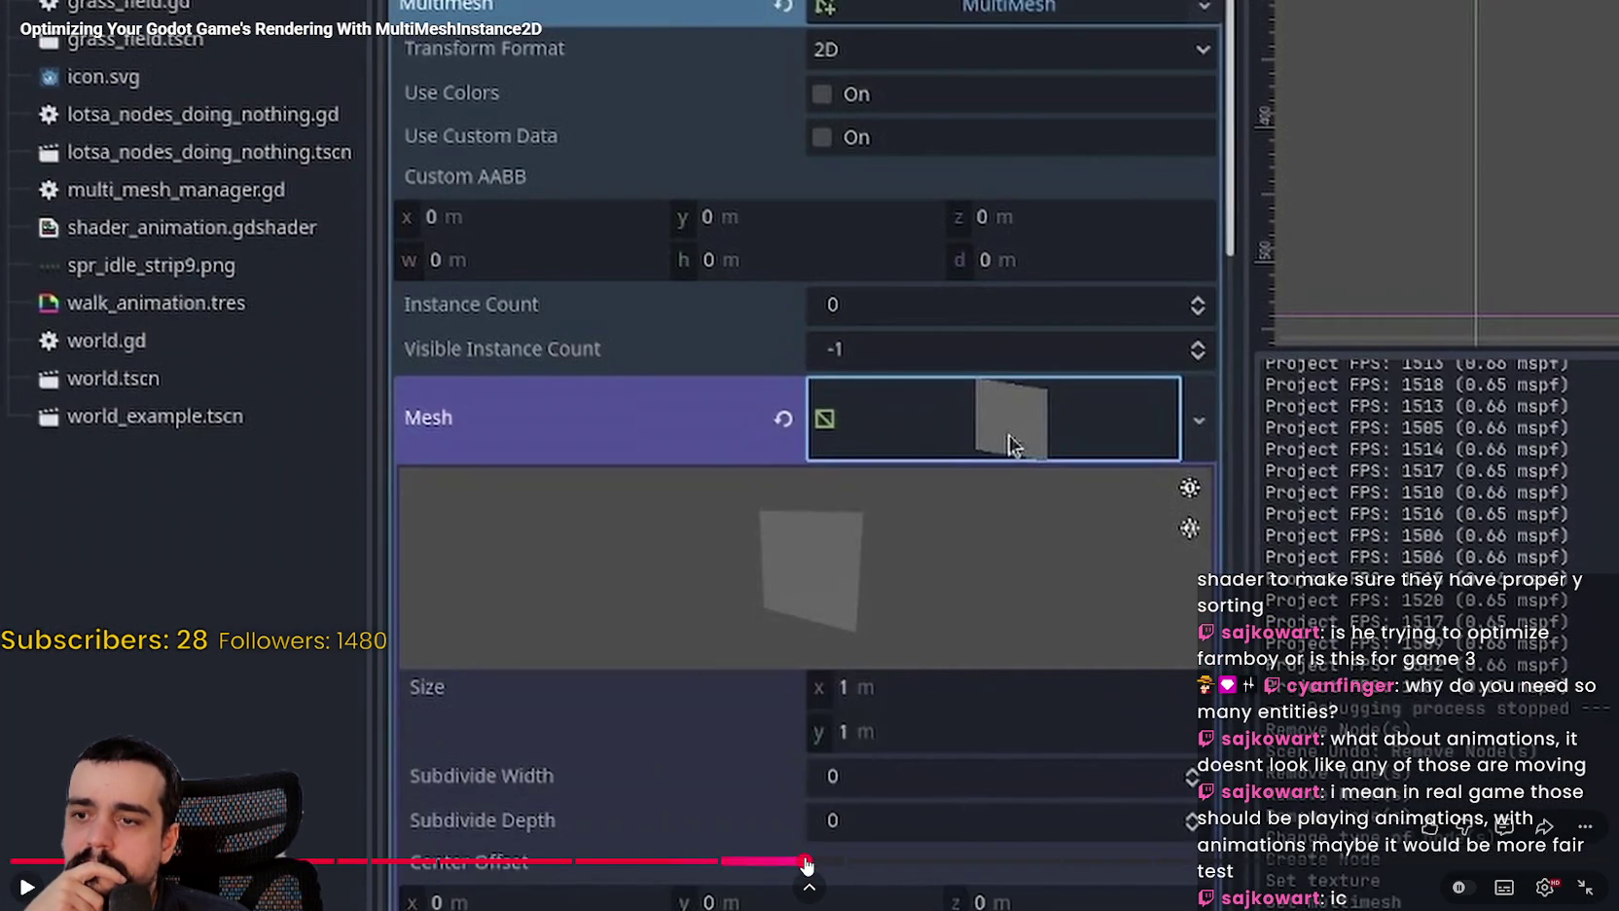
{"action": "left_click", "coordinate": [805, 862]}
{"action": "left_click", "coordinate": [772, 862]}
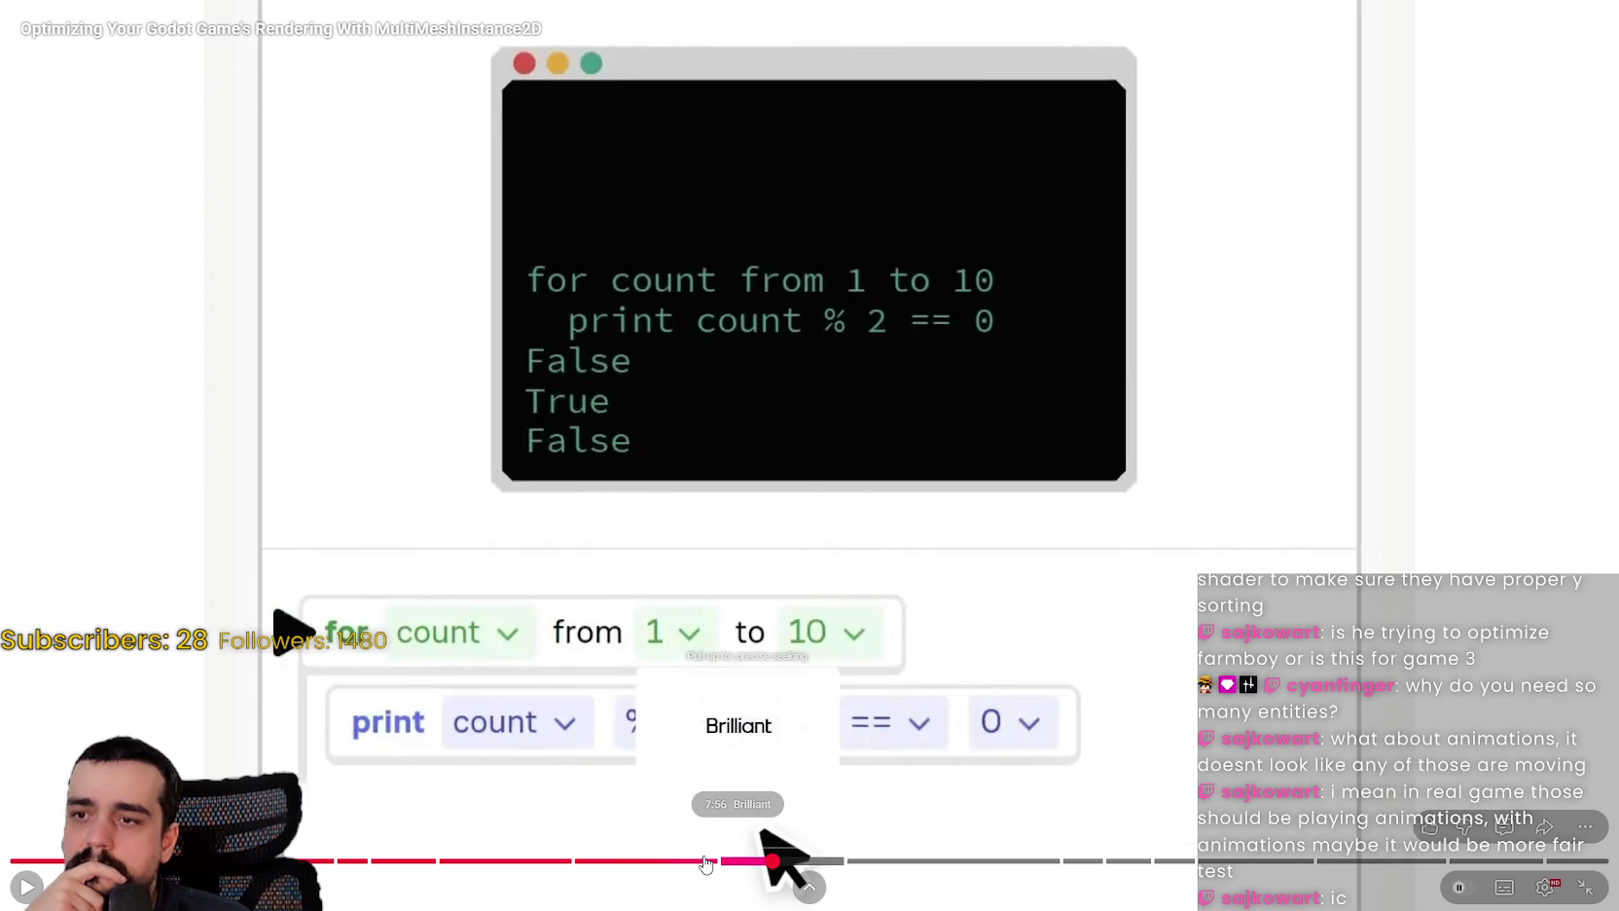
{"action": "left_click", "coordinate": [705, 863]}
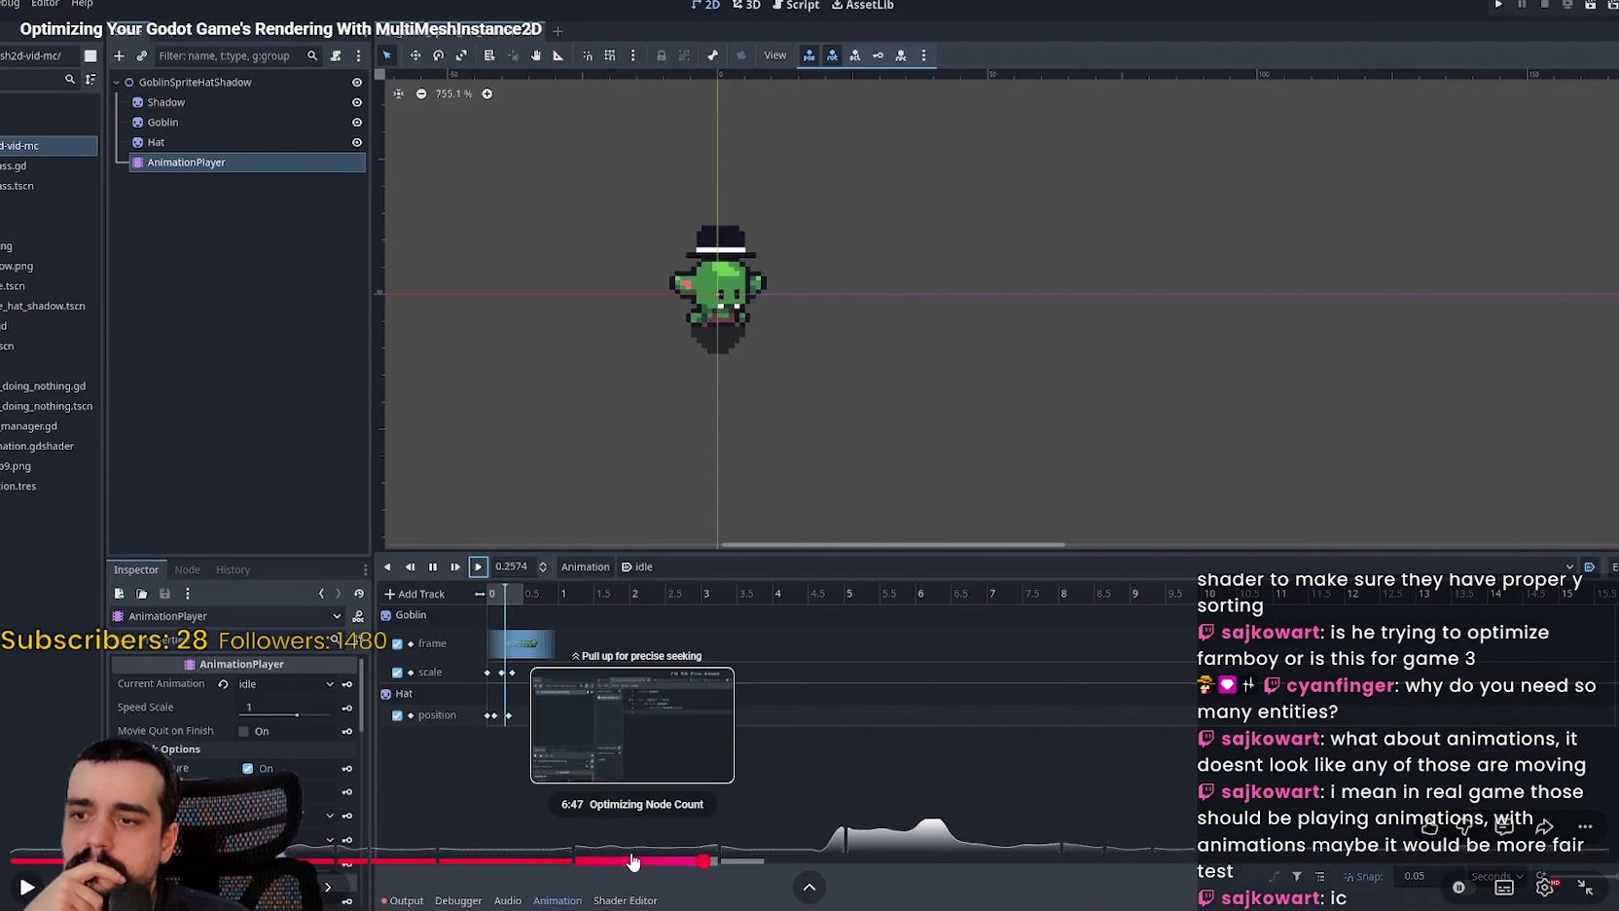
{"action": "left_click", "coordinate": [634, 862]}
{"action": "left_click", "coordinate": [517, 862]}
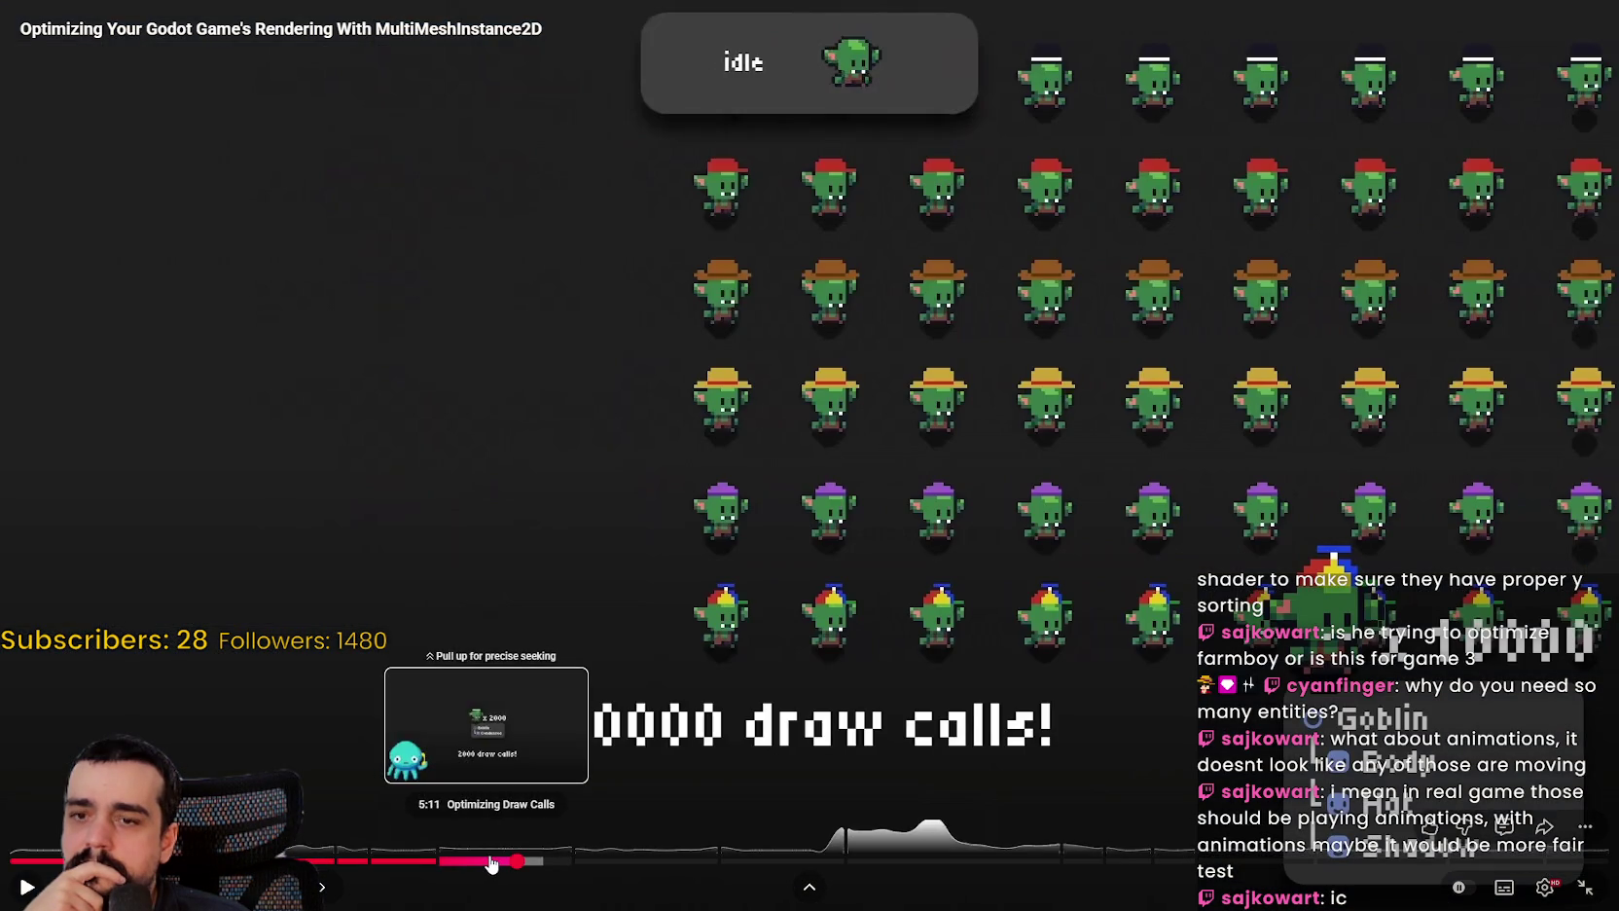
{"action": "left_click", "coordinate": [488, 862]}
{"action": "double_click", "coordinate": [702, 443]}
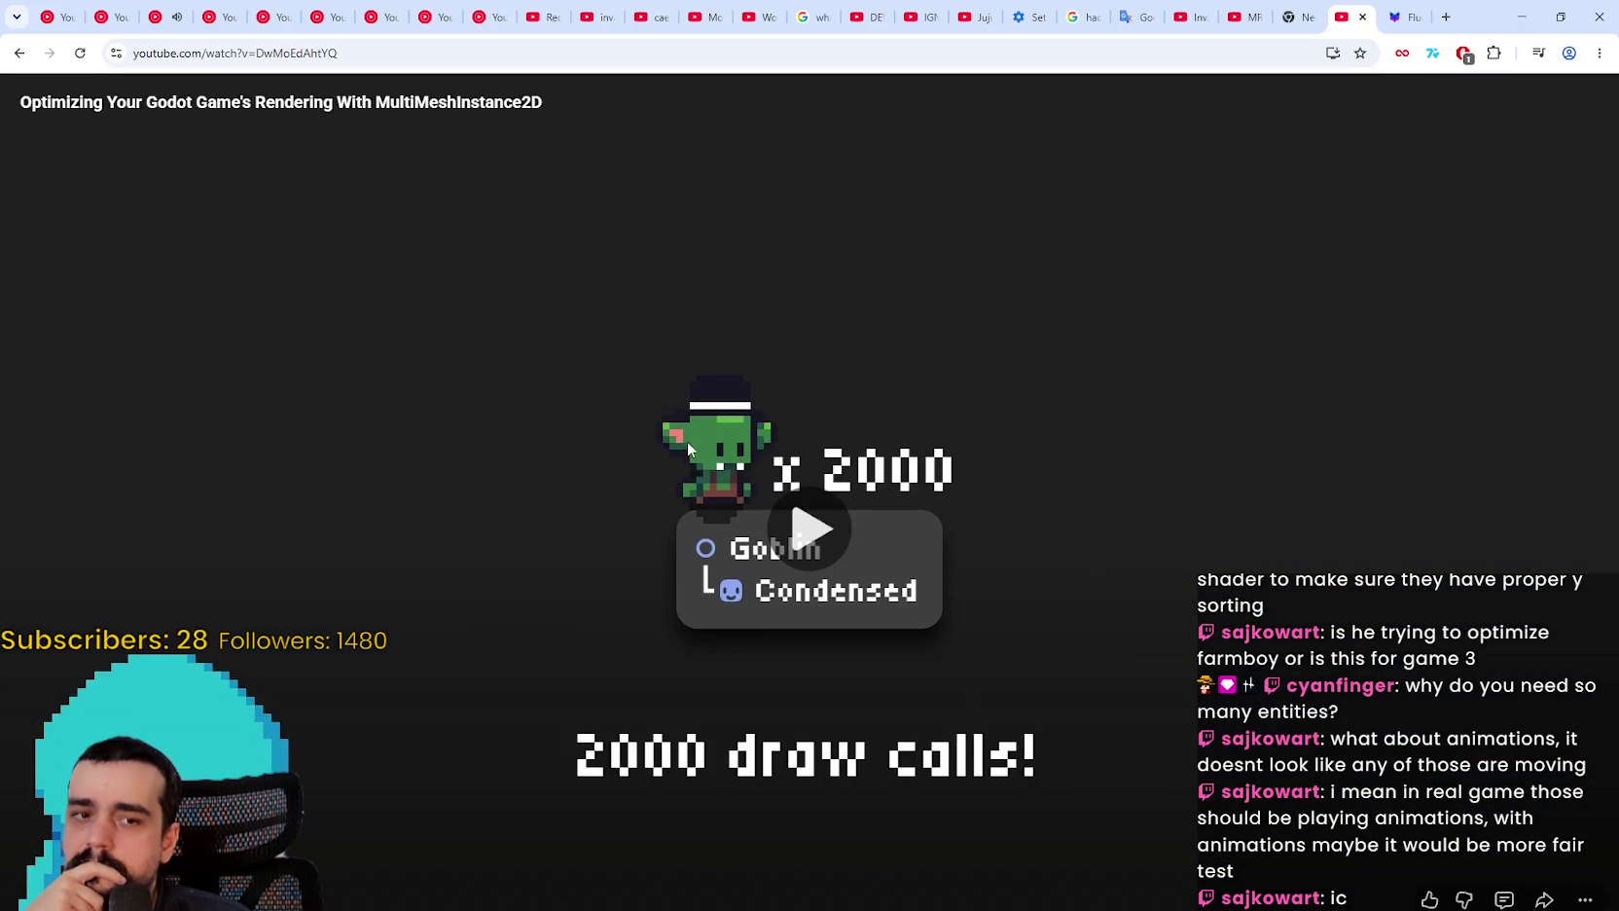
Step: Scroll down through the video's comments and back up
{"action": "scroll", "coordinate": [564, 598], "scroll_direction": "down", "scroll_amount": 5}
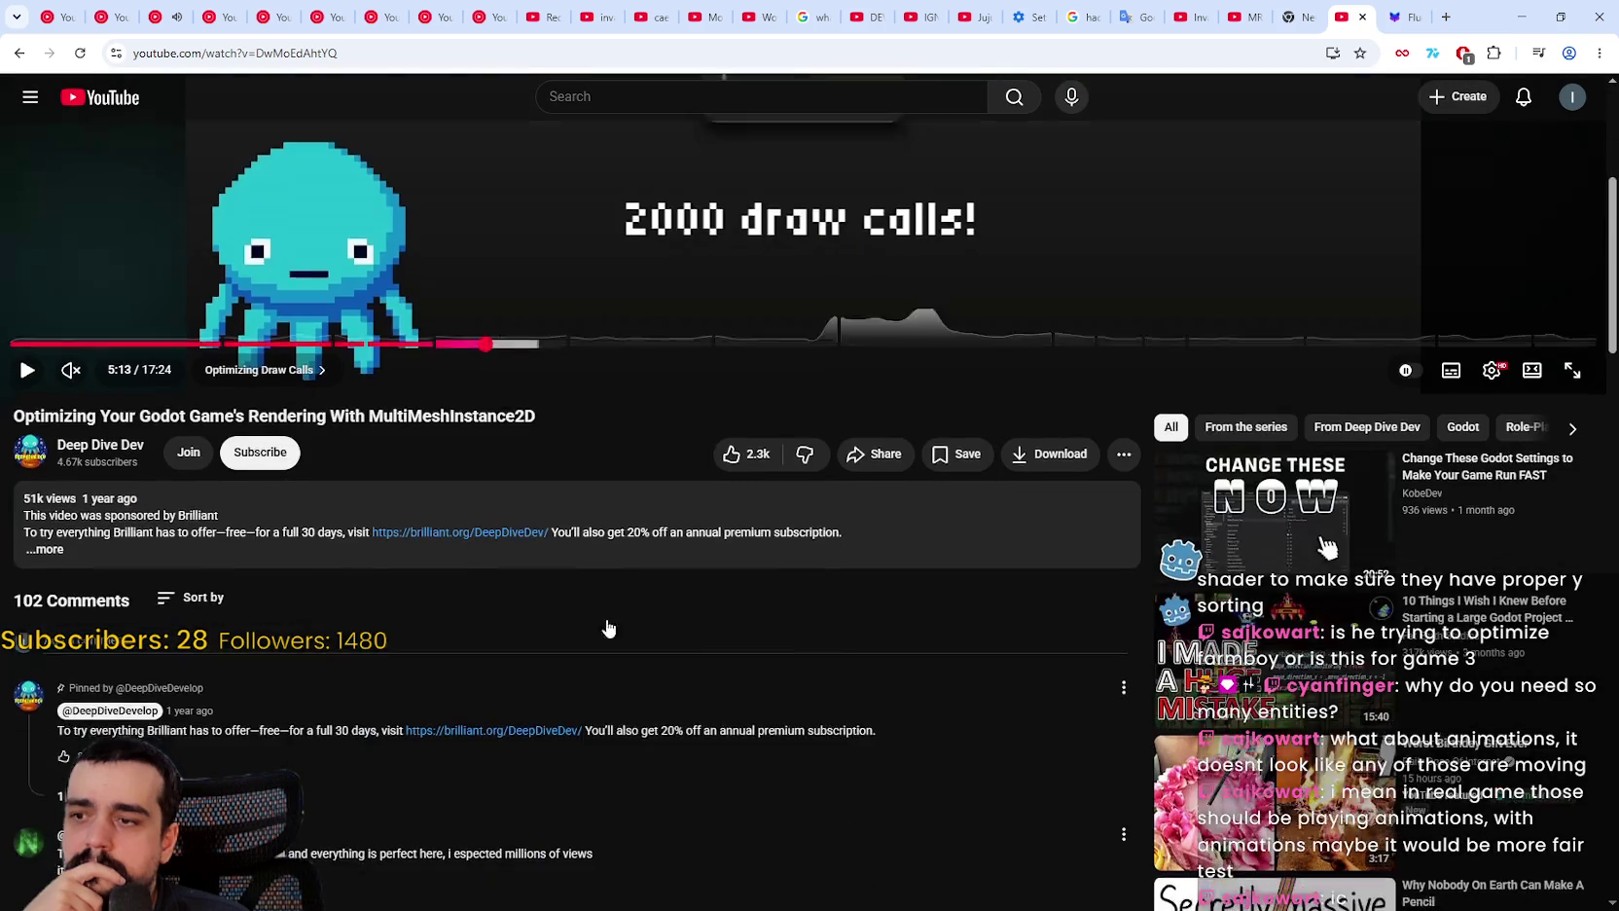
{"action": "scroll", "coordinate": [746, 721], "scroll_direction": "down", "scroll_amount": 8}
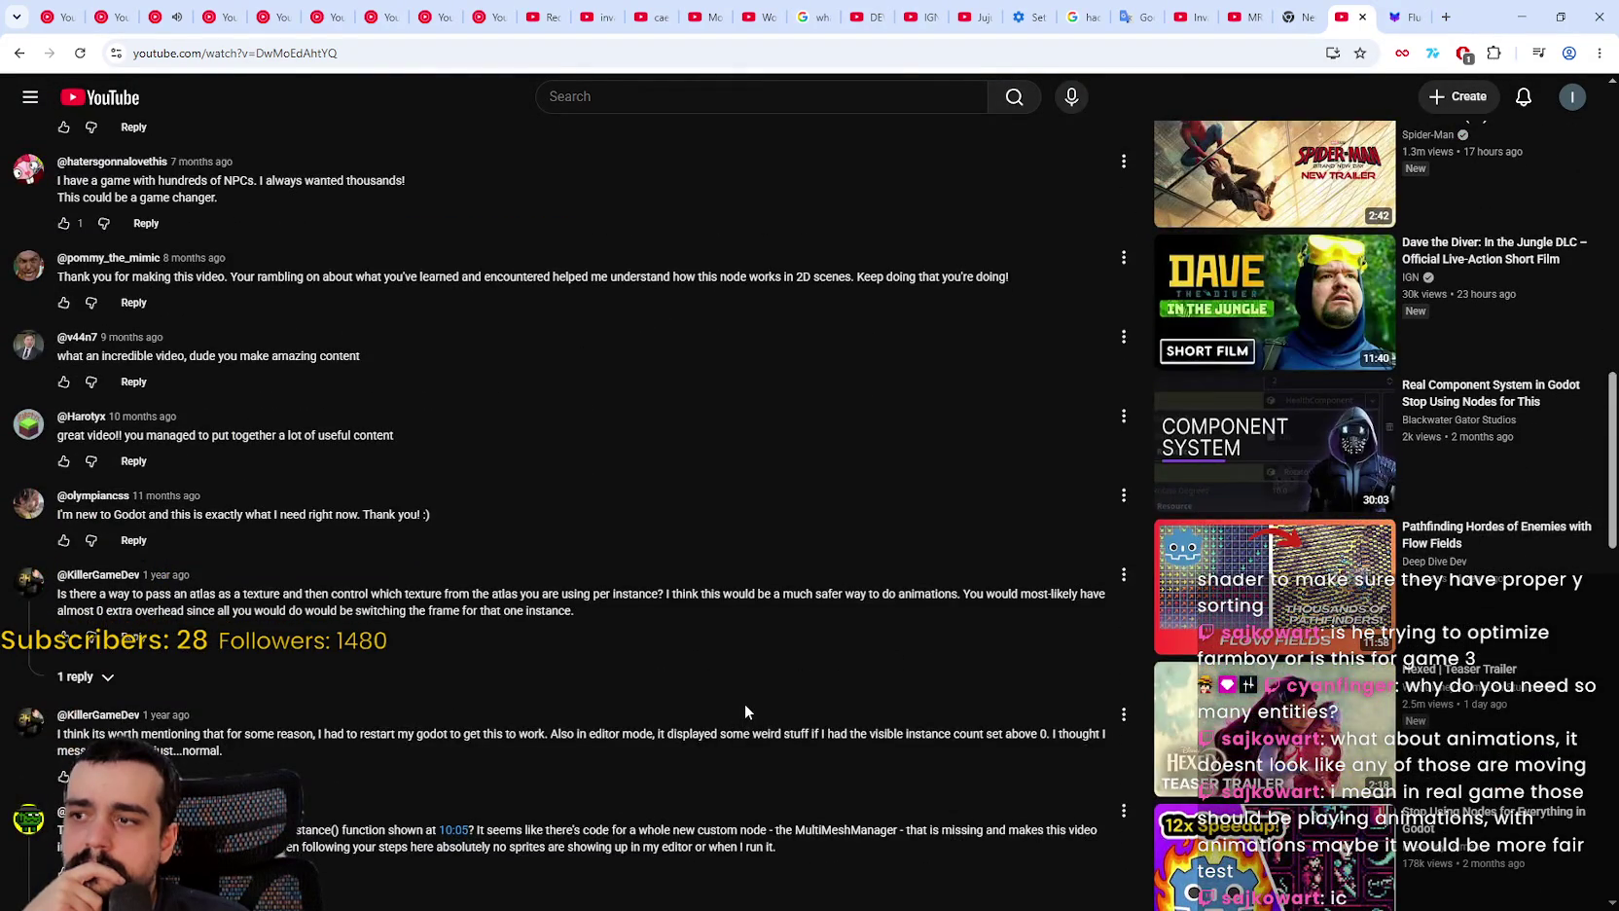
{"action": "scroll", "coordinate": [745, 716], "scroll_direction": "down", "scroll_amount": 3}
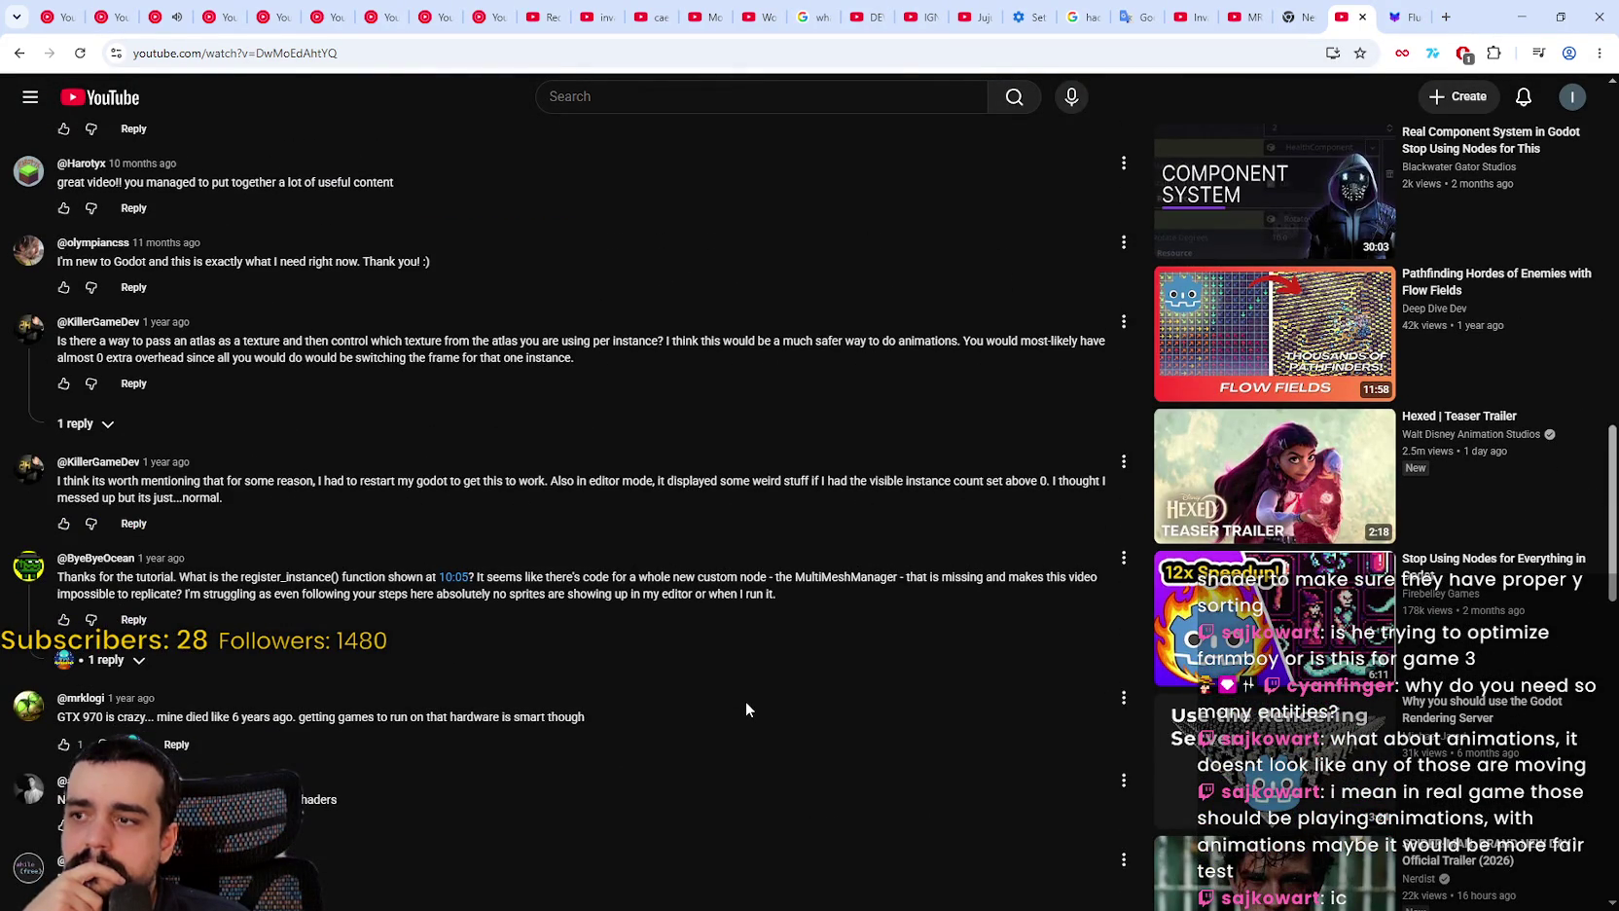
{"action": "scroll", "coordinate": [746, 708], "scroll_direction": "down", "scroll_amount": 2}
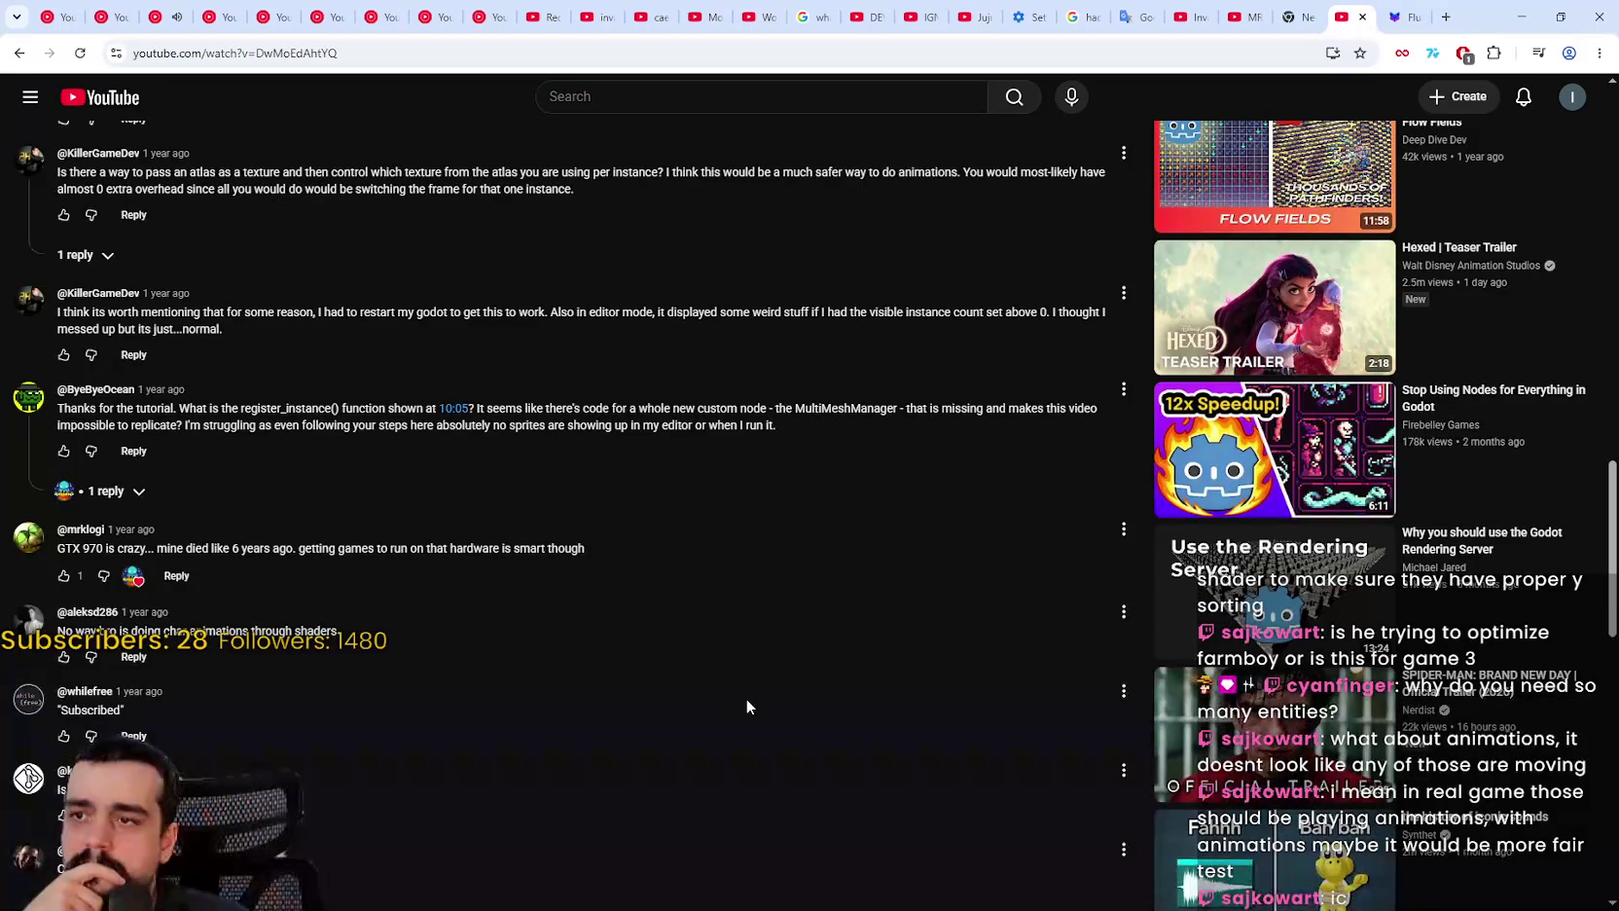
{"action": "scroll", "coordinate": [745, 699], "scroll_direction": "up", "scroll_amount": 15}
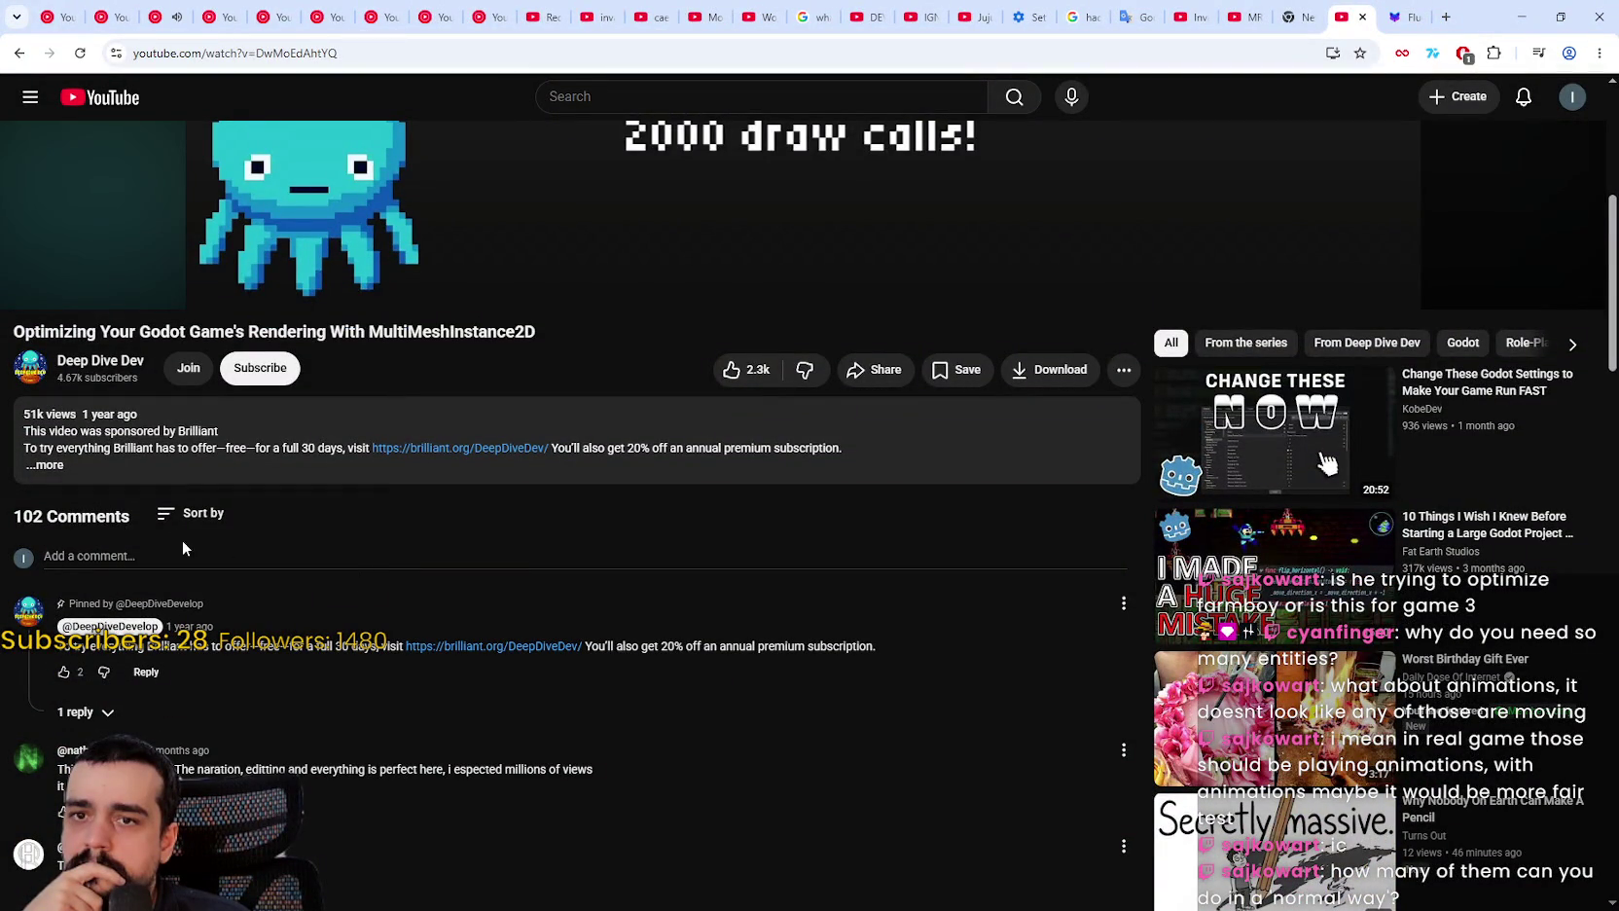
Step: Sort the comments by Top, skim them, then leave the browser for Godot
{"action": "left_click", "coordinate": [198, 513]}
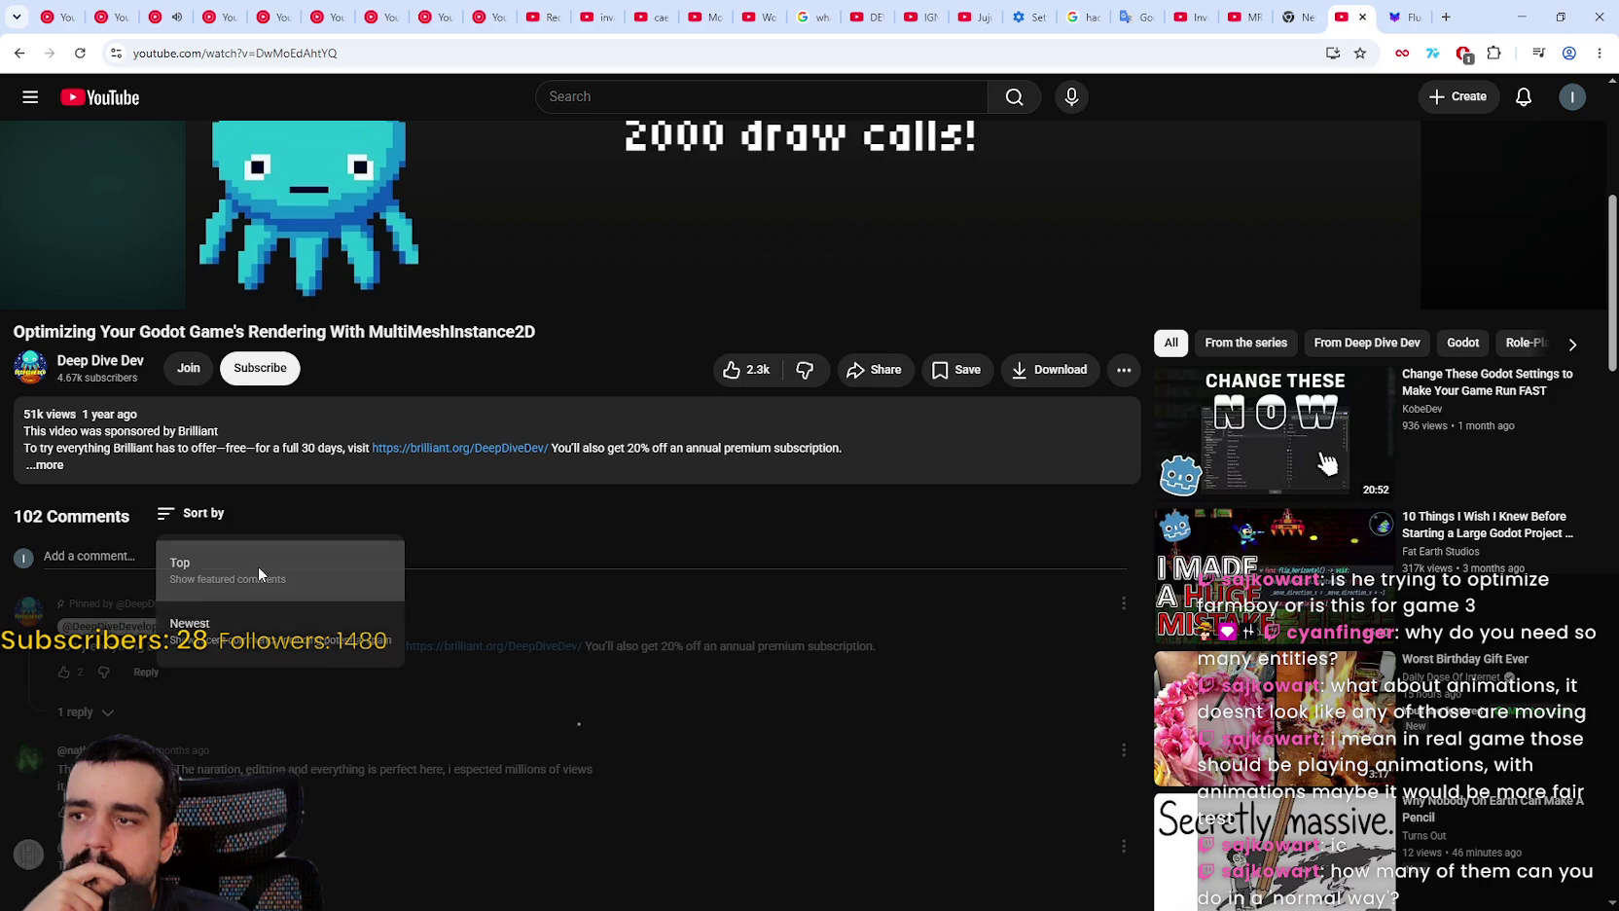
{"action": "left_click", "coordinate": [258, 574]}
{"action": "scroll", "coordinate": [760, 745], "scroll_direction": "down", "scroll_amount": 3}
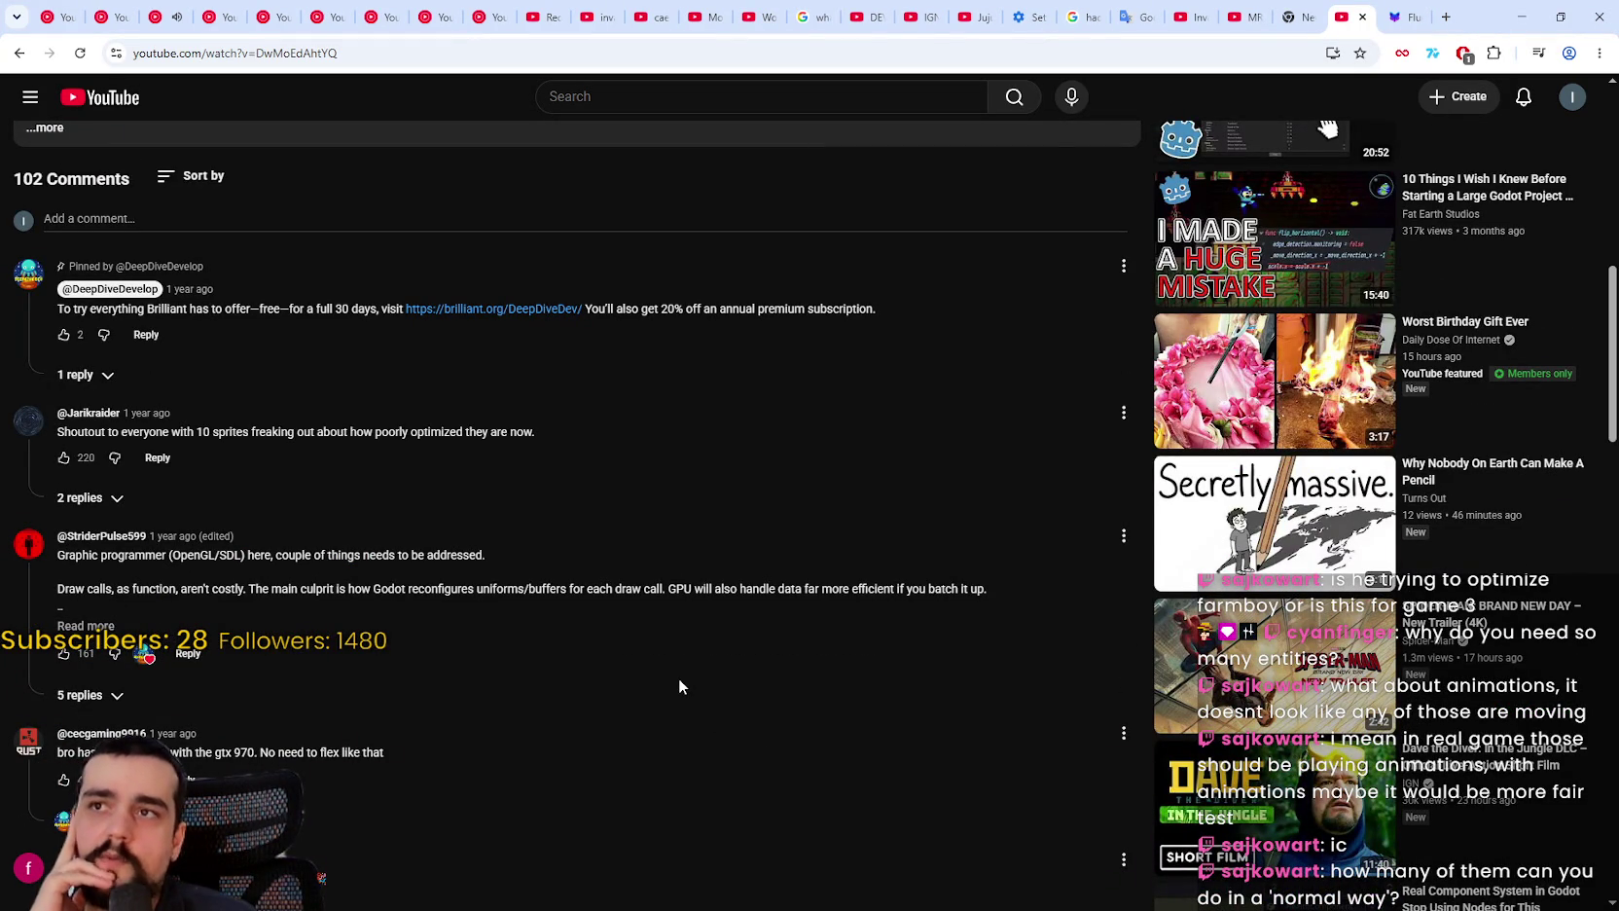
{"action": "scroll", "coordinate": [678, 687], "scroll_direction": "up", "scroll_amount": 2}
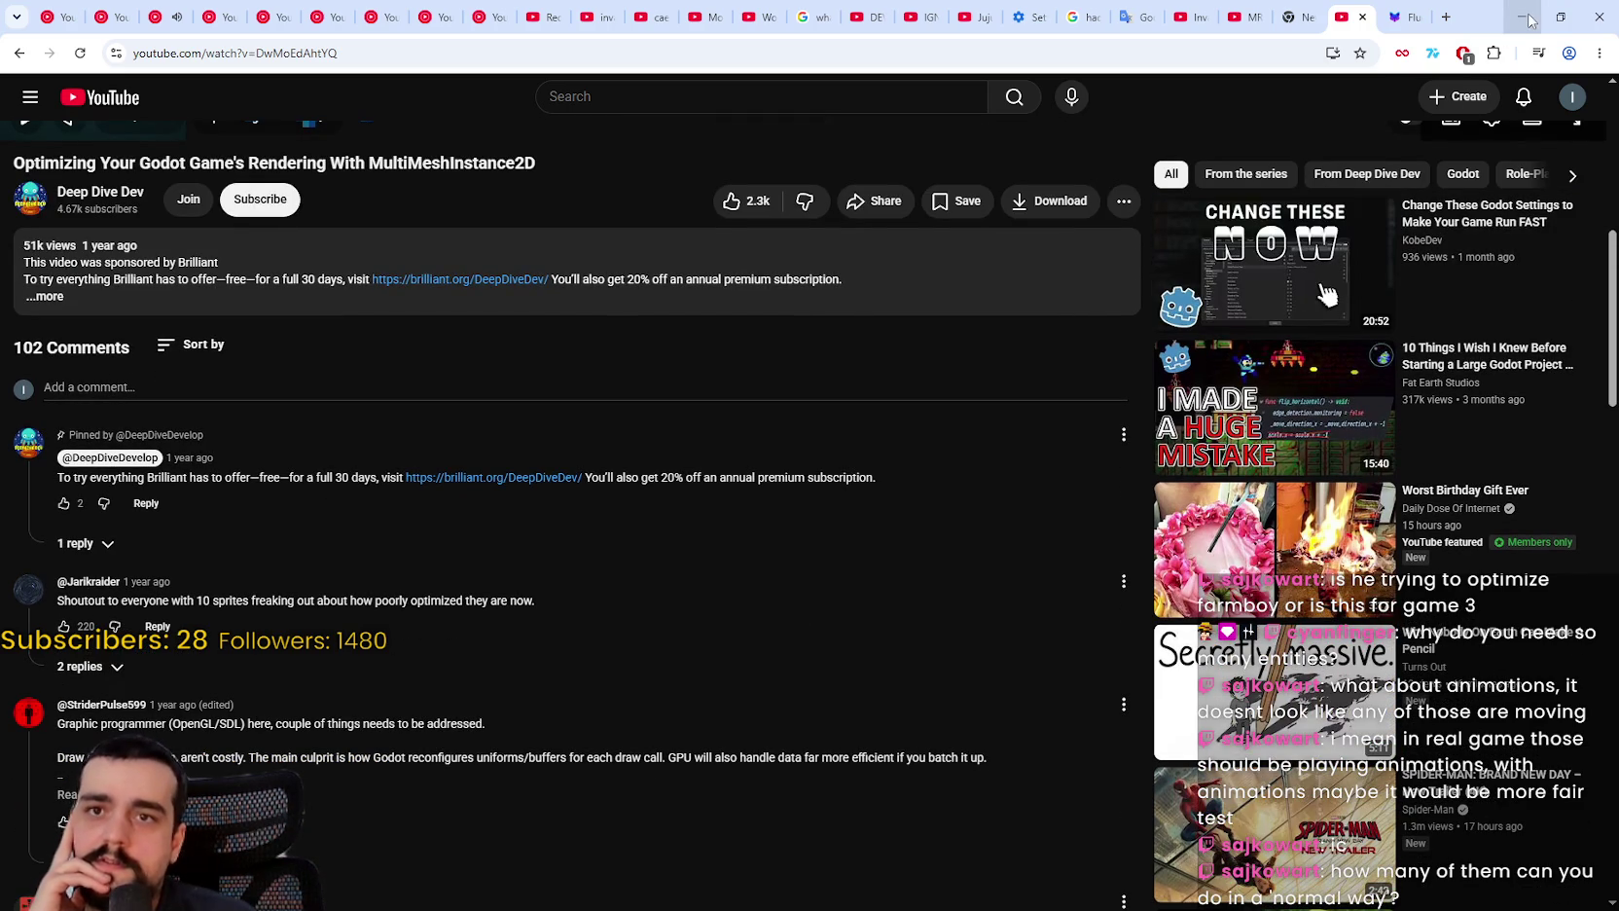
{"action": "left_click", "coordinate": [1527, 22]}
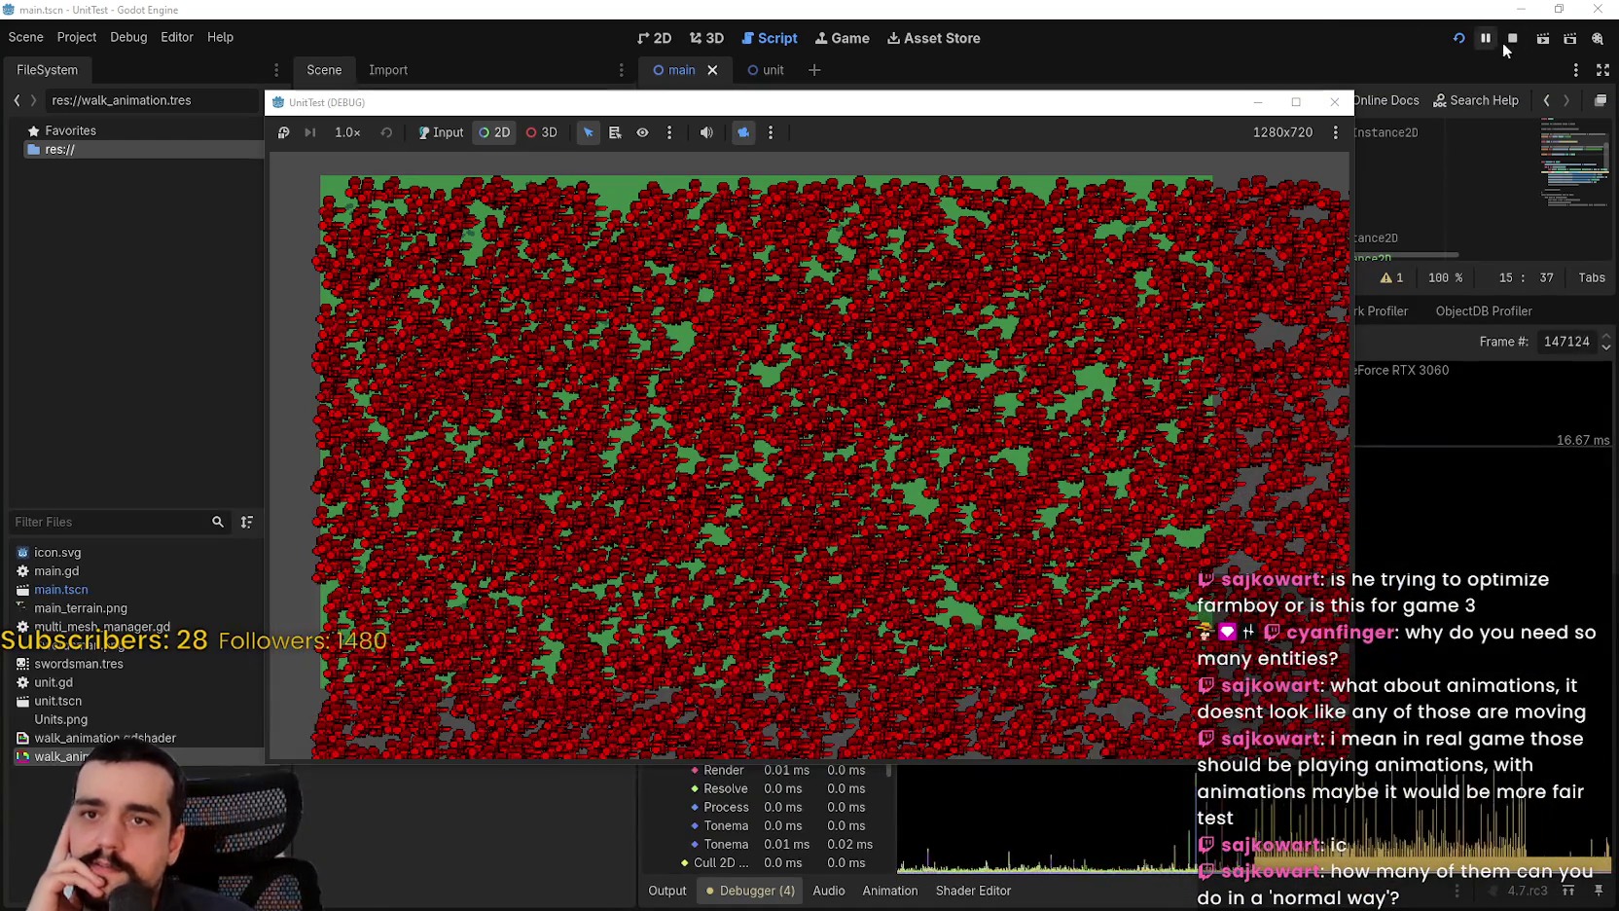
Step: Stop the running game and inspect main.gd's UNIT preload and the Unit scene's root
{"action": "left_click", "coordinate": [1504, 41]}
{"action": "left_click", "coordinate": [1353, 196]}
{"action": "left_click_drag", "start_coordinate": [1248, 295], "coordinate": [1248, 663]}
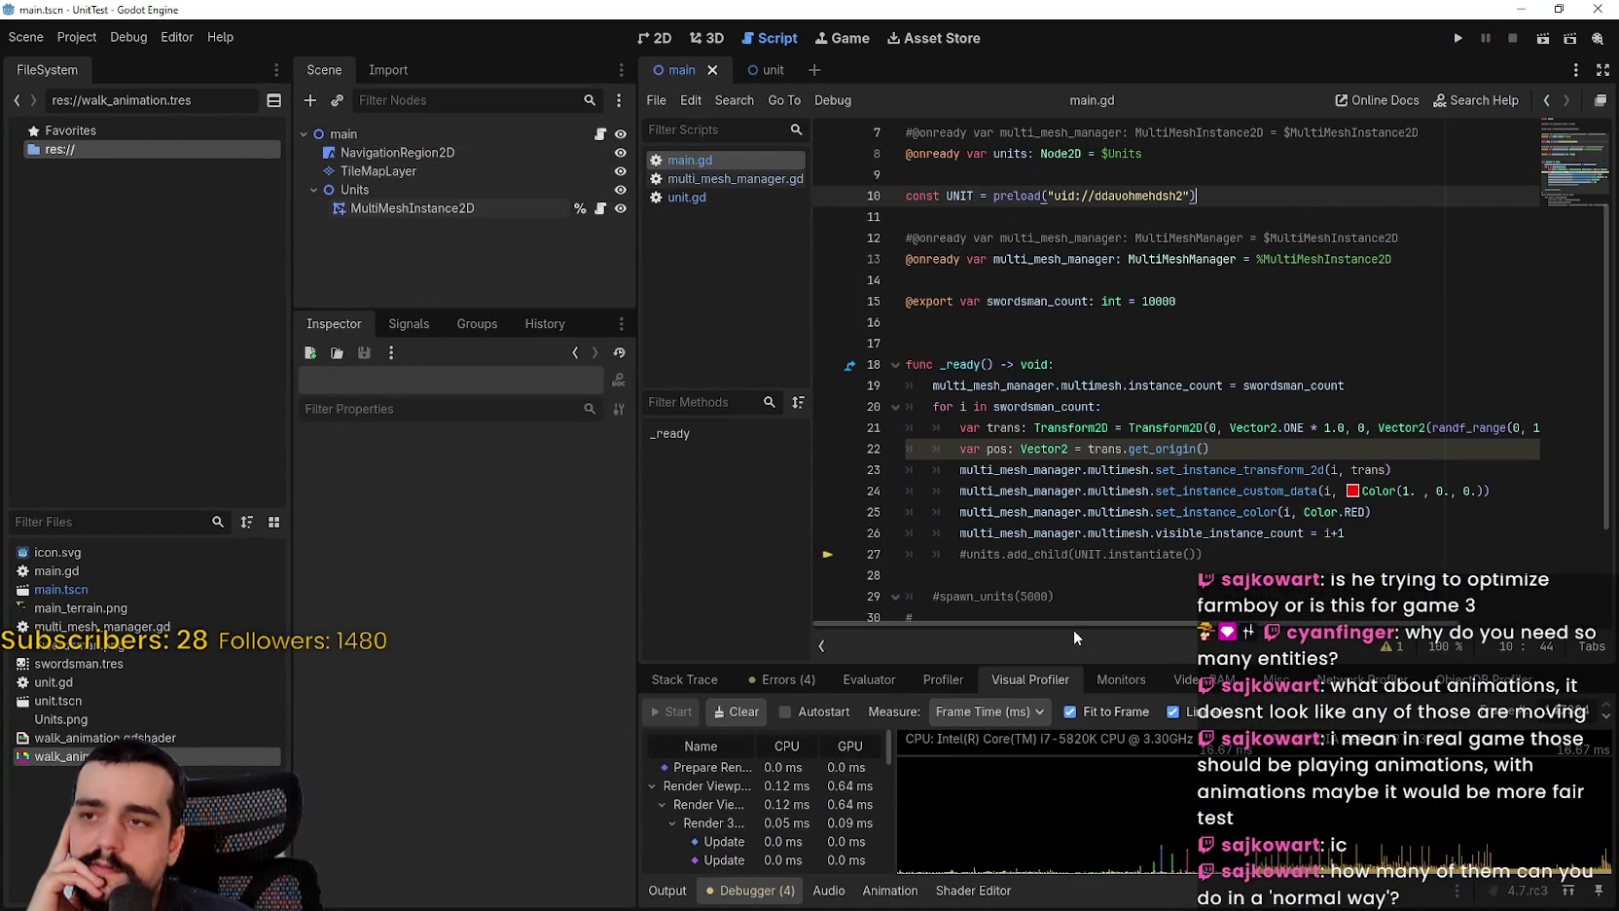
{"action": "left_click", "coordinate": [770, 70]}
{"action": "left_click", "coordinate": [368, 136]}
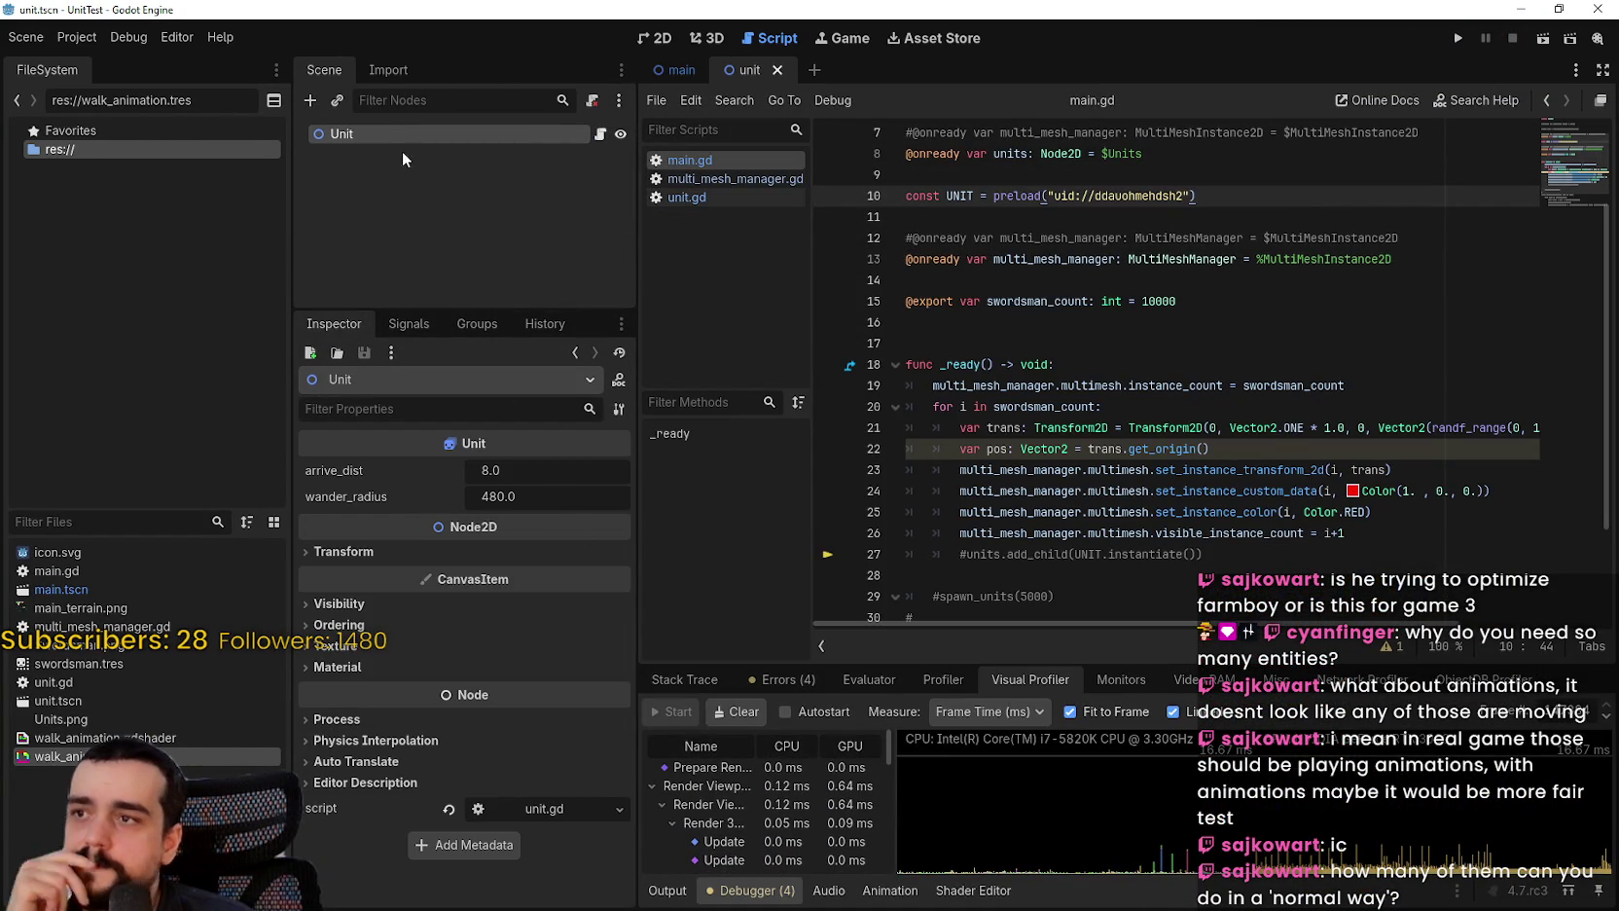
{"action": "scroll", "coordinate": [1479, 142], "scroll_direction": "up", "scroll_amount": 2}
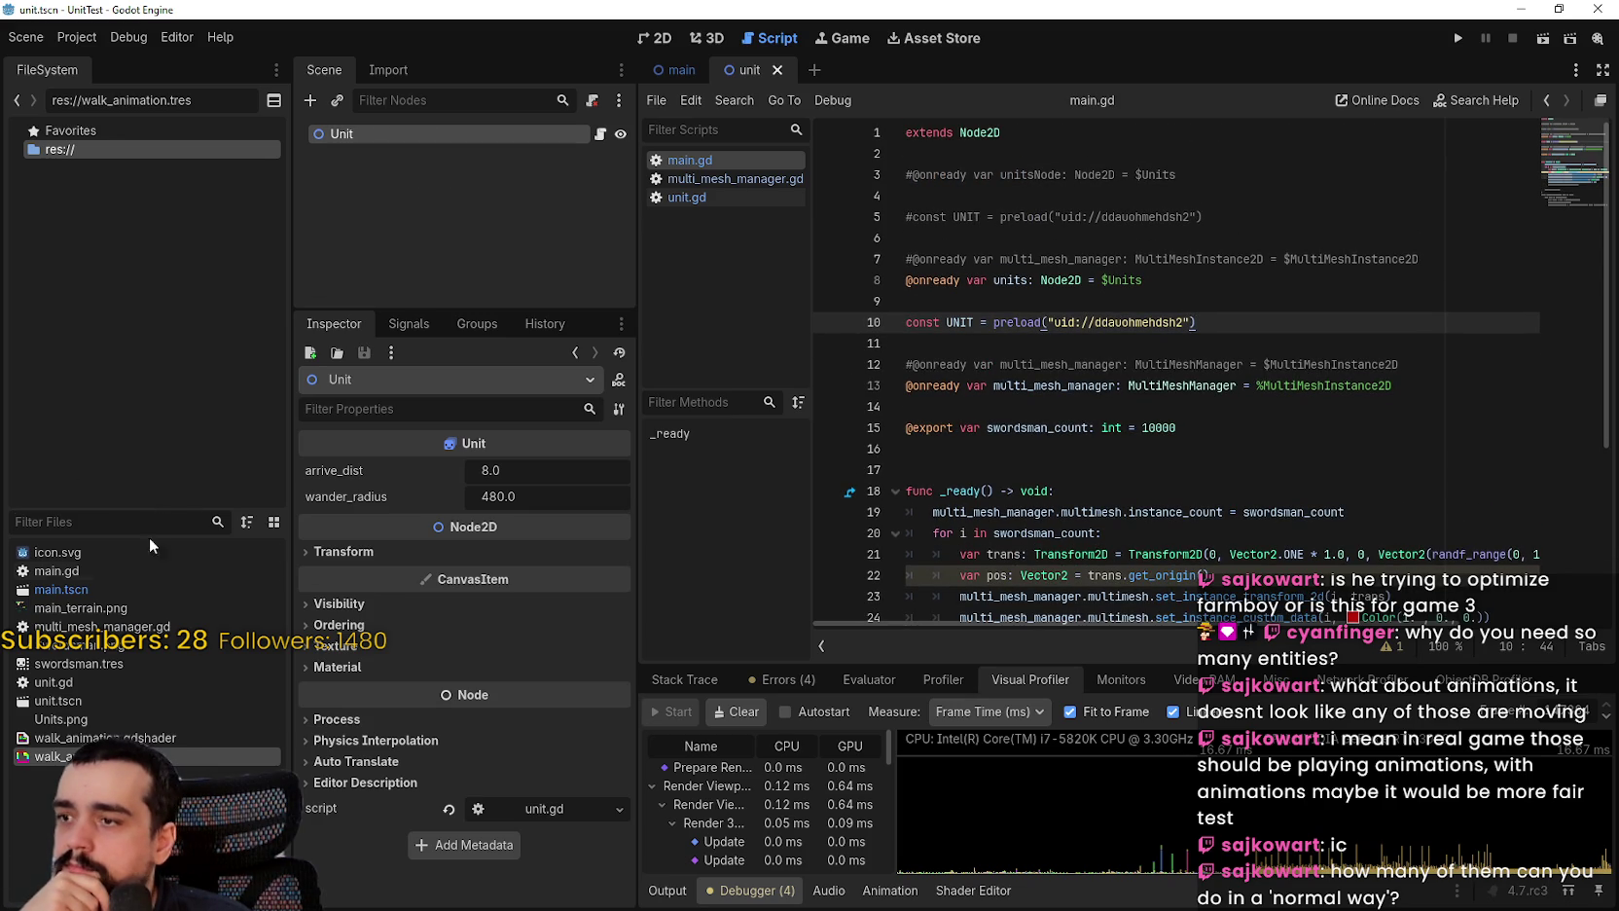
Step: Create a new scene rooted in AnimatedSprite2D and named UnitGodot
{"action": "right_click", "coordinate": [76, 754]}
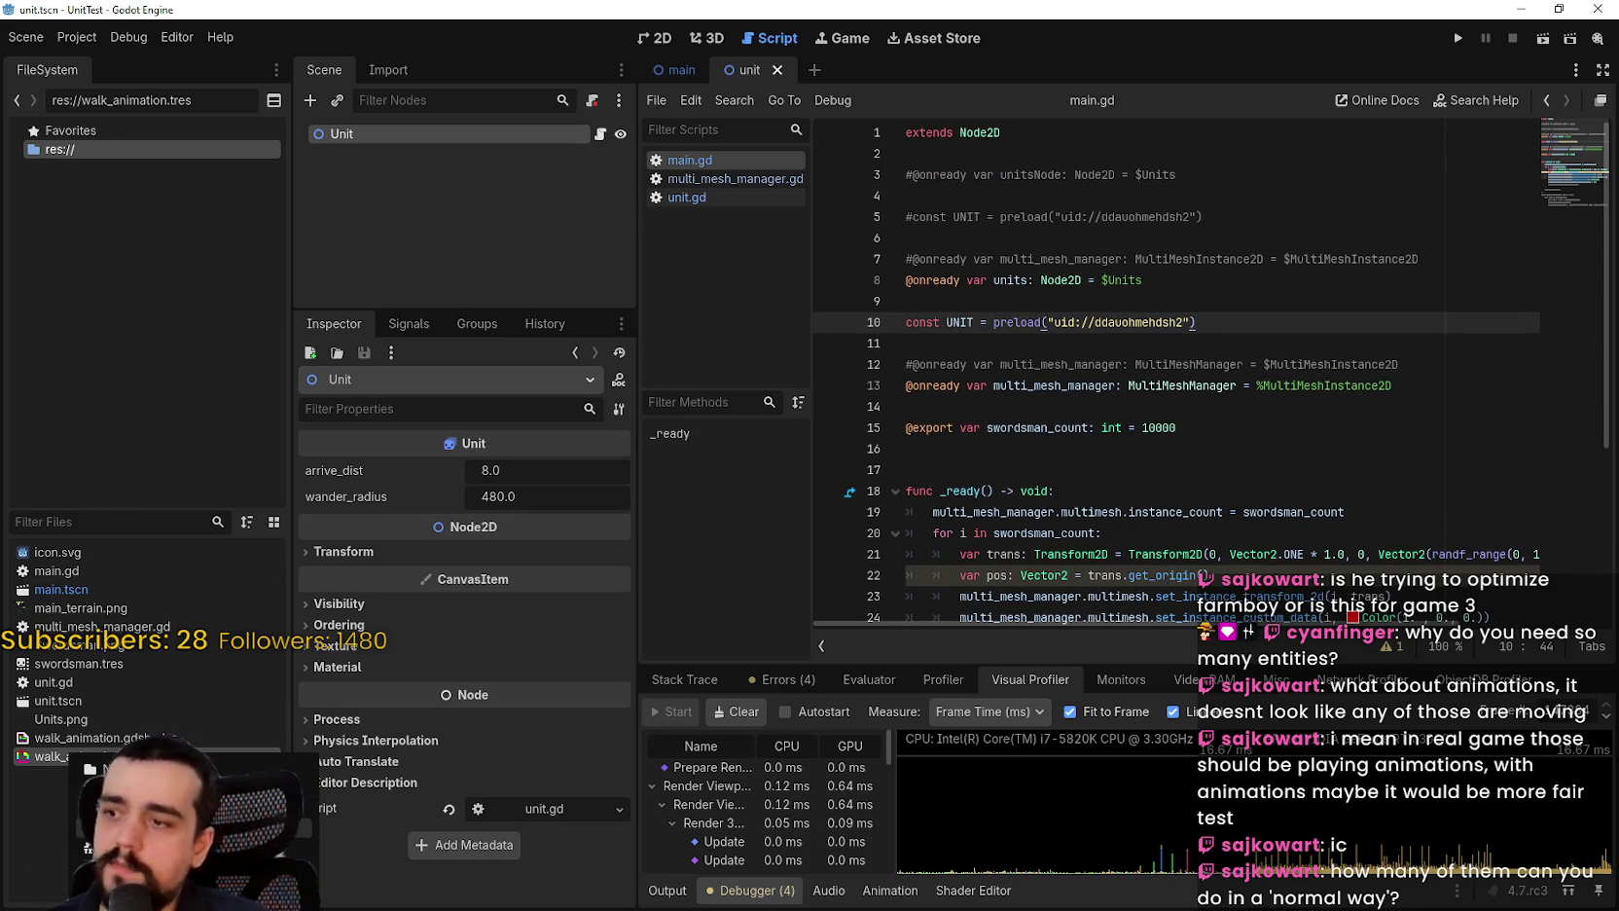
{"action": "left_click", "coordinate": [87, 769]}
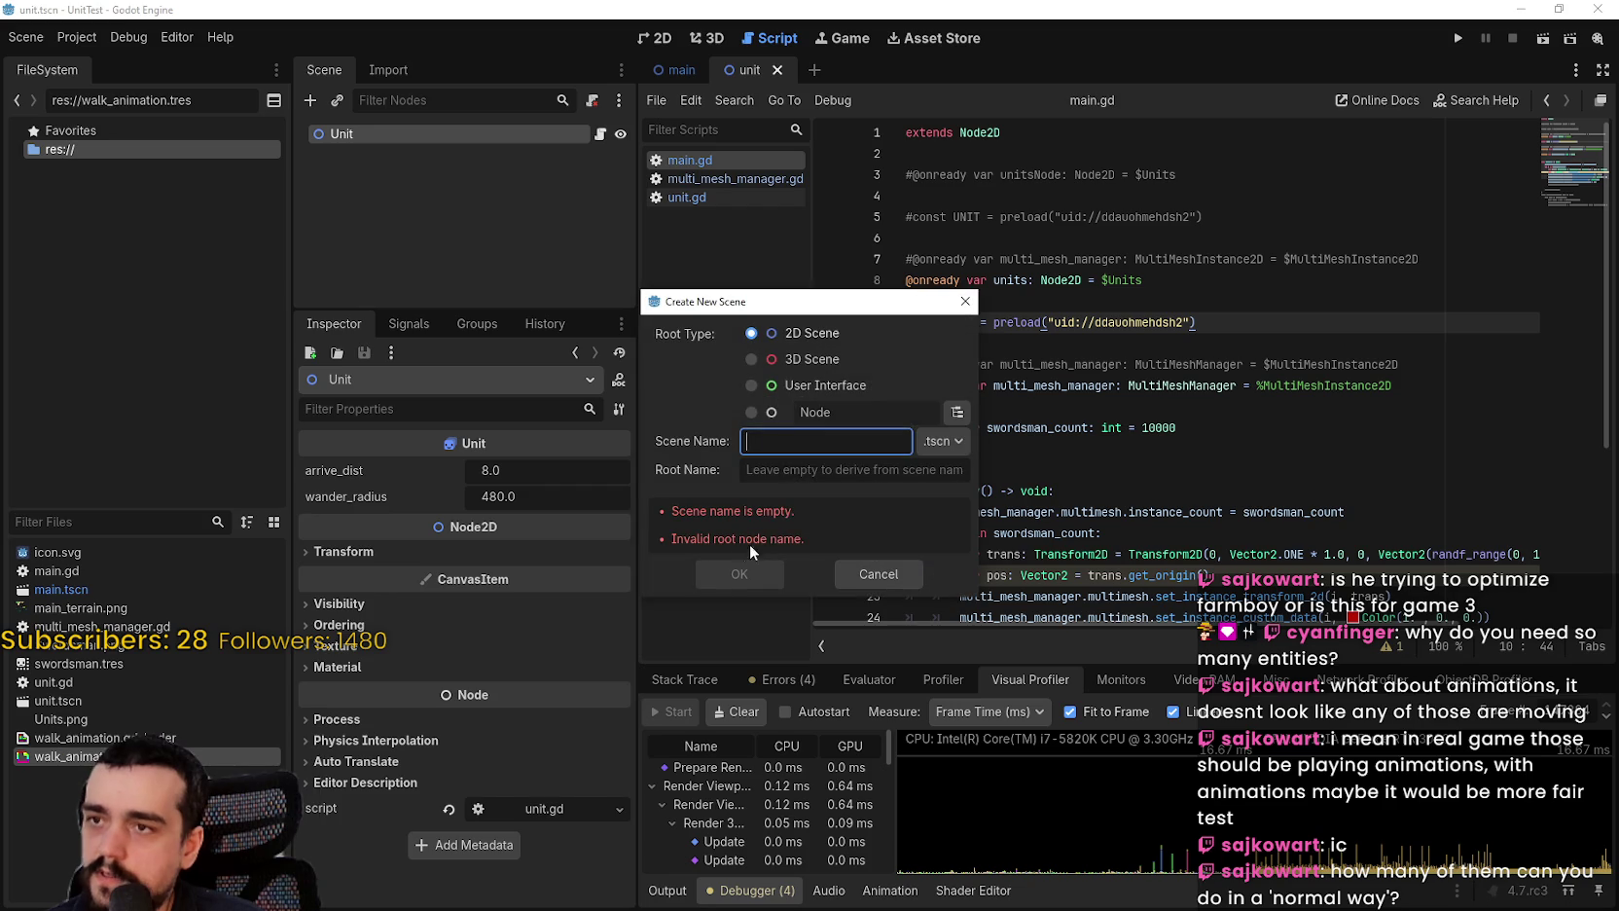
{"action": "left_click", "coordinate": [956, 412]}
{"action": "type", "text": "animated"}
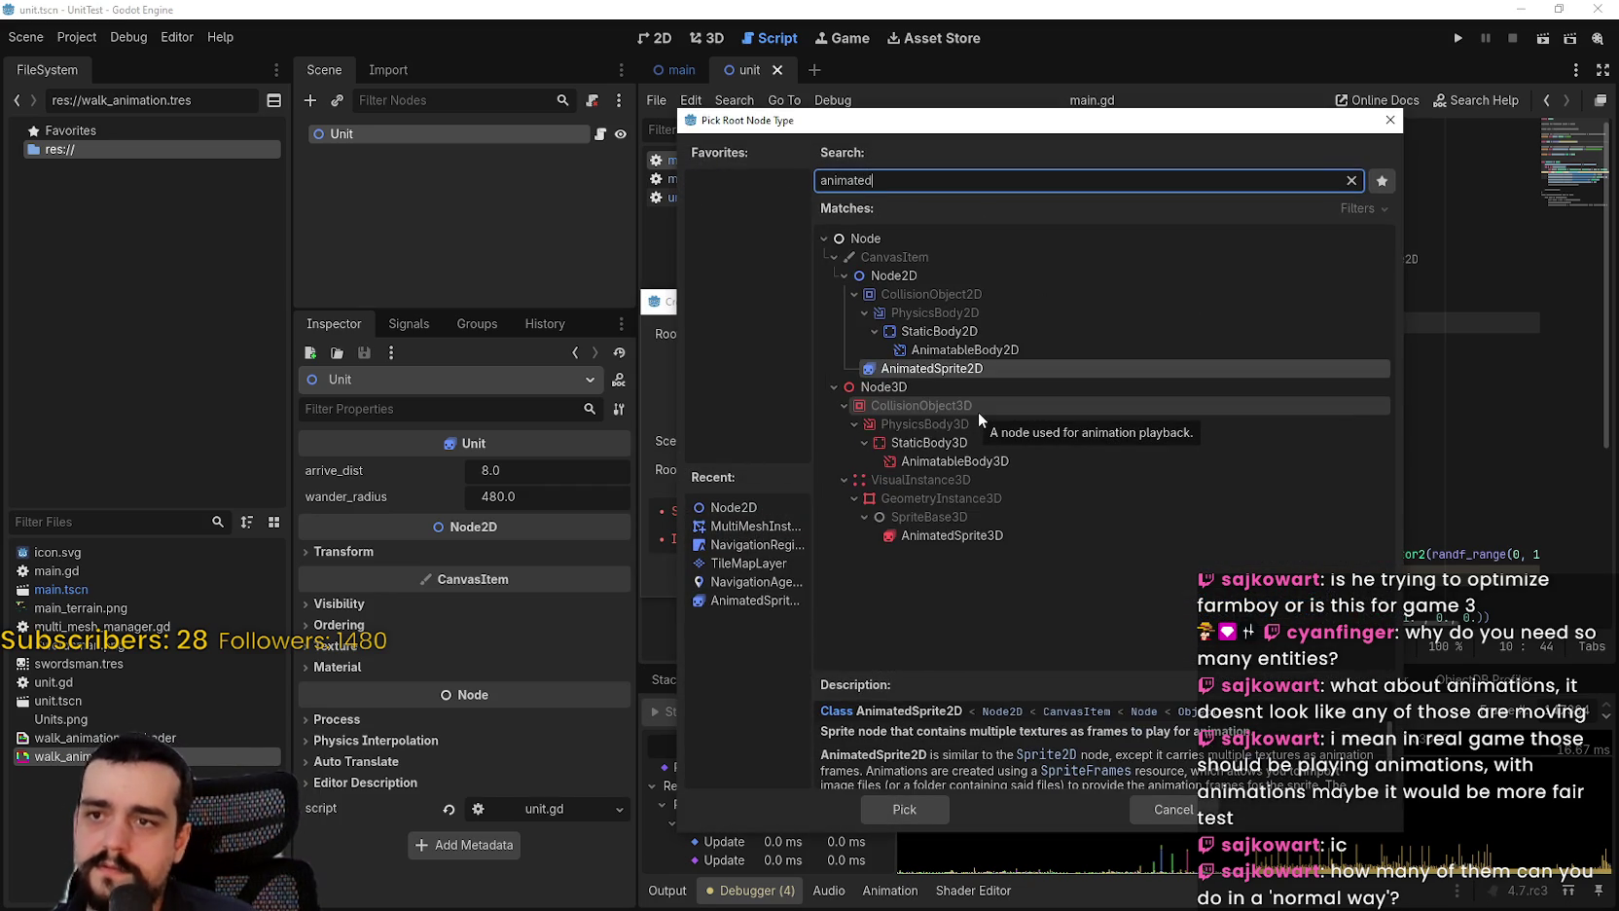
{"action": "key", "text": "Tab"}
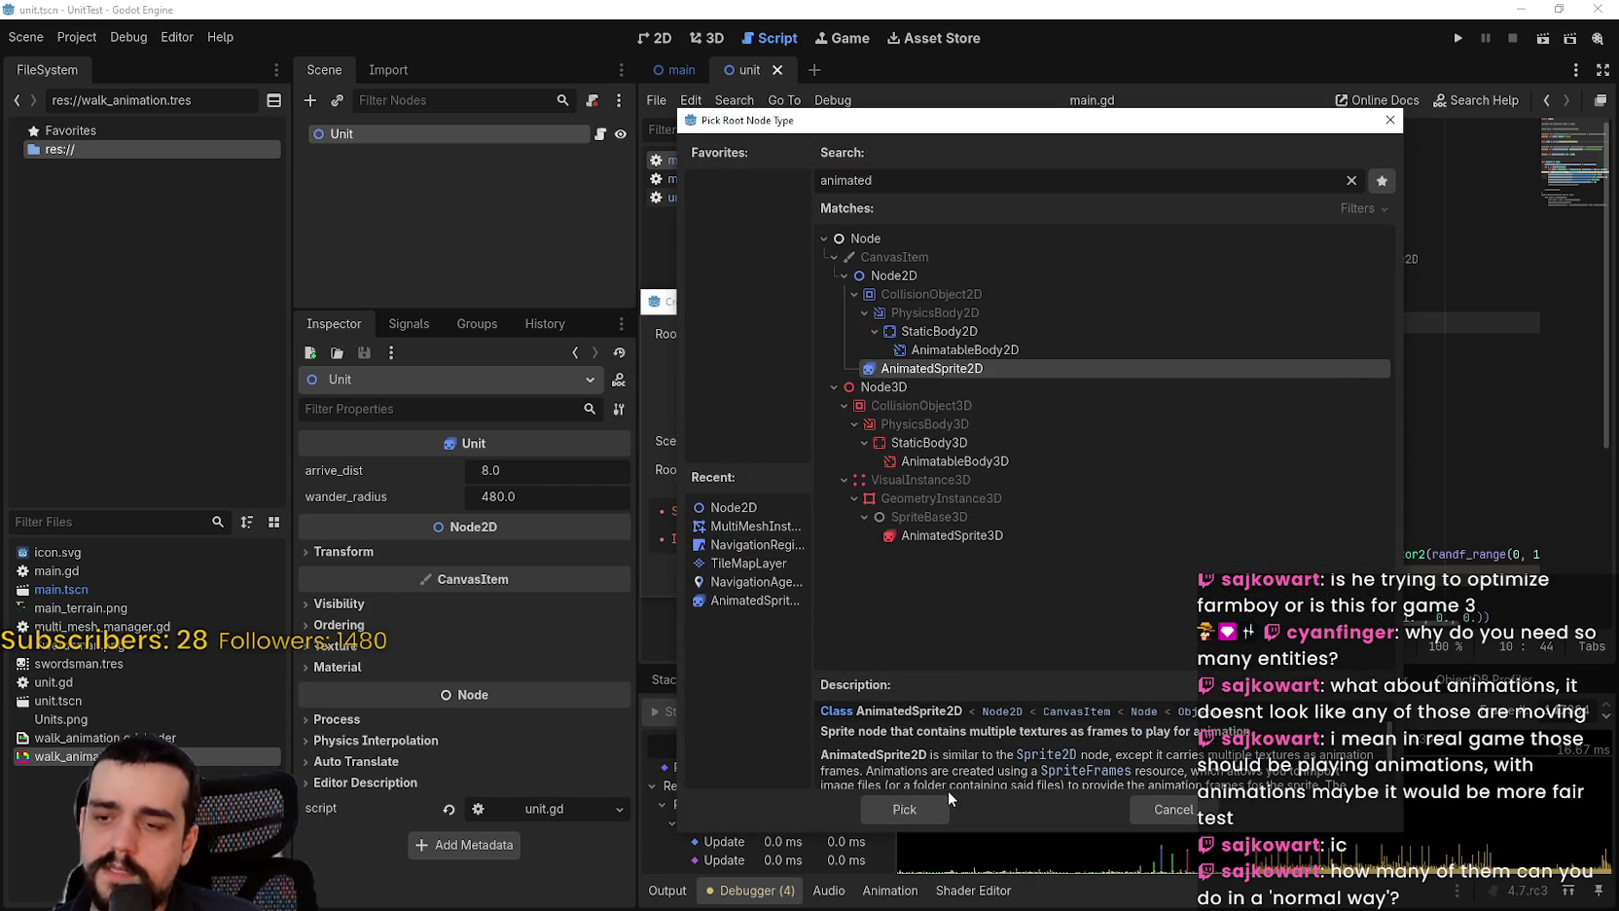
{"action": "left_click", "coordinate": [926, 805]}
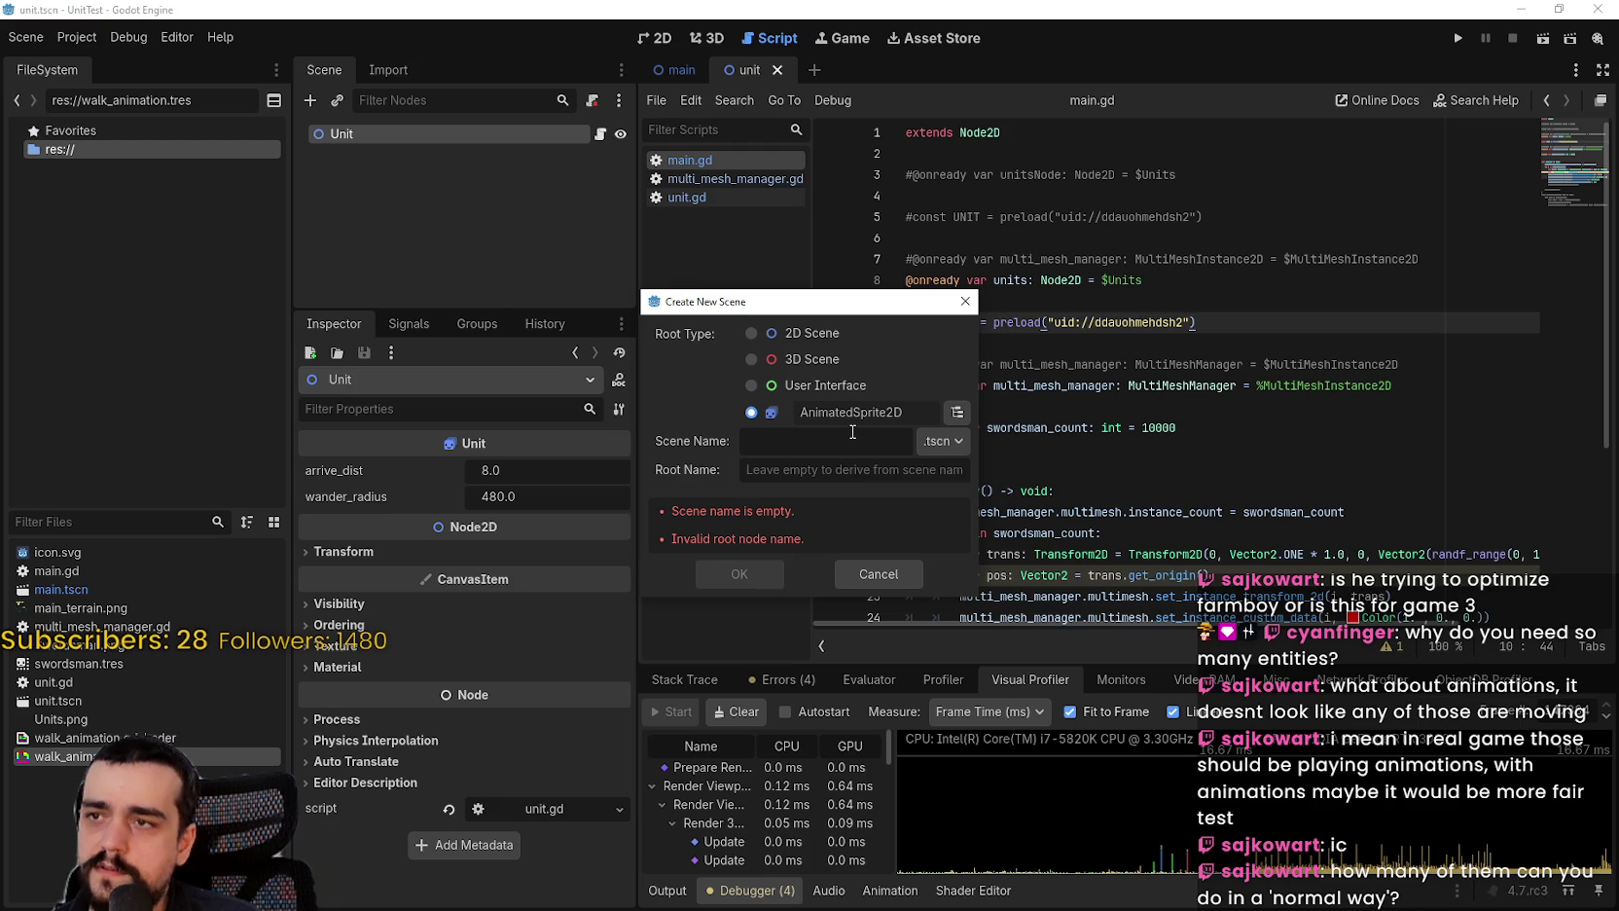
{"action": "type", "text": "UnitGodot"}
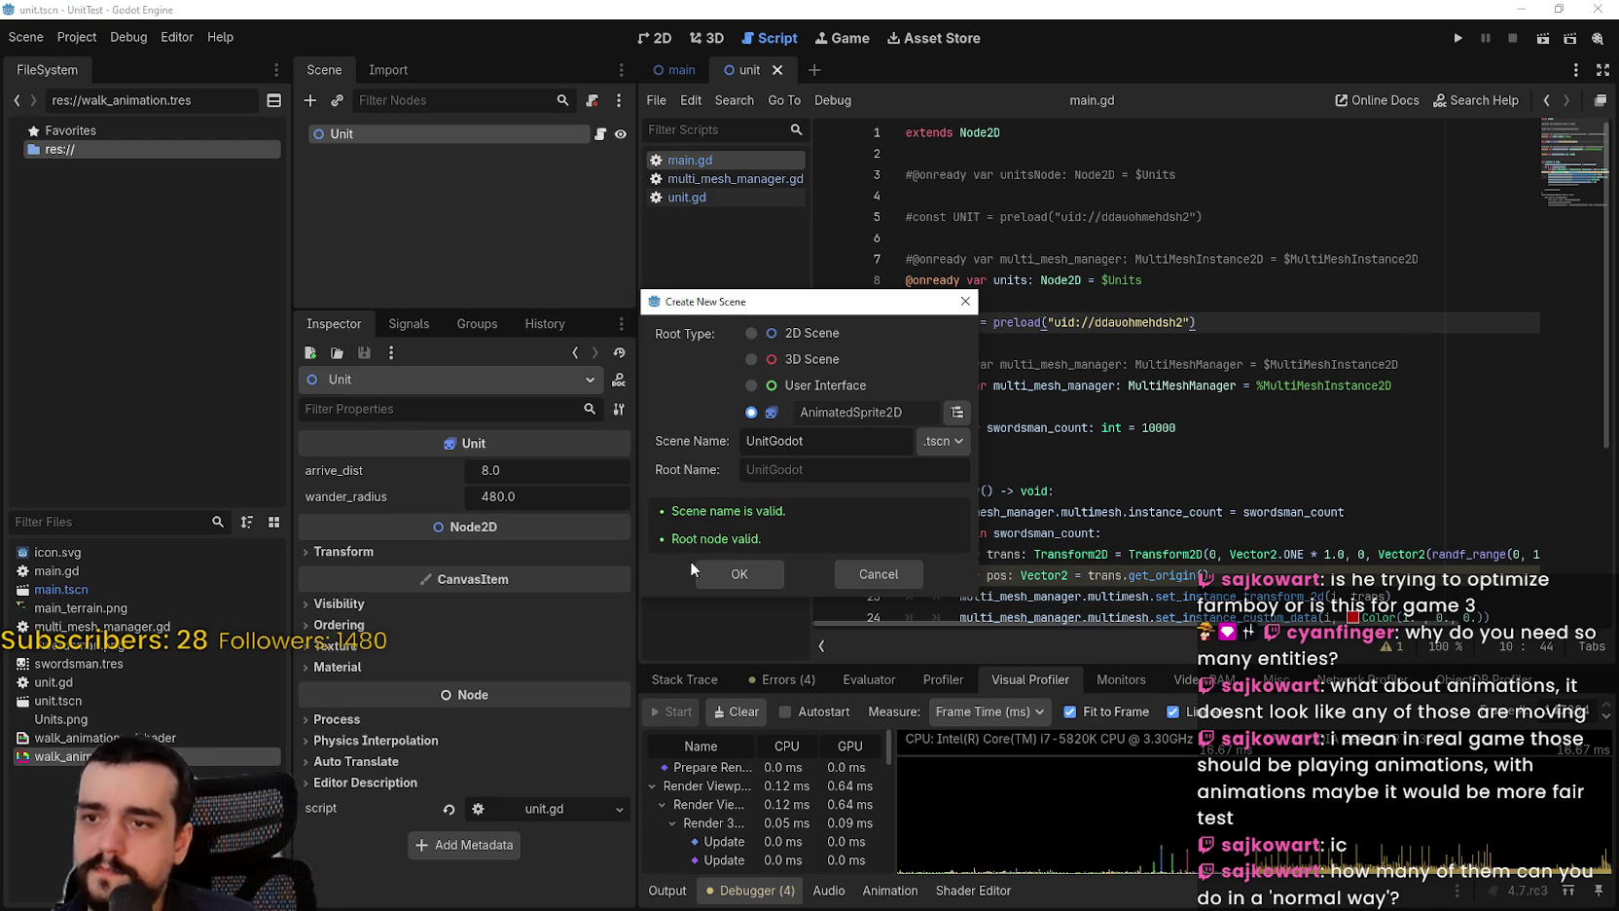
{"action": "left_click", "coordinate": [722, 573]}
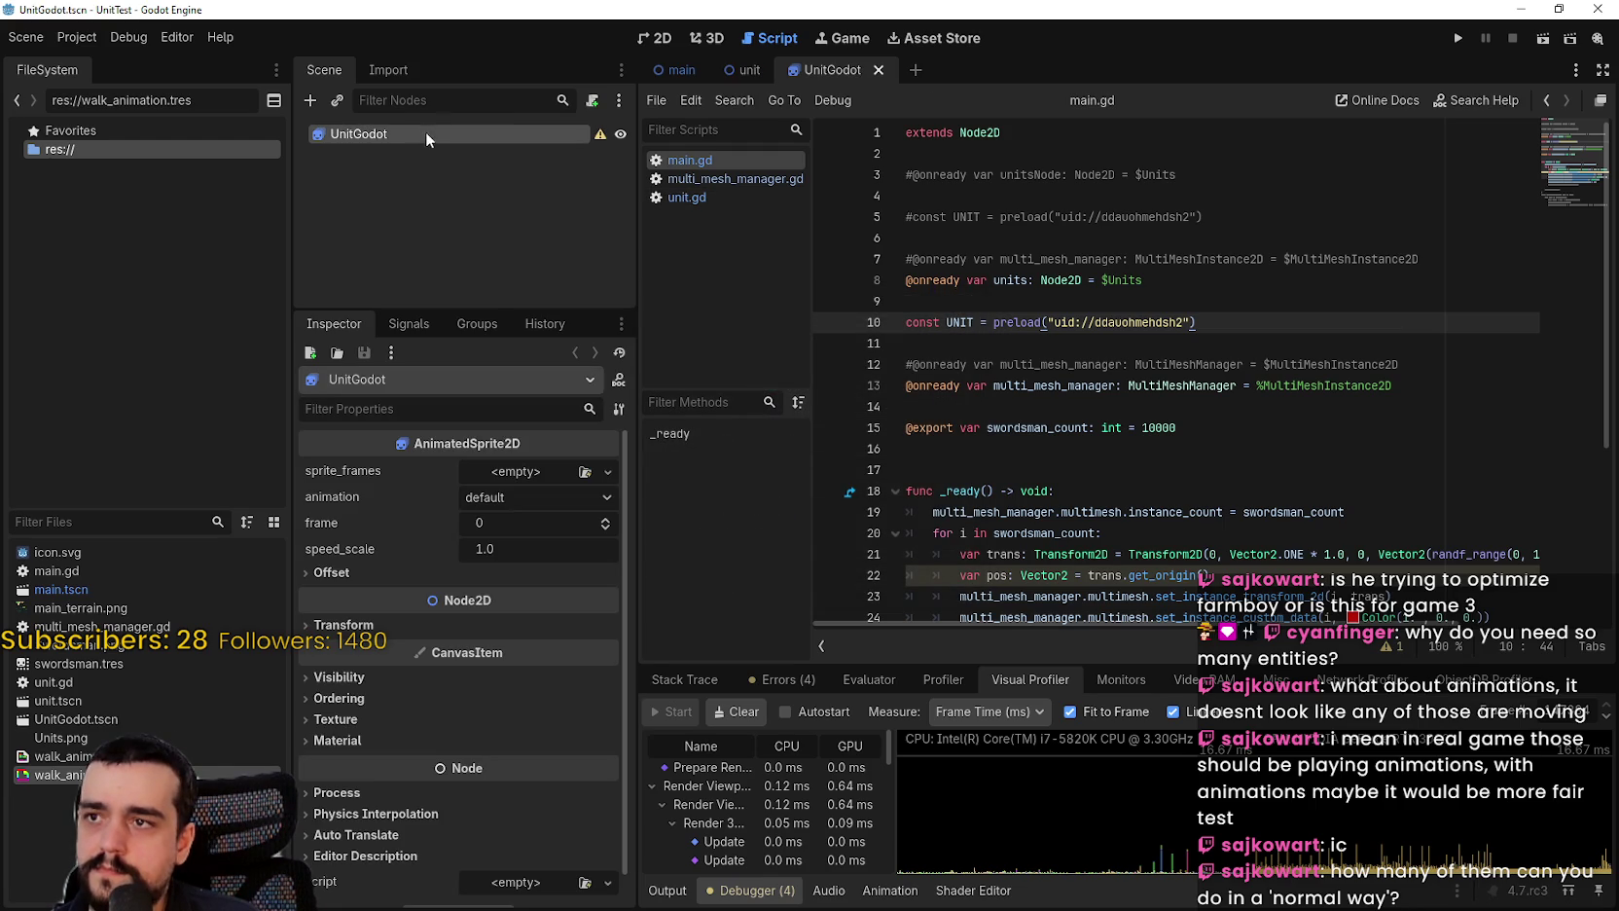
Step: Attach a new unit_godot.gd script to the UnitGodot root node
{"action": "right_click", "coordinate": [536, 136]}
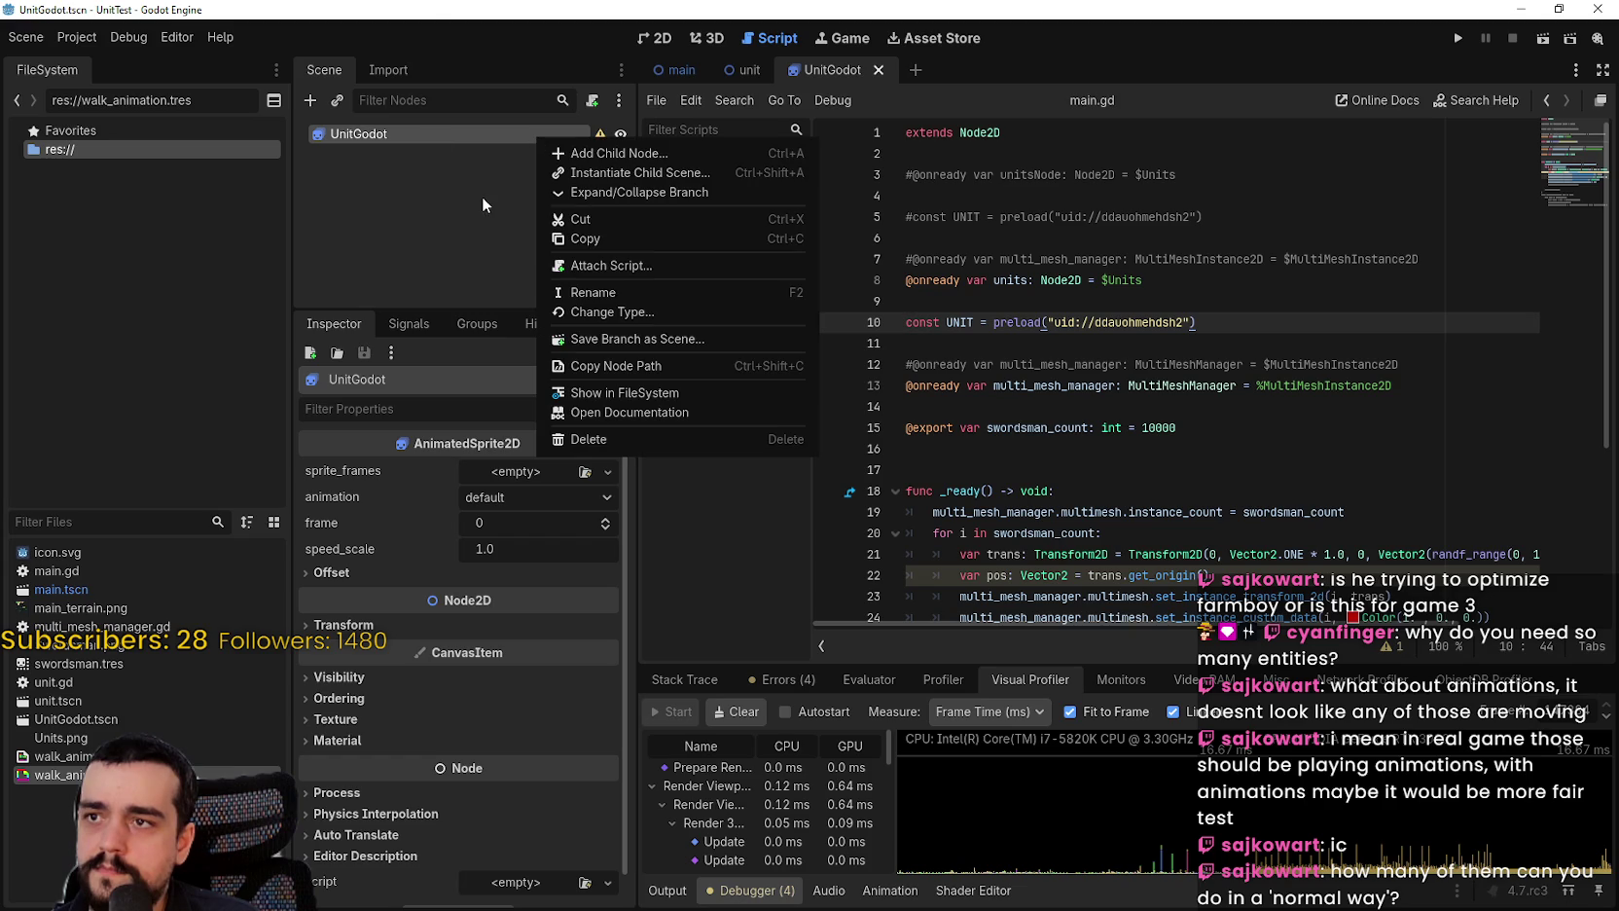
{"action": "left_click", "coordinate": [610, 266]}
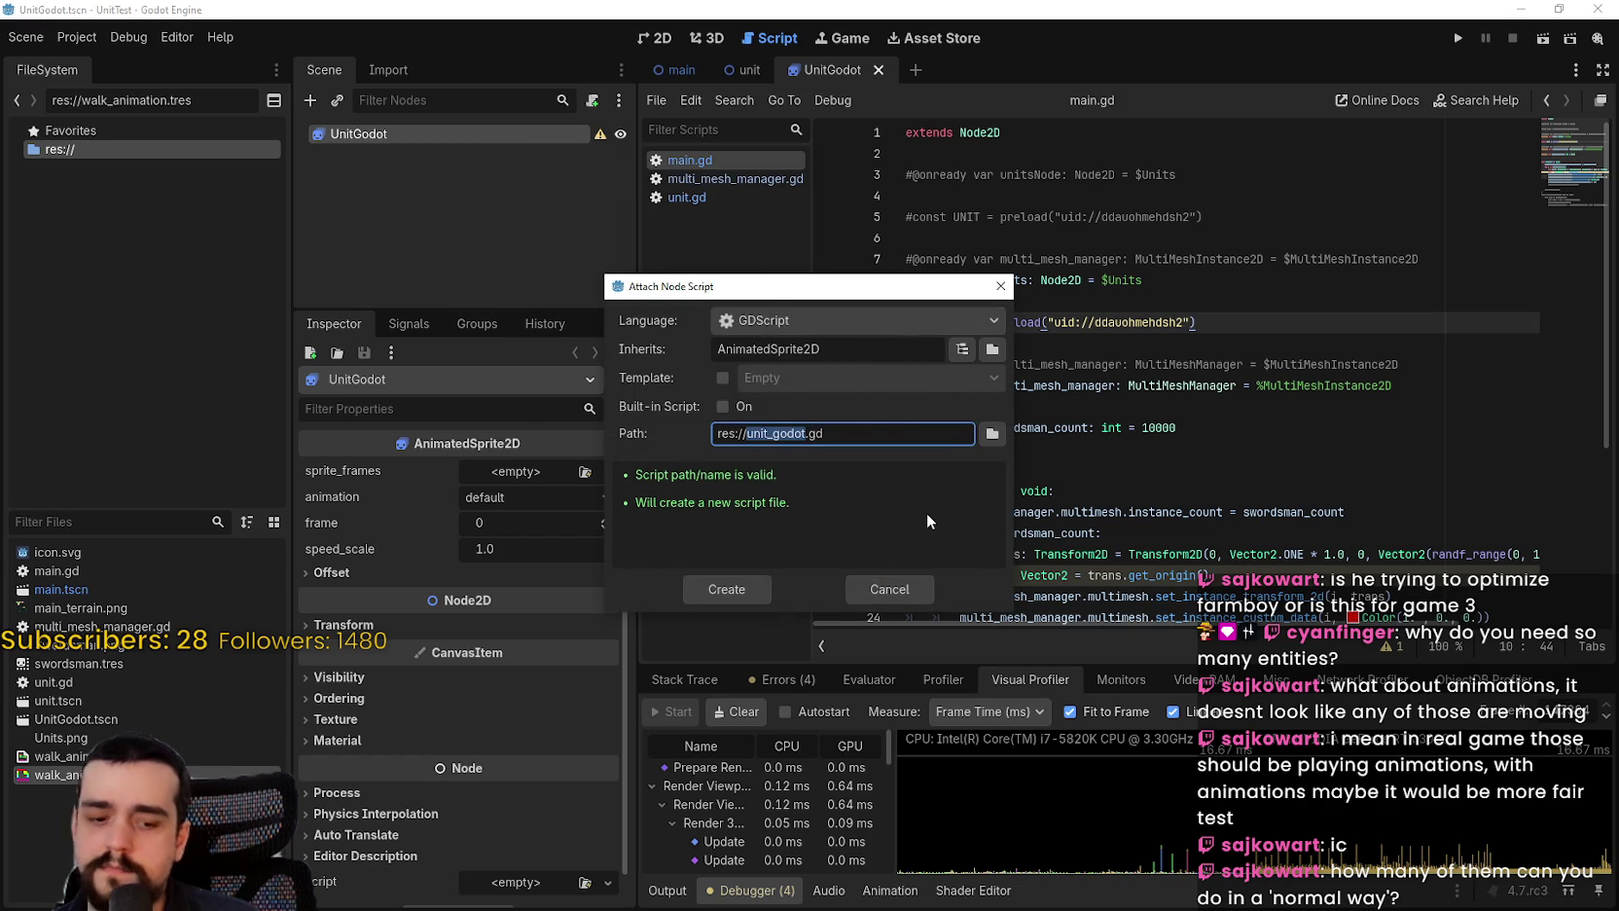
{"action": "key", "text": "Return"}
Step: Declare 'class_name UnitGodot' on line 1 and save the script
{"action": "left_click", "coordinate": [908, 134]}
{"action": "key", "text": "Return"}
{"action": "key", "text": "Up"}
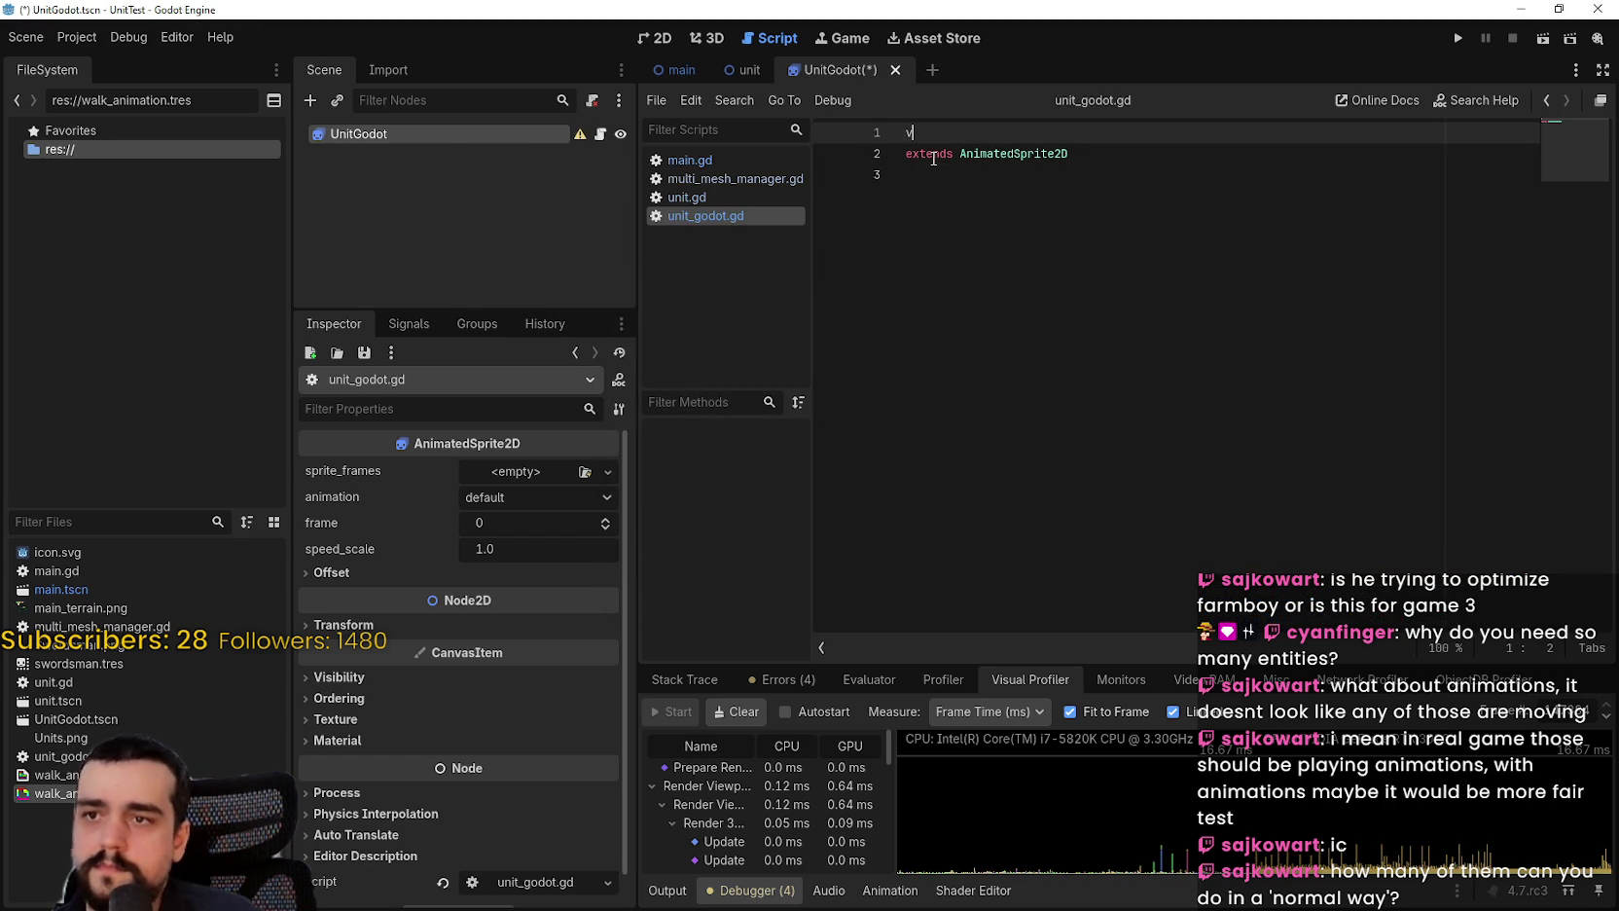
{"action": "type", "text": "cl;asss_name"}
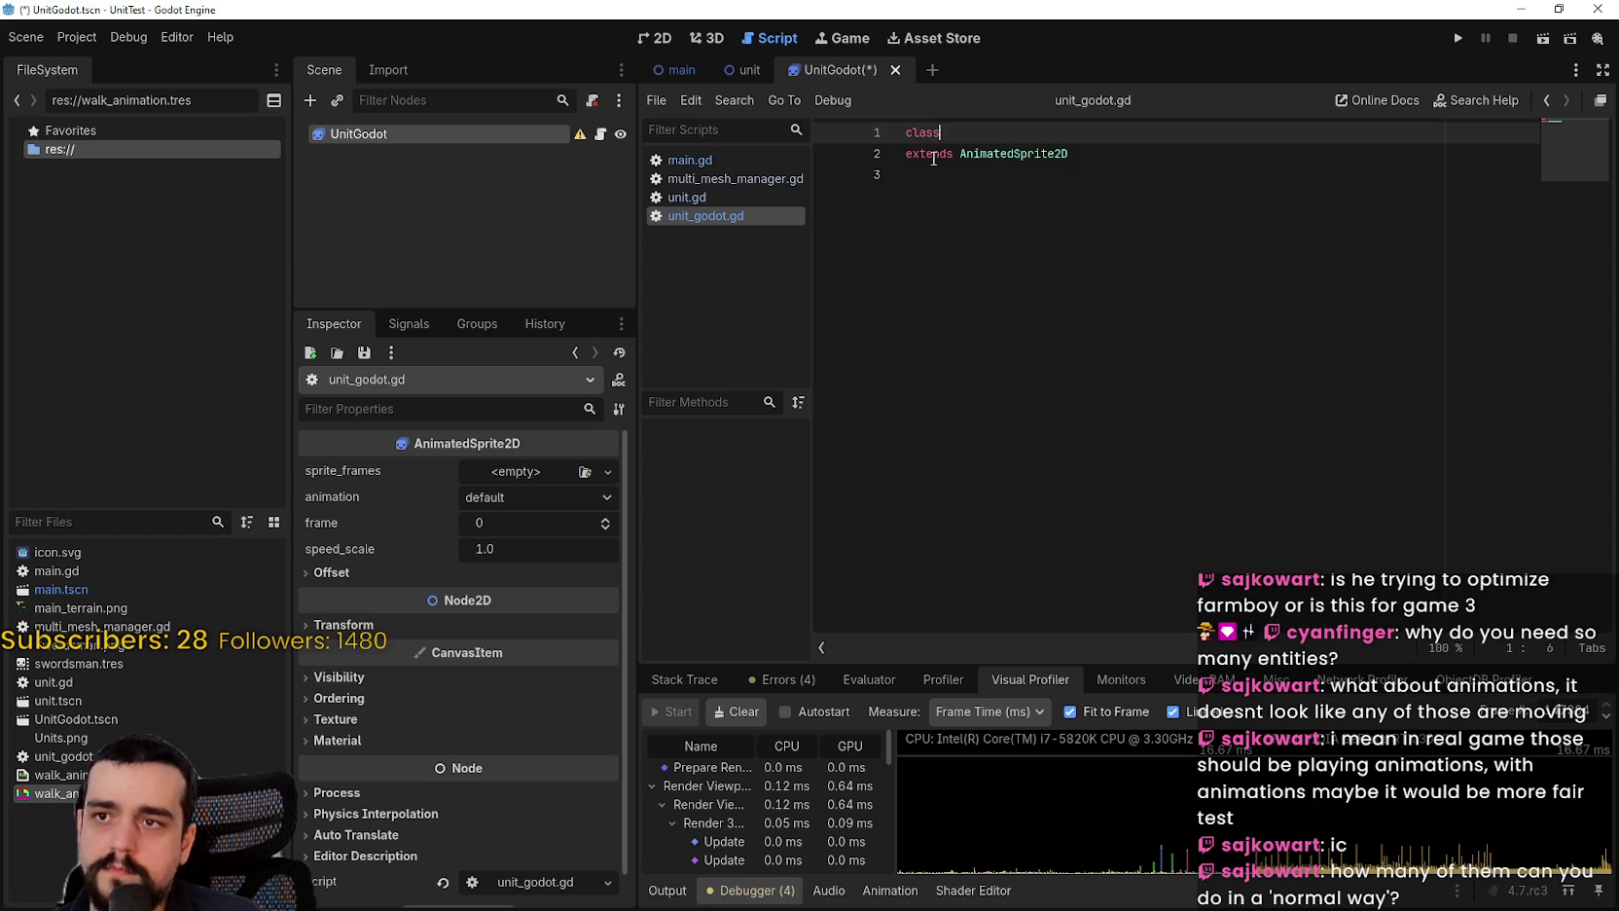
{"action": "type", "text": "nitGodot"}
{"action": "key", "text": "ctrl+s"}
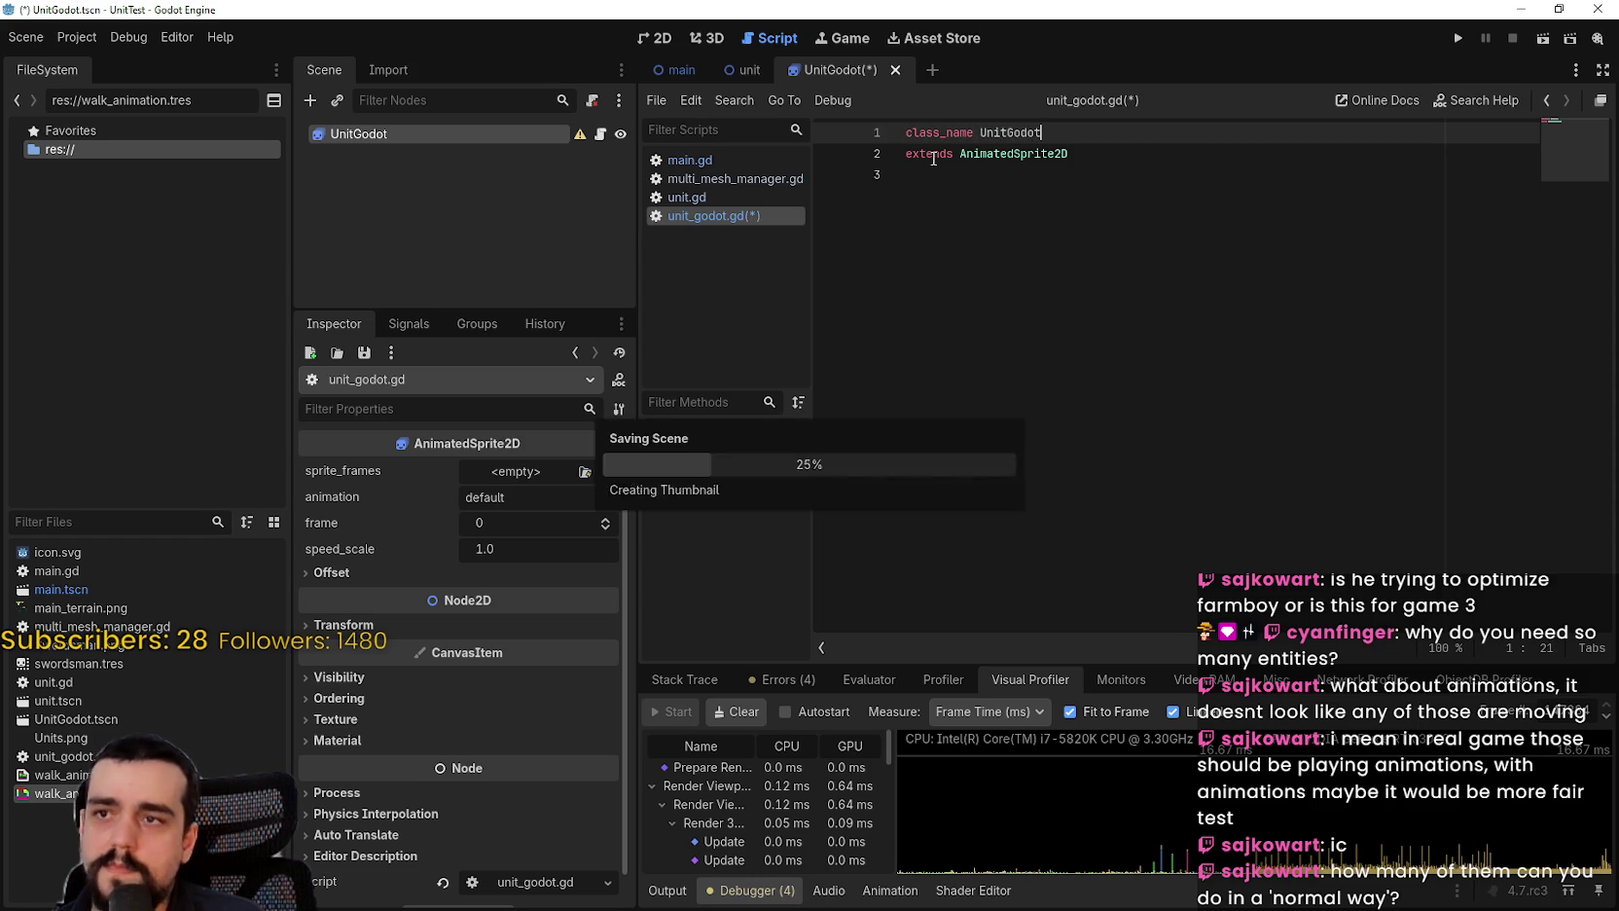
{"action": "left_click", "coordinate": [687, 198]}
{"action": "scroll", "coordinate": [1169, 499], "scroll_direction": "down", "scroll_amount": 10}
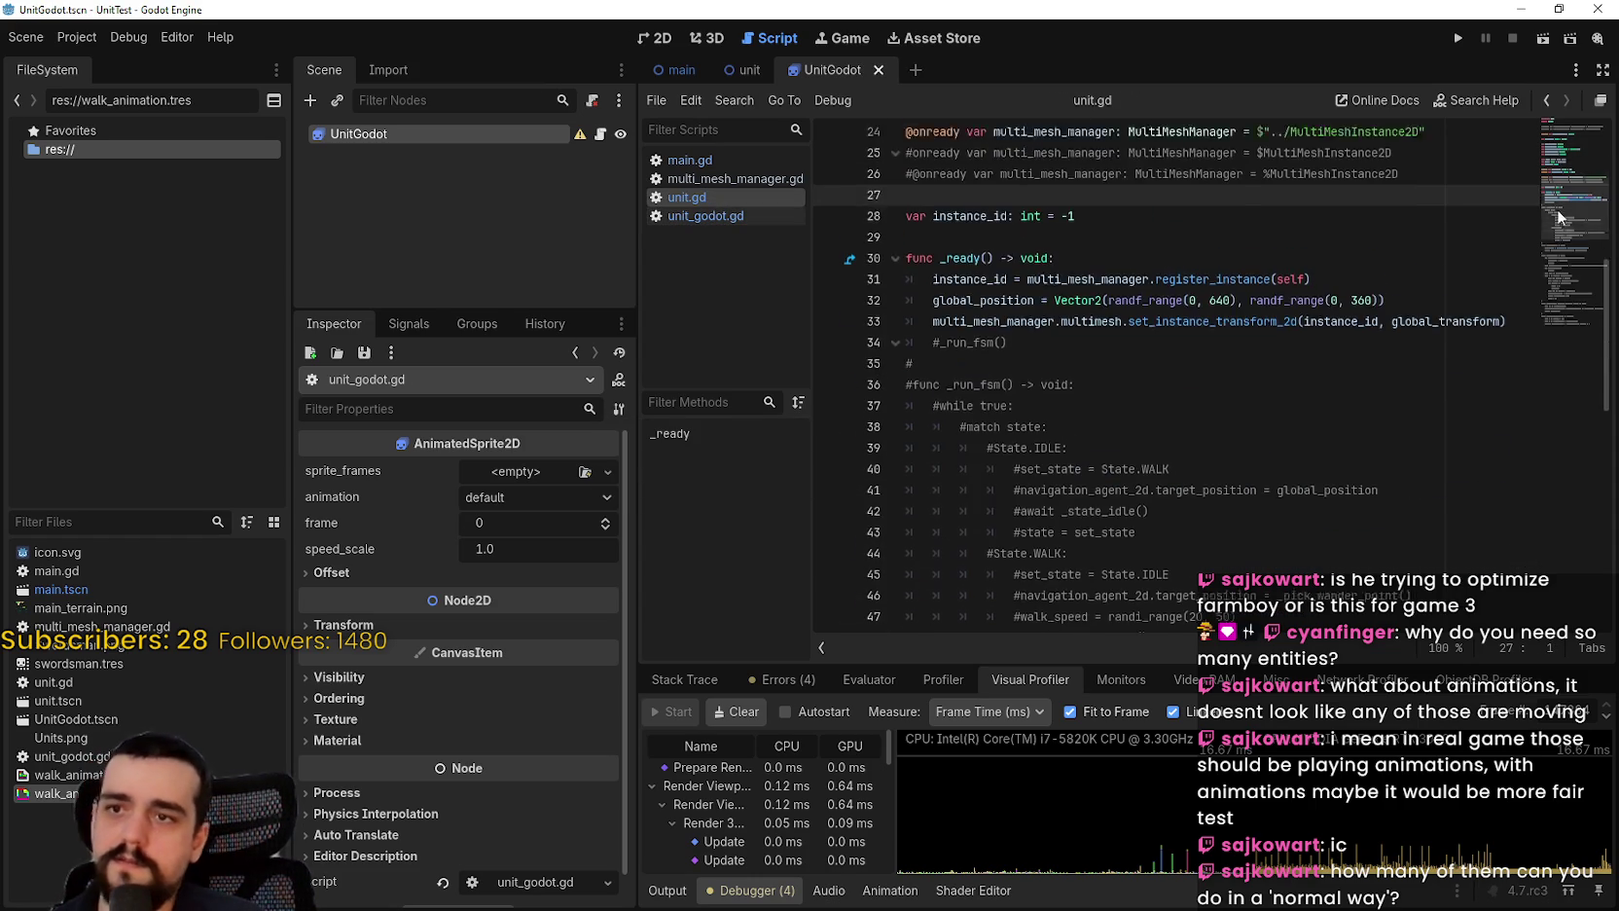
Step: Copy unit.gd's code from line 3 onward and paste it into unit_godot.gd
{"action": "mouse_move", "coordinate": [971, 623]}
{"action": "left_mouse_down"}
{"action": "mouse_move", "coordinate": [875, 126]}
{"action": "mouse_move", "coordinate": [853, 189]}
{"action": "mouse_move", "coordinate": [867, 176]}
{"action": "left_mouse_up"}
{"action": "left_click", "coordinate": [743, 70]}
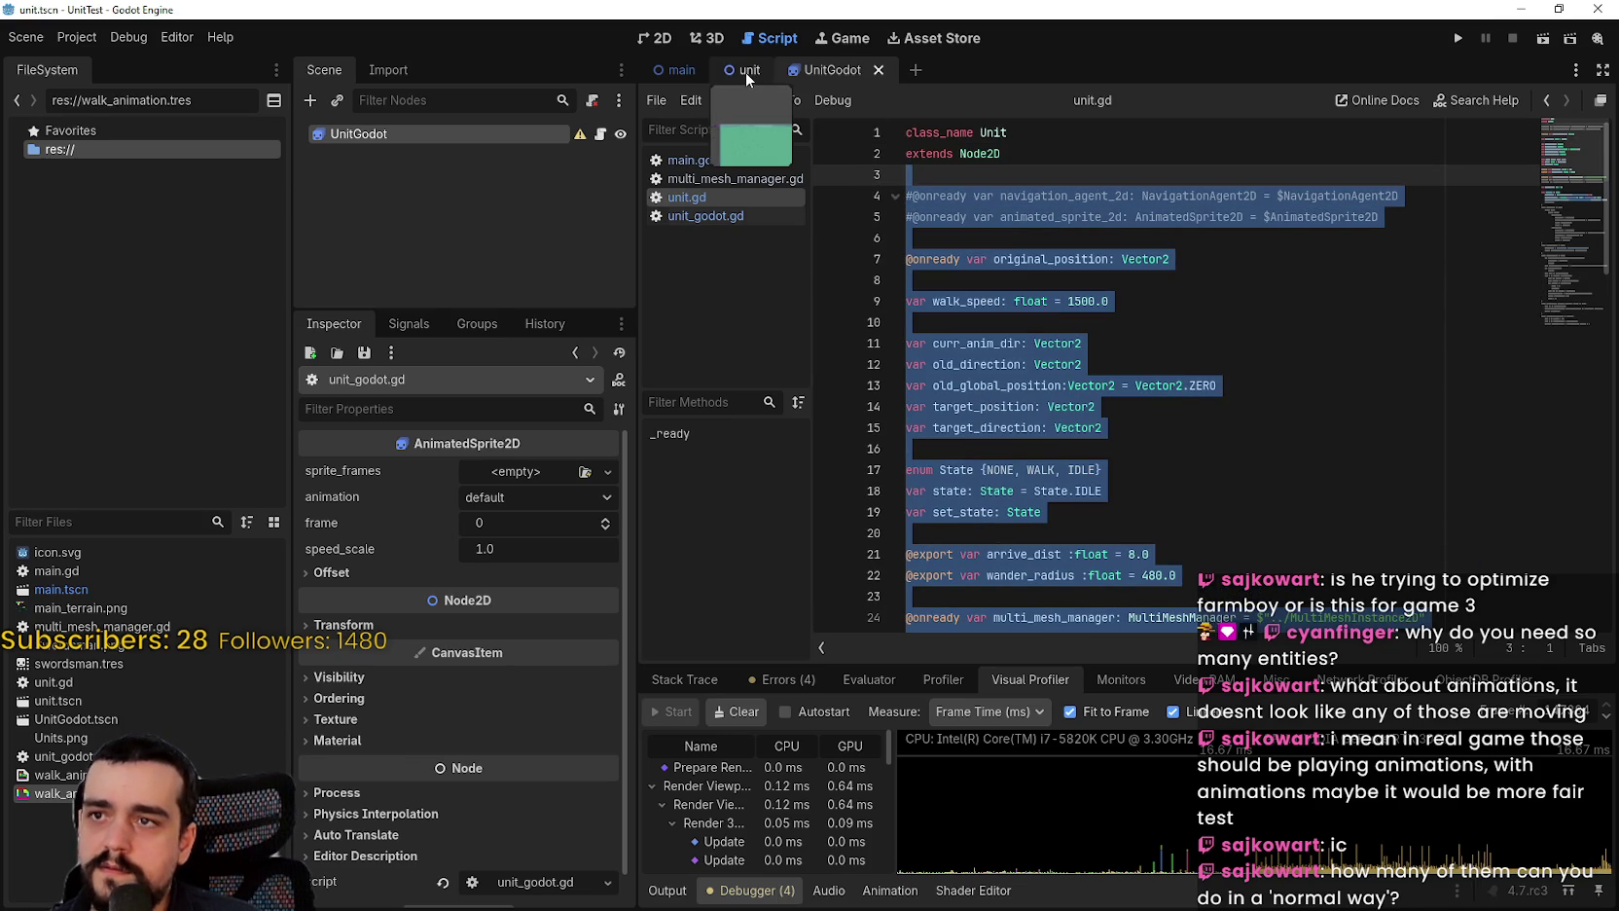
{"action": "left_click", "coordinate": [831, 70]}
{"action": "key", "text": "ctrl+v"}
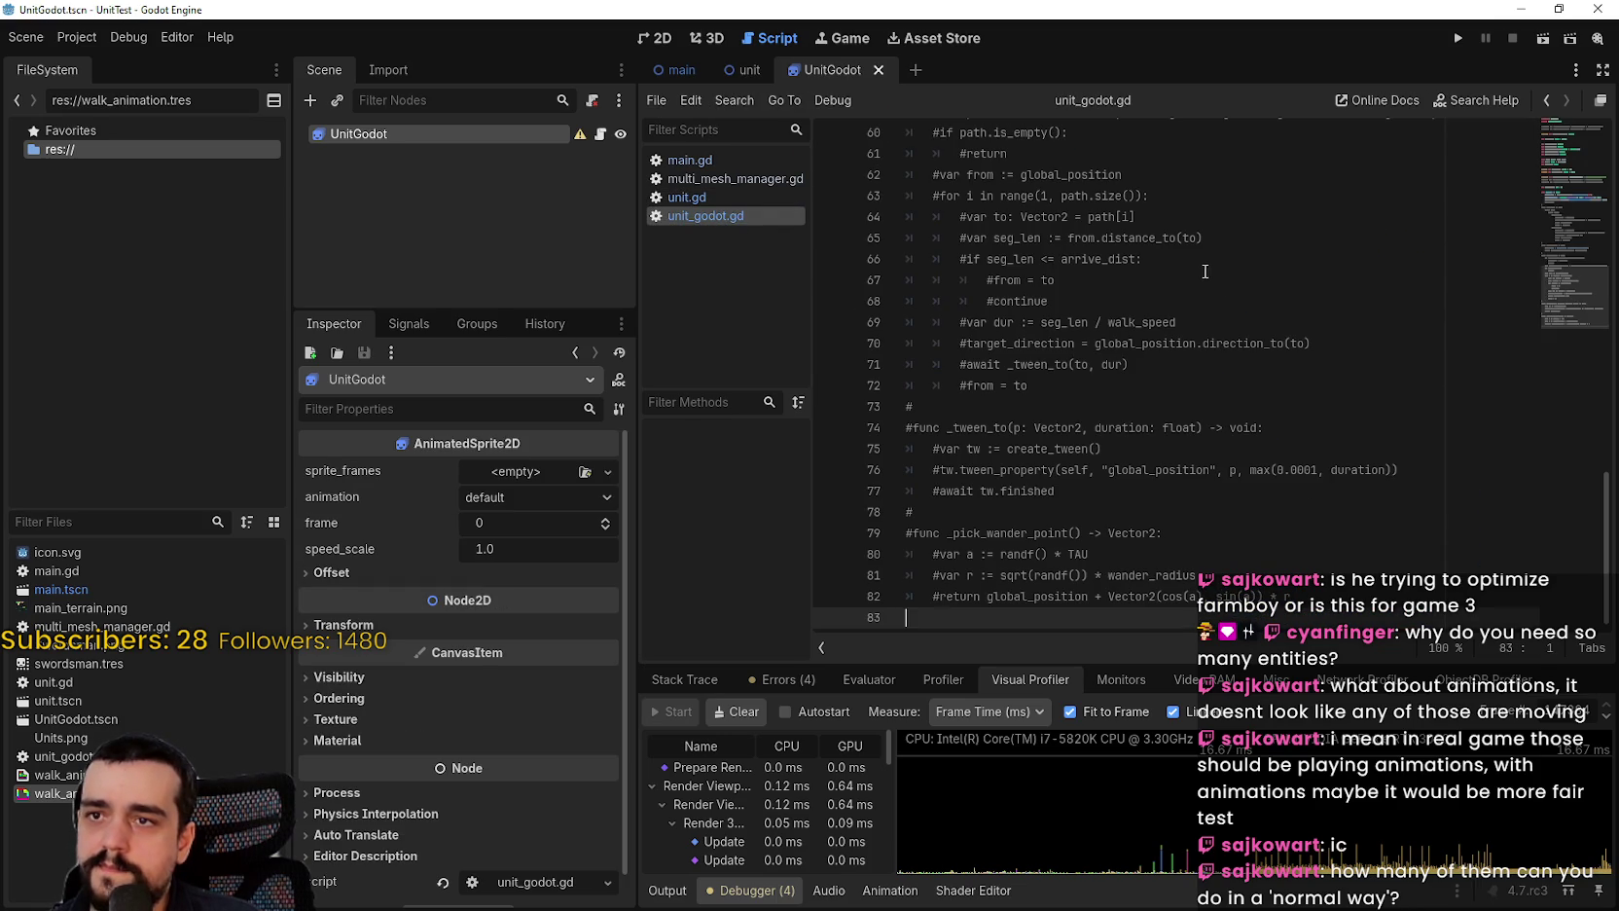
{"action": "scroll", "coordinate": [1264, 486], "scroll_direction": "up", "scroll_amount": 5}
{"action": "scroll", "coordinate": [1279, 530], "scroll_direction": "up", "scroll_amount": 10}
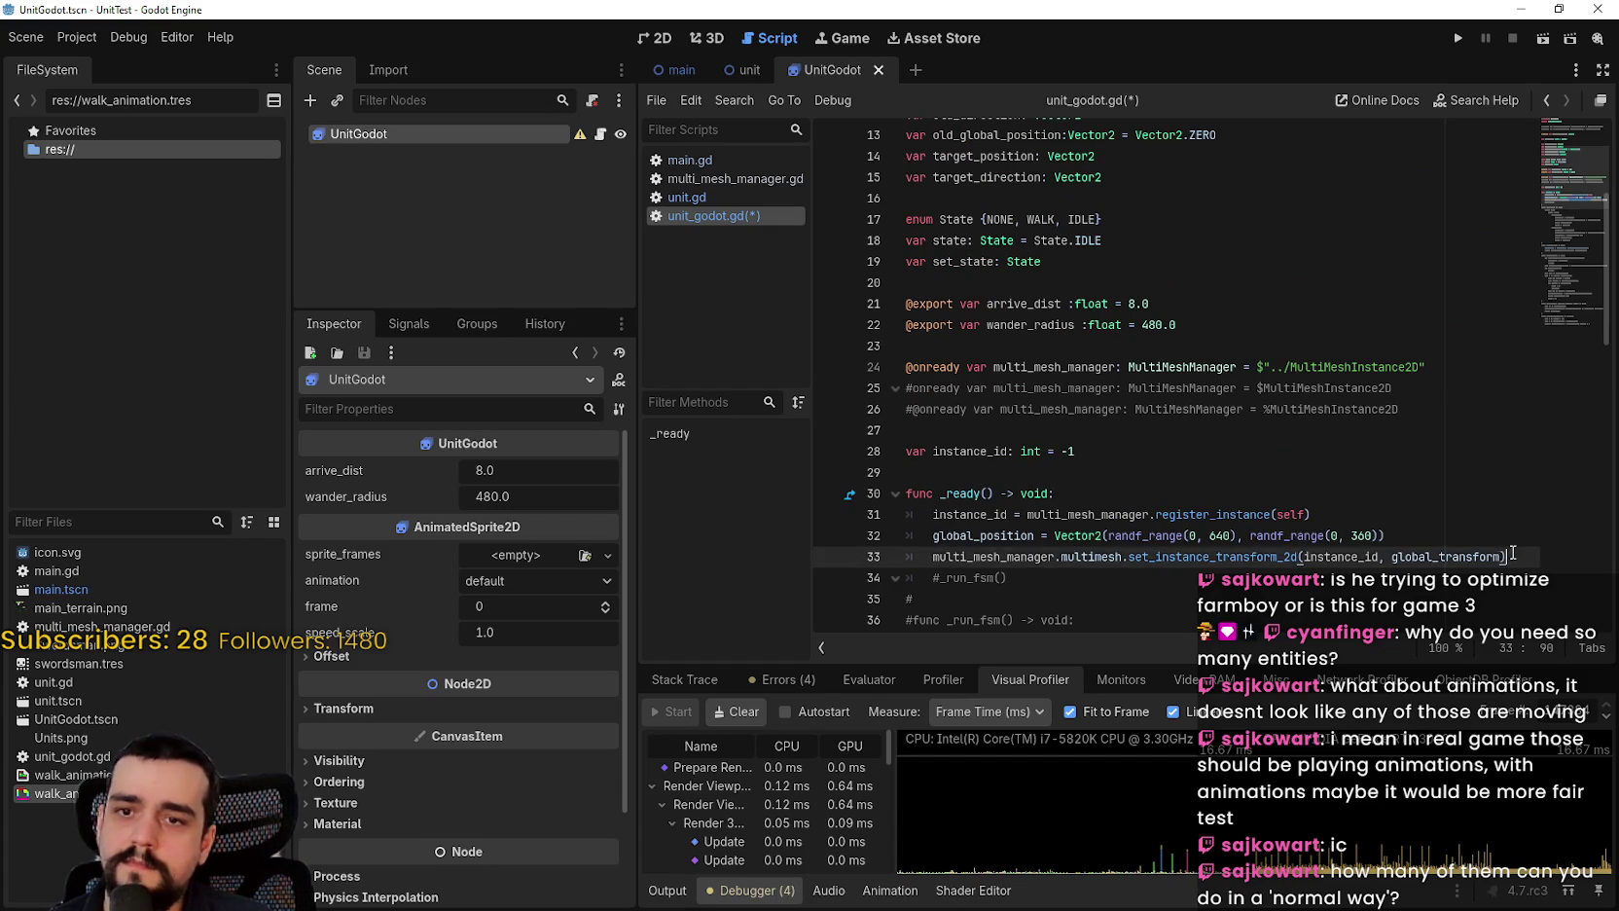
{"action": "left_click_drag", "start_coordinate": [1513, 553], "coordinate": [919, 519]}
{"action": "key", "text": "BackSpace"}
{"action": "key", "text": "BackSpace"}
{"action": "mouse_move", "coordinate": [906, 430]}
{"action": "left_mouse_down"}
{"action": "mouse_move", "coordinate": [906, 409]}
{"action": "mouse_move", "coordinate": [873, 439]}
{"action": "mouse_move", "coordinate": [904, 364]}
{"action": "left_mouse_up"}
{"action": "key", "text": "BackSpace"}
{"action": "key", "text": "BackSpace"}
{"action": "key", "text": "BackSpace"}
{"action": "scroll", "coordinate": [1049, 393], "scroll_direction": "up", "scroll_amount": 4}
{"action": "left_click_drag", "start_coordinate": [1041, 237], "coordinate": [906, 195]}
{"action": "key", "text": "BackSpace"}
{"action": "key", "text": "BackSpace"}
{"action": "scroll", "coordinate": [970, 611], "scroll_direction": "down", "scroll_amount": 1}
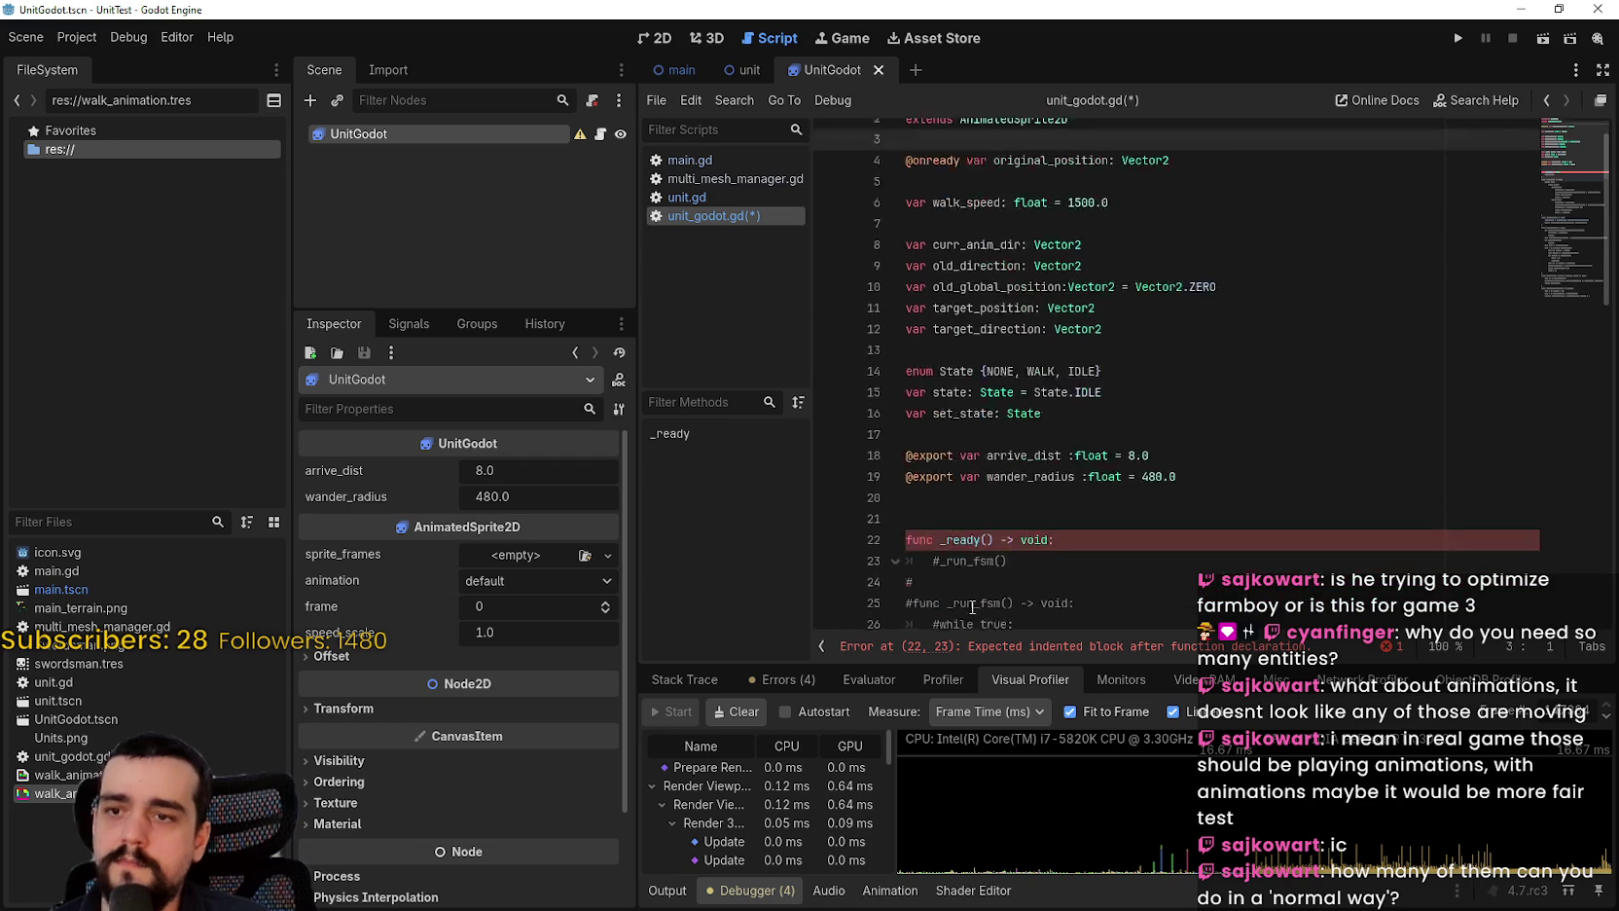
{"action": "scroll", "coordinate": [970, 611], "scroll_direction": "down", "scroll_amount": 3}
{"action": "left_click", "coordinate": [940, 407]}
{"action": "key", "text": "BackSpace"}
Step: Uncomment the whole _run_fsm state machine block with Ctrl+K
{"action": "scroll", "coordinate": [1071, 482], "scroll_direction": "down", "scroll_amount": 10}
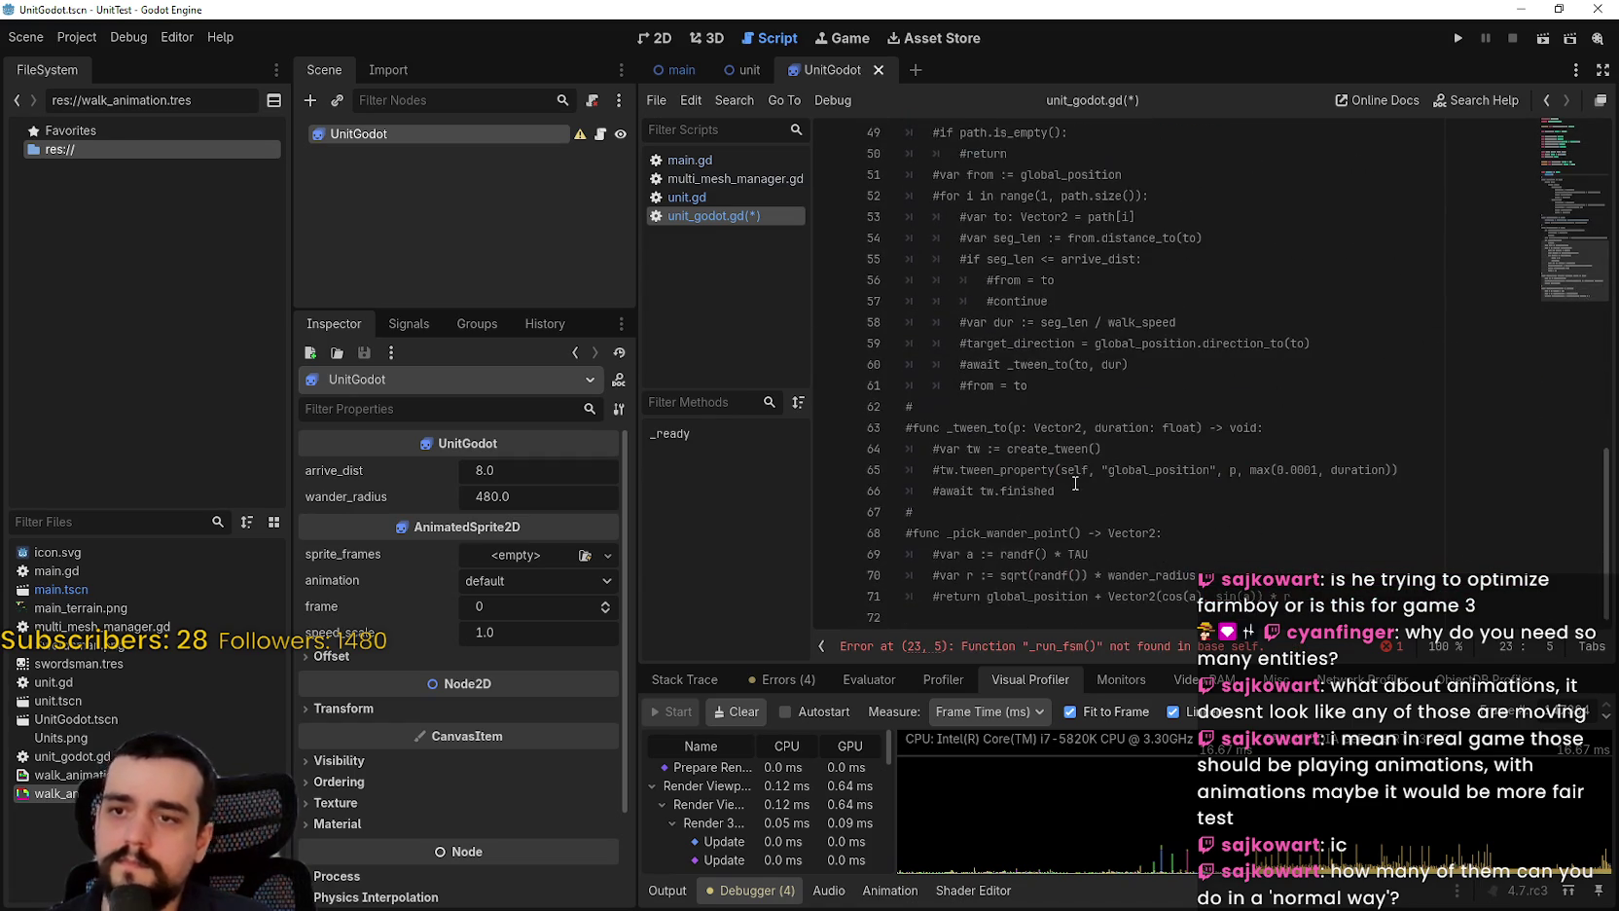
{"action": "mouse_move", "coordinate": [1253, 595]}
{"action": "left_mouse_down"}
{"action": "mouse_move", "coordinate": [1265, 515]}
{"action": "mouse_move", "coordinate": [1280, 534]}
{"action": "mouse_move", "coordinate": [1119, 506]}
{"action": "mouse_move", "coordinate": [934, 389]}
{"action": "mouse_move", "coordinate": [874, 328]}
{"action": "left_mouse_up"}
{"action": "scroll", "coordinate": [1274, 530], "scroll_direction": "up", "scroll_amount": 6}
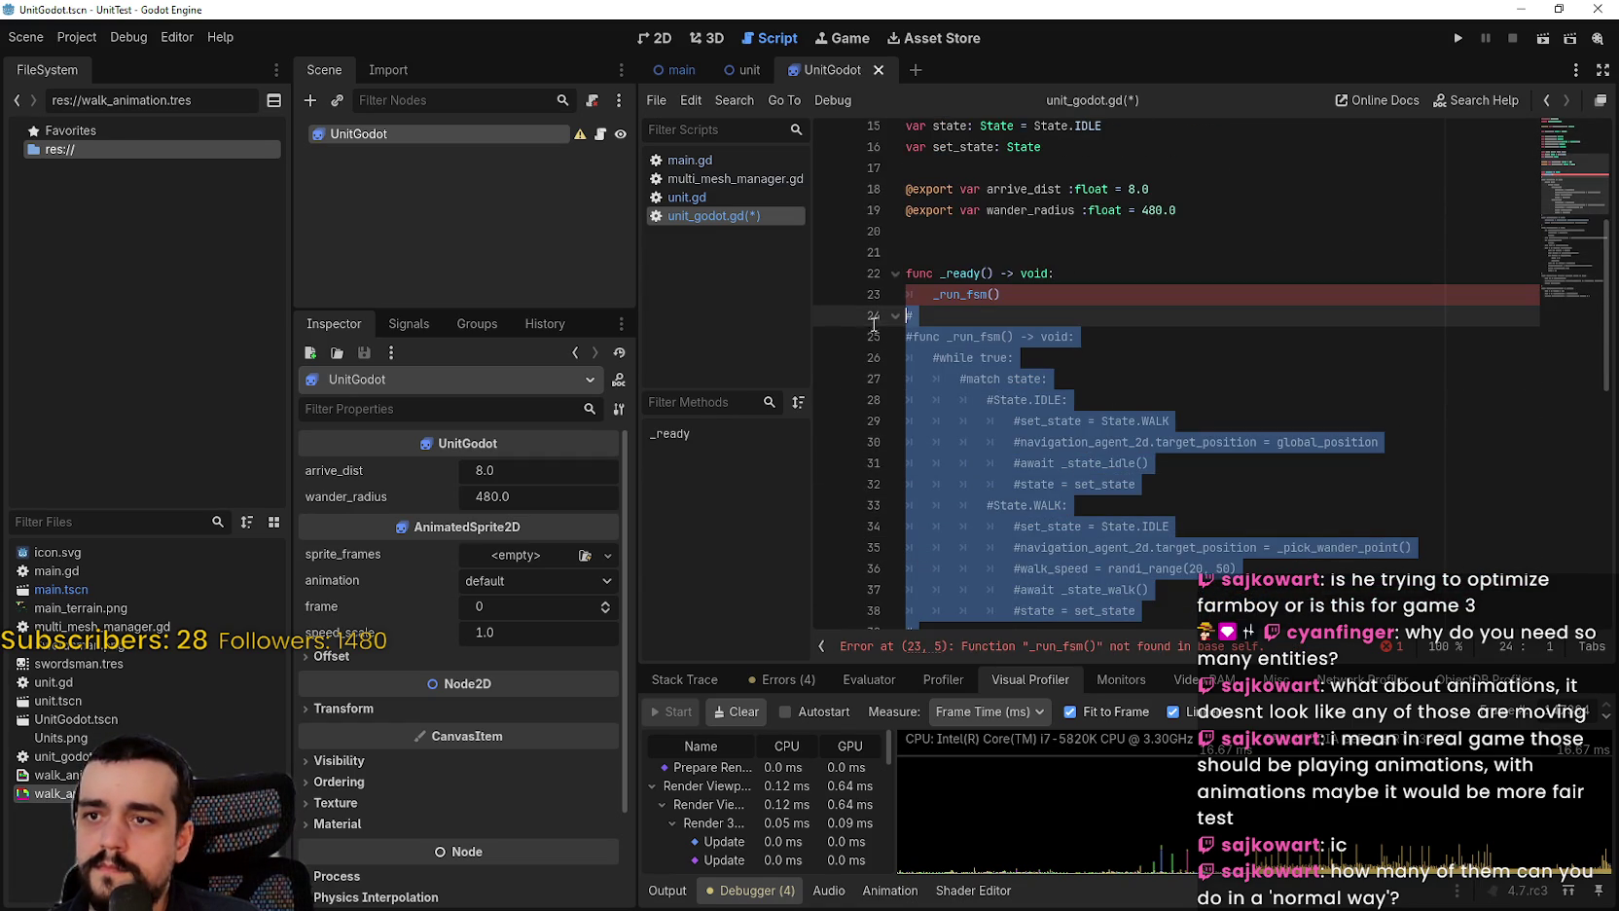
{"action": "key", "text": "ctrl+k"}
{"action": "left_click", "coordinate": [999, 302]}
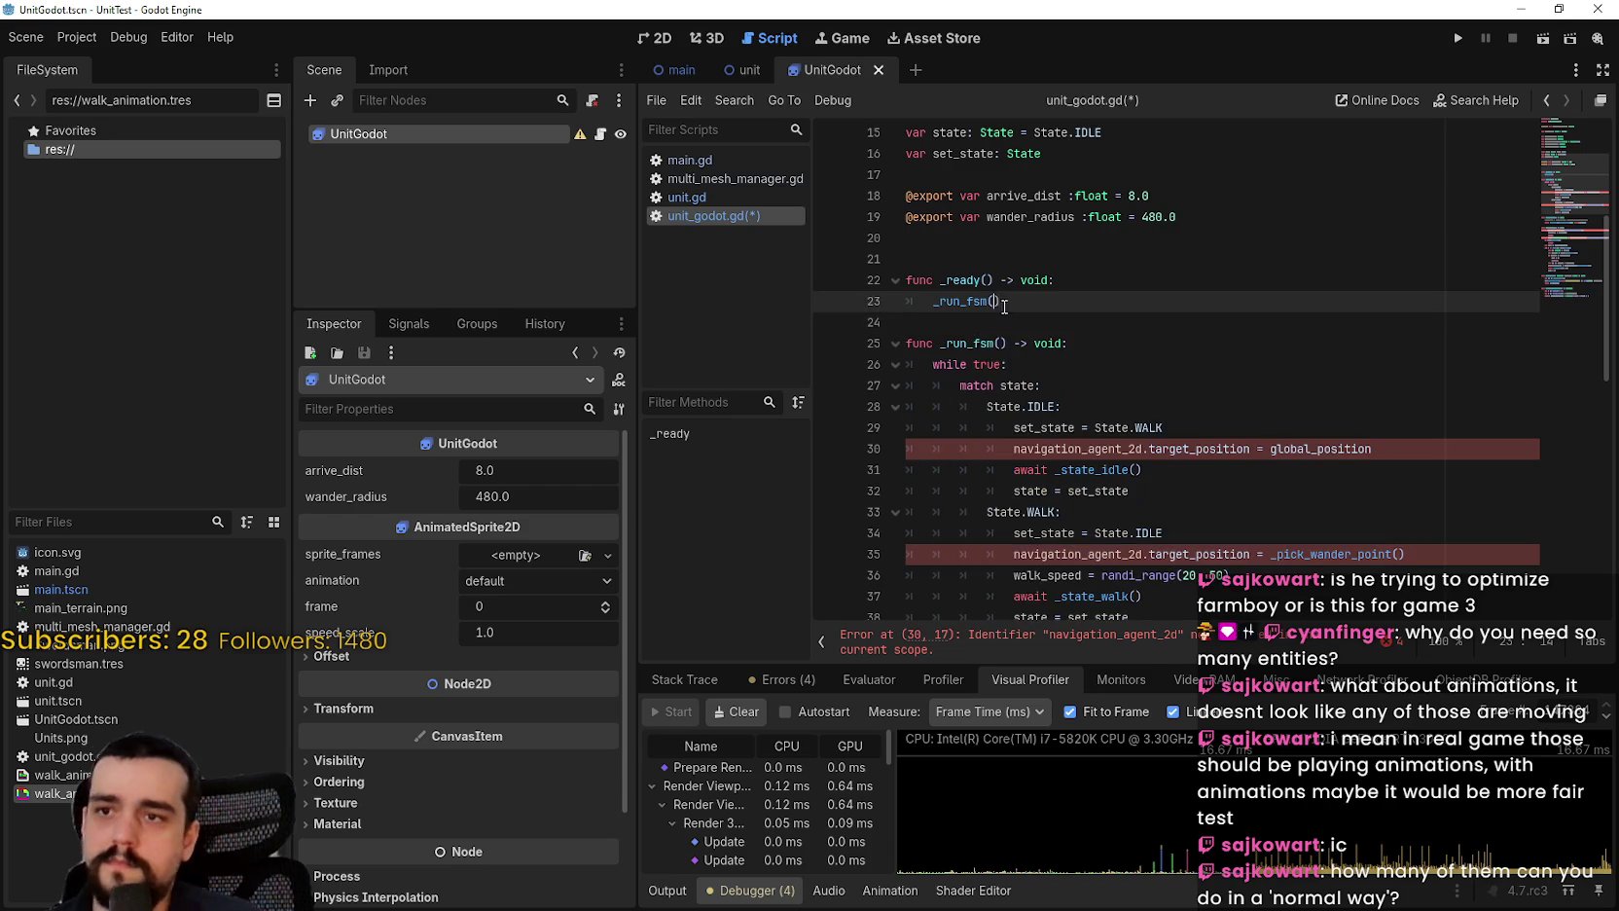
{"action": "scroll", "coordinate": [1045, 348], "scroll_direction": "down", "scroll_amount": 1}
{"action": "scroll", "coordinate": [1048, 353], "scroll_direction": "down", "scroll_amount": 3}
{"action": "scroll", "coordinate": [1033, 284], "scroll_direction": "up", "scroll_amount": 10}
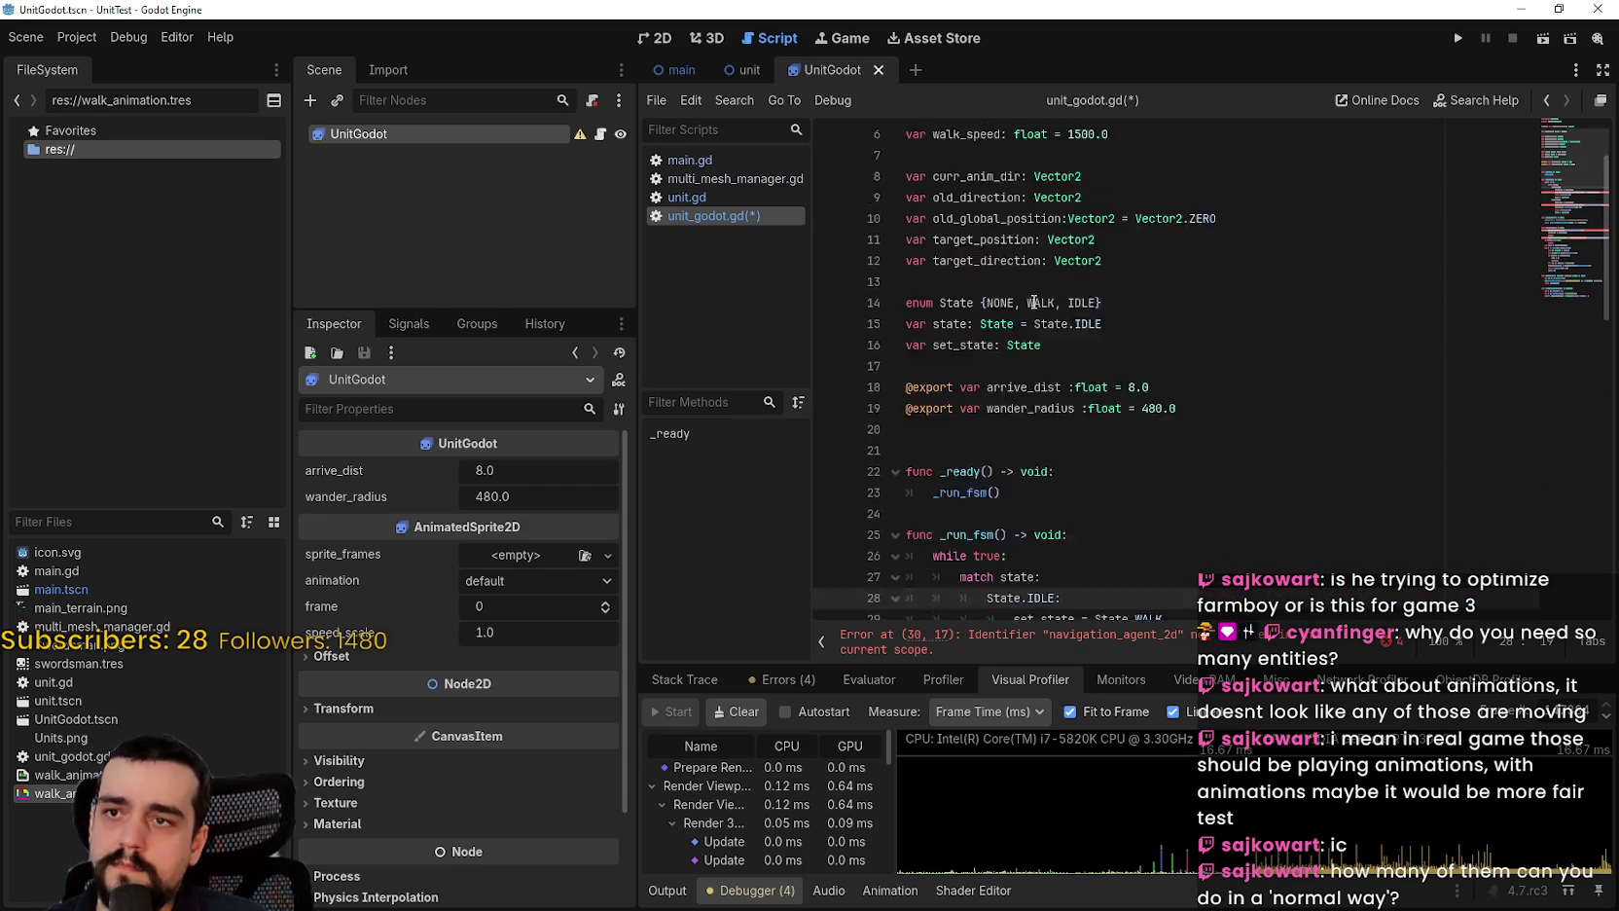
{"action": "left_click", "coordinate": [970, 214]}
Step: Add a NavigationAgent2D child under the UnitGodot node
{"action": "right_click", "coordinate": [348, 141]}
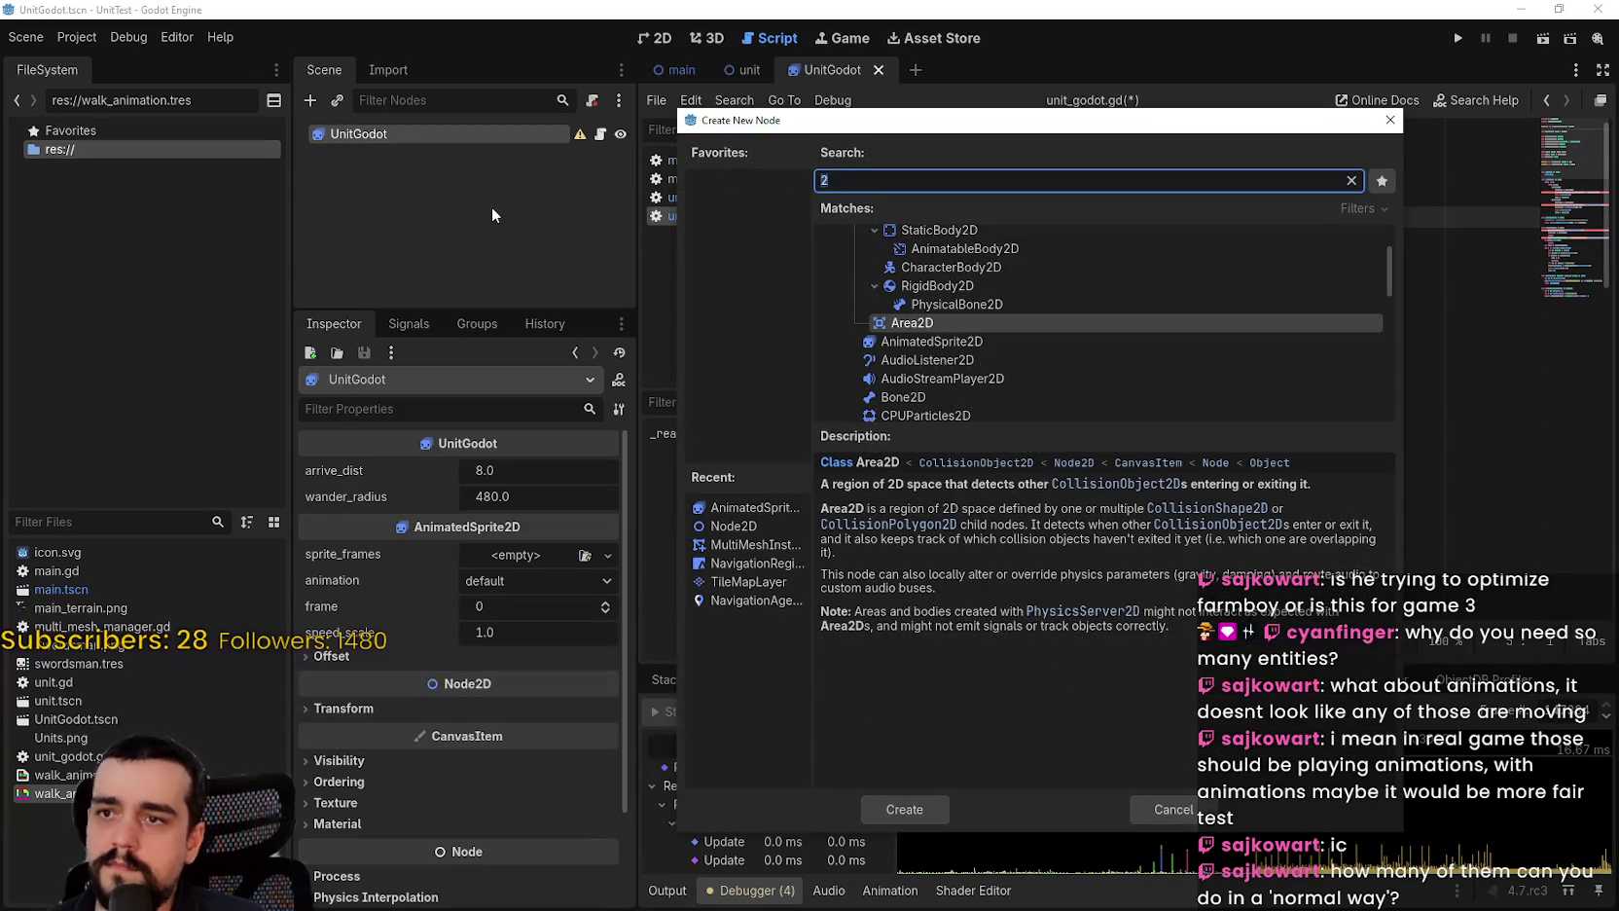
{"action": "type", "text": "navigaton"}
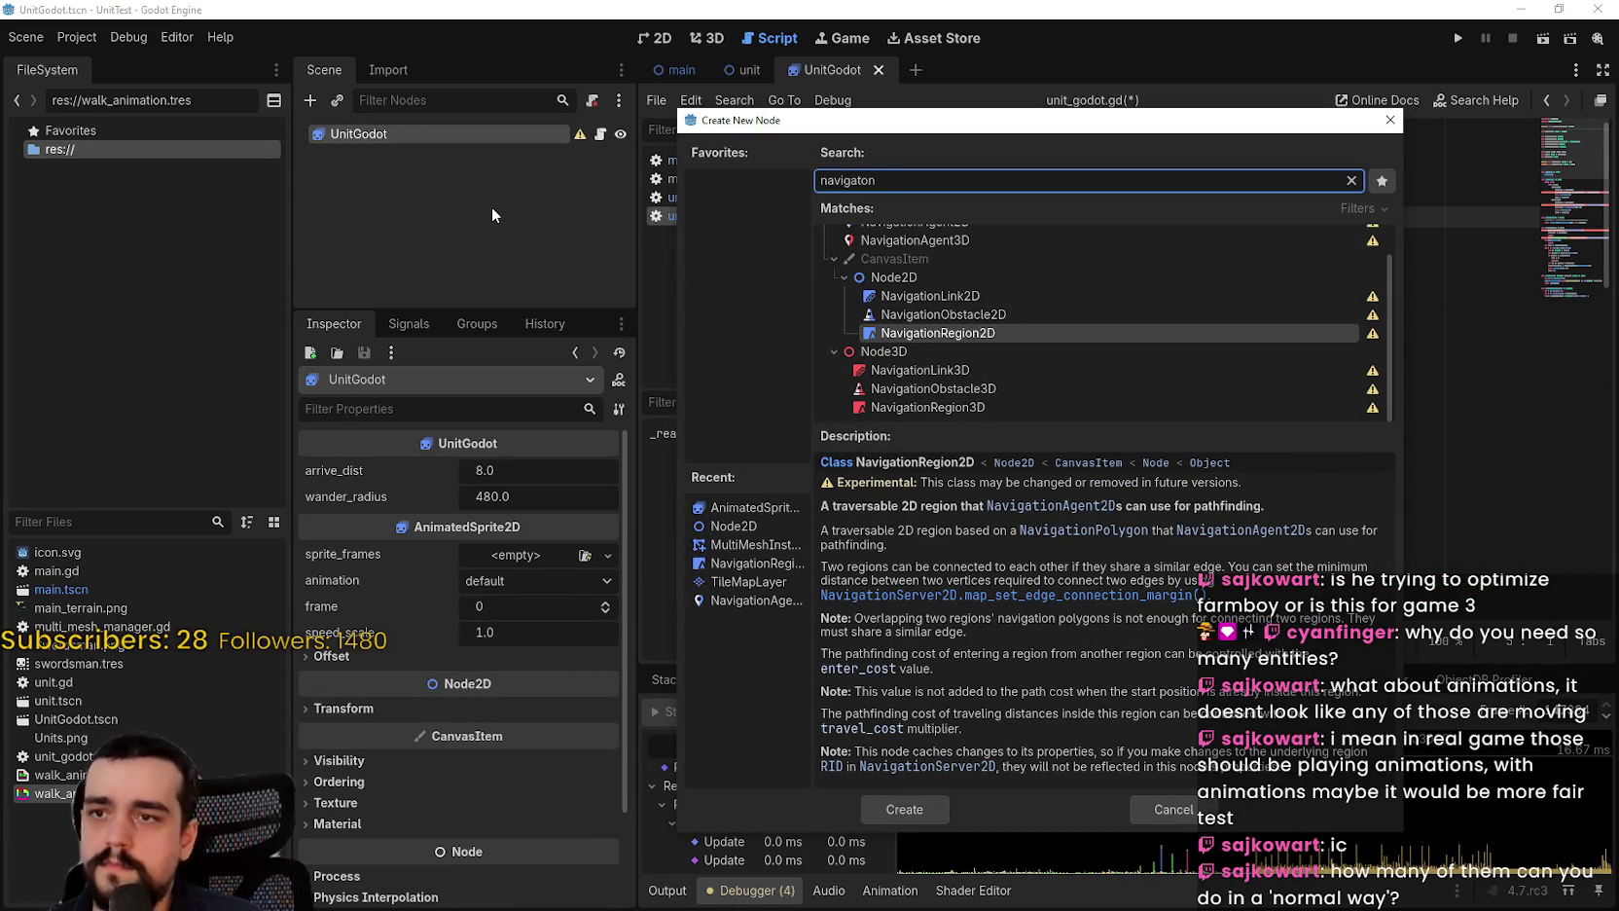
{"action": "scroll", "coordinate": [914, 360], "scroll_direction": "up", "scroll_amount": 2}
{"action": "left_click", "coordinate": [915, 257]}
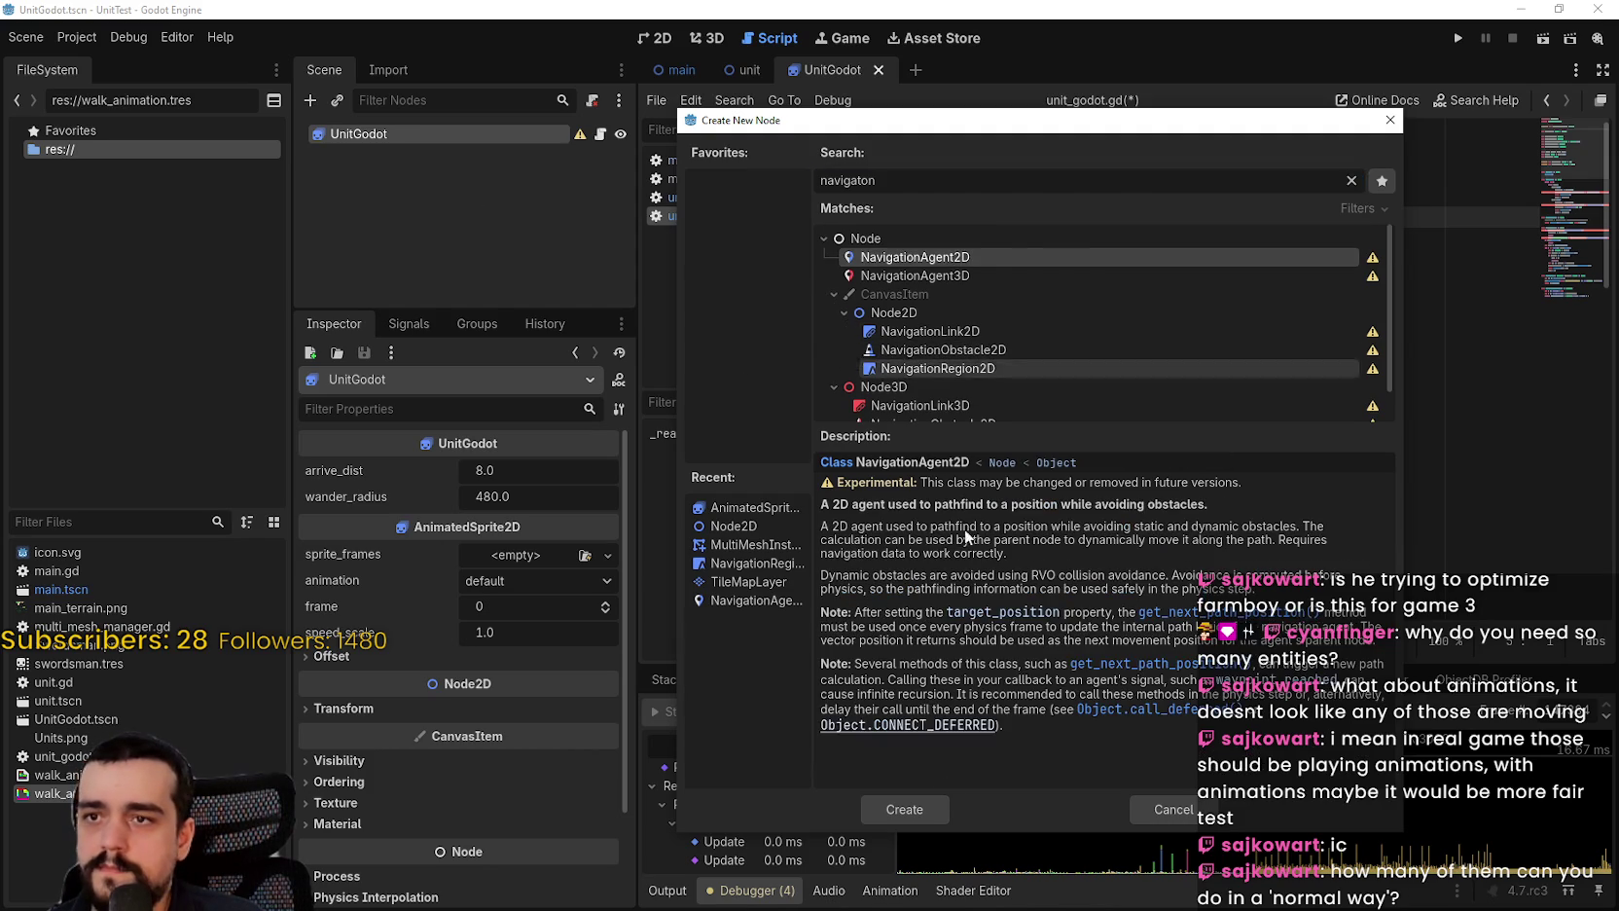
{"action": "left_click", "coordinate": [920, 797]}
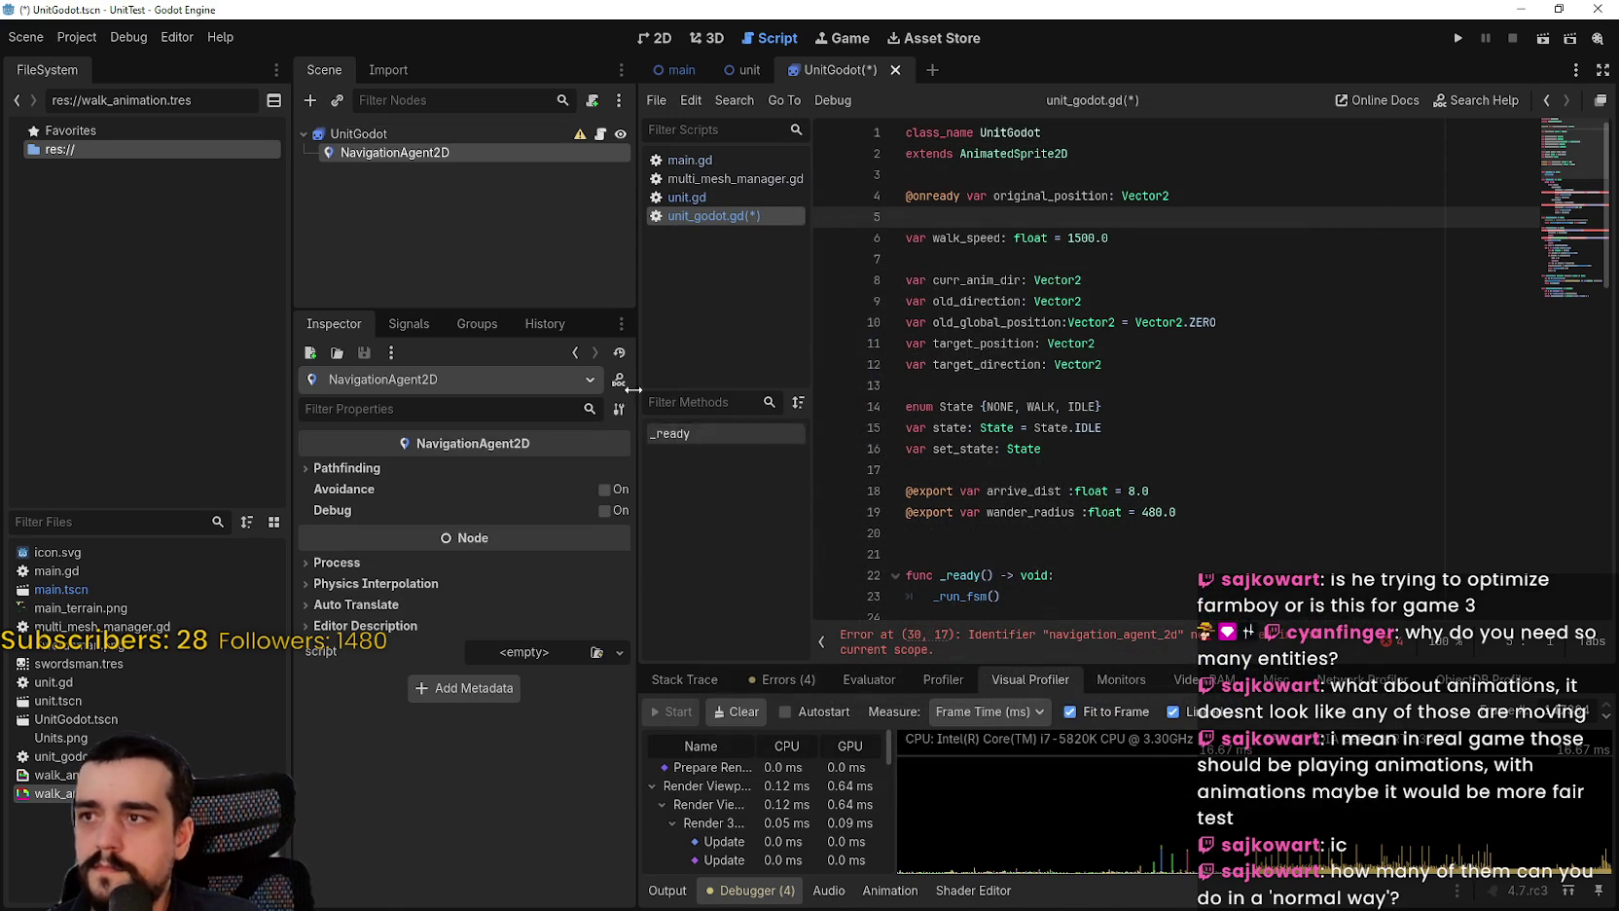
{"action": "left_click", "coordinate": [402, 467]}
{"action": "left_click", "coordinate": [377, 467]}
Step: Quick-load swordsman.tres as UnitGodot's sprite frames and save the scene
{"action": "left_click", "coordinate": [506, 138]}
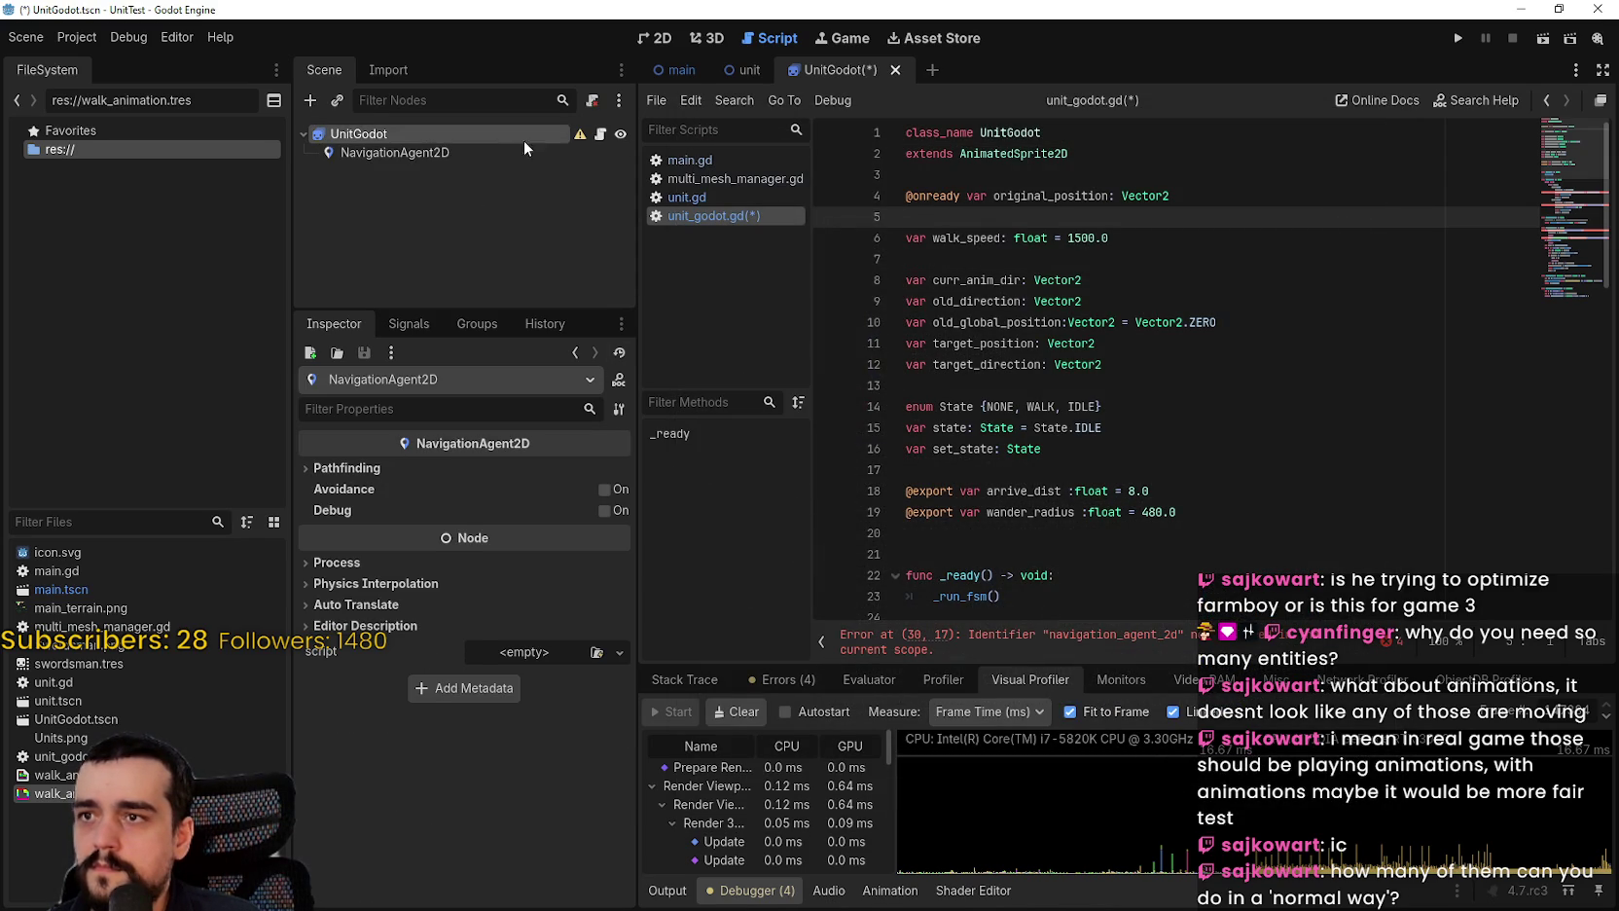
{"action": "left_click", "coordinate": [506, 553]}
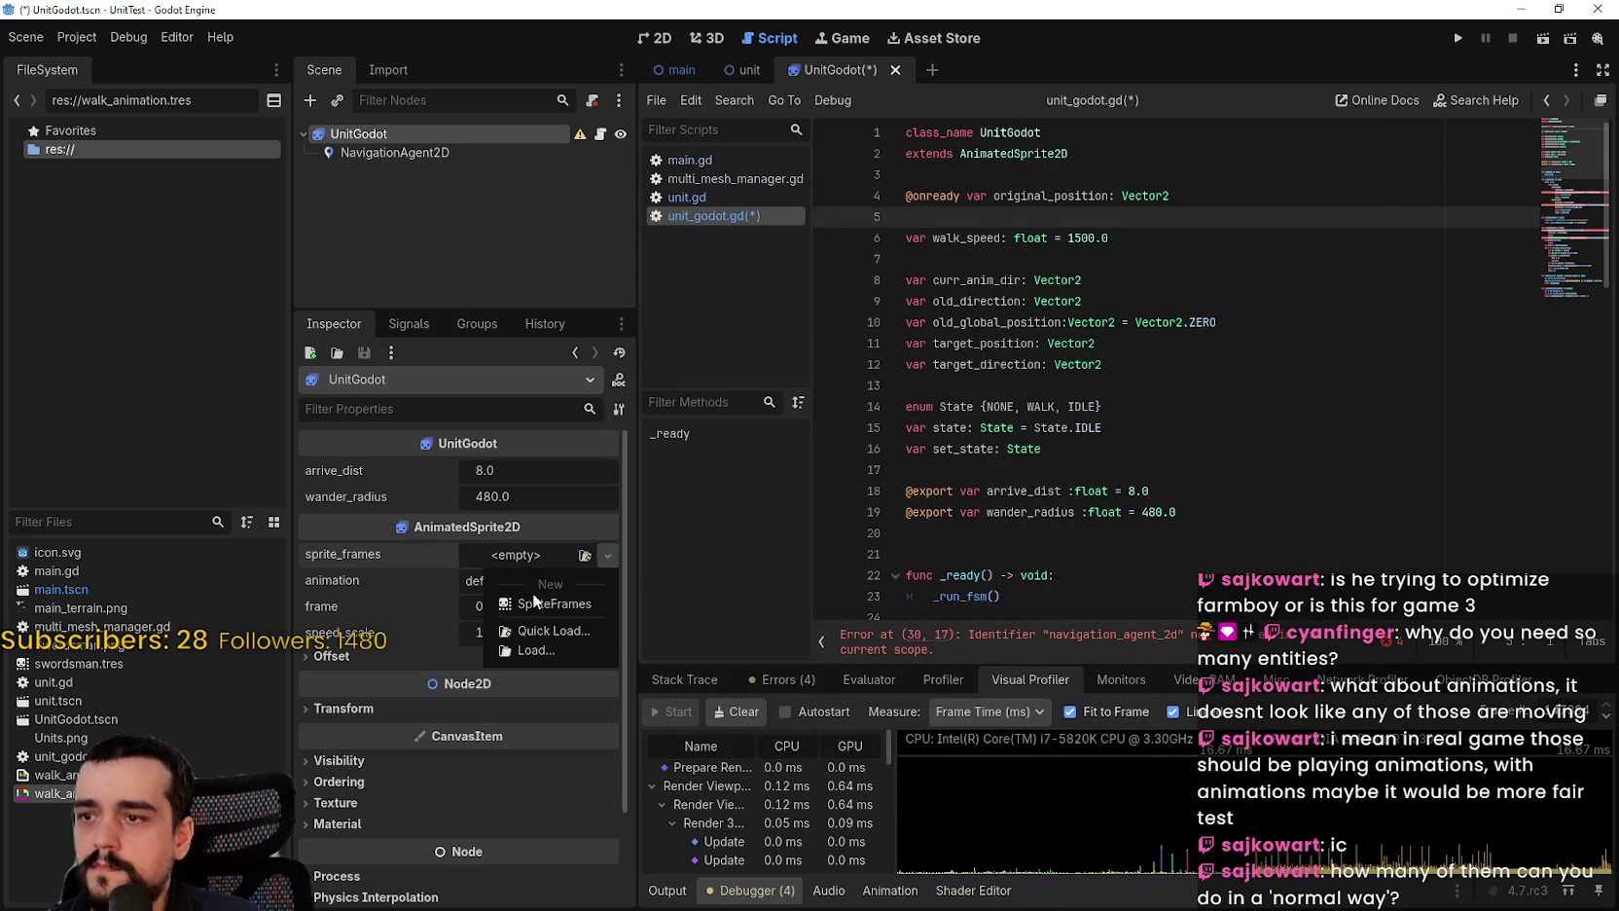
{"action": "left_click", "coordinate": [536, 632]}
{"action": "left_click", "coordinate": [639, 274]}
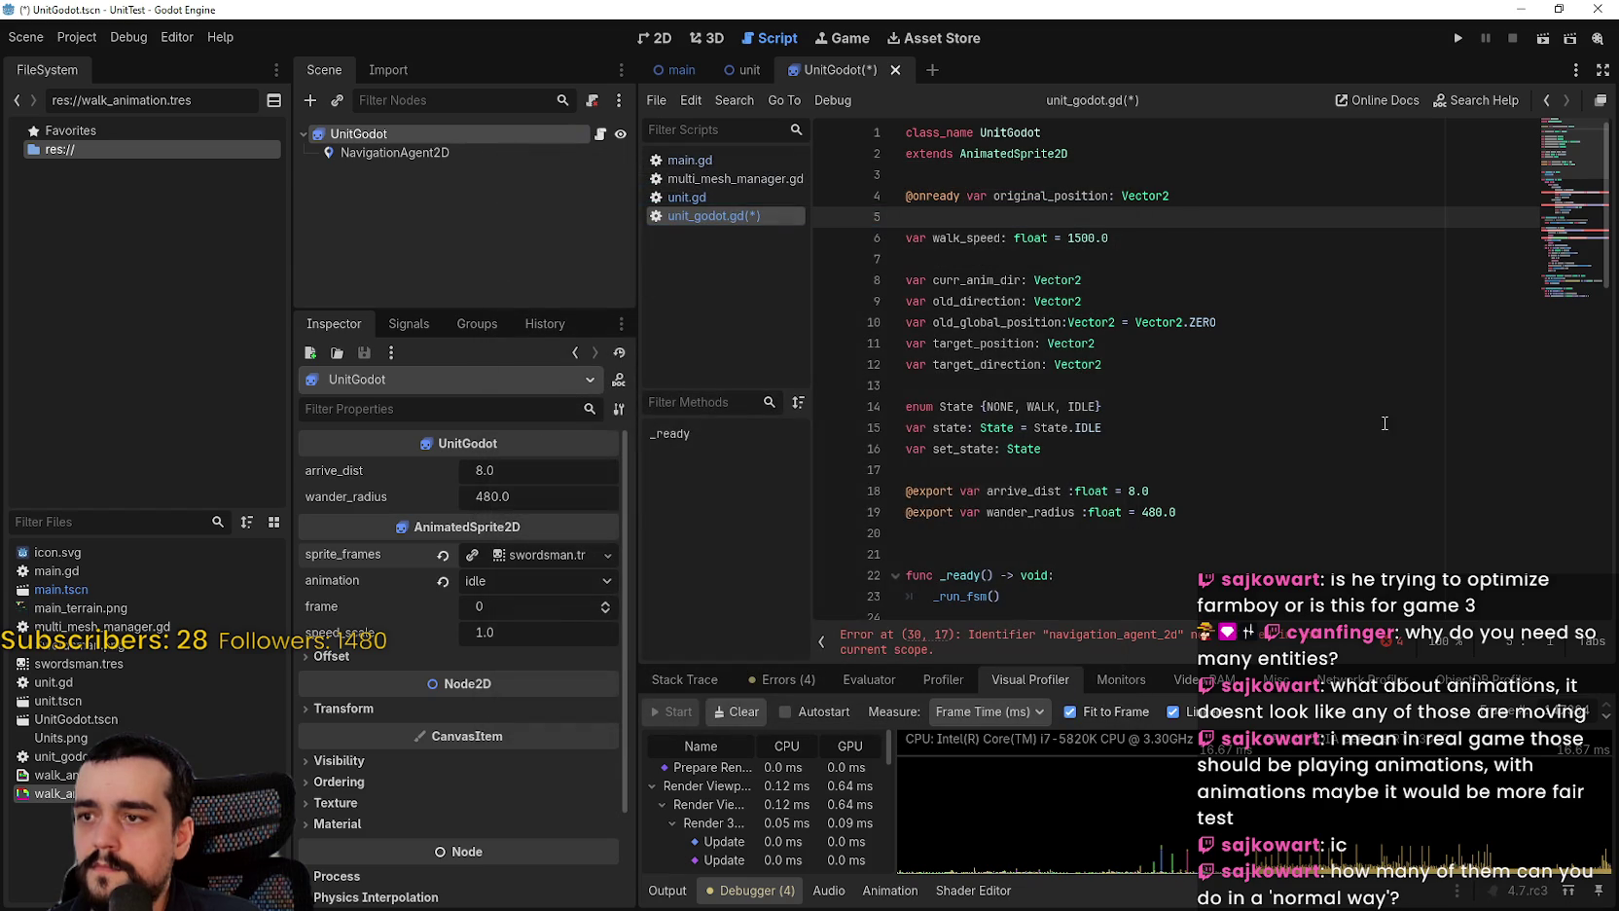
{"action": "key", "text": "ctrl+s"}
{"action": "left_click", "coordinate": [1235, 349]}
{"action": "scroll", "coordinate": [1156, 471], "scroll_direction": "down", "scroll_amount": 3}
{"action": "scroll", "coordinate": [1156, 471], "scroll_direction": "up", "scroll_amount": 3}
{"action": "left_click", "coordinate": [973, 243]}
{"action": "key", "text": "Up"}
{"action": "mouse_move", "coordinate": [381, 153]}
{"action": "left_mouse_down"}
{"action": "mouse_move", "coordinate": [1281, 545]}
{"action": "mouse_move", "coordinate": [1278, 337]}
{"action": "left_mouse_up"}
{"action": "scroll", "coordinate": [1278, 336], "scroll_direction": "down", "scroll_amount": 4}
{"action": "scroll", "coordinate": [1277, 337], "scroll_direction": "down", "scroll_amount": 5}
{"action": "scroll", "coordinate": [1277, 337], "scroll_direction": "up", "scroll_amount": 5}
{"action": "scroll", "coordinate": [1277, 336], "scroll_direction": "down", "scroll_amount": 12}
{"action": "key", "text": "ctrl+s"}
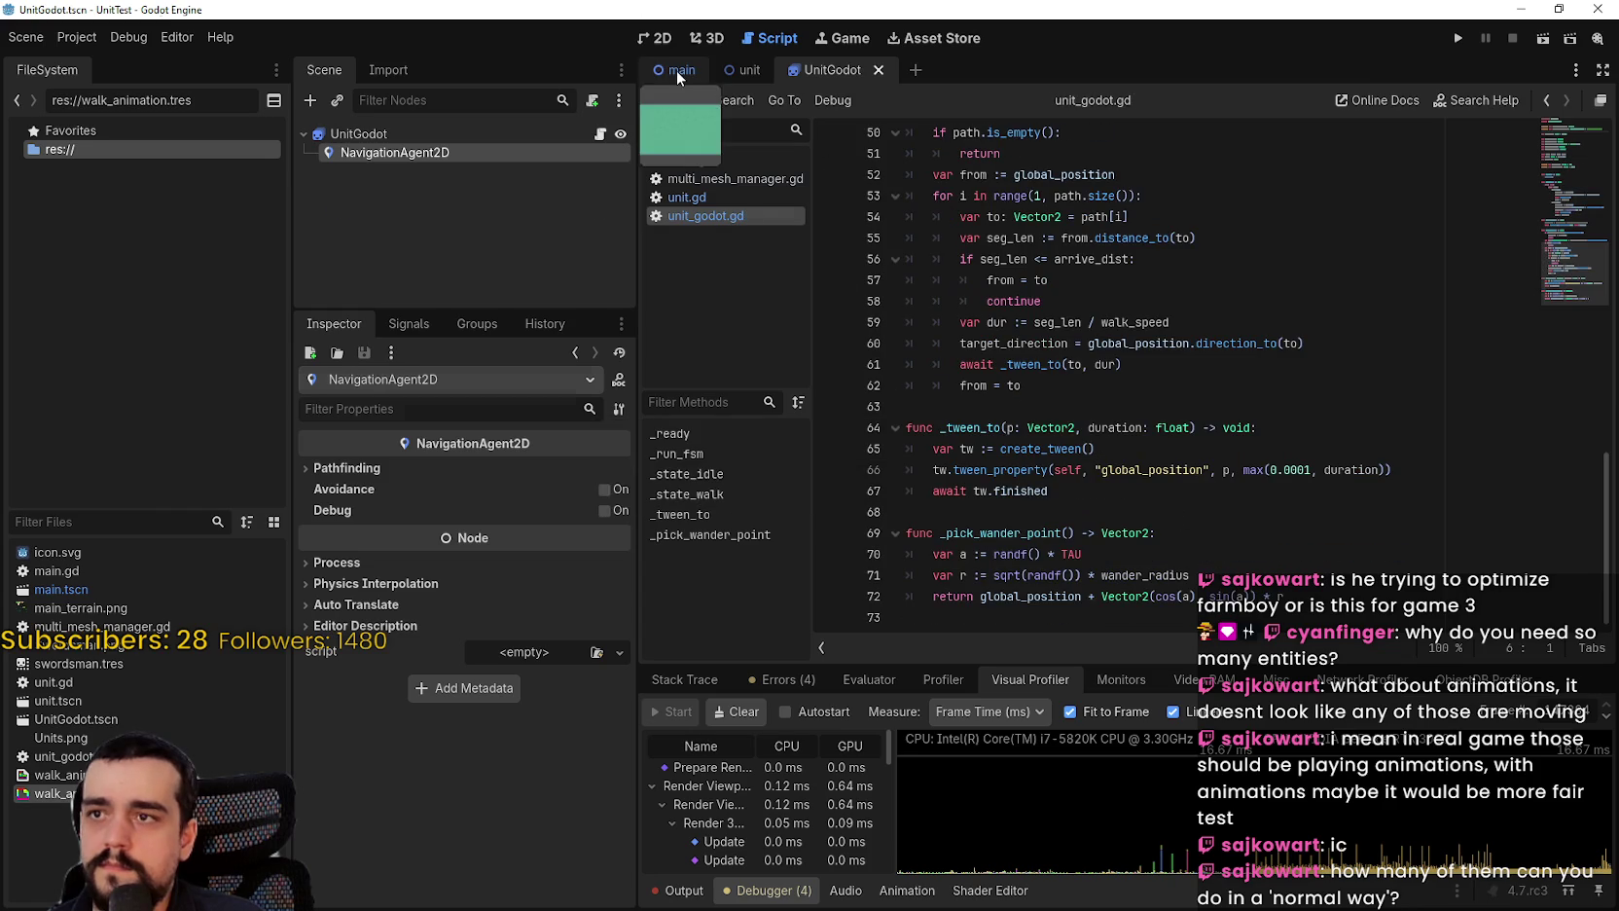
Step: Bring up main.gd from the main scene and review its _ready MultiMesh code
{"action": "left_click", "coordinate": [681, 70]}
{"action": "left_click", "coordinate": [600, 135]}
{"action": "left_click", "coordinate": [551, 203]}
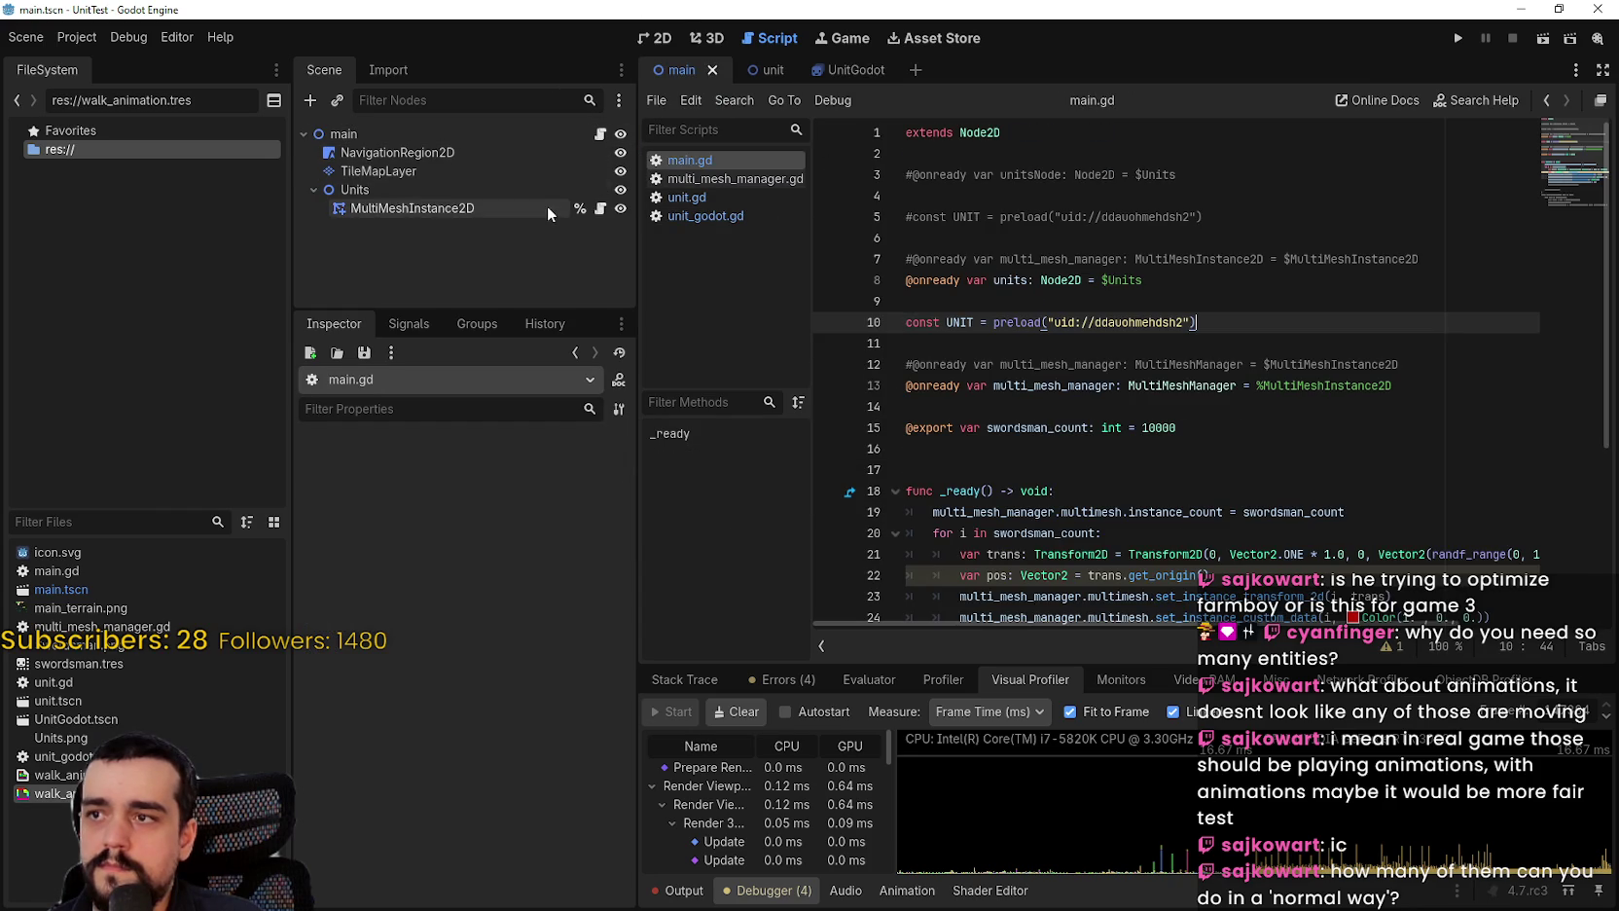
{"action": "left_click", "coordinate": [1144, 472]}
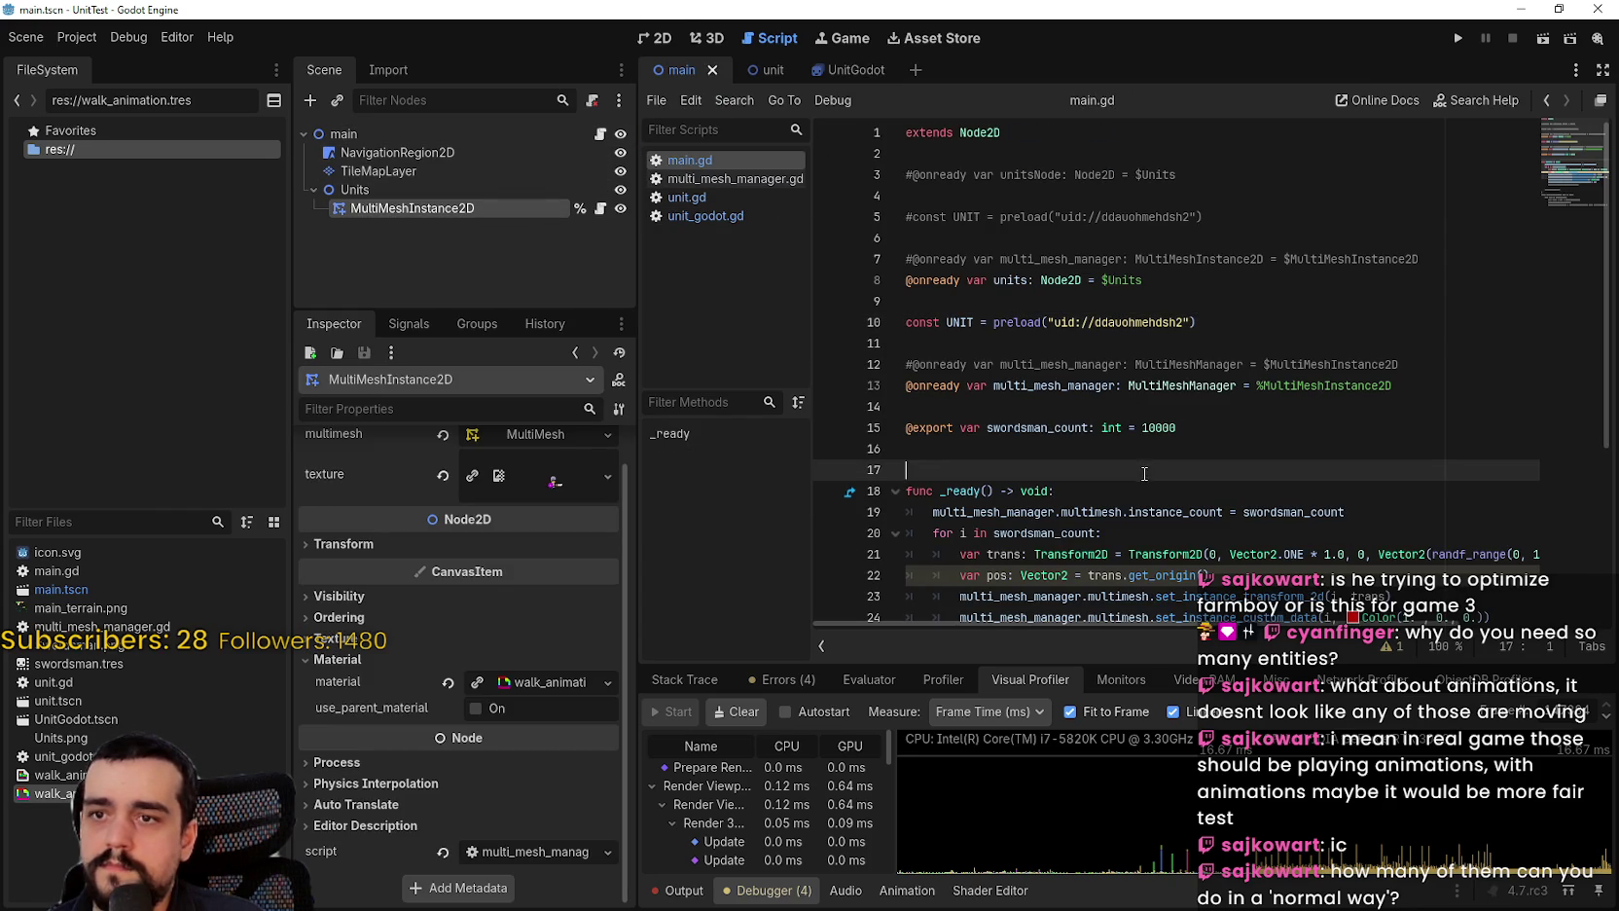
{"action": "scroll", "coordinate": [1169, 447], "scroll_direction": "down", "scroll_amount": 3}
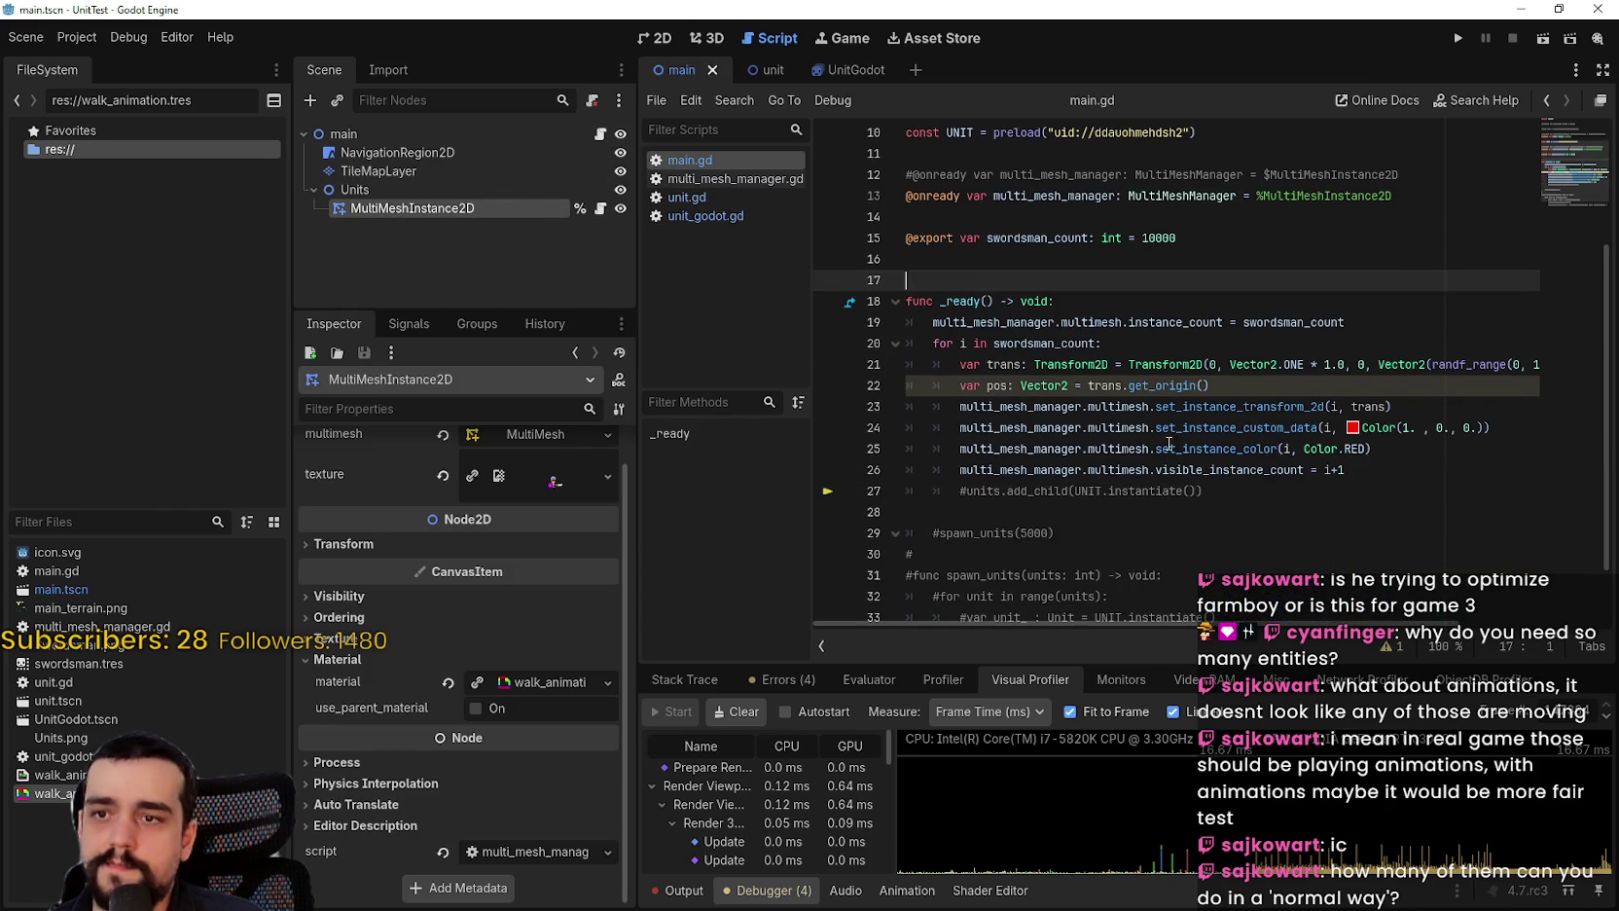
{"action": "left_click", "coordinate": [1290, 324]}
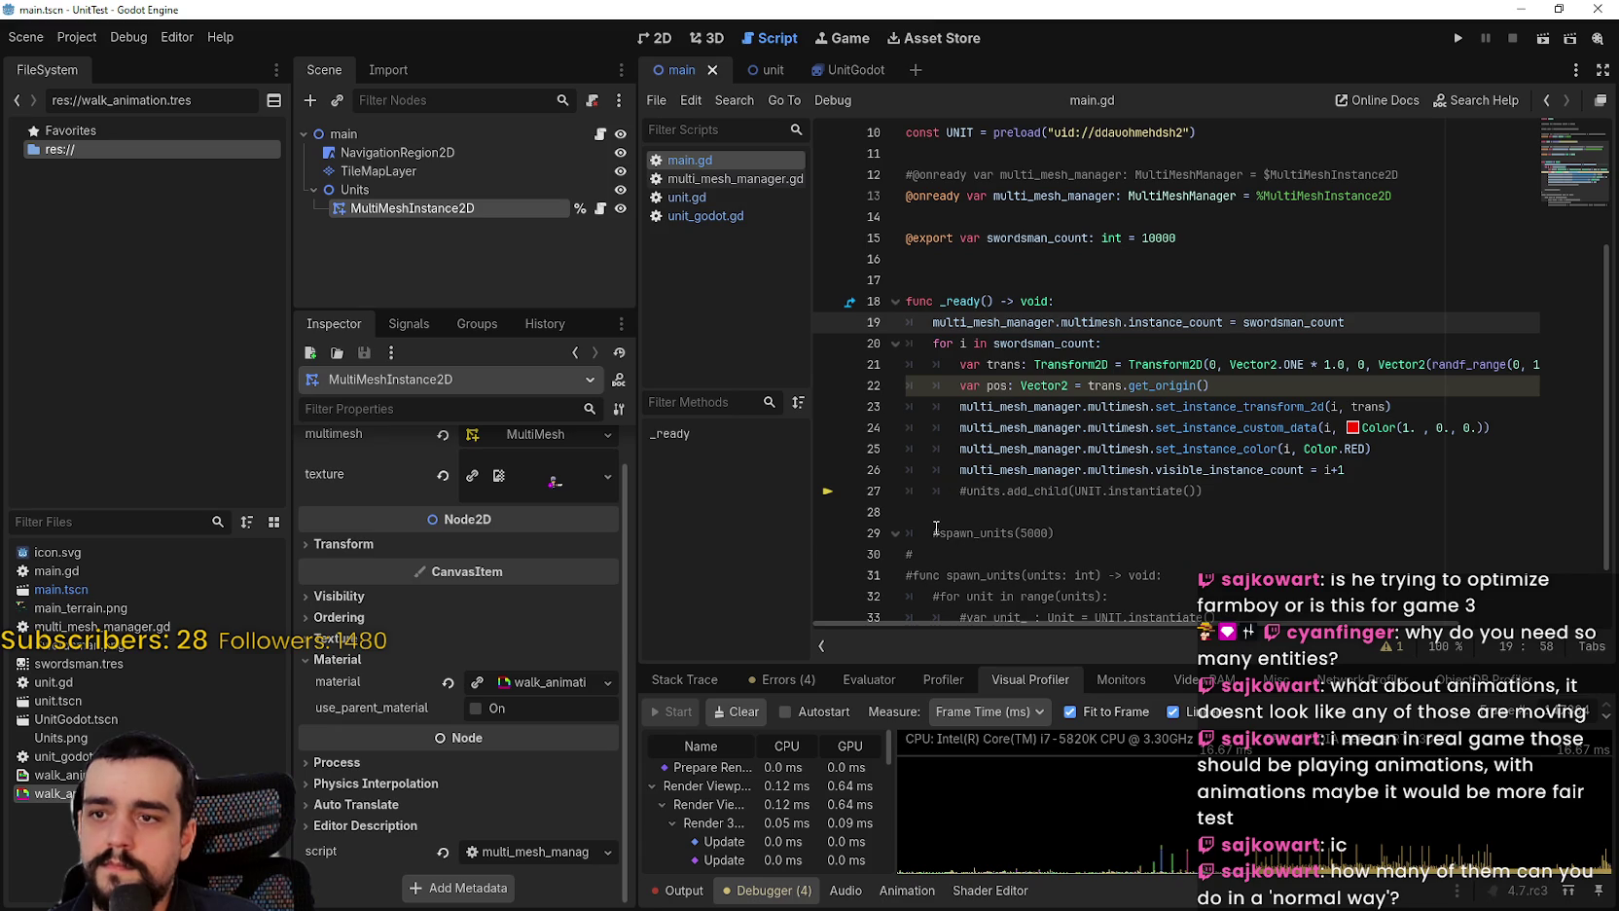
Step: Uncomment the spawn_units code and comment out the MultiMesh loop in _ready
{"action": "left_click", "coordinate": [936, 530]}
{"action": "scroll", "coordinate": [936, 530], "scroll_direction": "down", "scroll_amount": 1}
{"action": "left_click_drag", "start_coordinate": [1132, 599], "coordinate": [888, 469]}
{"action": "key", "text": "ctrl+k"}
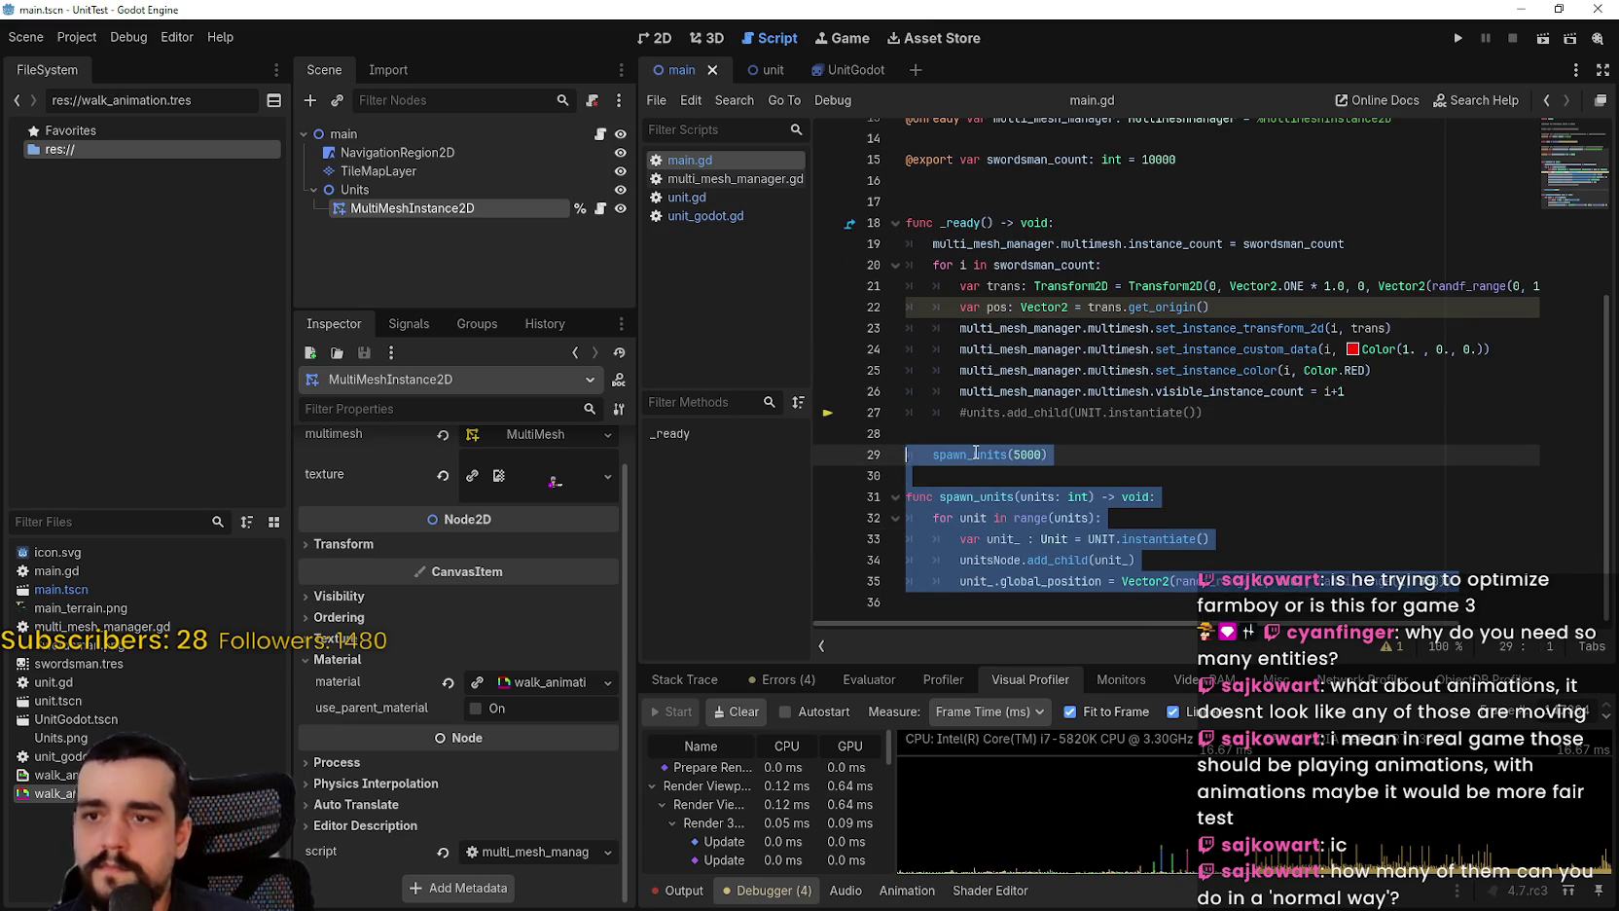
{"action": "scroll", "coordinate": [975, 452], "scroll_direction": "up", "scroll_amount": 1}
{"action": "mouse_move", "coordinate": [1211, 428]}
{"action": "left_mouse_down"}
{"action": "mouse_move", "coordinate": [856, 282]}
{"action": "mouse_move", "coordinate": [852, 264]}
{"action": "left_mouse_up"}
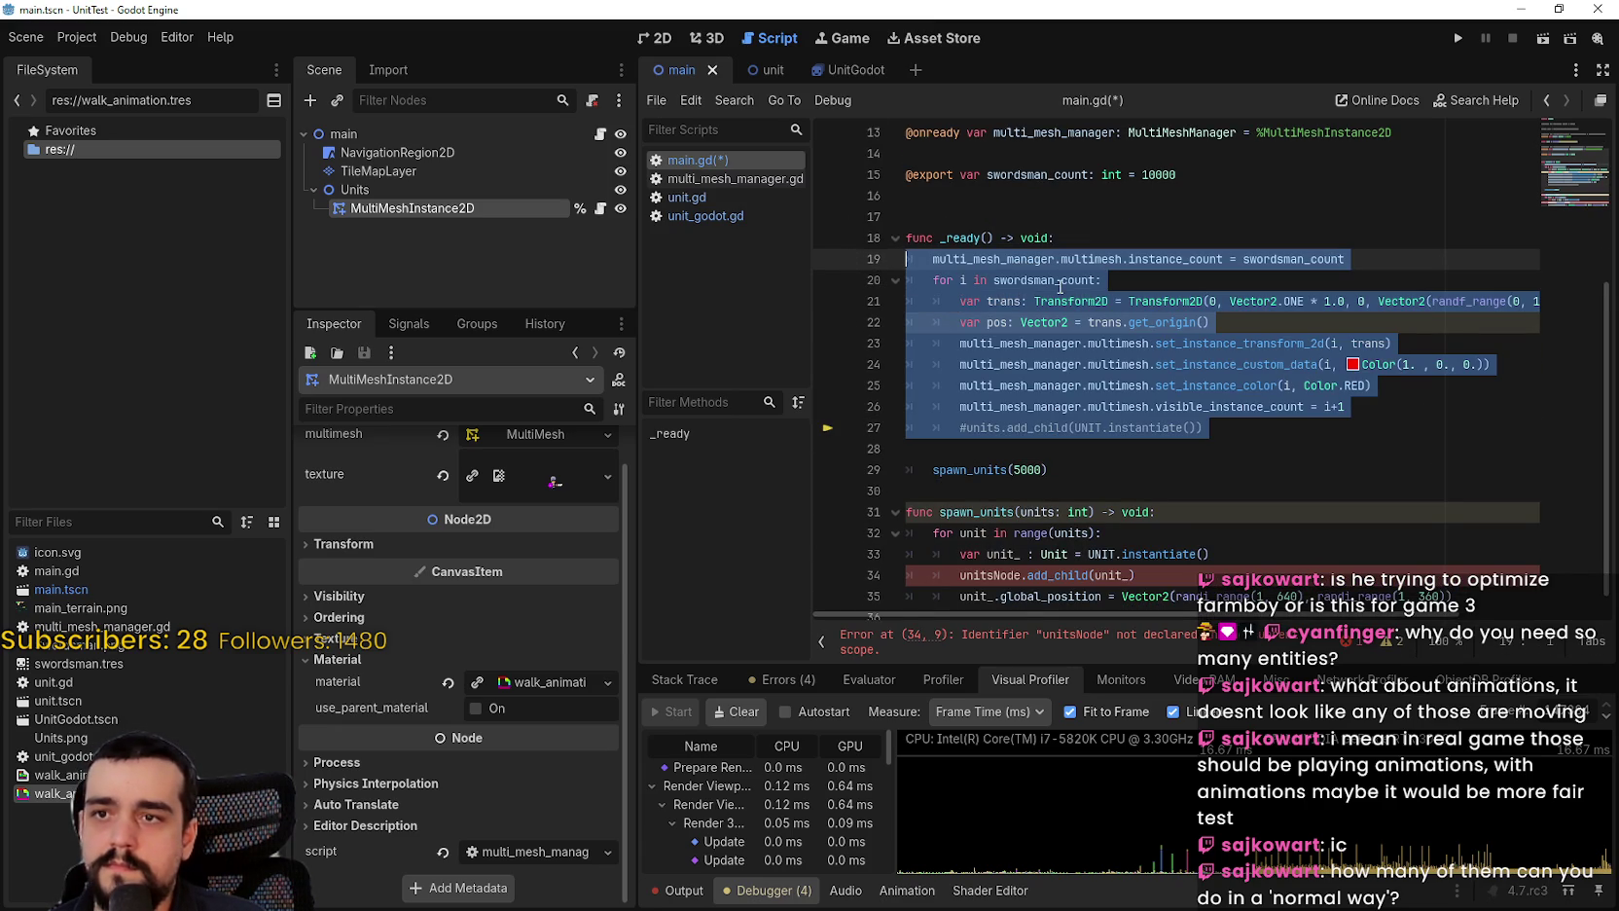
{"action": "key", "text": "ctrl+k"}
Step: Rename unitsNode to units on line 34 and review the UNIT preload line
{"action": "left_click", "coordinate": [1264, 515]}
{"action": "scroll", "coordinate": [1264, 514], "scroll_direction": "down", "scroll_amount": 1}
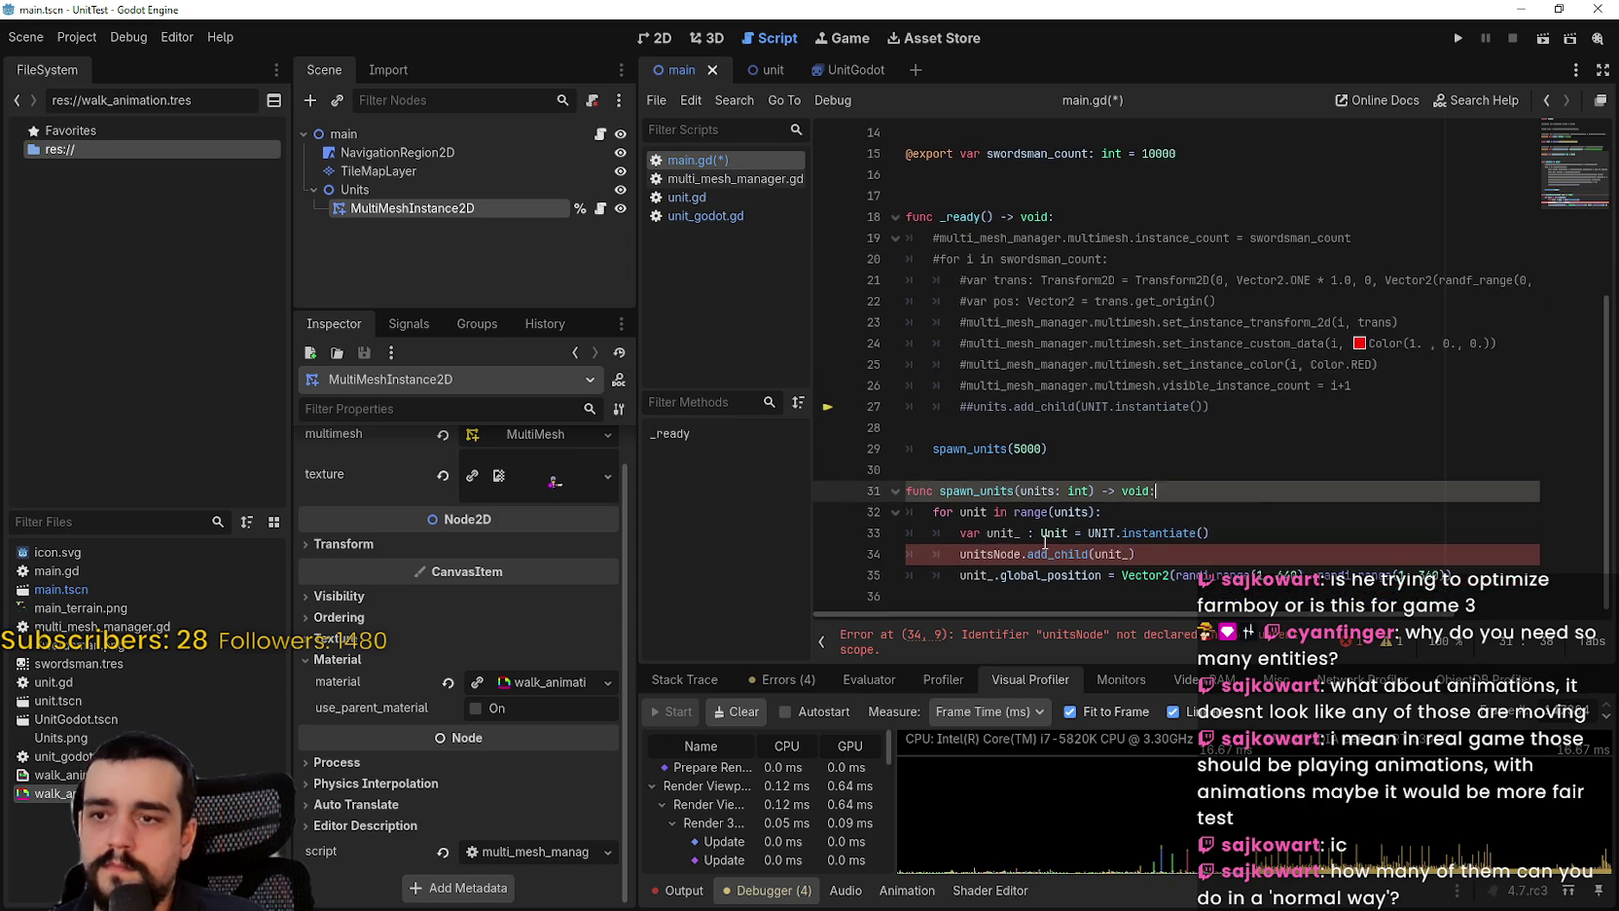
{"action": "left_click", "coordinate": [986, 553]}
{"action": "left_click", "coordinate": [997, 406]}
{"action": "double_click", "coordinate": [976, 556]}
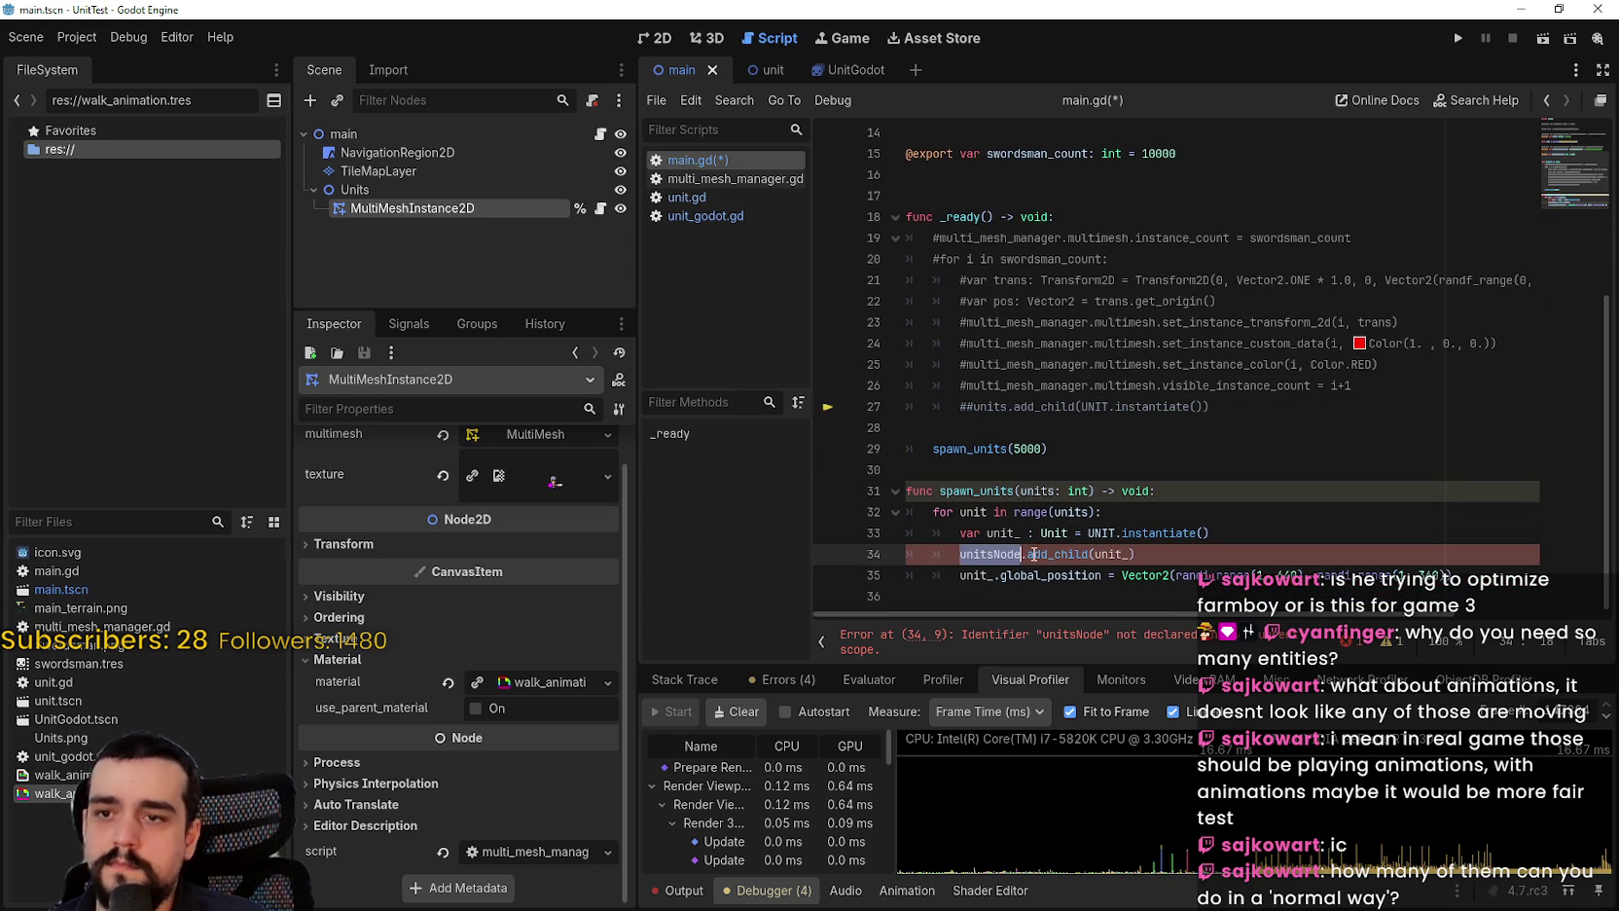
{"action": "left_click", "coordinate": [1170, 555]}
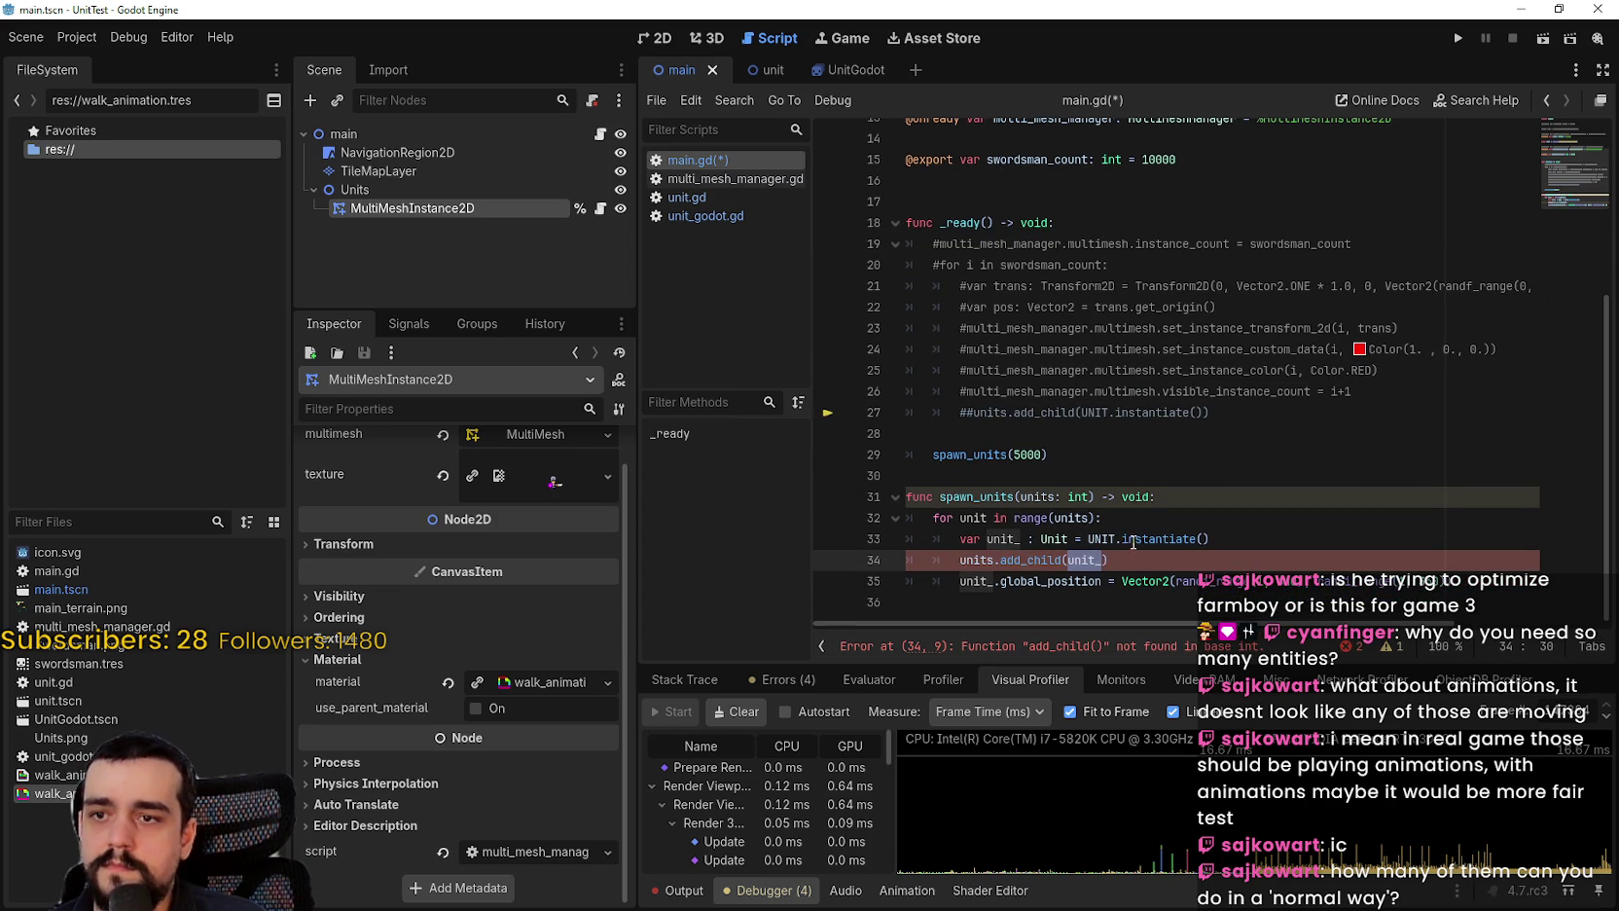
{"action": "scroll", "coordinate": [1135, 544], "scroll_direction": "up", "scroll_amount": 3}
{"action": "left_click", "coordinate": [969, 259]}
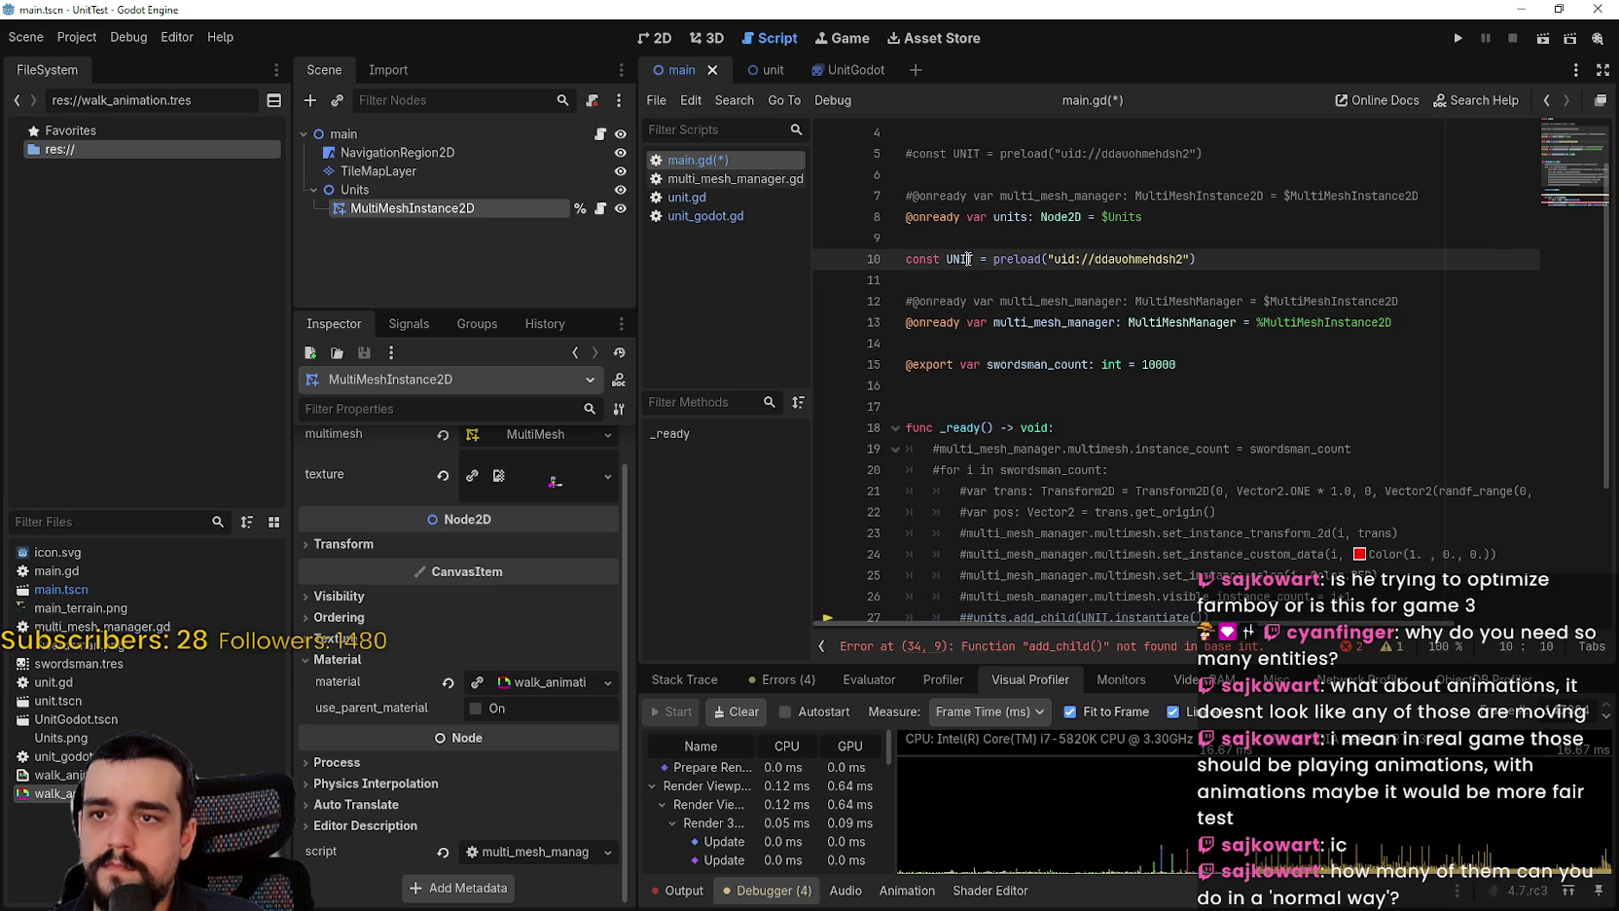
{"action": "scroll", "coordinate": [1099, 384], "scroll_direction": "down", "scroll_amount": 5}
{"action": "scroll", "coordinate": [986, 328], "scroll_direction": "up", "scroll_amount": 5}
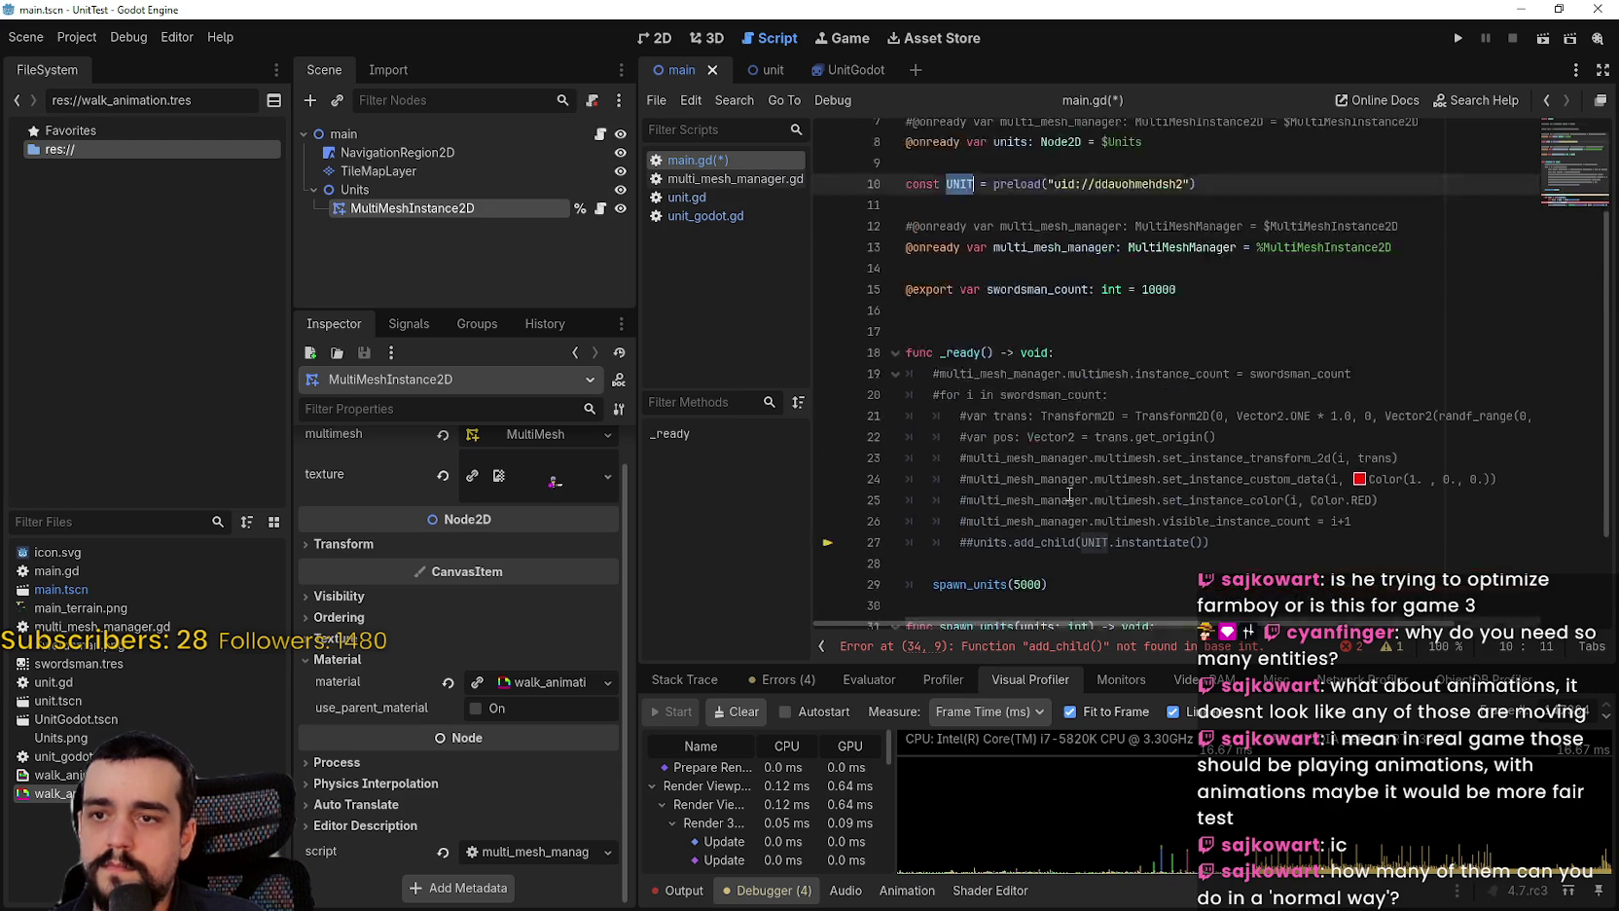
{"action": "left_click", "coordinate": [985, 328]}
Step: Add a UNIT_GODOT preload constant for UnitGodot.tscn and type the spawned unit variable as UnitGodot
{"action": "key", "text": "Return"}
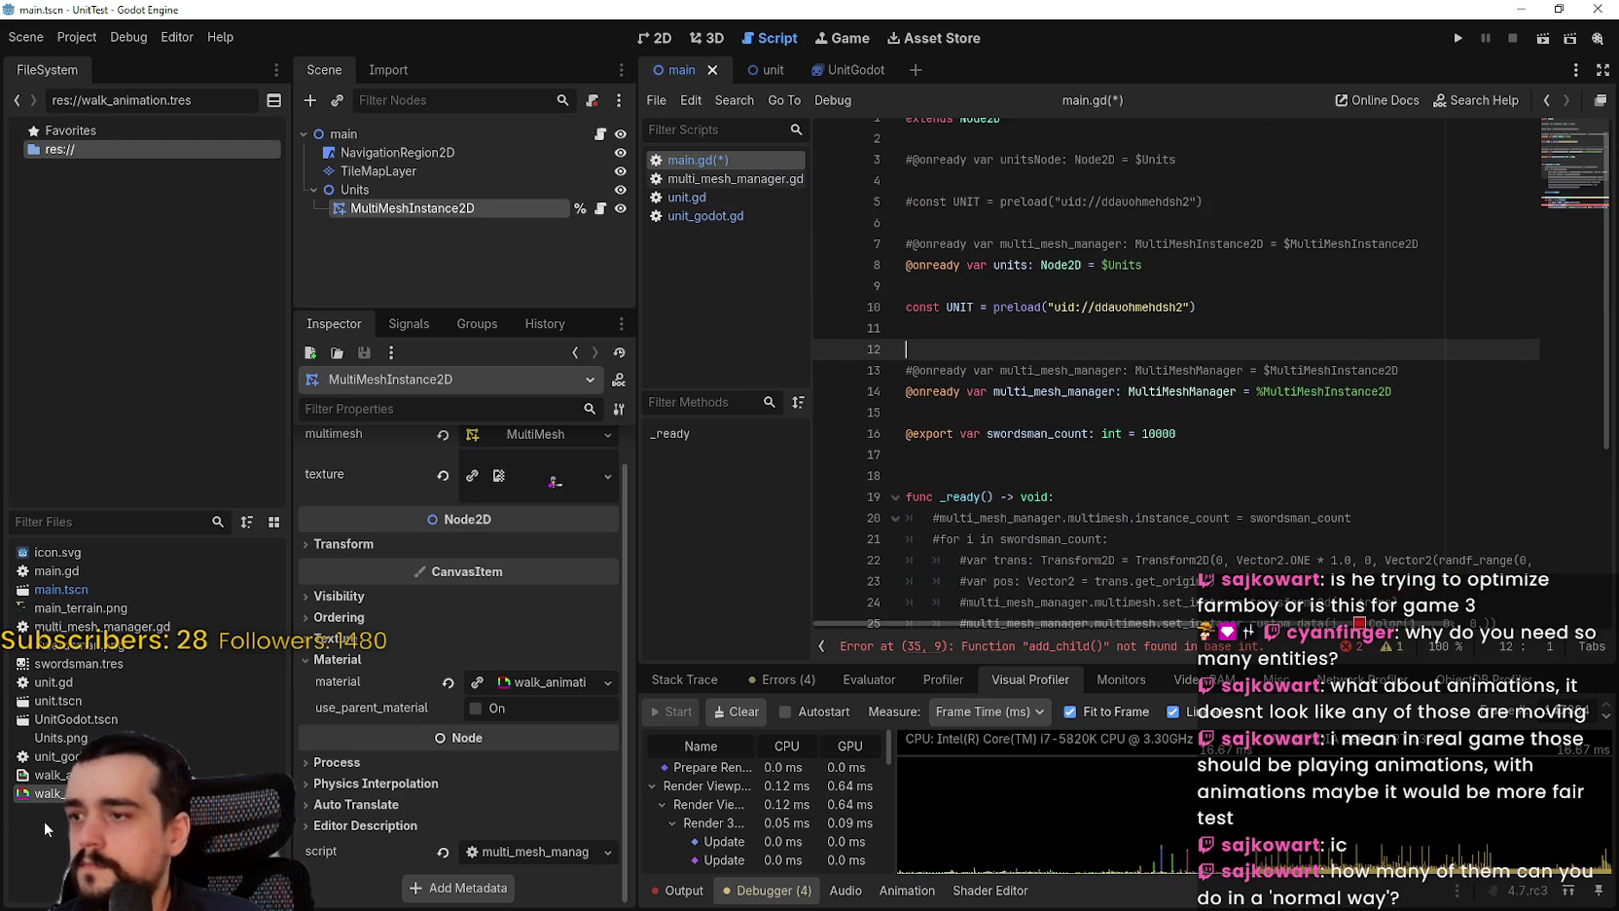
{"action": "mouse_move", "coordinate": [76, 719]}
{"action": "left_mouse_down"}
{"action": "mouse_move", "coordinate": [994, 353]}
{"action": "mouse_move", "coordinate": [946, 349]}
{"action": "left_mouse_up"}
{"action": "double_click", "coordinate": [982, 349]}
{"action": "scroll", "coordinate": [1078, 581], "scroll_direction": "down", "scroll_amount": 5}
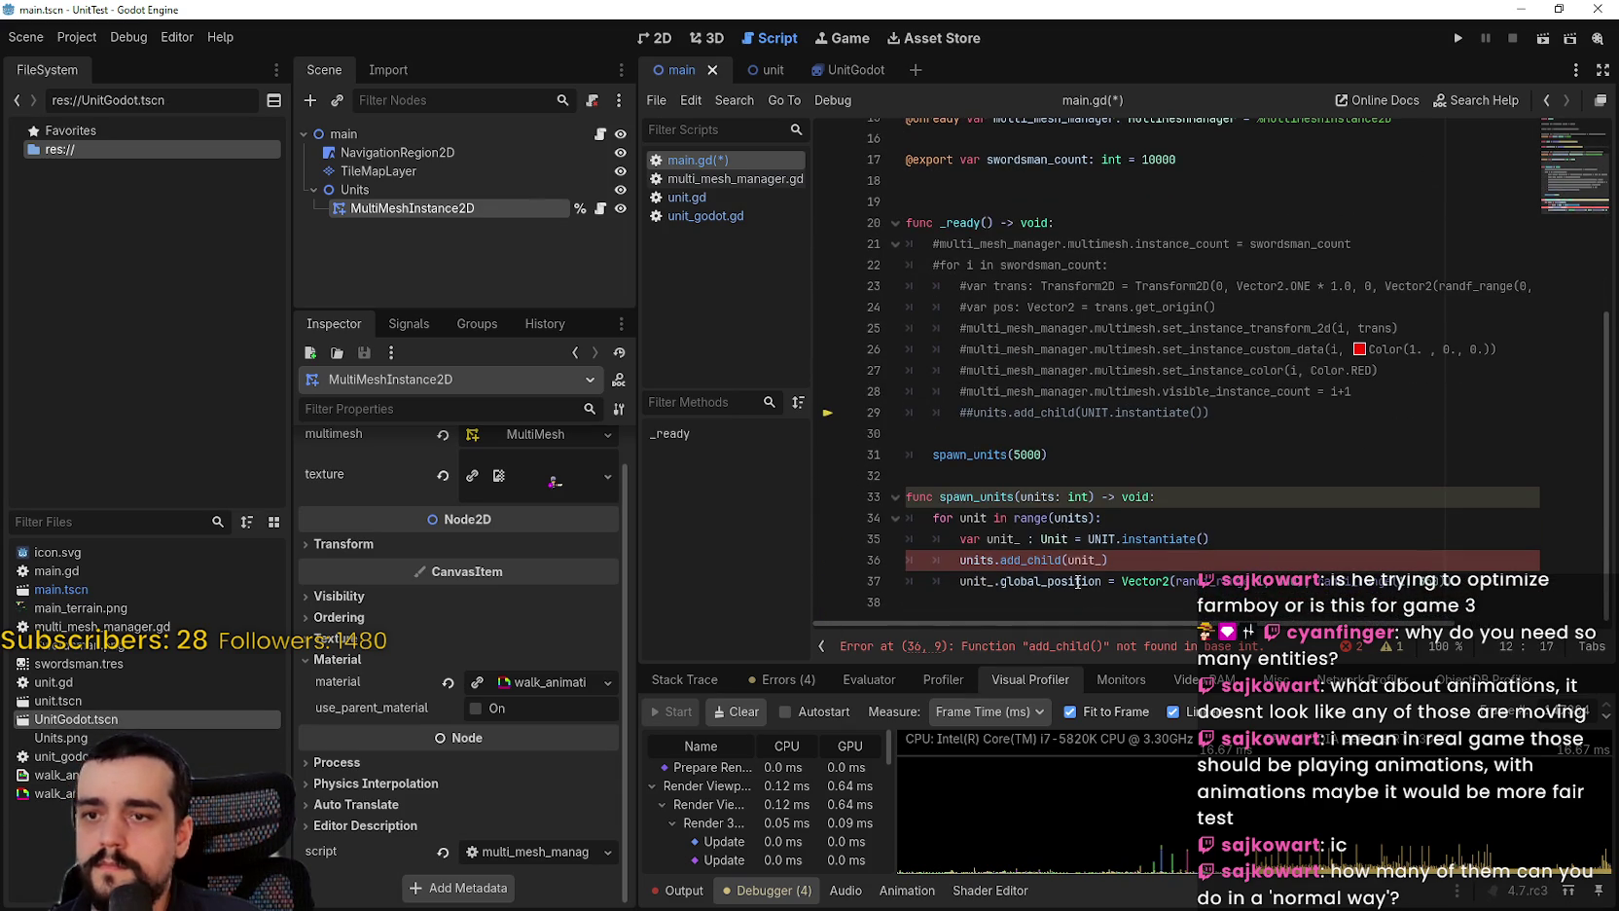
{"action": "left_click", "coordinate": [1084, 561]}
{"action": "left_click", "coordinate": [1006, 541]}
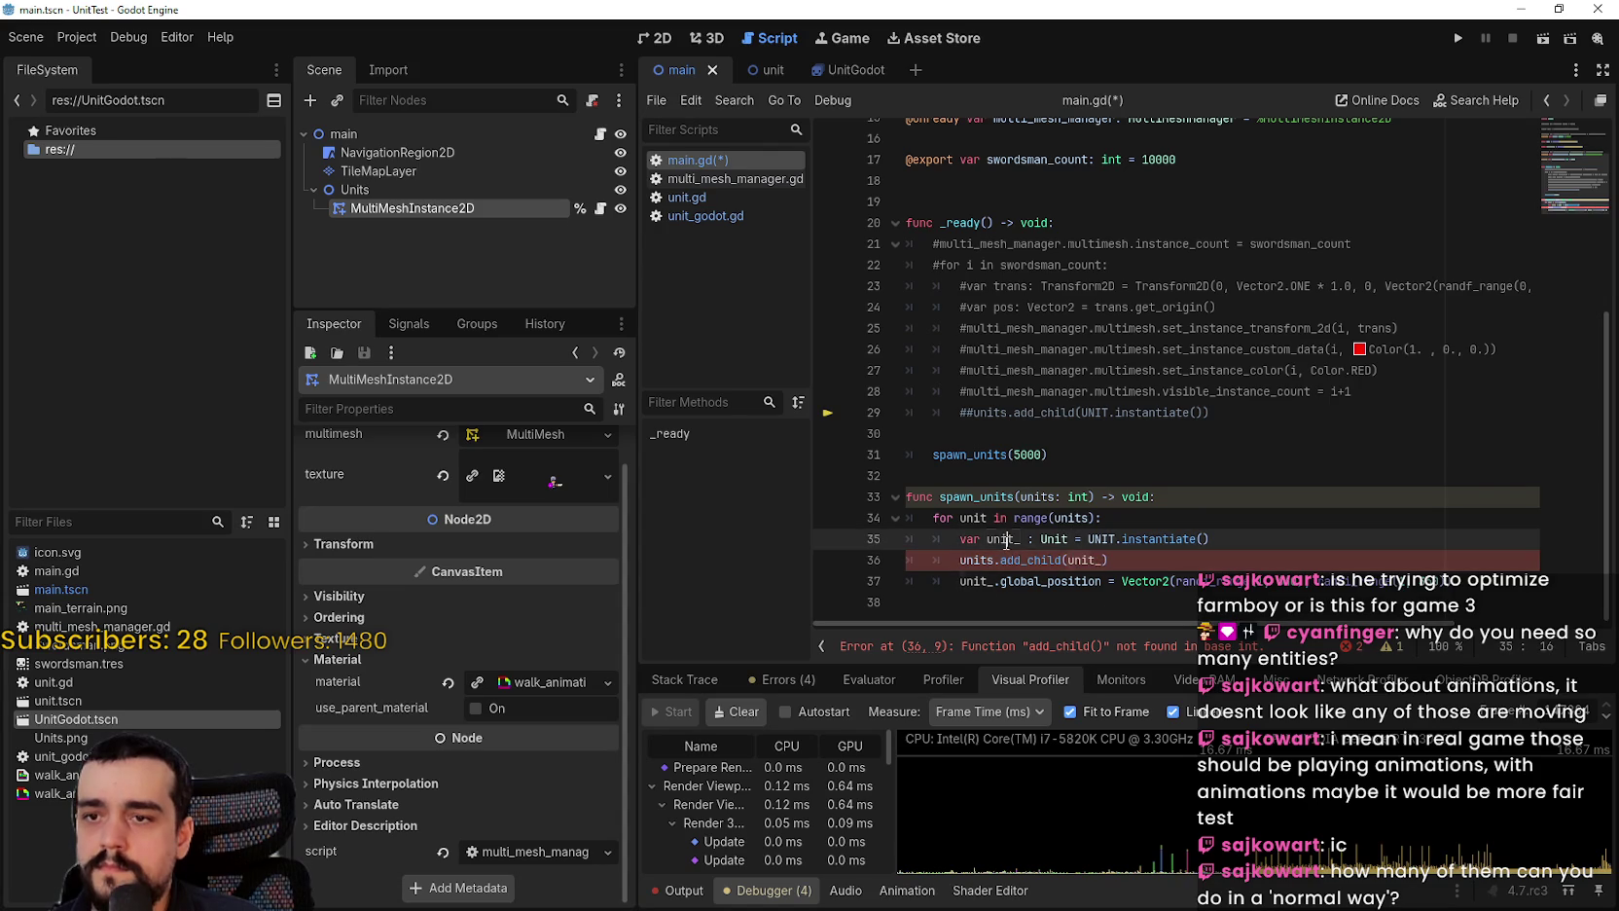
{"action": "left_click", "coordinate": [1063, 538]}
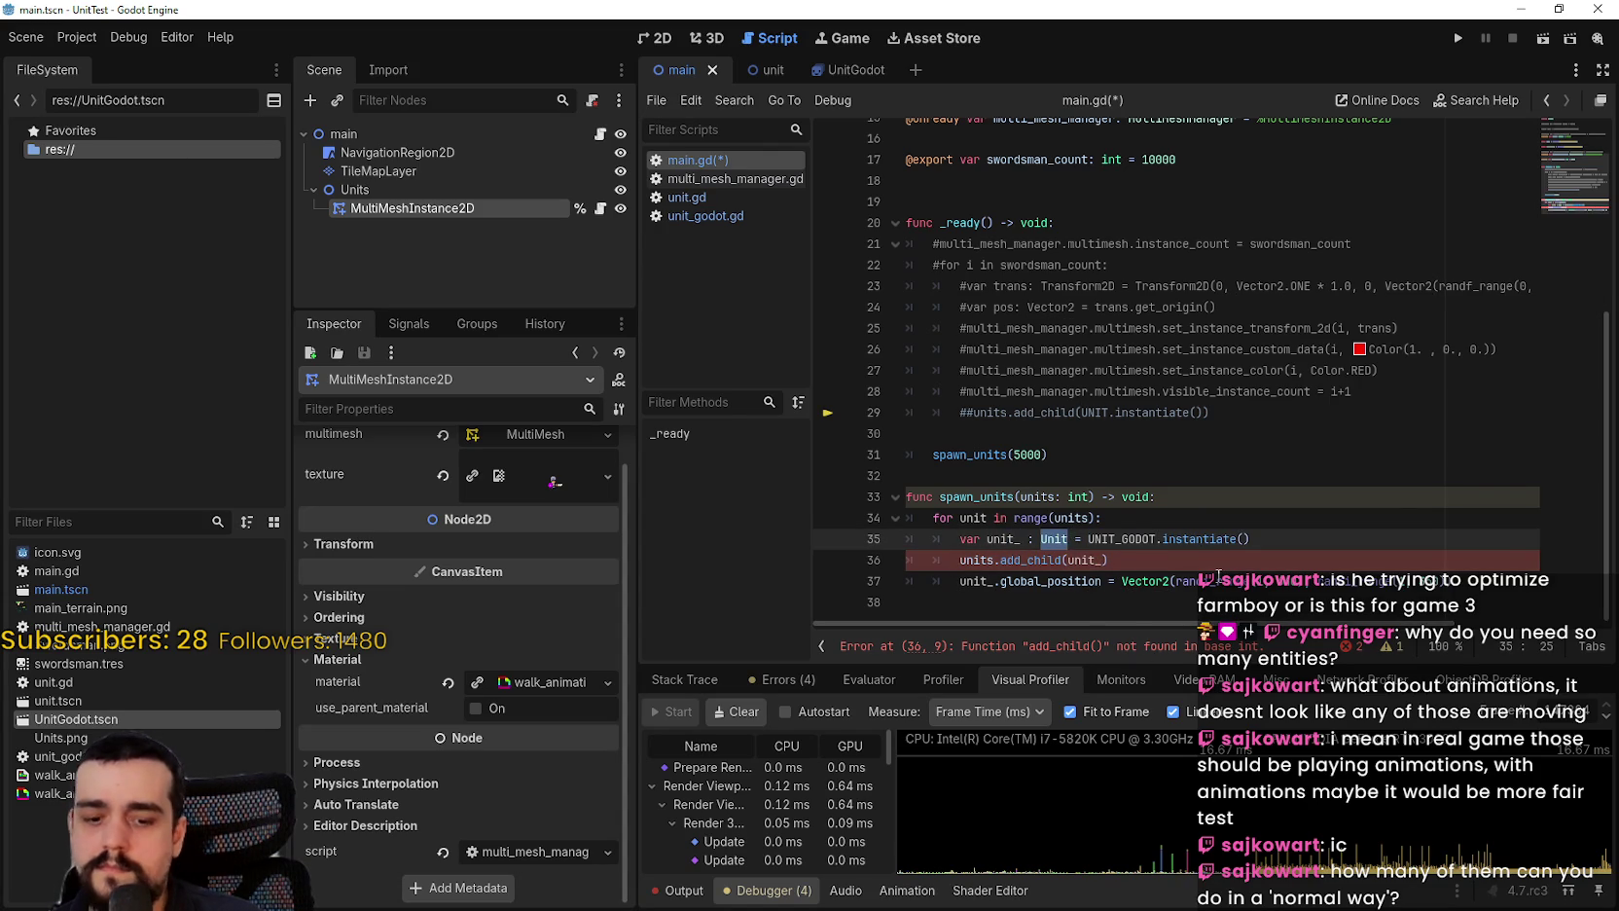
{"action": "type", "text": "Unit"}
{"action": "key", "text": "Down"}
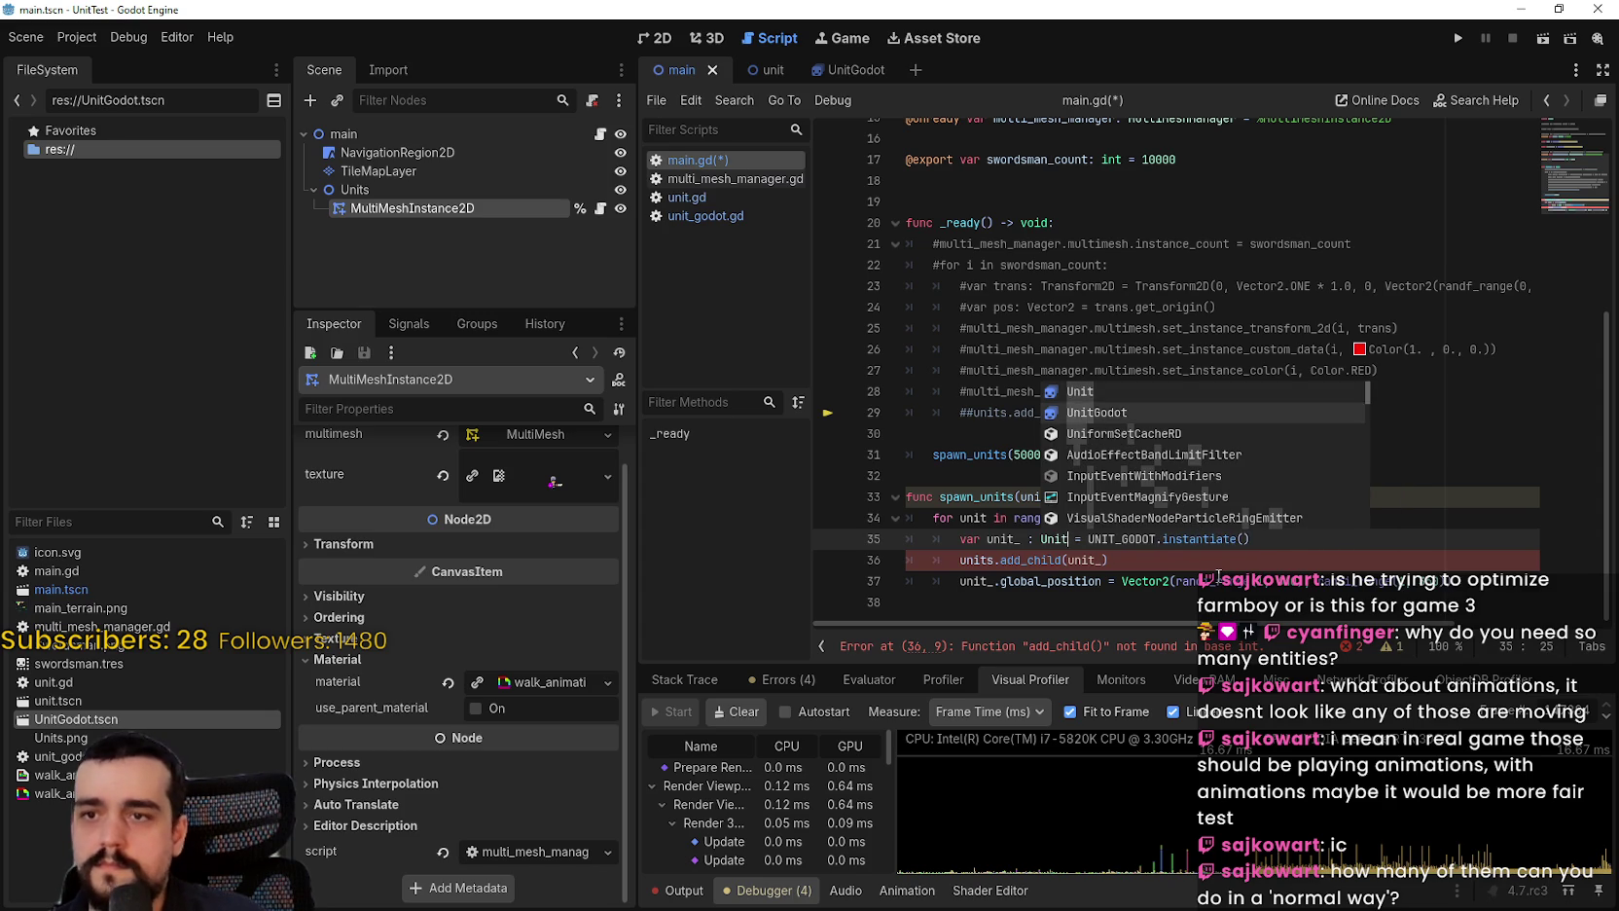
{"action": "key", "text": "Return"}
{"action": "key", "text": "Down"}
{"action": "key", "text": "End"}
Step: Make the add_child call on line 36 use unitsNode instead of units
{"action": "left_click", "coordinate": [986, 562]}
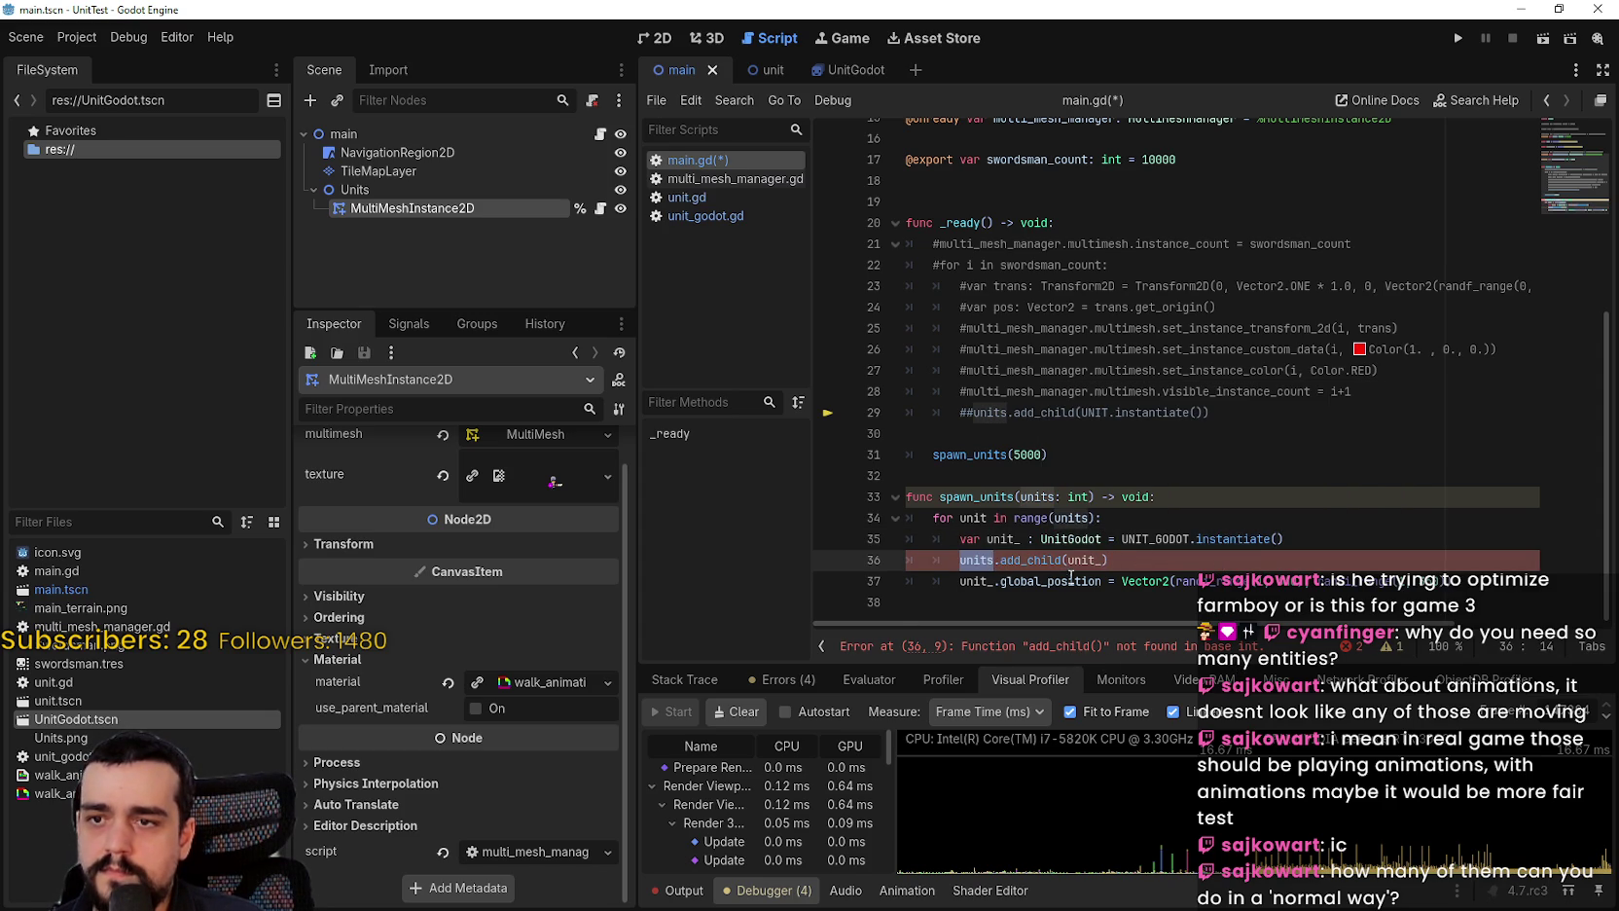
{"action": "left_click", "coordinate": [980, 559]}
{"action": "double_click", "coordinate": [1047, 561]}
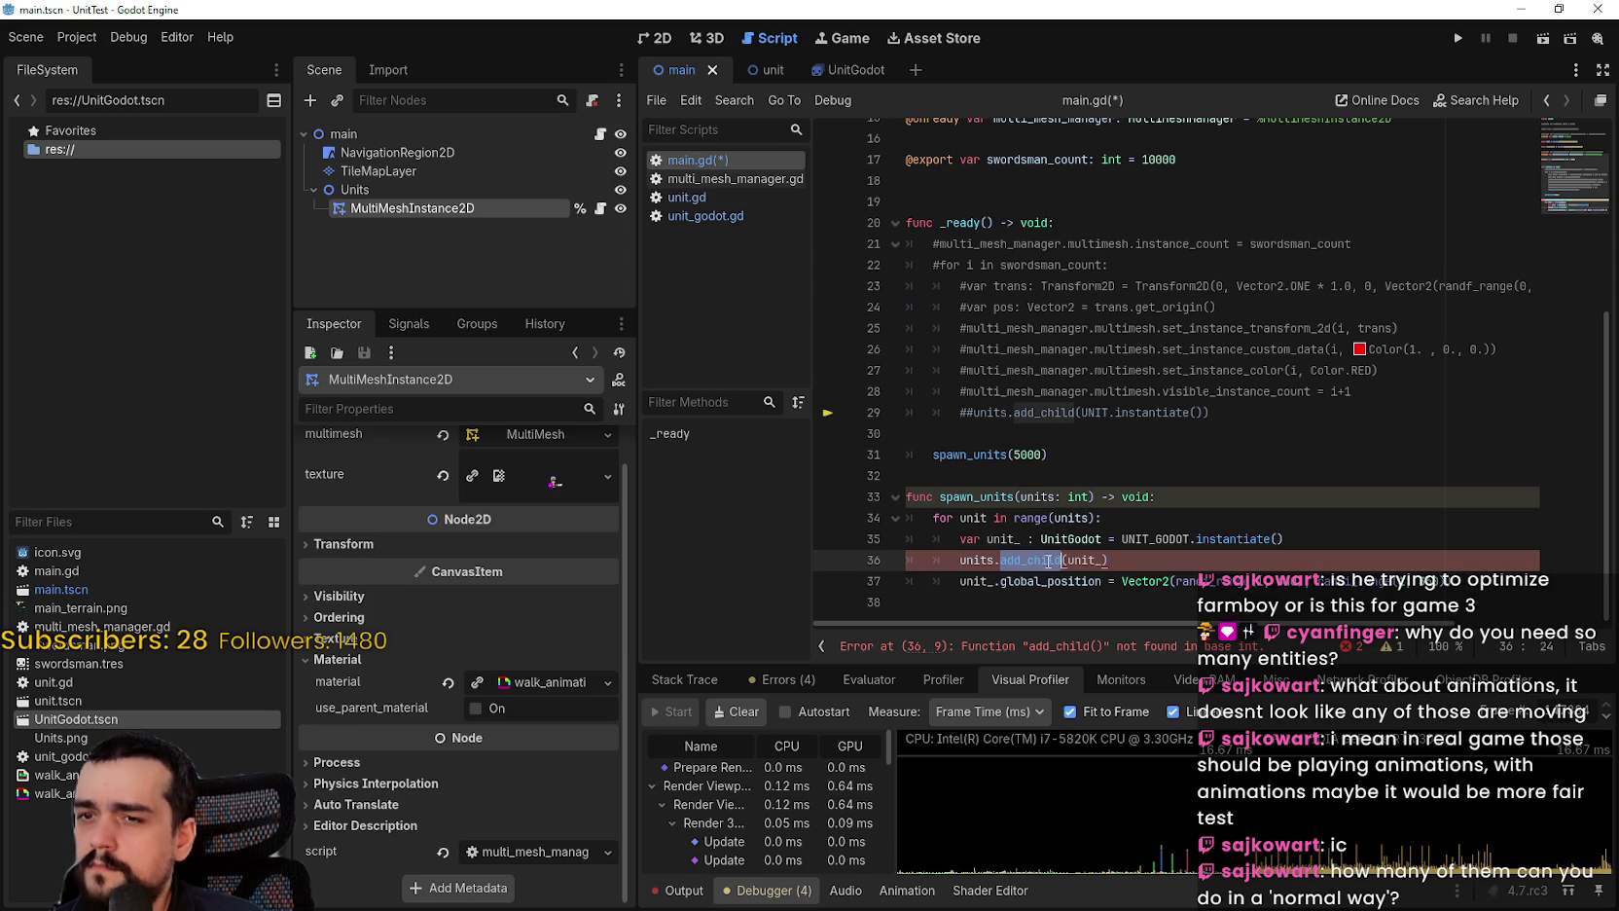
{"action": "scroll", "coordinate": [1048, 561], "scroll_direction": "up", "scroll_amount": 4}
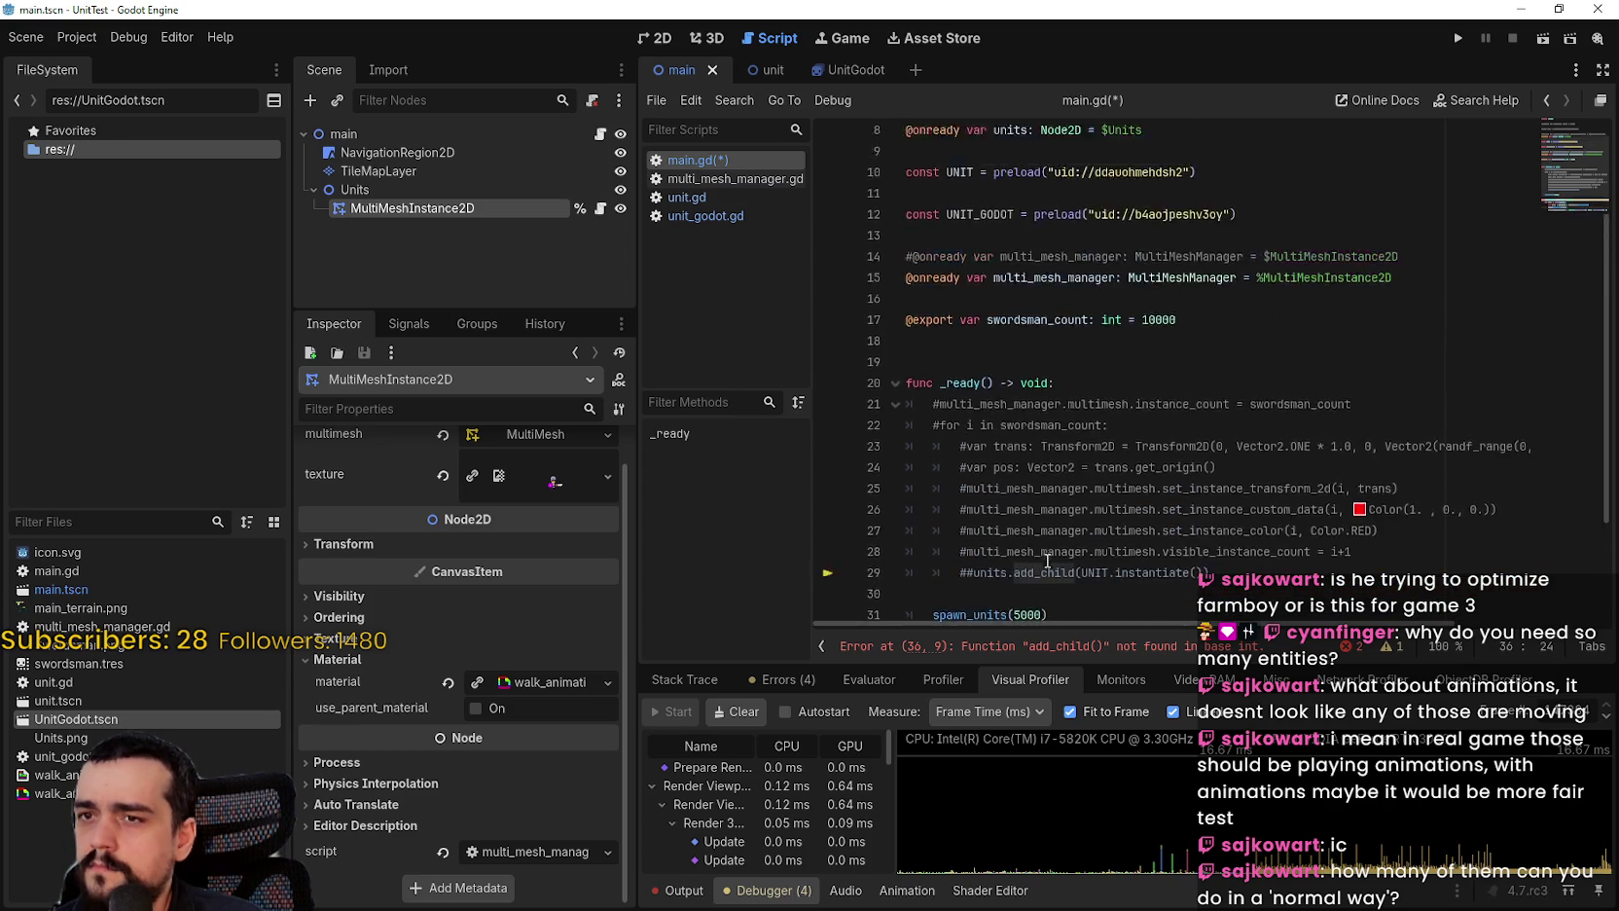
{"action": "double_click", "coordinate": [1018, 174]}
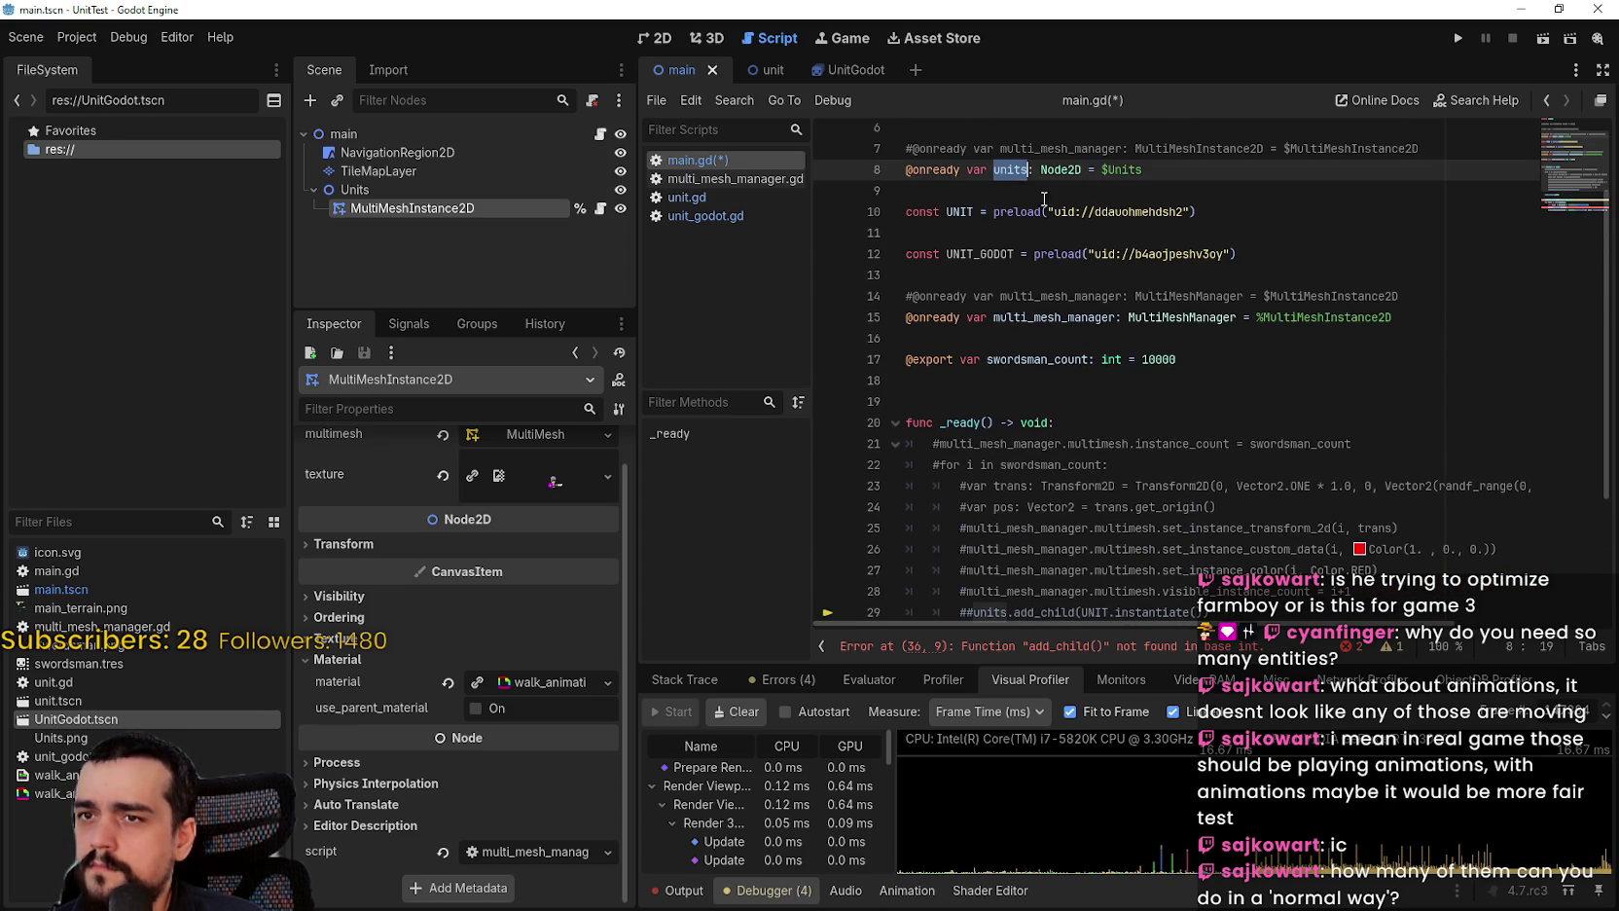
{"action": "scroll", "coordinate": [1018, 177], "scroll_direction": "down", "scroll_amount": 4}
{"action": "left_click", "coordinate": [979, 562]}
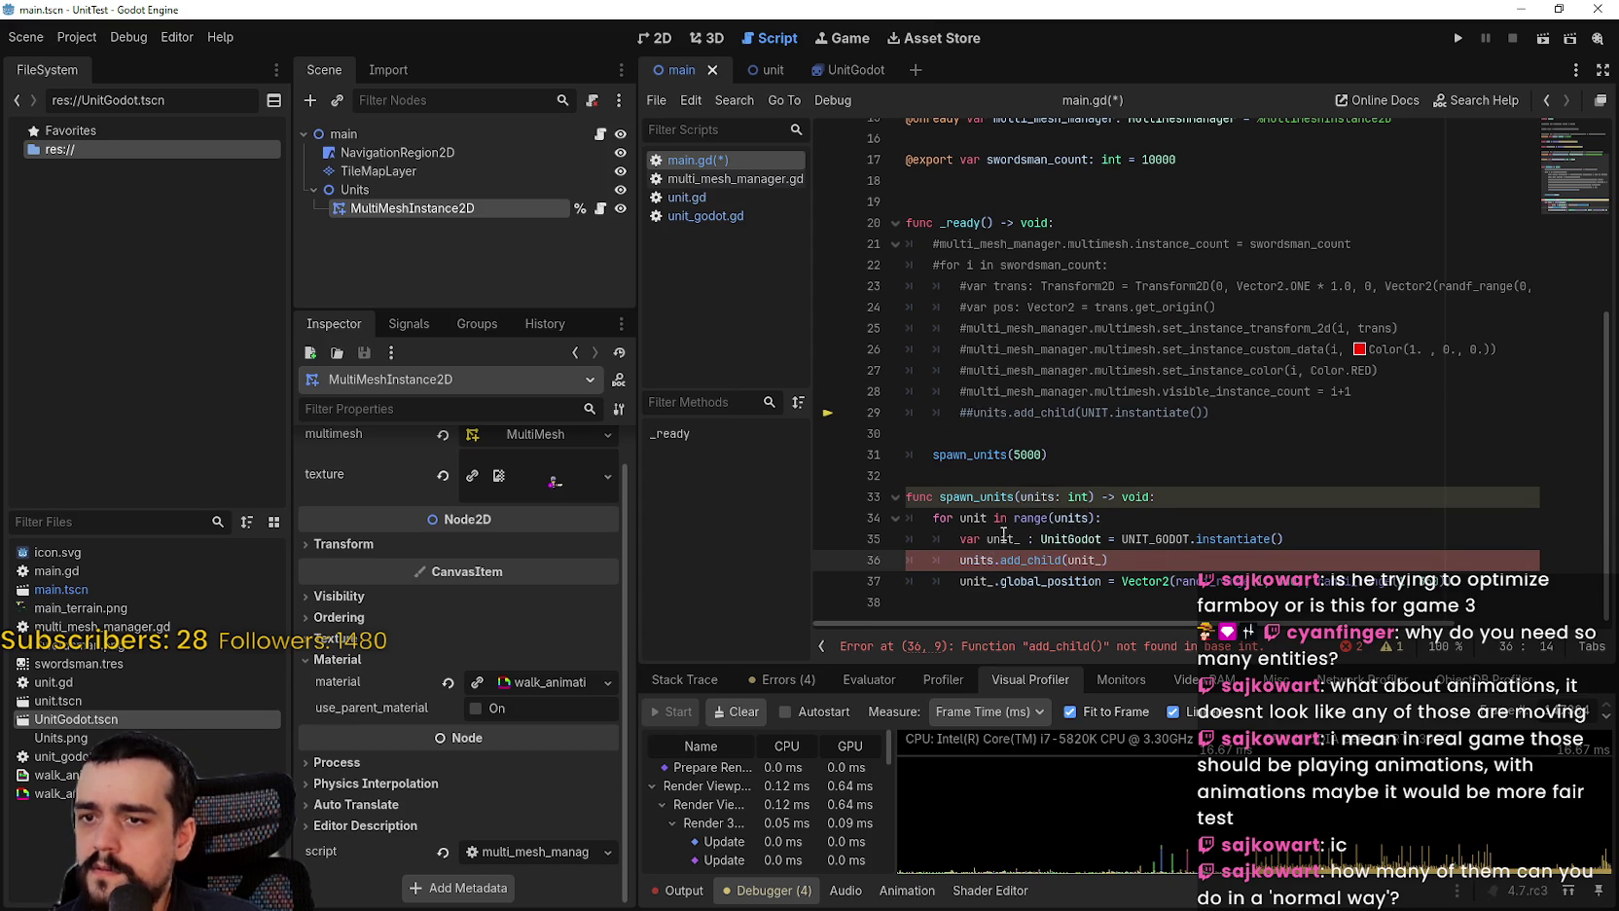
{"action": "scroll", "coordinate": [1017, 526], "scroll_direction": "up", "scroll_amount": 6}
{"action": "left_click", "coordinate": [988, 302]}
{"action": "left_click", "coordinate": [970, 240]}
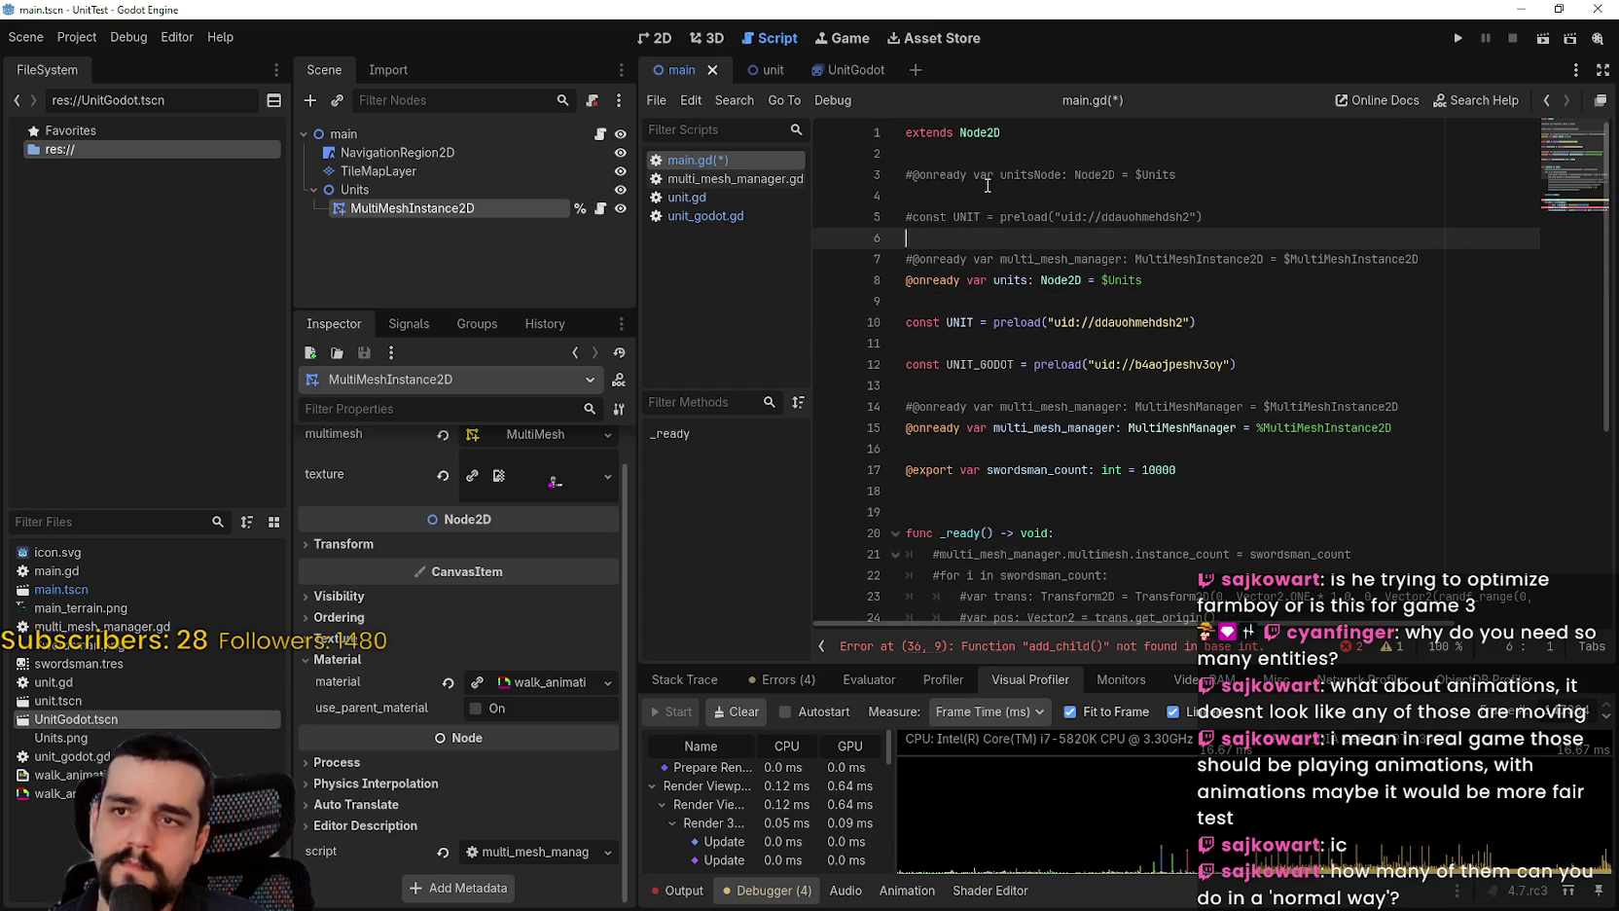
{"action": "double_click", "coordinate": [1018, 176]}
{"action": "key", "text": "ctrl+c"}
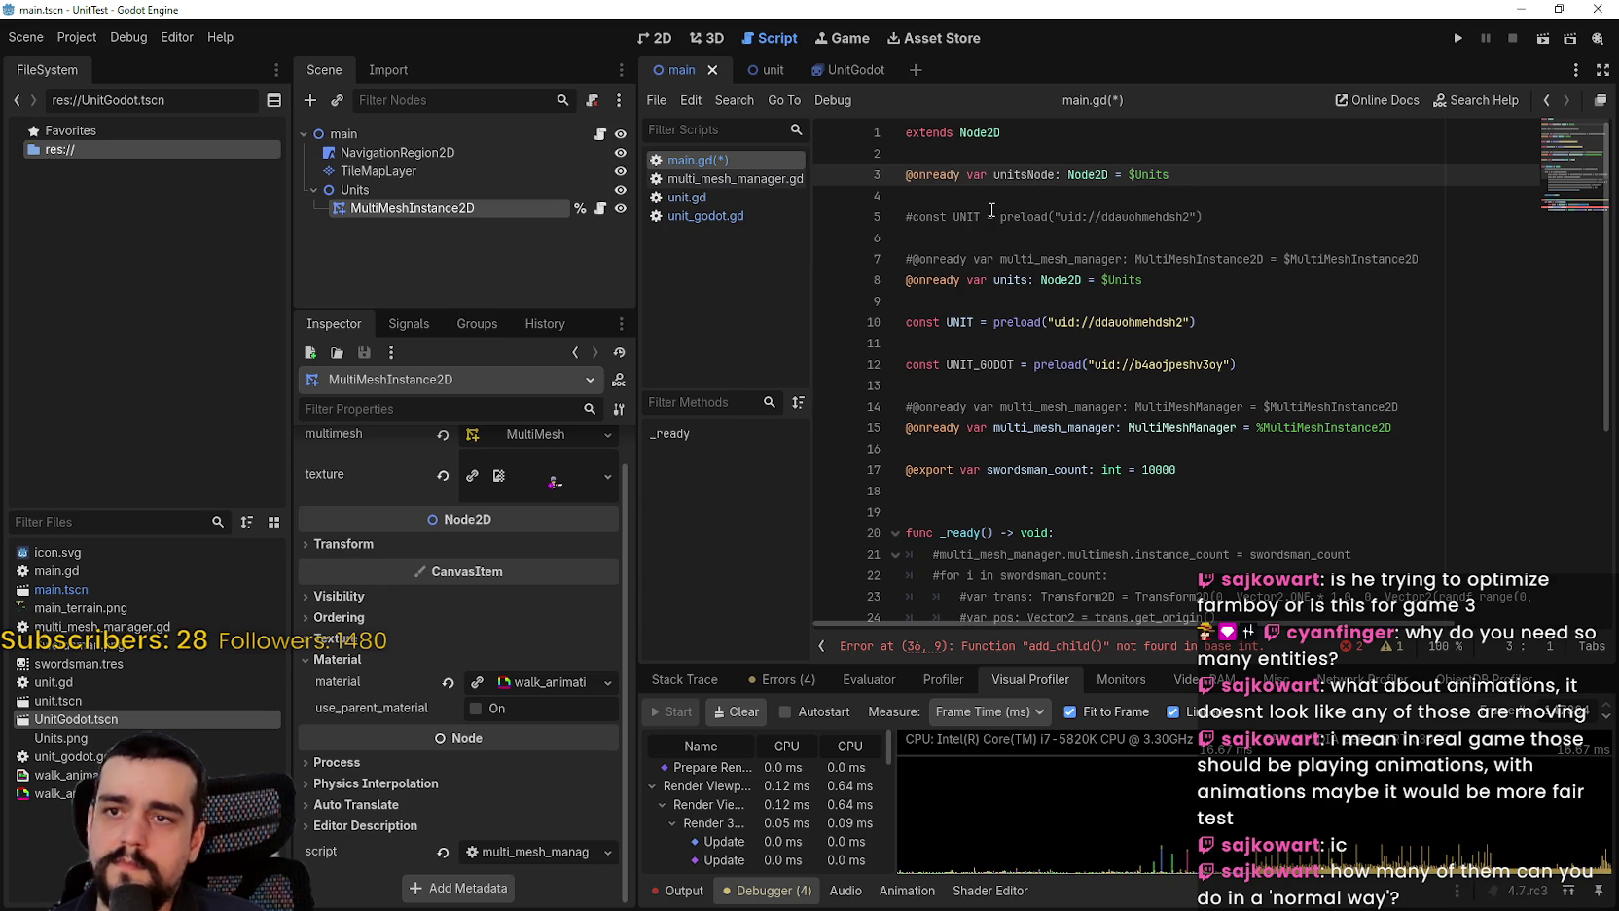
{"action": "scroll", "coordinate": [936, 527], "scroll_direction": "down", "scroll_amount": 5}
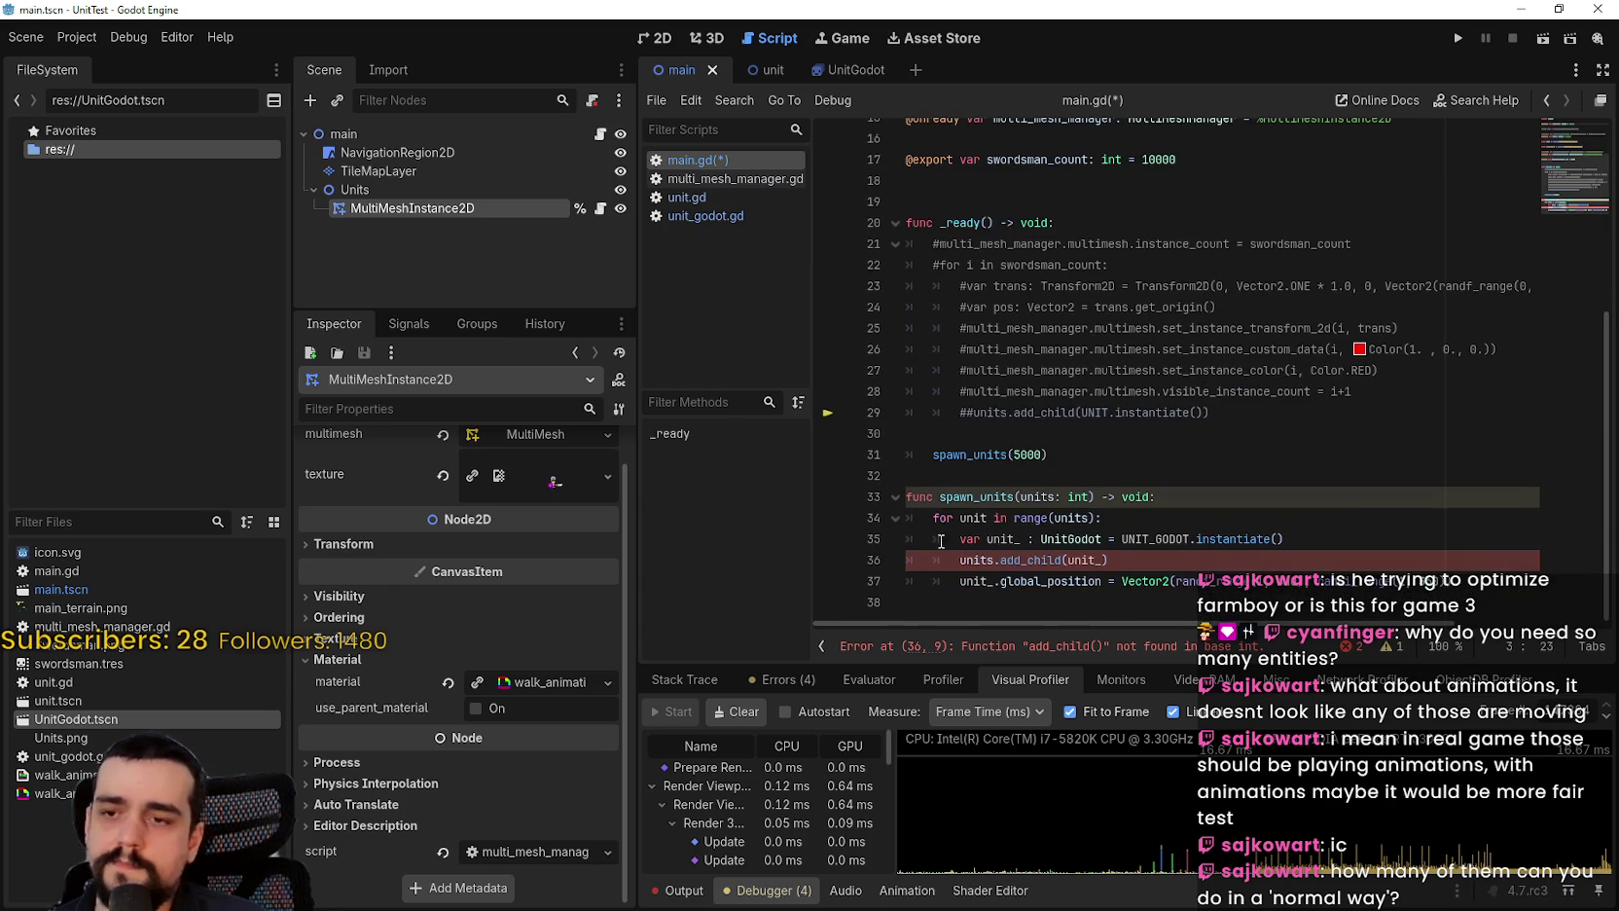
{"action": "double_click", "coordinate": [981, 557]}
{"action": "key", "text": "ctrl+v"}
{"action": "left_click", "coordinate": [1177, 559]}
Step: Save main.gd and run the game spawning 5000 units
{"action": "key", "text": "ctrl+s"}
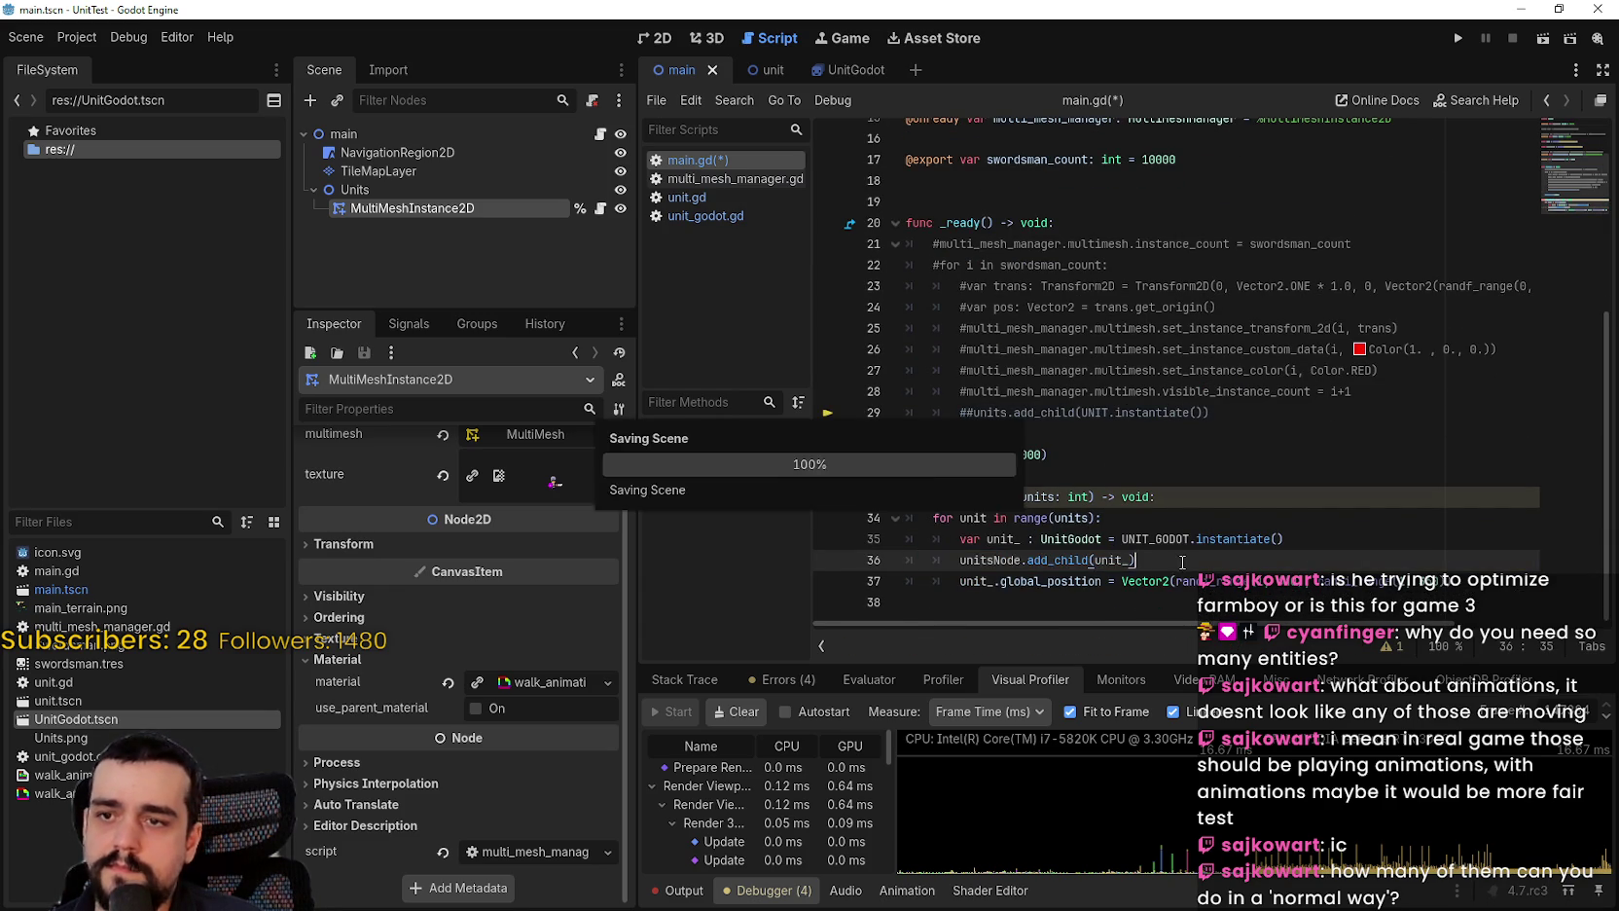
{"action": "scroll", "coordinate": [1251, 359], "scroll_direction": "up", "scroll_amount": 5}
{"action": "double_click", "coordinate": [1189, 470]}
{"action": "scroll", "coordinate": [1217, 452], "scroll_direction": "down", "scroll_amount": 5}
{"action": "left_click", "coordinate": [1057, 519]}
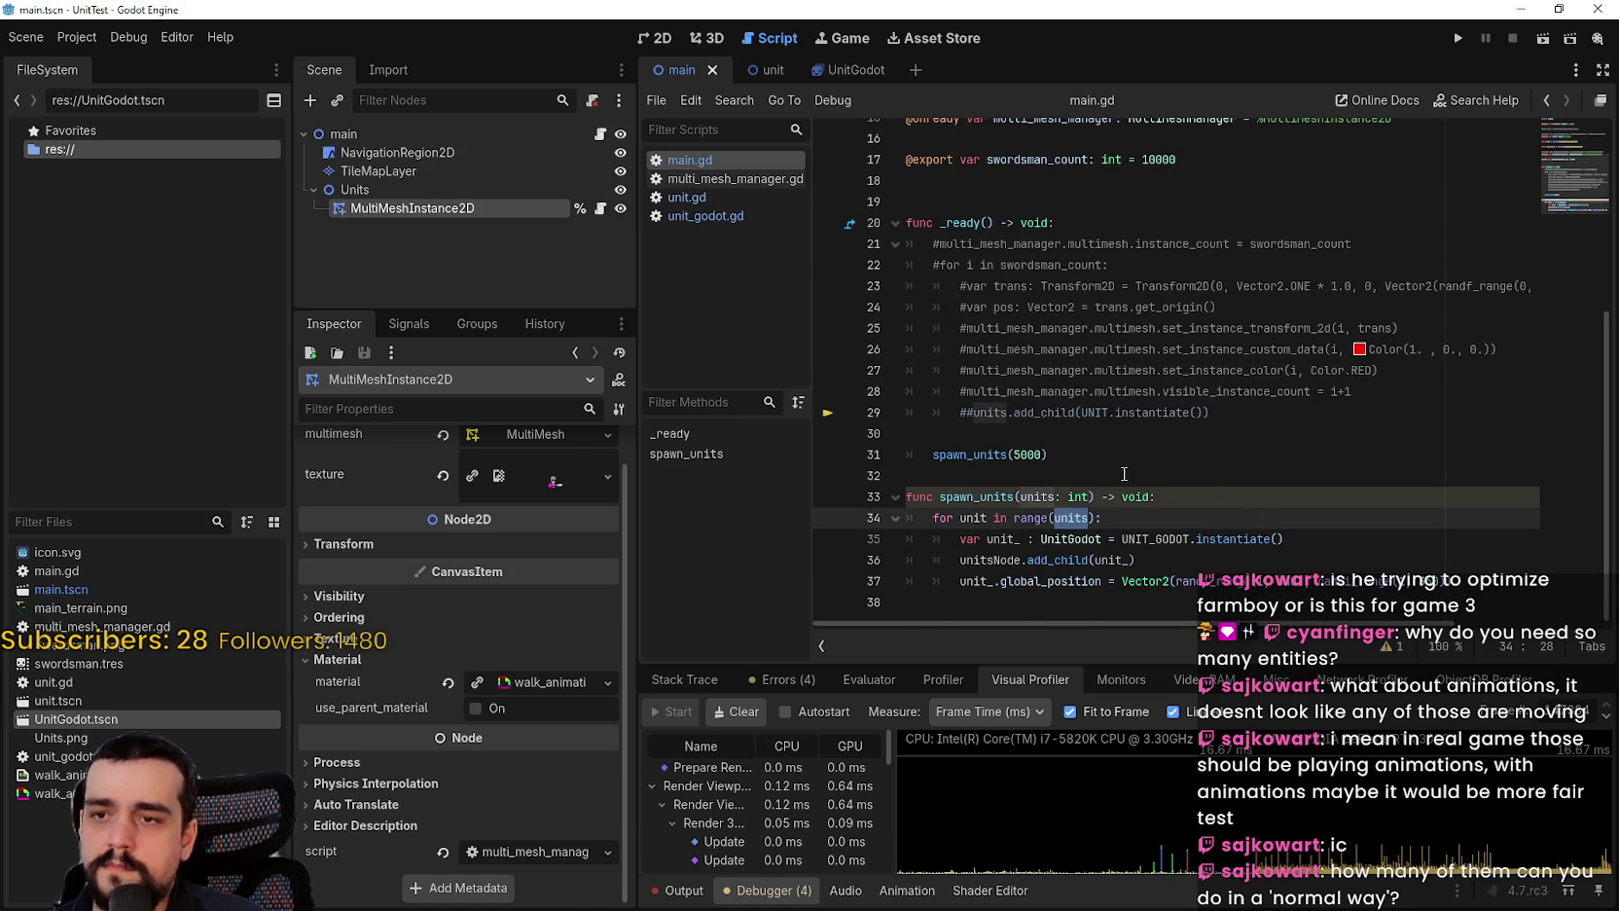
{"action": "left_click", "coordinate": [1035, 454]}
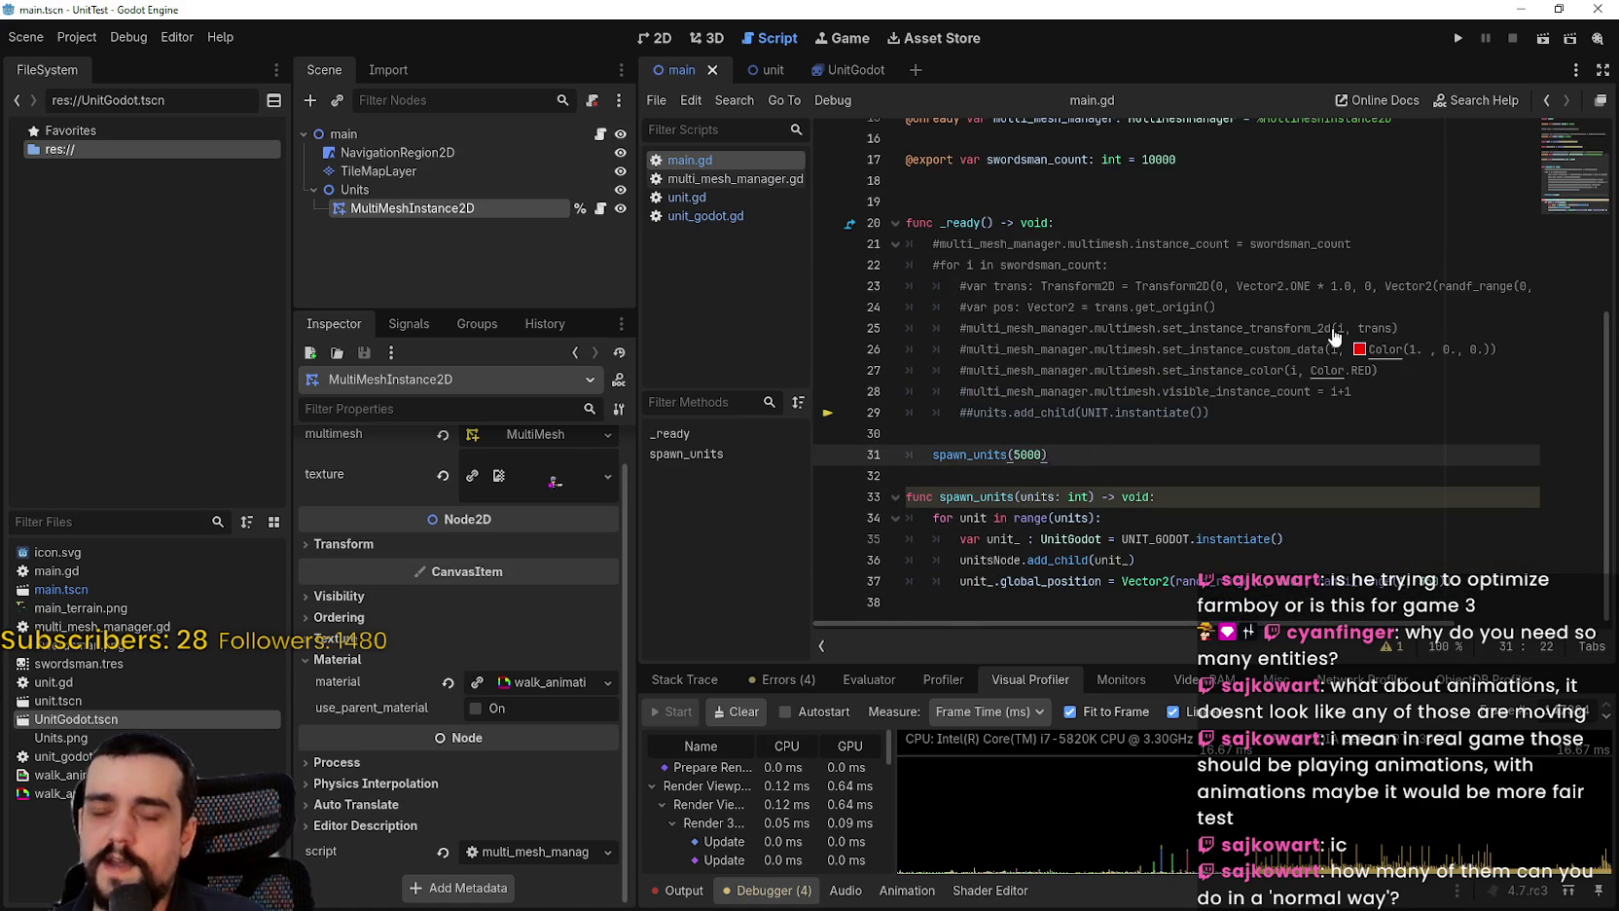
{"action": "left_click", "coordinate": [1458, 39]}
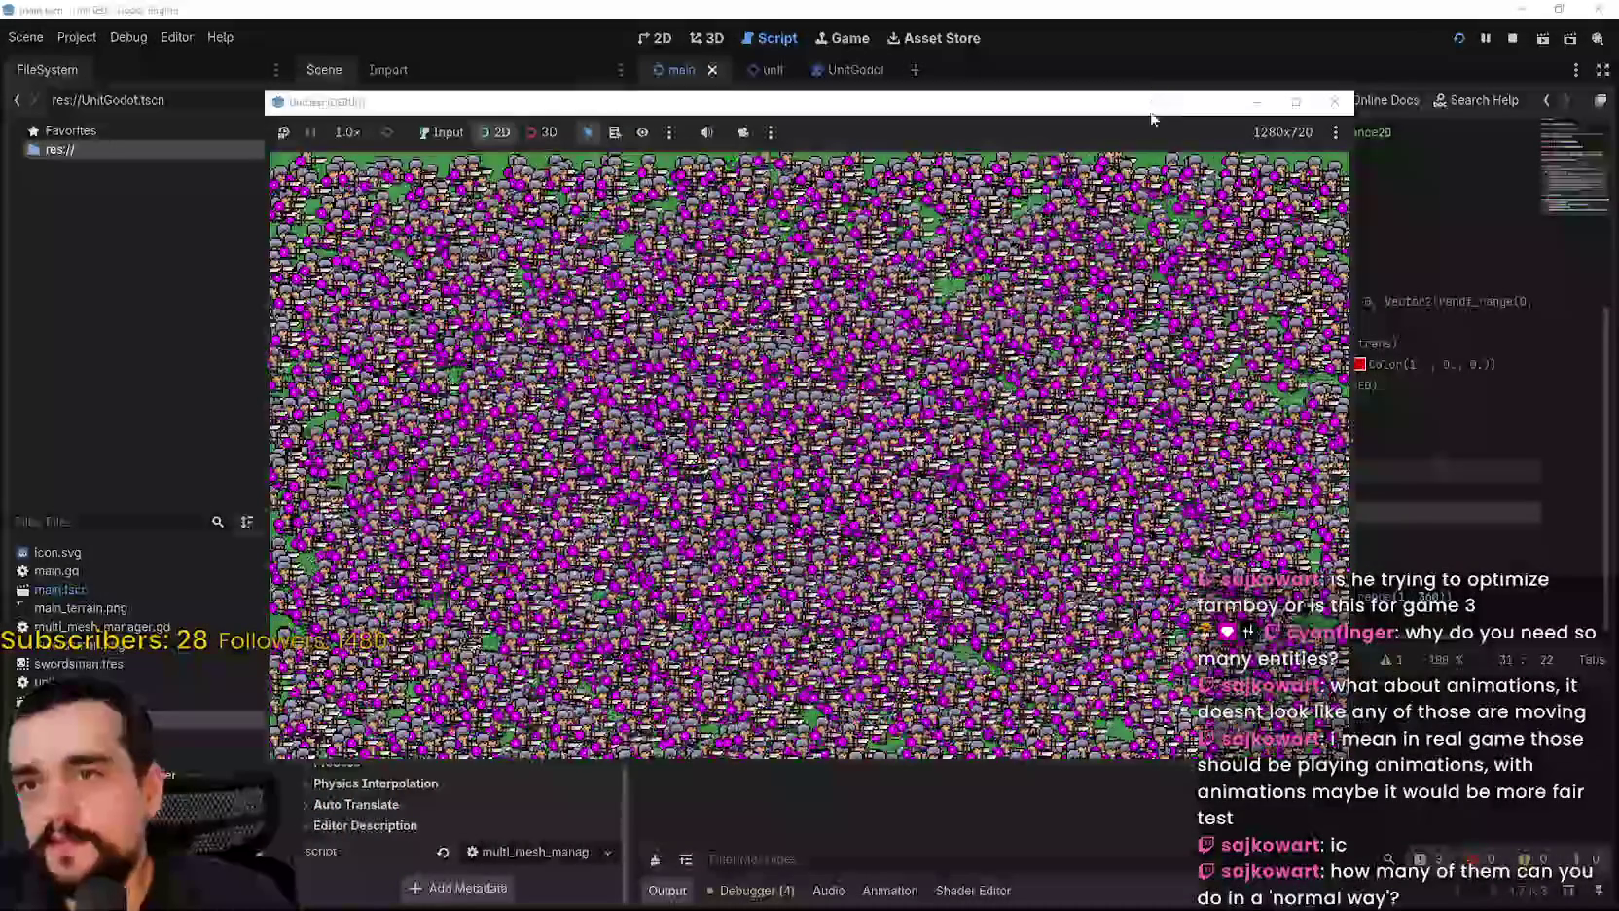
Step: Check the running game's live performance Monitors in the Debugger panel
{"action": "left_click_drag", "start_coordinate": [721, 101], "coordinate": [762, 47]}
{"action": "left_click", "coordinate": [758, 891]}
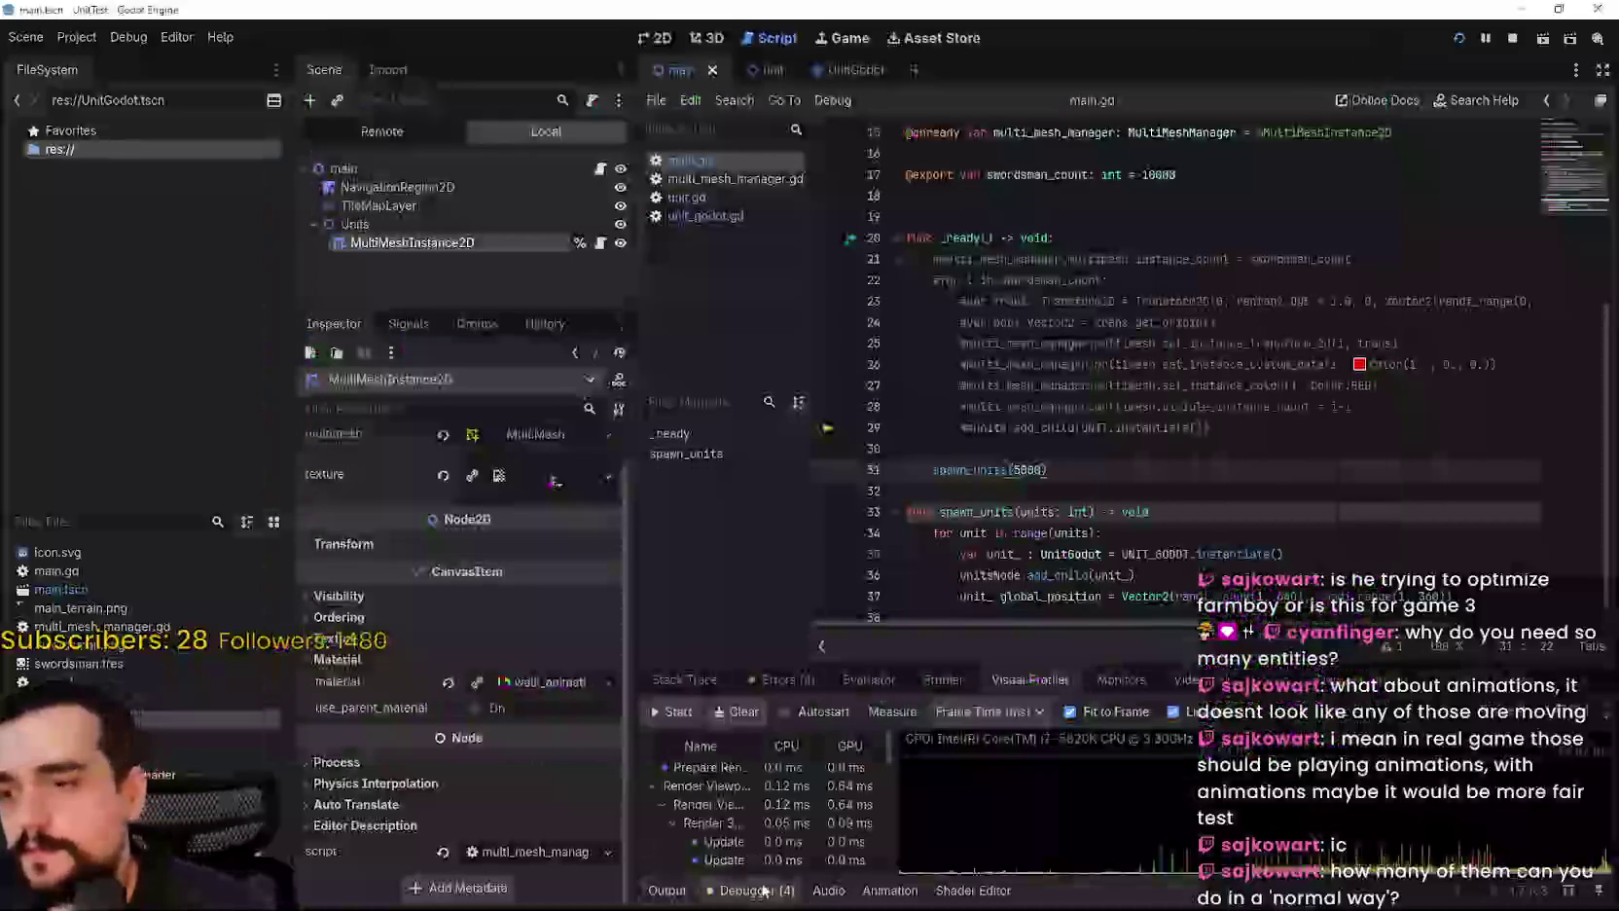
{"action": "left_click", "coordinate": [1128, 675]}
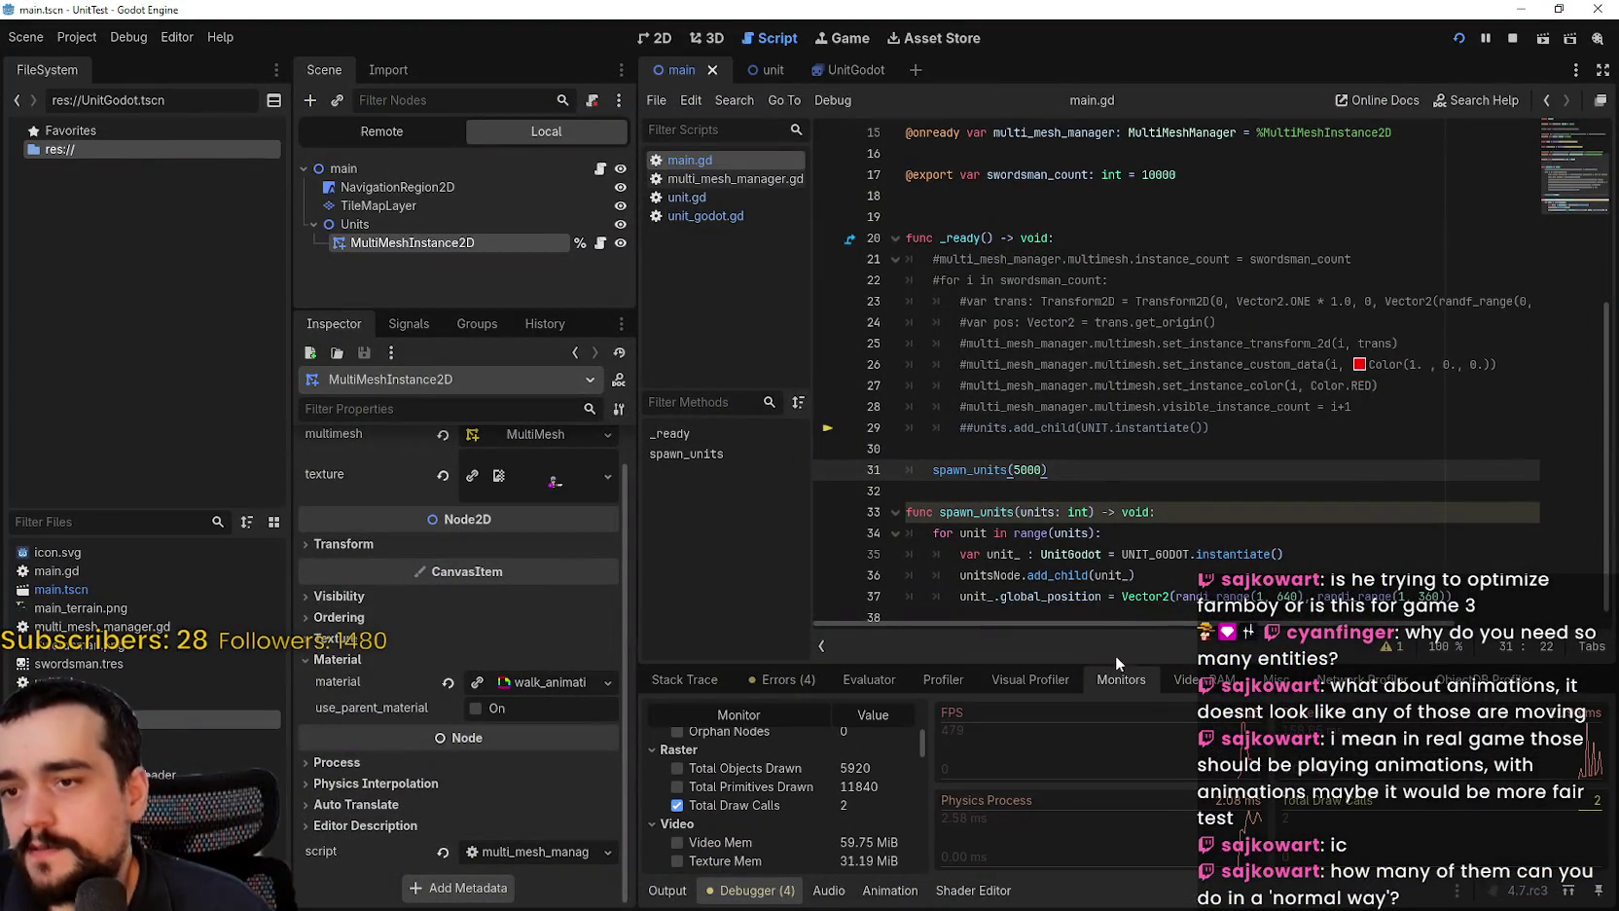
{"action": "mouse_move", "coordinate": [1115, 665]}
{"action": "left_mouse_down"}
{"action": "mouse_move", "coordinate": [1109, 503]}
{"action": "mouse_move", "coordinate": [1060, 408]}
{"action": "left_mouse_up"}
{"action": "scroll", "coordinate": [869, 572], "scroll_direction": "up", "scroll_amount": 5}
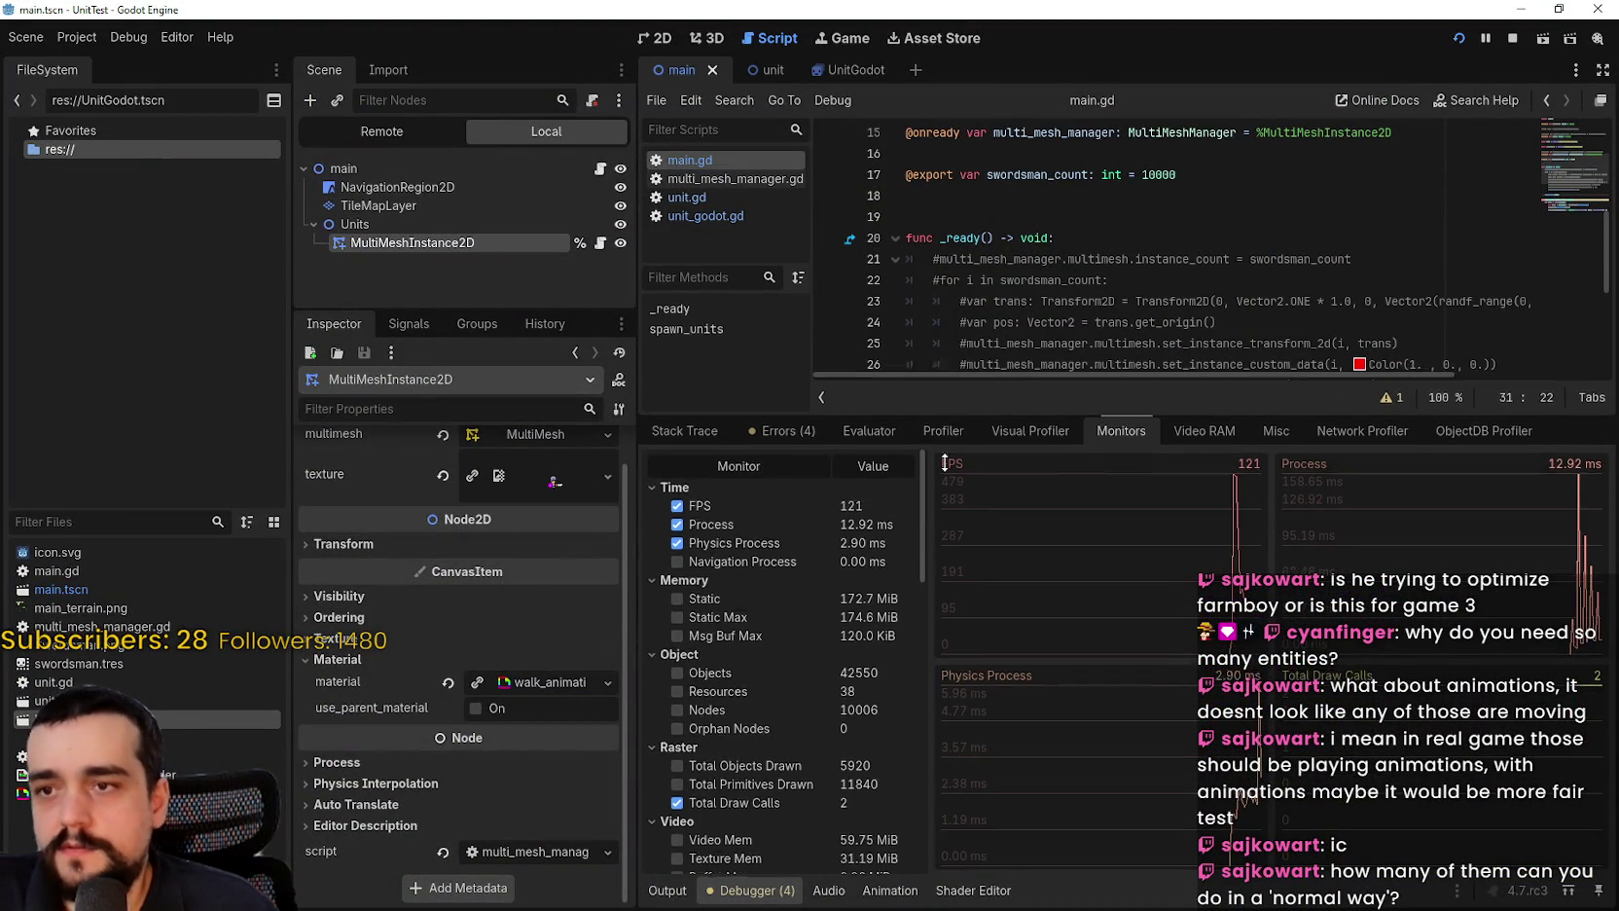
{"action": "left_click_drag", "start_coordinate": [956, 405], "coordinate": [1022, 600]}
{"action": "key", "text": "F5"}
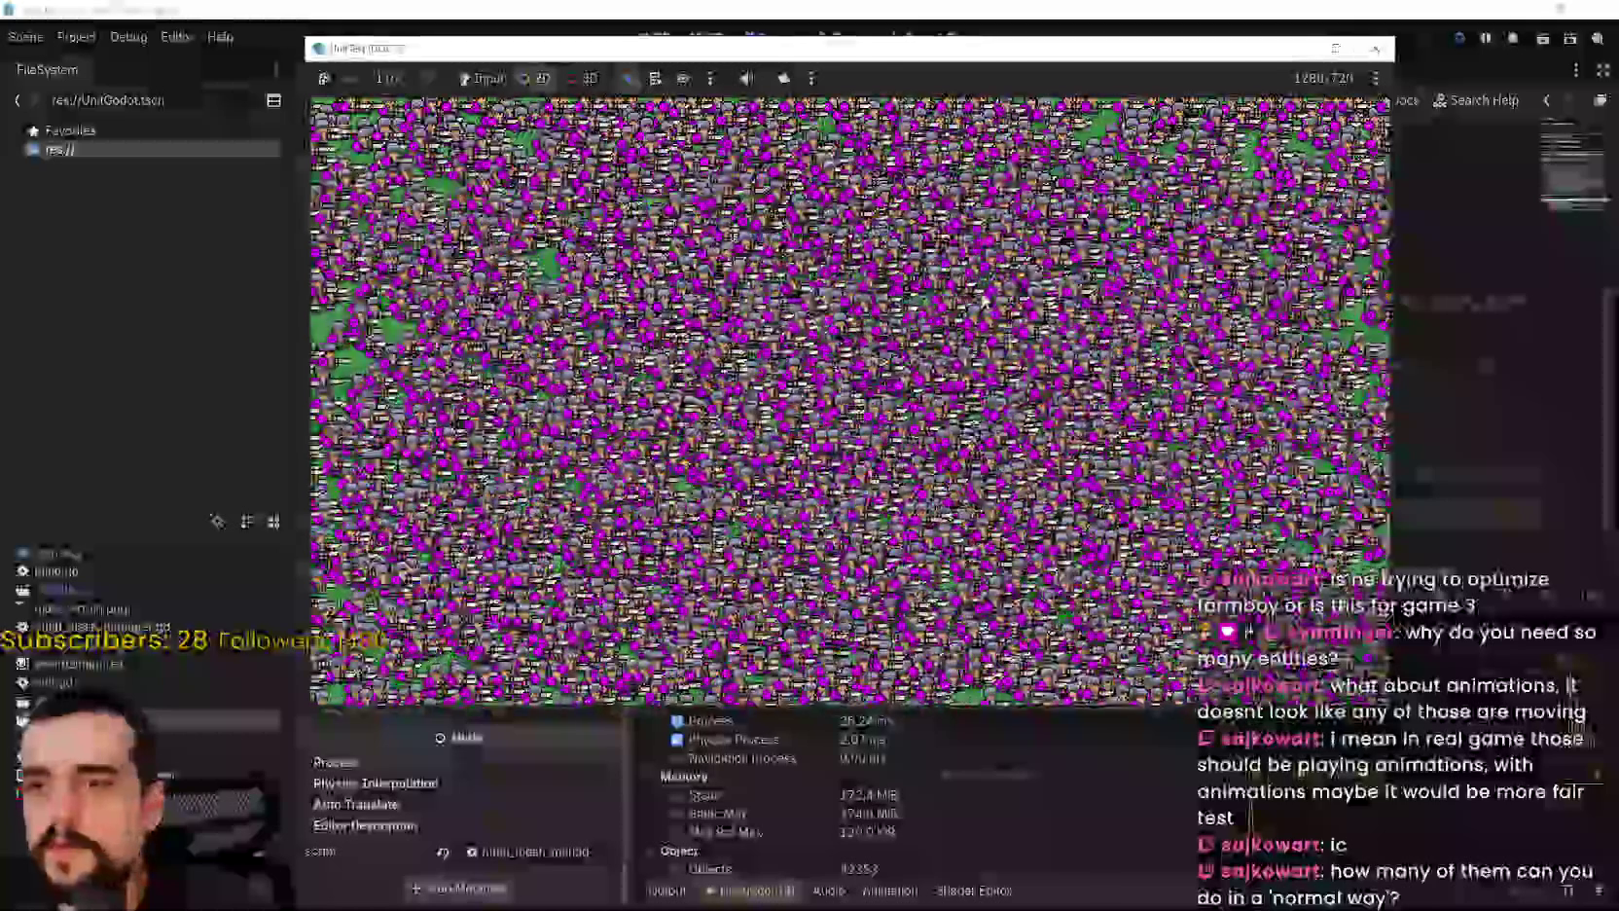
{"action": "left_click_drag", "start_coordinate": [1233, 54], "coordinate": [1246, 21]}
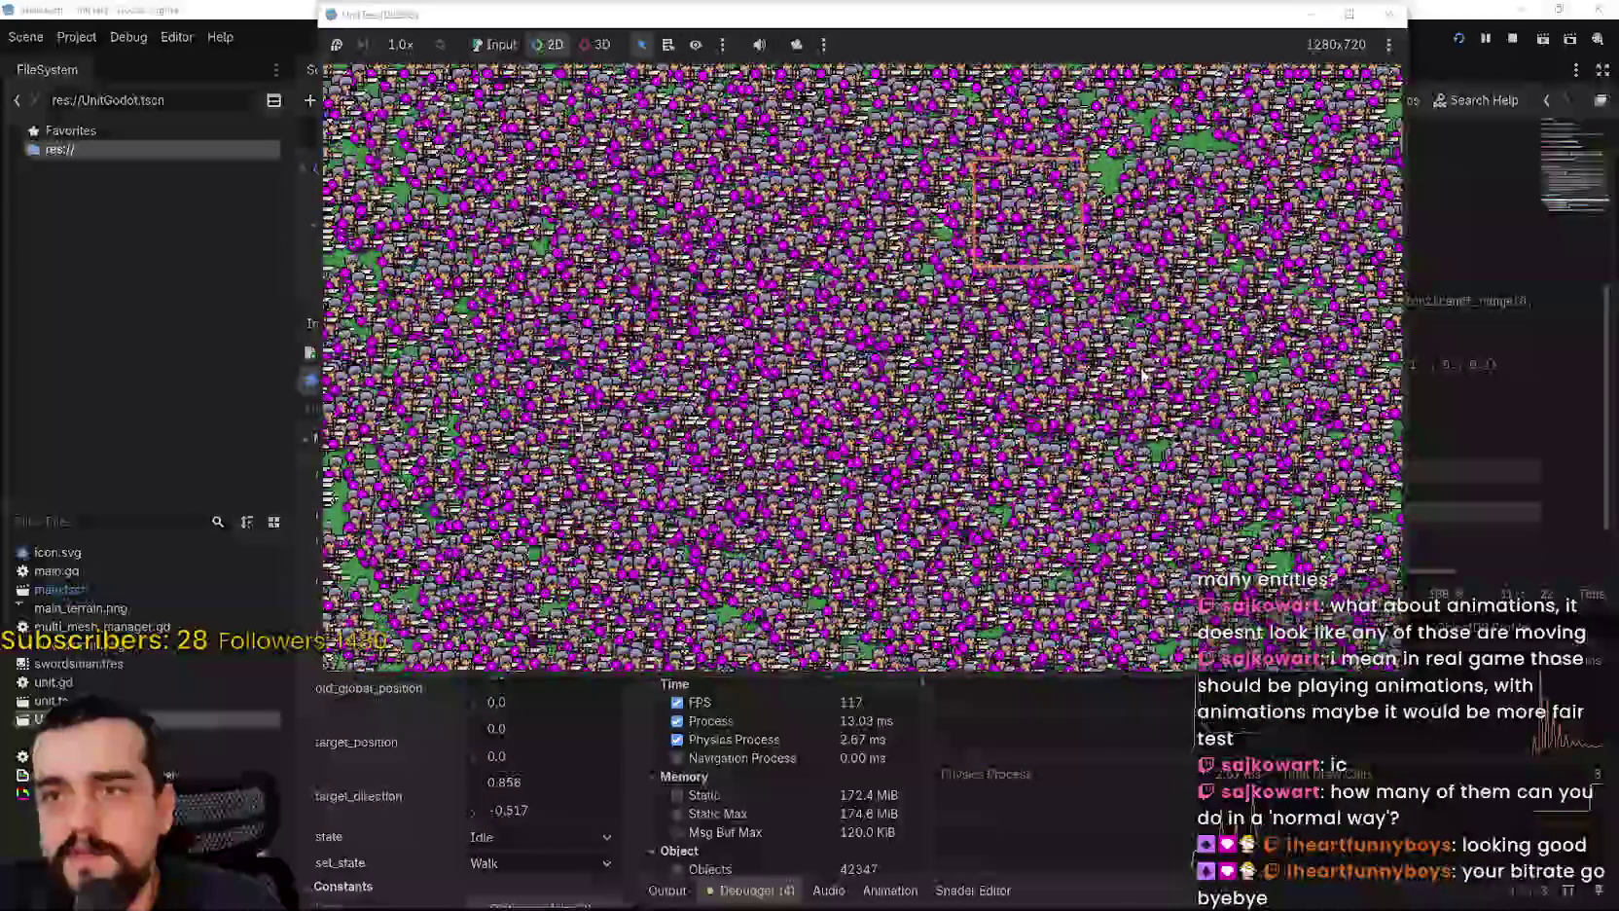
Step: Start recording render frame timings in the Visual Profiler
{"action": "left_click", "coordinate": [1448, 459]}
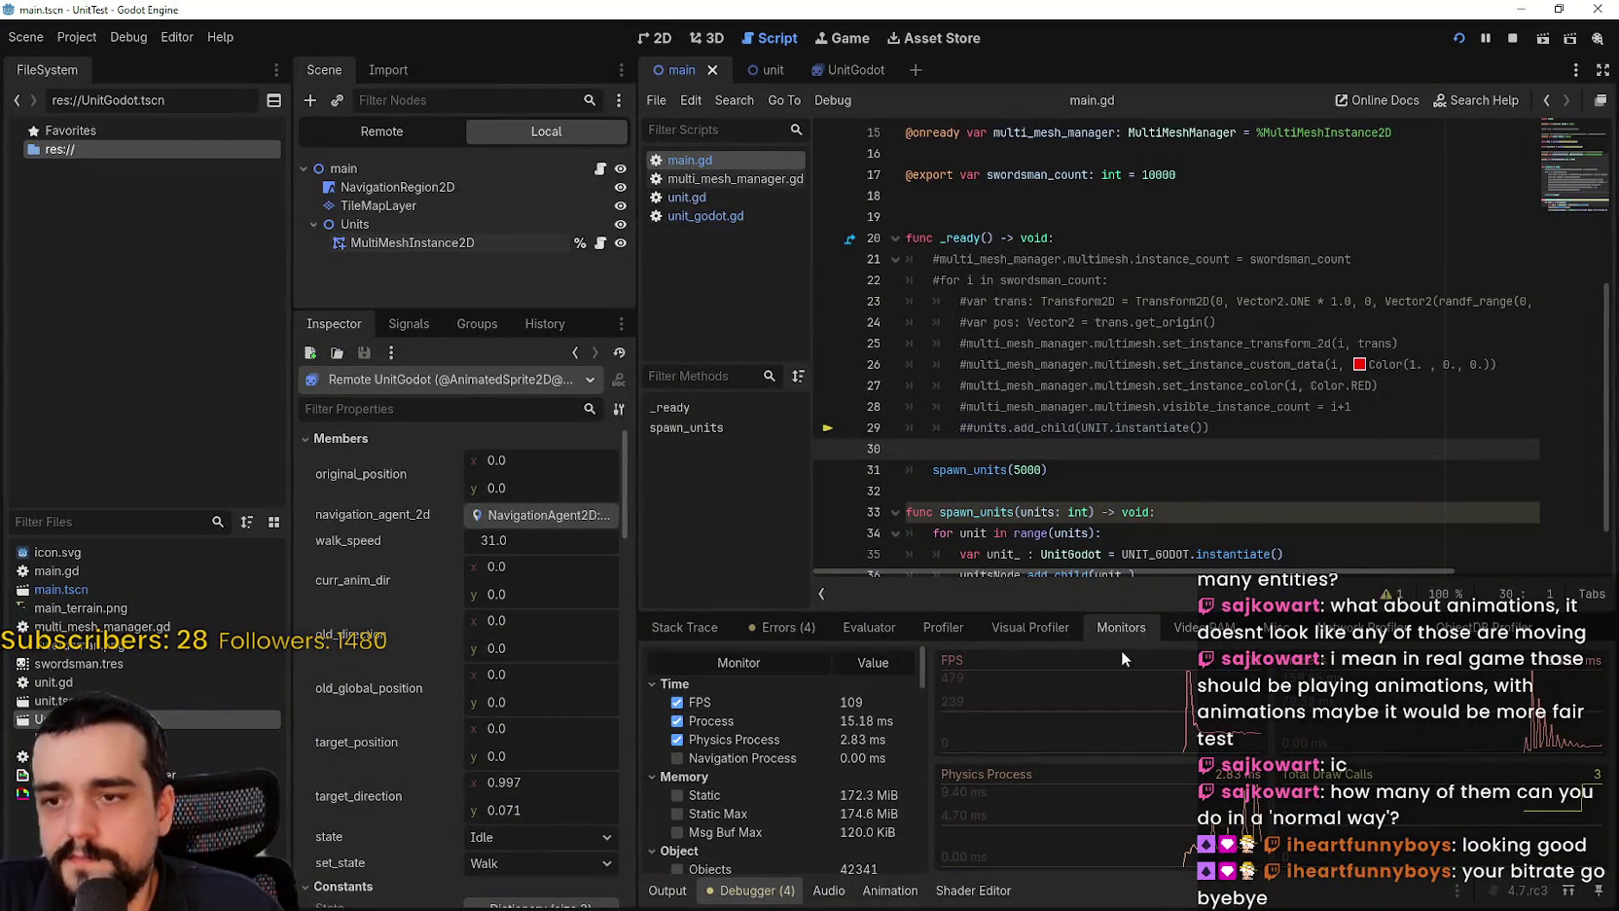
{"action": "left_click", "coordinate": [1029, 627]}
{"action": "left_click", "coordinate": [680, 662]}
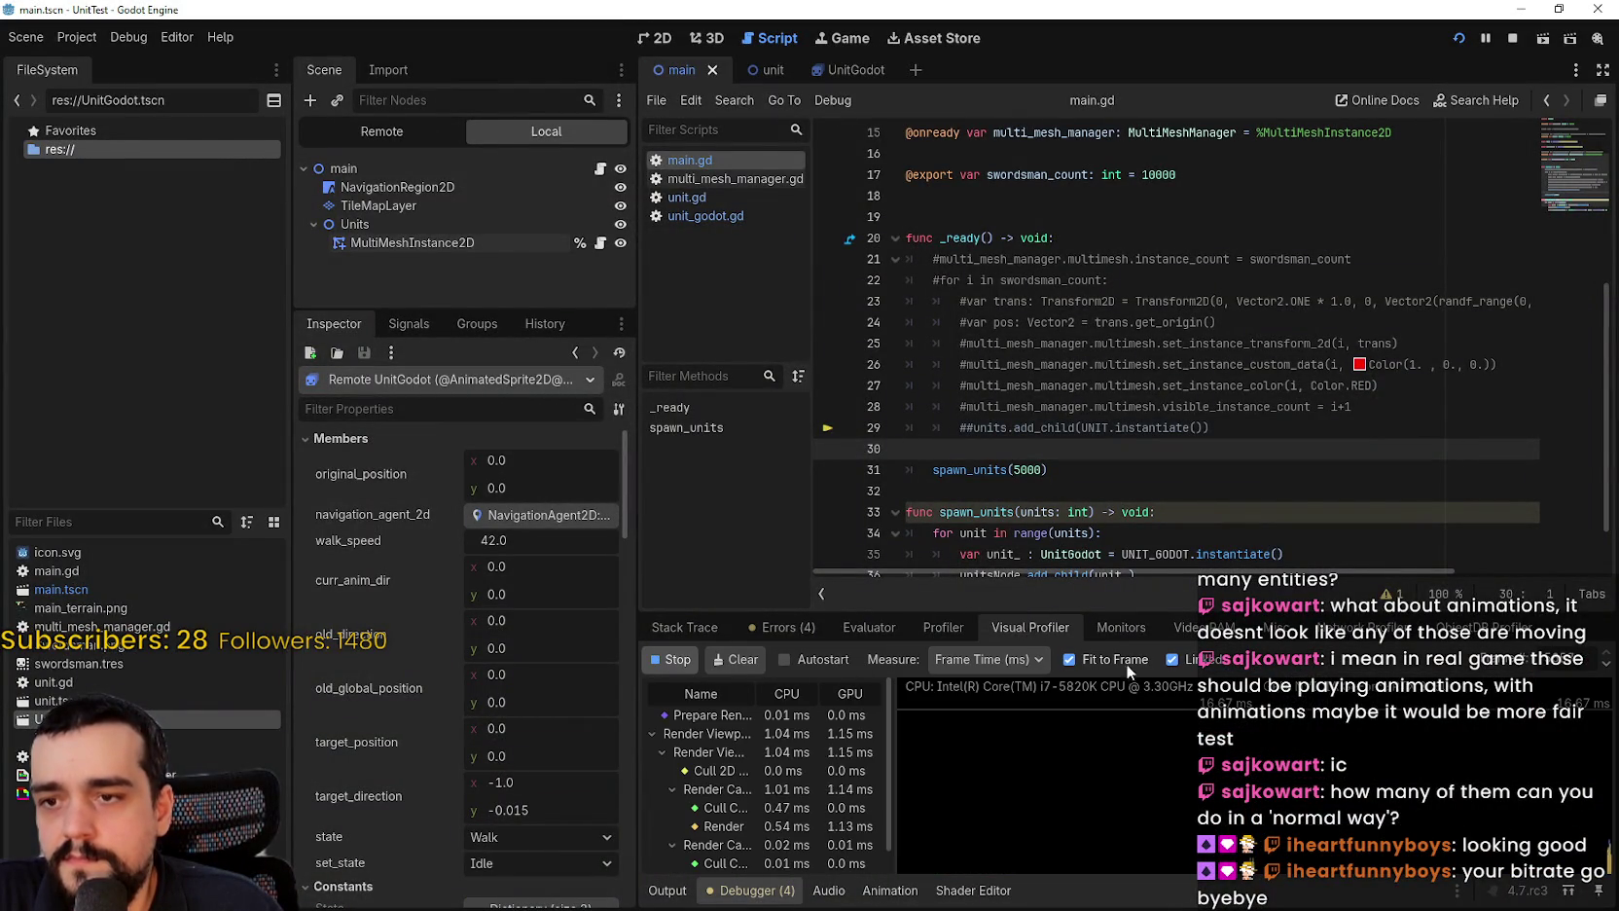
{"action": "left_click_drag", "start_coordinate": [1085, 614], "coordinate": [1066, 218]}
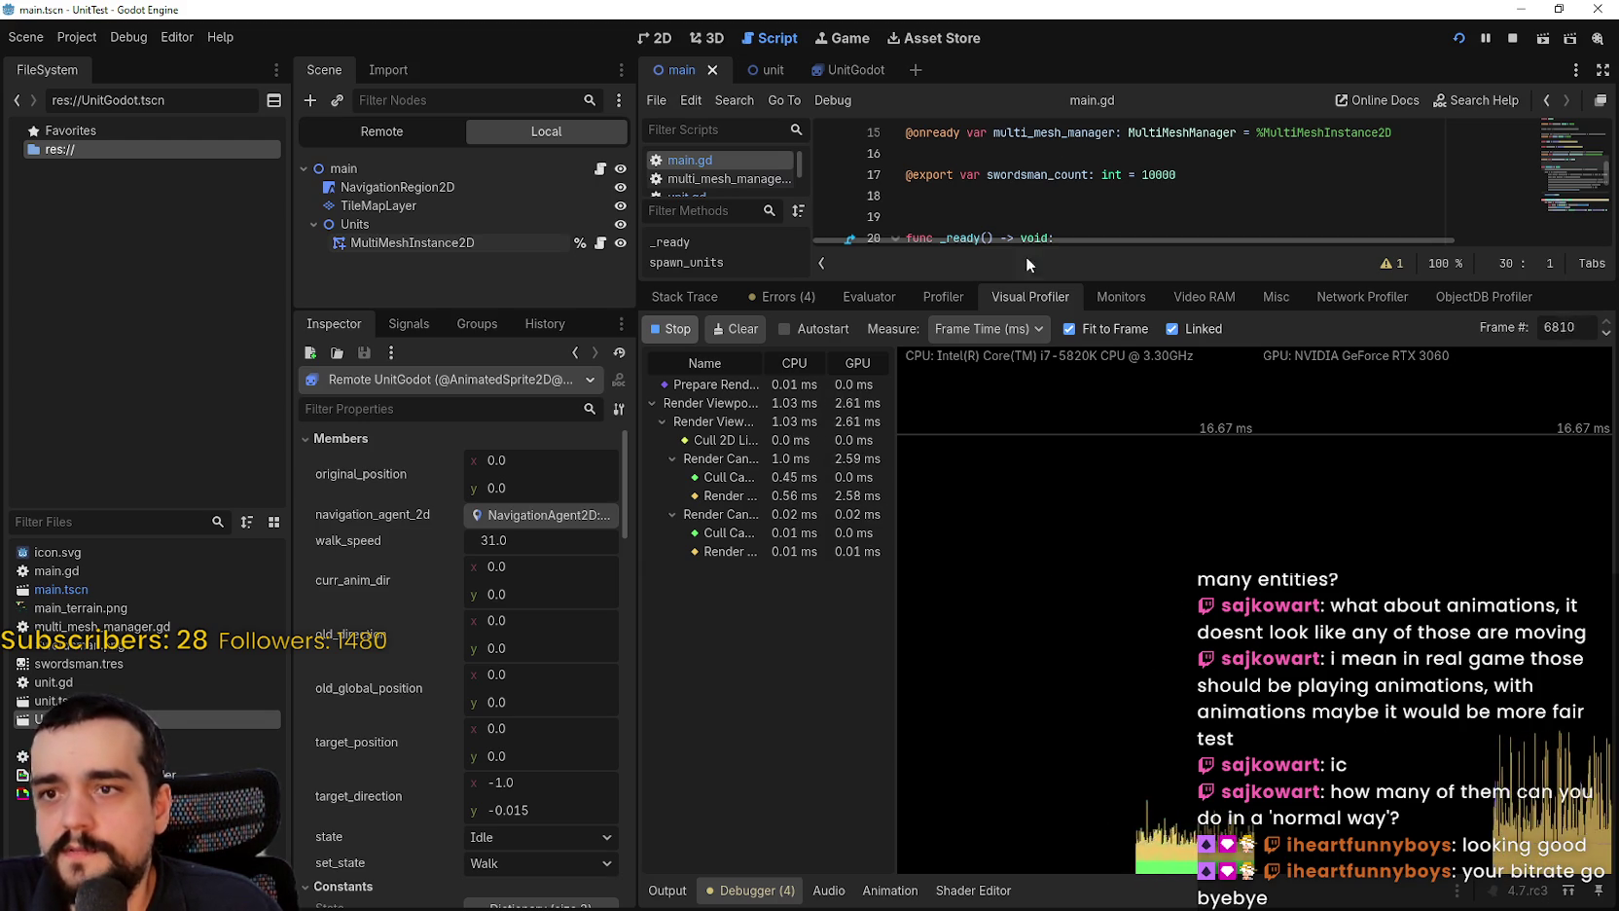
{"action": "left_click_drag", "start_coordinate": [1020, 282], "coordinate": [1022, 482]}
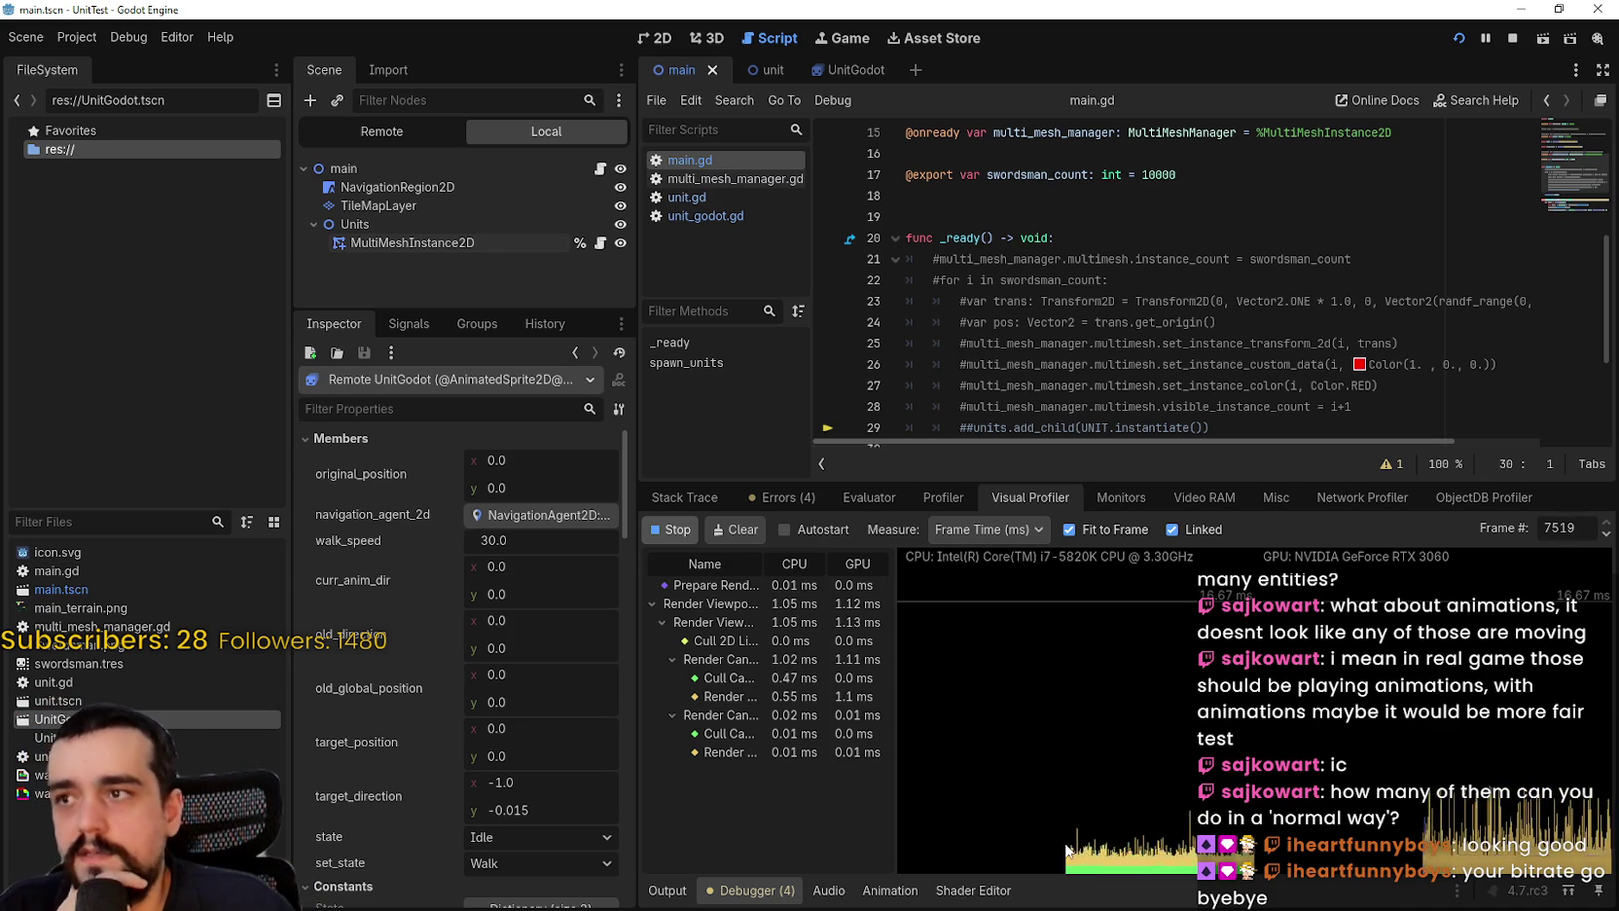
Step: Switch to the 2D view and zoom the canvas to frame the green map
{"action": "left_click", "coordinate": [655, 38]}
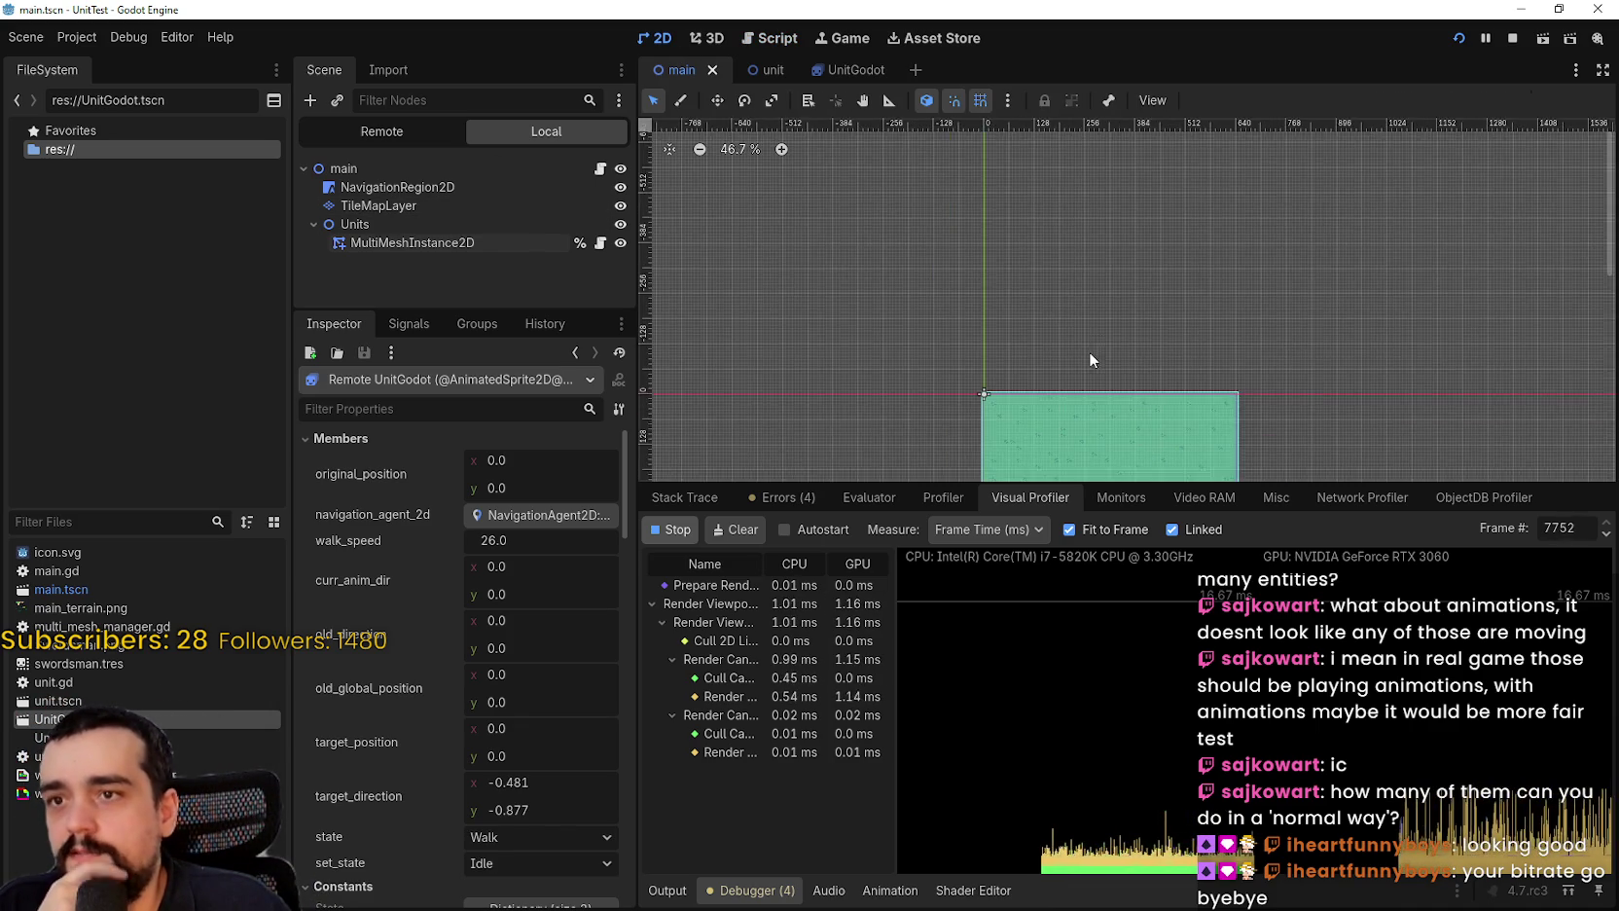
{"action": "scroll", "coordinate": [1135, 373], "scroll_direction": "up", "scroll_amount": 3}
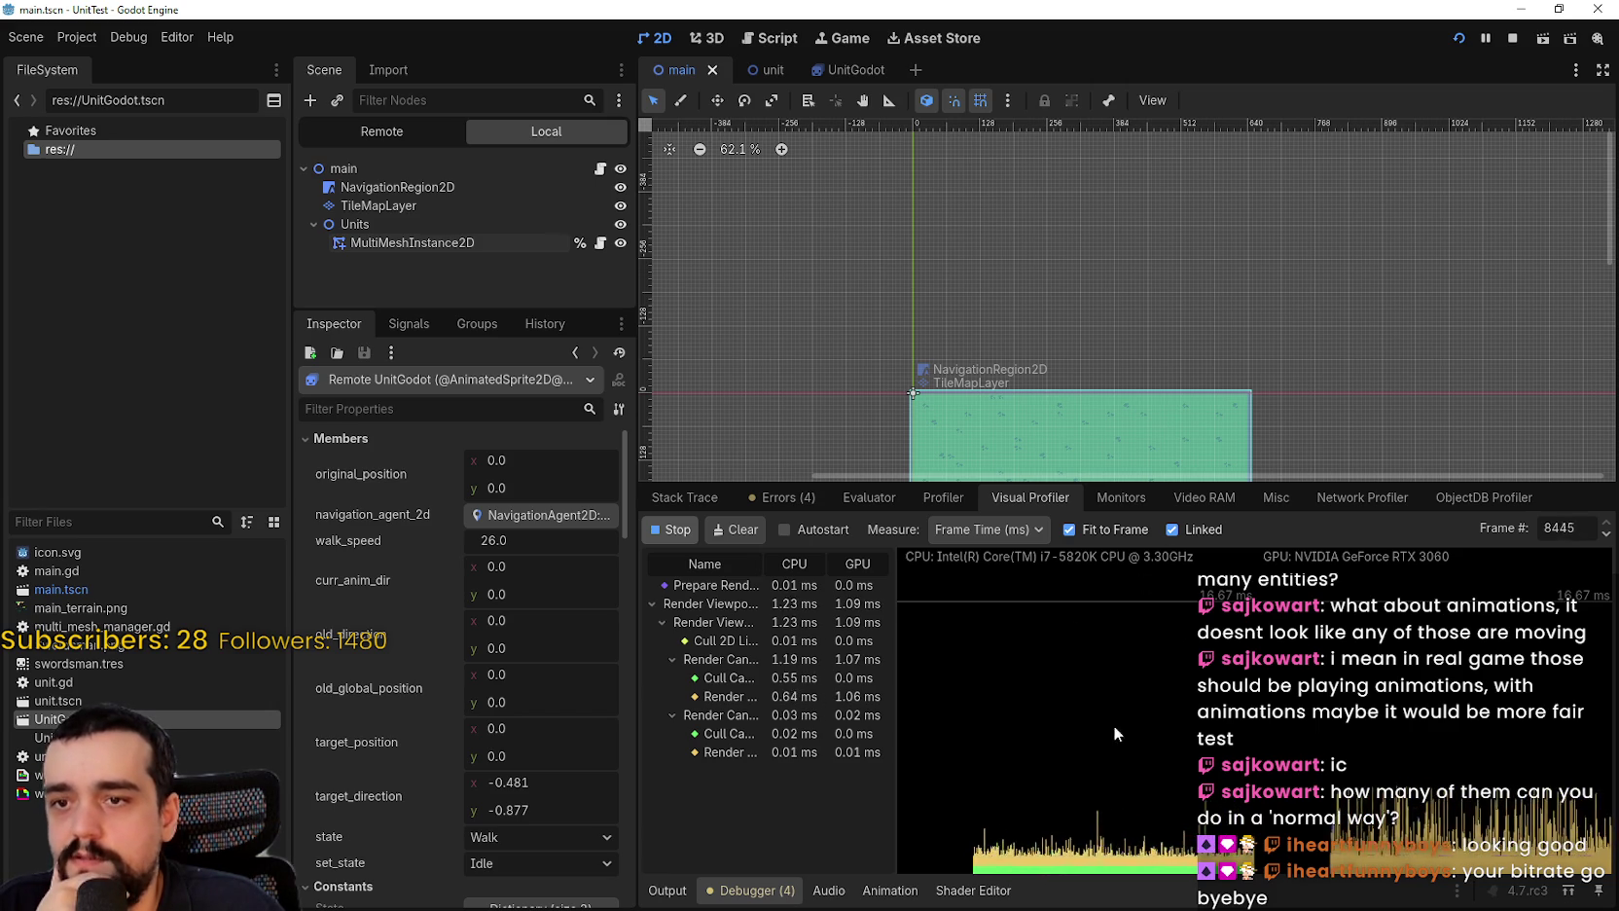
{"action": "scroll", "coordinate": [969, 230], "scroll_direction": "down", "scroll_amount": 3}
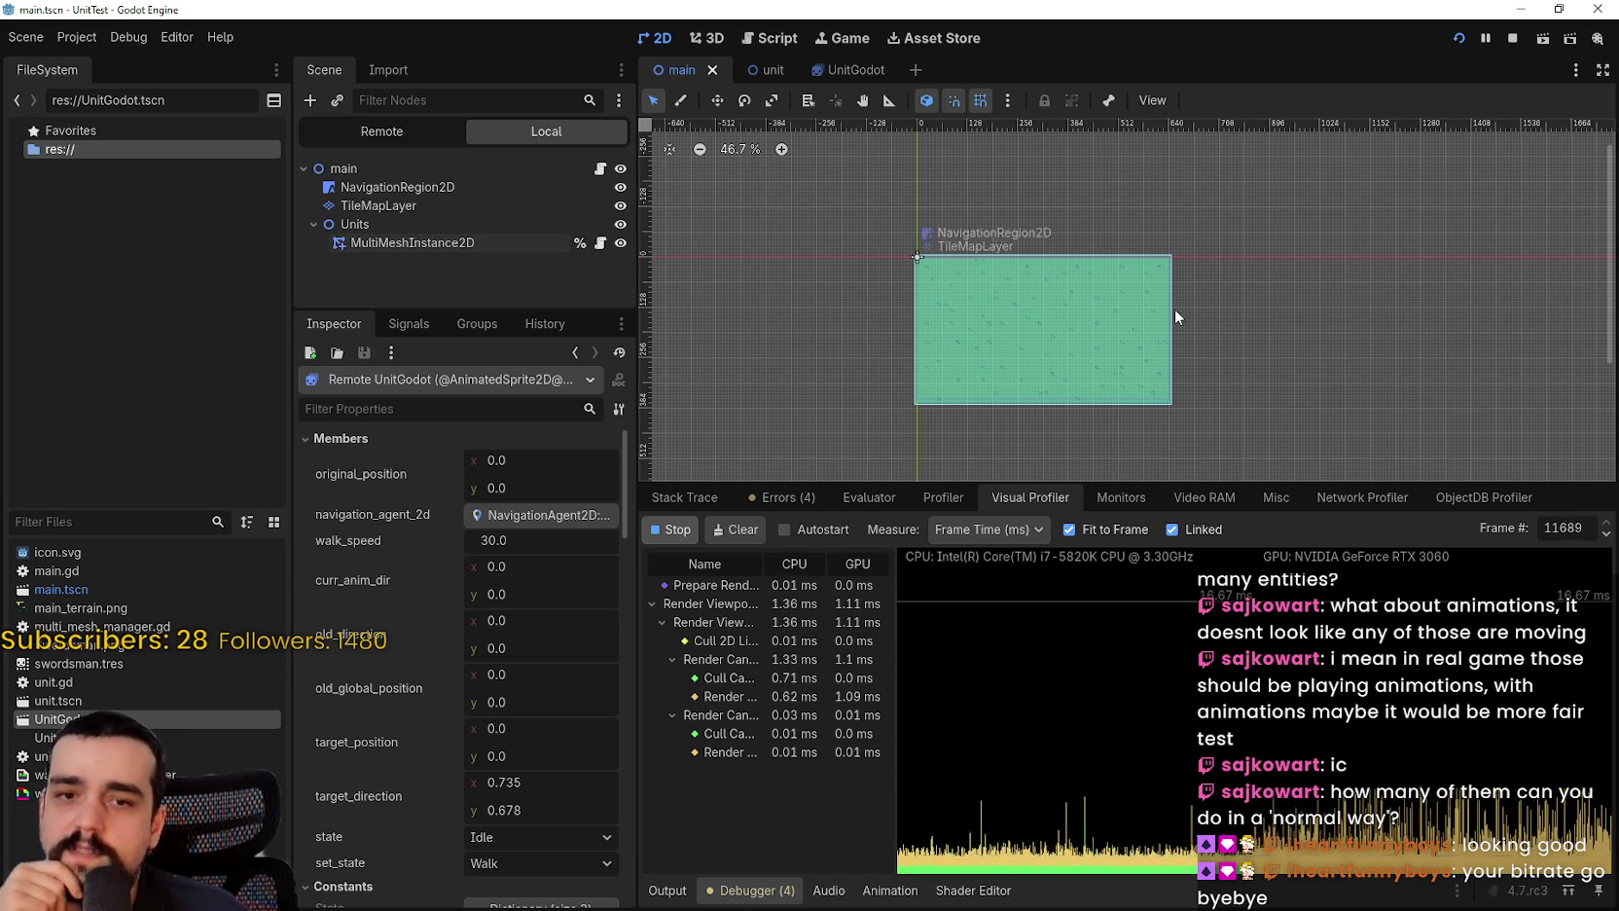
{"action": "scroll", "coordinate": [1175, 317], "scroll_direction": "up", "scroll_amount": 5}
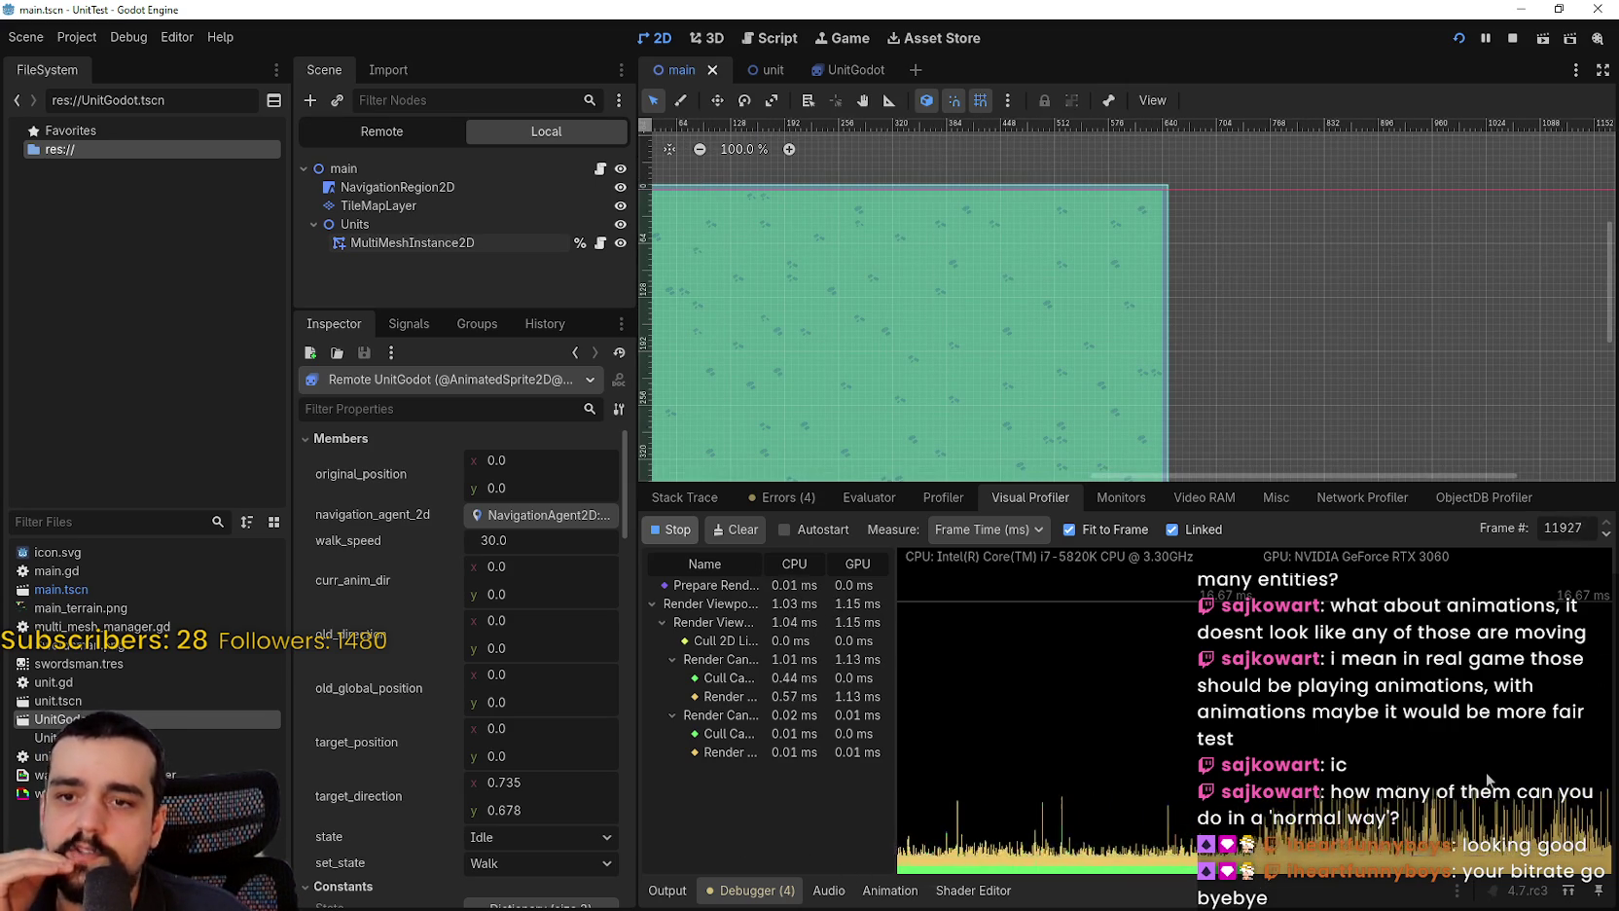
{"action": "scroll", "coordinate": [1007, 345], "scroll_direction": "down", "scroll_amount": 2}
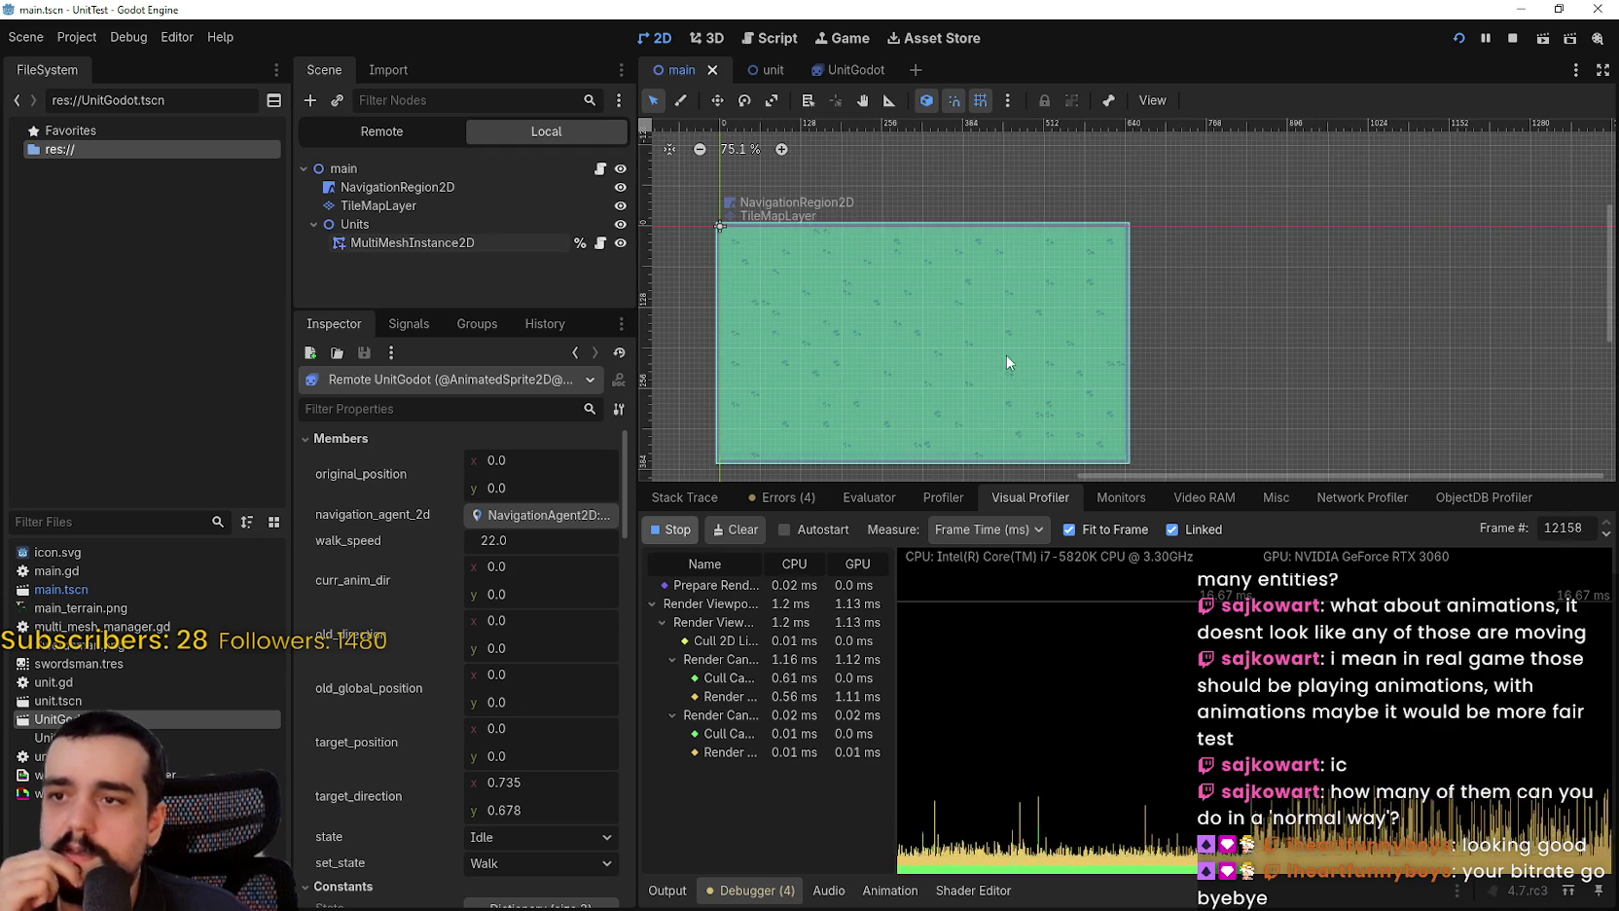
Step: Pause the game in the Profiler and inspect script timings of frames such as 12777 and 13160
{"action": "left_click", "coordinate": [924, 500]}
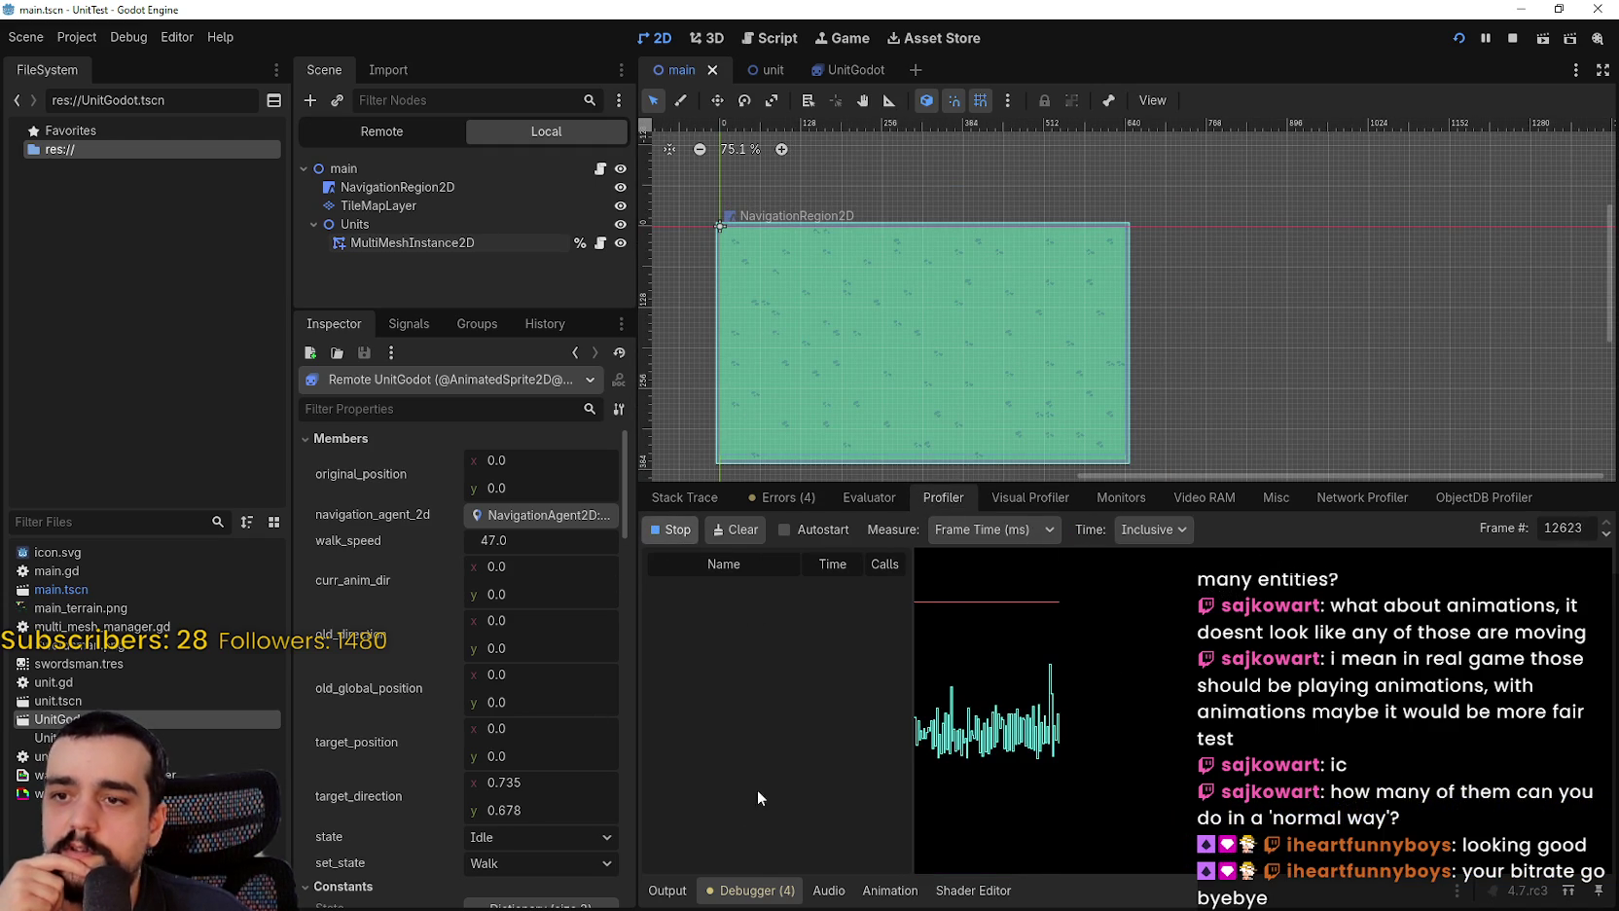
{"action": "scroll", "coordinate": [779, 820], "scroll_direction": "down", "scroll_amount": 3}
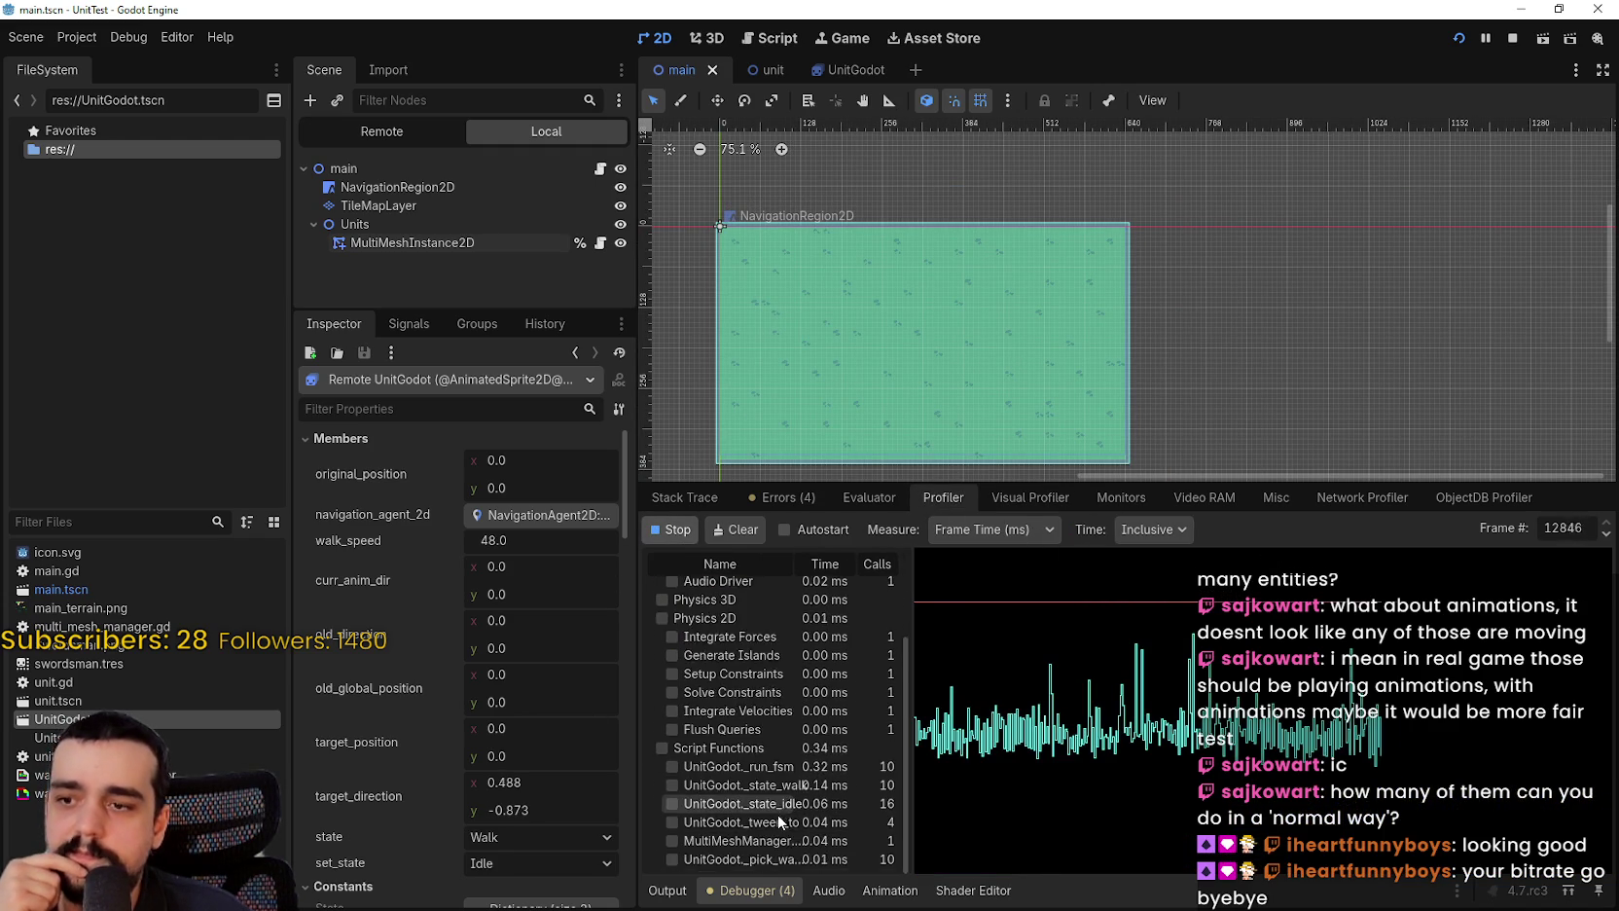
{"action": "scroll", "coordinate": [865, 807], "scroll_direction": "down", "scroll_amount": 3}
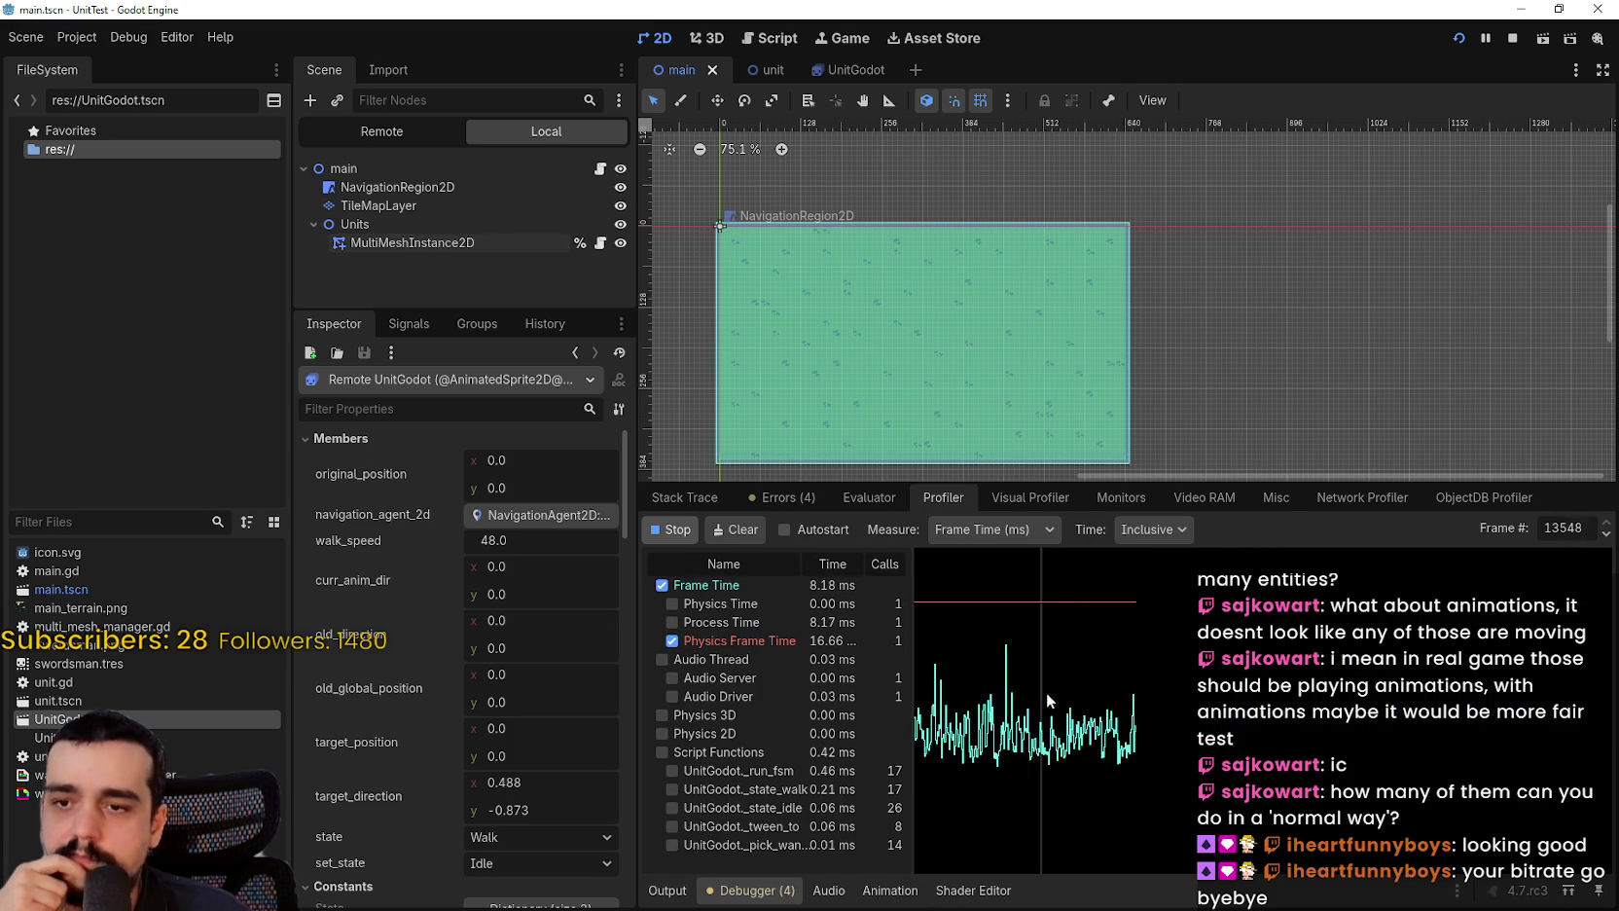
{"action": "key", "text": "F7"}
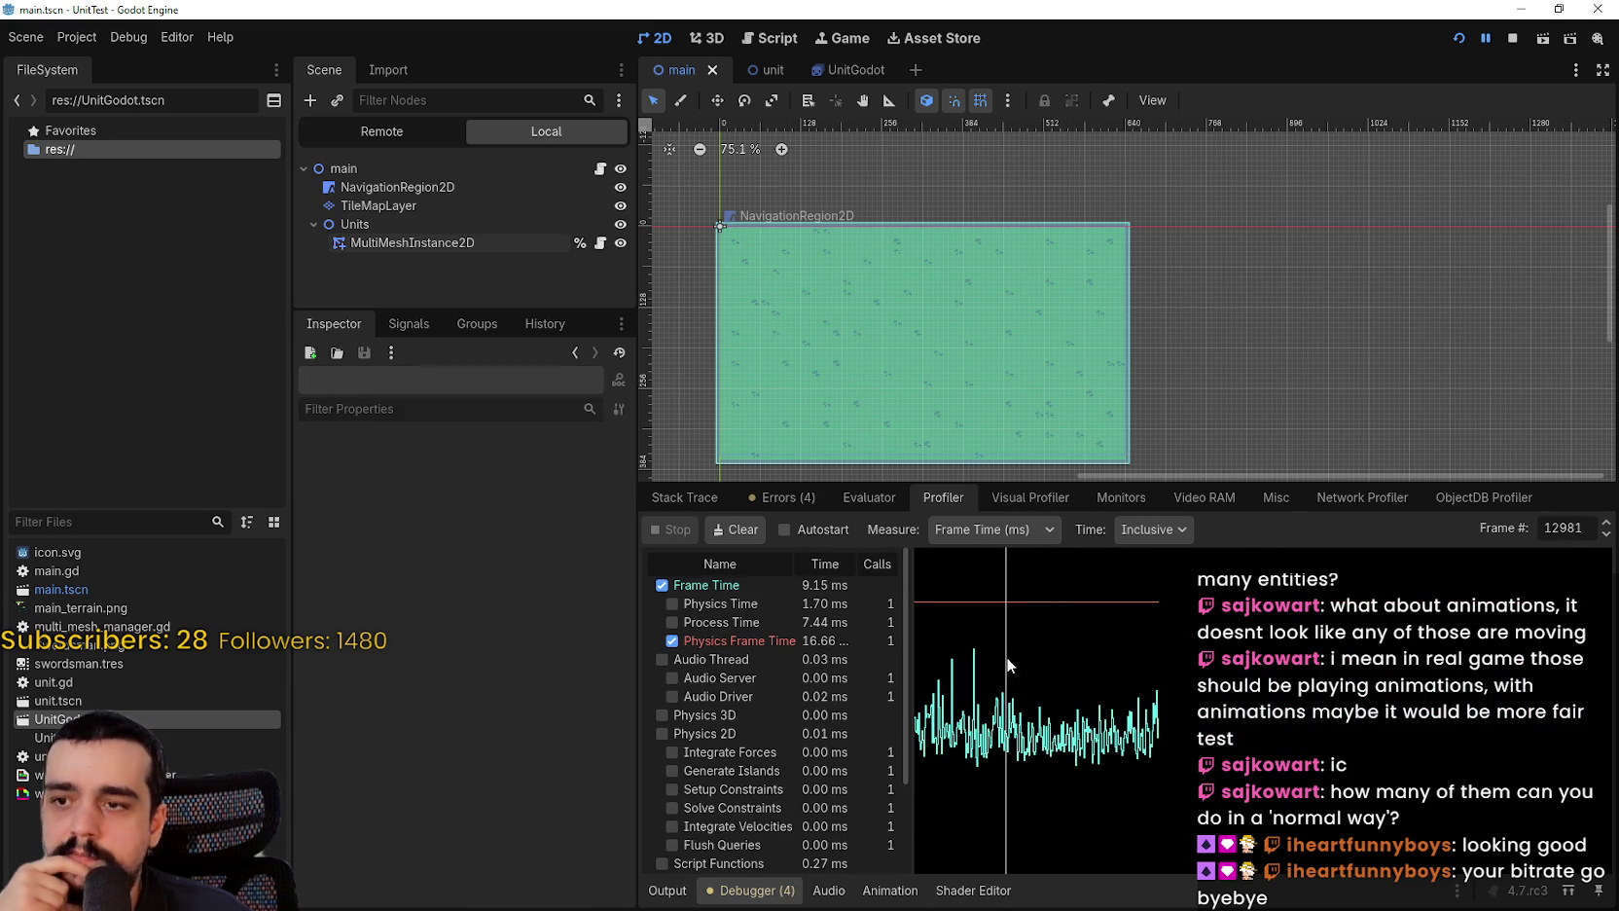
{"action": "scroll", "coordinate": [811, 714], "scroll_direction": "down", "scroll_amount": 3}
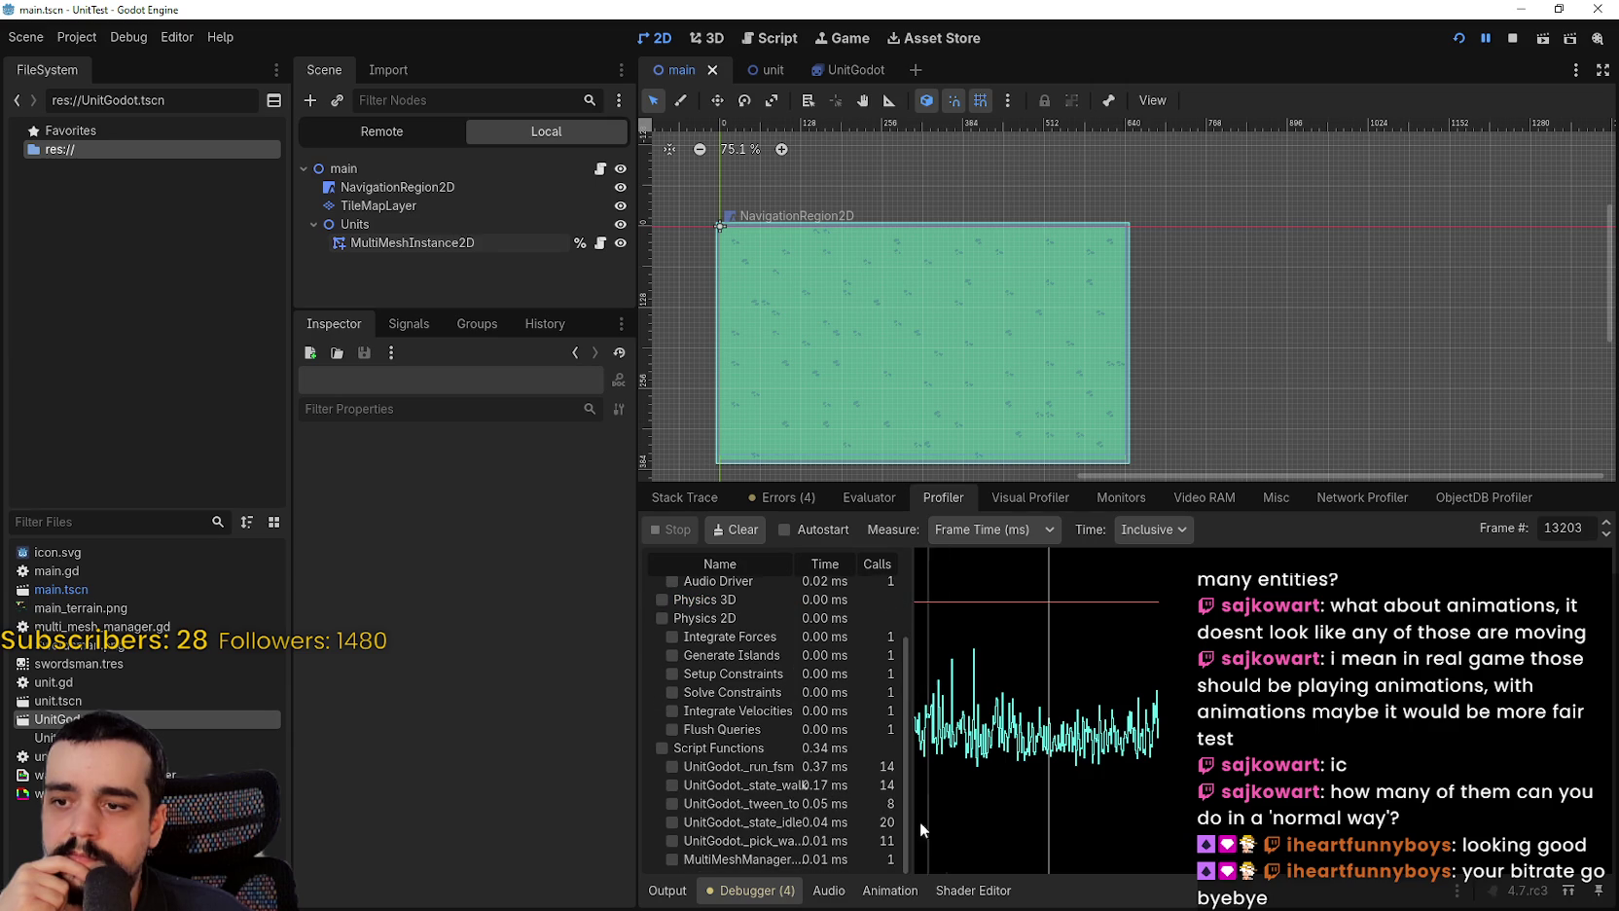
{"action": "left_click", "coordinate": [964, 717]}
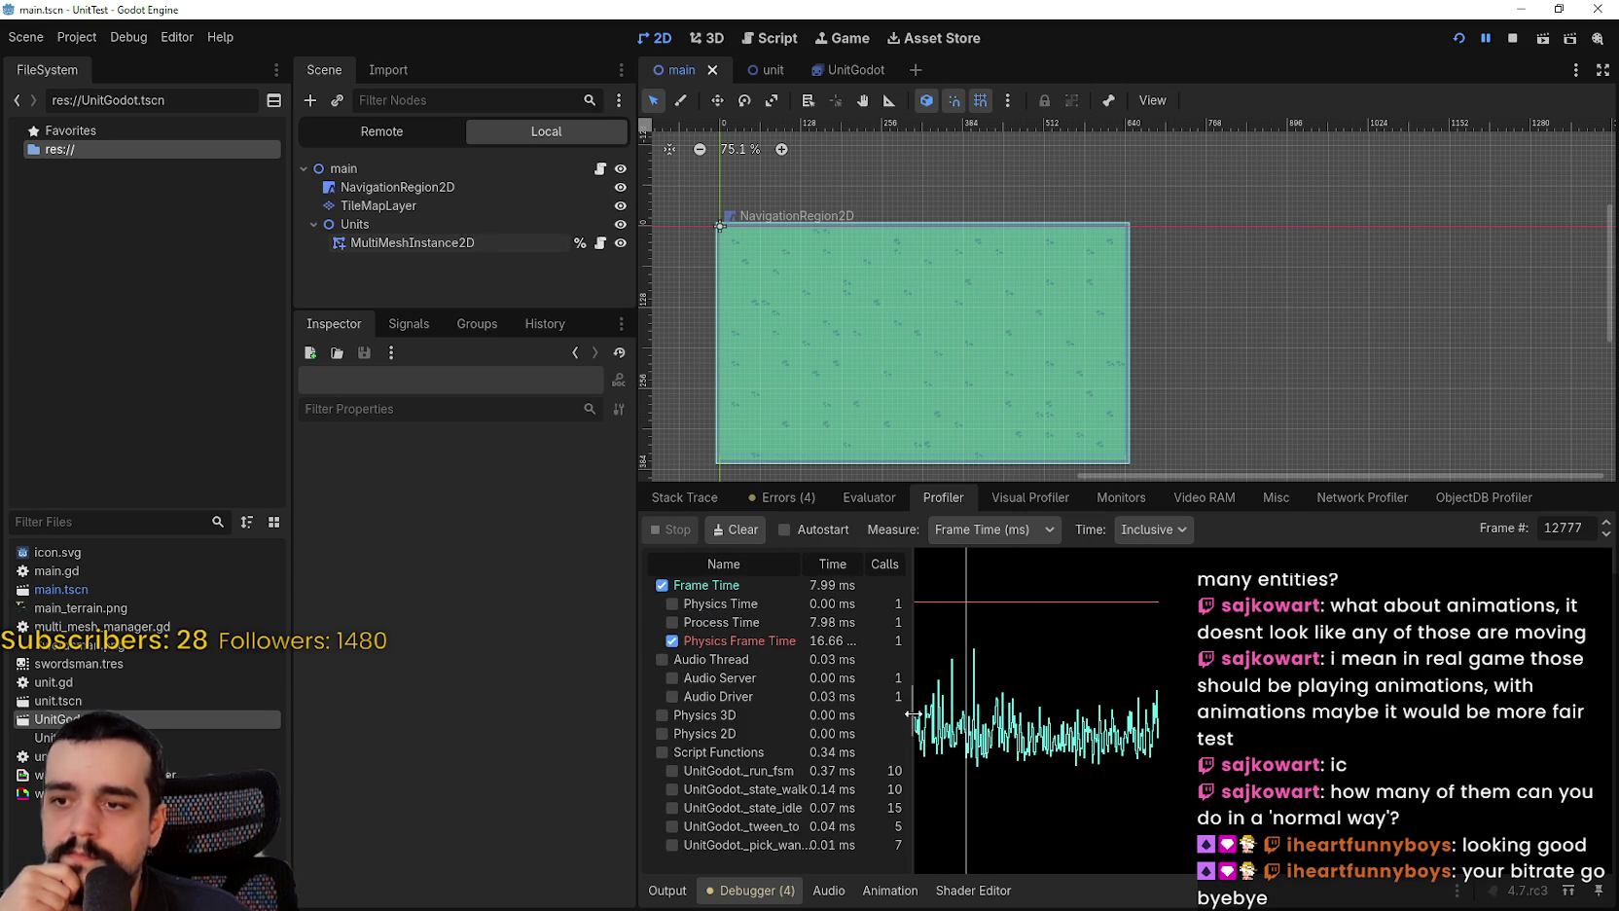
{"action": "left_click", "coordinate": [940, 724]}
{"action": "scroll", "coordinate": [794, 729], "scroll_direction": "down", "scroll_amount": 4}
{"action": "left_click_drag", "start_coordinate": [982, 724], "coordinate": [1043, 724]}
{"action": "scroll", "coordinate": [829, 756], "scroll_direction": "down", "scroll_amount": 3}
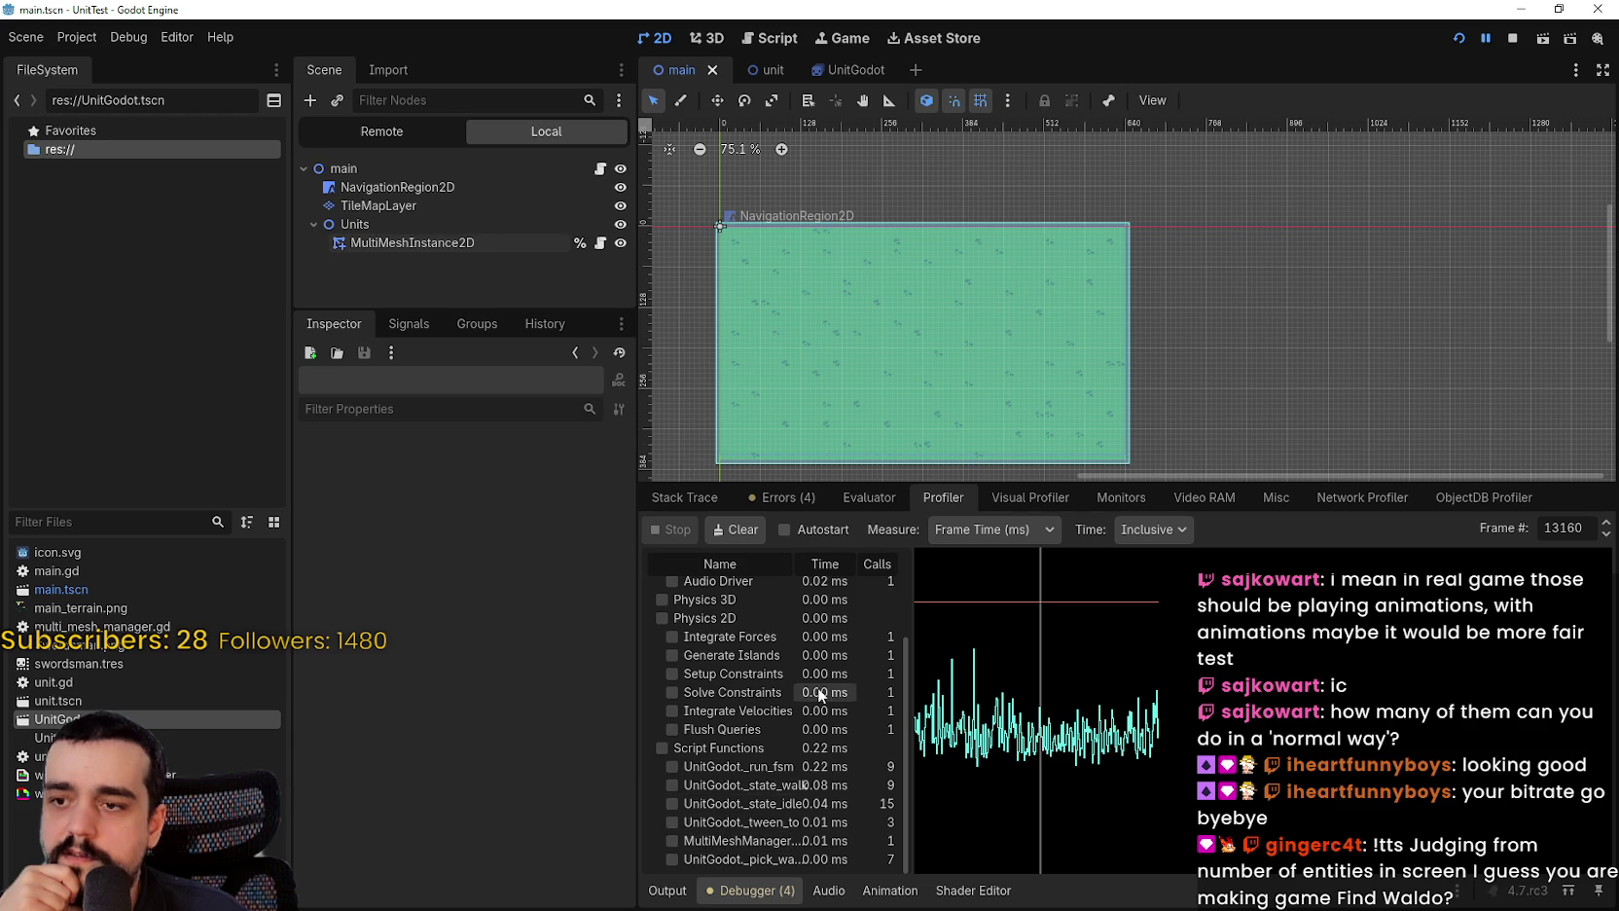
{"action": "left_click_drag", "start_coordinate": [914, 569], "coordinate": [1094, 571]}
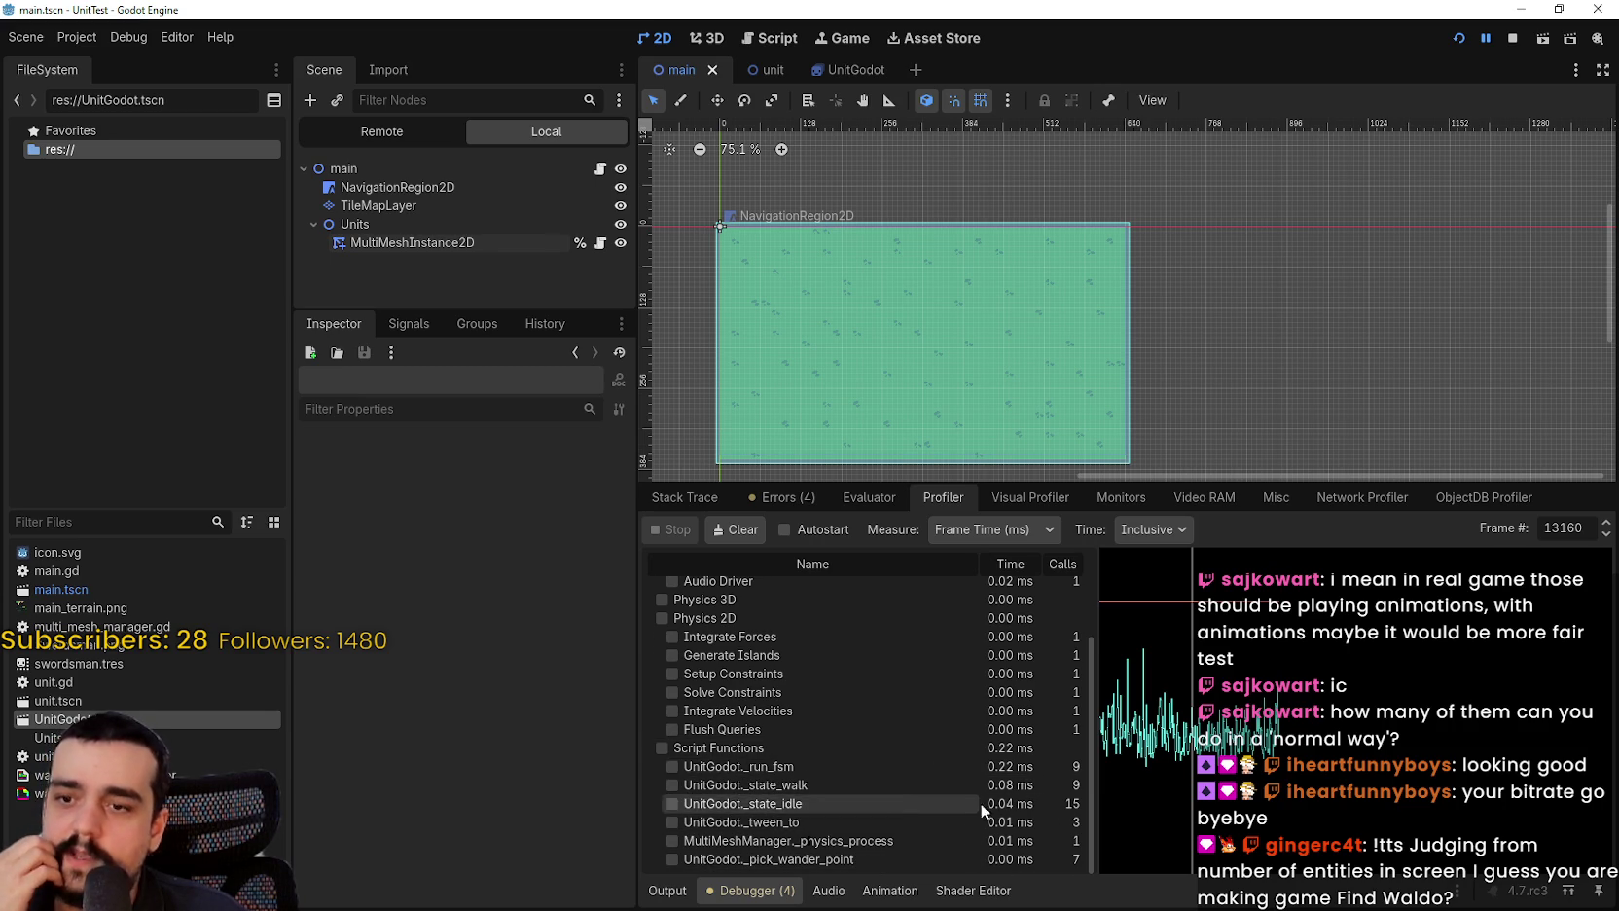
Step: Plot Process Time in the profiler graph, then return to the running game window
{"action": "scroll", "coordinate": [967, 790], "scroll_direction": "up", "scroll_amount": 3}
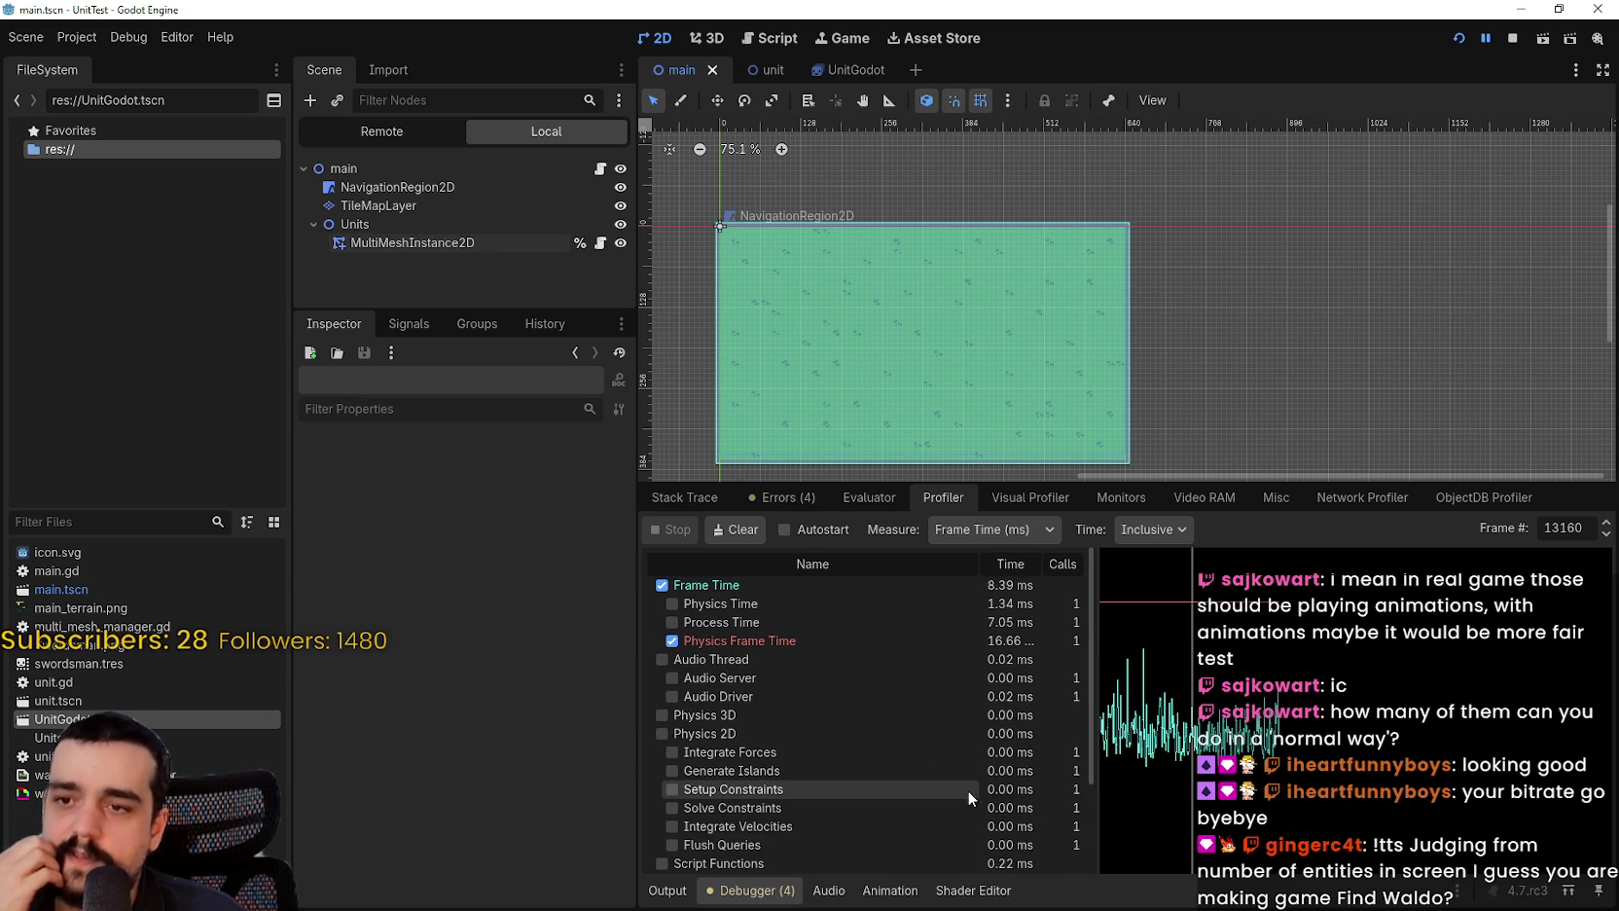
{"action": "left_click", "coordinate": [672, 622]}
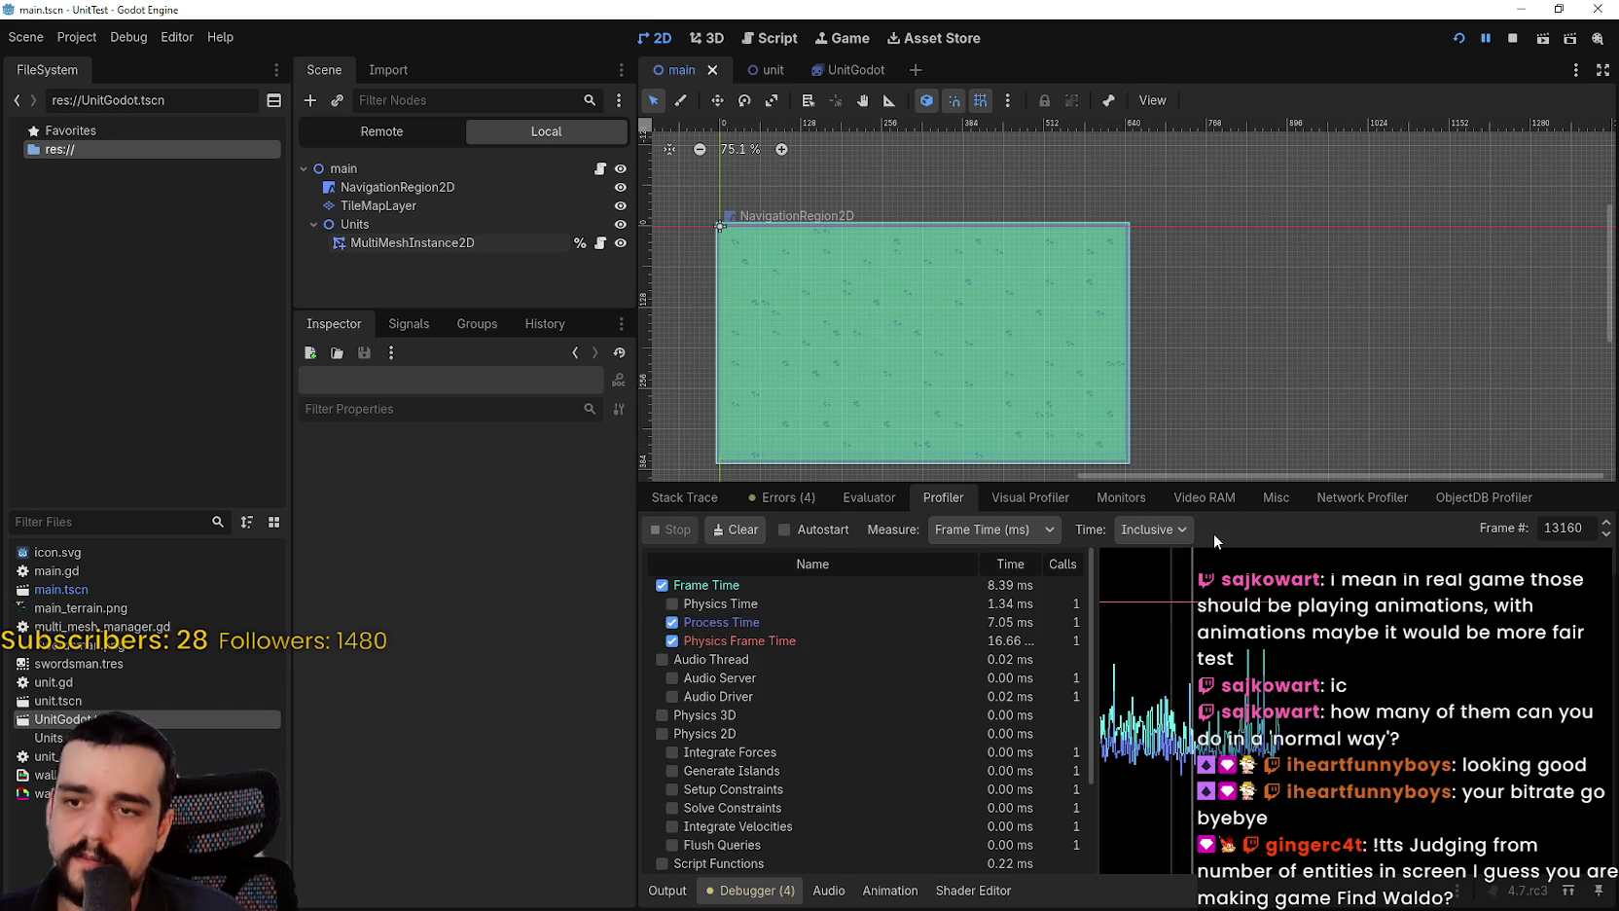
{"action": "left_click", "coordinate": [1074, 498]}
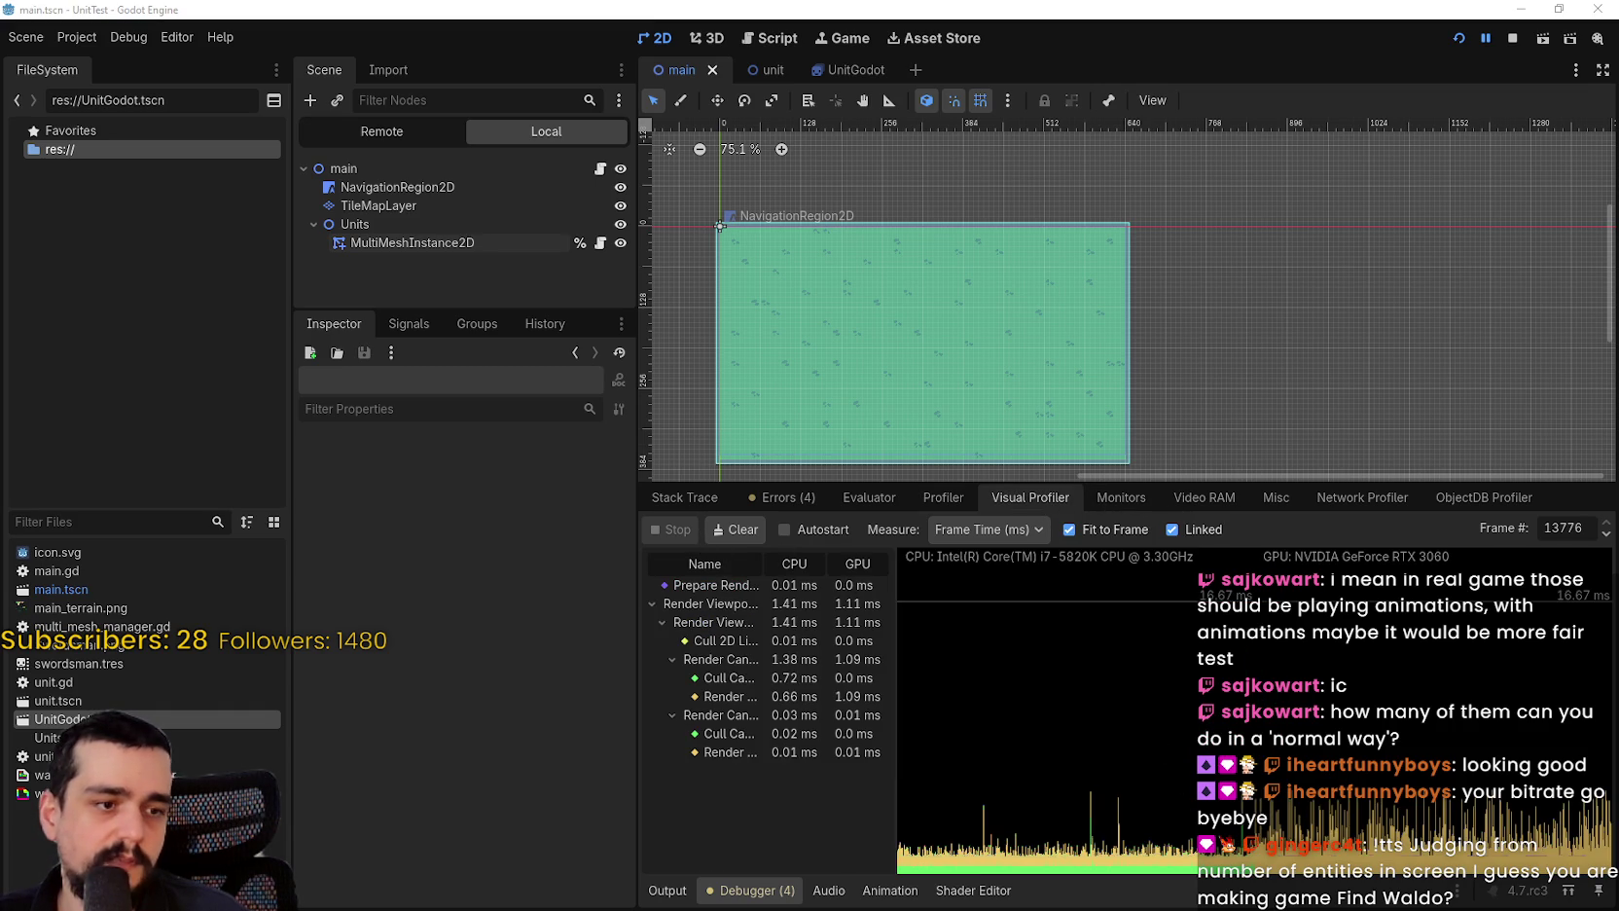
{"action": "key", "text": "alt+Tab"}
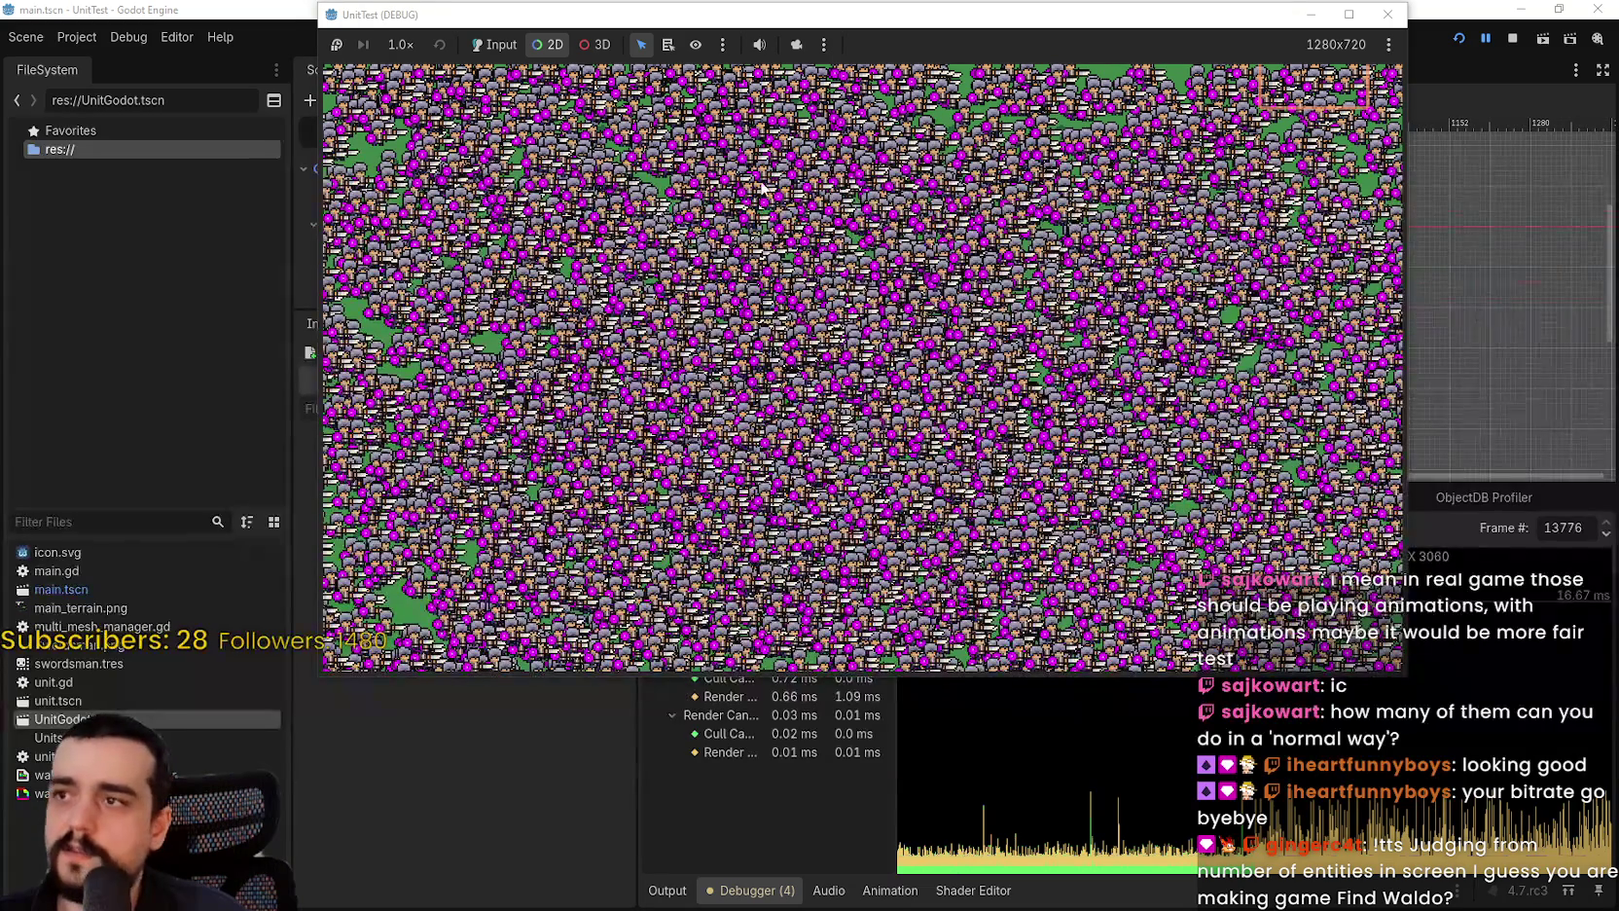